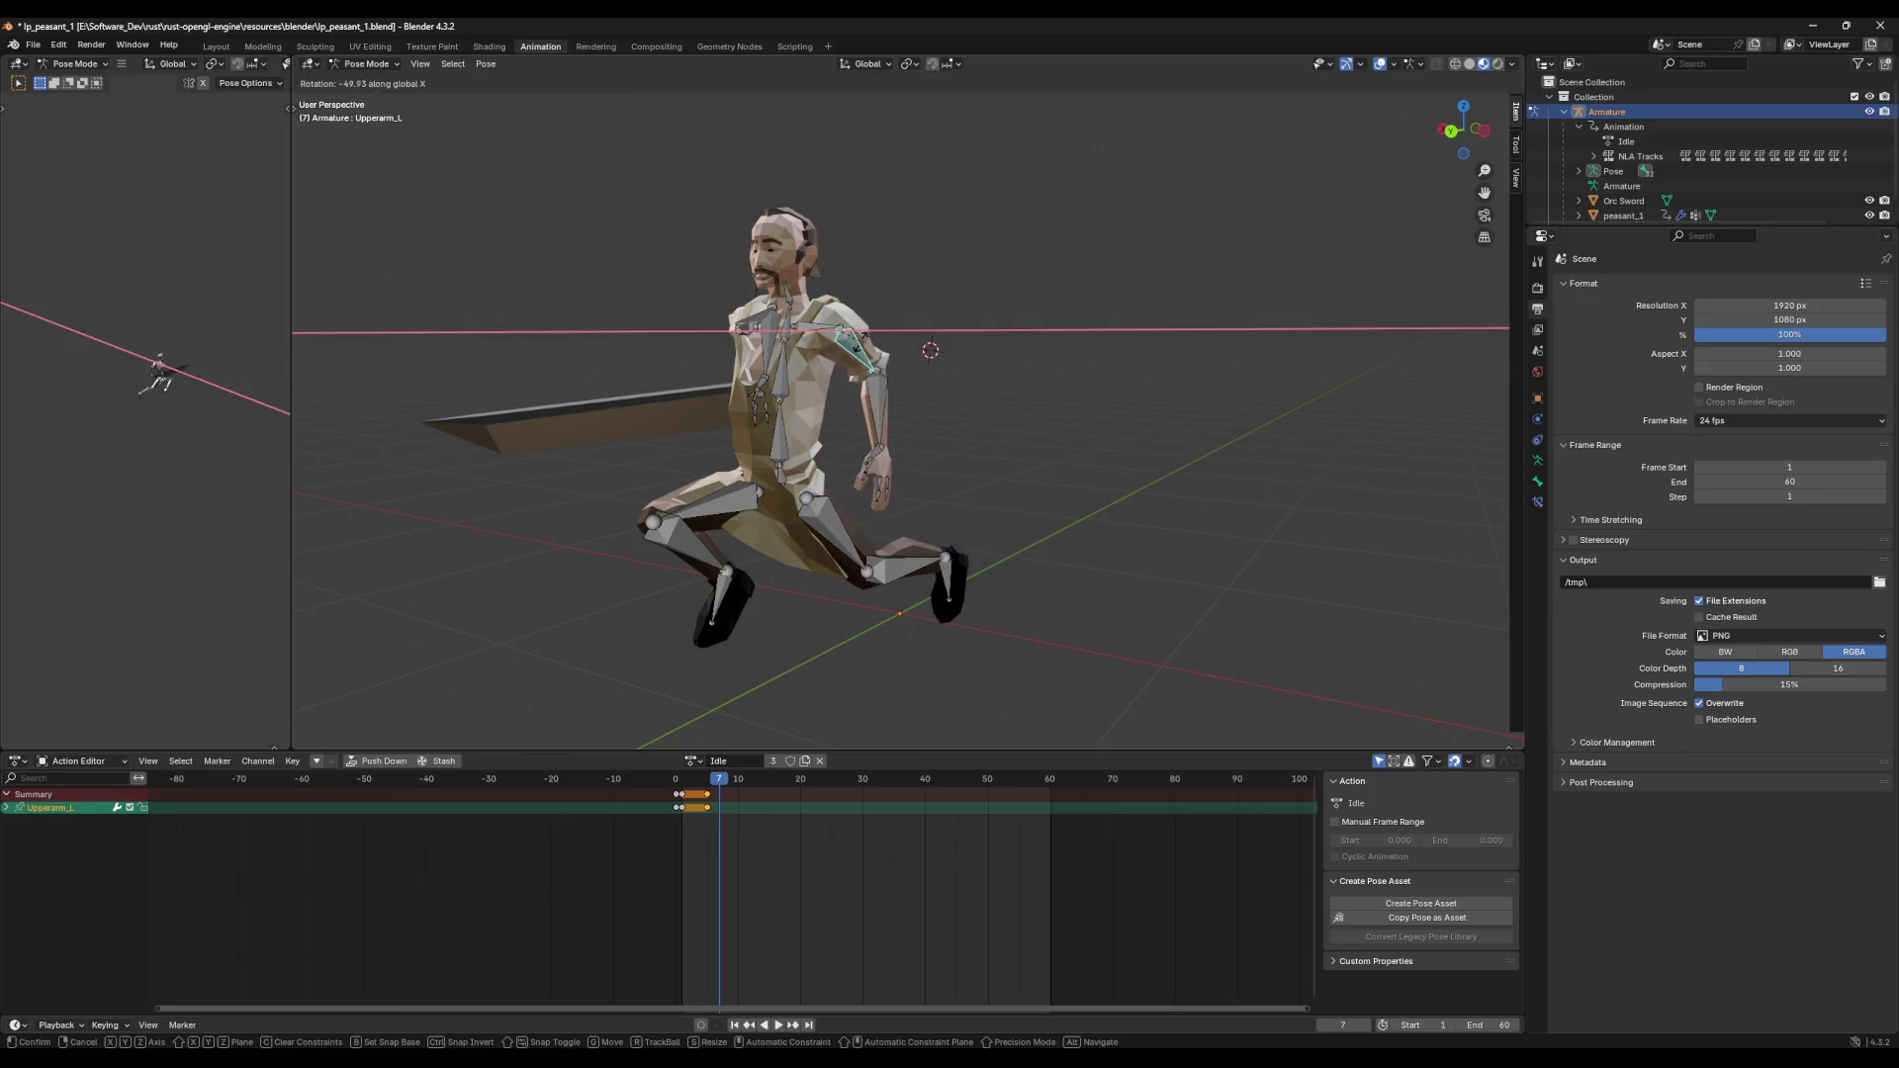
Step: Confirm the left upper arm rotation at frame 7, select all bones and play the motion
{"action": "key", "text": "Return"}
{"action": "middle_click_drag", "start_coordinate": [988, 346], "coordinate": [1137, 370]}
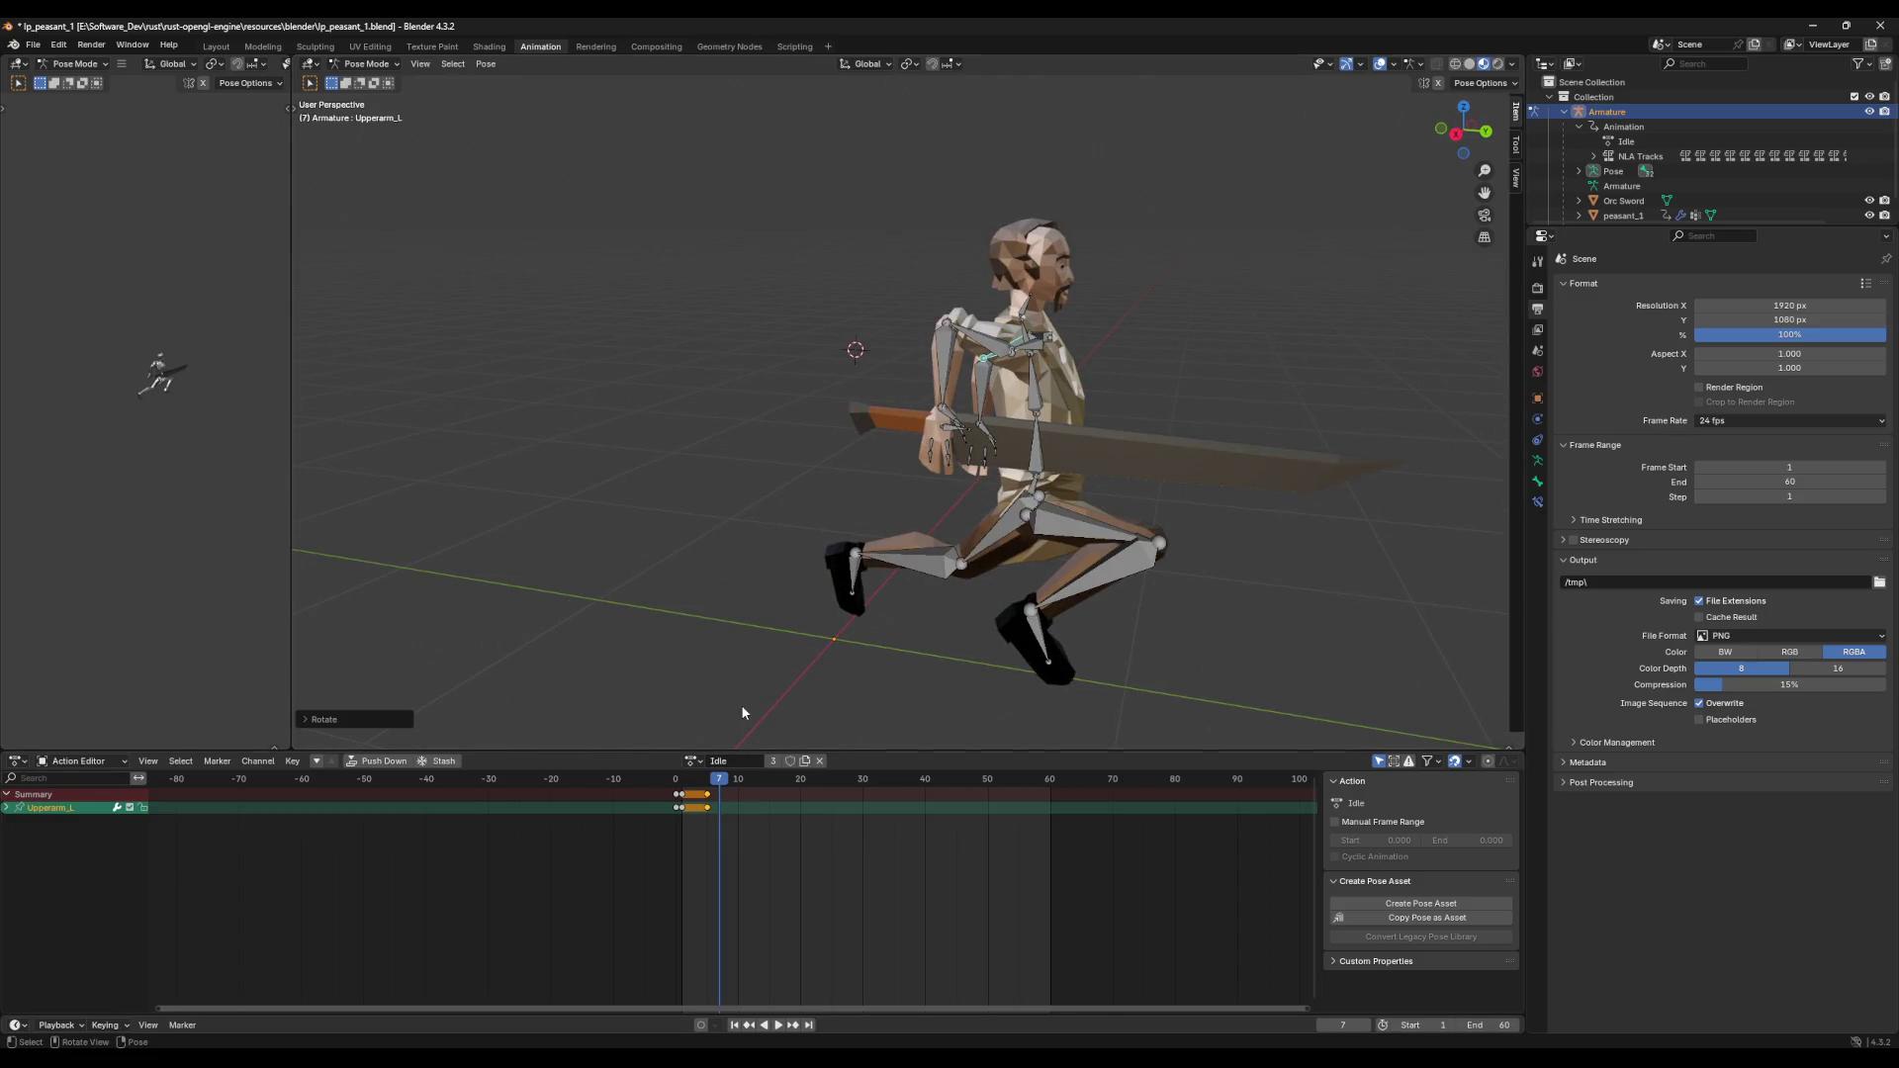
{"action": "key", "text": "a"}
{"action": "key", "text": "space"}
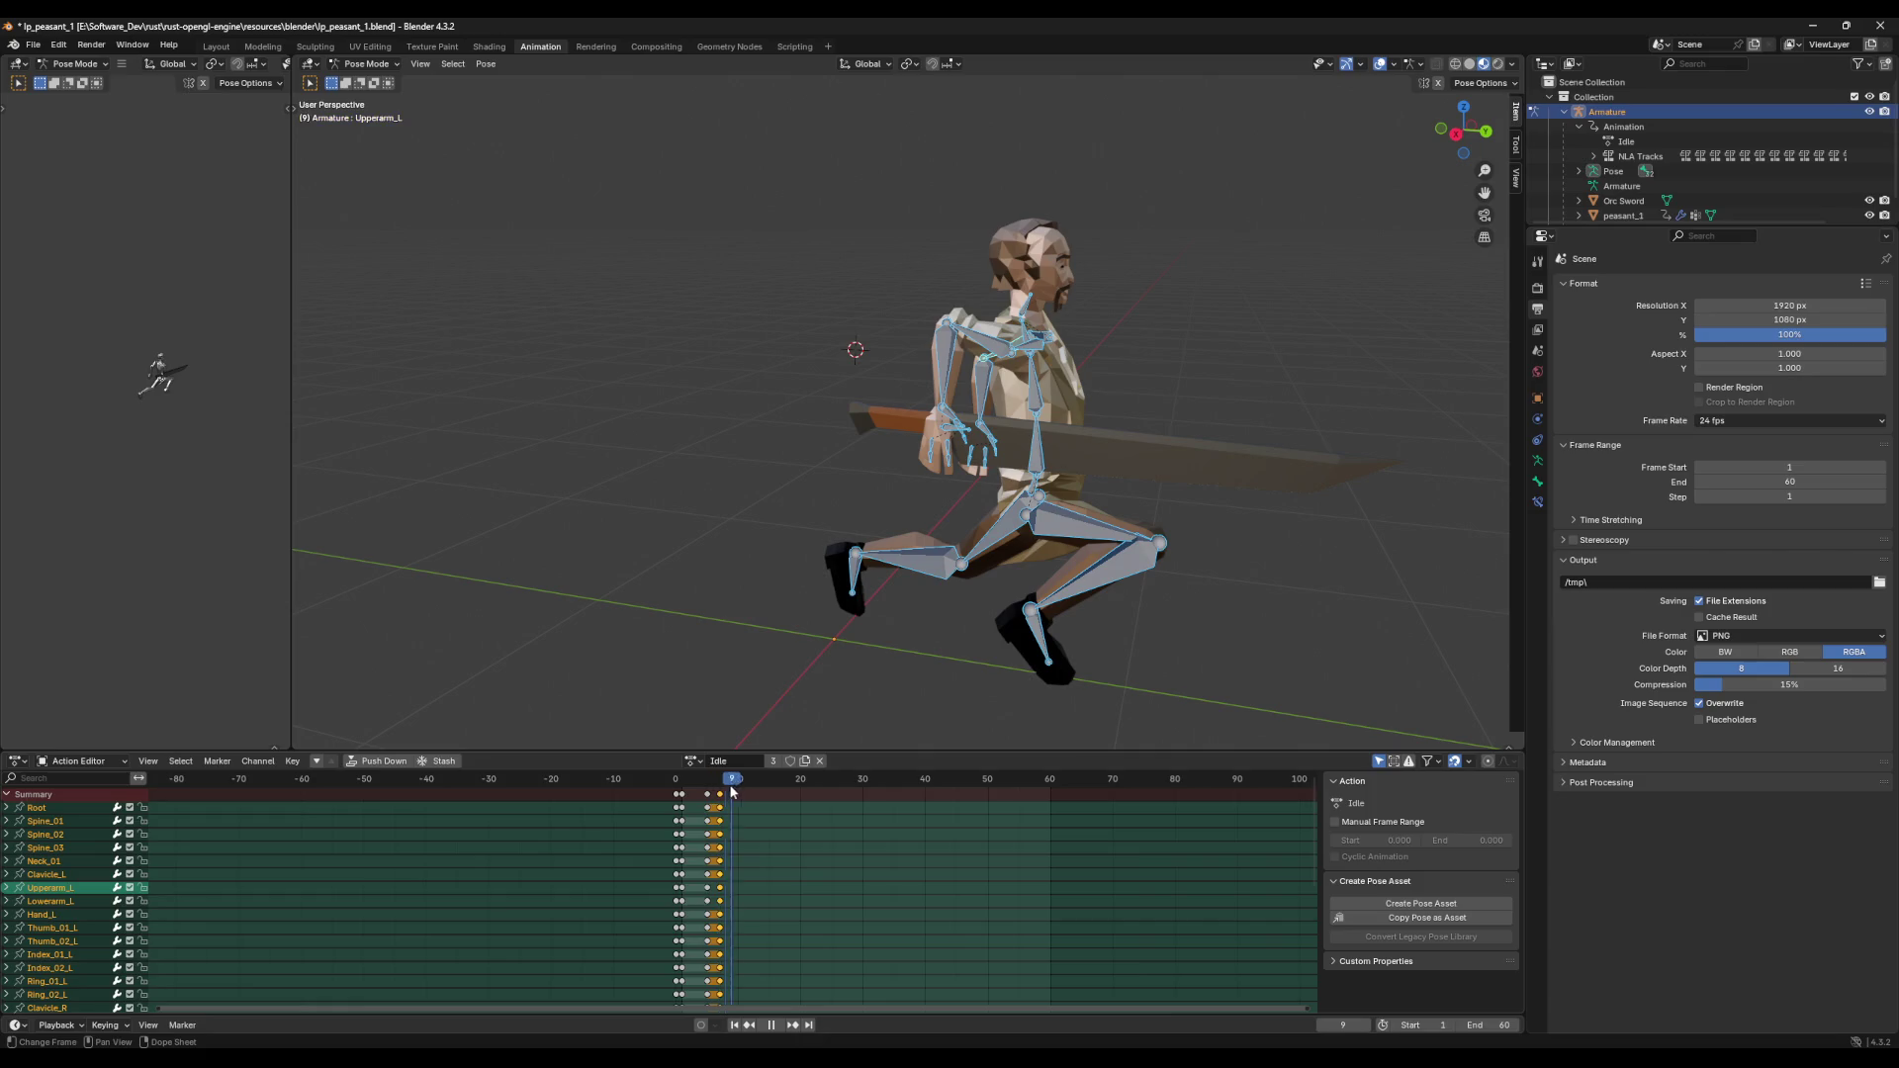
{"action": "key", "text": "space"}
Step: Review the crouched pose from both sides, scrubbing frames 12 to 15 and checking the right side view
{"action": "middle_click_drag", "start_coordinate": [731, 558], "coordinate": [478, 526]}
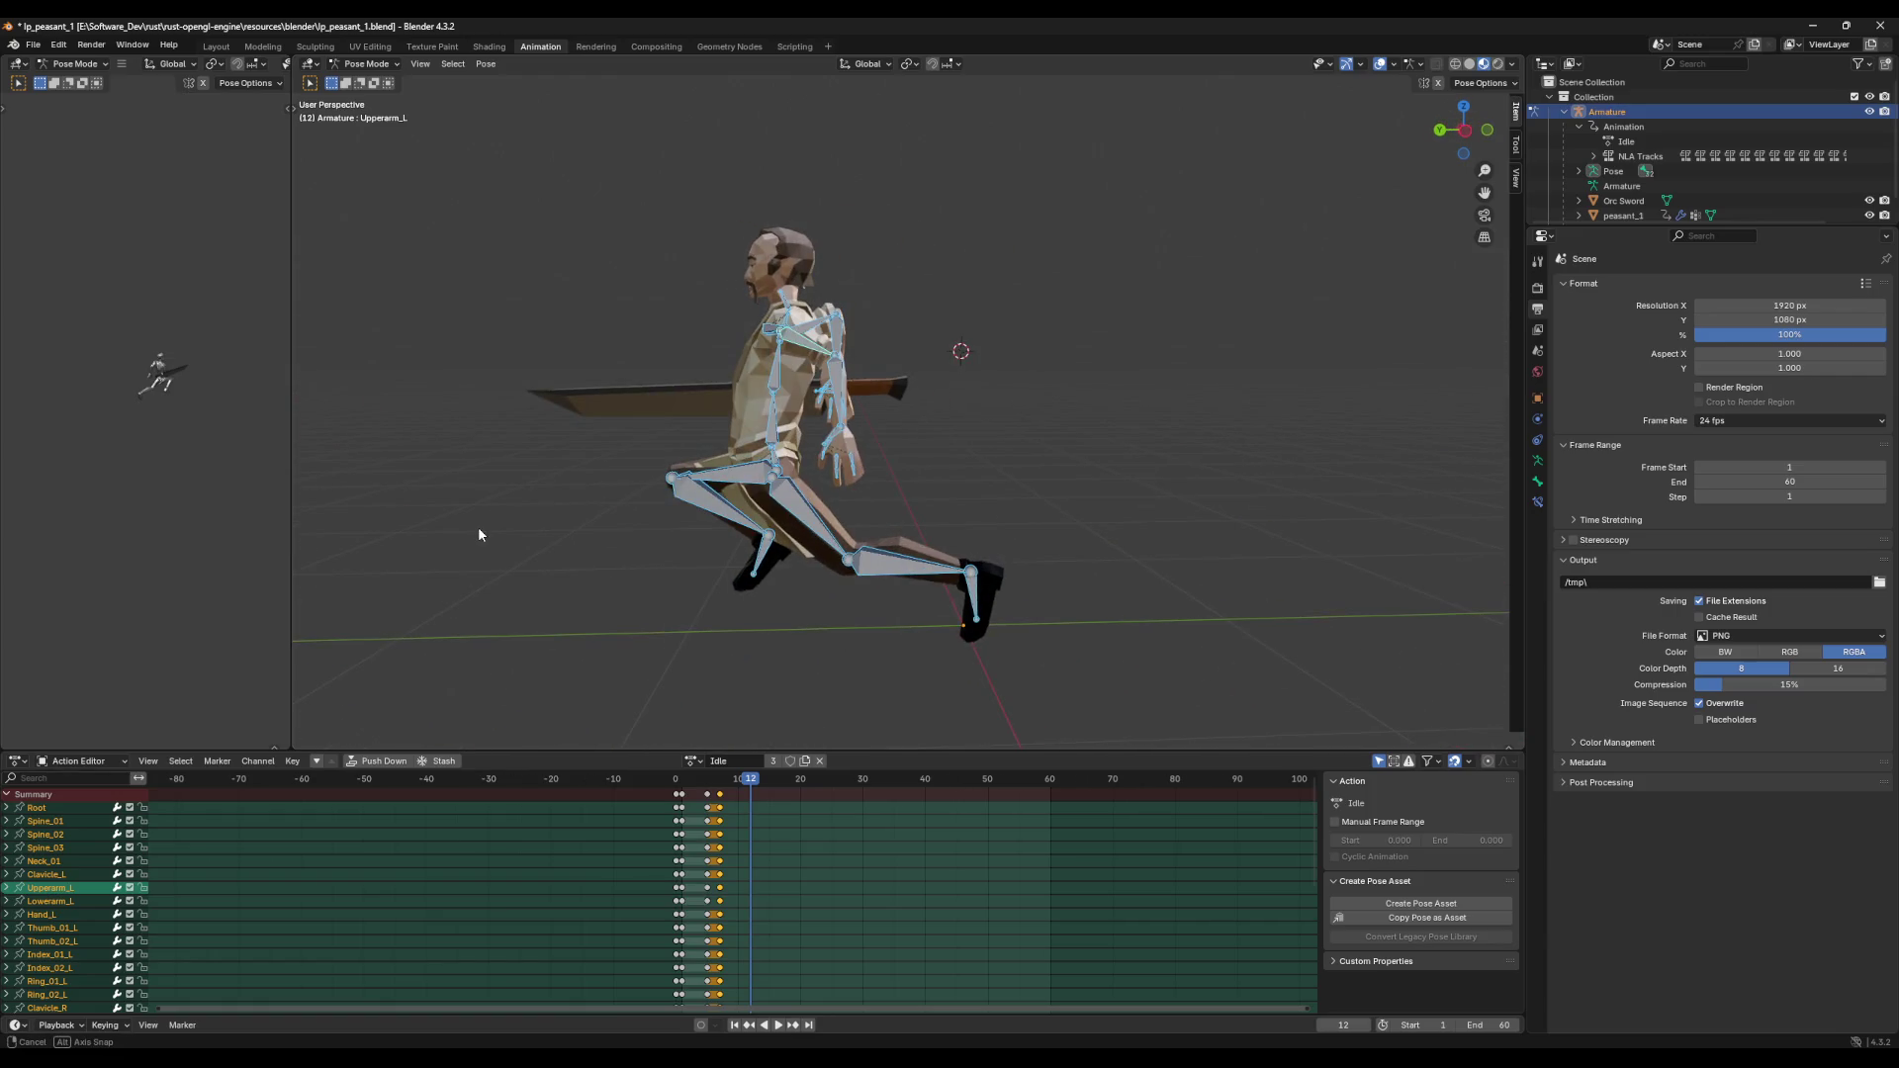
{"action": "mouse_move", "coordinate": [740, 781]}
{"action": "left_mouse_down"}
{"action": "mouse_move", "coordinate": [775, 781]}
{"action": "mouse_move", "coordinate": [751, 779]}
{"action": "left_mouse_up"}
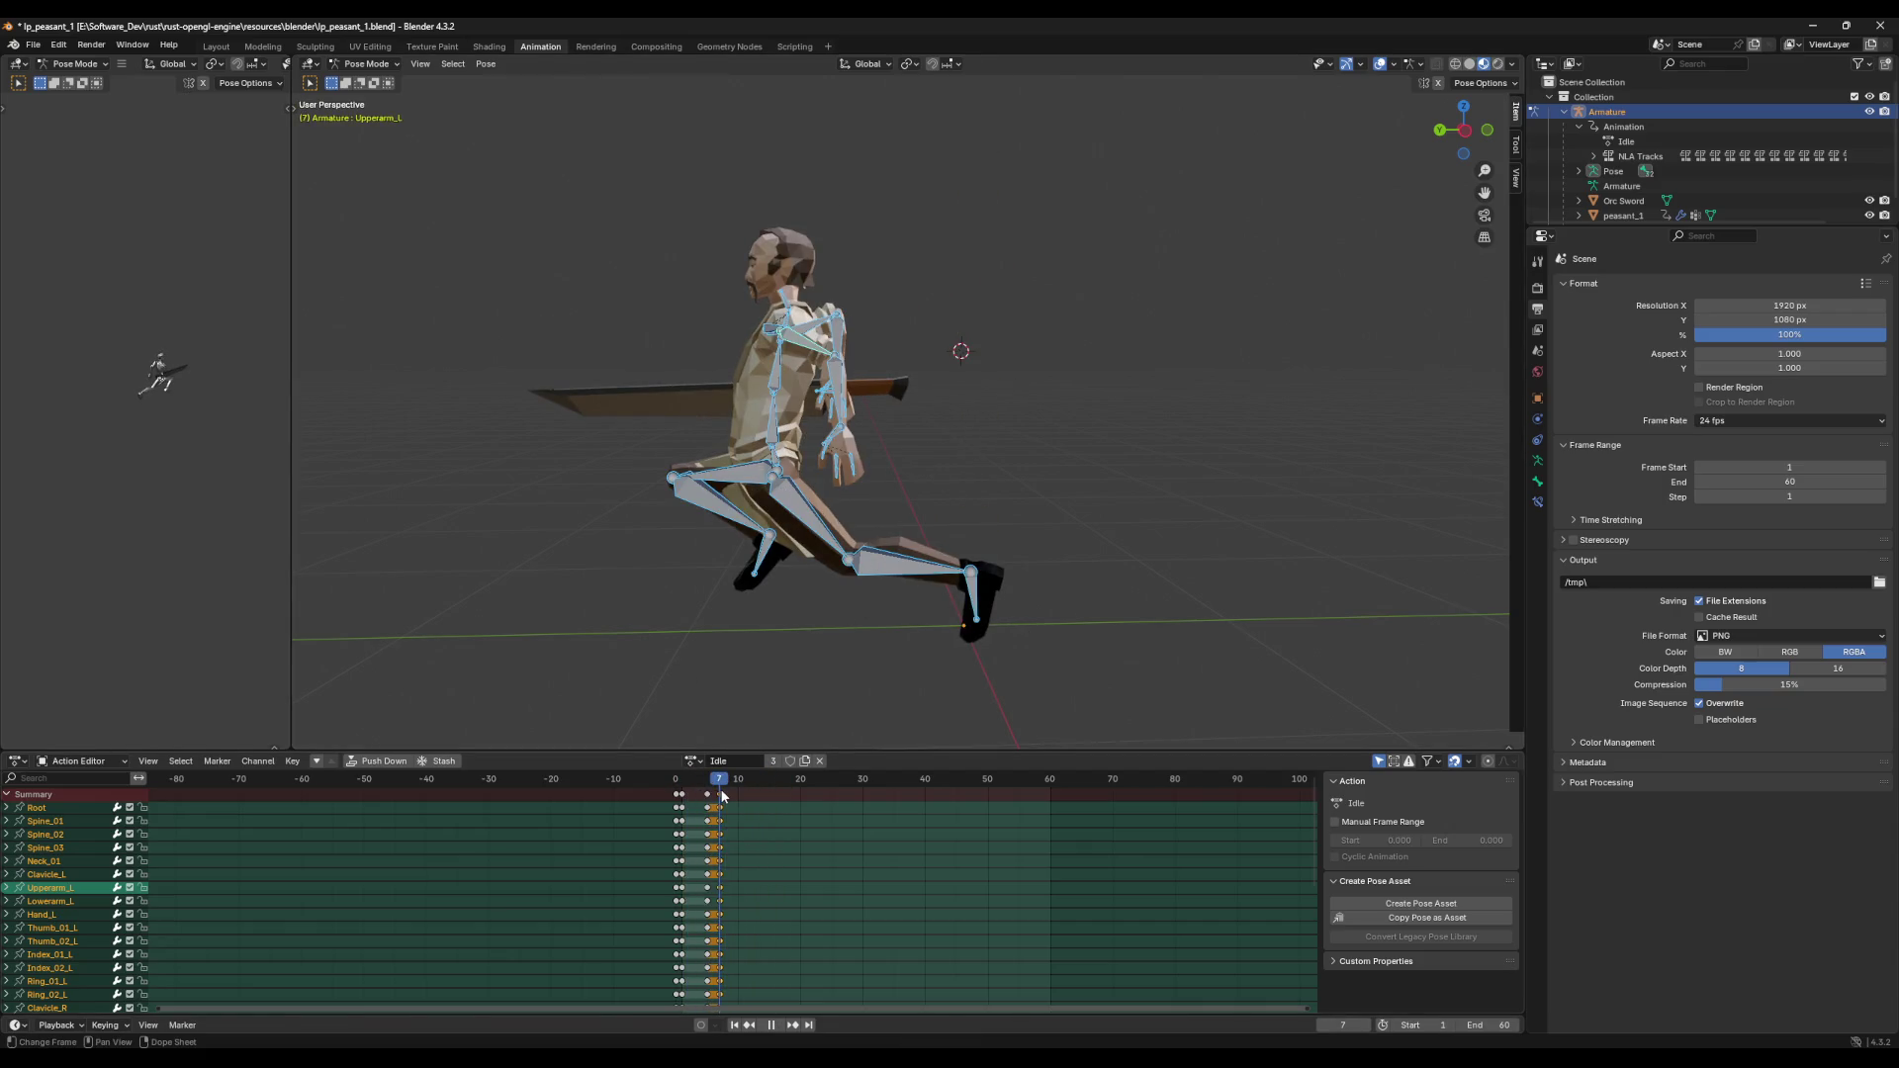
{"action": "mouse_move", "coordinate": [655, 673]}
{"action": "middle_mouse_down"}
{"action": "mouse_move", "coordinate": [918, 656]}
{"action": "mouse_move", "coordinate": [841, 746]}
{"action": "mouse_move", "coordinate": [868, 677]}
{"action": "middle_mouse_up"}
{"action": "key", "text": "Right"}
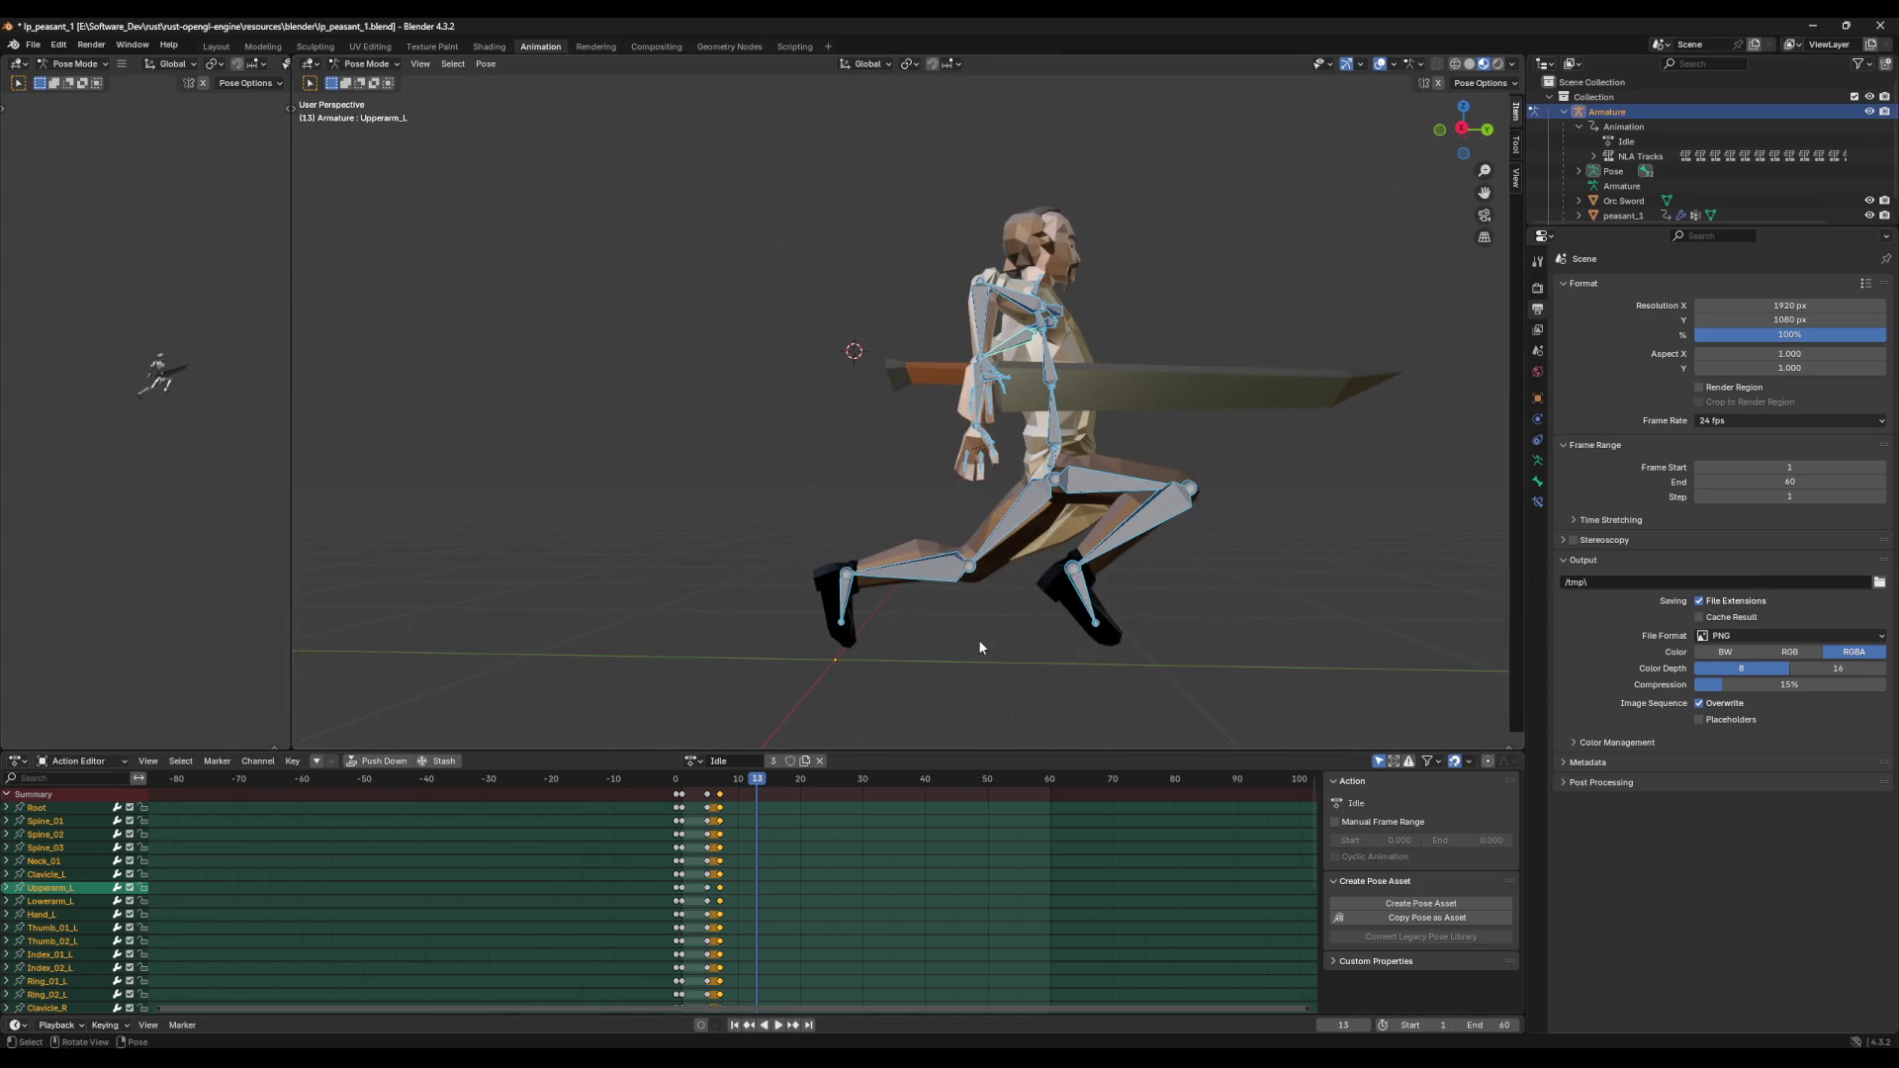
{"action": "left_click_drag", "start_coordinate": [756, 778], "coordinate": [770, 781]}
{"action": "left_click", "coordinate": [1461, 129]}
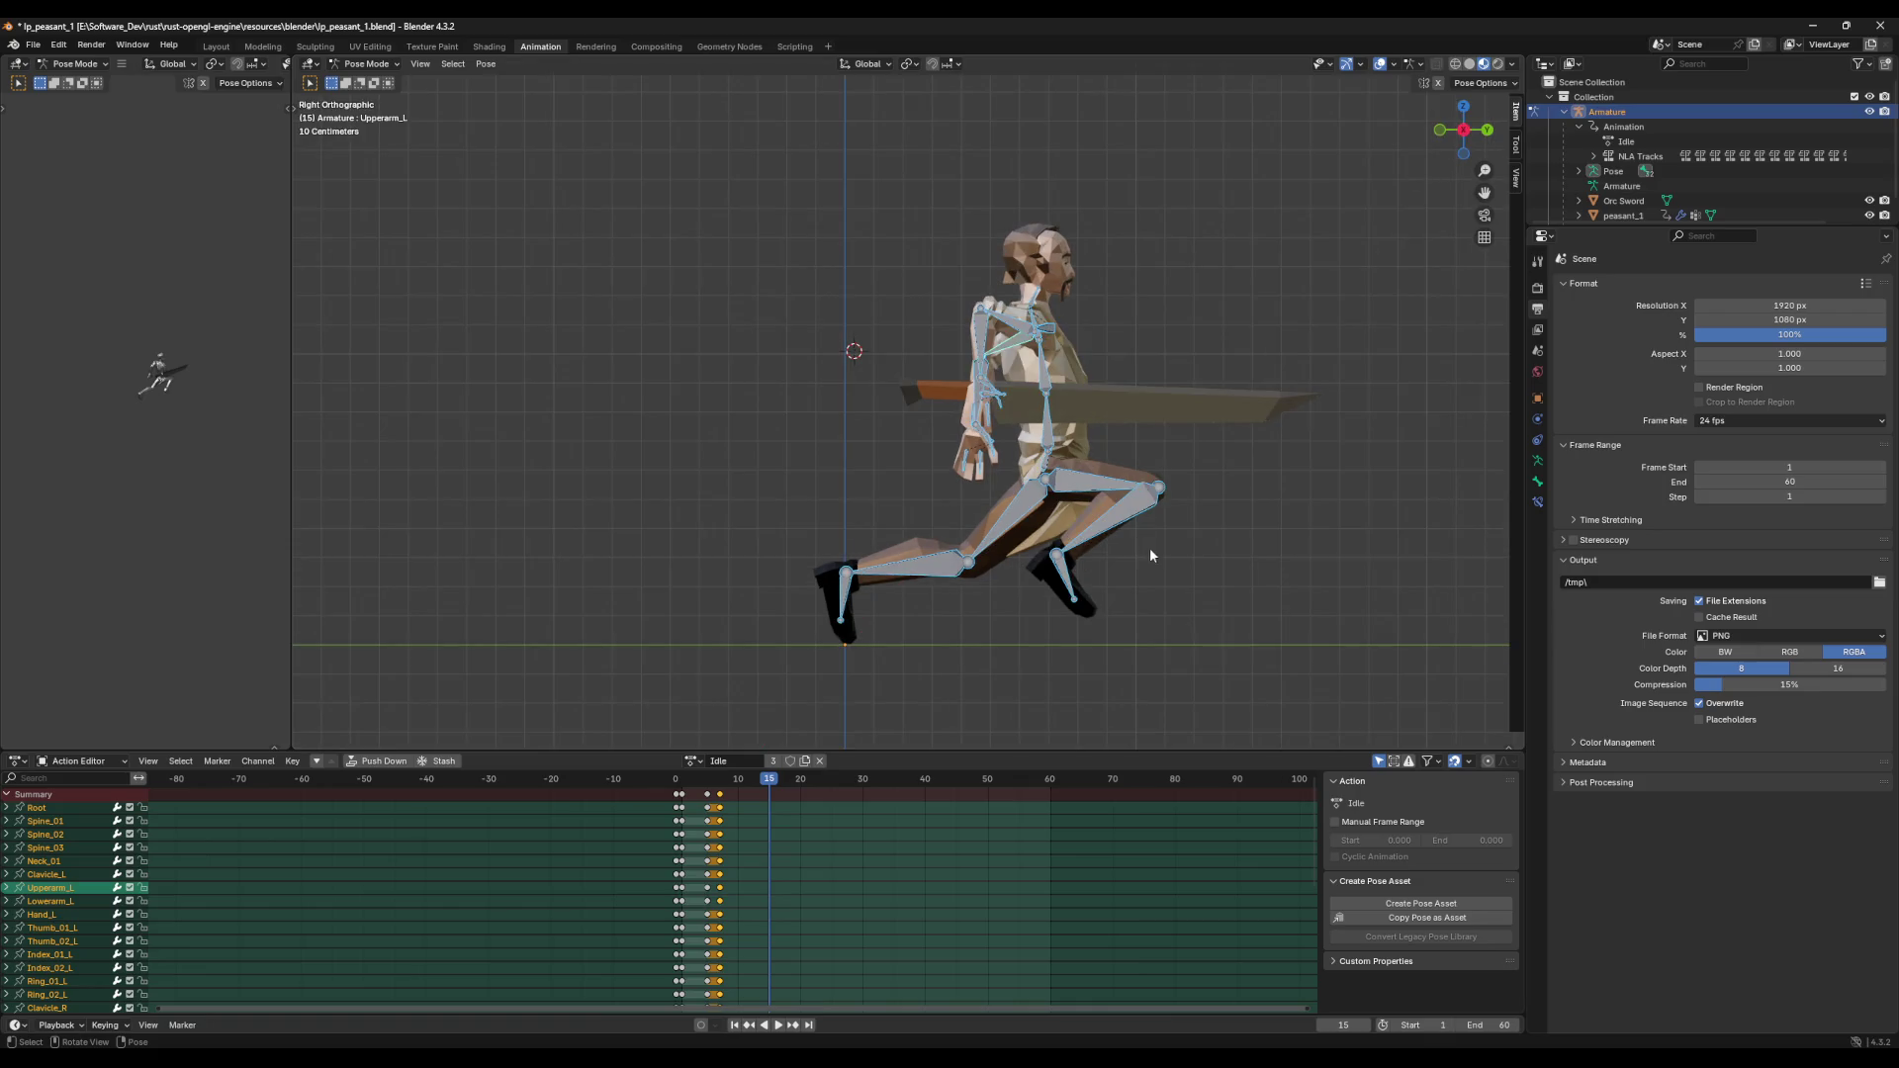
Step: At frame 15, rotate Calf_R and lean Spine_01 forward
{"action": "left_click", "coordinate": [1148, 543]}
{"action": "key", "text": "r"}
{"action": "left_click", "coordinate": [1161, 555]}
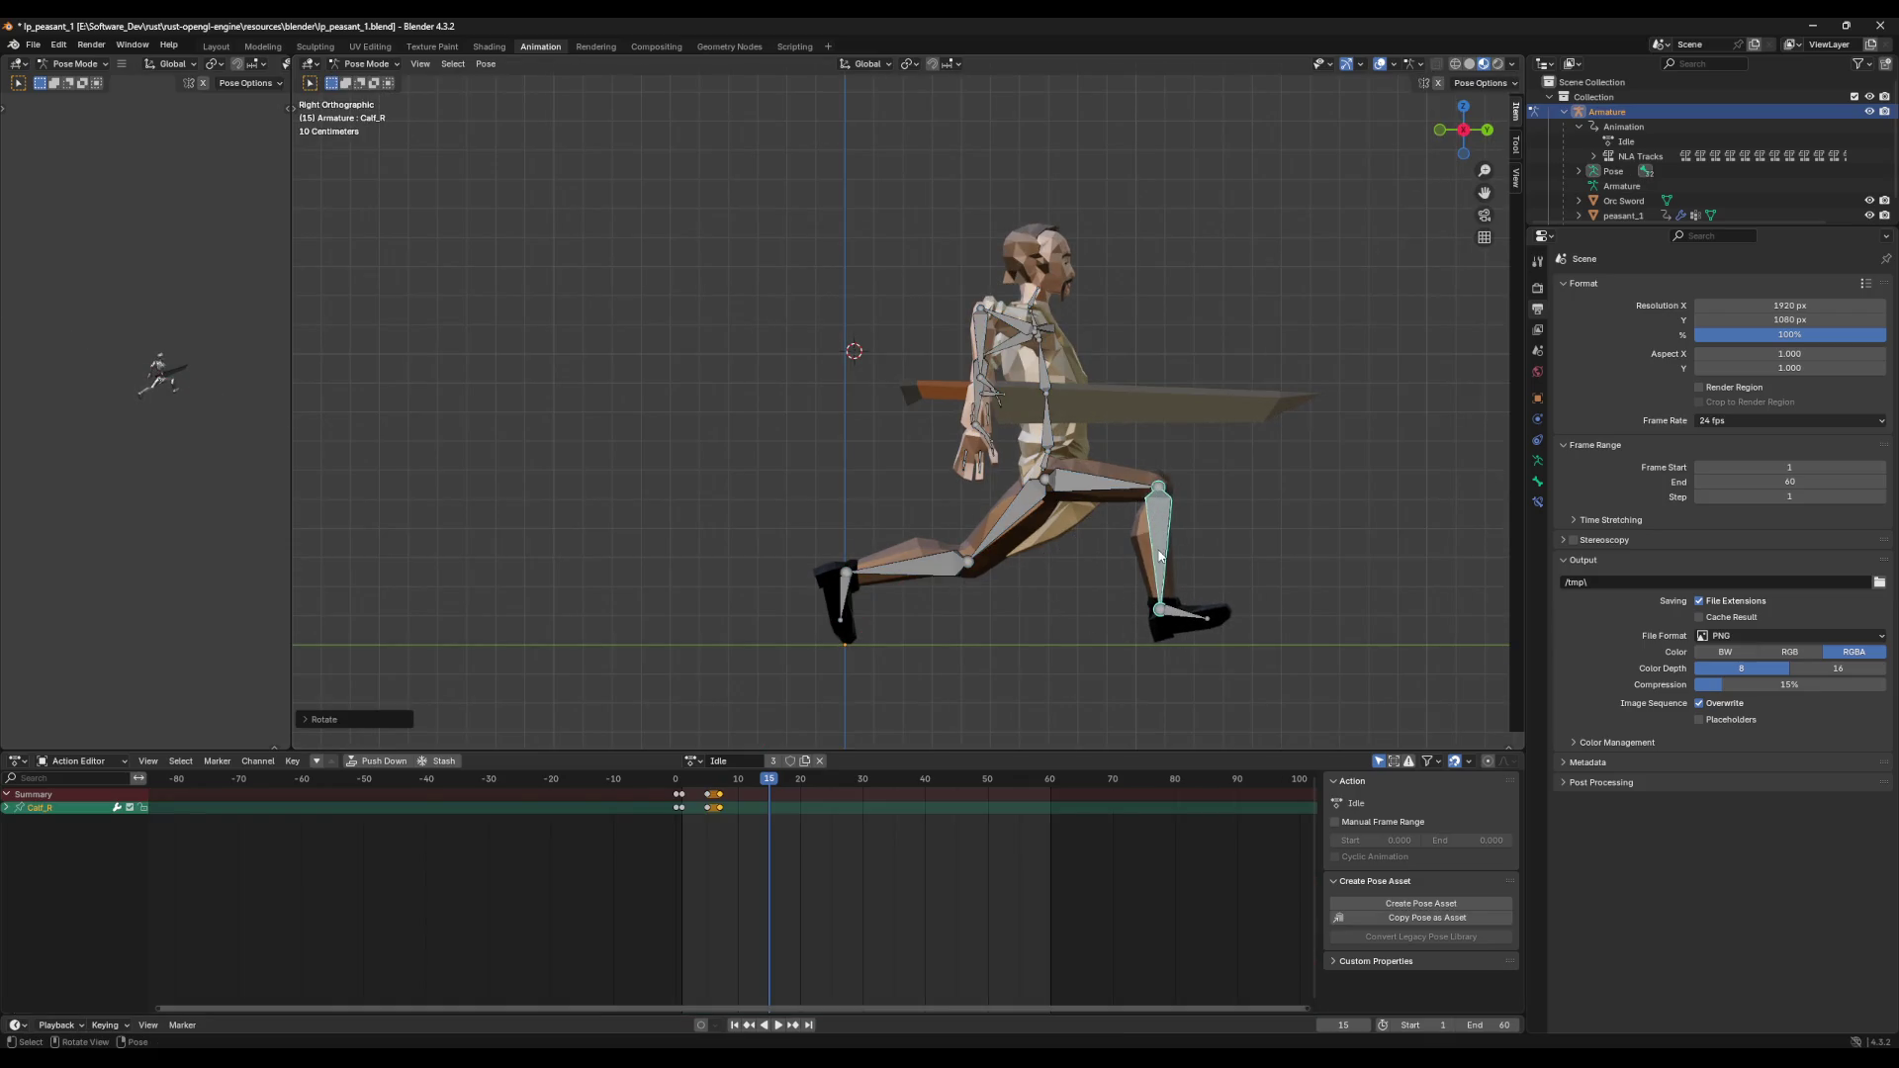
{"action": "left_click", "coordinate": [1048, 440]}
{"action": "key", "text": "r"}
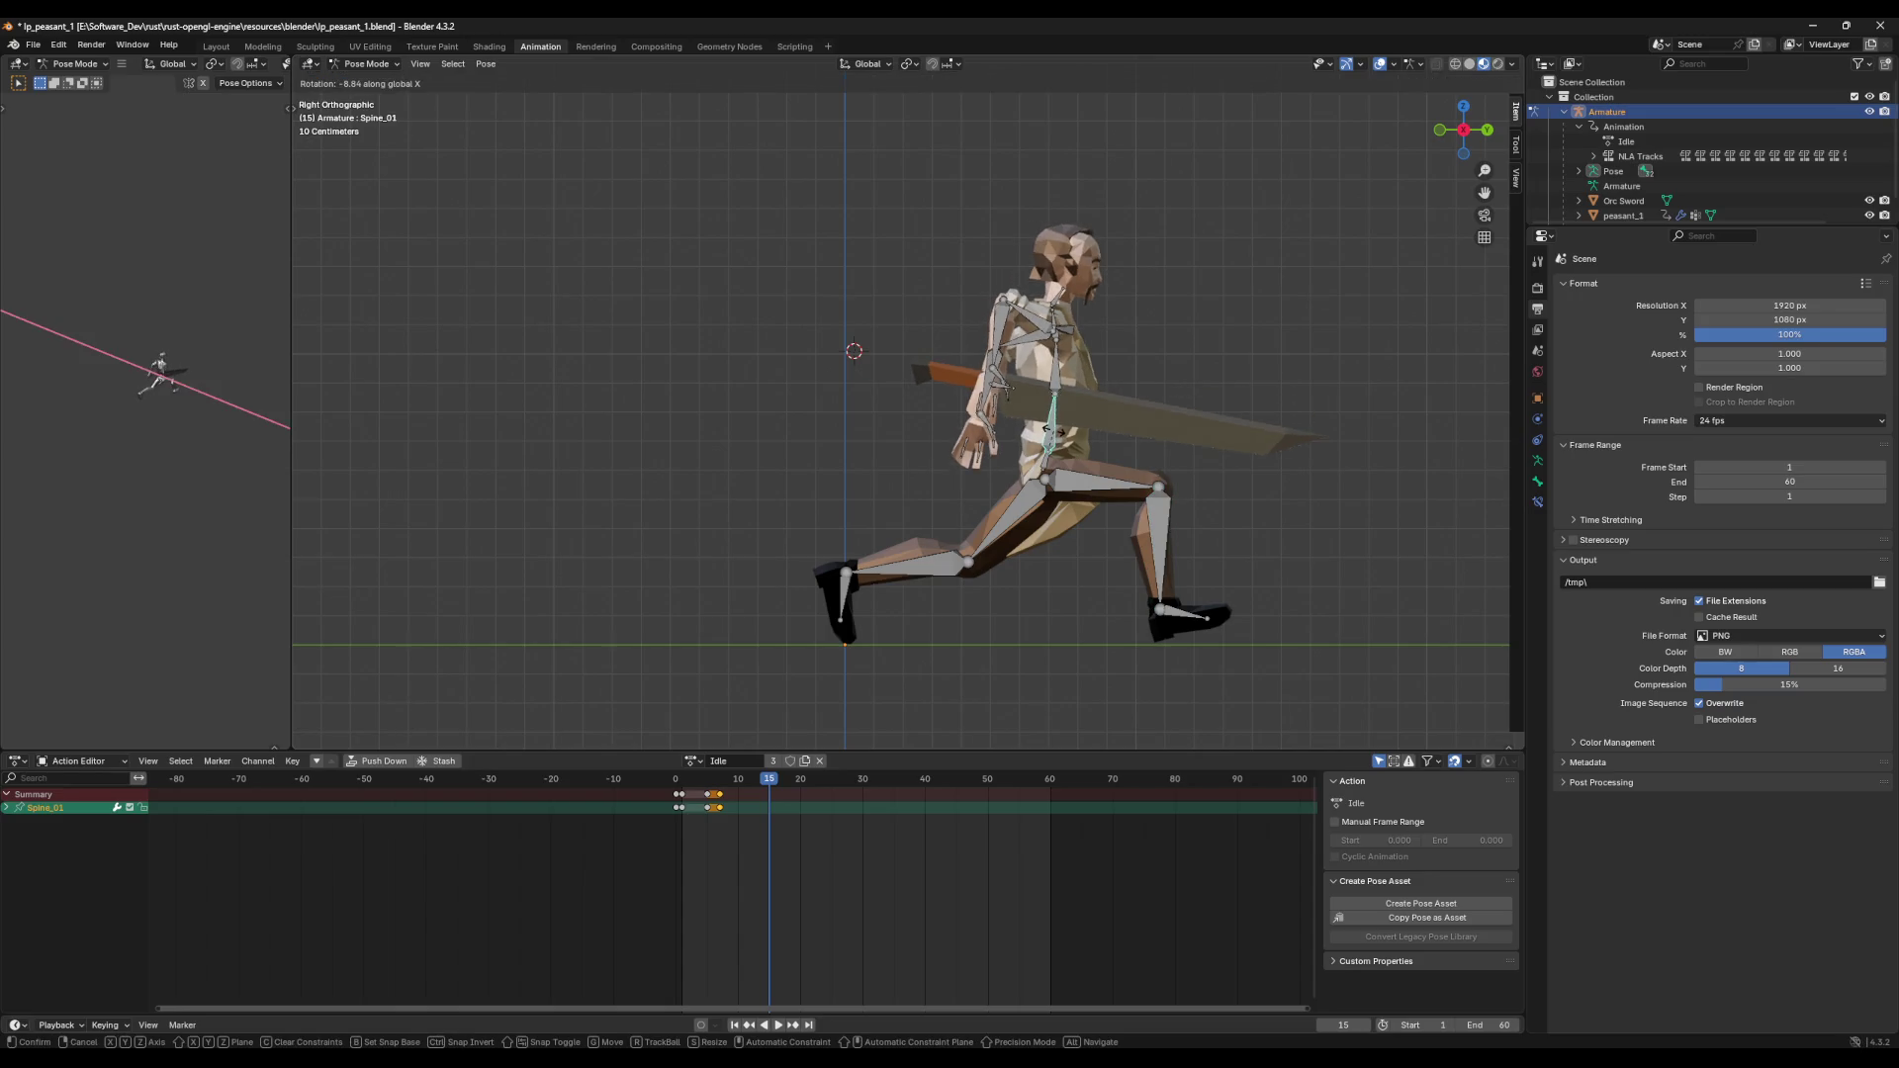
{"action": "left_click", "coordinate": [1026, 347]}
Step: Rotate Upperarm_R to raise the sword overhead
{"action": "left_click", "coordinate": [1017, 329]}
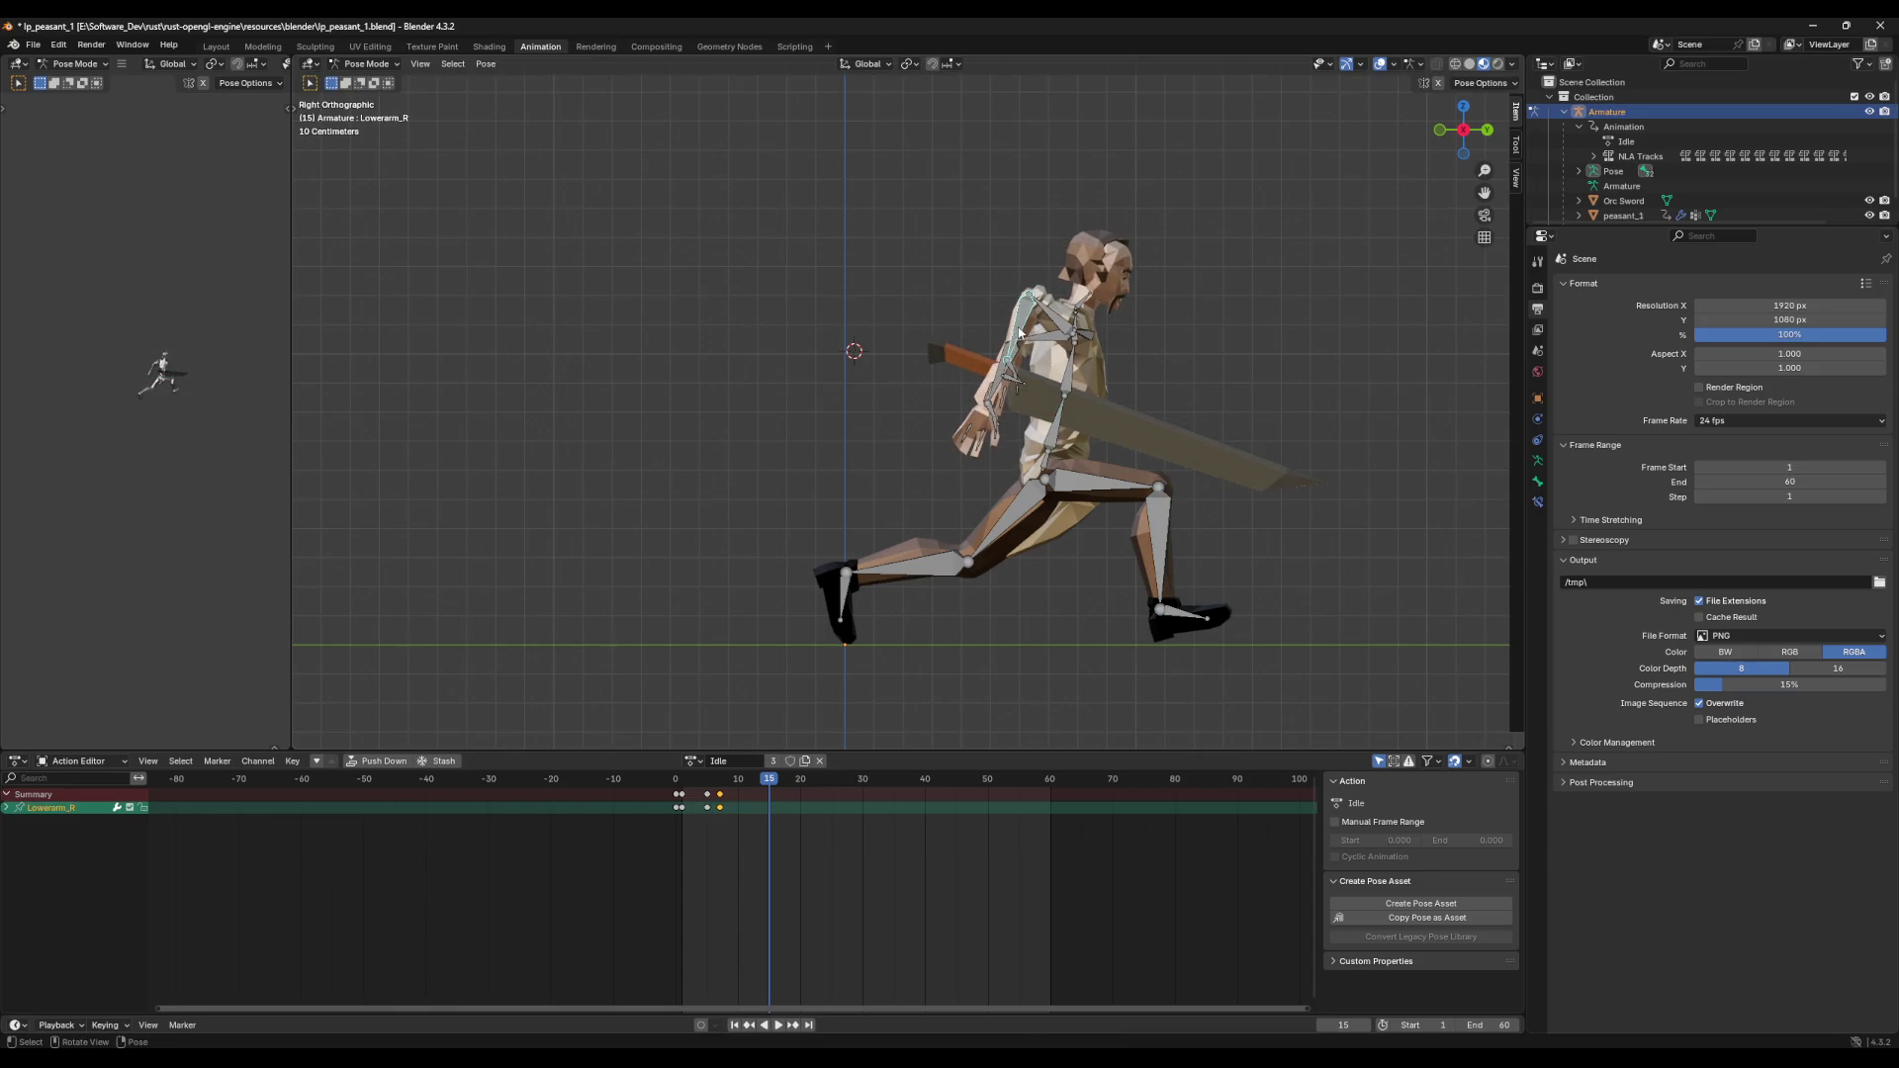
{"action": "key", "text": "r"}
{"action": "key", "text": "Escape"}
{"action": "left_click", "coordinate": [1091, 356]}
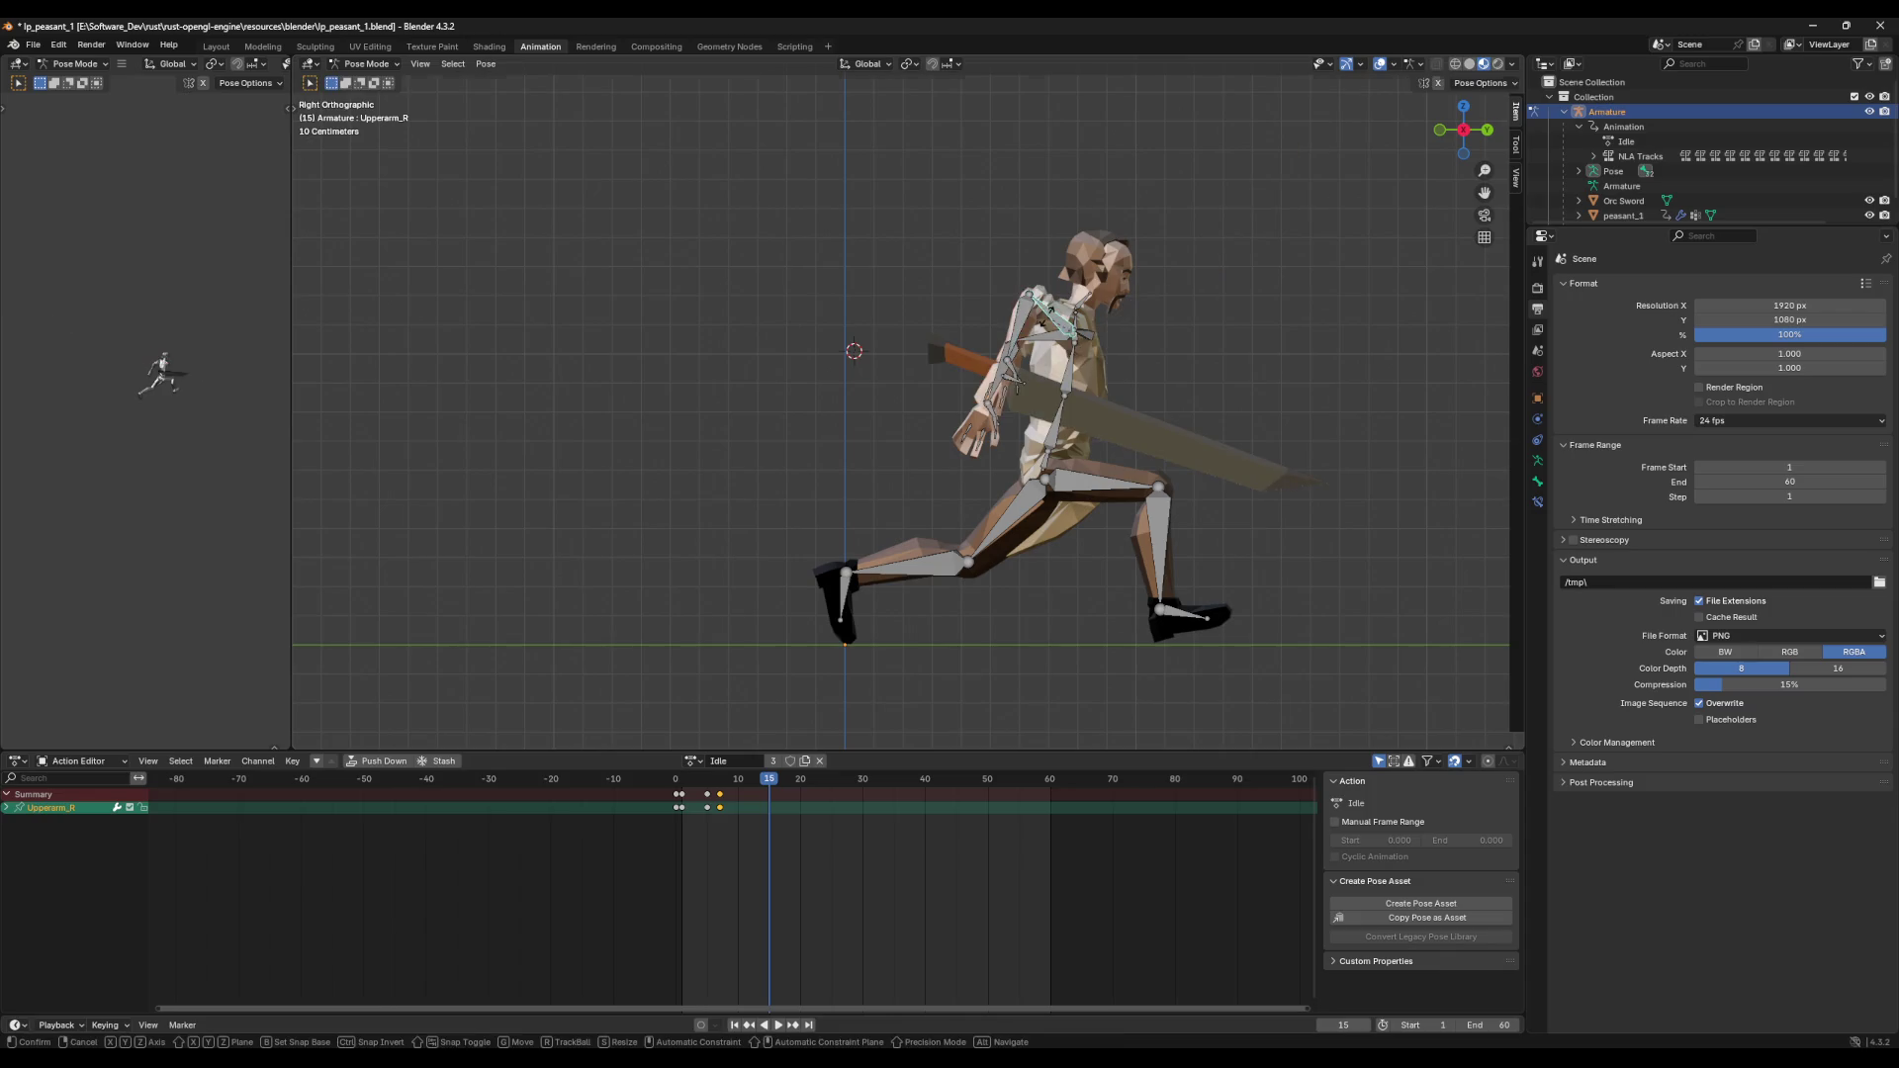
{"action": "key", "text": "r"}
{"action": "left_click", "coordinate": [1081, 363]}
Step: Rotate Lowerarm_R to swing the sword forward, adjusting its angle around X
{"action": "left_click", "coordinate": [1114, 380]}
{"action": "key", "text": "r"}
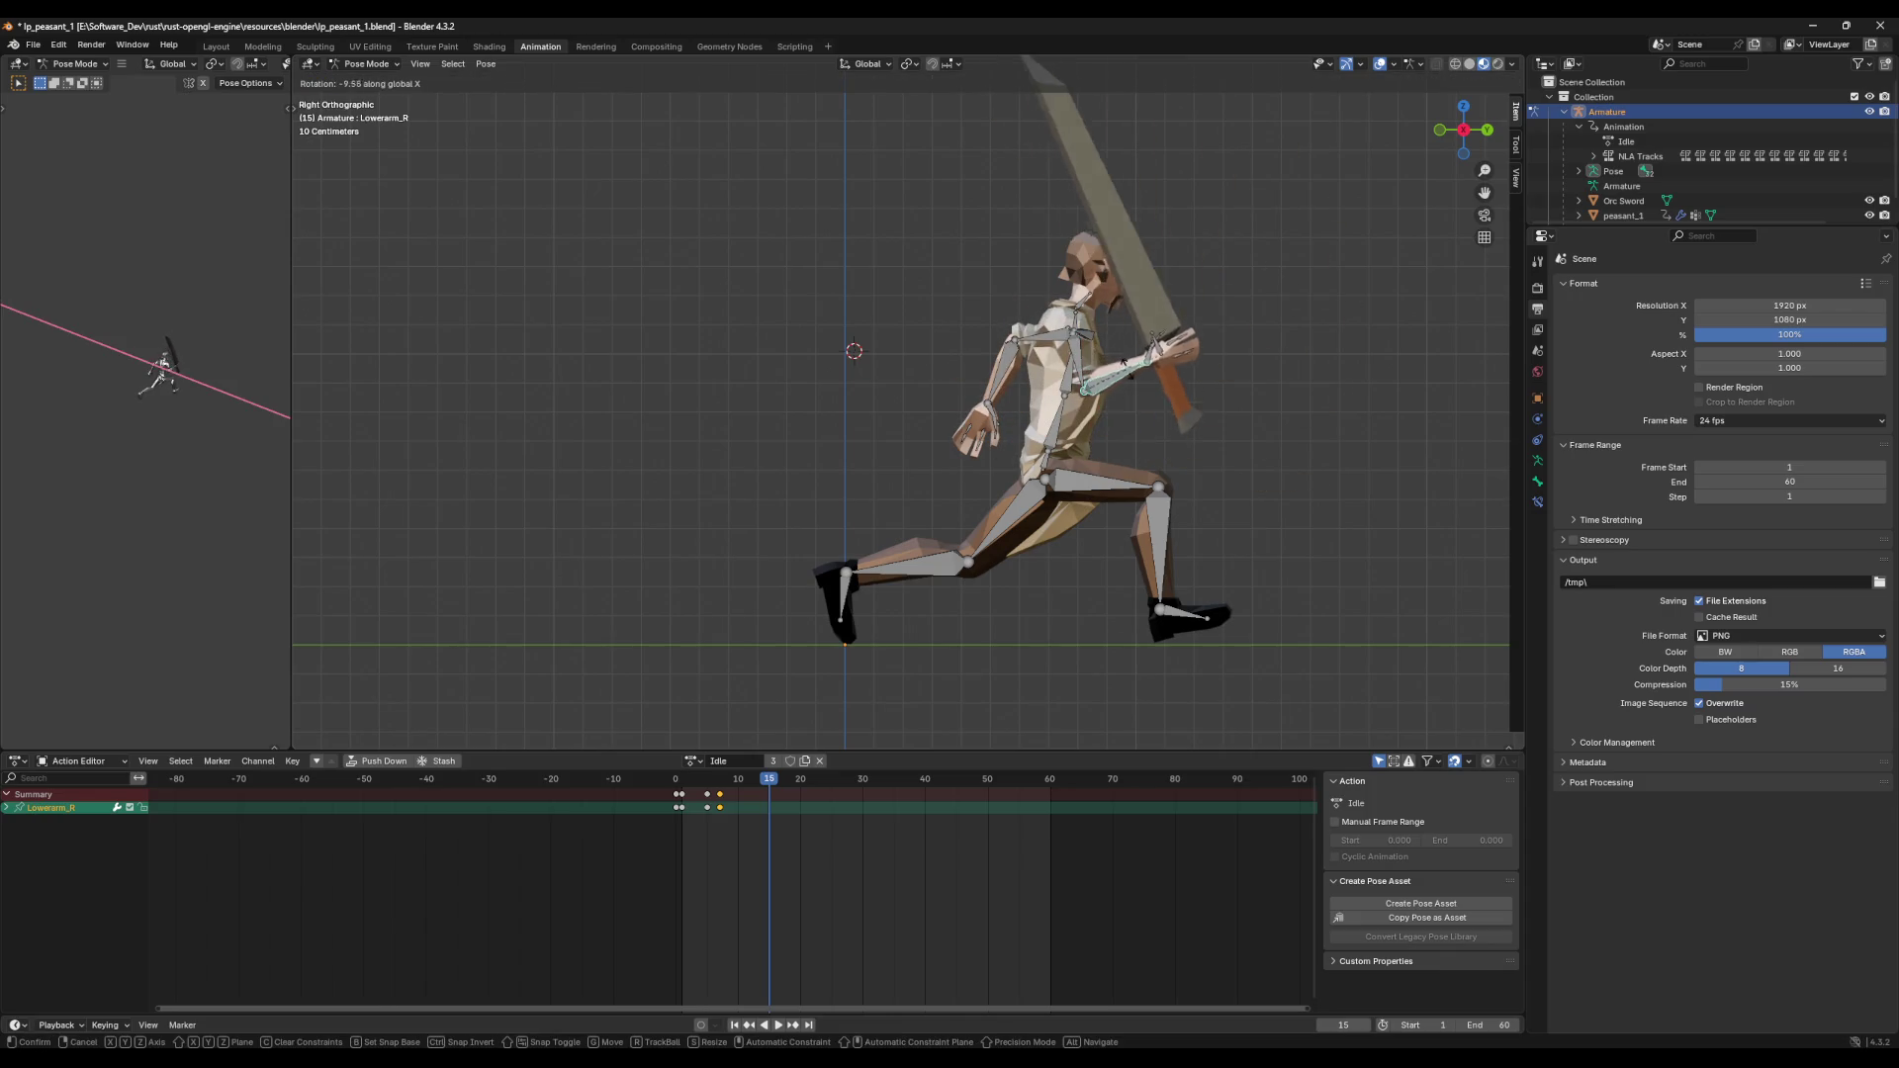
{"action": "left_click", "coordinate": [1167, 450]}
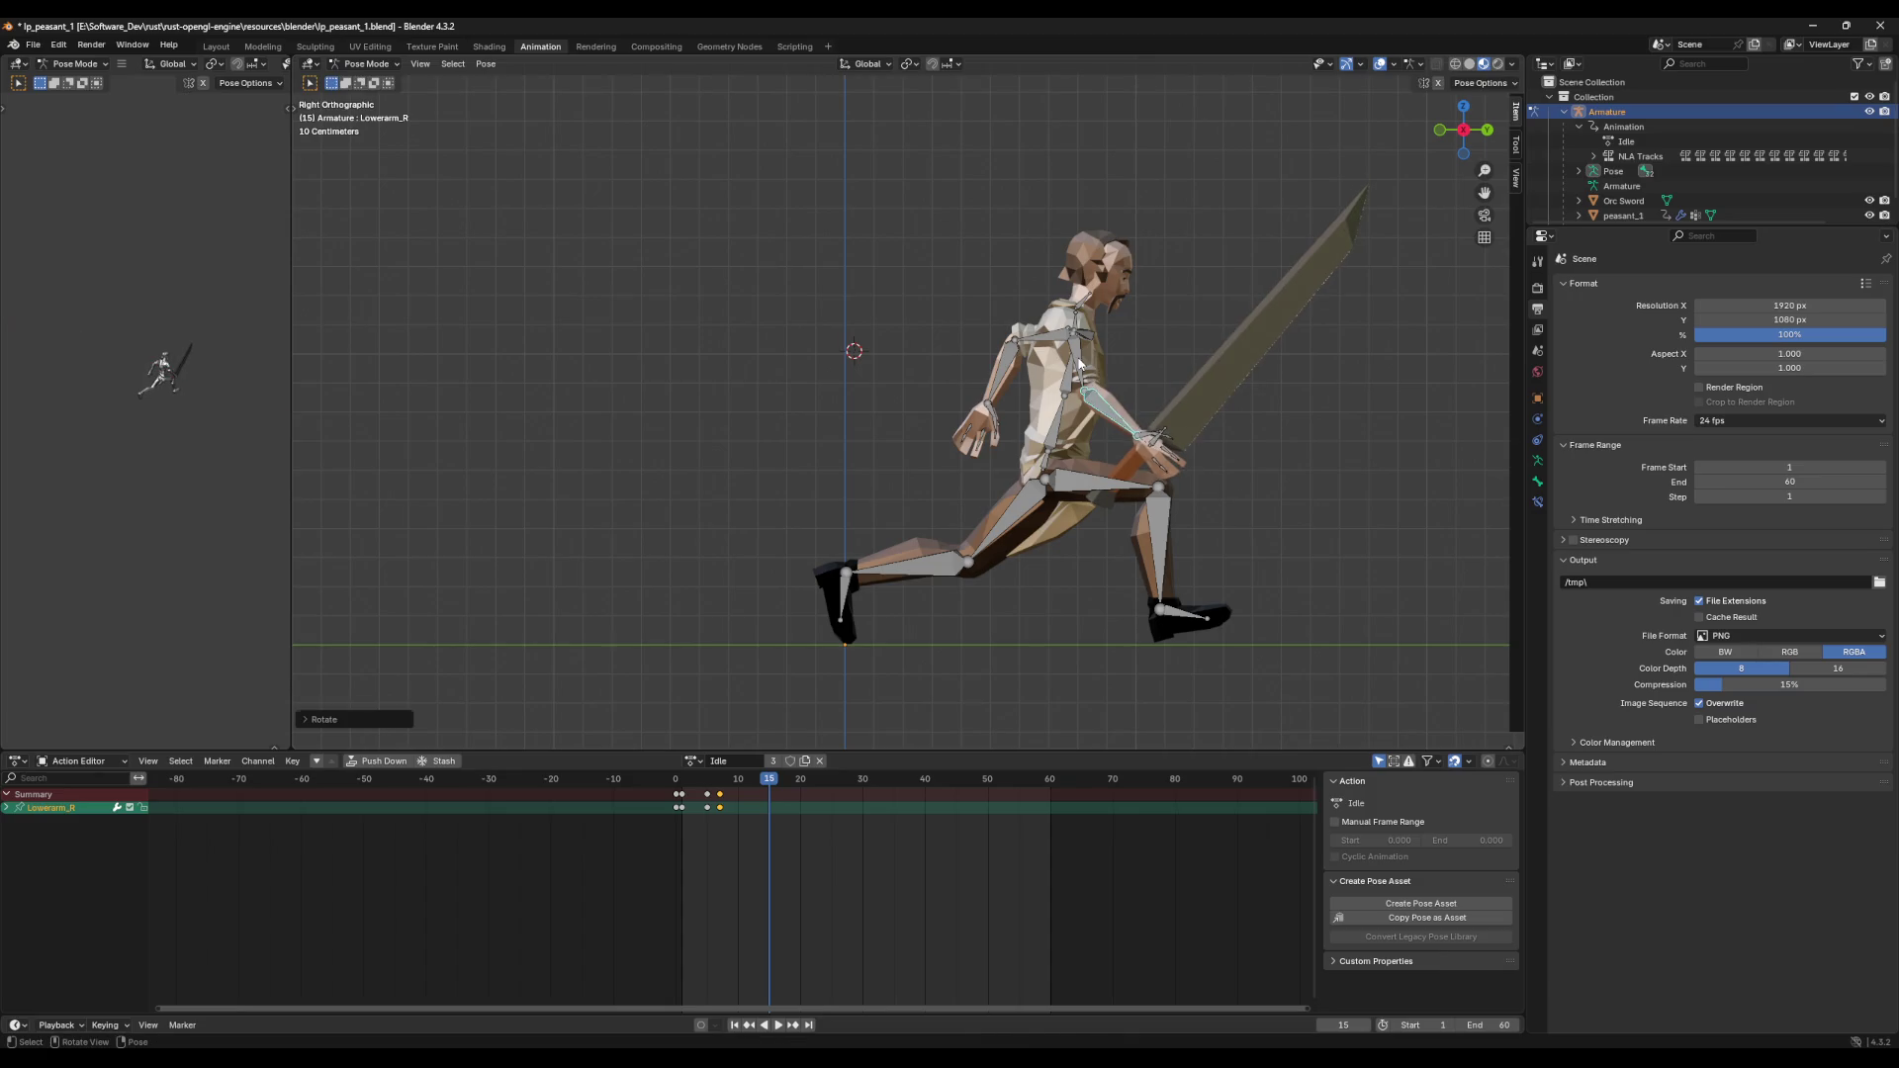
{"action": "key", "text": "r"}
{"action": "left_click", "coordinate": [1143, 353]}
{"action": "key", "text": "r"}
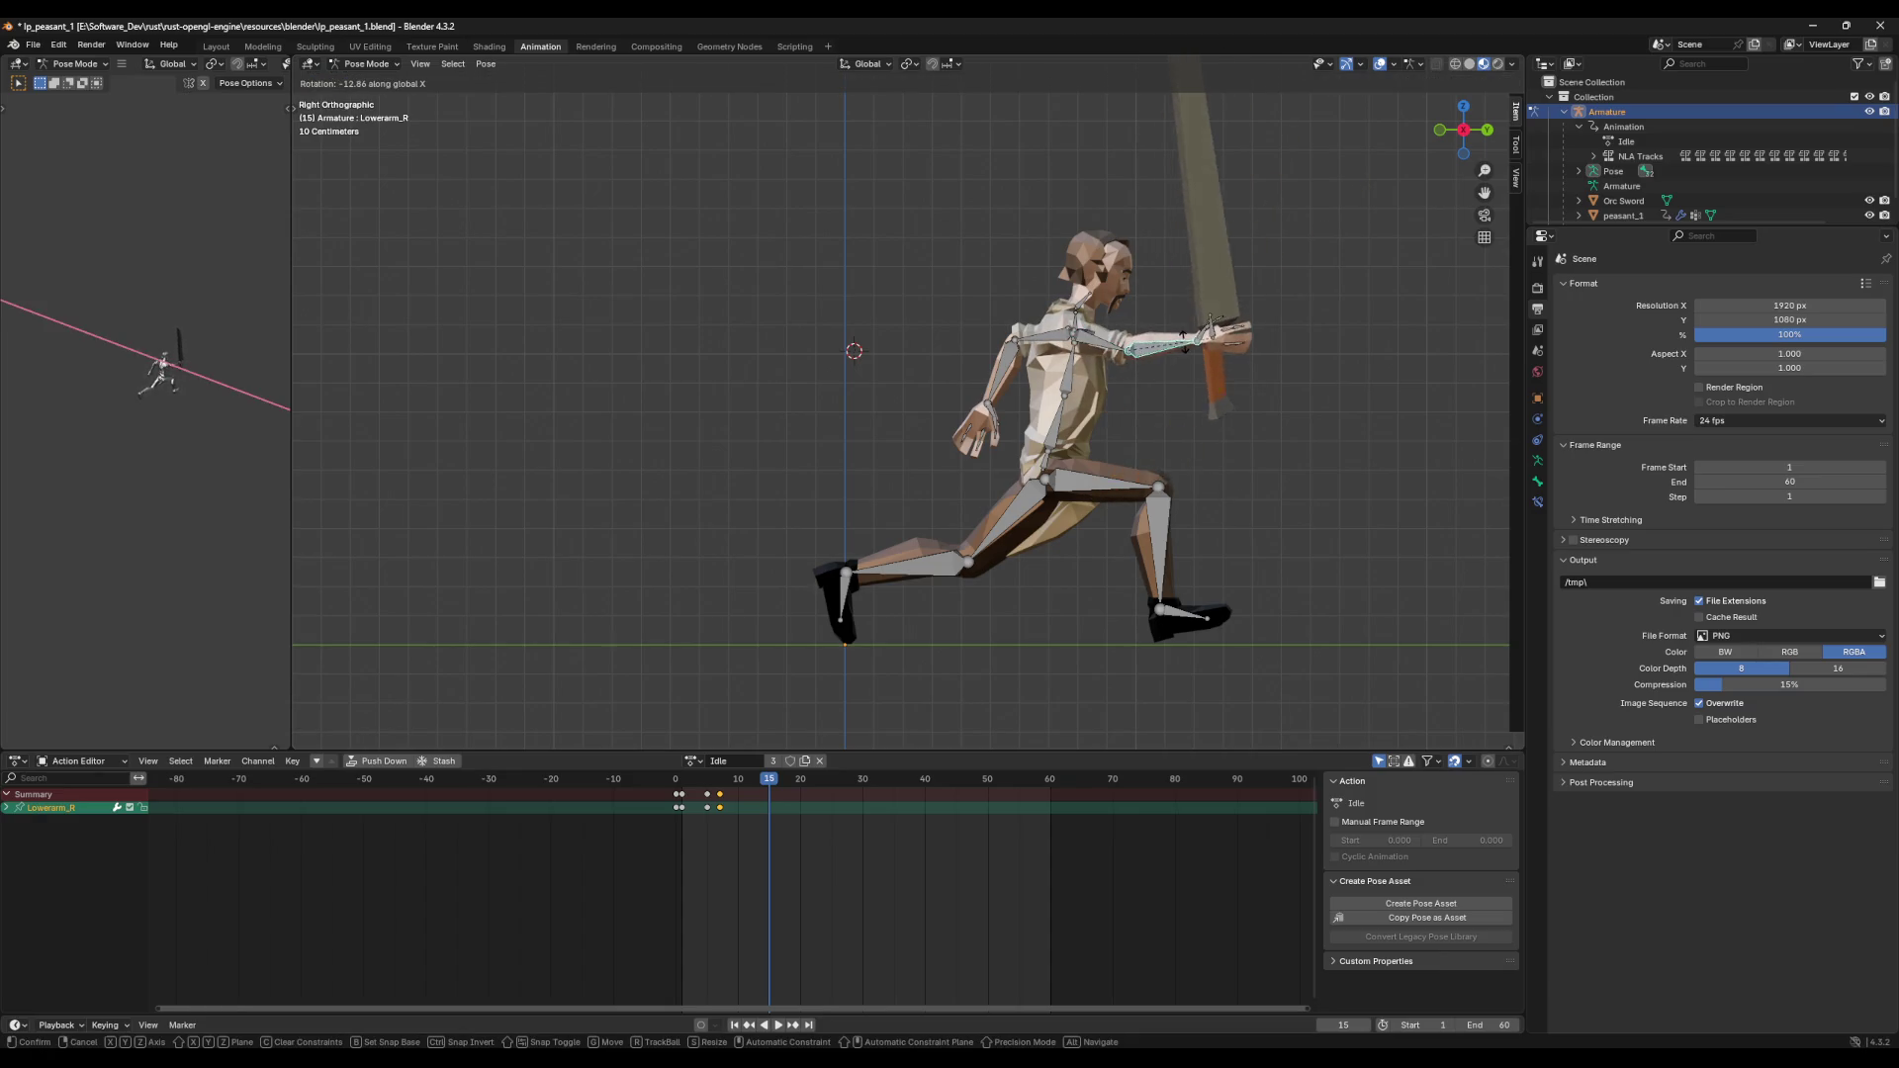
{"action": "left_click", "coordinate": [1184, 338]}
Step: Rotate RH_WeapAnchor so the sword is level in a horizontal thrust
{"action": "left_click", "coordinate": [1222, 350]}
{"action": "key", "text": "r"}
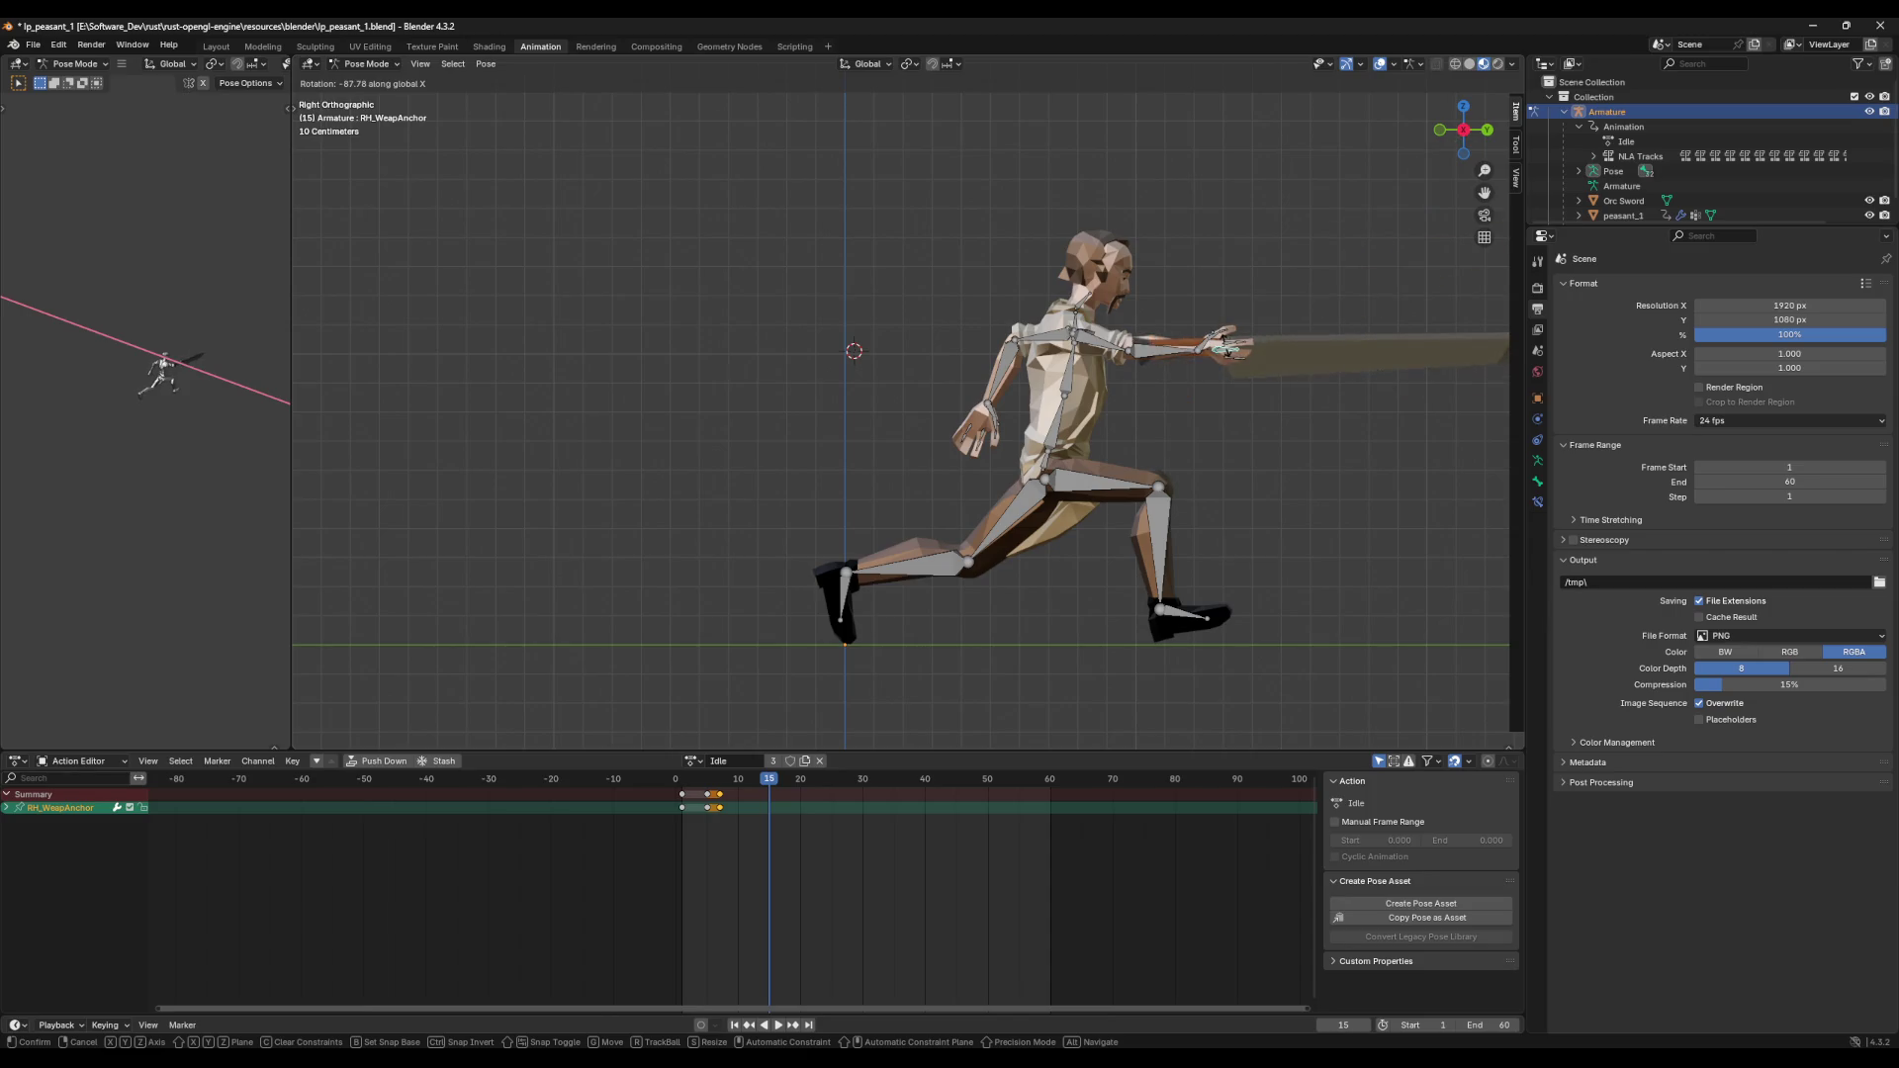
{"action": "left_click", "coordinate": [1147, 435]}
{"action": "mouse_move", "coordinate": [1147, 435]}
{"action": "middle_mouse_down"}
{"action": "mouse_move", "coordinate": [975, 438]}
{"action": "mouse_move", "coordinate": [1132, 417]}
{"action": "middle_mouse_up"}
{"action": "key", "text": "a"}
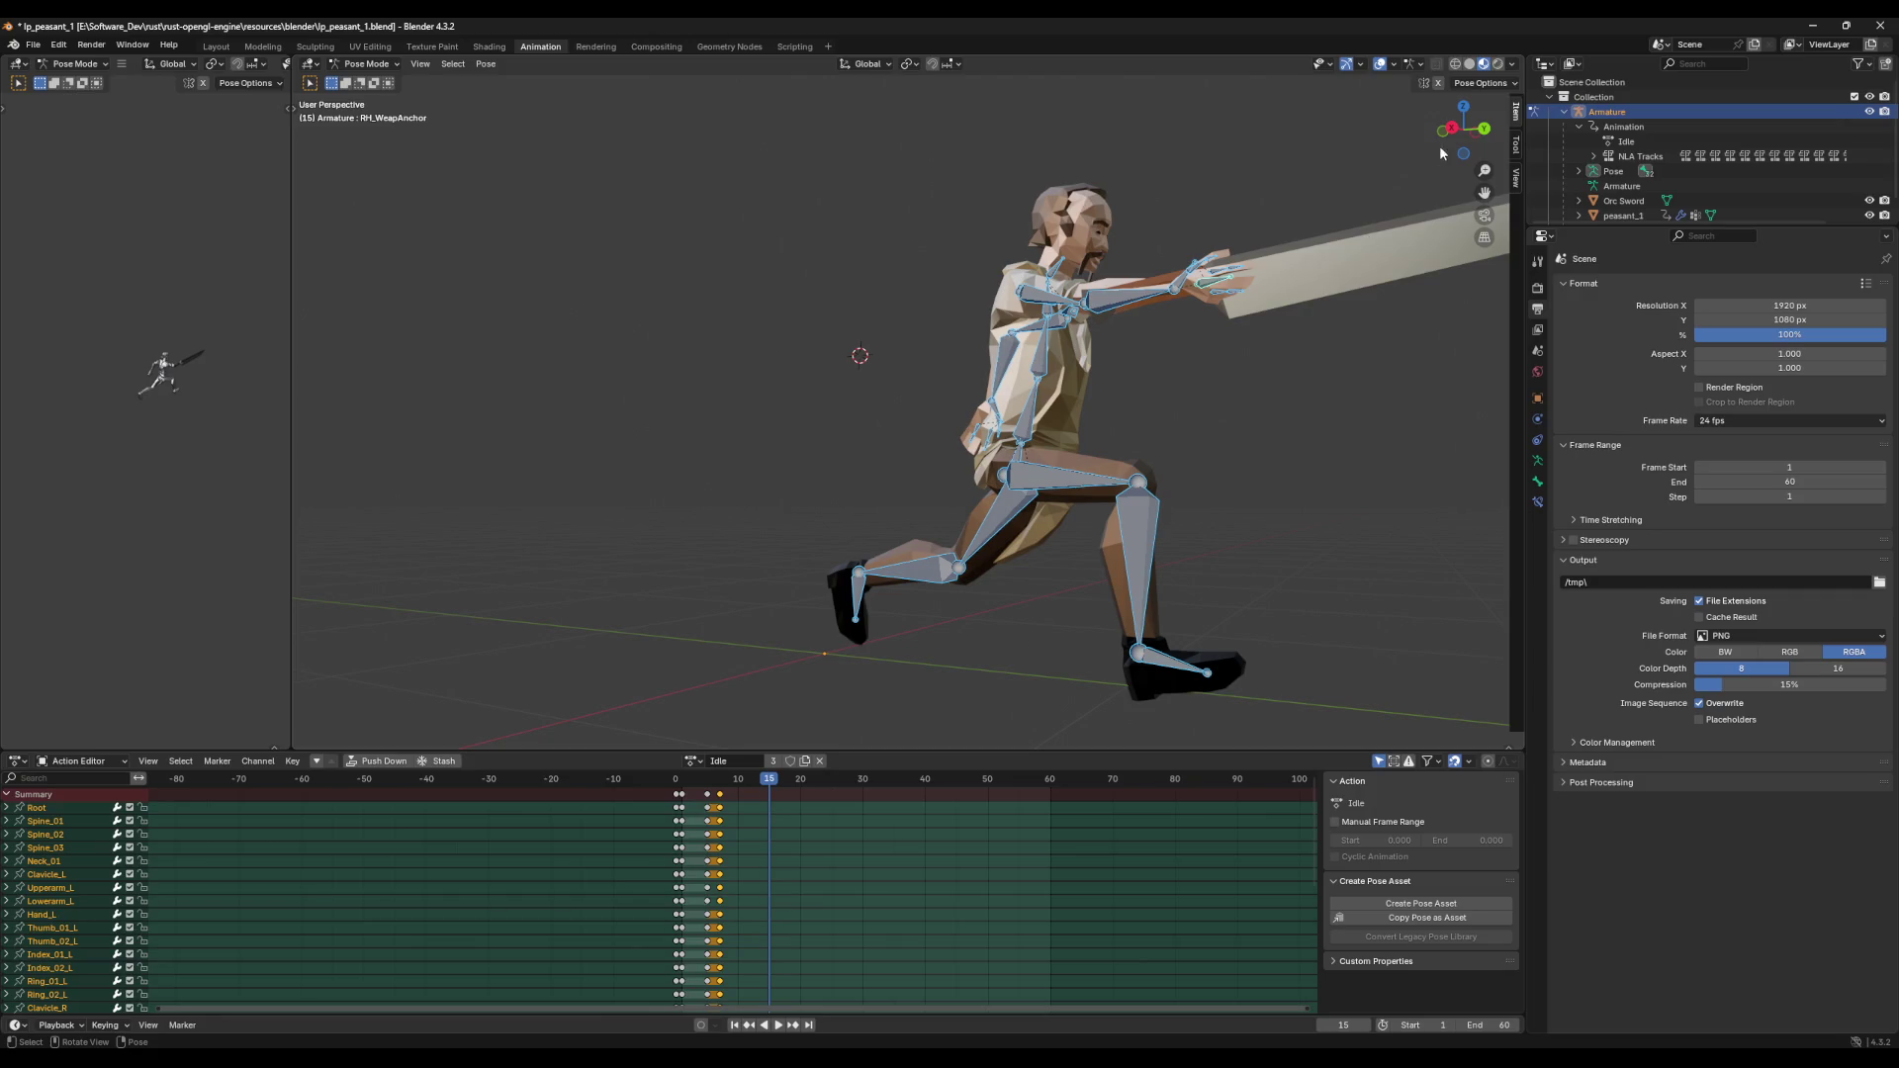
{"action": "left_click", "coordinate": [1450, 128]}
Step: Rotate Thigh_R and Foot_R around the X axis to deepen the lunge
{"action": "key", "text": "alt+a"}
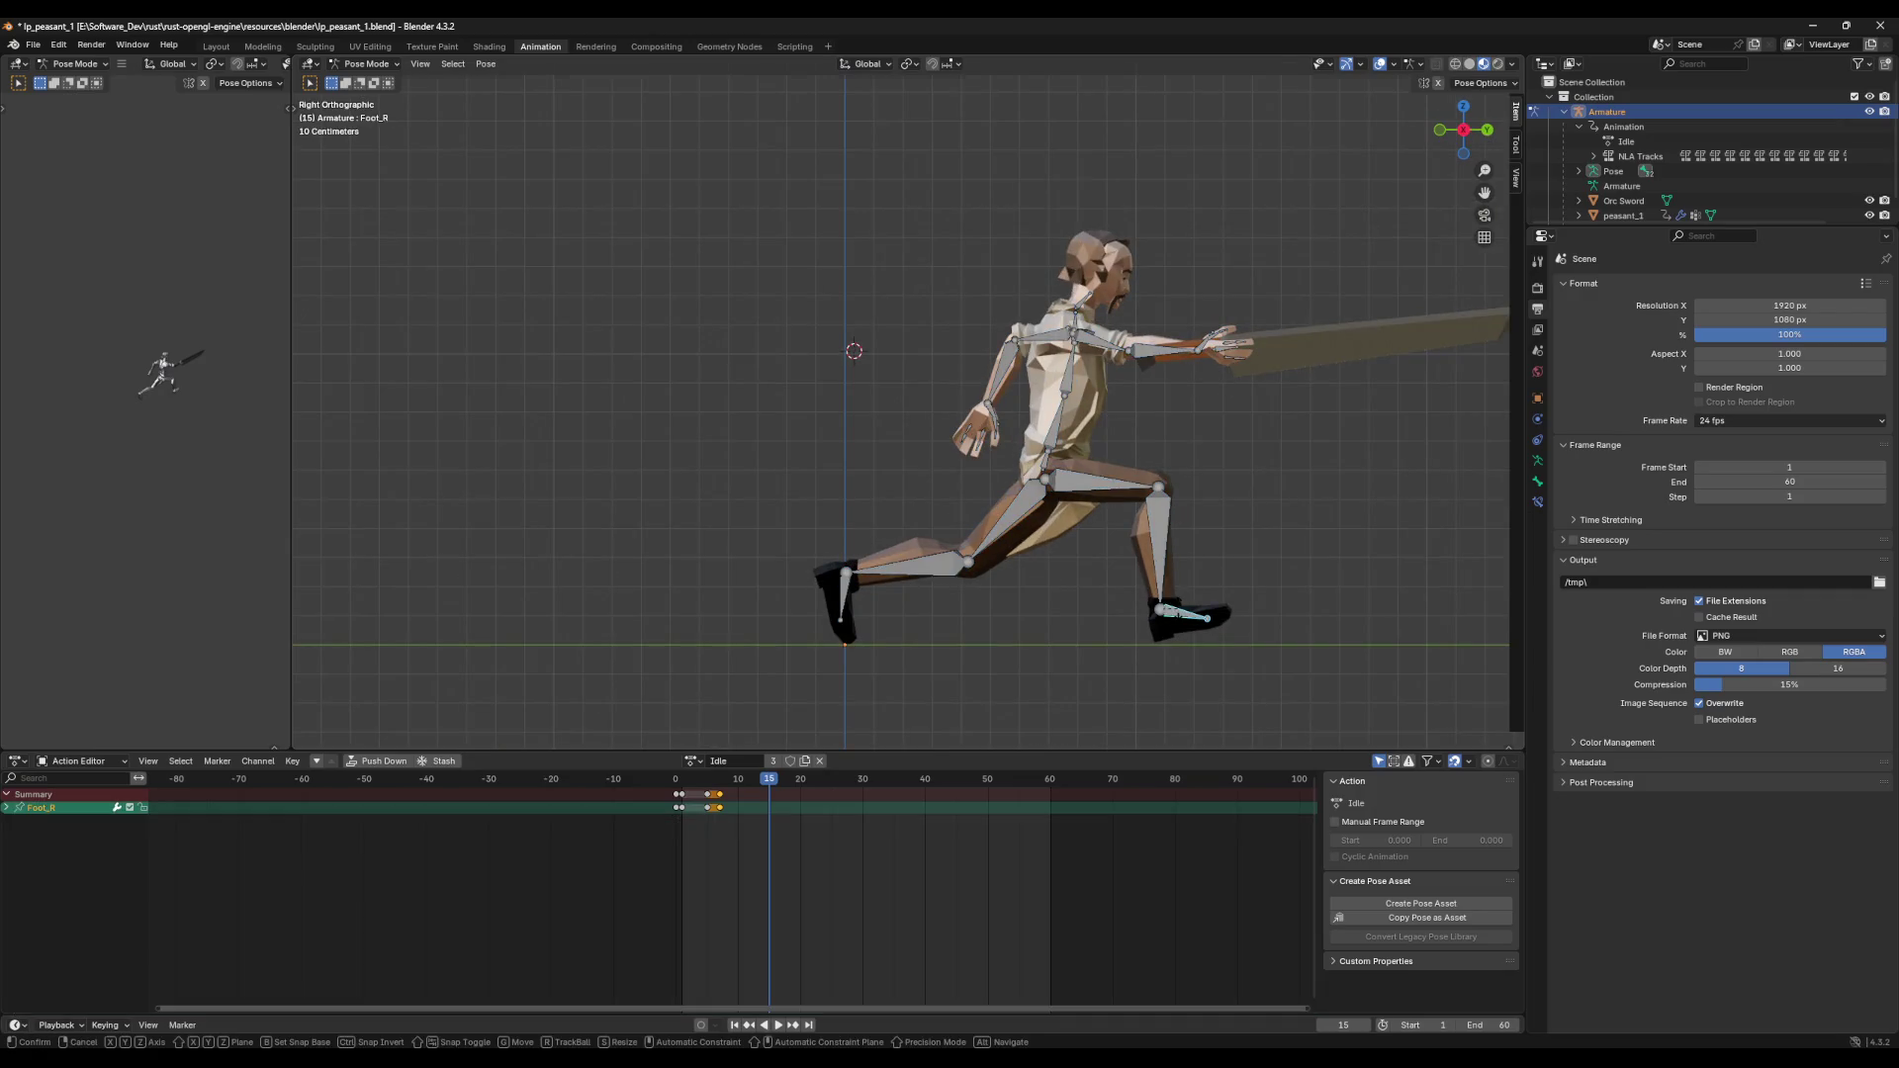
{"action": "left_click", "coordinate": [1084, 487]}
{"action": "left_click", "coordinate": [1165, 623]}
{"action": "key", "text": "r"}
{"action": "key", "text": "x"}
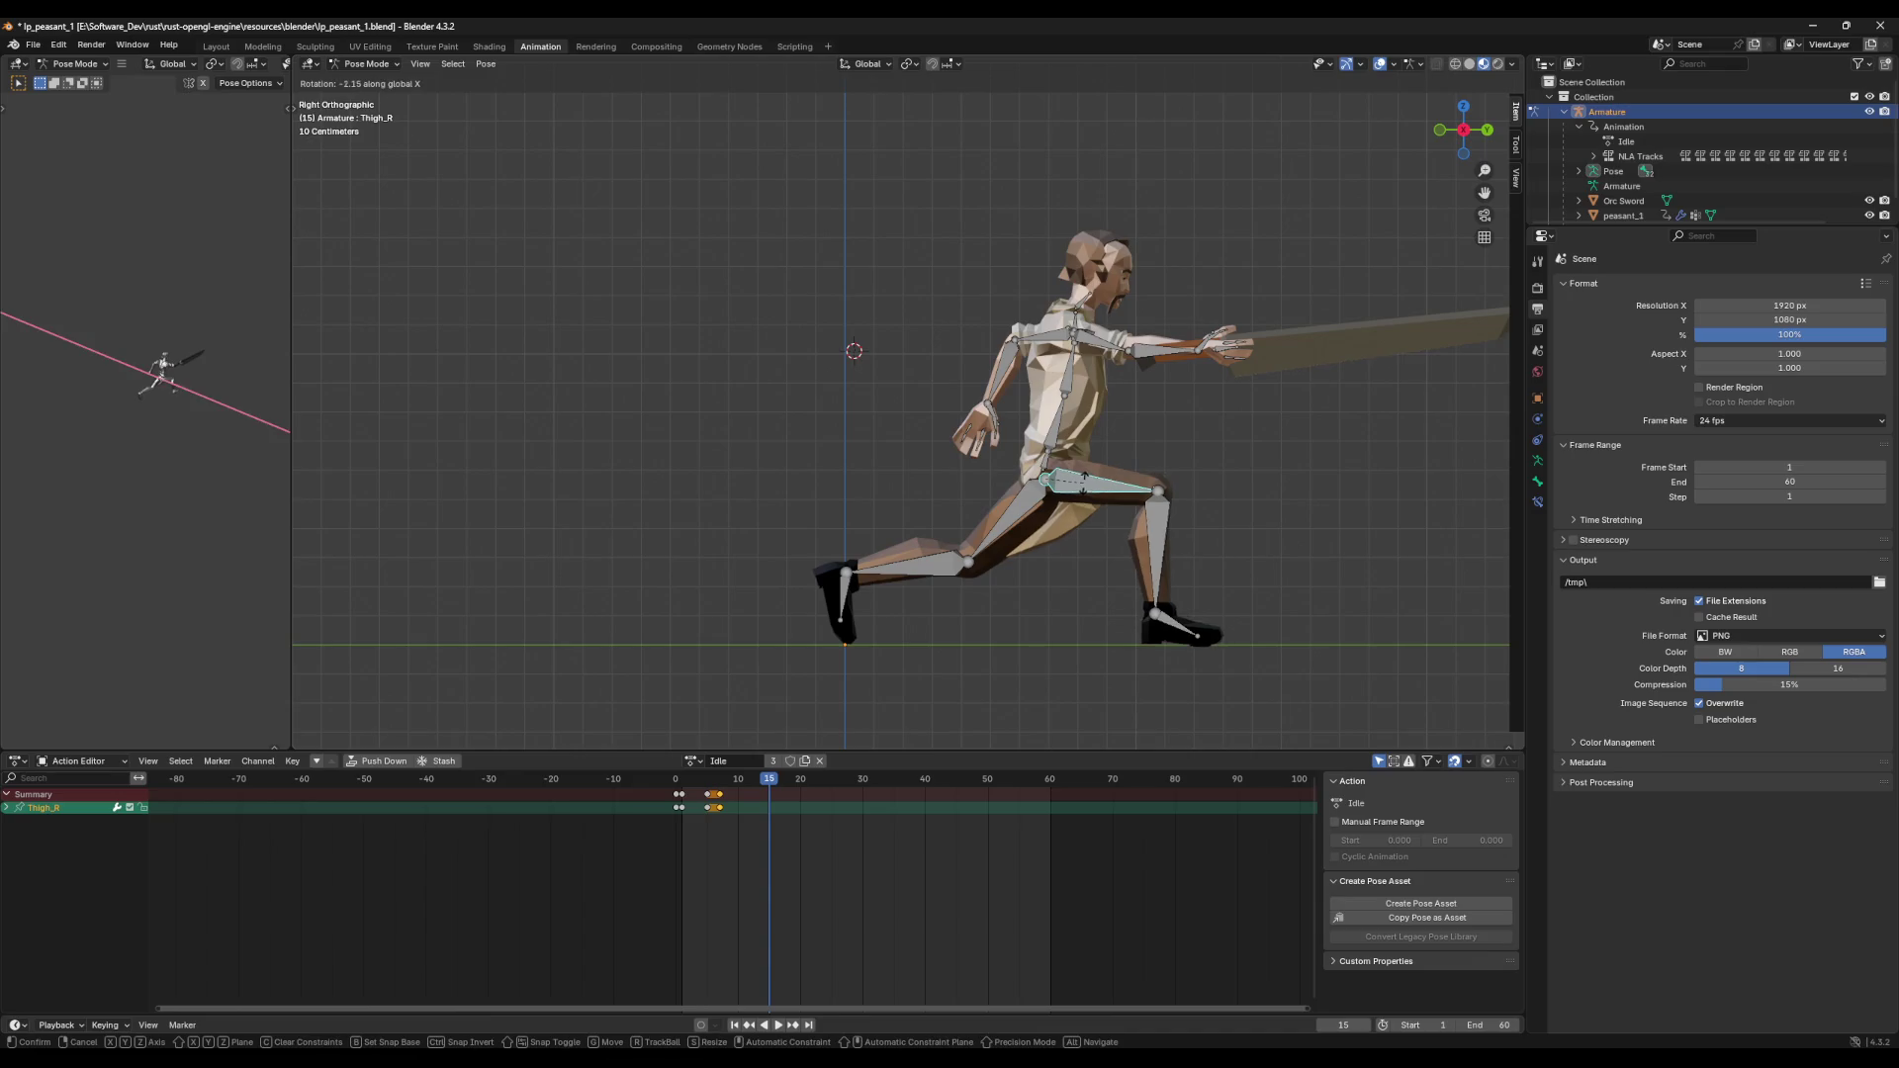
{"action": "key", "text": "Return"}
{"action": "key", "text": "r"}
{"action": "key", "text": "x"}
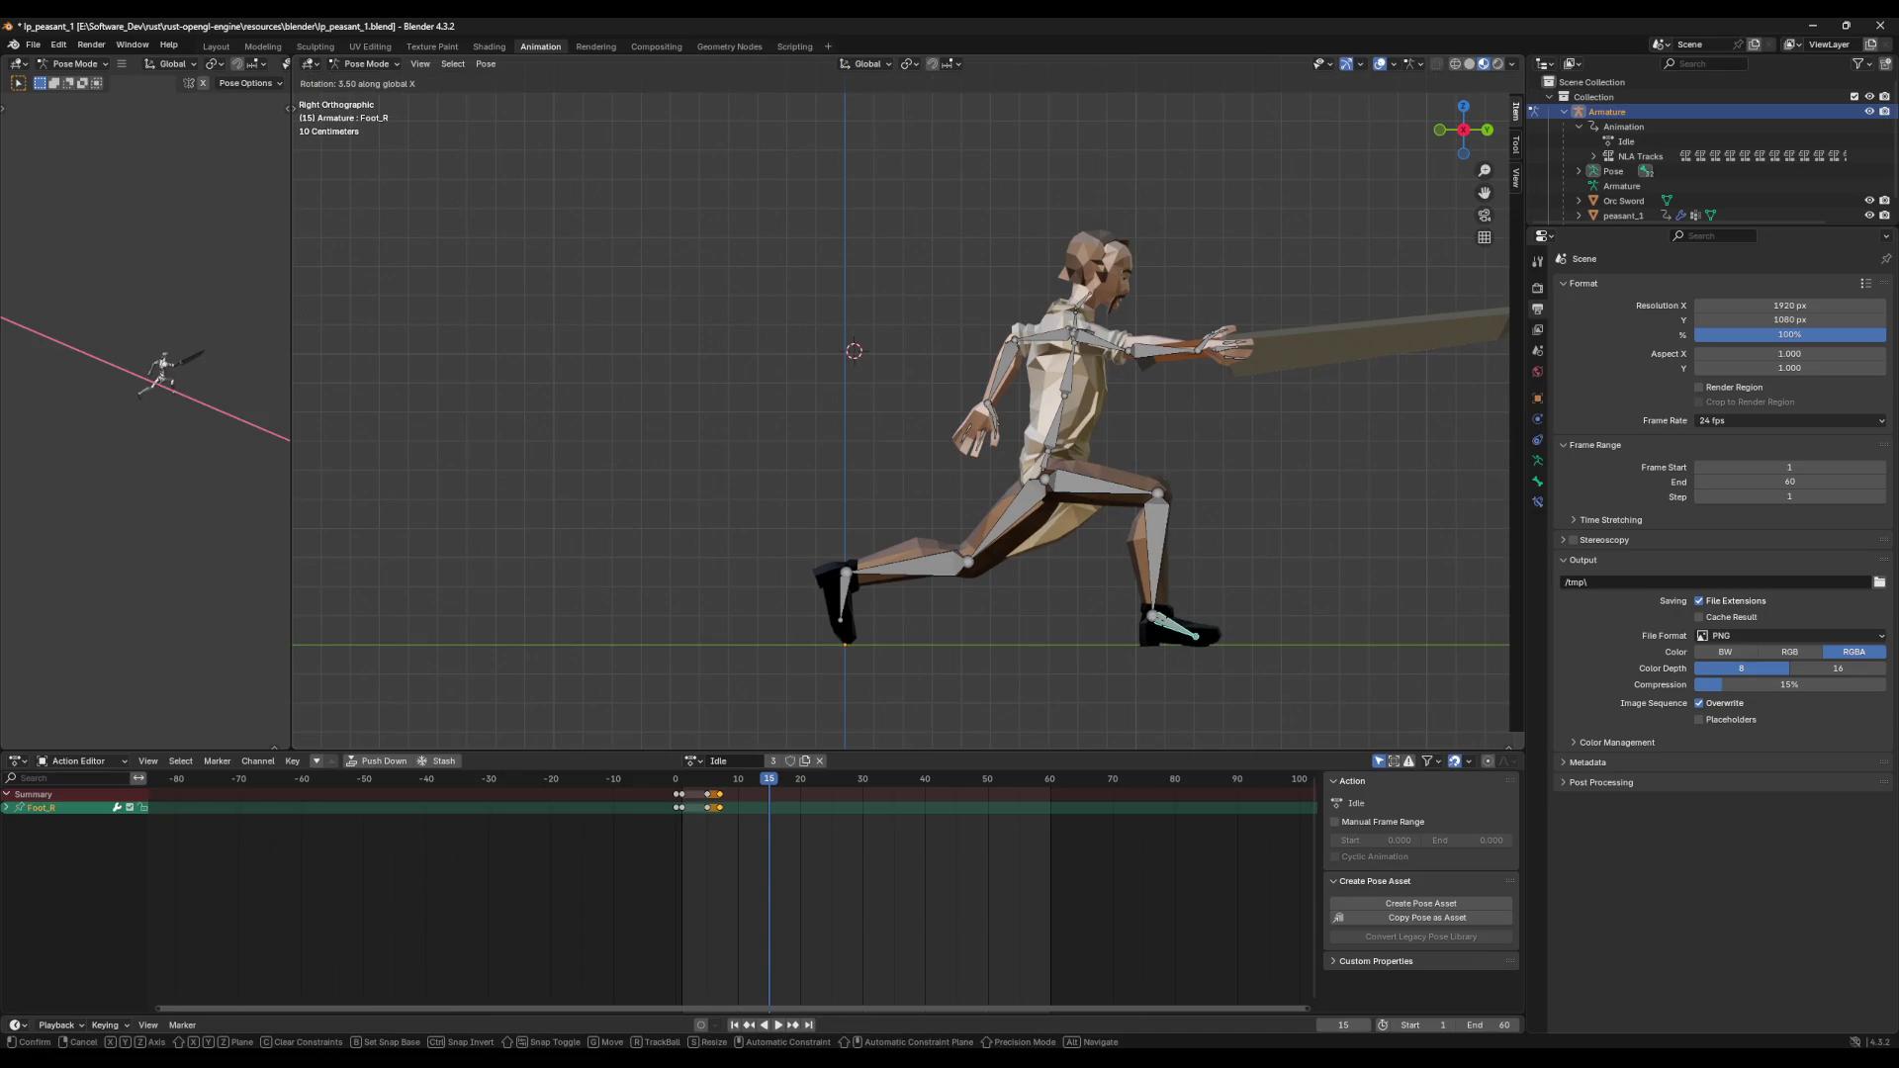
{"action": "left_click", "coordinate": [1106, 456]}
Step: Key all bones in the frame-15 lunge pose, then delete the frame-7 key column
{"action": "key", "text": "a"}
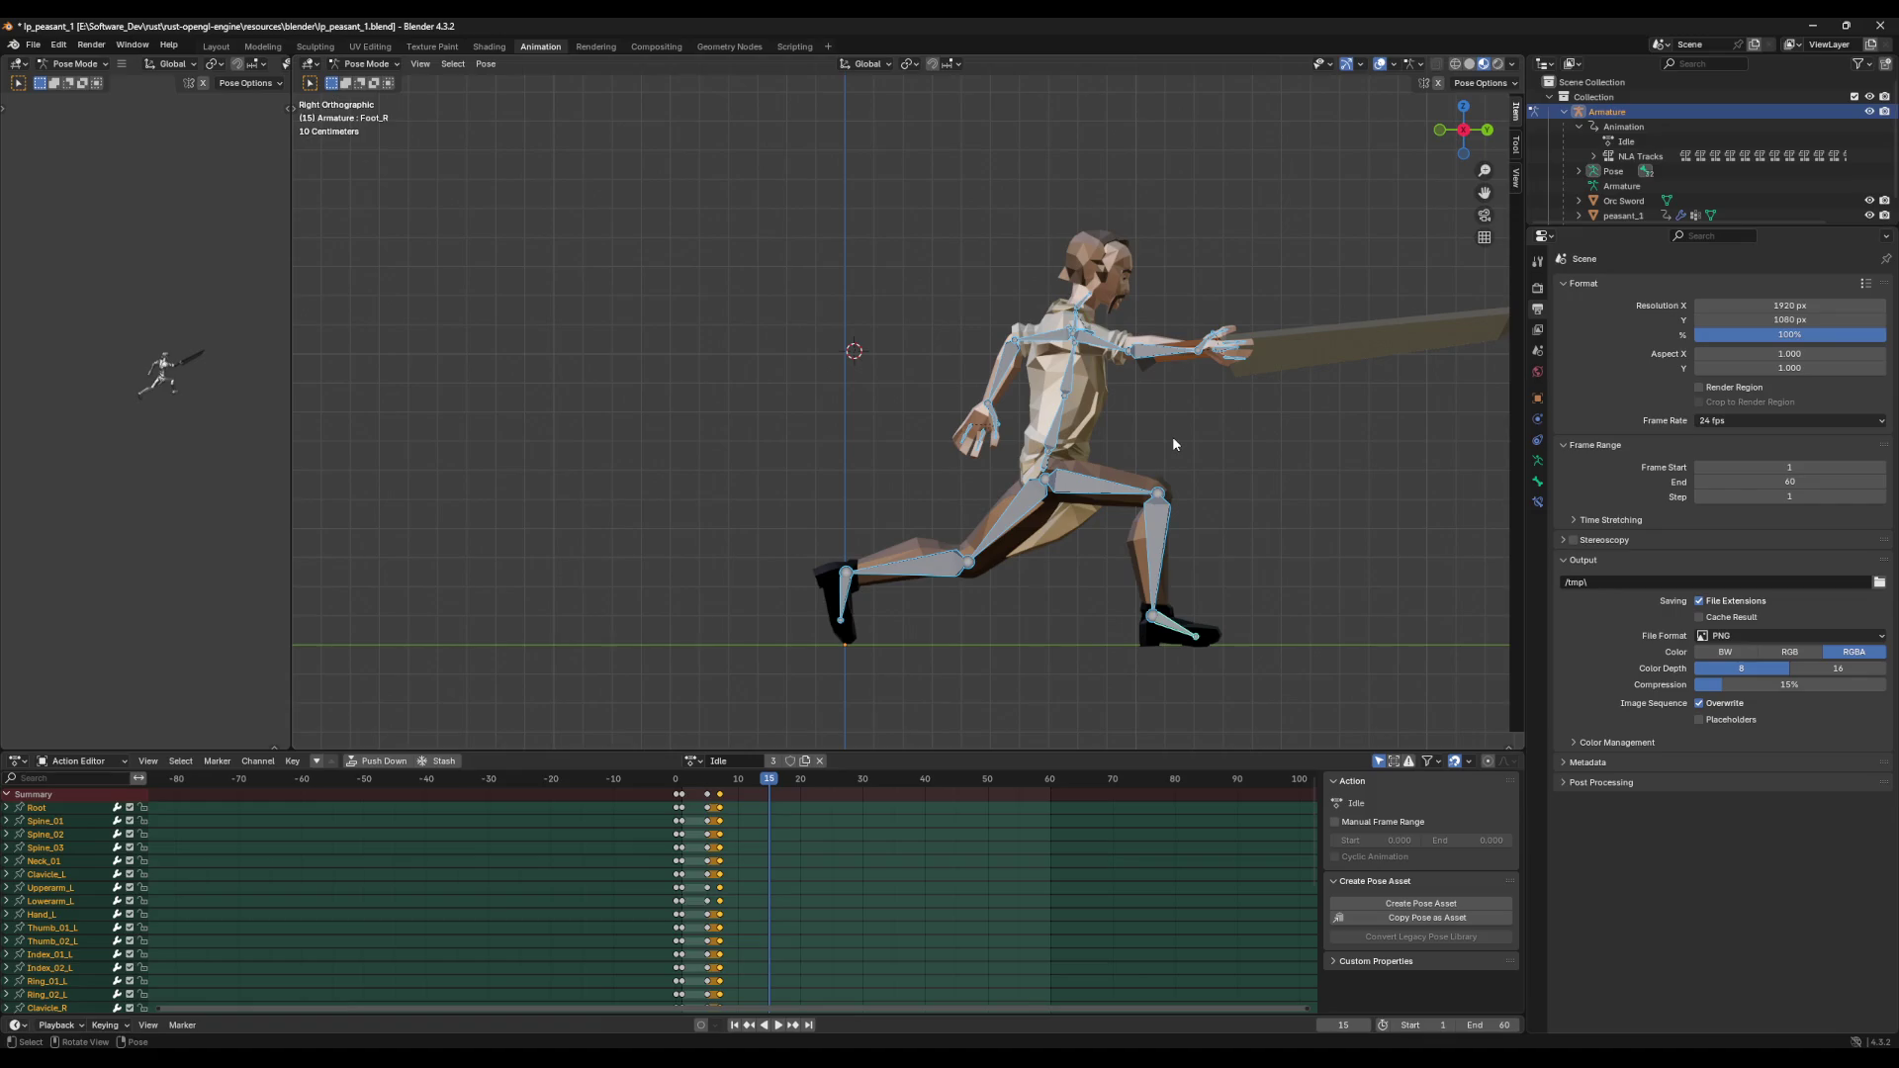
{"action": "key", "text": "i"}
{"action": "mouse_move", "coordinate": [770, 791]}
{"action": "left_mouse_down"}
{"action": "mouse_move", "coordinate": [680, 804]}
{"action": "mouse_move", "coordinate": [786, 796]}
{"action": "left_mouse_up"}
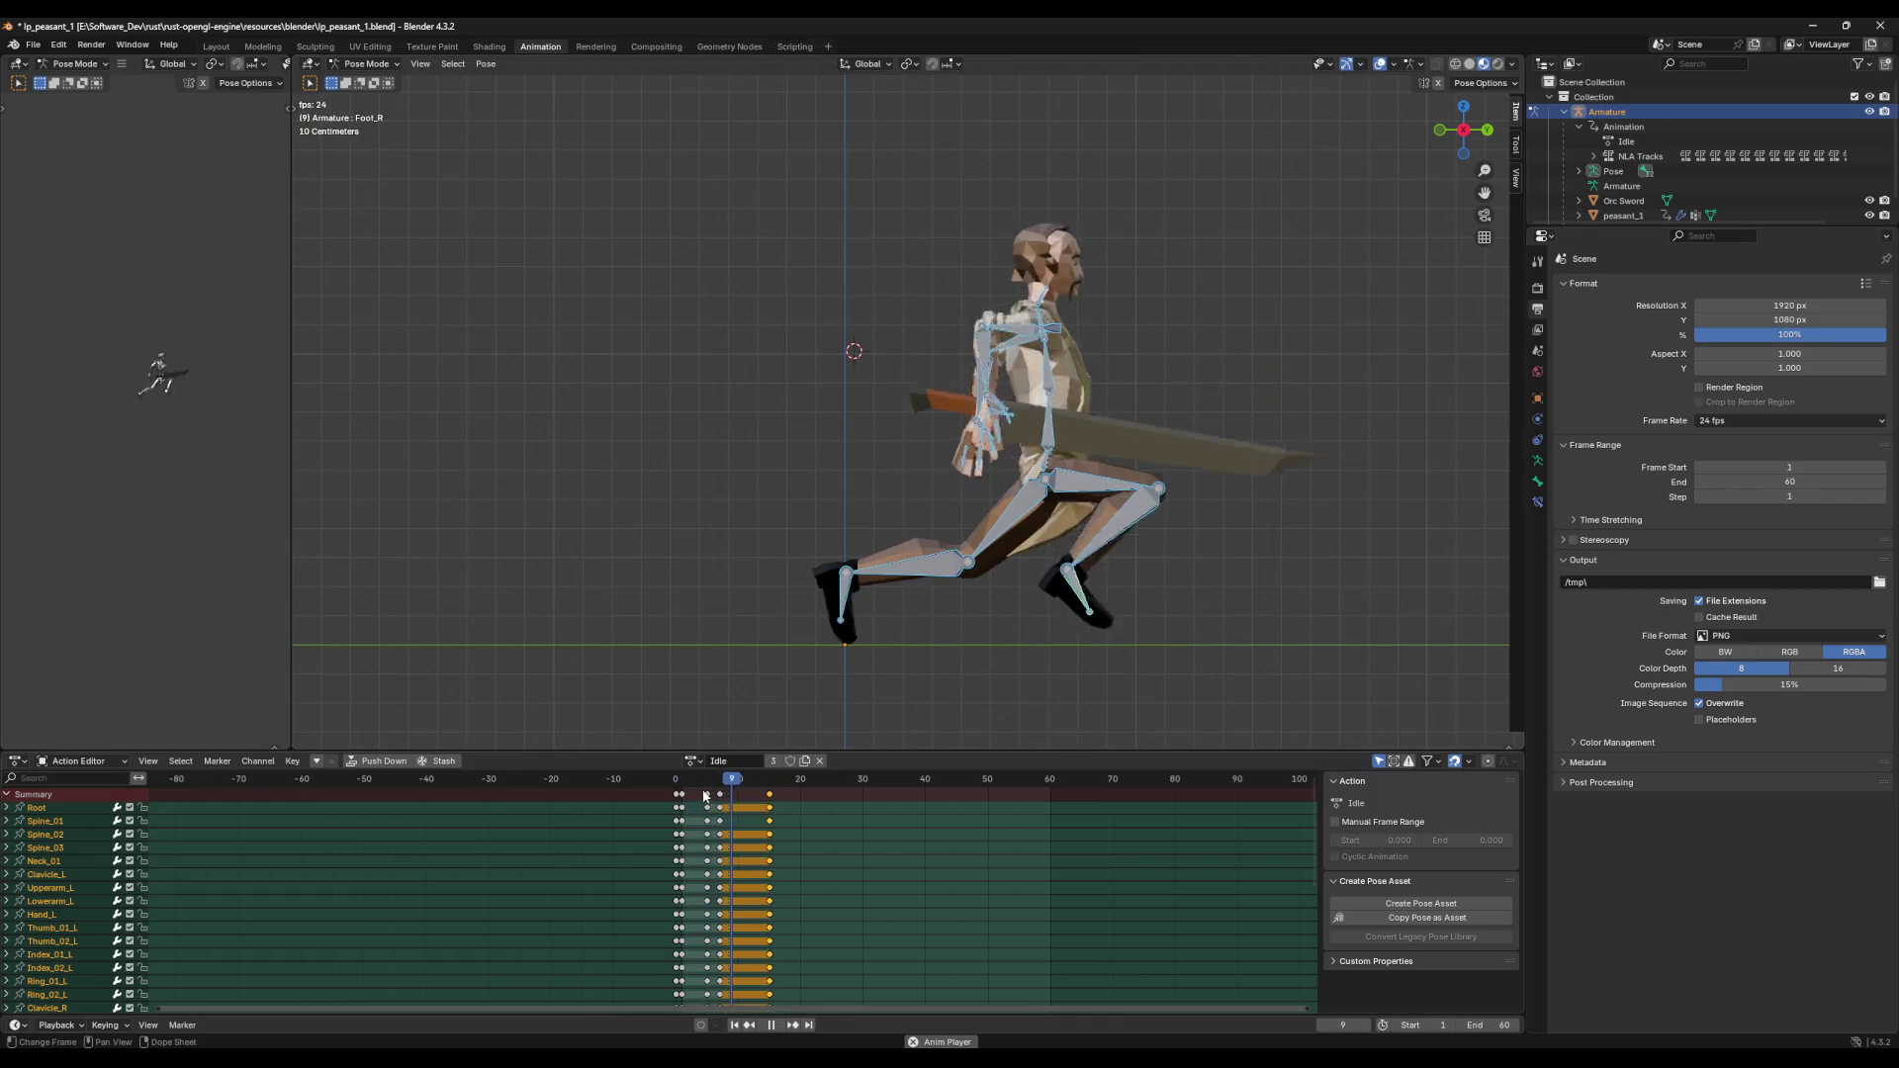
{"action": "key", "text": "Escape"}
{"action": "key", "text": "g"}
{"action": "left_click", "coordinate": [780, 797]}
{"action": "left_click", "coordinate": [718, 801]}
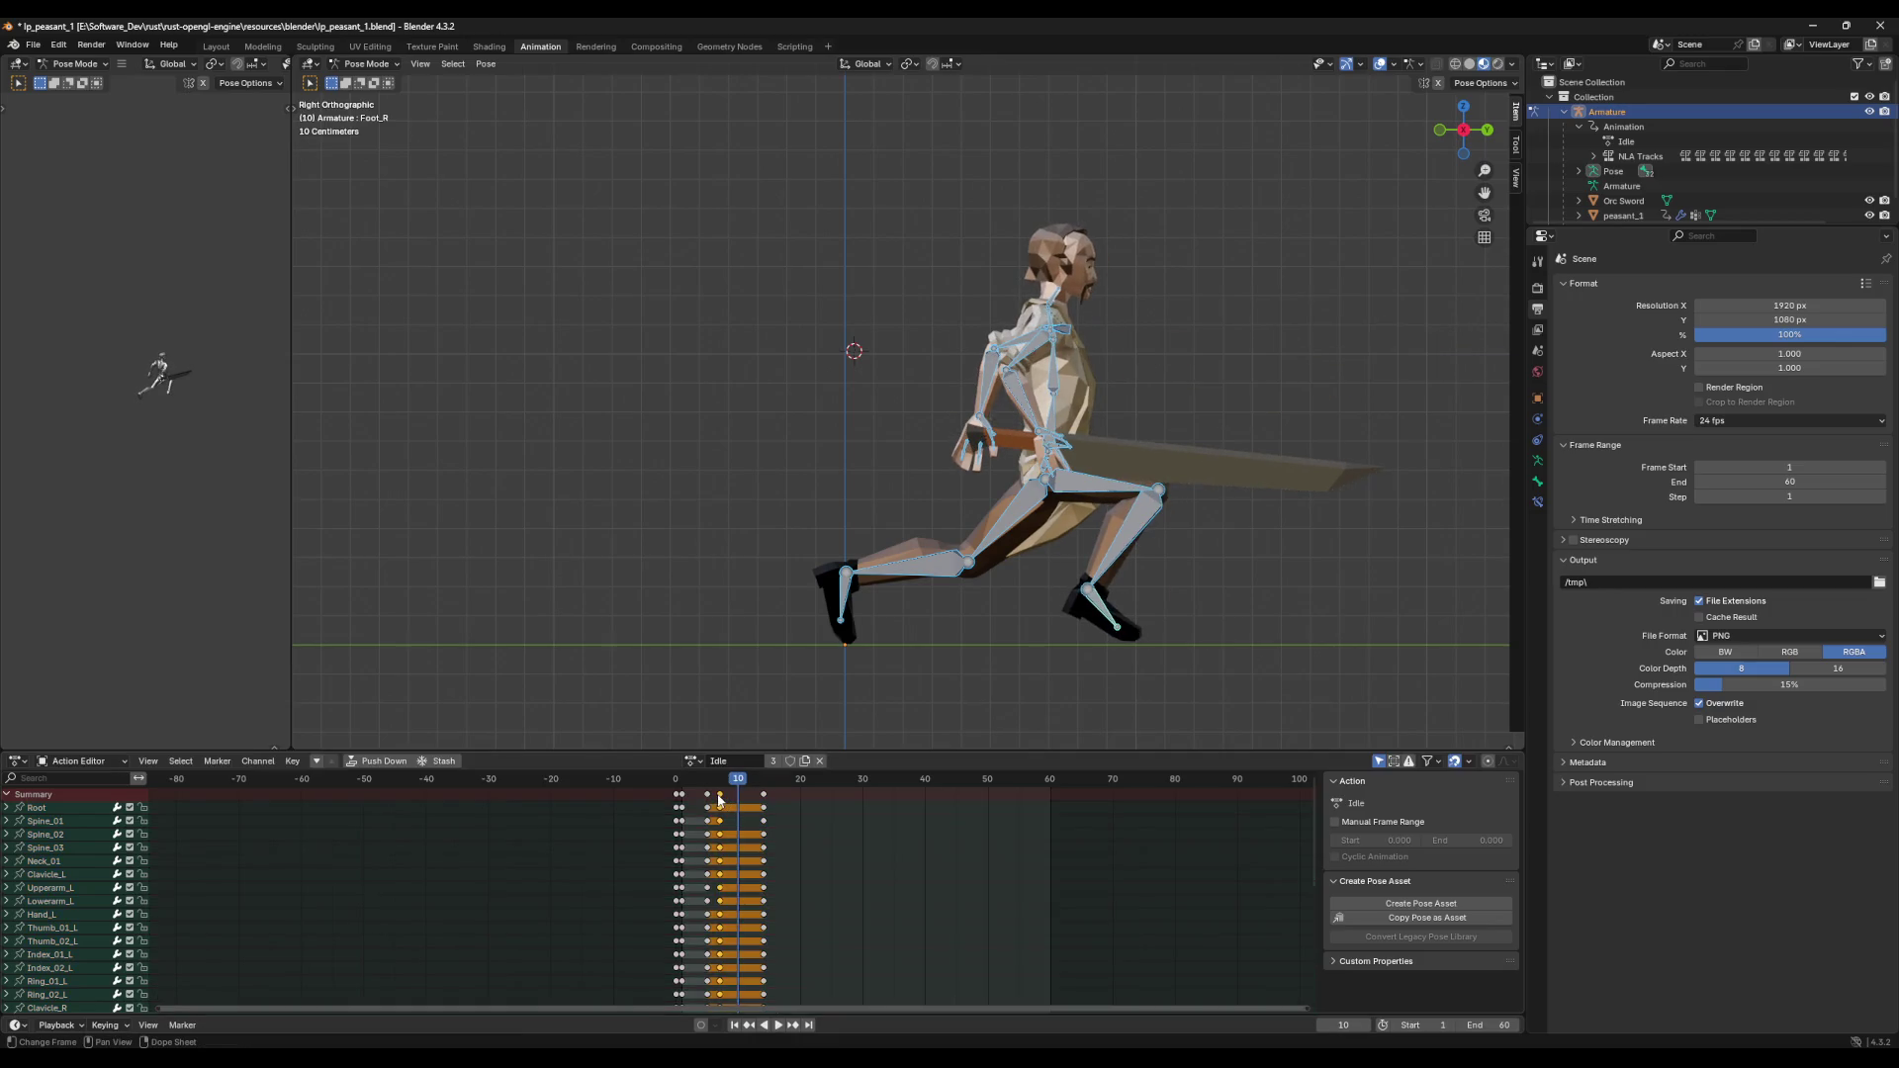
{"action": "key", "text": "Delete"}
Step: Replay the attack from frame 1 and stop on the extended lunge frame
{"action": "left_click_drag", "start_coordinate": [737, 785], "coordinate": [678, 792]}
{"action": "key", "text": "space"}
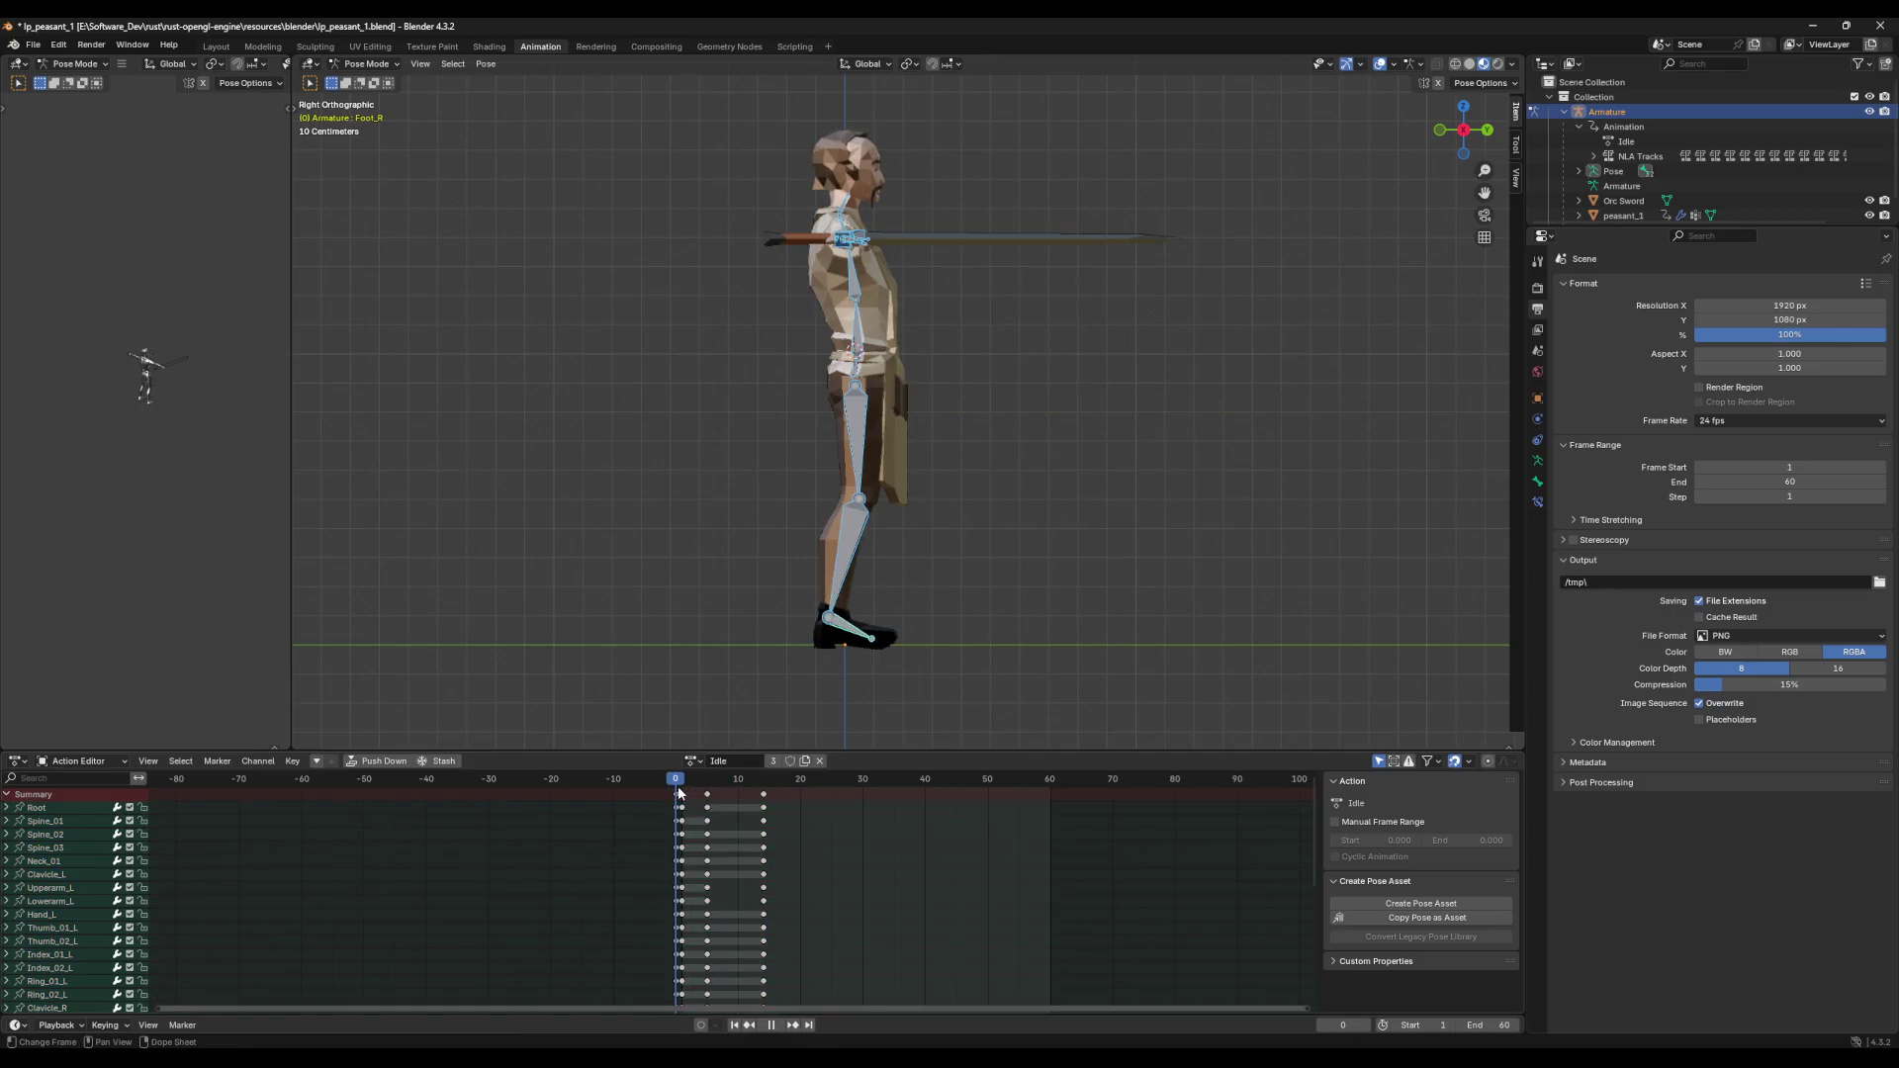
{"action": "key", "text": "space"}
{"action": "left_click", "coordinate": [721, 783]}
{"action": "key", "text": "space"}
{"action": "mouse_move", "coordinate": [721, 783]}
{"action": "left_mouse_down"}
{"action": "mouse_move", "coordinate": [807, 782]}
{"action": "mouse_move", "coordinate": [681, 782]}
{"action": "mouse_move", "coordinate": [742, 796]}
{"action": "left_mouse_up"}
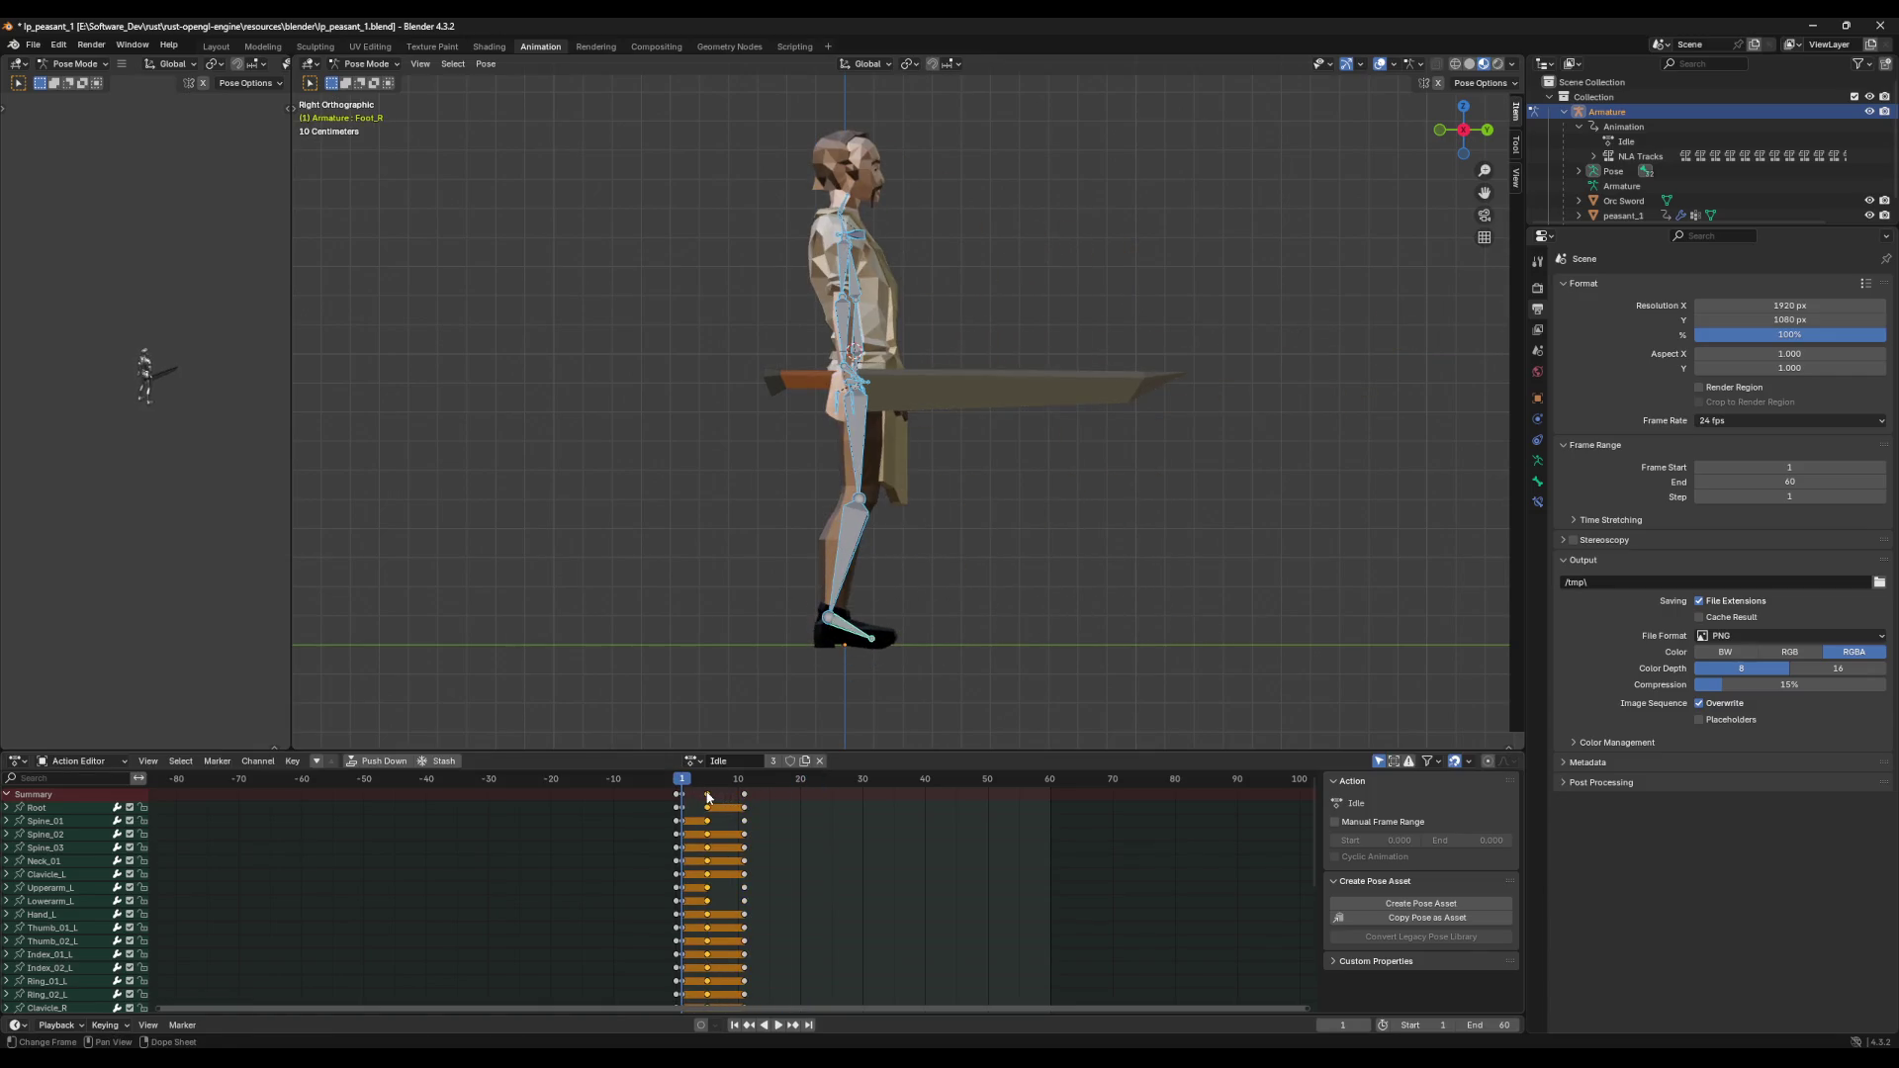
Step: Try shifting the frame-5 key column one frame later, then undo it
{"action": "left_click", "coordinate": [708, 794]}
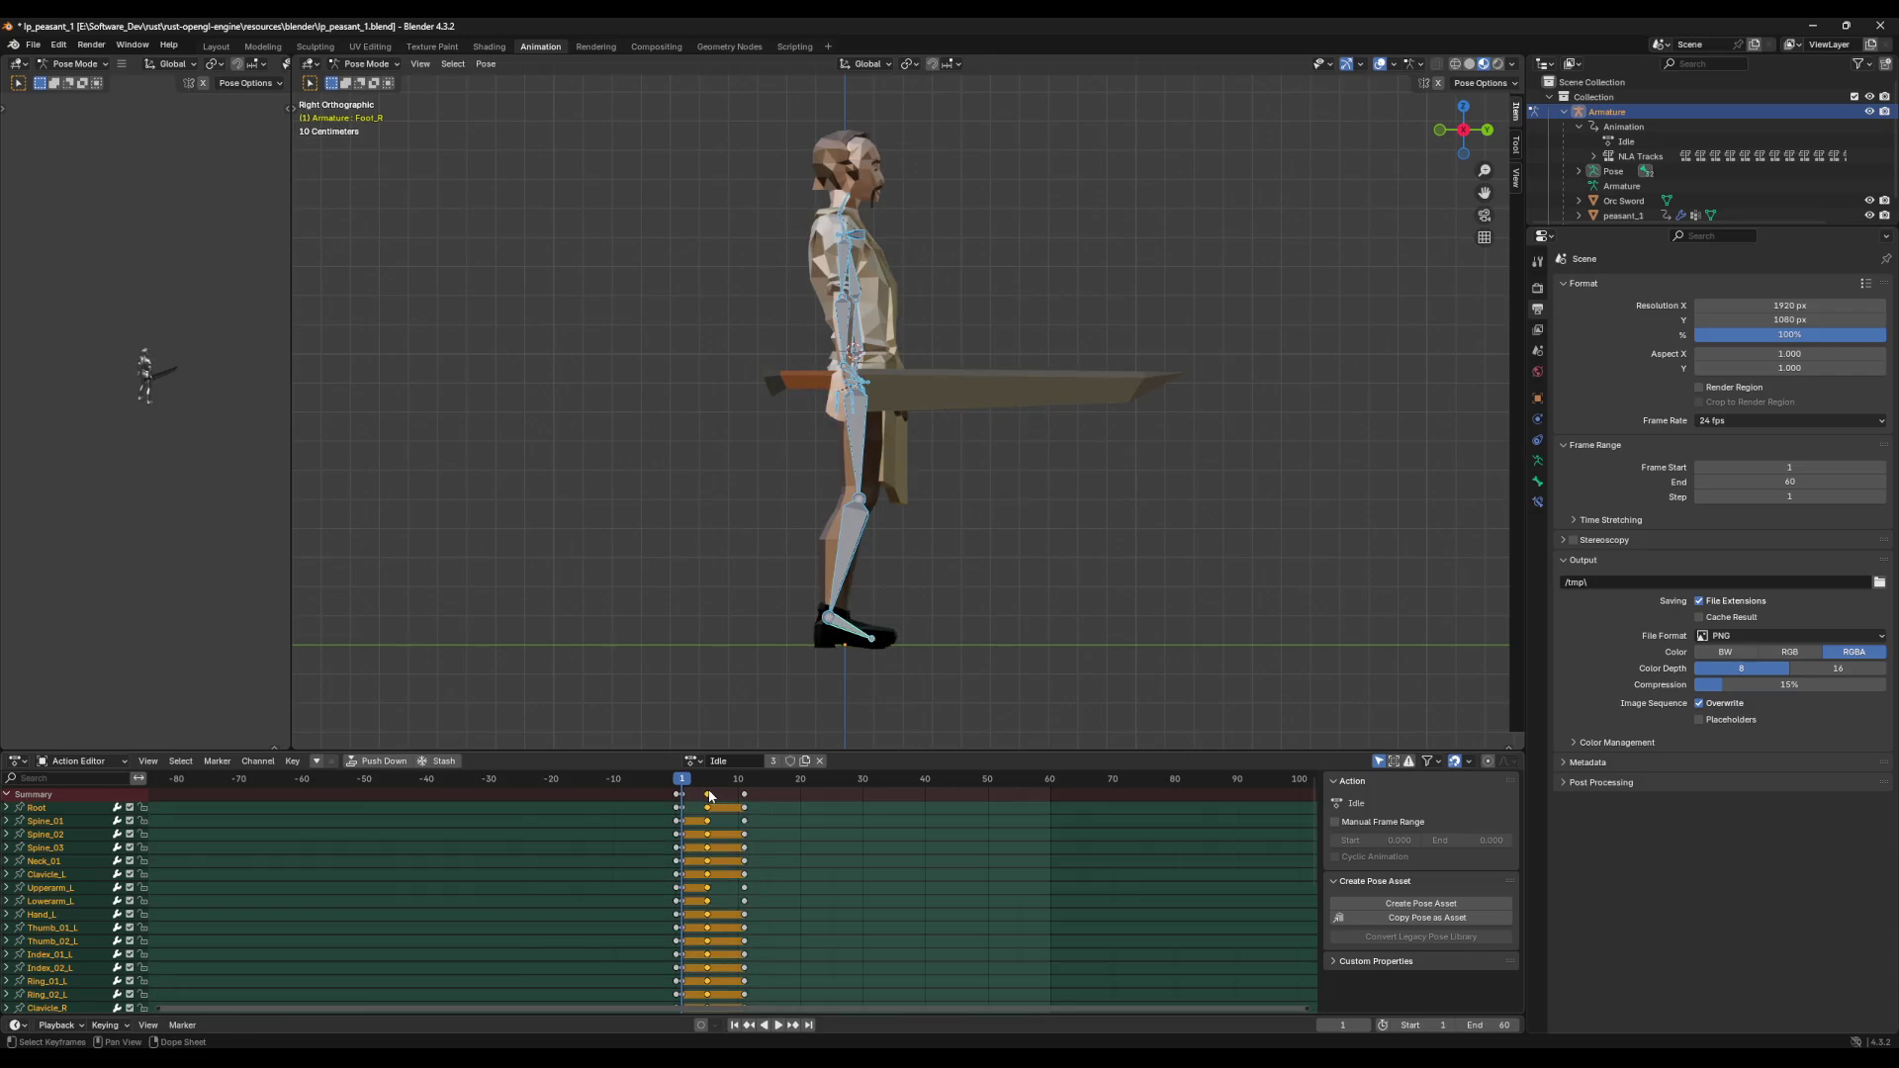
{"action": "key", "text": "space"}
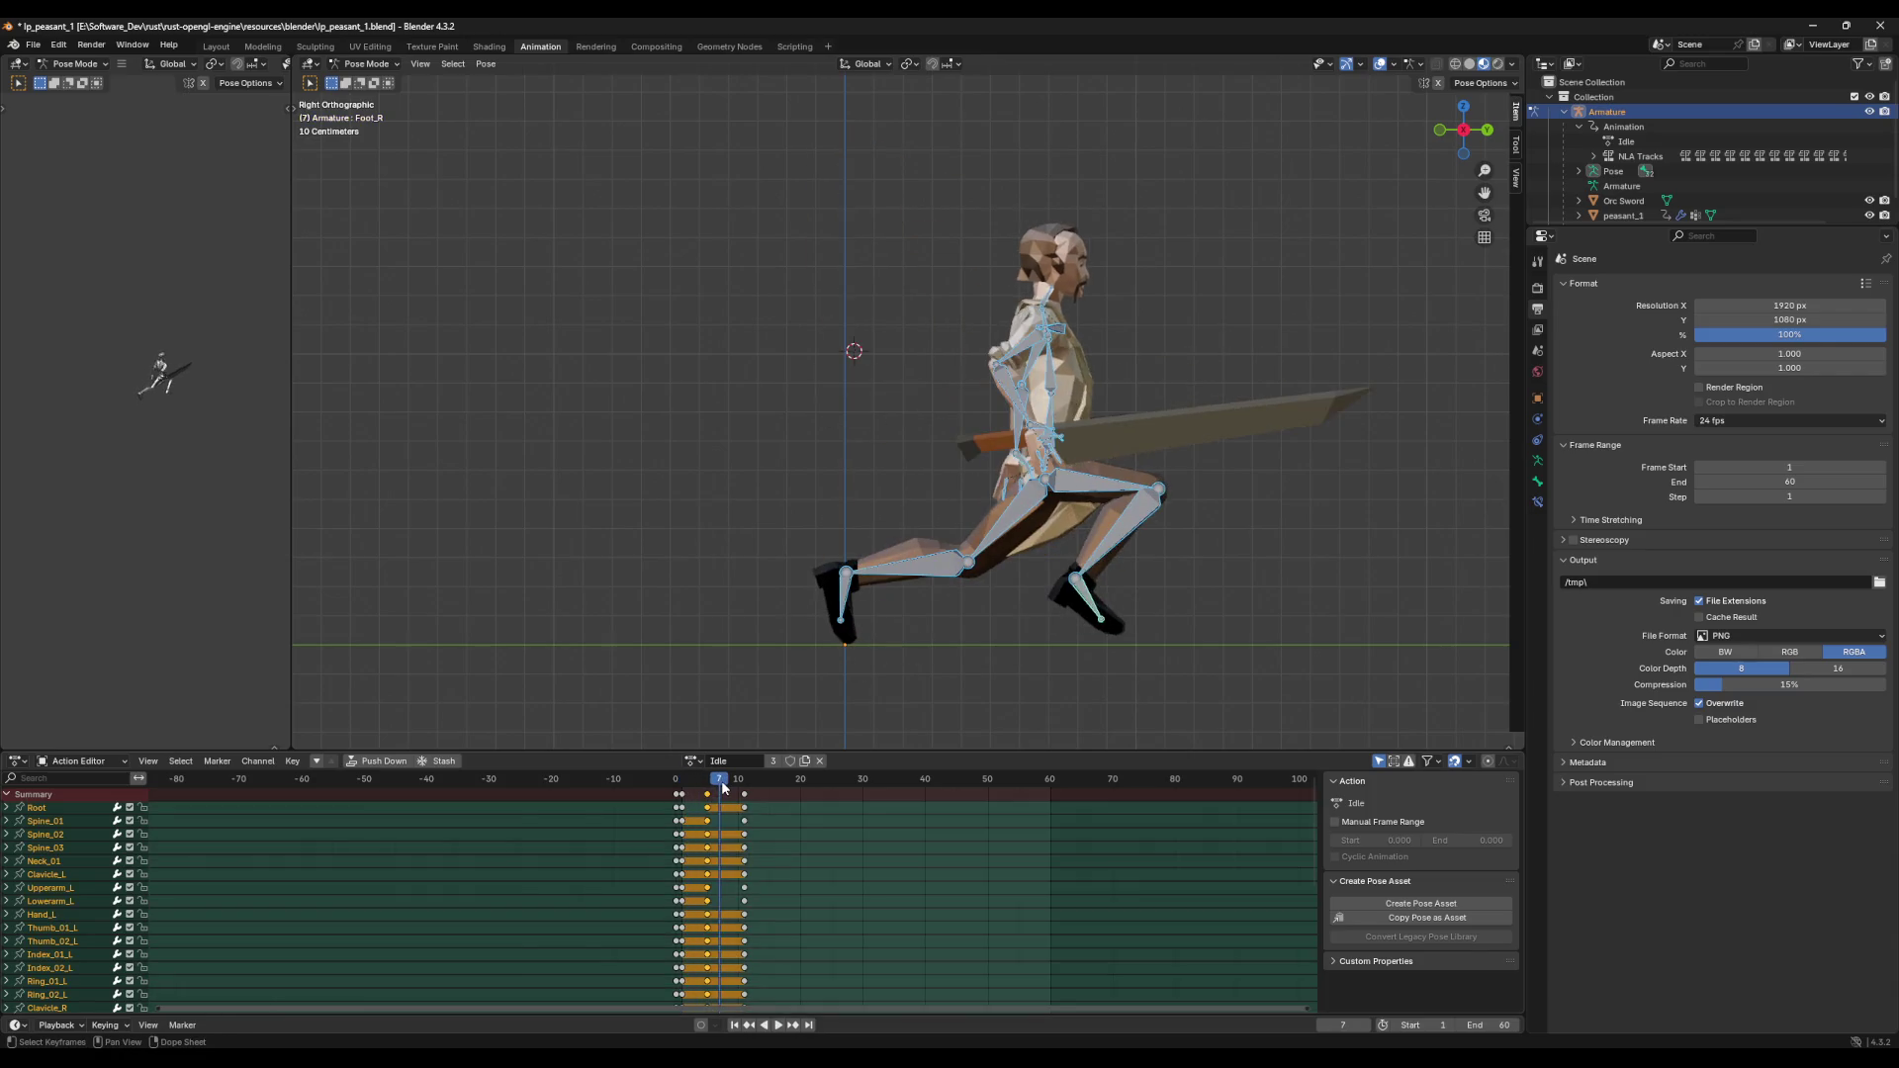
{"action": "key", "text": "space"}
{"action": "key", "text": "g"}
{"action": "left_click", "coordinate": [729, 794]}
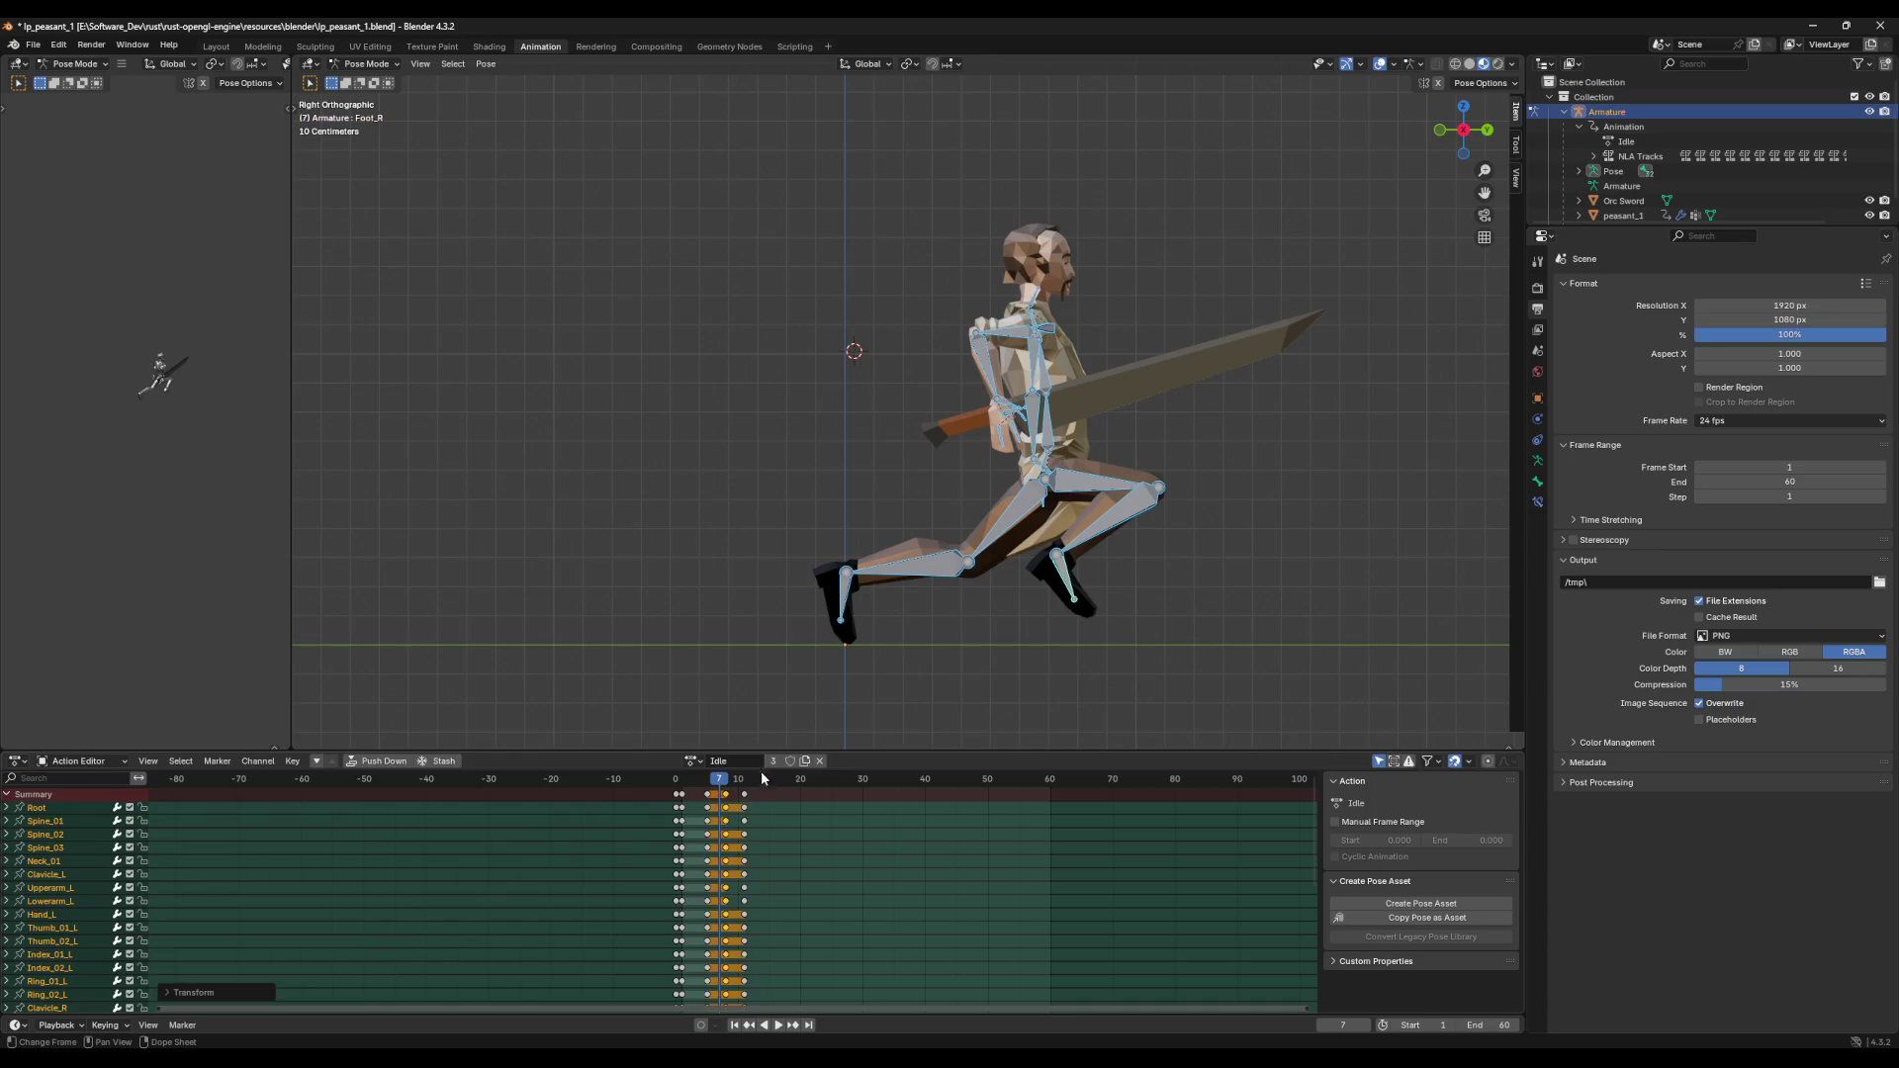
{"action": "key", "text": "ctrl+z"}
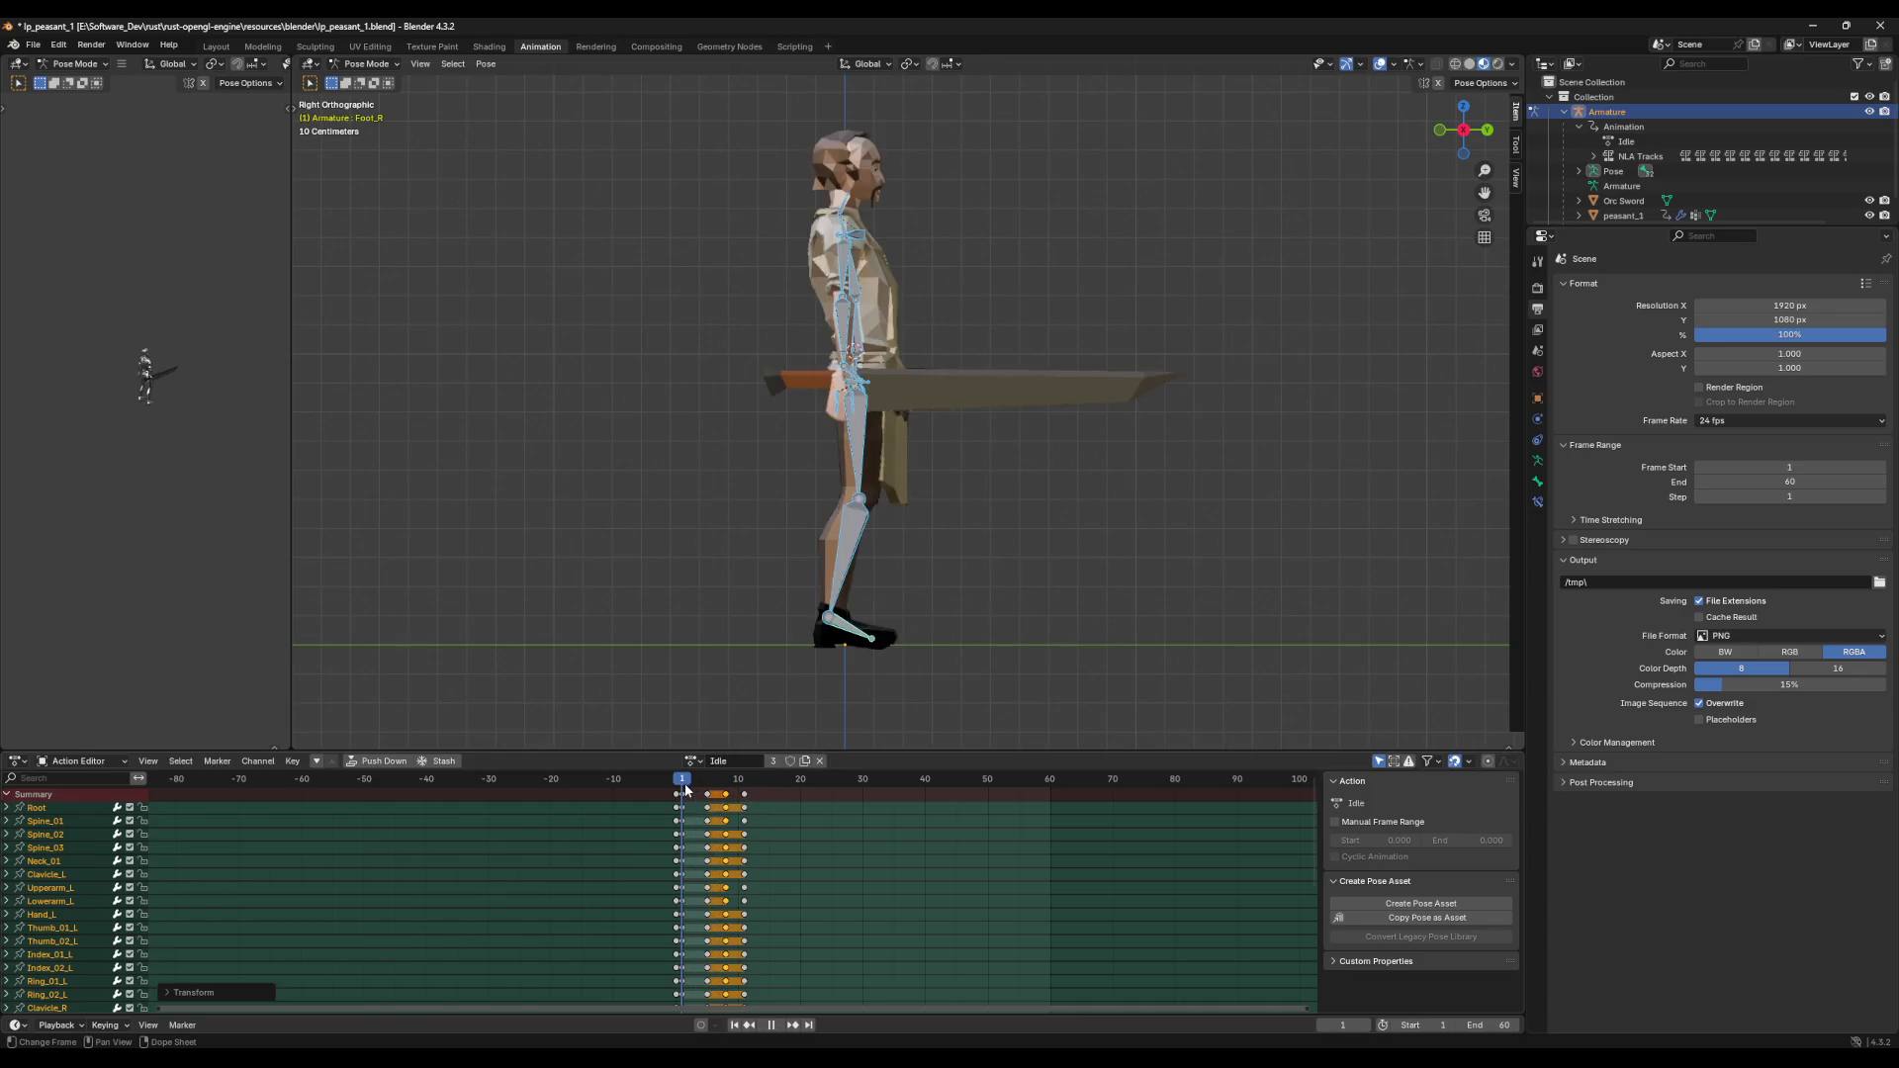
Step: Replay the retimed attack from frame 1 and select all bones
{"action": "key", "text": "space"}
{"action": "key", "text": "space"}
{"action": "left_click_drag", "start_coordinate": [759, 803], "coordinate": [682, 796]}
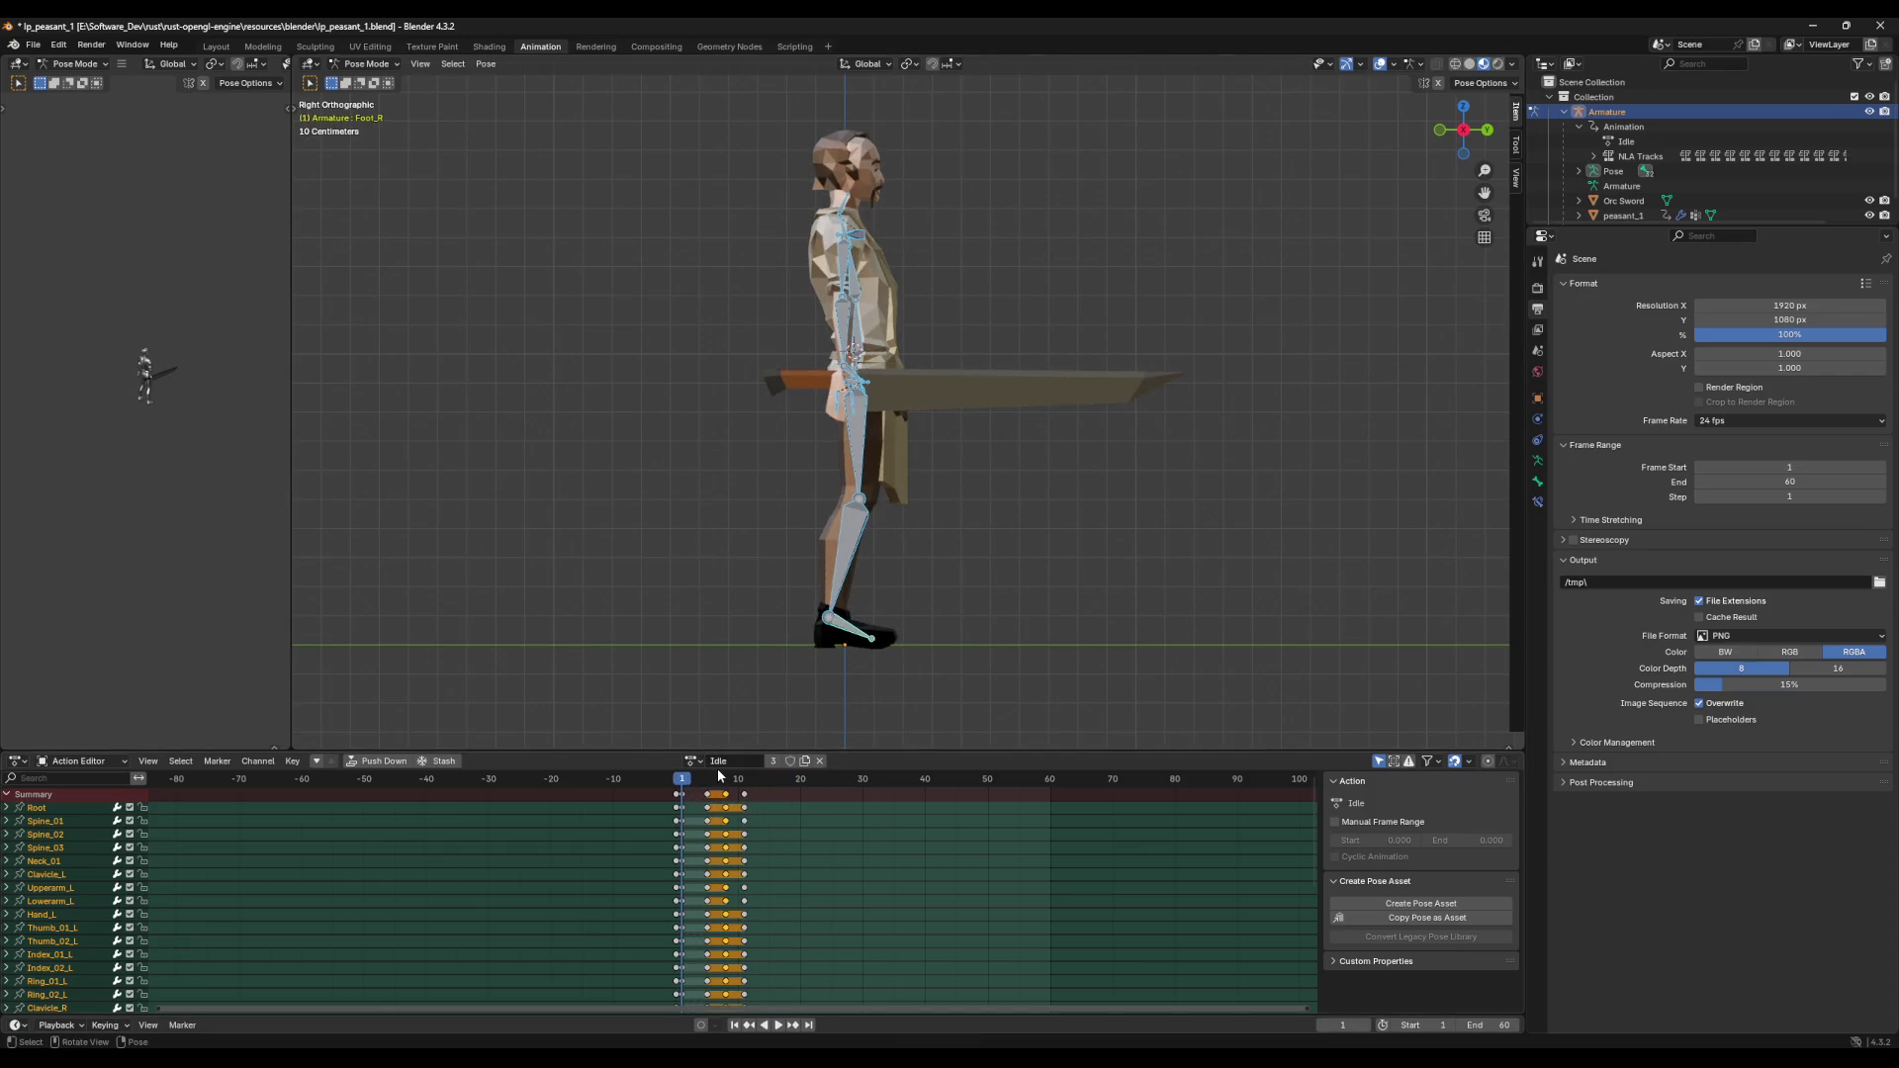
{"action": "key", "text": "alt+a"}
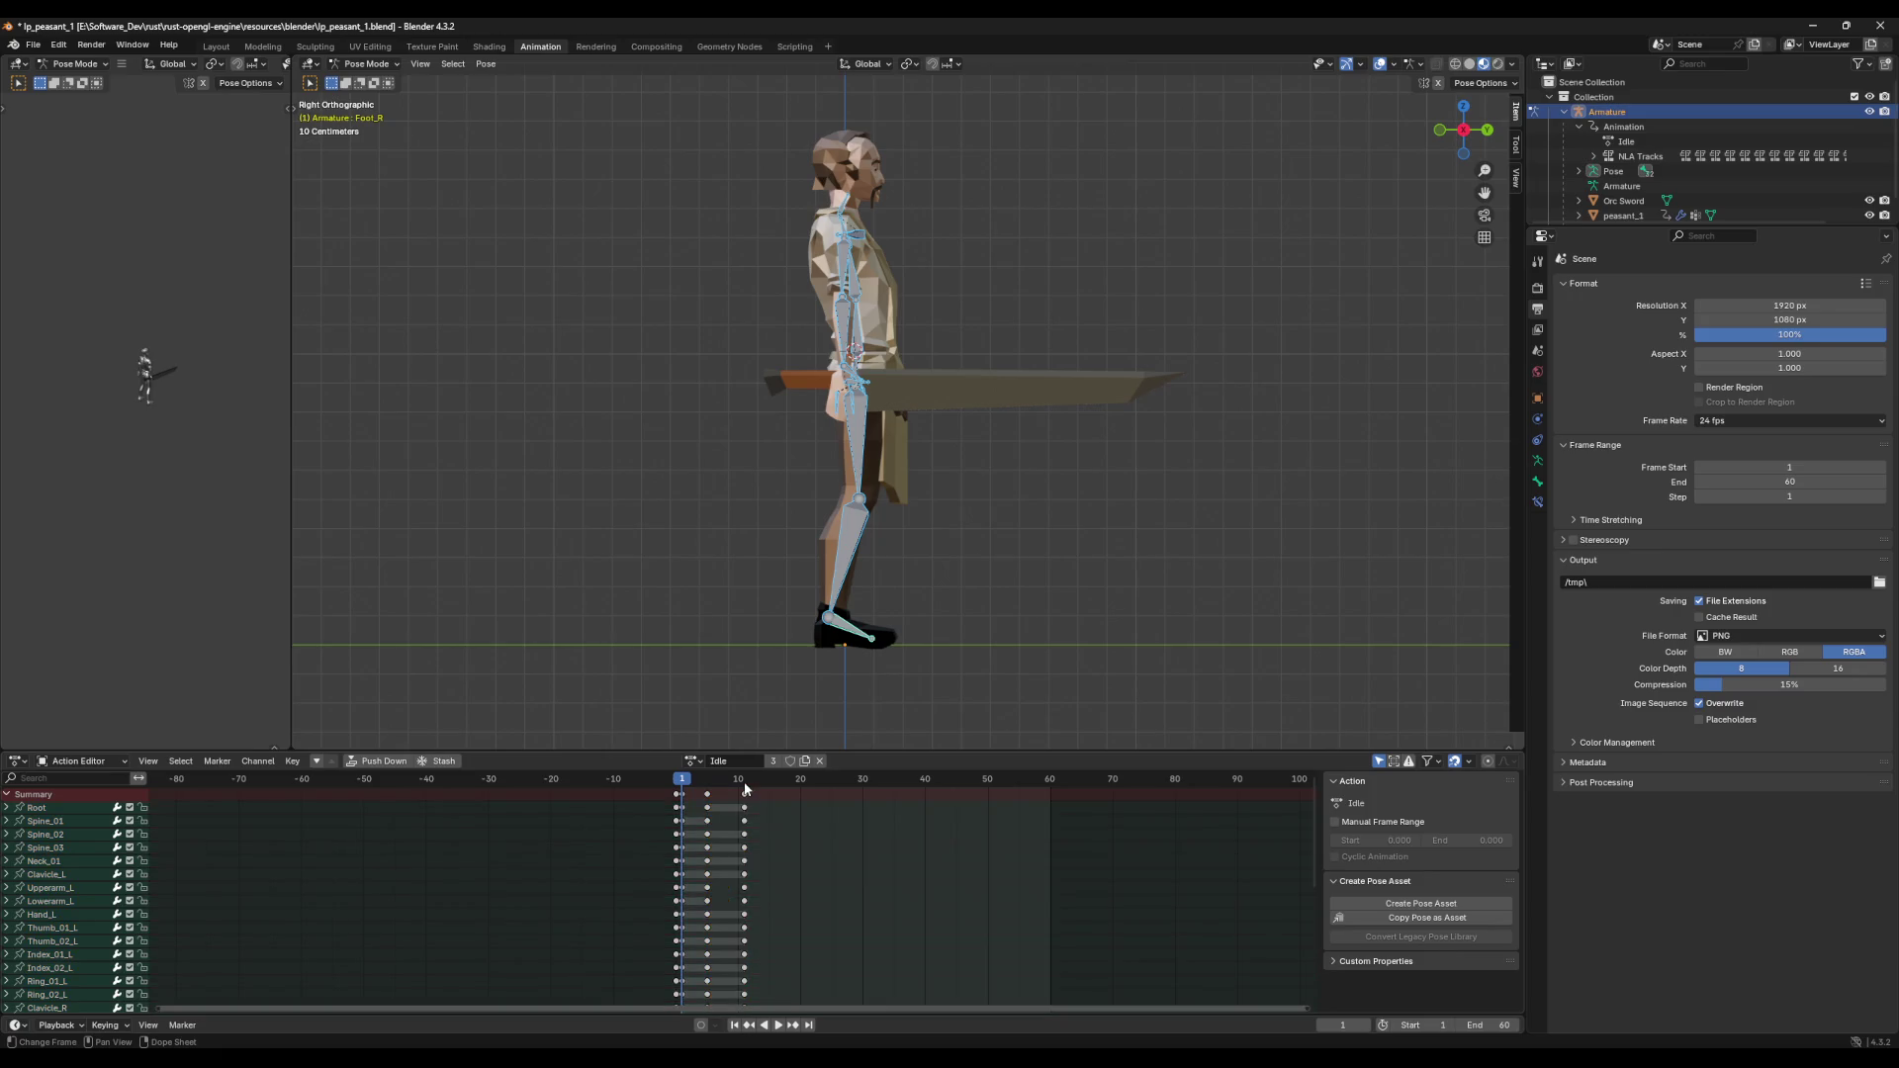
{"action": "key", "text": "space"}
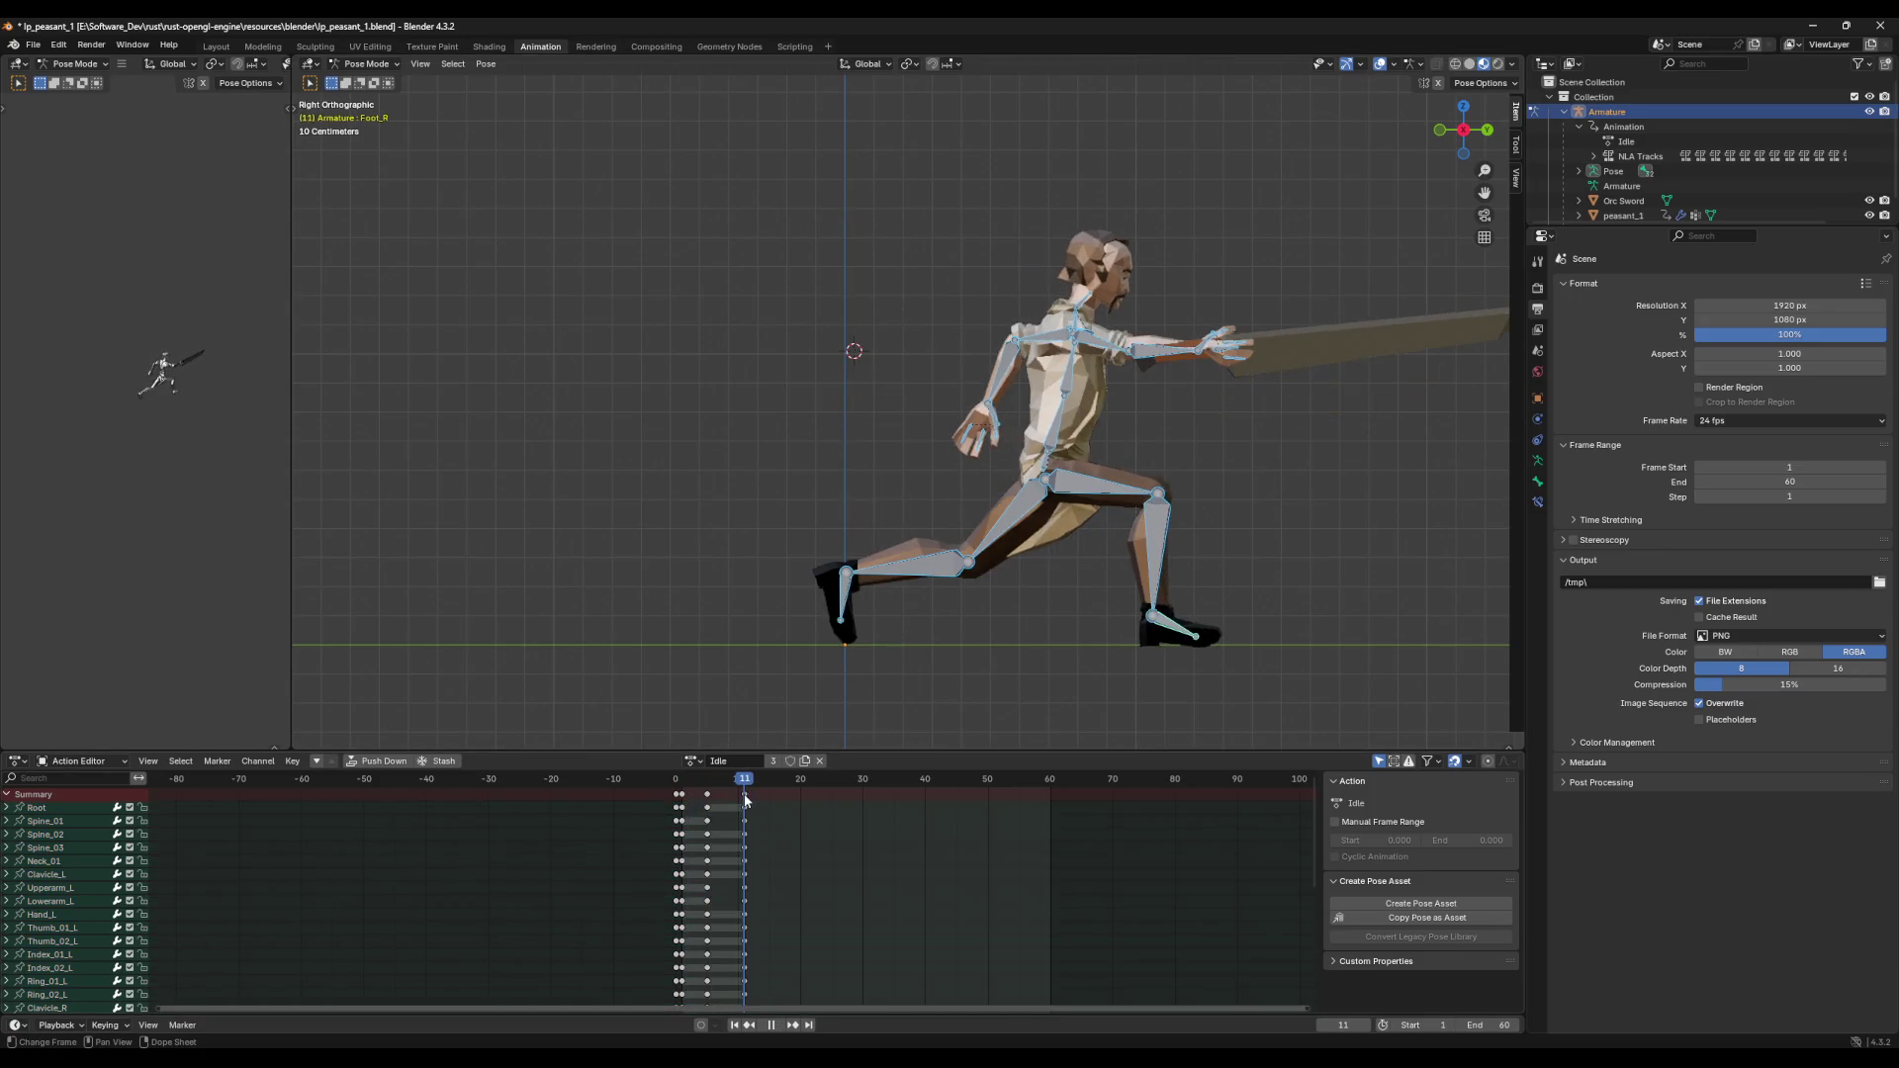
{"action": "key", "text": "space"}
{"action": "key", "text": "a"}
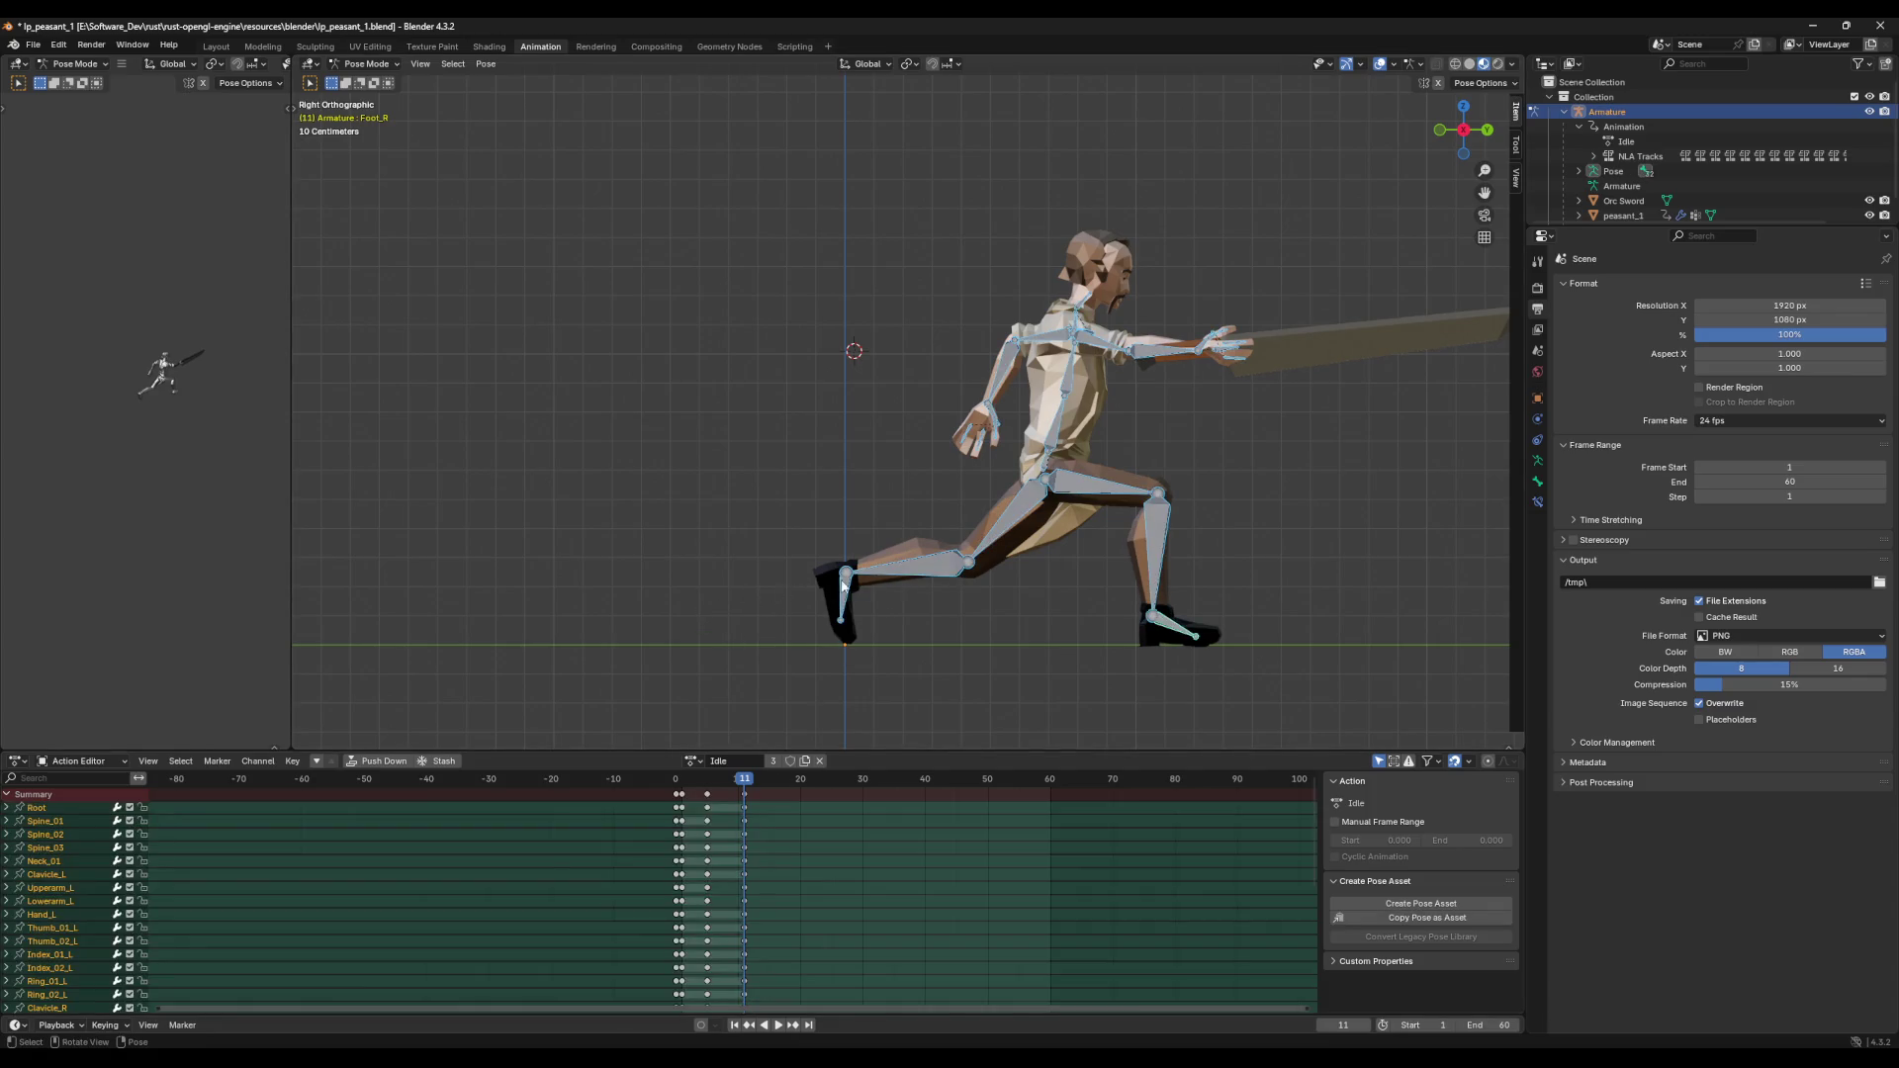
Step: Delete the frame-11 keys of Upperarm_R and Lowerarm_R
{"action": "key", "text": "alt+a"}
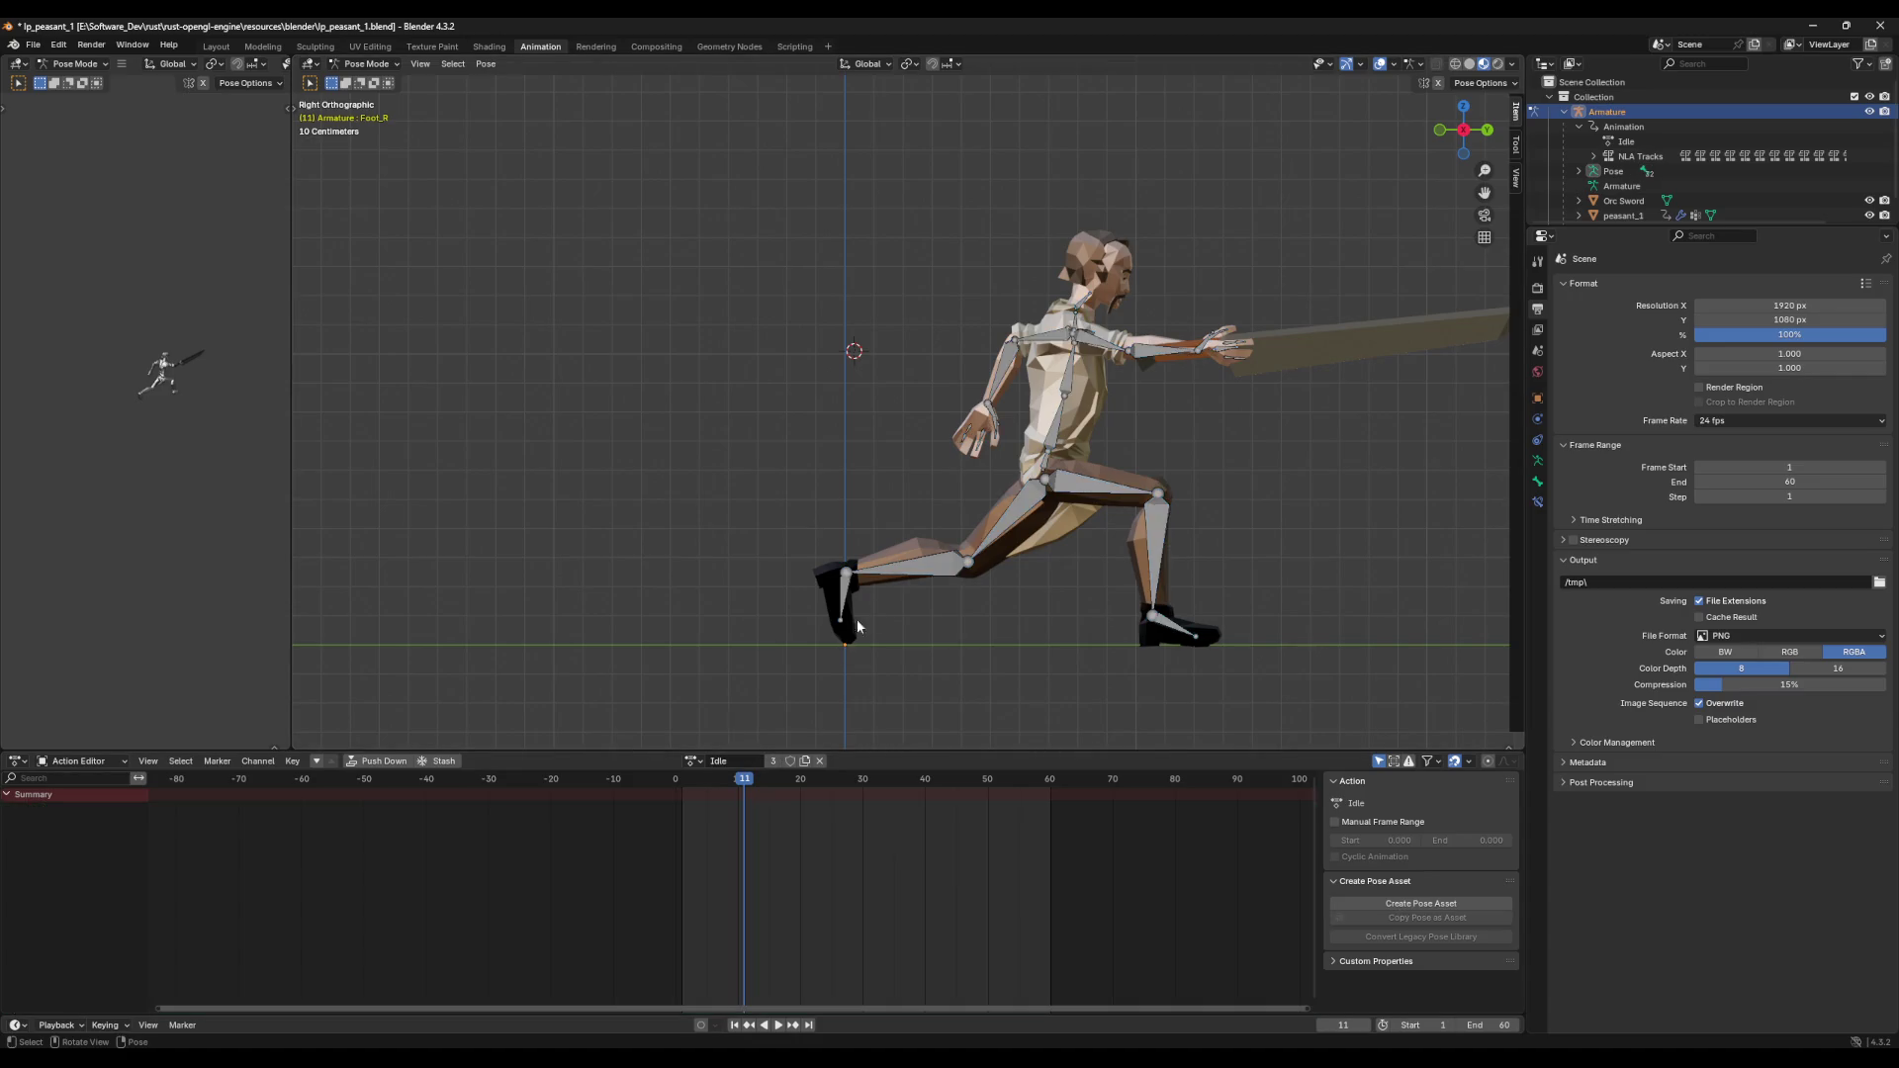
{"action": "left_click", "coordinate": [1100, 344]}
{"action": "left_click", "coordinate": [1207, 350], "text": "shift"}
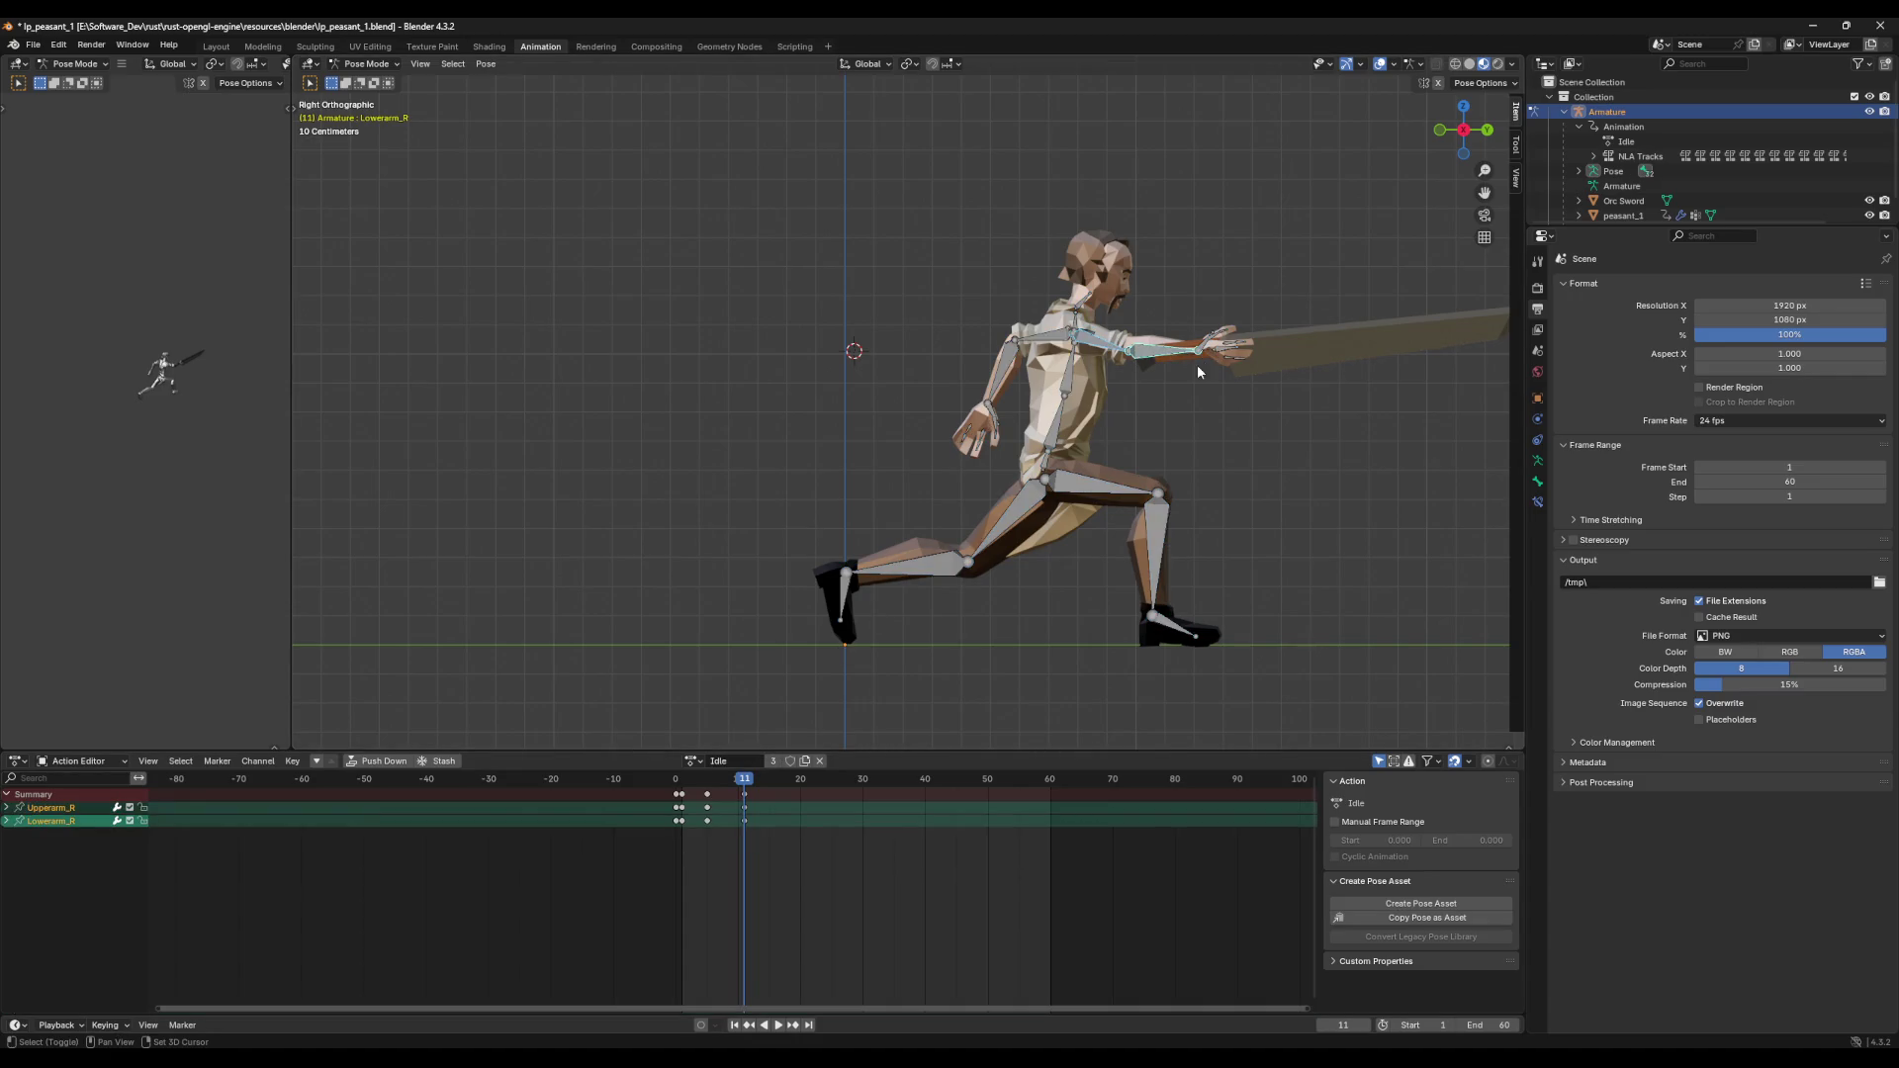
{"action": "left_click", "coordinate": [767, 791]}
{"action": "key", "text": "Delete"}
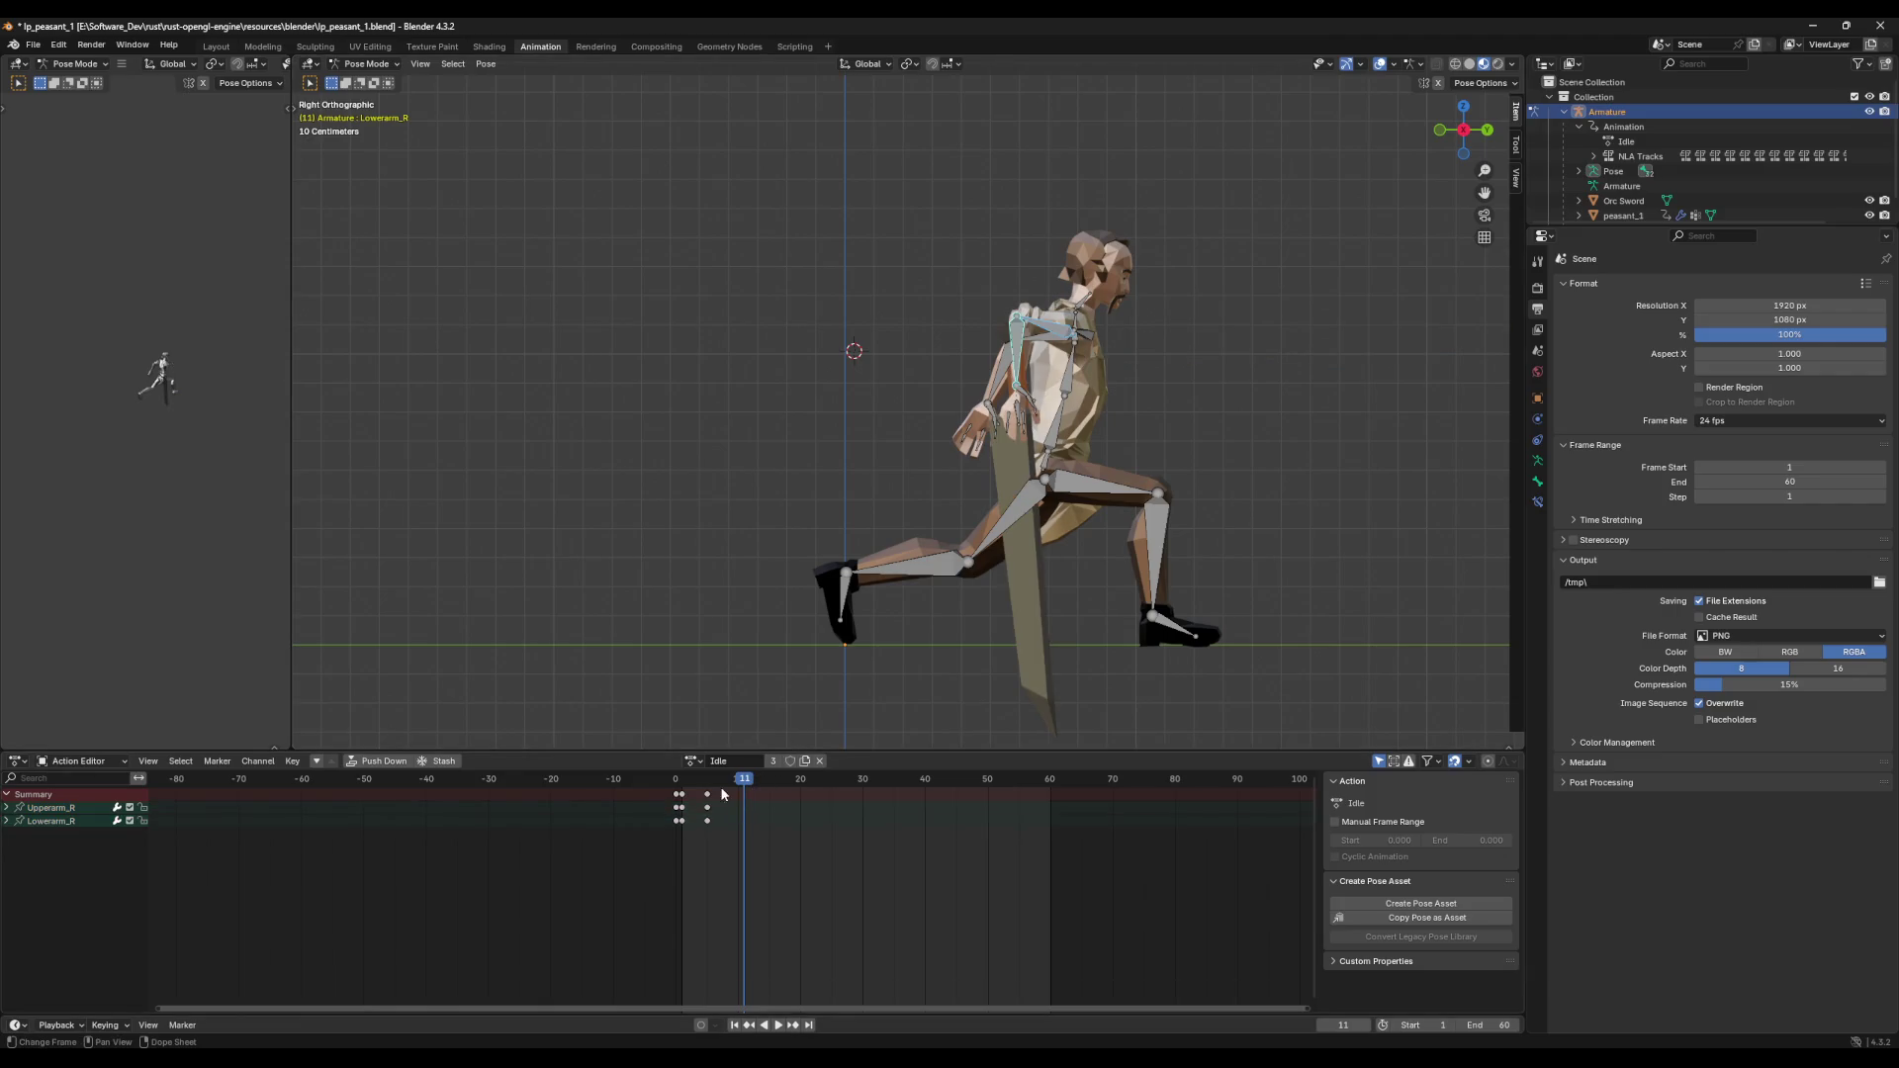
Step: Delete RH_WeapAnchor's frame-11 key and preview the lunge around frame 10
{"action": "left_click", "coordinate": [1018, 413]}
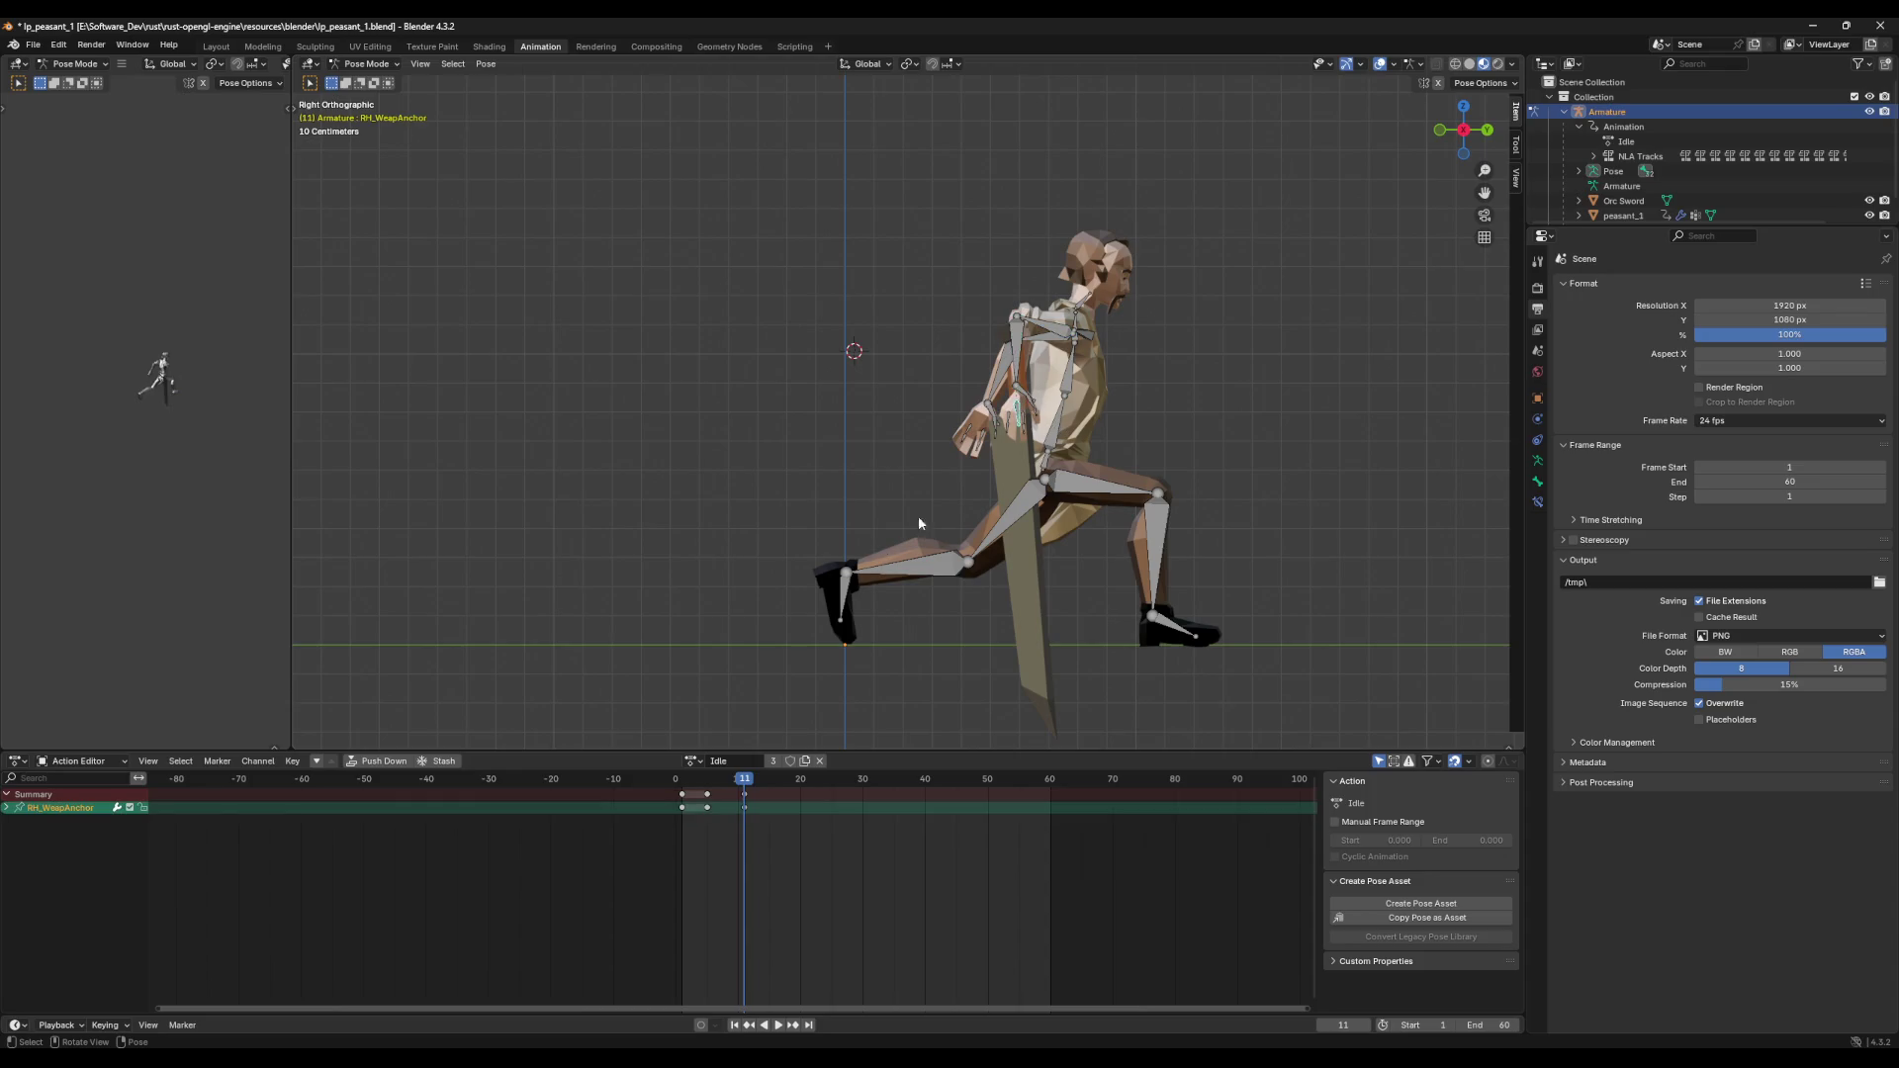
{"action": "left_click", "coordinate": [767, 793]}
{"action": "key", "text": "Delete"}
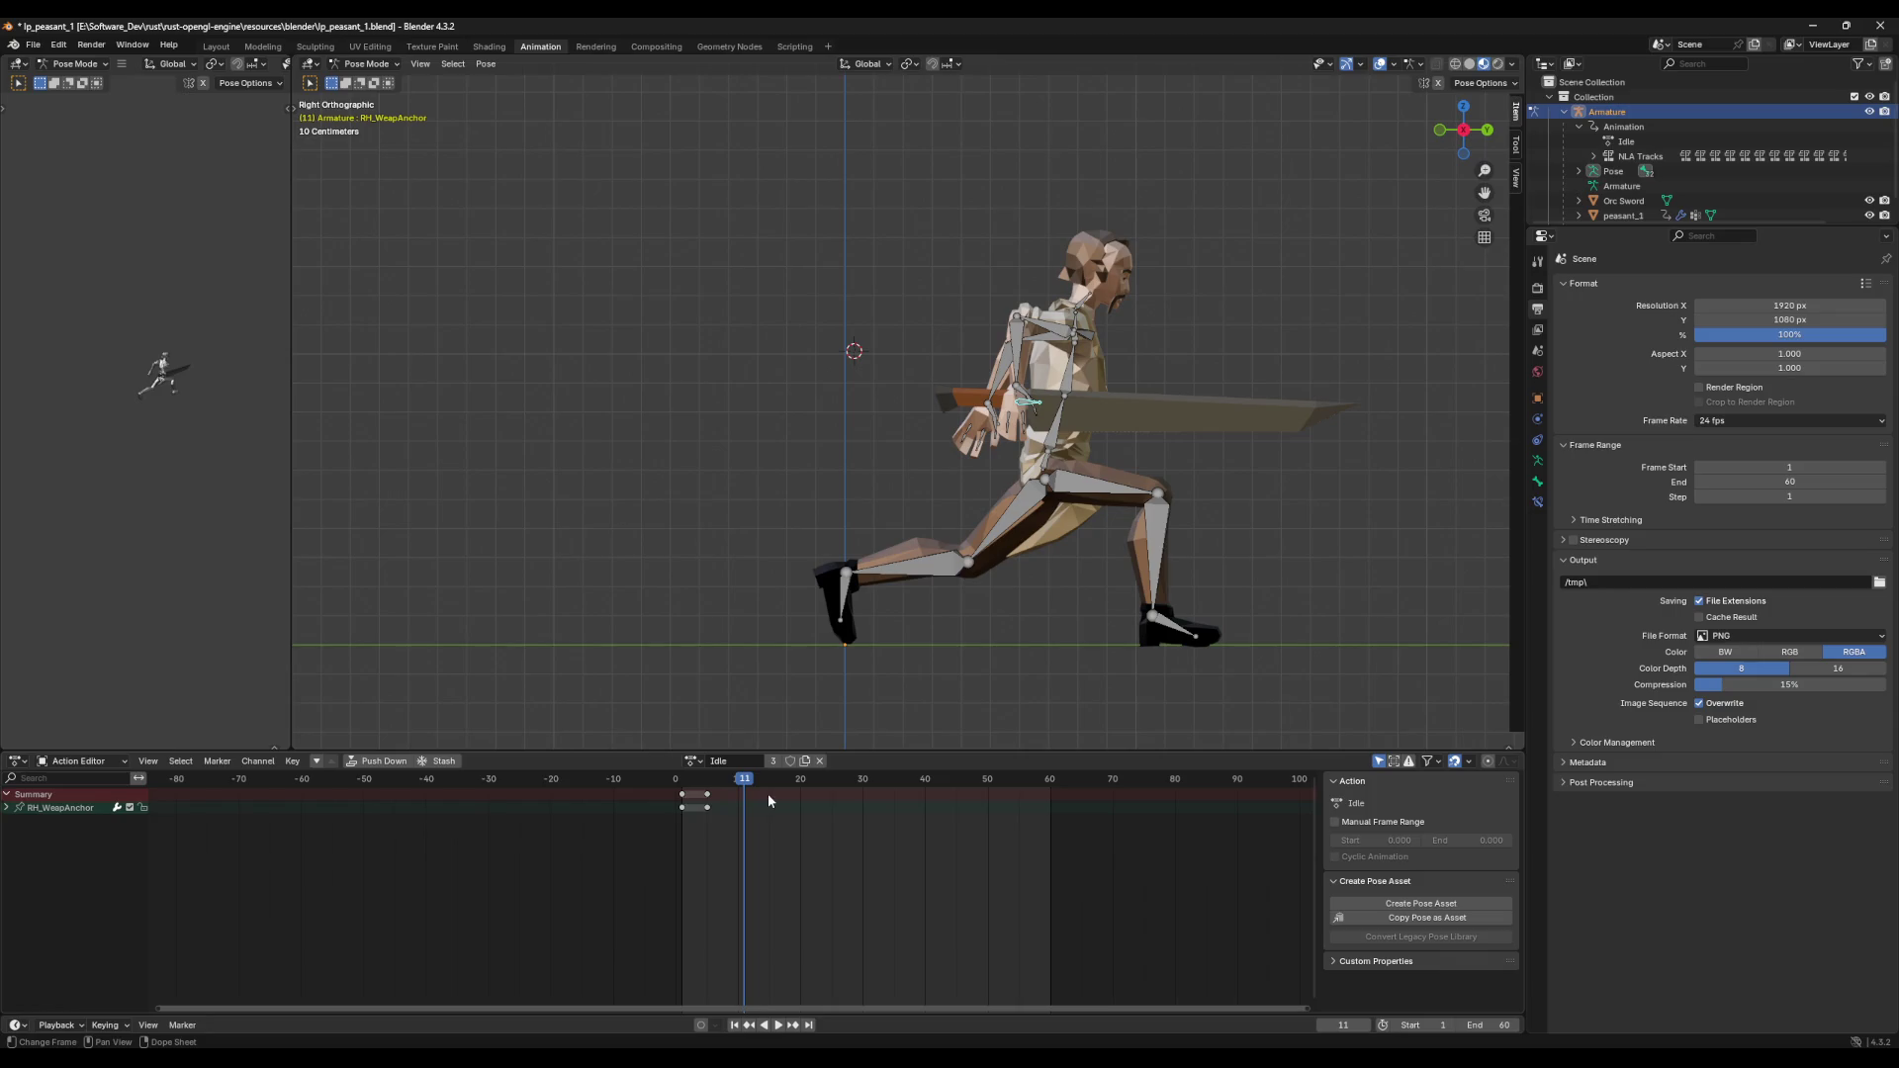
{"action": "key", "text": "ctrl+shift+space"}
{"action": "left_click_drag", "start_coordinate": [691, 791], "coordinate": [771, 785]}
{"action": "key", "text": "space"}
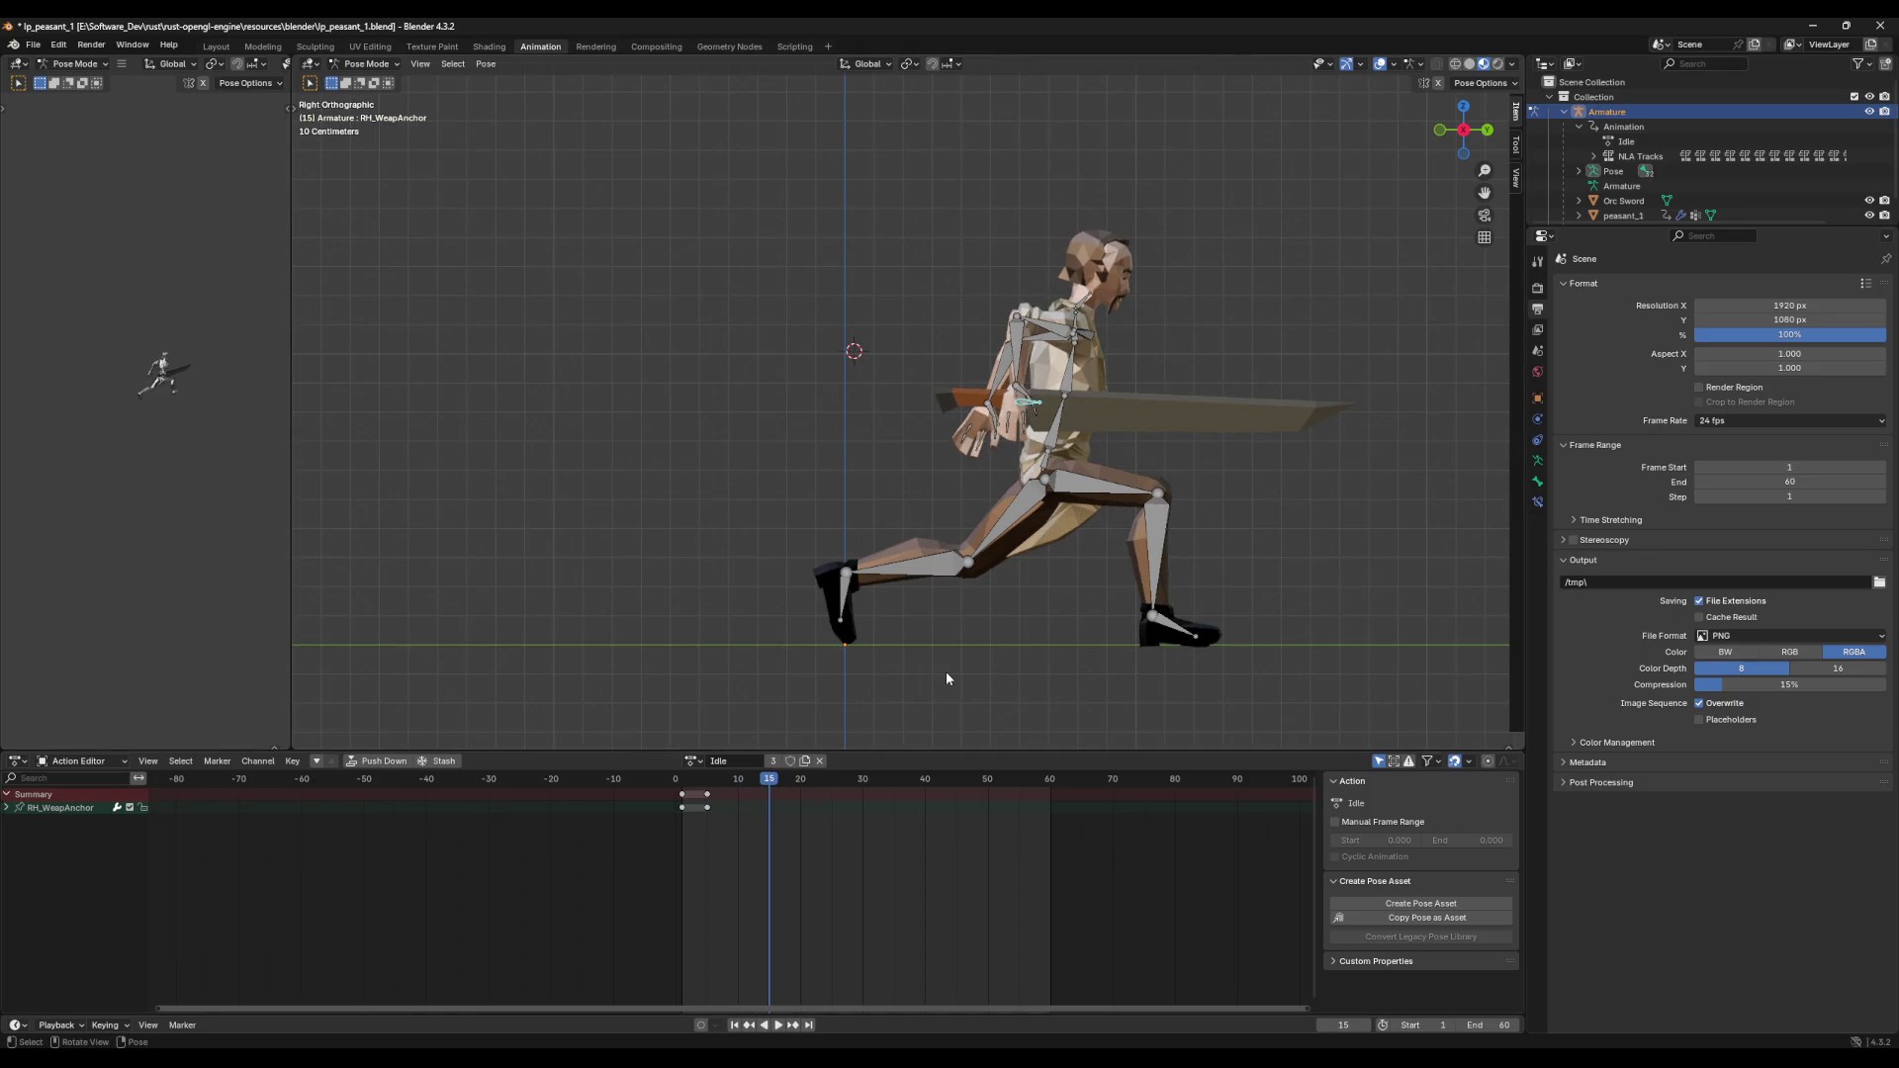
Step: Select all bones and scrub to frame 18 to check the held lunge
{"action": "key", "text": "a"}
{"action": "left_click_drag", "start_coordinate": [773, 783], "coordinate": [801, 785]}
{"action": "middle_click_drag", "start_coordinate": [1161, 565], "coordinate": [1162, 570]}
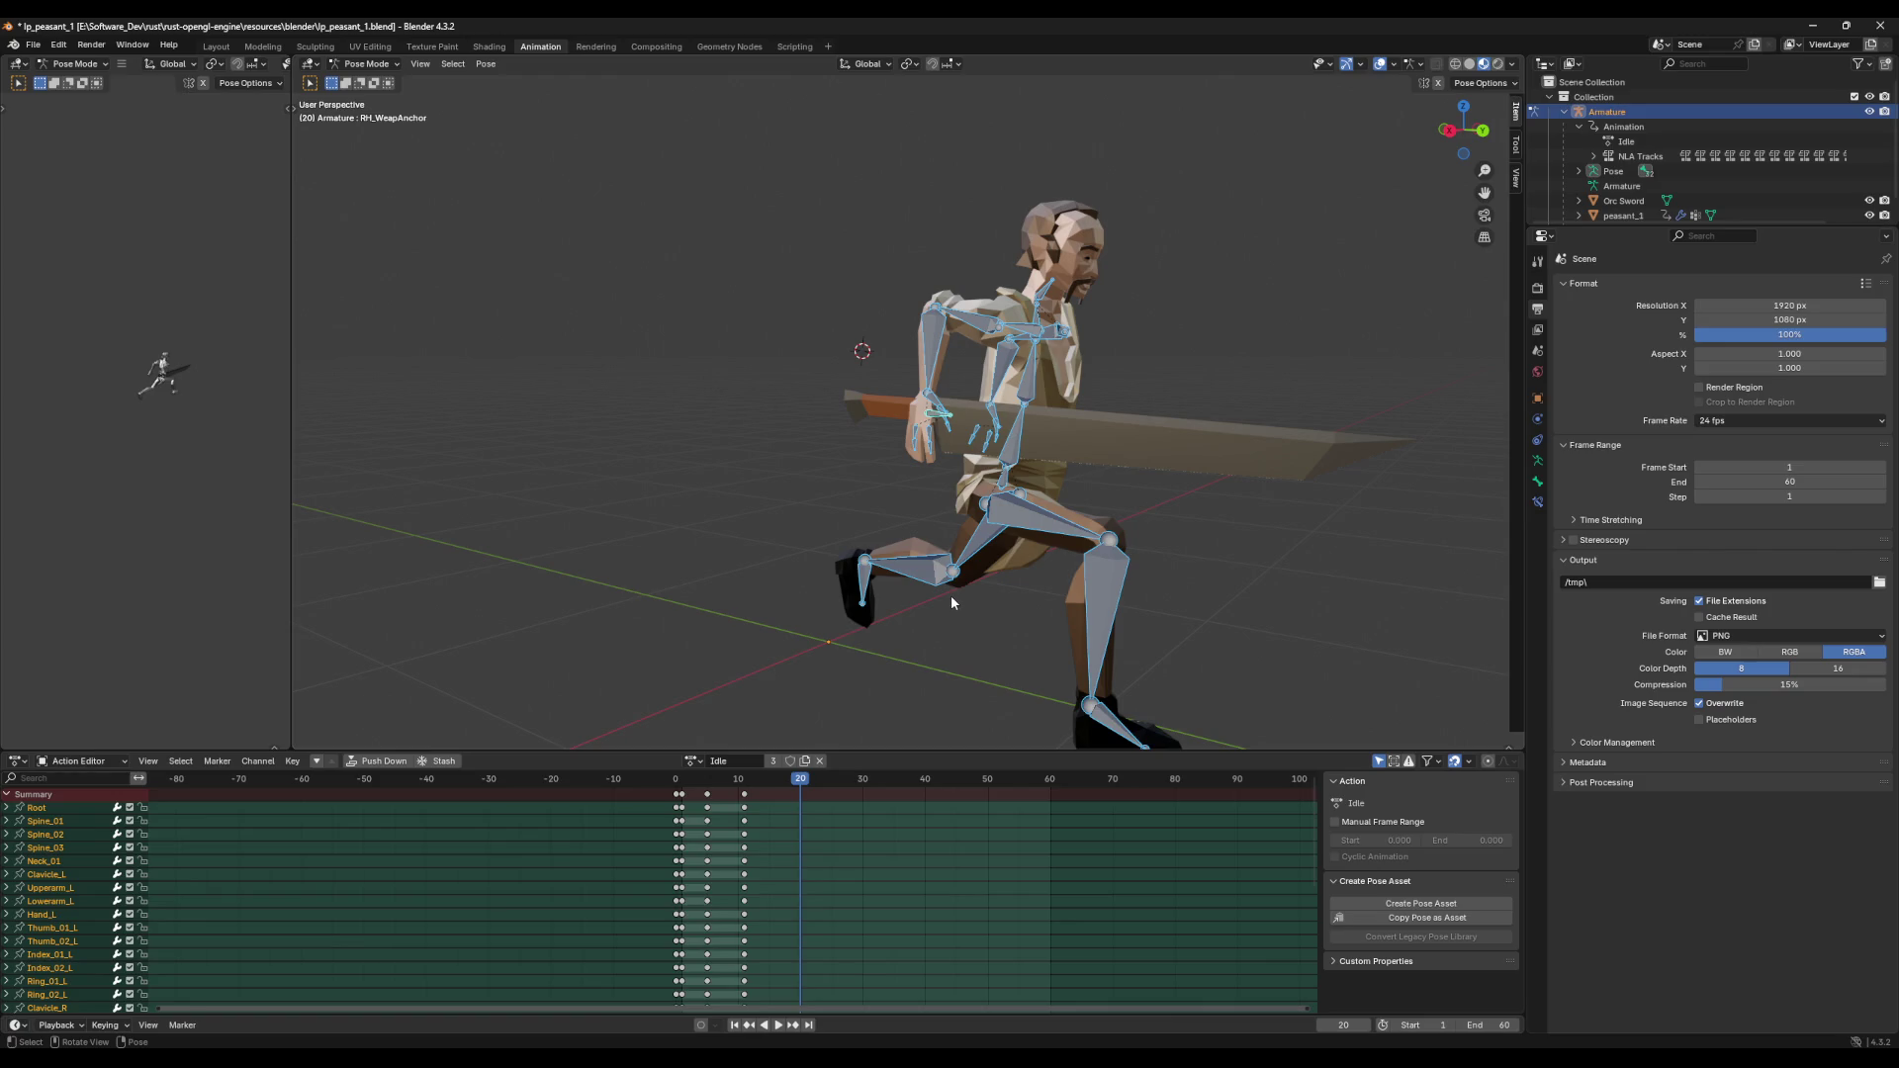
Step: Replay the attack from the start and restore the full bone selection
{"action": "middle_click_drag", "start_coordinate": [875, 490], "coordinate": [798, 502]}
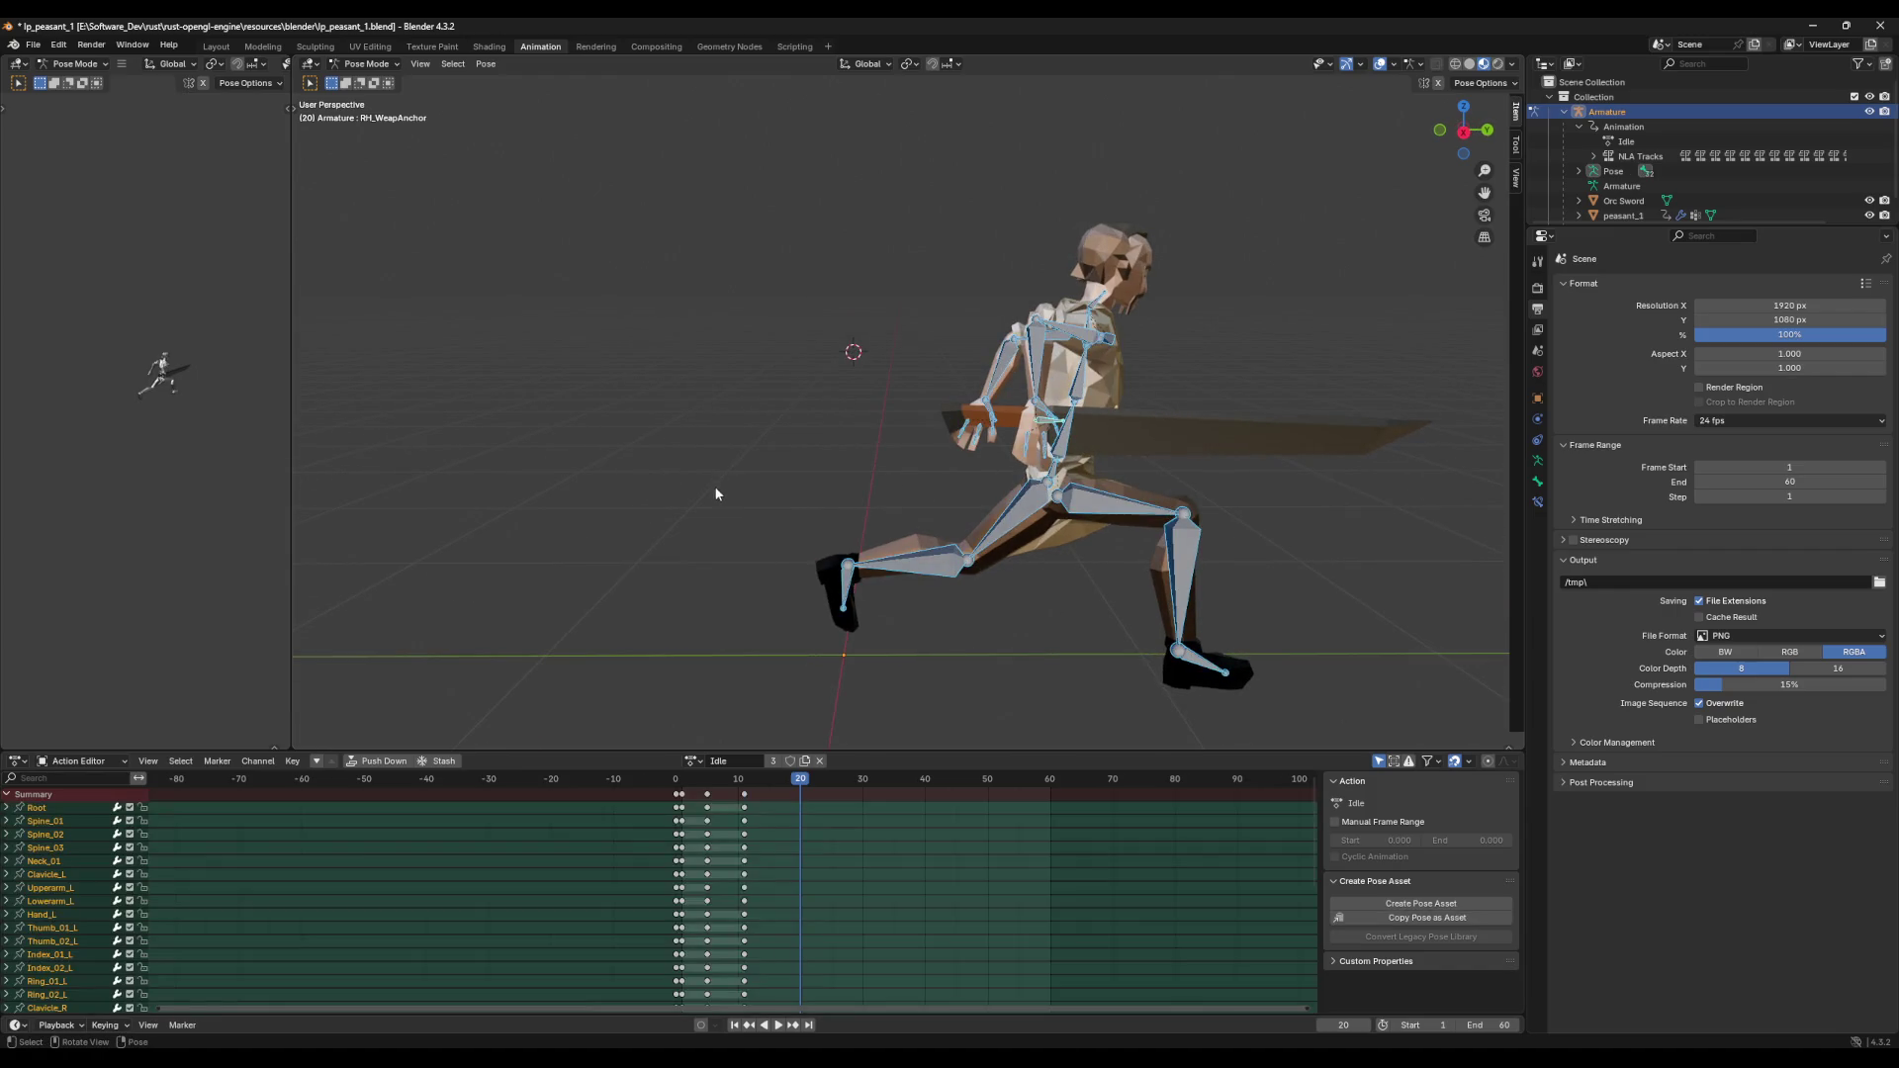
{"action": "middle_click_drag", "start_coordinate": [806, 649], "coordinate": [773, 599]}
{"action": "key", "text": "shift+Left"}
{"action": "key", "text": "space"}
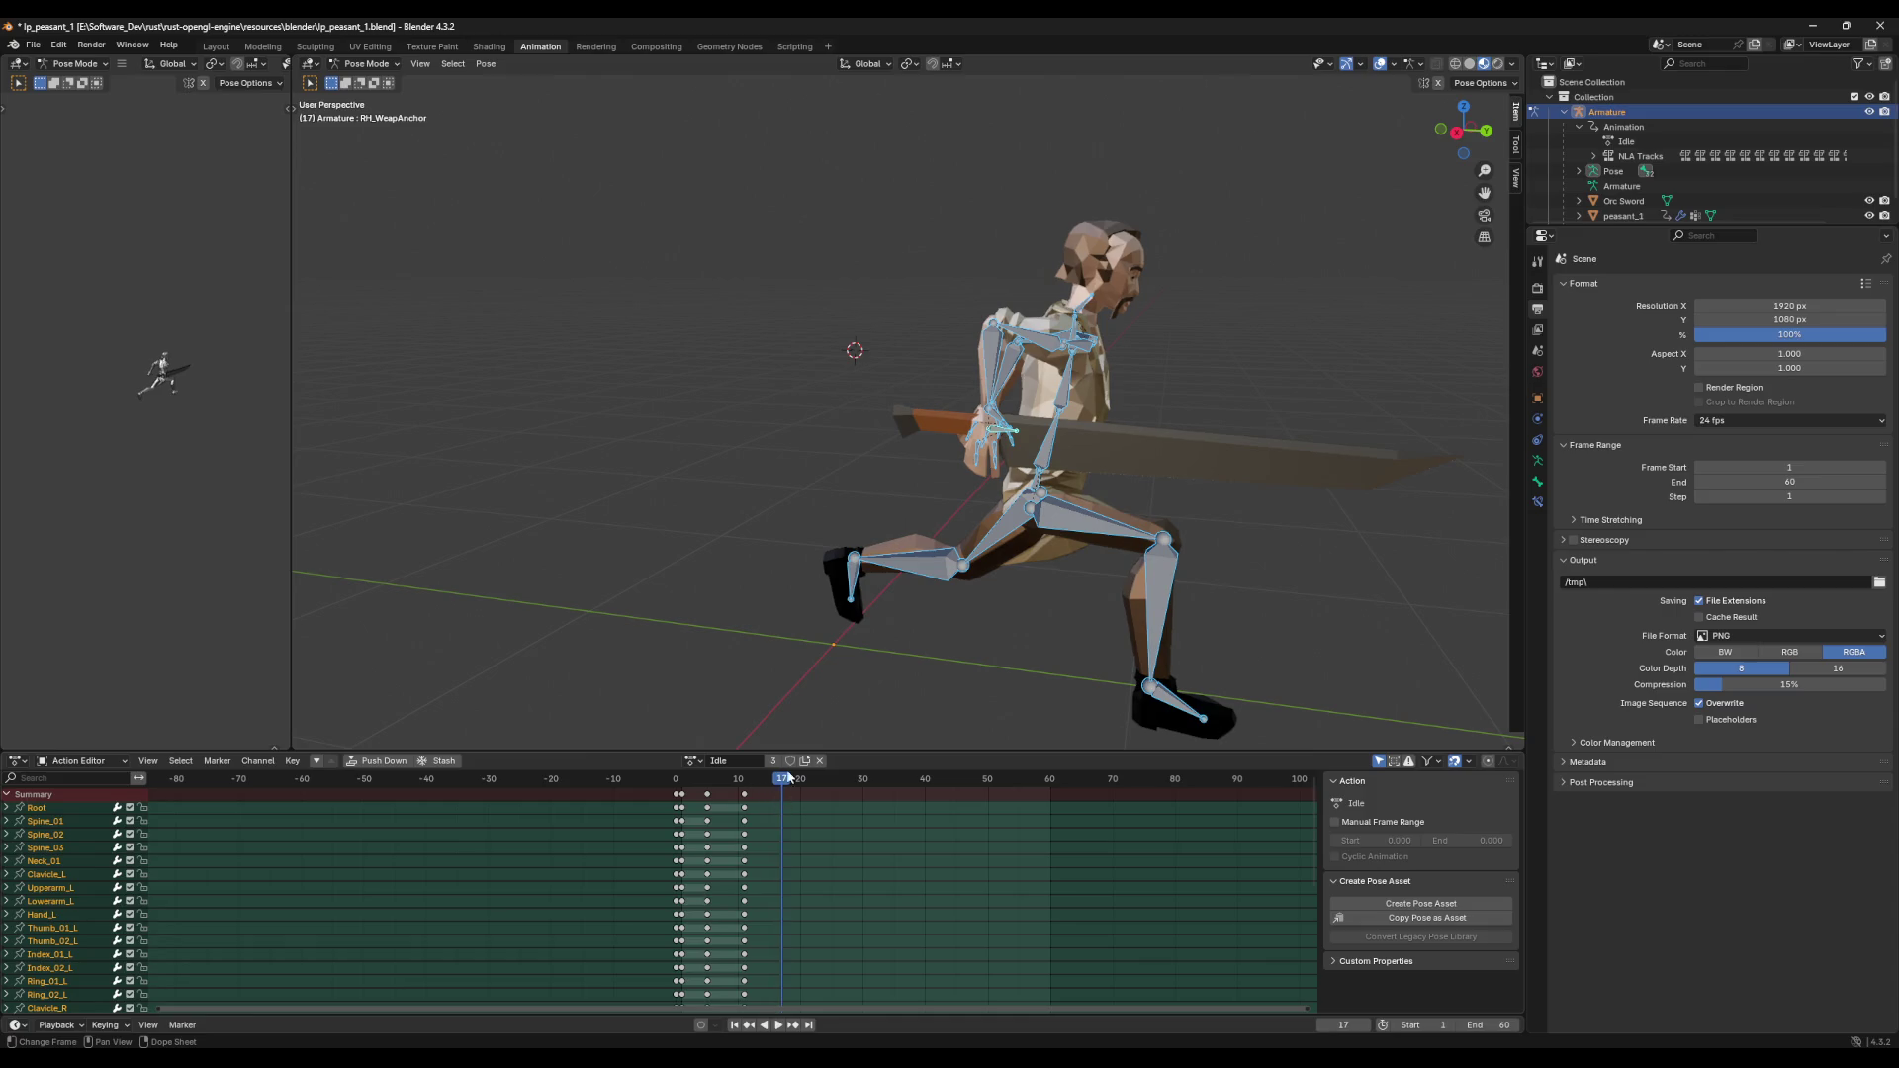
{"action": "left_click", "coordinate": [1197, 372]}
{"action": "key", "text": "ctrl+z"}
Step: Rotate Upperarm_R around X to raise the arm overhead at frame 17
{"action": "left_click", "coordinate": [1034, 334]}
{"action": "key", "text": "r"}
{"action": "key", "text": "x"}
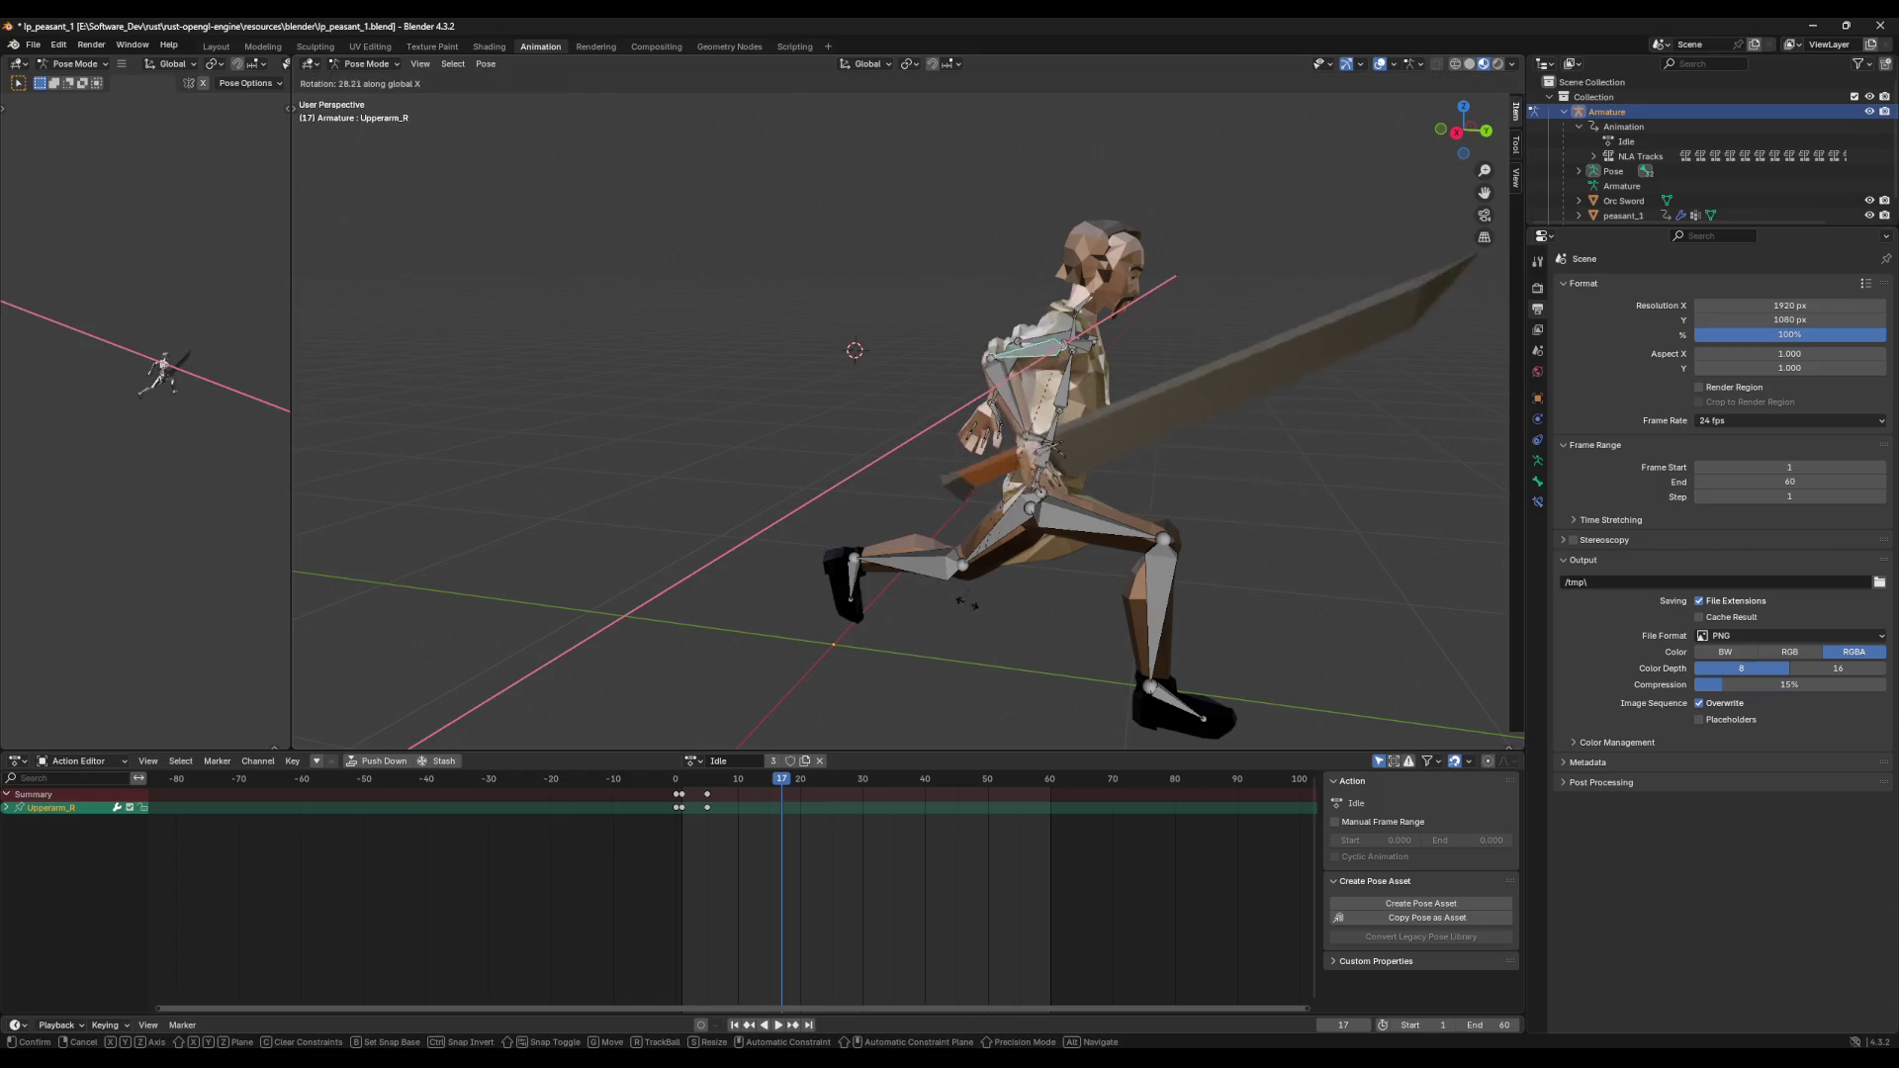
{"action": "key", "text": "Escape"}
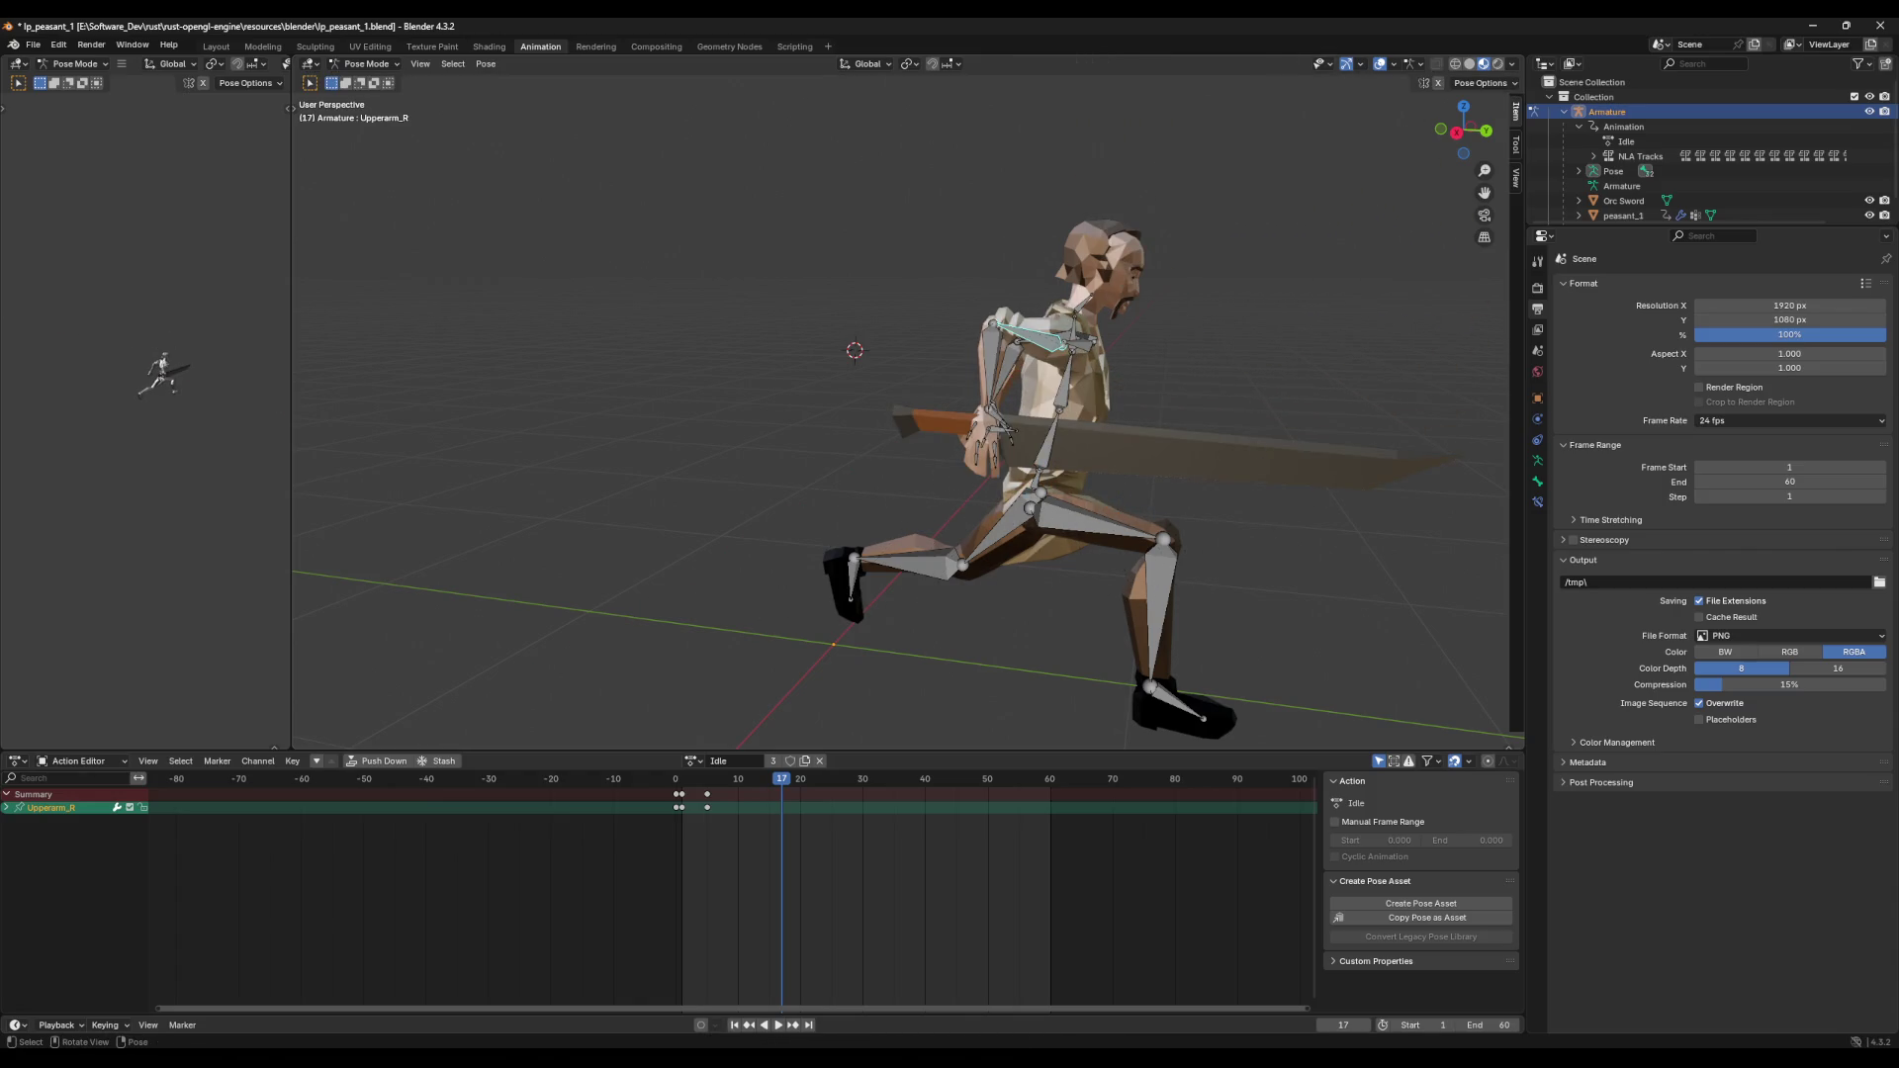
{"action": "key", "text": "r"}
{"action": "key", "text": "x"}
{"action": "key", "text": "Escape"}
{"action": "key", "text": "r"}
{"action": "key", "text": "x"}
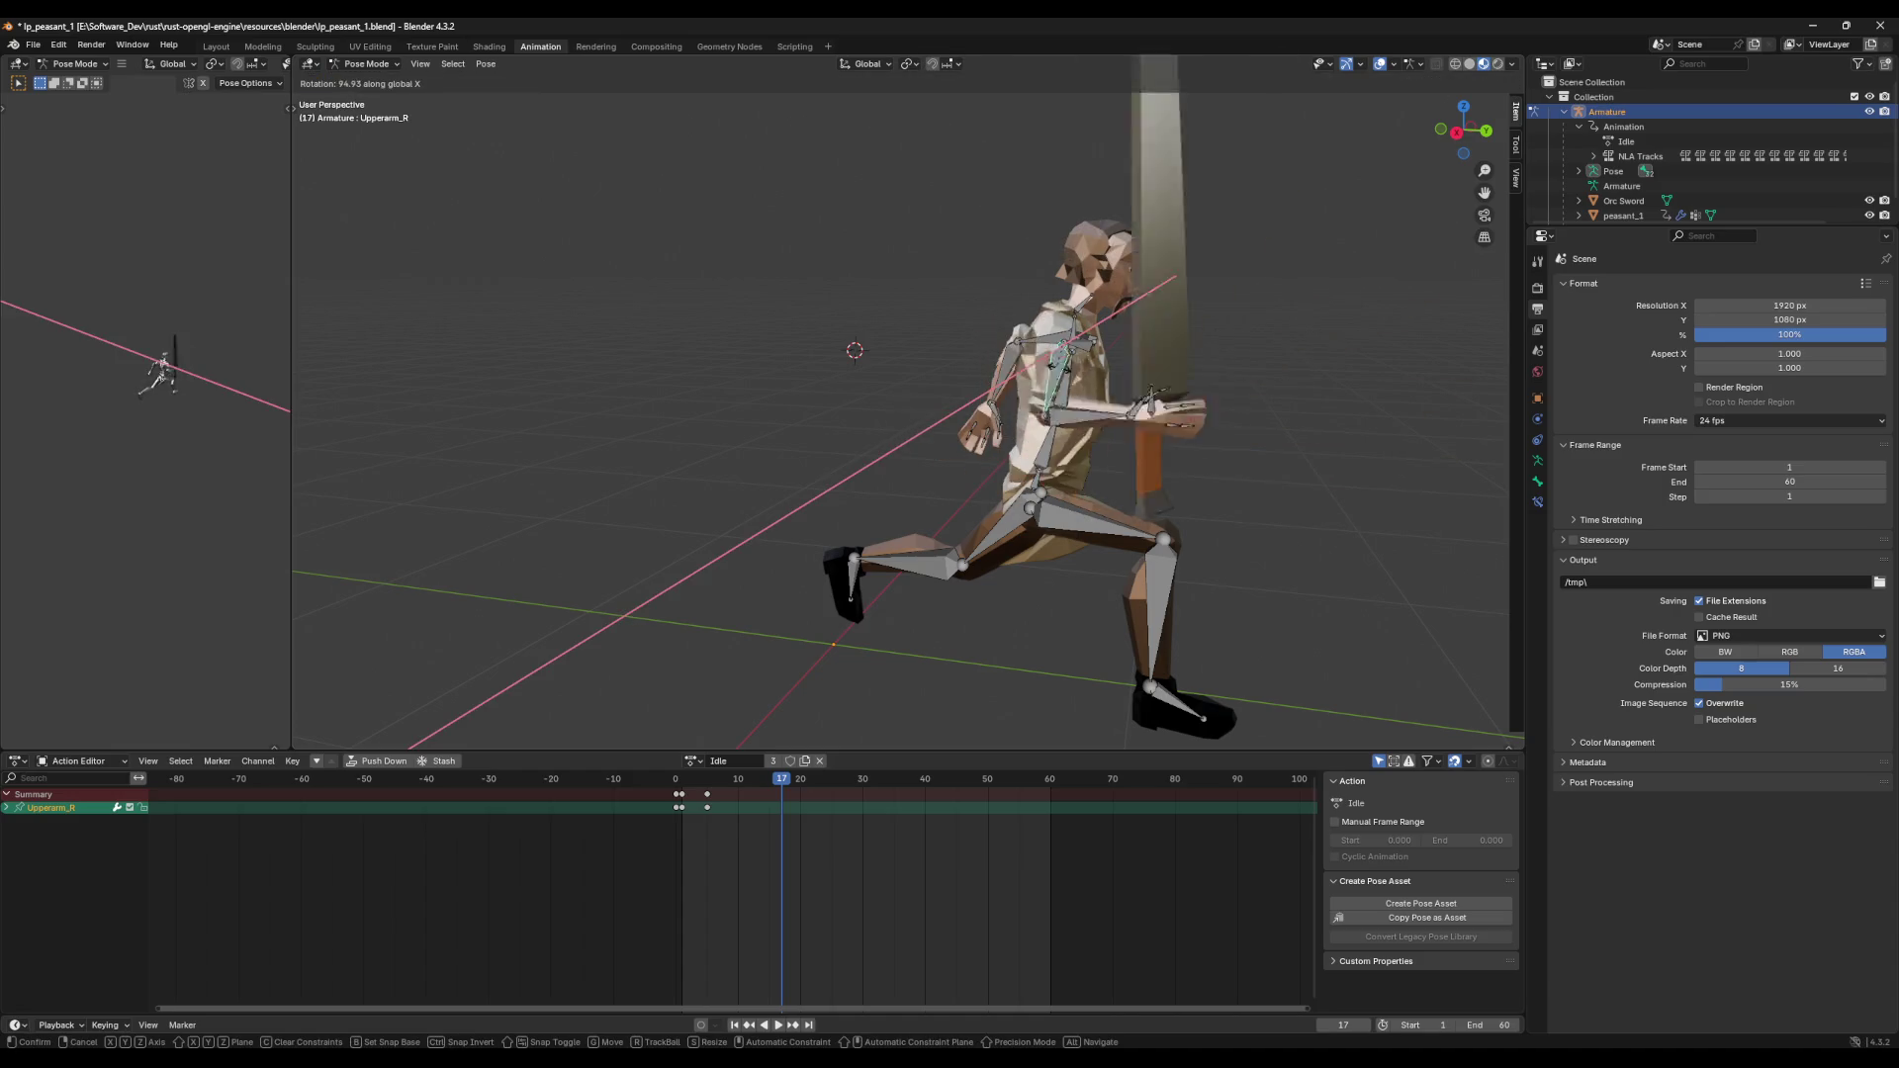
{"action": "left_click", "coordinate": [1086, 382]}
Step: Bend Lowerarm_R down and rotate RH_WeapAnchor around X to level the sword
{"action": "left_click", "coordinate": [1142, 377]}
{"action": "key", "text": "r"}
{"action": "key", "text": "x"}
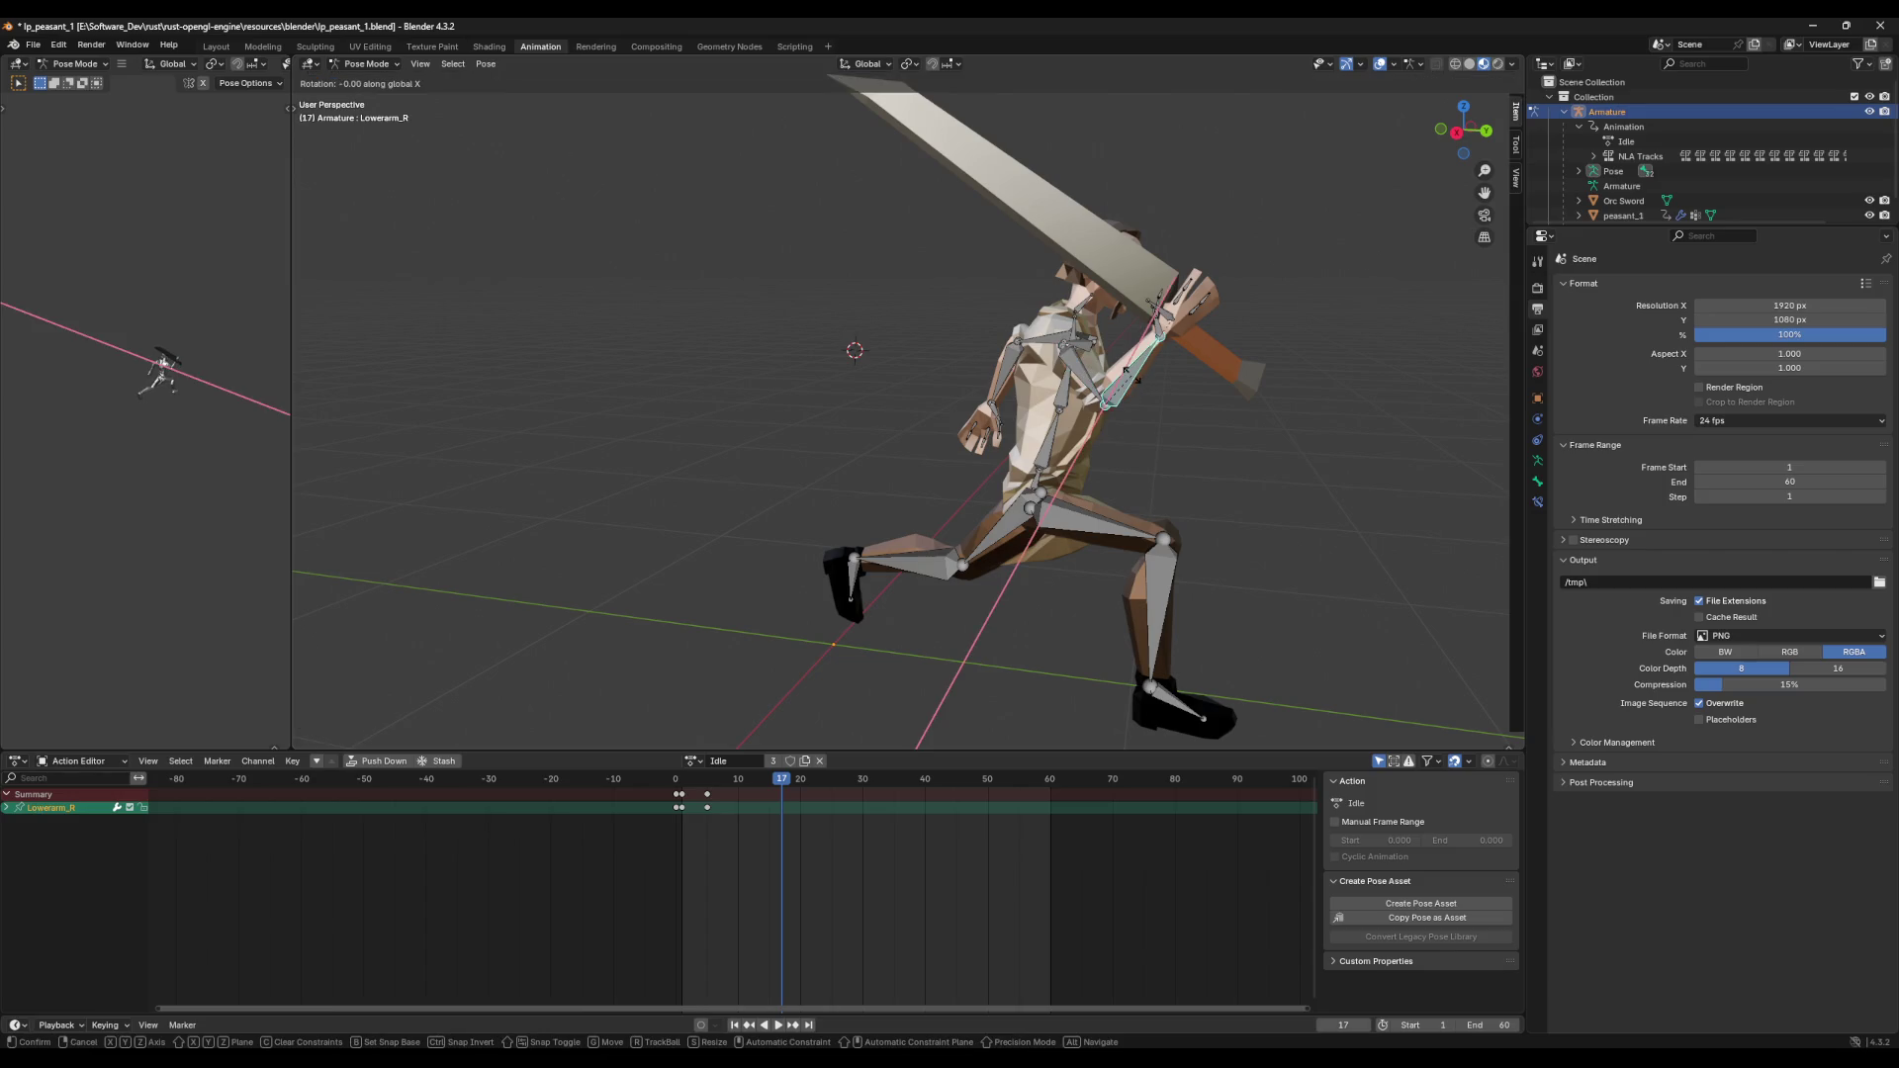
{"action": "left_click", "coordinate": [1184, 398]}
{"action": "left_click", "coordinate": [1224, 433]}
{"action": "key", "text": "r"}
{"action": "key", "text": "x"}
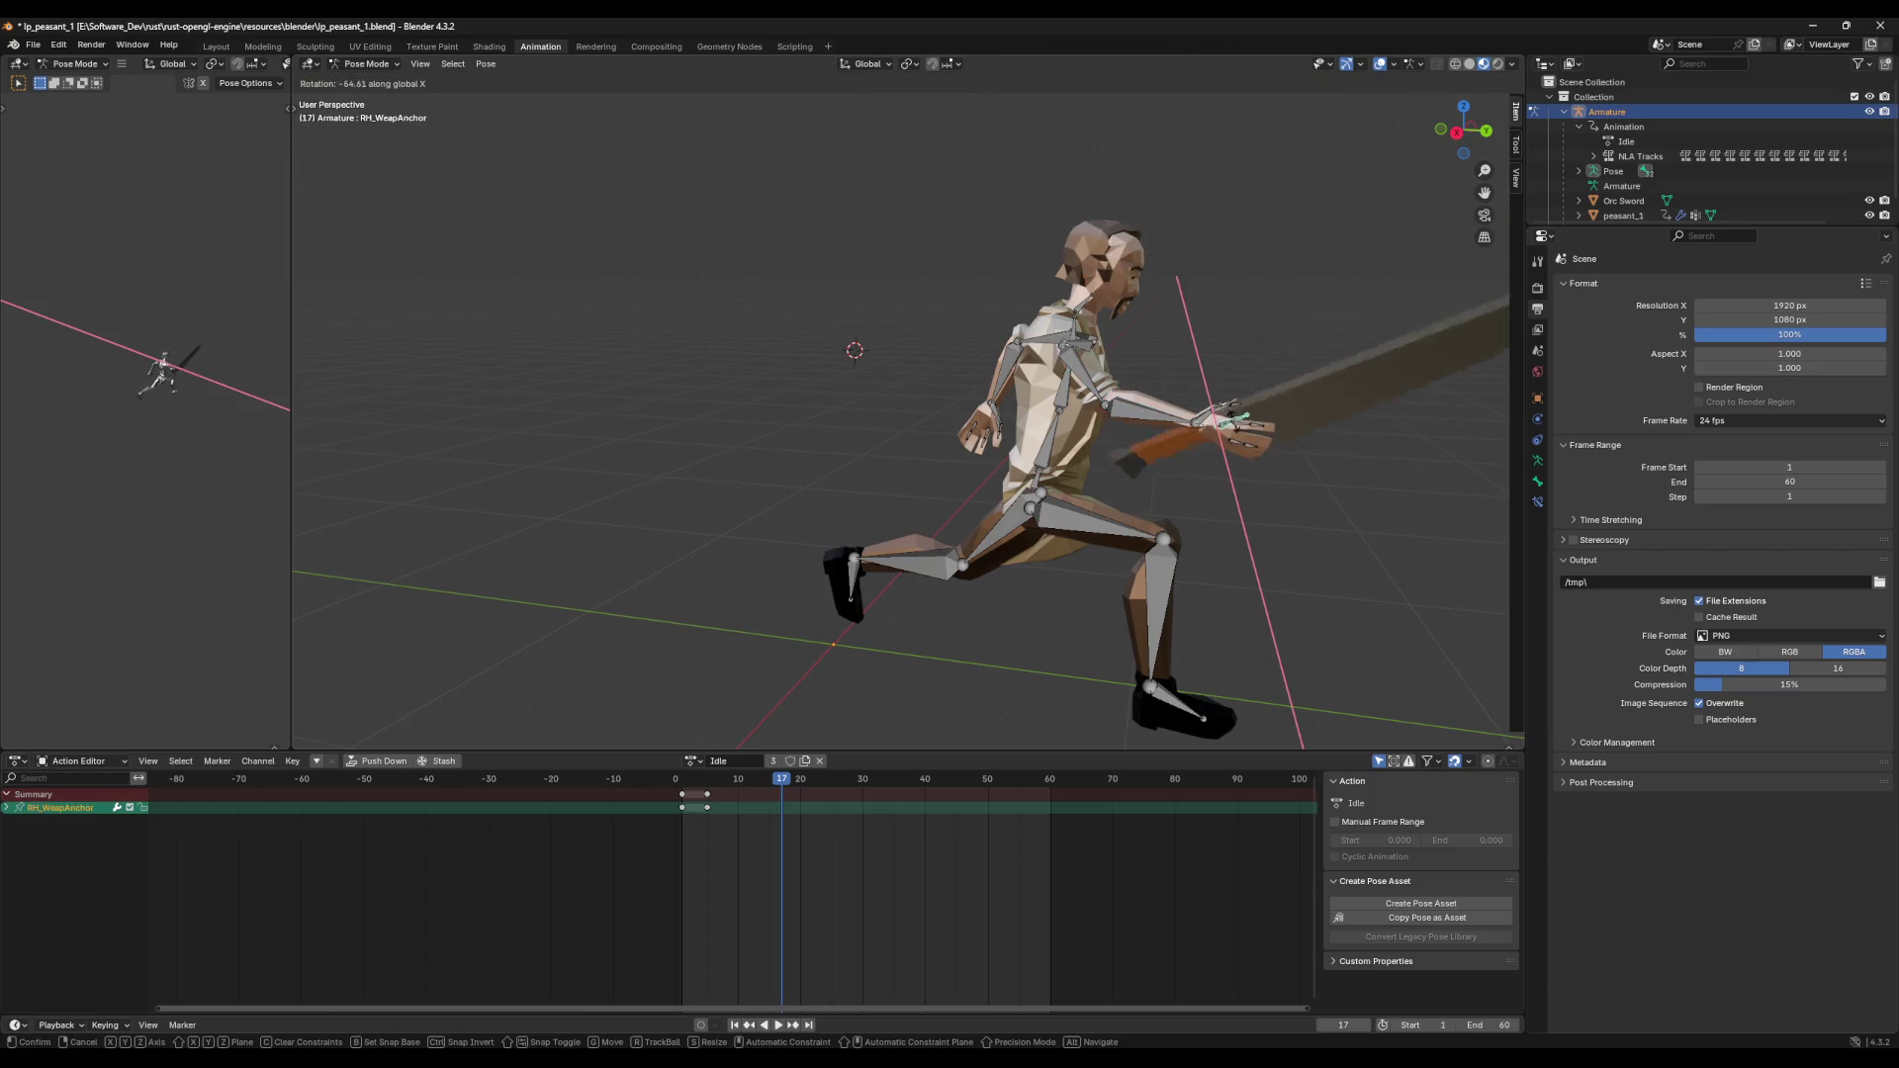
{"action": "left_click", "coordinate": [1248, 427]}
Step: Fine-tune Lowerarm_R around X until the sword points straight ahead, then select Spine_02
{"action": "left_click", "coordinate": [1148, 405]}
{"action": "key", "text": "r"}
{"action": "key", "text": "x"}
{"action": "left_click", "coordinate": [1093, 388]}
{"action": "key", "text": "r"}
{"action": "key", "text": "x"}
{"action": "left_click", "coordinate": [1159, 358]}
{"action": "key", "text": "r"}
{"action": "key", "text": "x"}
{"action": "left_click", "coordinate": [1315, 323]}
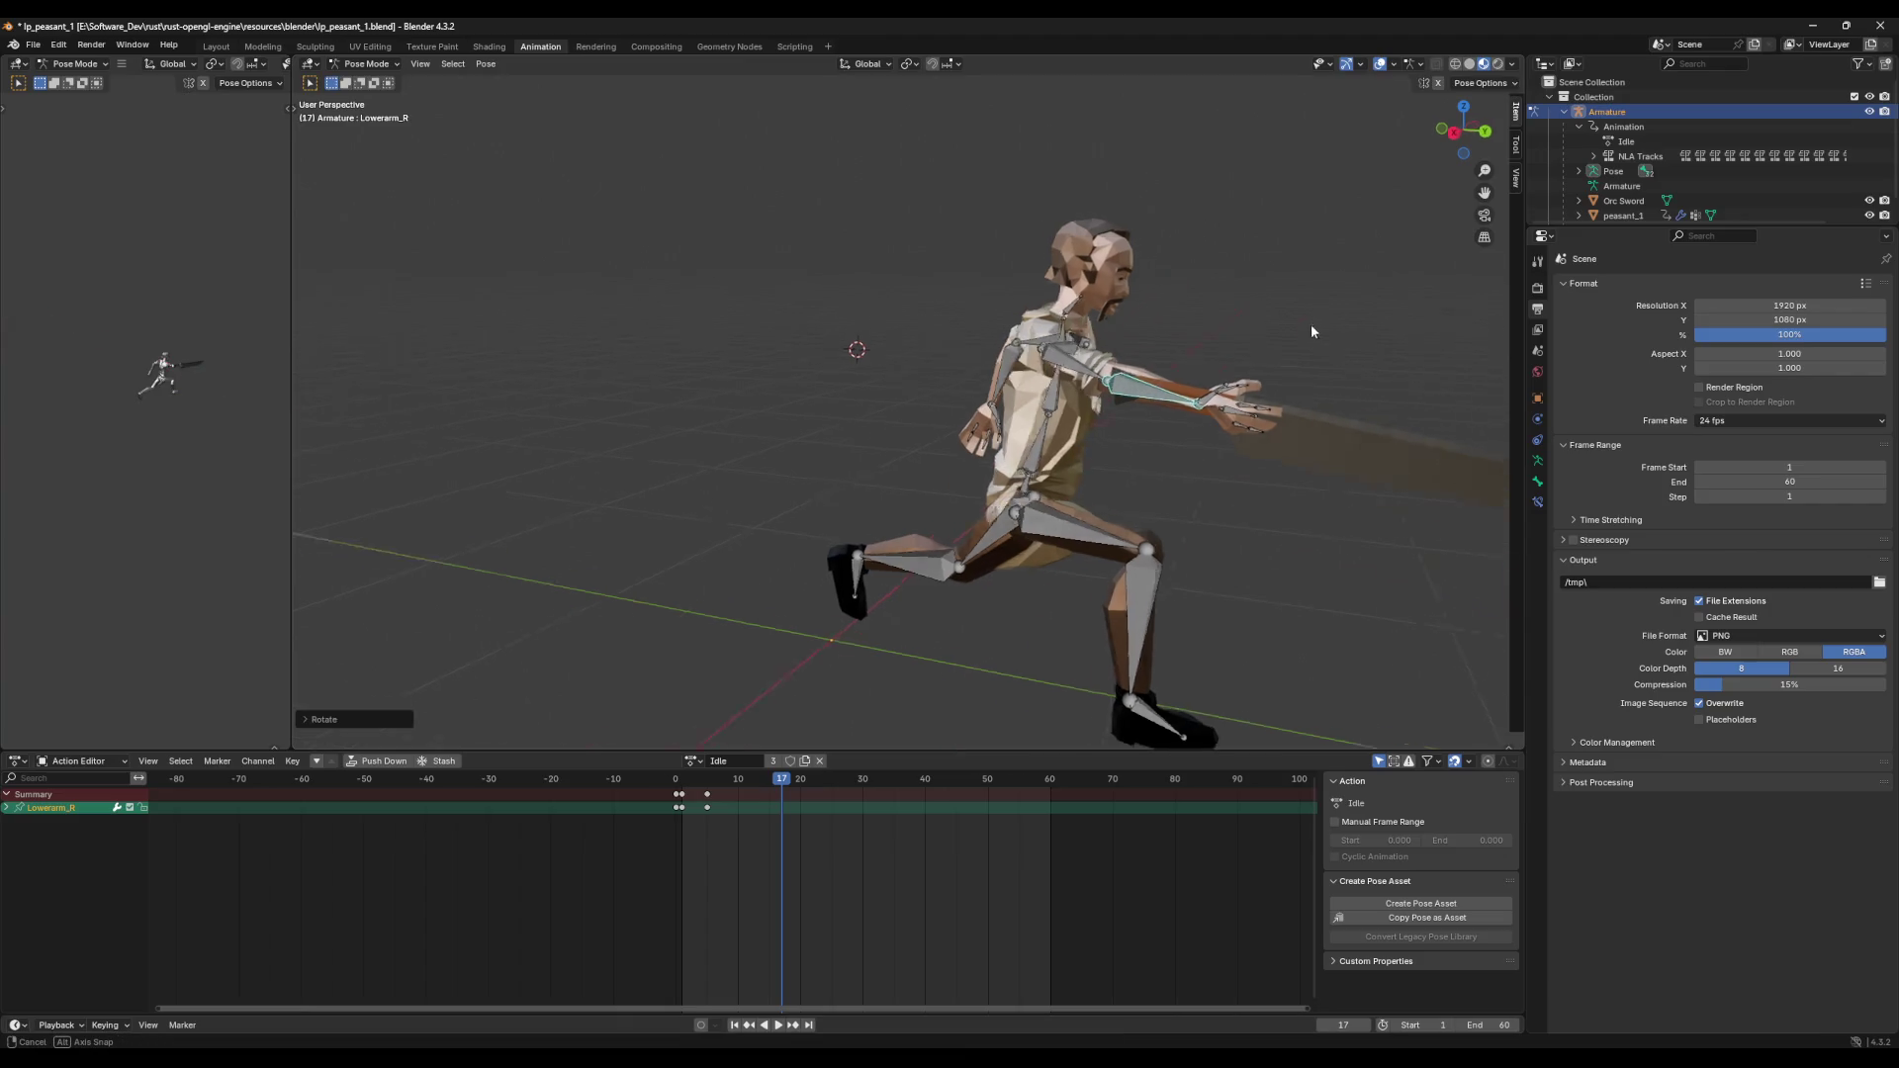
{"action": "middle_click_drag", "start_coordinate": [1315, 322], "coordinate": [1144, 345]}
{"action": "left_click", "coordinate": [832, 435]}
Step: At frame 17, rotate Spine_02 on Z toward the front and turn Neck_01's head on Z
{"action": "key", "text": "r"}
{"action": "key", "text": "z"}
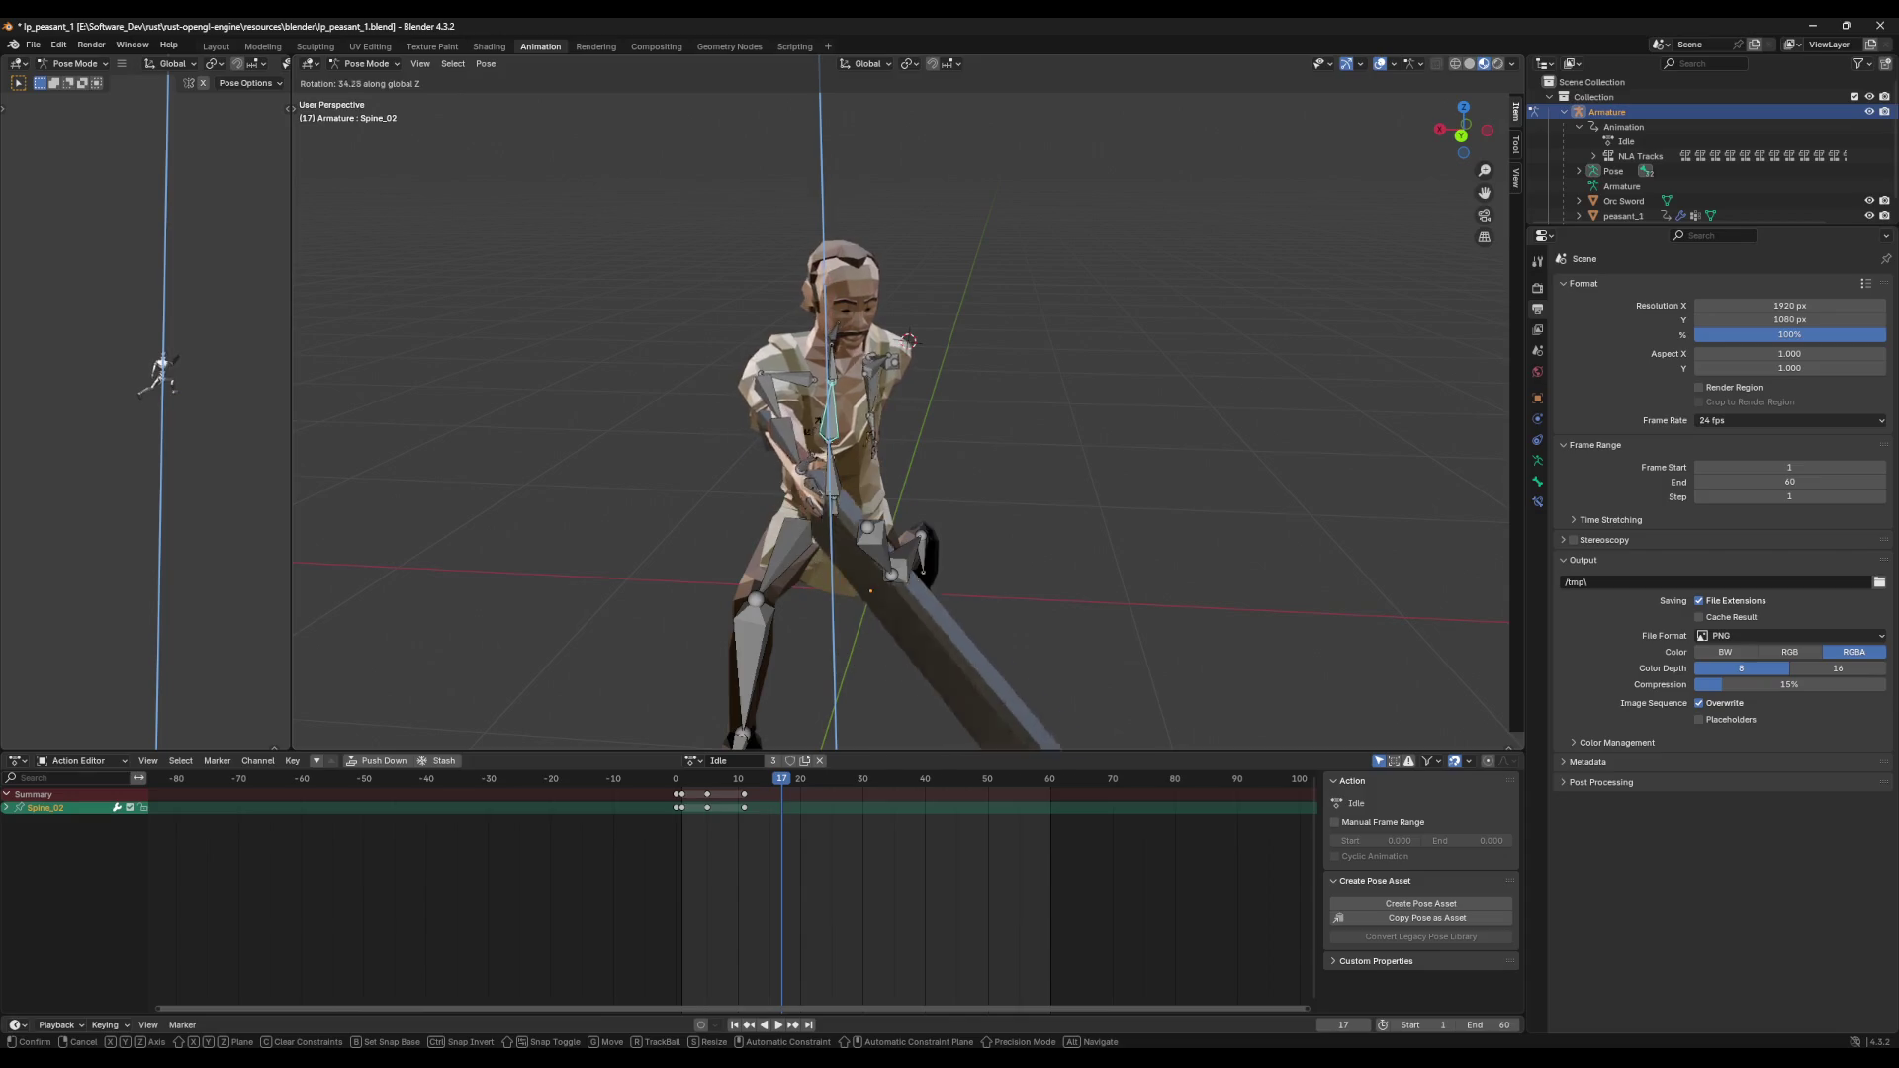
{"action": "left_click", "coordinate": [811, 431]}
{"action": "left_click", "coordinate": [835, 344]}
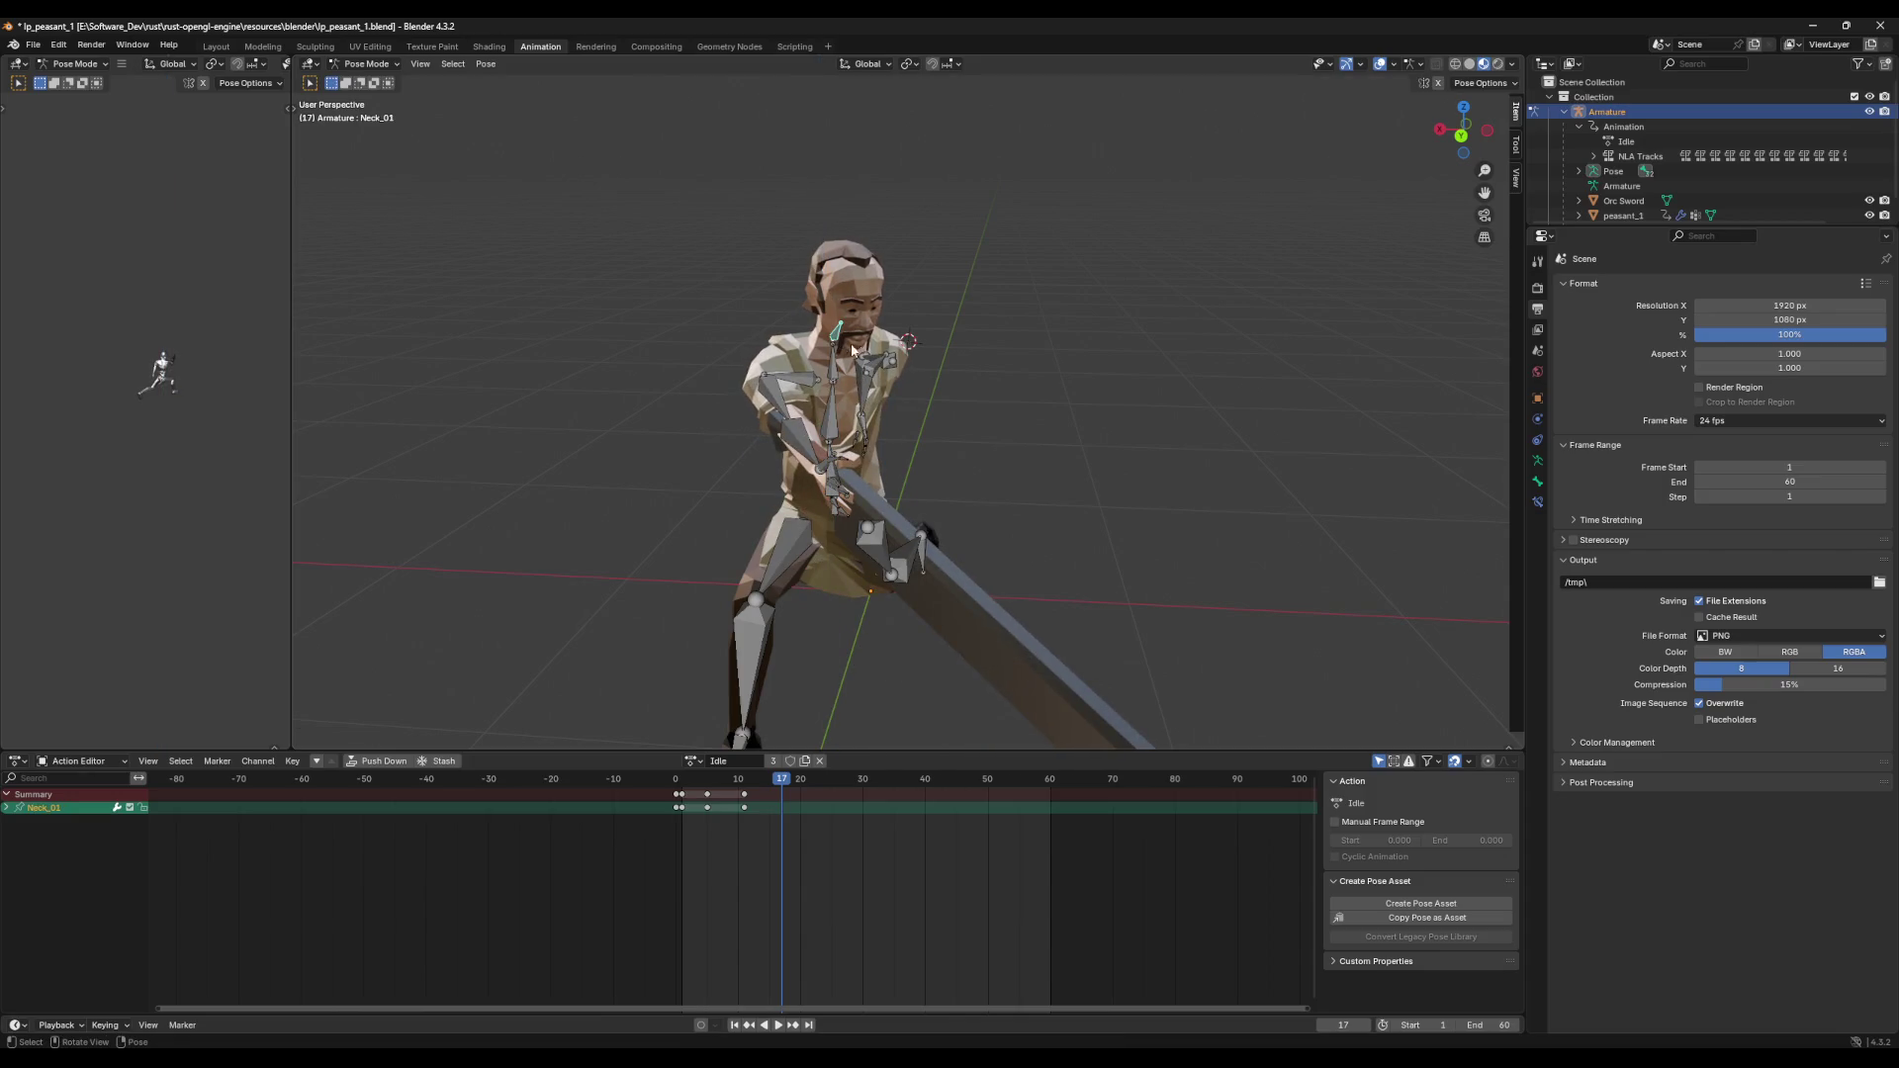
{"action": "middle_click_drag", "start_coordinate": [836, 344], "coordinate": [920, 344]}
{"action": "key", "text": "r"}
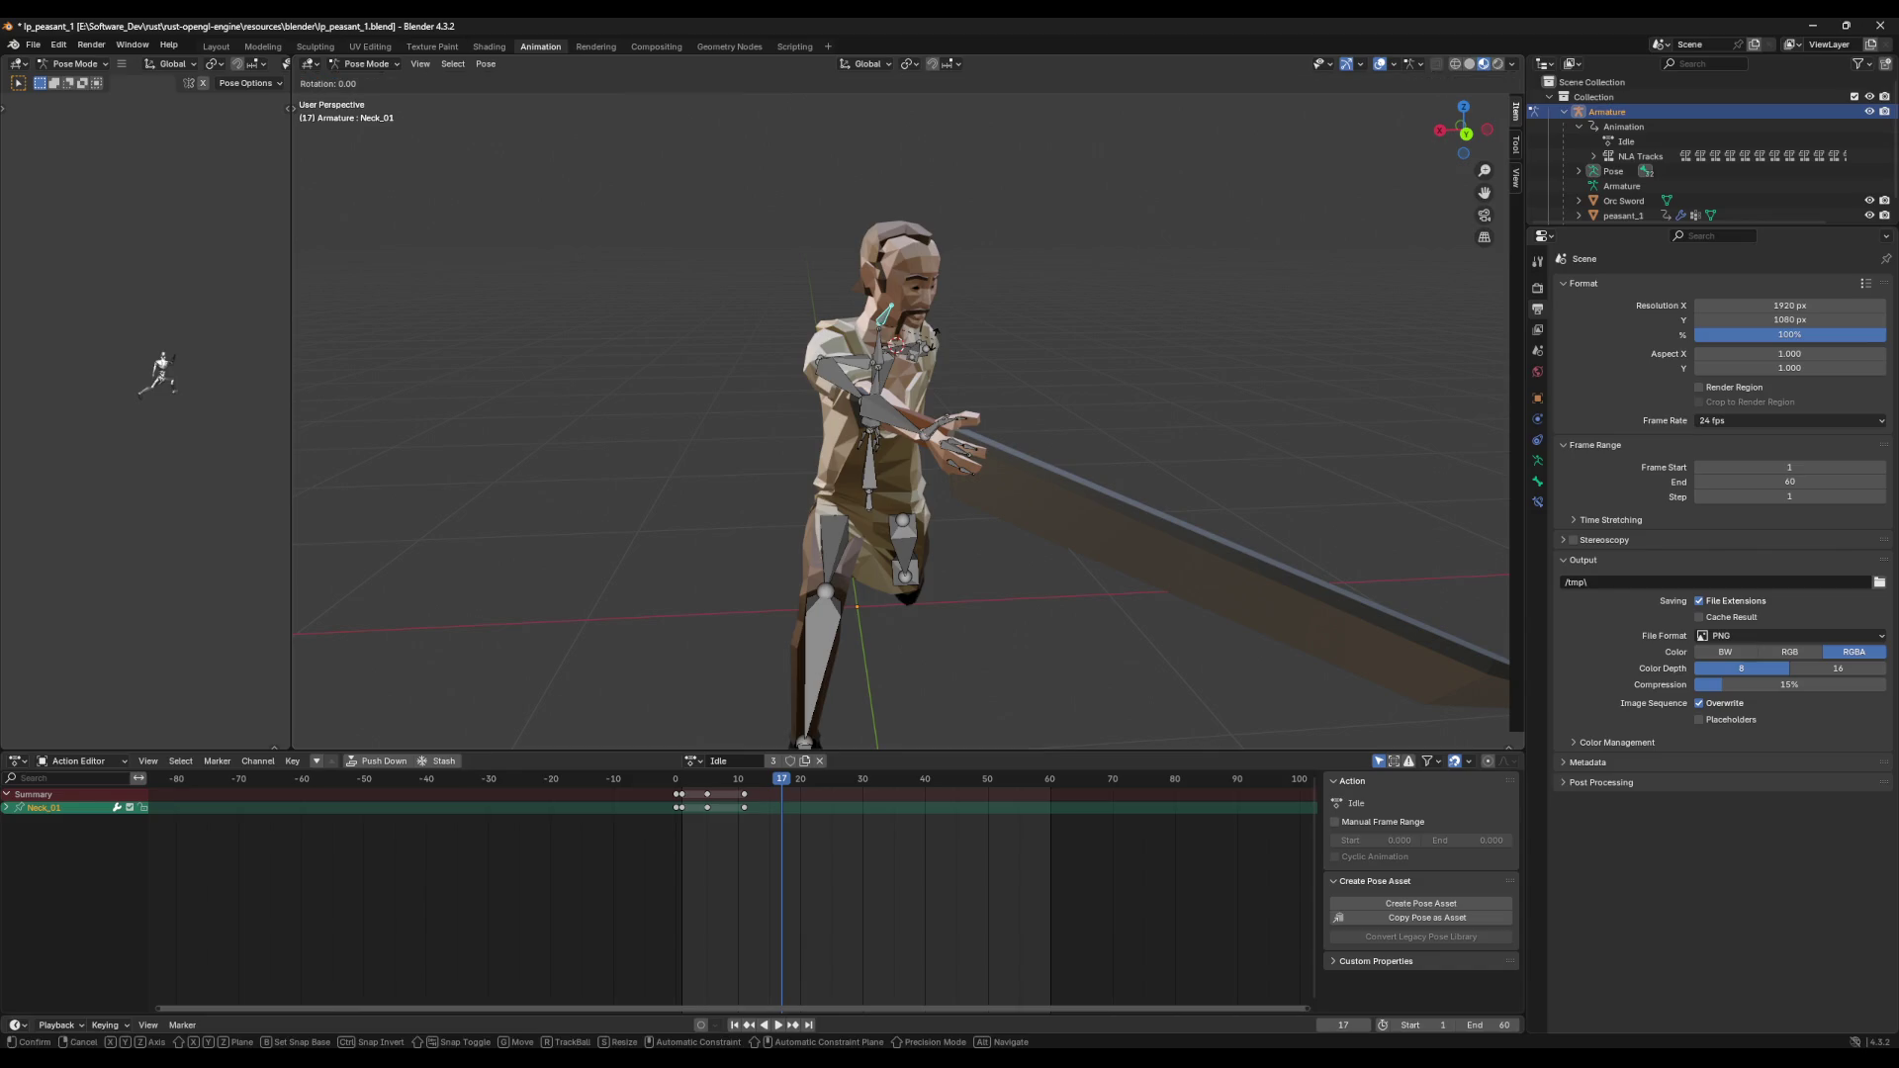
{"action": "key", "text": "z"}
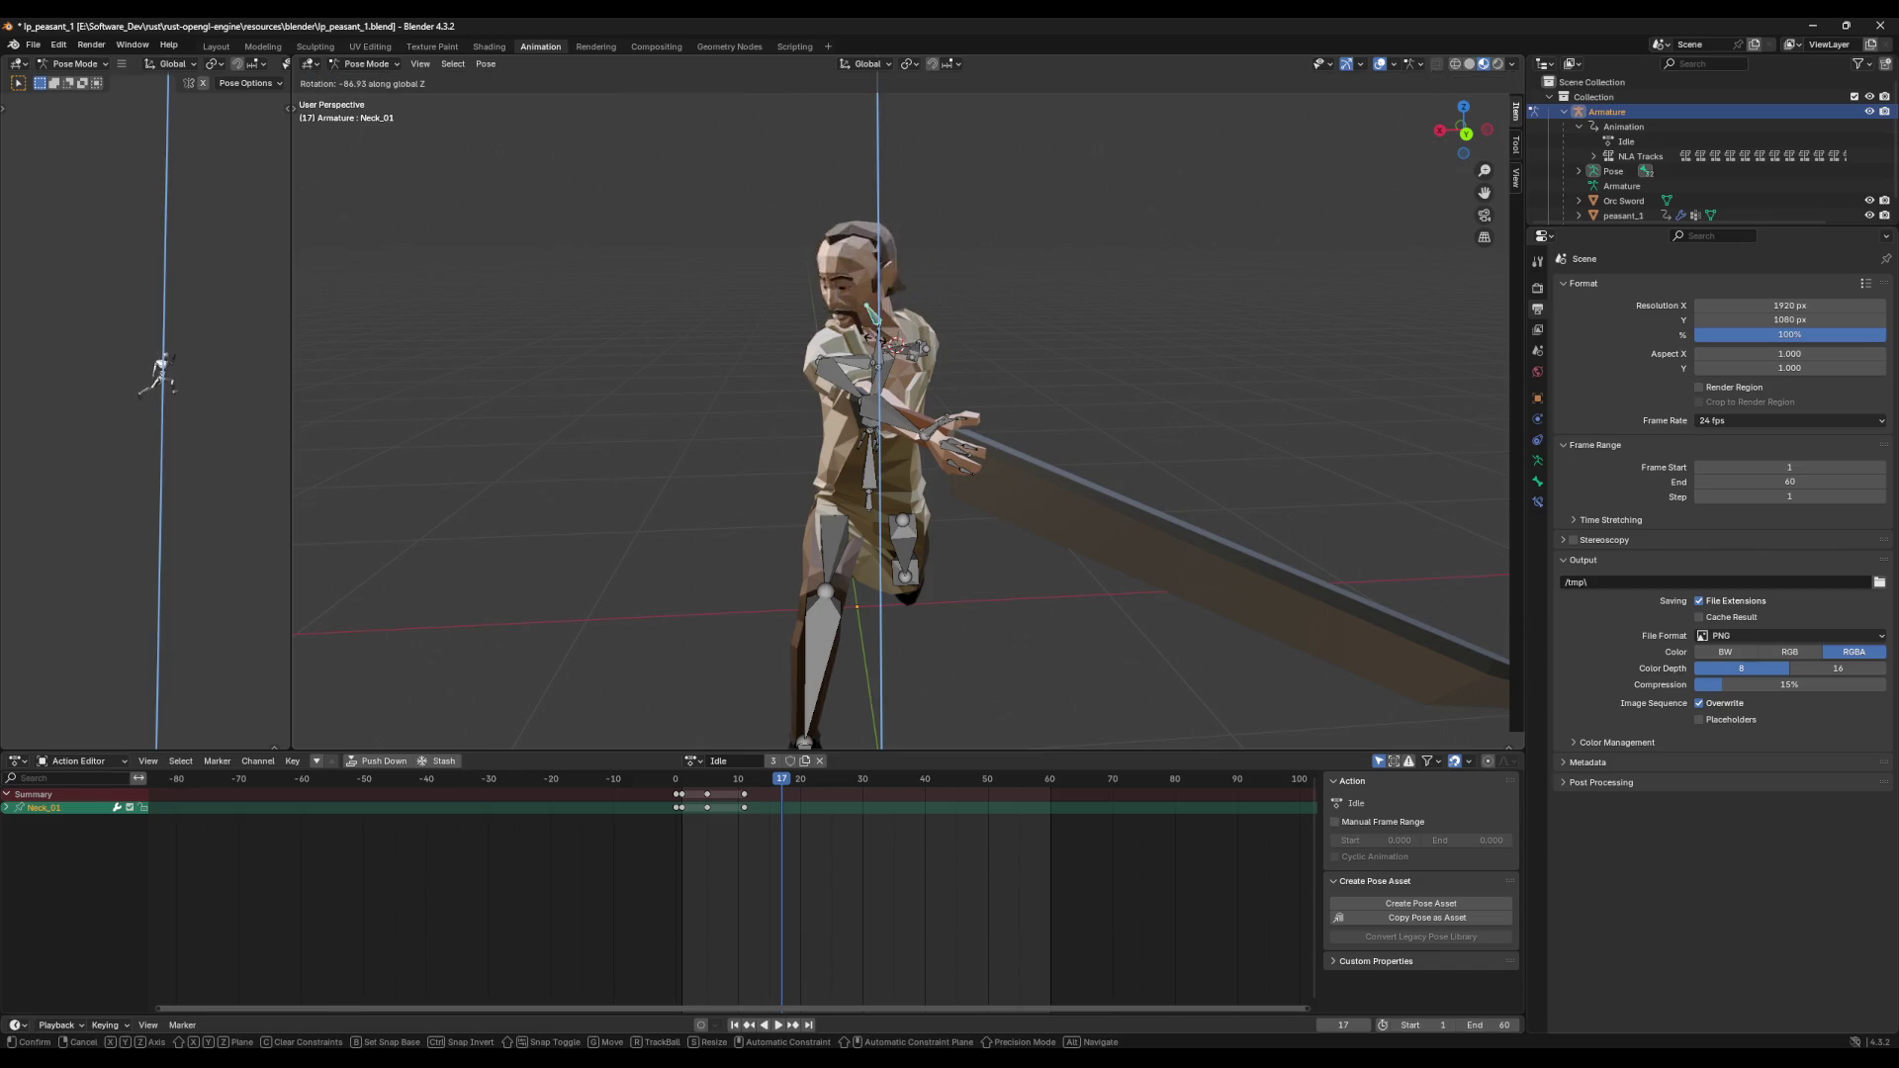
{"action": "left_click", "coordinate": [1023, 330]}
Step: Refine the neck with another Z rotation and tilt the head on the X axis
{"action": "middle_click_drag", "start_coordinate": [1023, 329], "coordinate": [1003, 329]}
{"action": "key", "text": "r"}
{"action": "left_click", "coordinate": [1465, 134]}
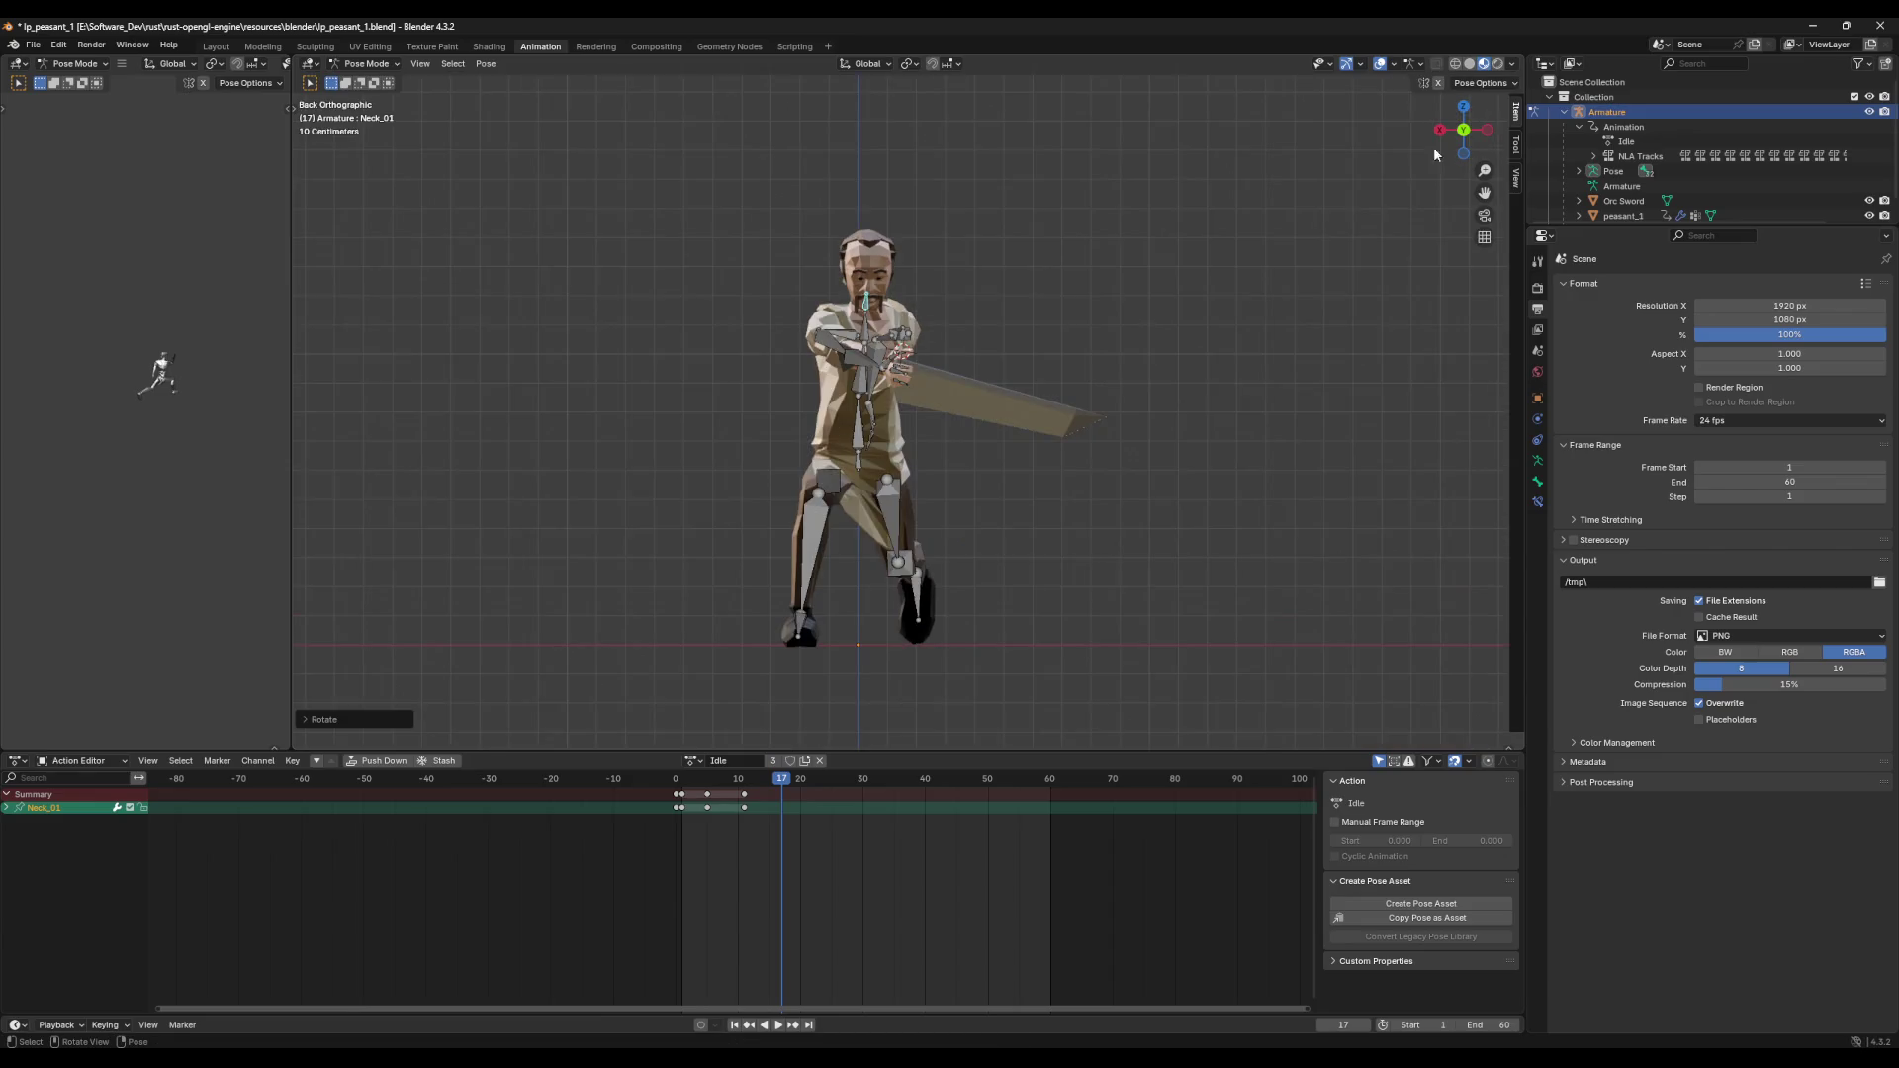
{"action": "key", "text": "z"}
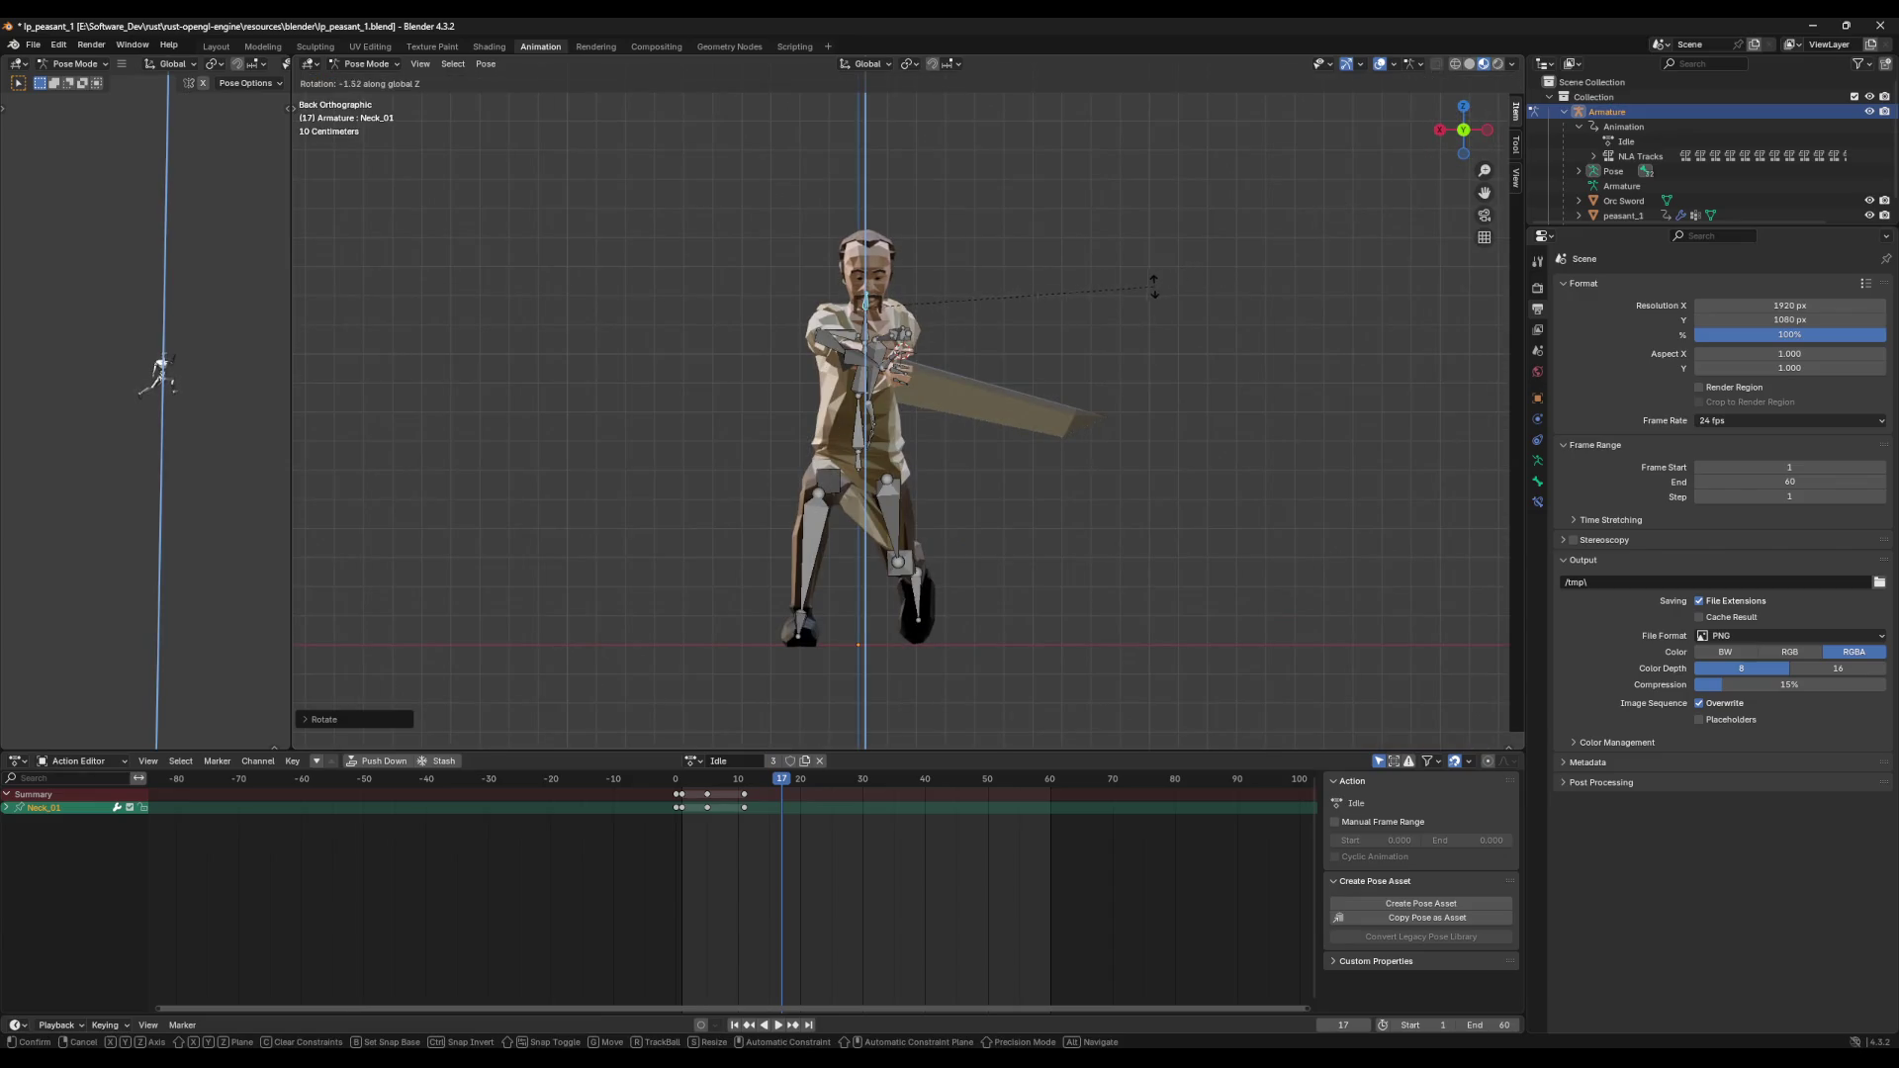
{"action": "left_click", "coordinate": [1105, 309]}
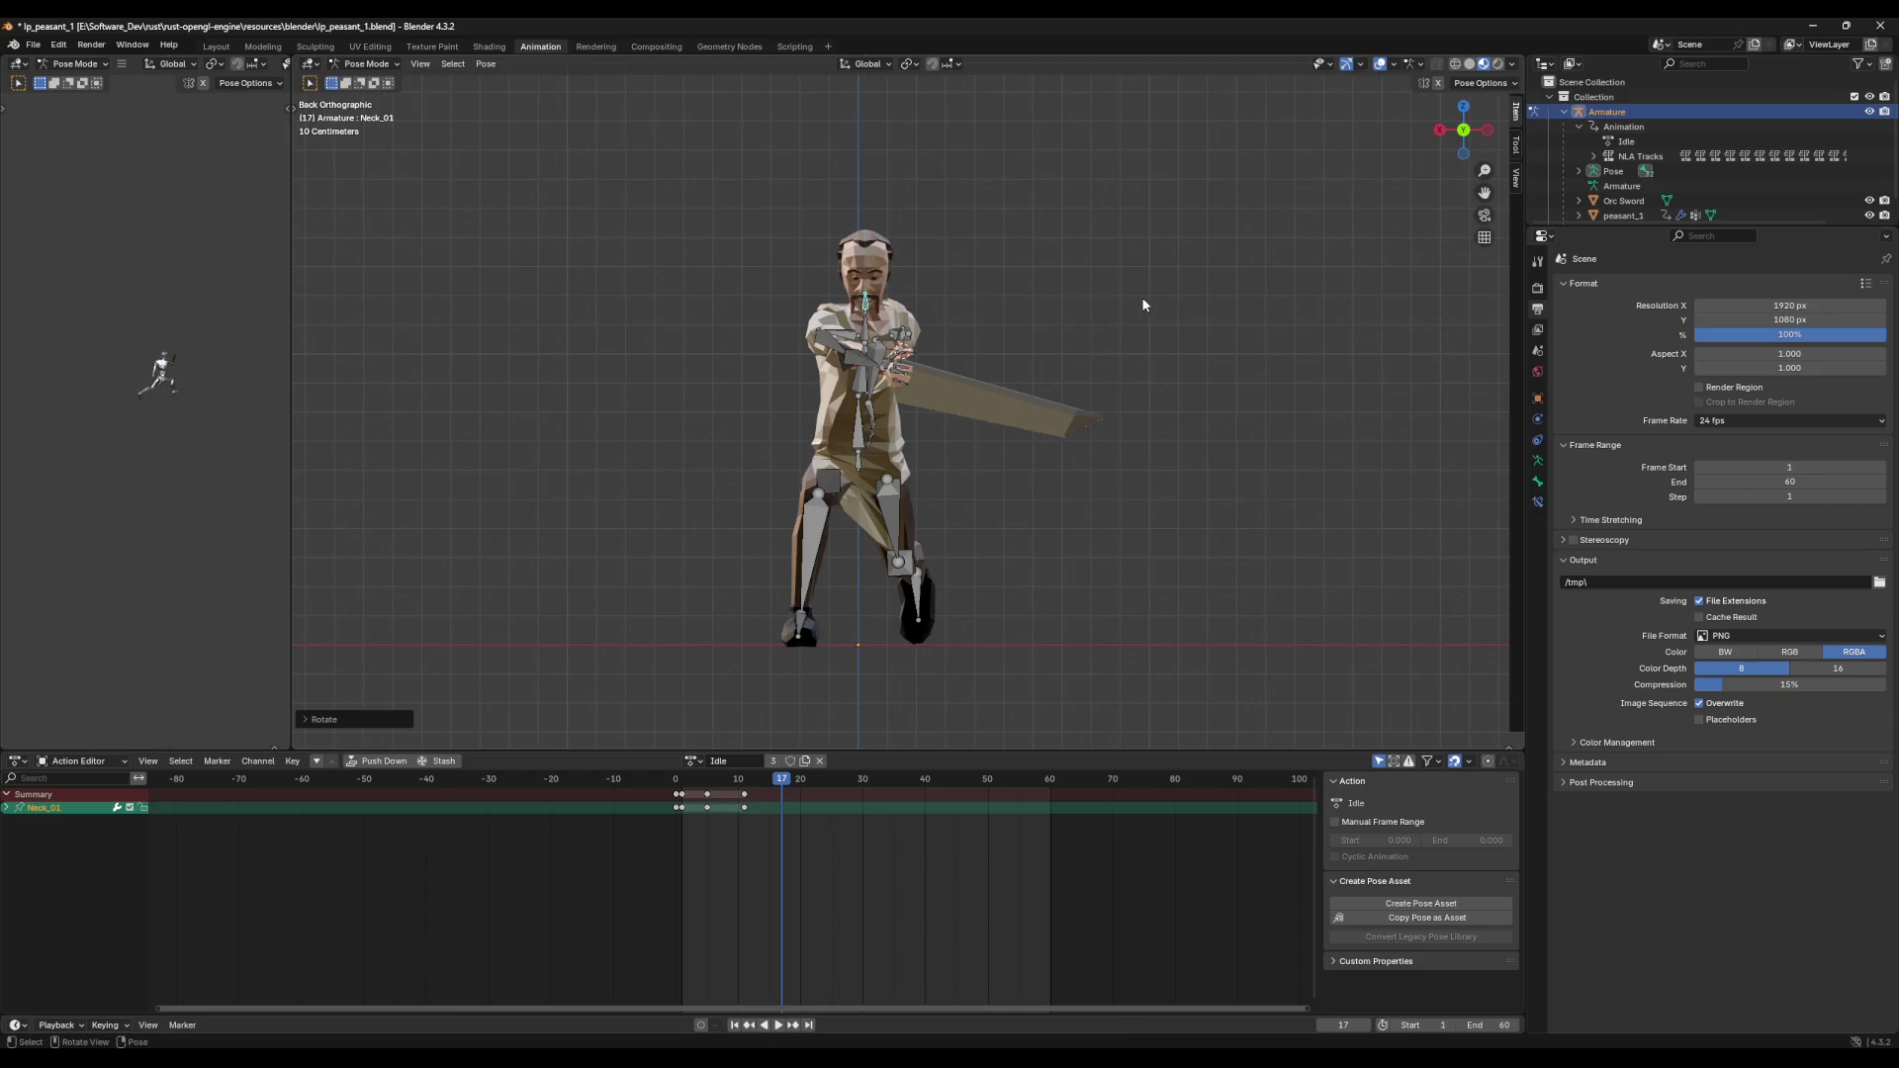
{"action": "middle_click_drag", "start_coordinate": [1135, 299], "coordinate": [1093, 312]}
{"action": "left_click", "coordinate": [1455, 136]}
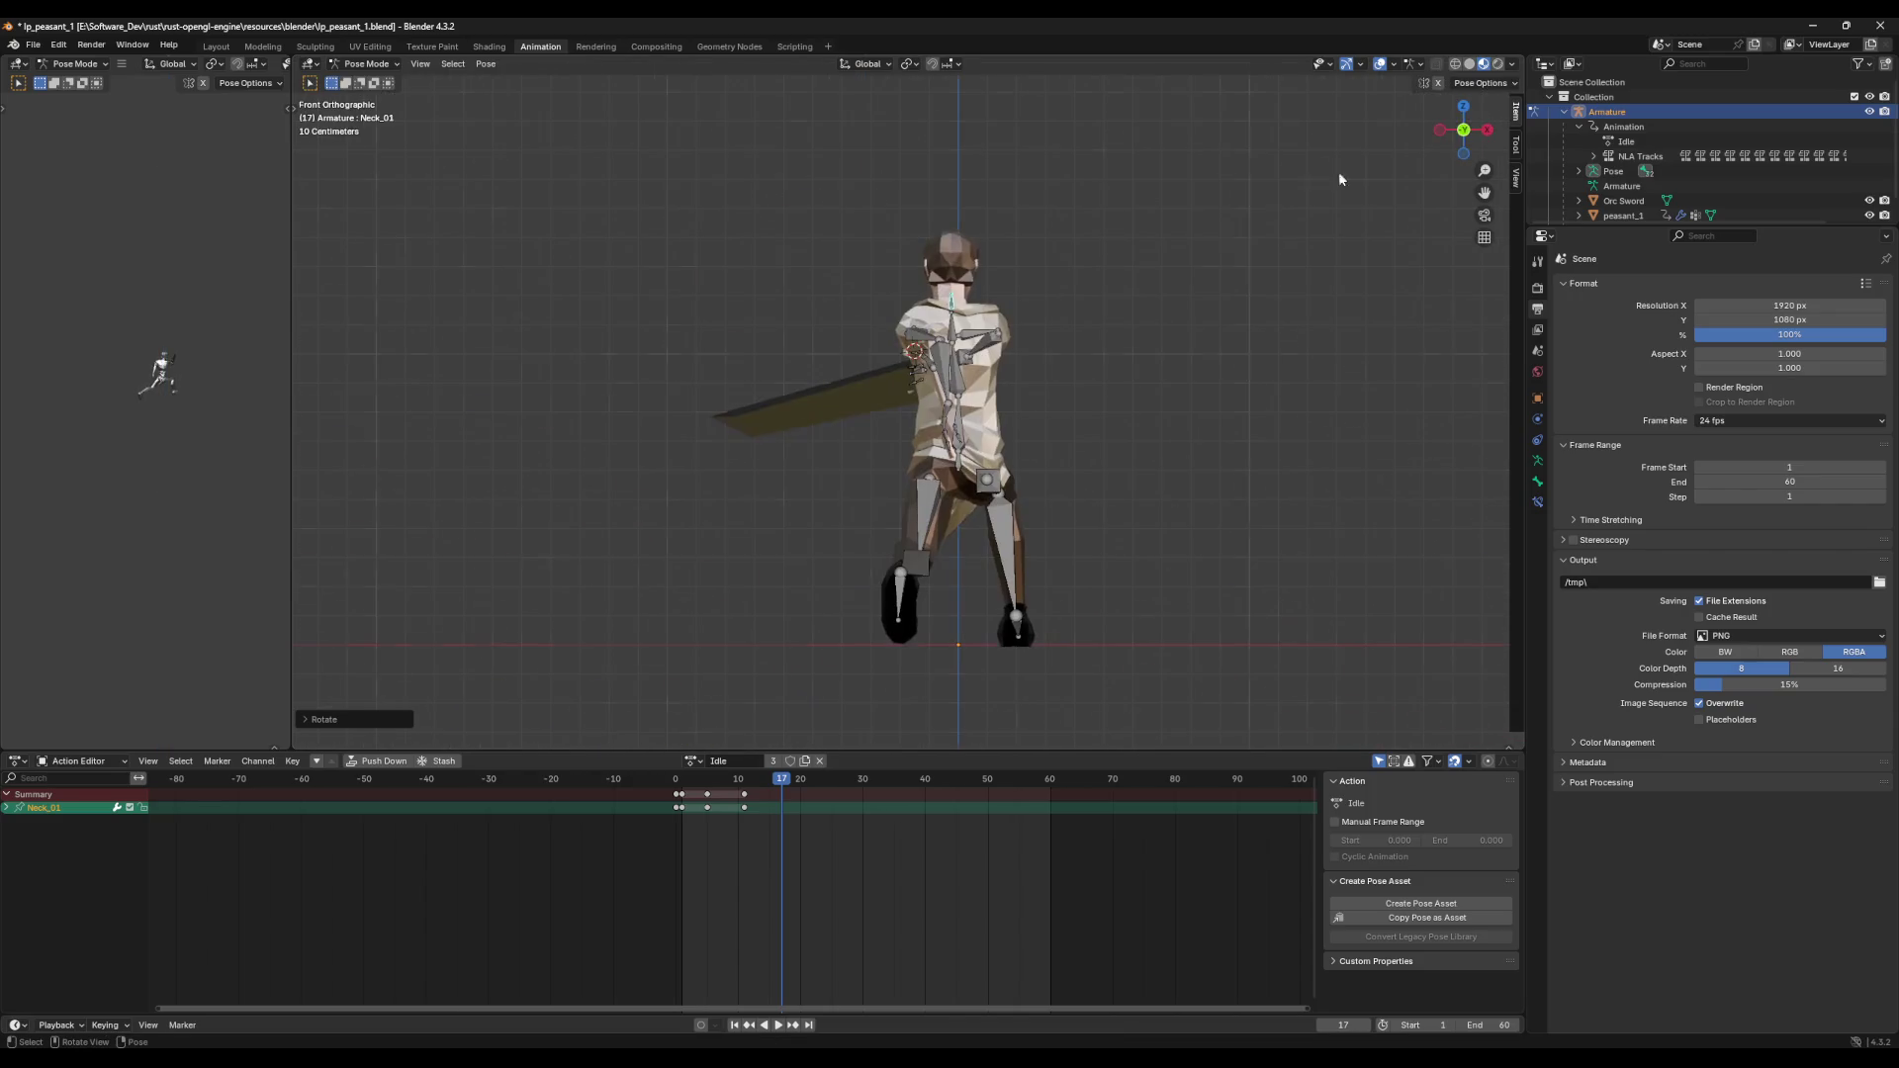
{"action": "left_click", "coordinate": [1486, 129]}
{"action": "key", "text": "r"}
{"action": "key", "text": "z"}
{"action": "key", "text": "x"}
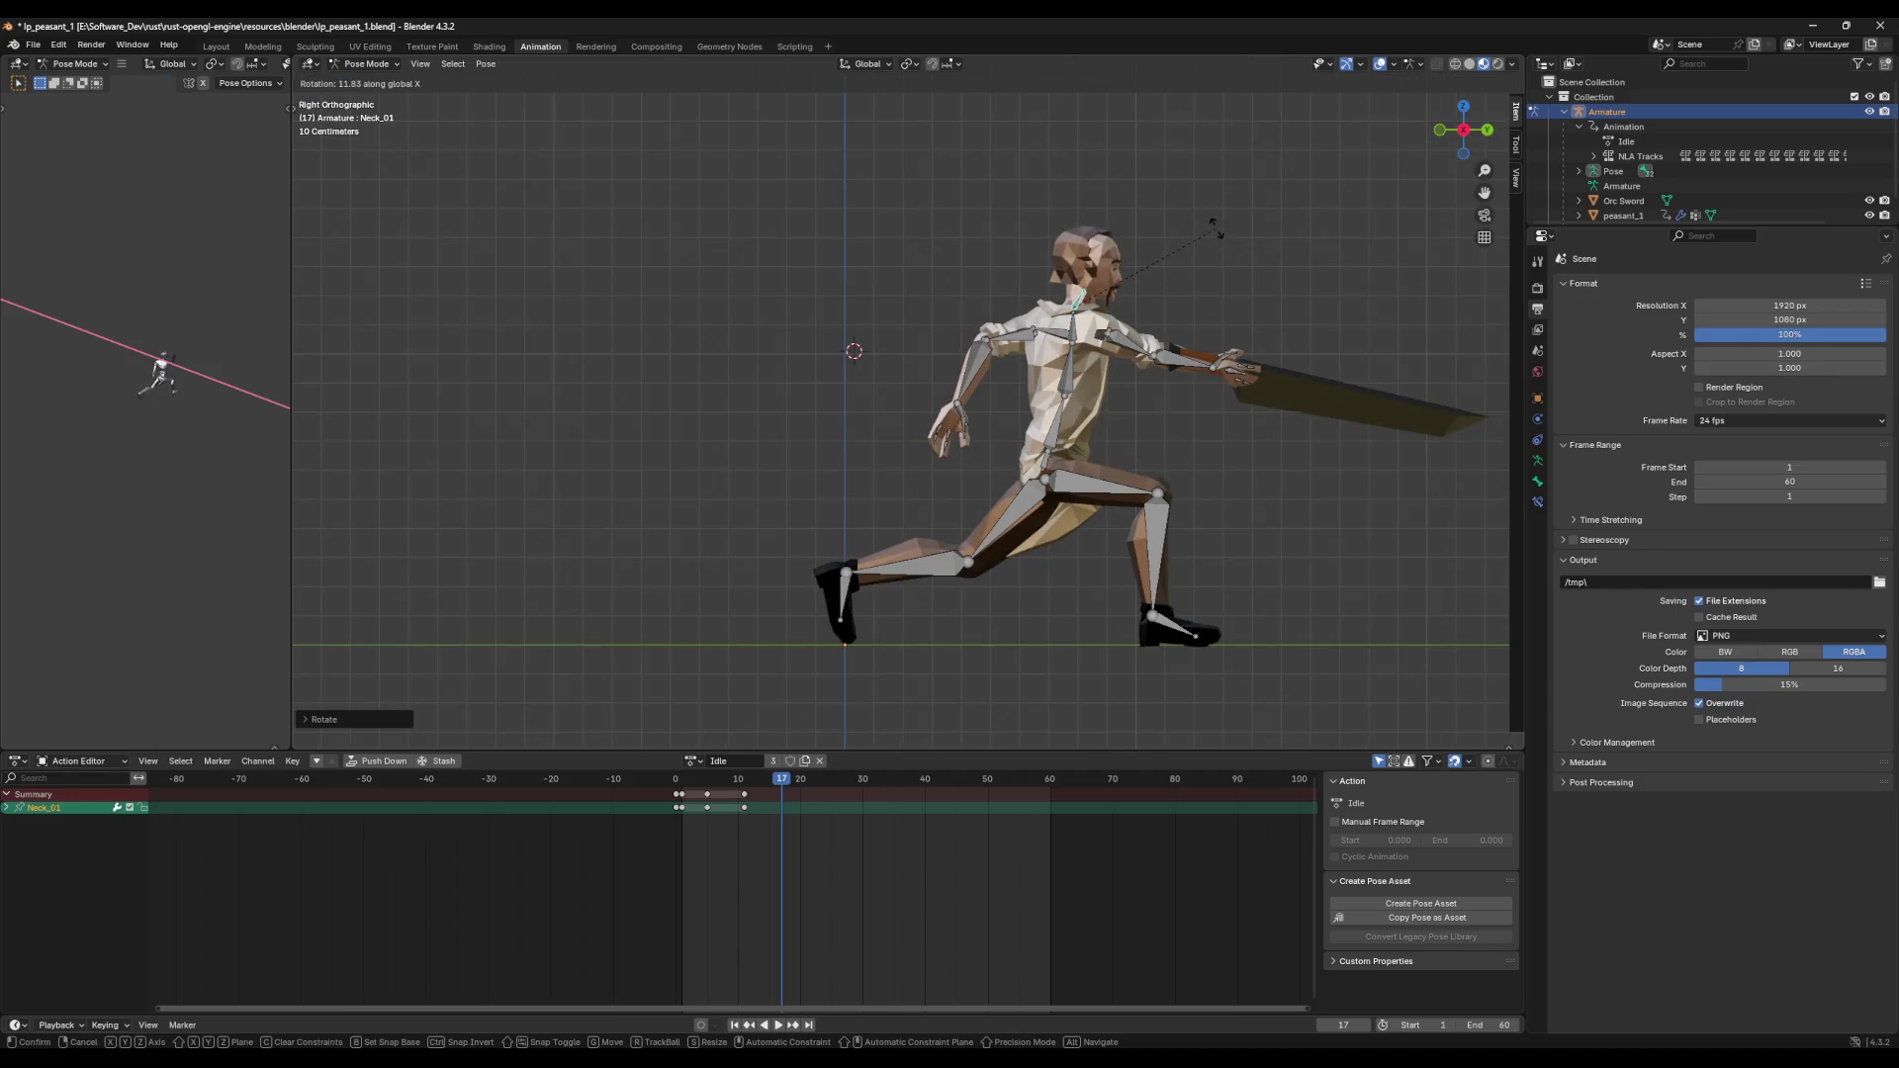
{"action": "left_click", "coordinate": [1215, 232]}
Step: Swing Upperarm_R forward with two Z-axis rotations to raise the sword arm
{"action": "left_click", "coordinate": [1117, 348]}
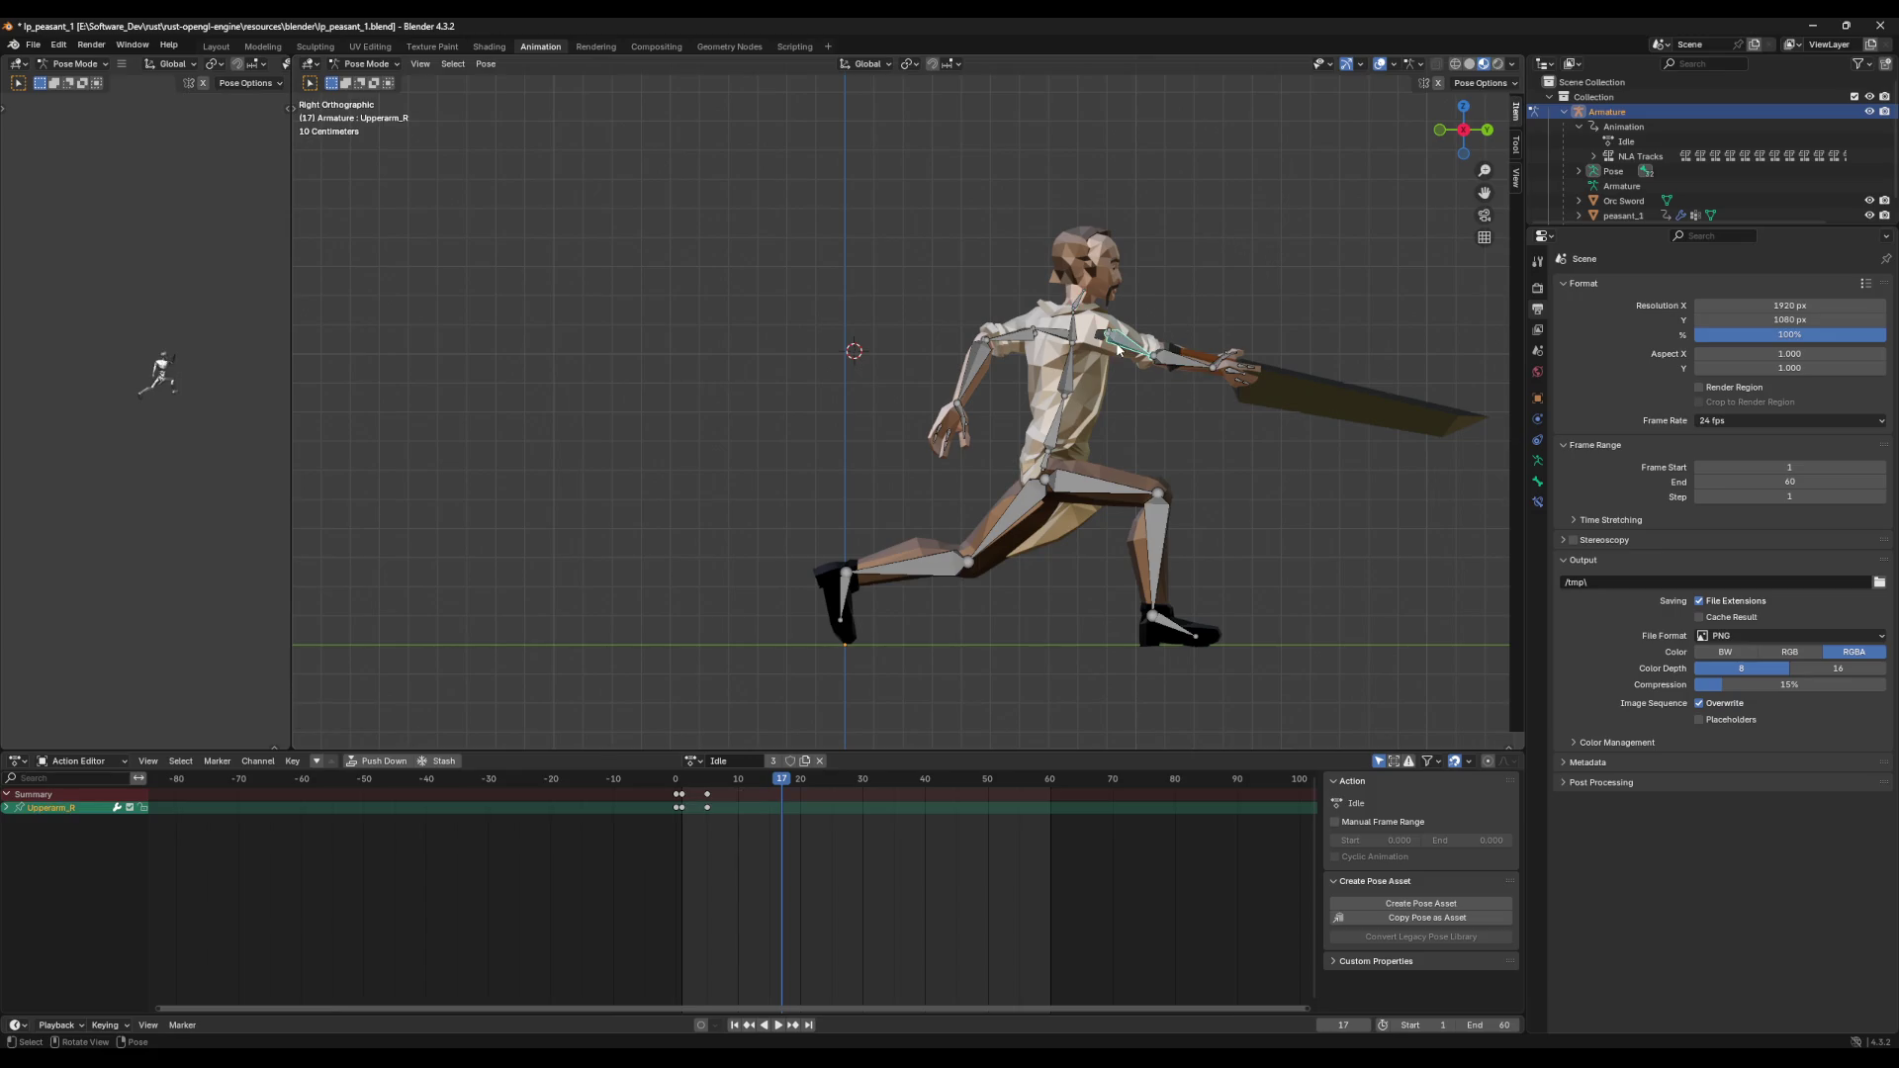
{"action": "mouse_move", "coordinate": [1254, 307]}
{"action": "middle_mouse_down"}
{"action": "mouse_move", "coordinate": [1071, 318]}
{"action": "mouse_move", "coordinate": [1103, 322]}
{"action": "mouse_move", "coordinate": [981, 353]}
{"action": "mouse_move", "coordinate": [1189, 341]}
{"action": "middle_mouse_up"}
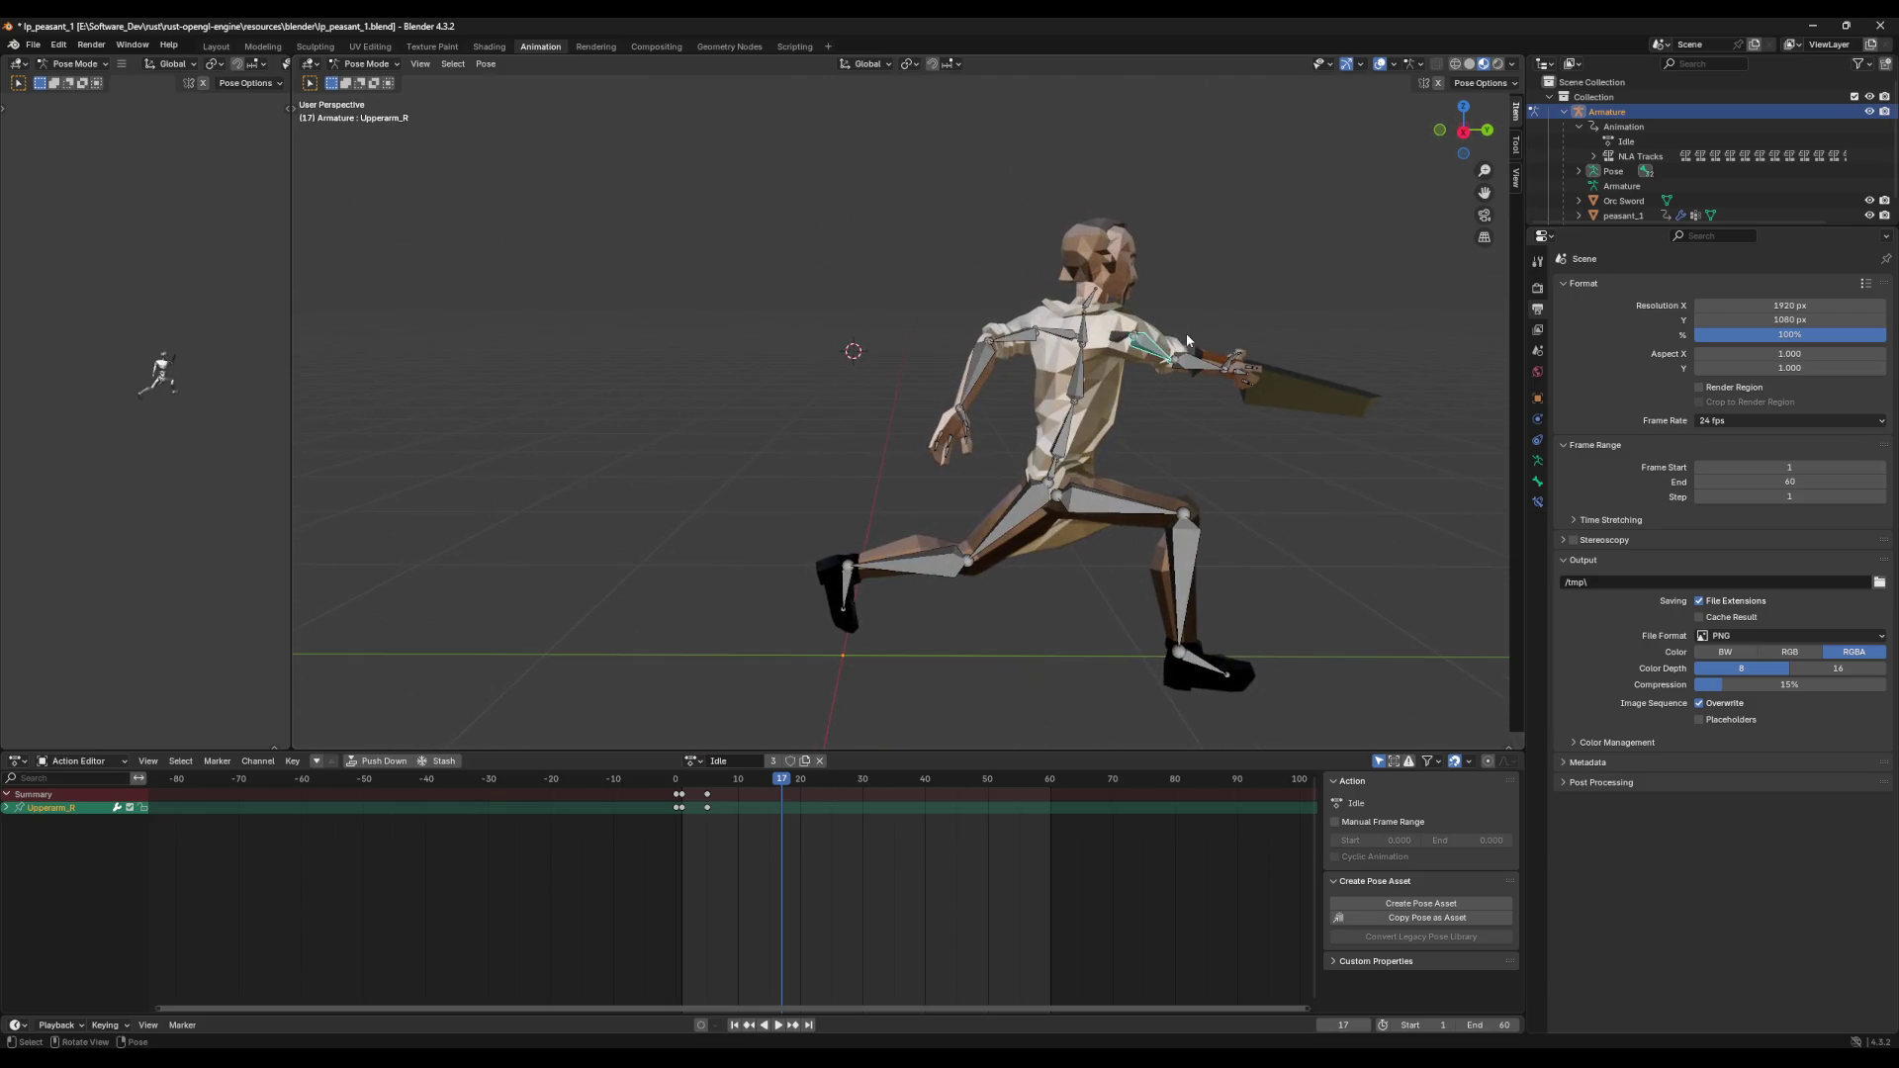
{"action": "left_click_drag", "start_coordinate": [1444, 139], "coordinate": [1062, 403]}
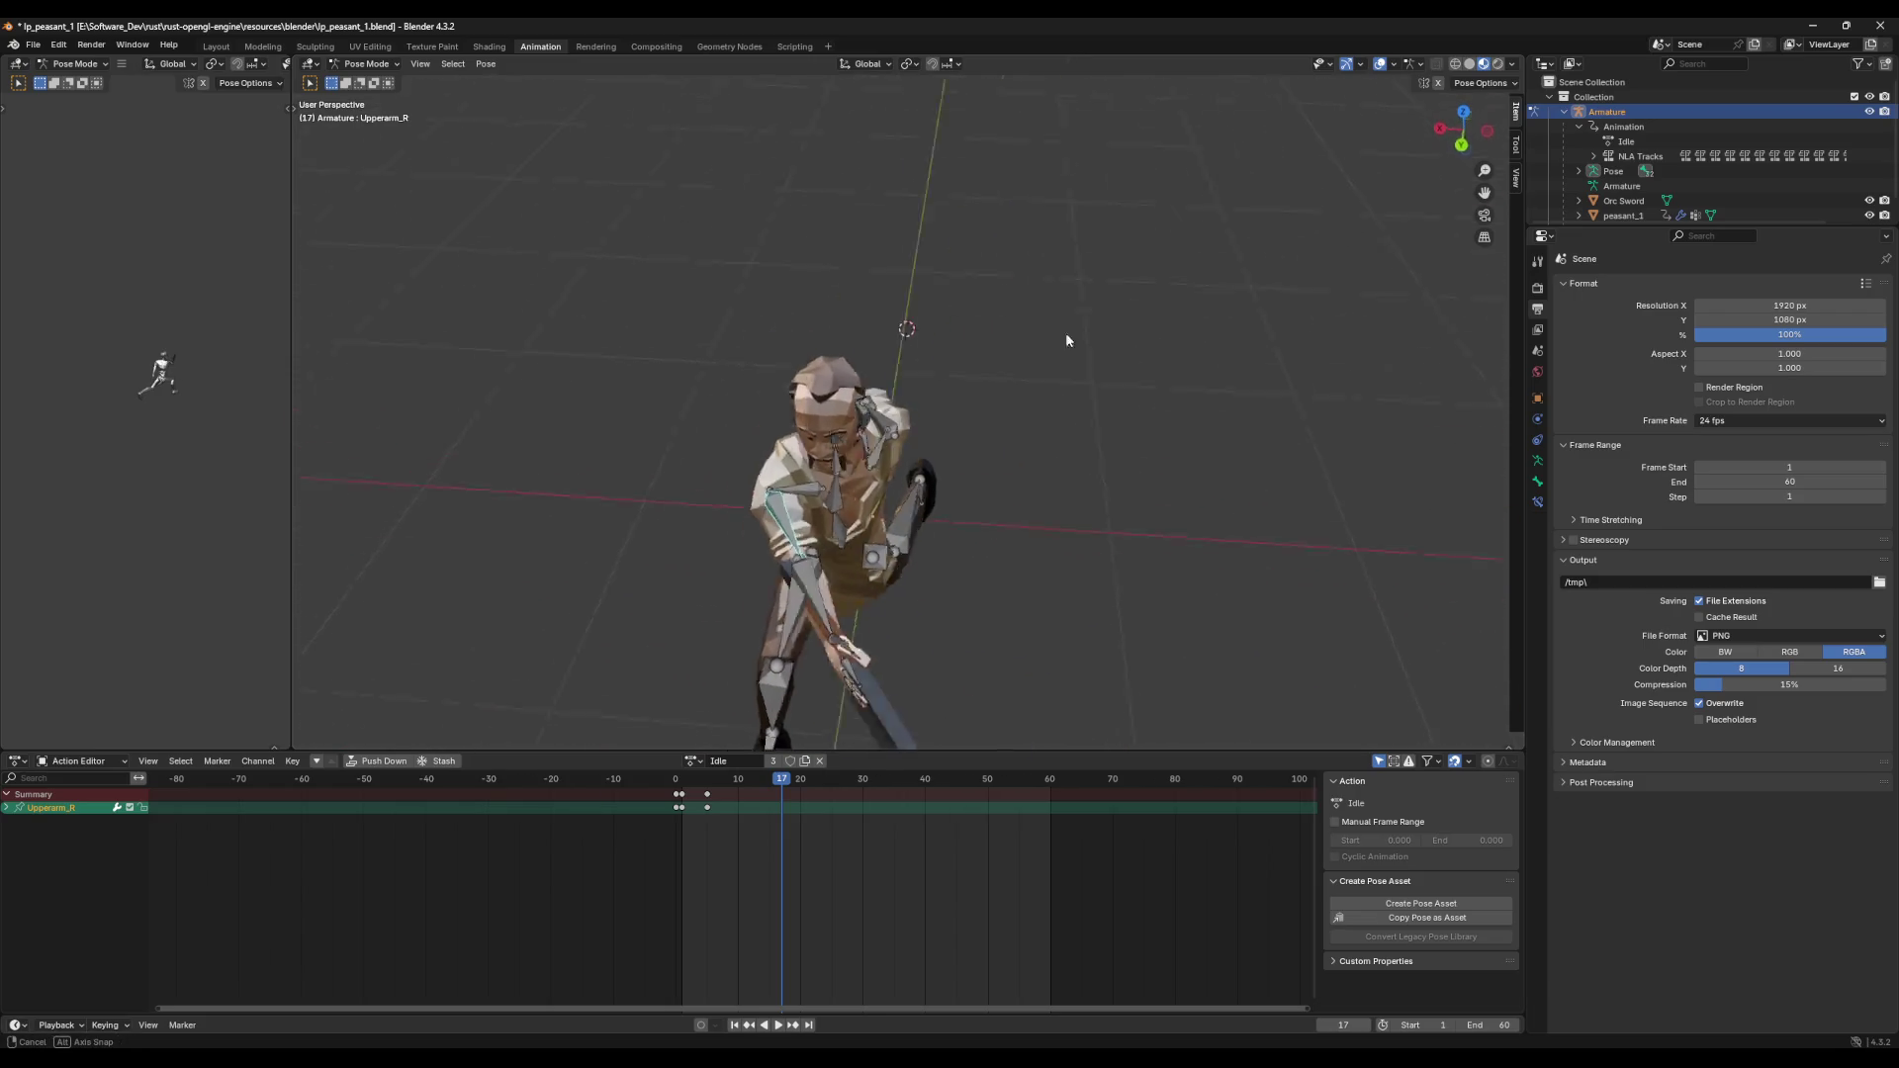
{"action": "middle_click_drag", "start_coordinate": [1062, 407], "coordinate": [1058, 326]}
{"action": "key", "text": "r"}
{"action": "key", "text": "y"}
{"action": "key", "text": "z"}
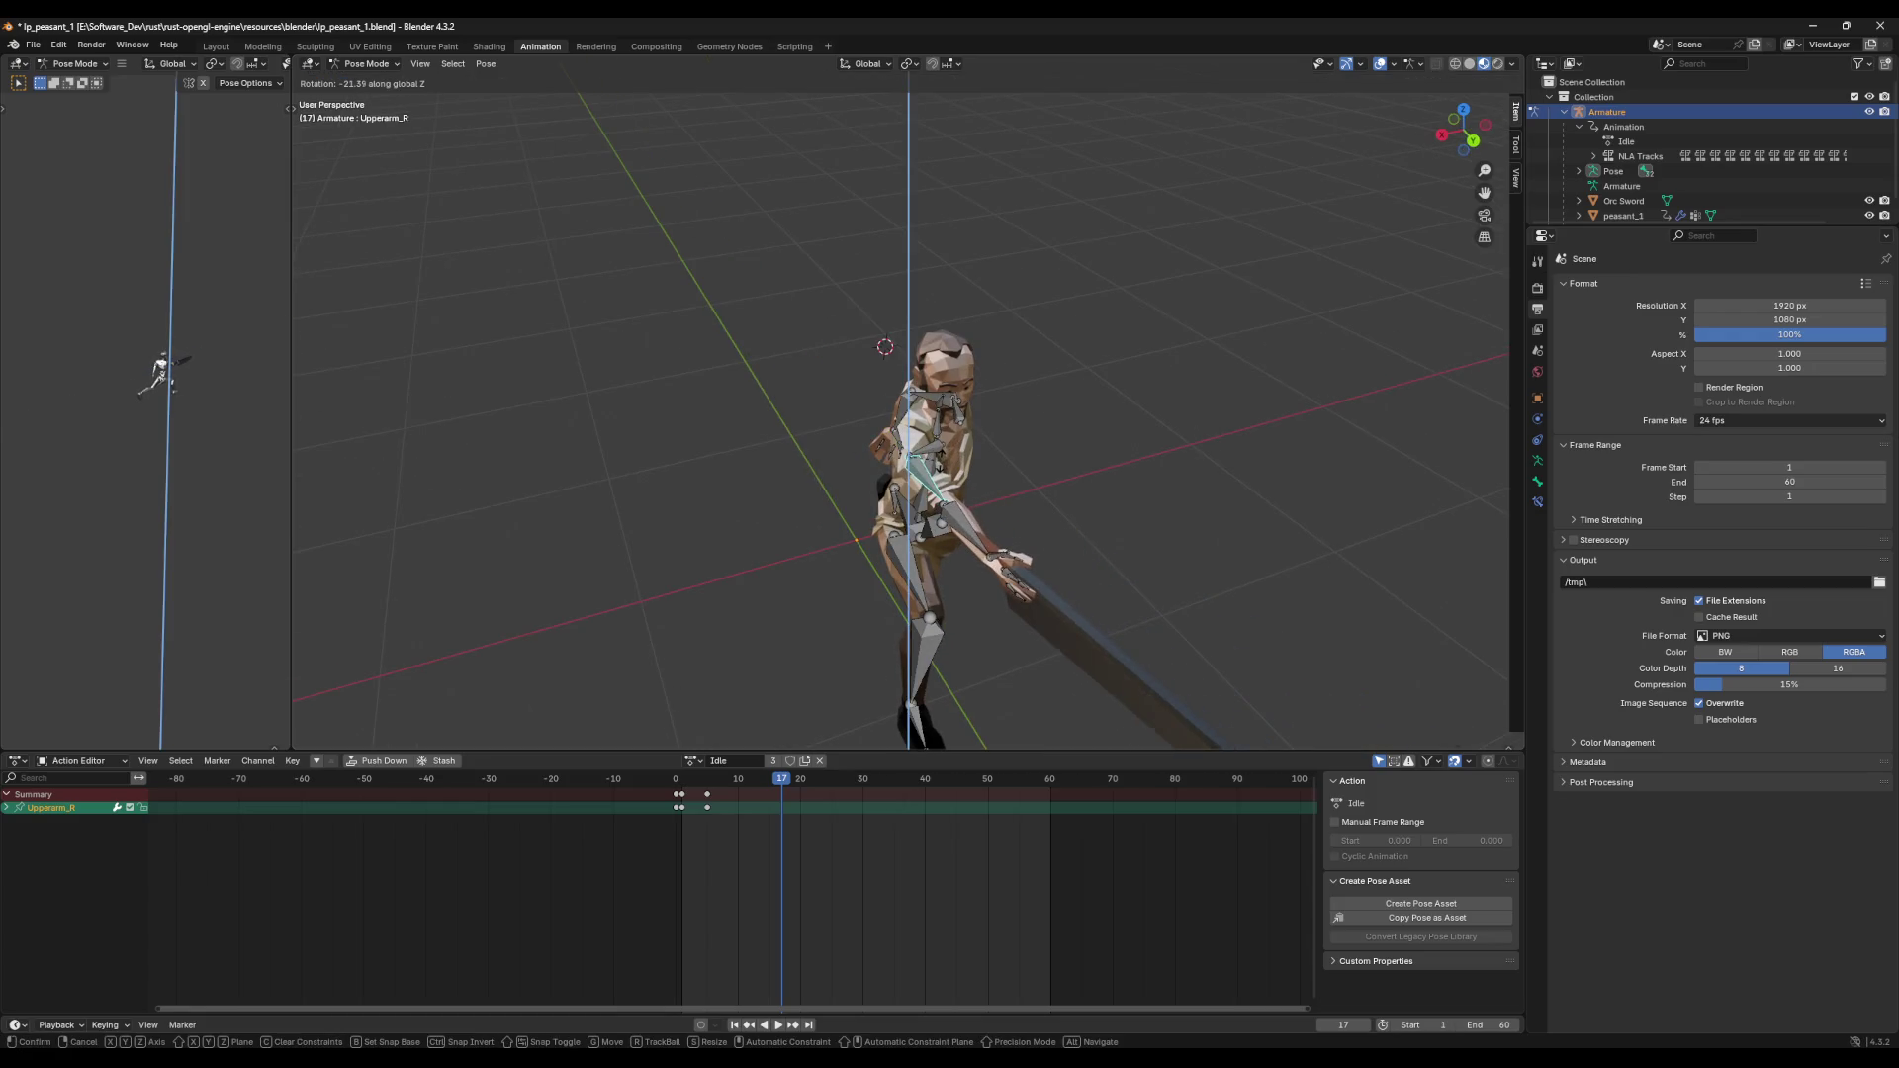
{"action": "left_click", "coordinate": [1046, 456]}
{"action": "middle_click_drag", "start_coordinate": [1047, 456], "coordinate": [989, 405]}
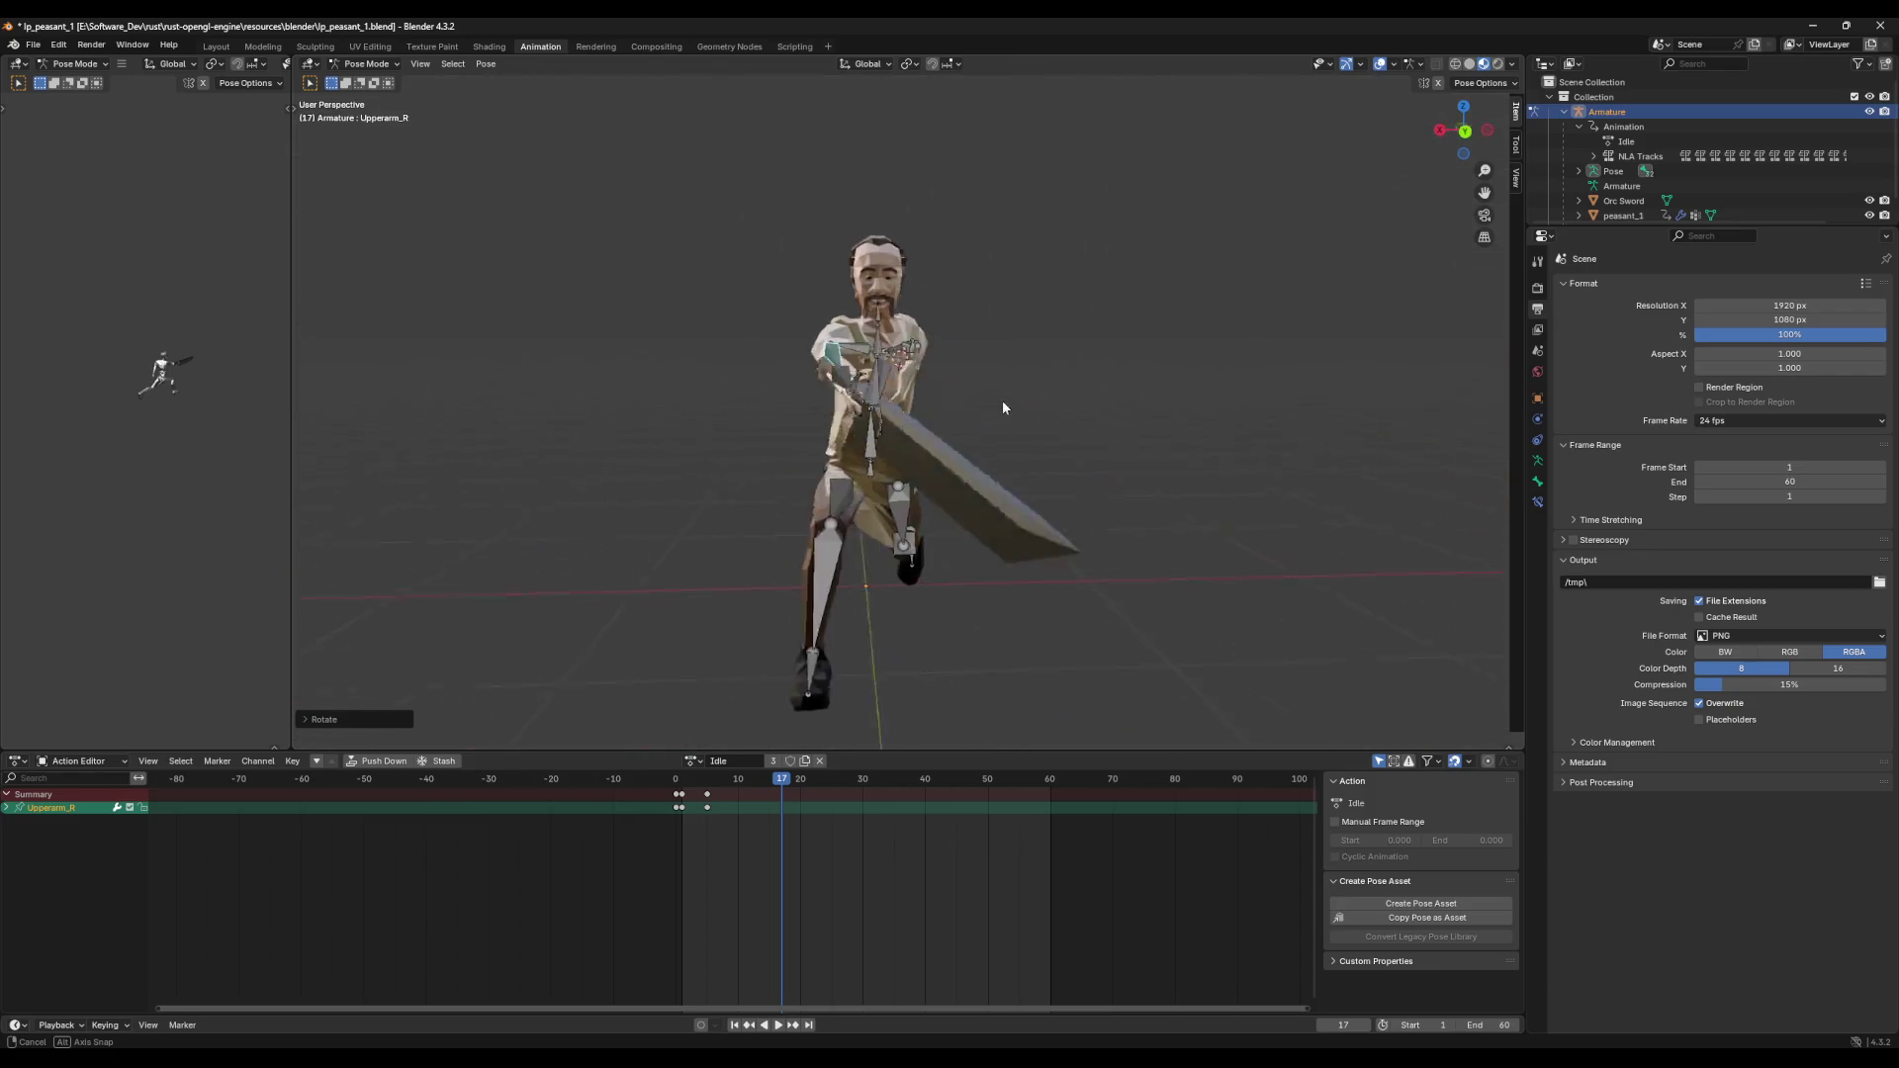
{"action": "left_click", "coordinate": [1462, 134]}
{"action": "key", "text": "r"}
{"action": "key", "text": "z"}
{"action": "left_click", "coordinate": [959, 380]}
{"action": "mouse_move", "coordinate": [959, 380]}
{"action": "middle_mouse_down"}
{"action": "mouse_move", "coordinate": [1148, 392]}
{"action": "mouse_move", "coordinate": [1154, 341]}
{"action": "middle_mouse_up"}
Step: Rotate Lowerarm_R on Z to straighten the forearm and check the pose from behind
{"action": "left_click", "coordinate": [1147, 392]}
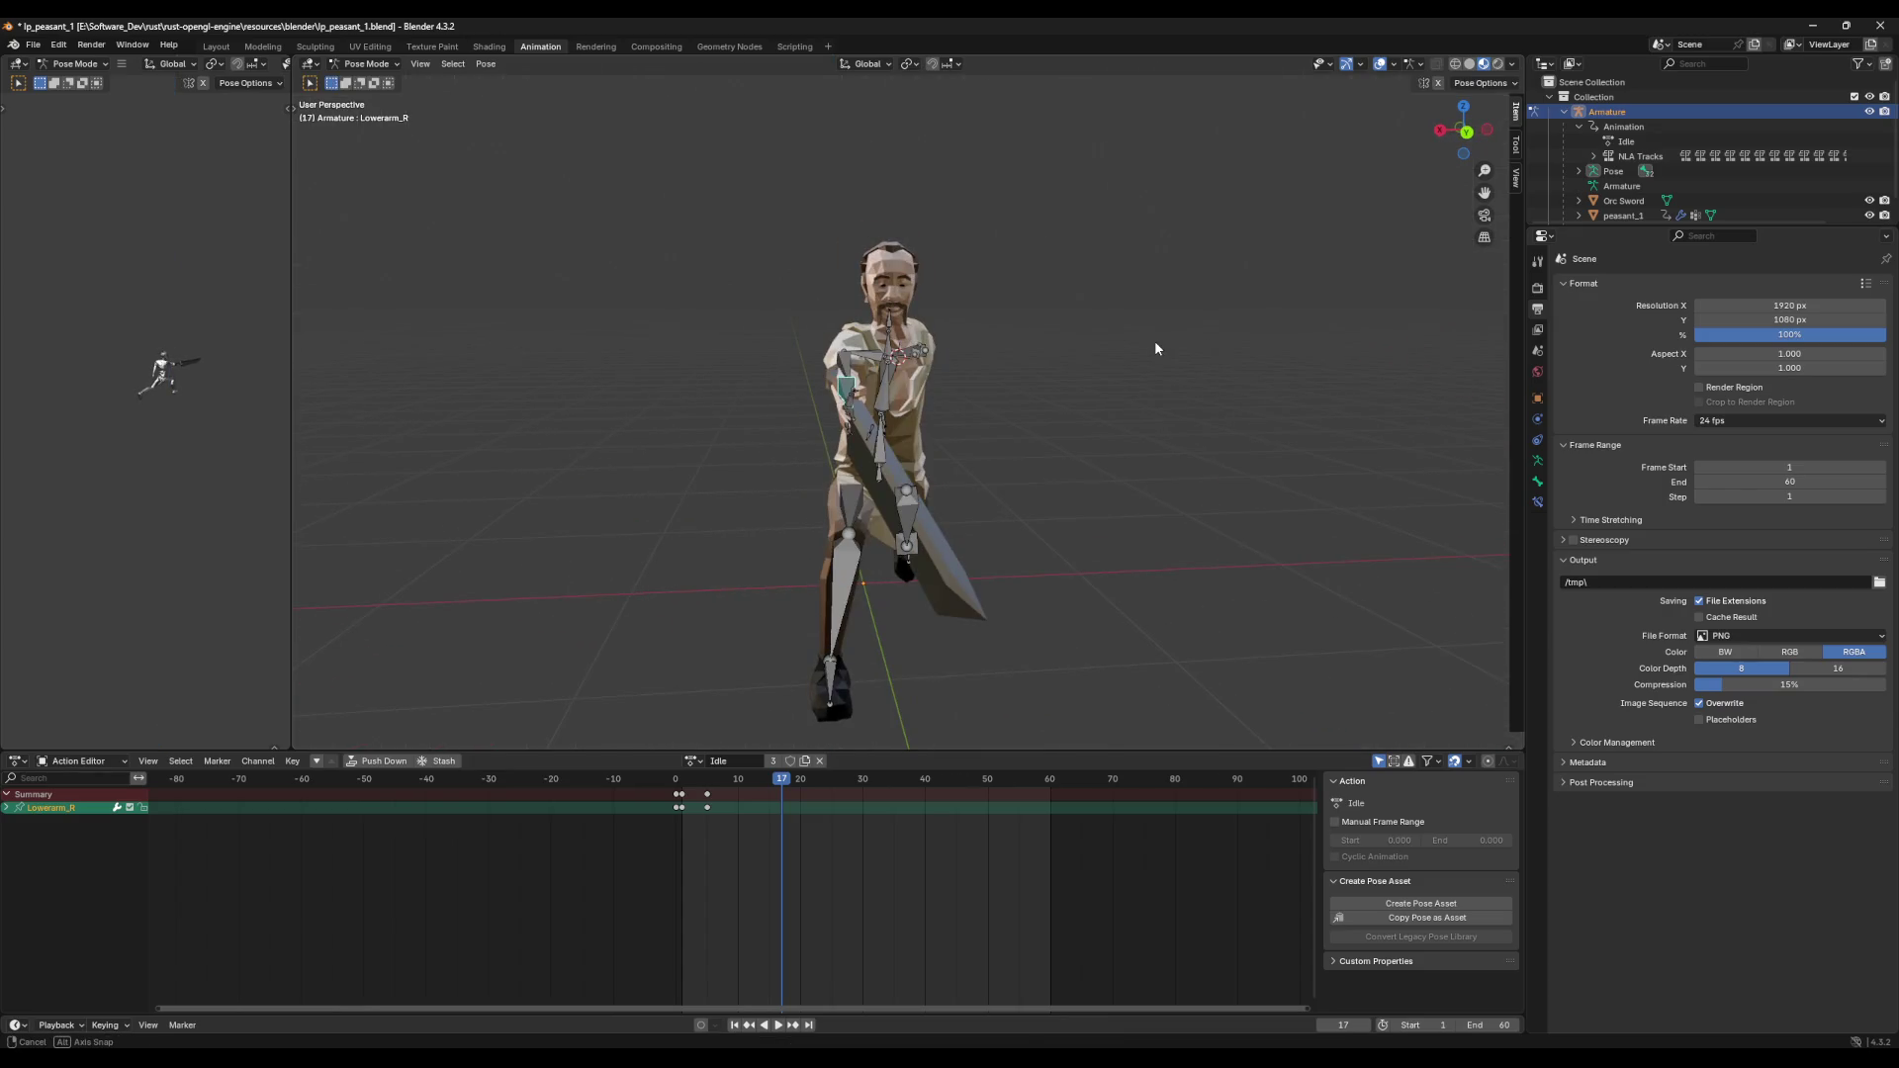
{"action": "key", "text": "r"}
{"action": "key", "text": "z"}
{"action": "left_click", "coordinate": [1142, 349]}
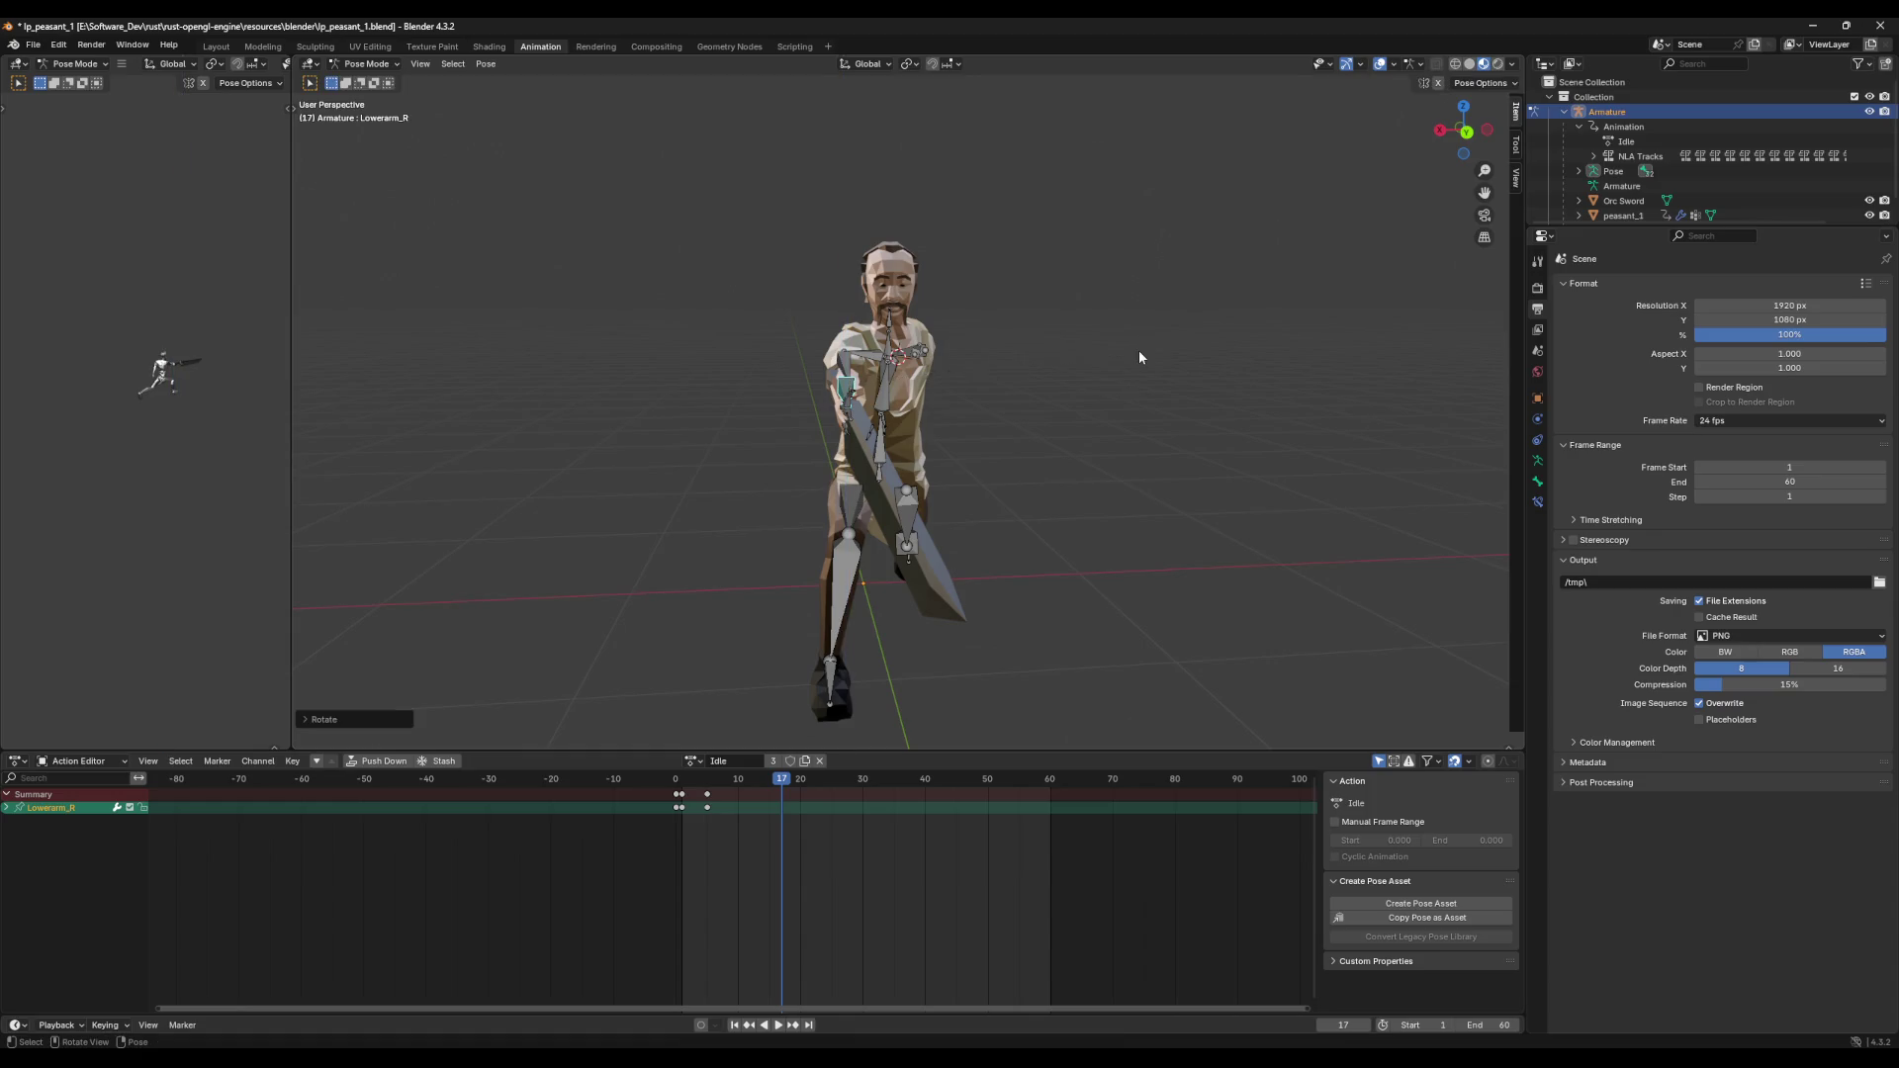
{"action": "left_click", "coordinate": [1467, 131]}
{"action": "mouse_move", "coordinate": [937, 369]}
{"action": "middle_mouse_down"}
{"action": "mouse_move", "coordinate": [1101, 382]}
{"action": "mouse_move", "coordinate": [1070, 412]}
{"action": "middle_mouse_up"}
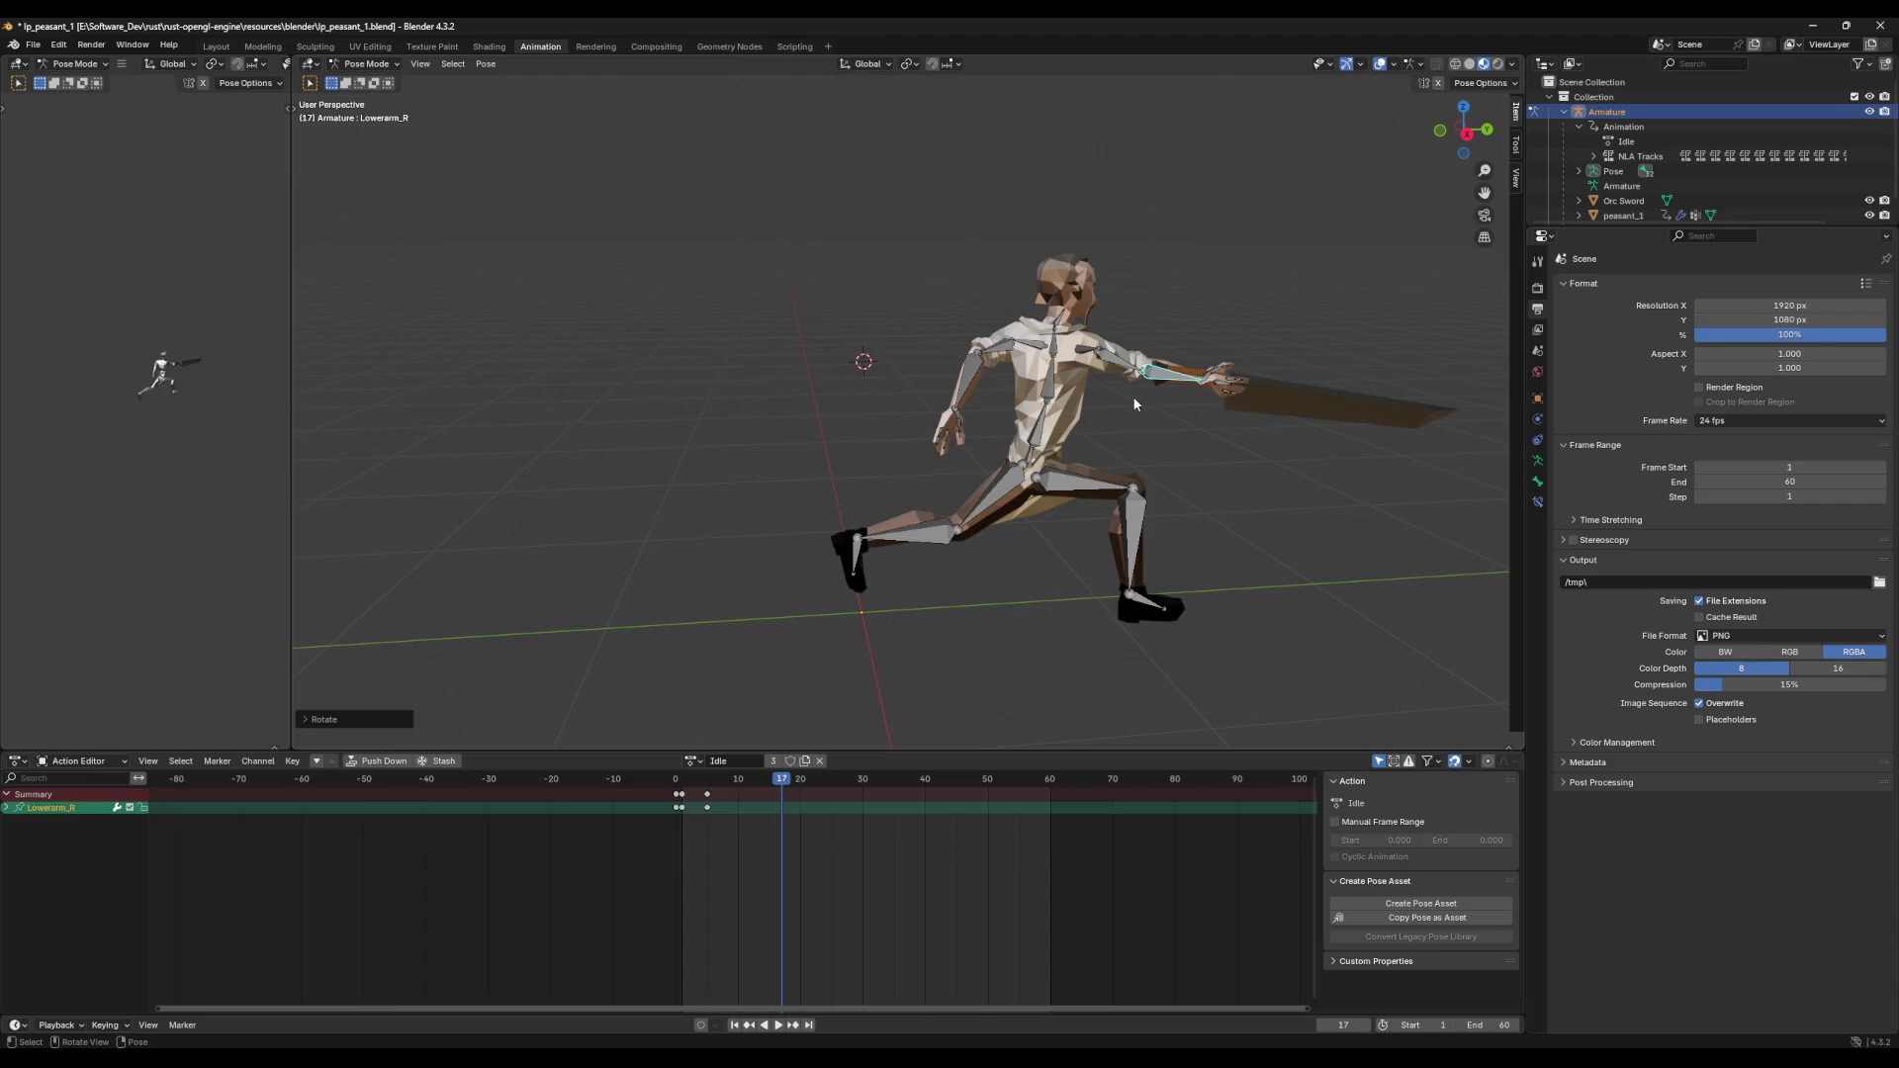
Step: Select all bones, key the lunge pose, and preview the attack playback
{"action": "key", "text": "a"}
{"action": "key", "text": "i"}
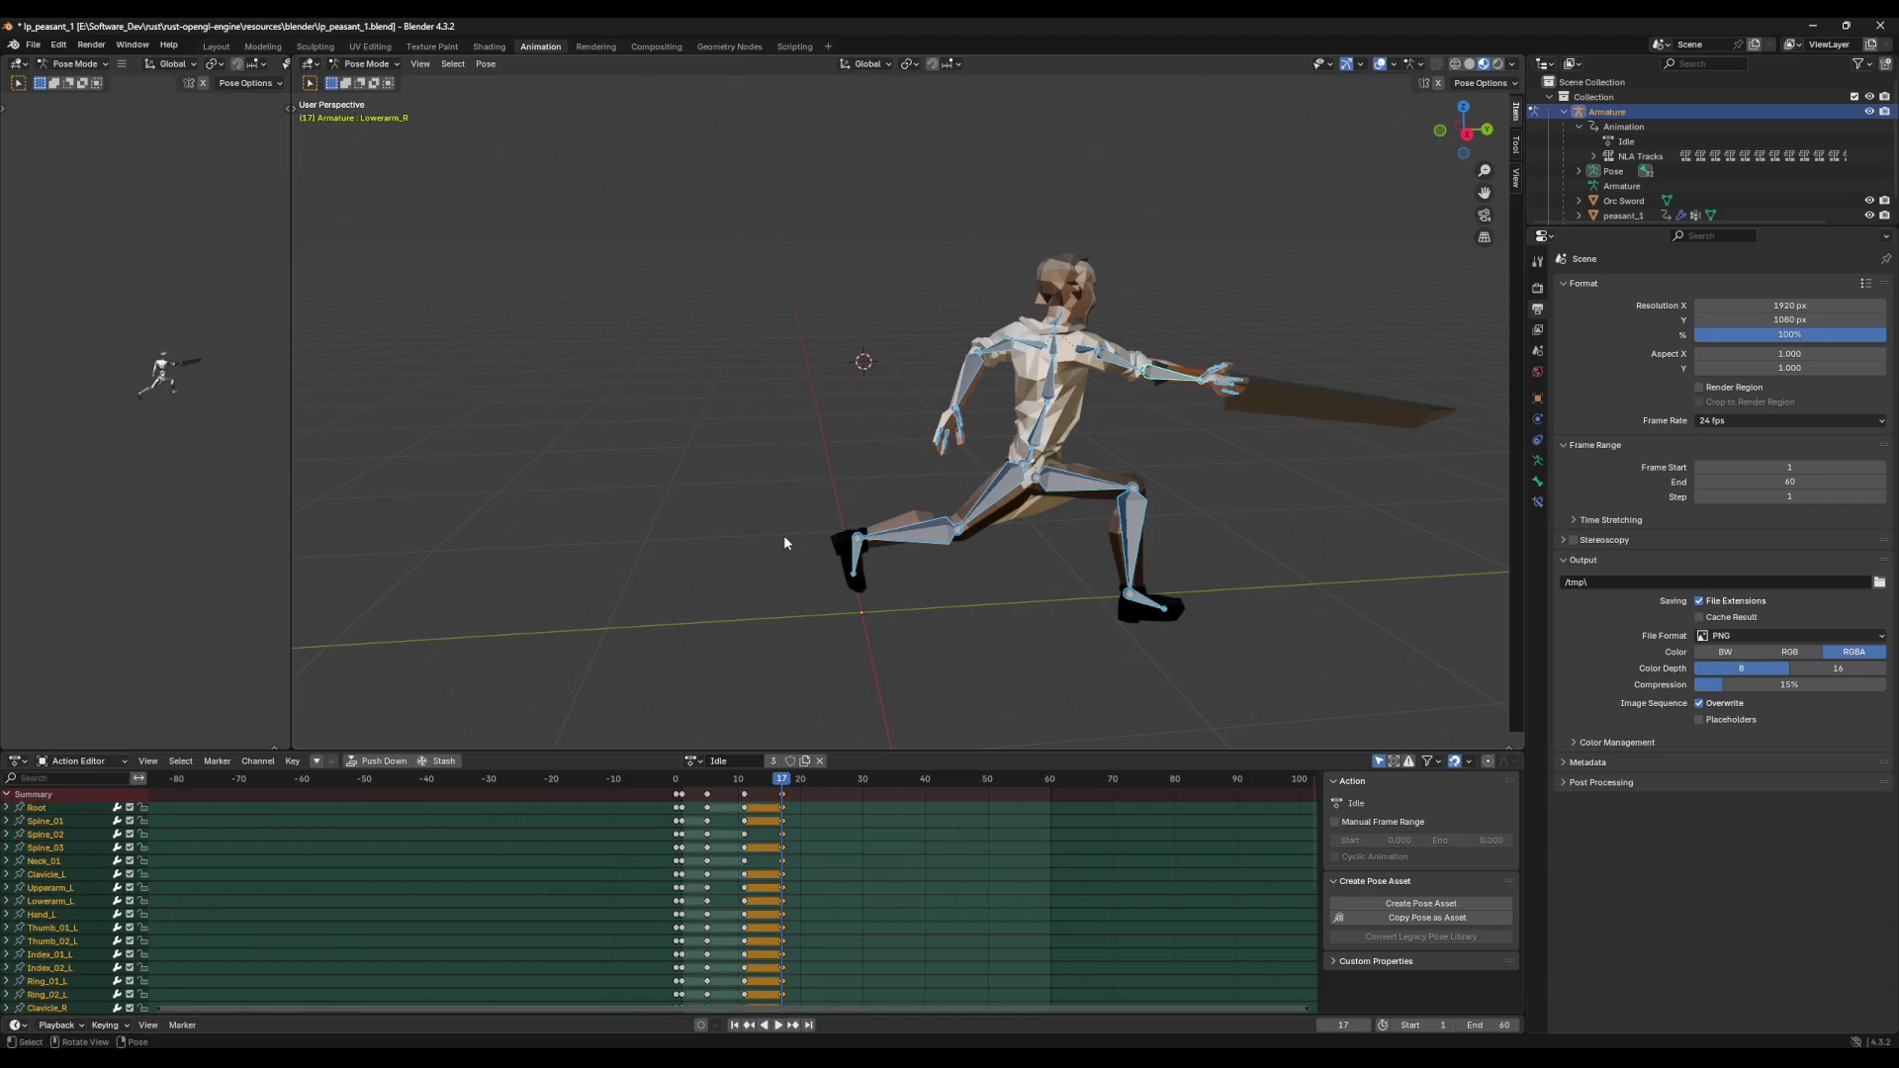
{"action": "mouse_move", "coordinate": [780, 784]}
{"action": "left_mouse_down"}
{"action": "mouse_move", "coordinate": [838, 786]}
{"action": "mouse_move", "coordinate": [744, 787]}
{"action": "mouse_move", "coordinate": [757, 799]}
{"action": "left_mouse_up"}
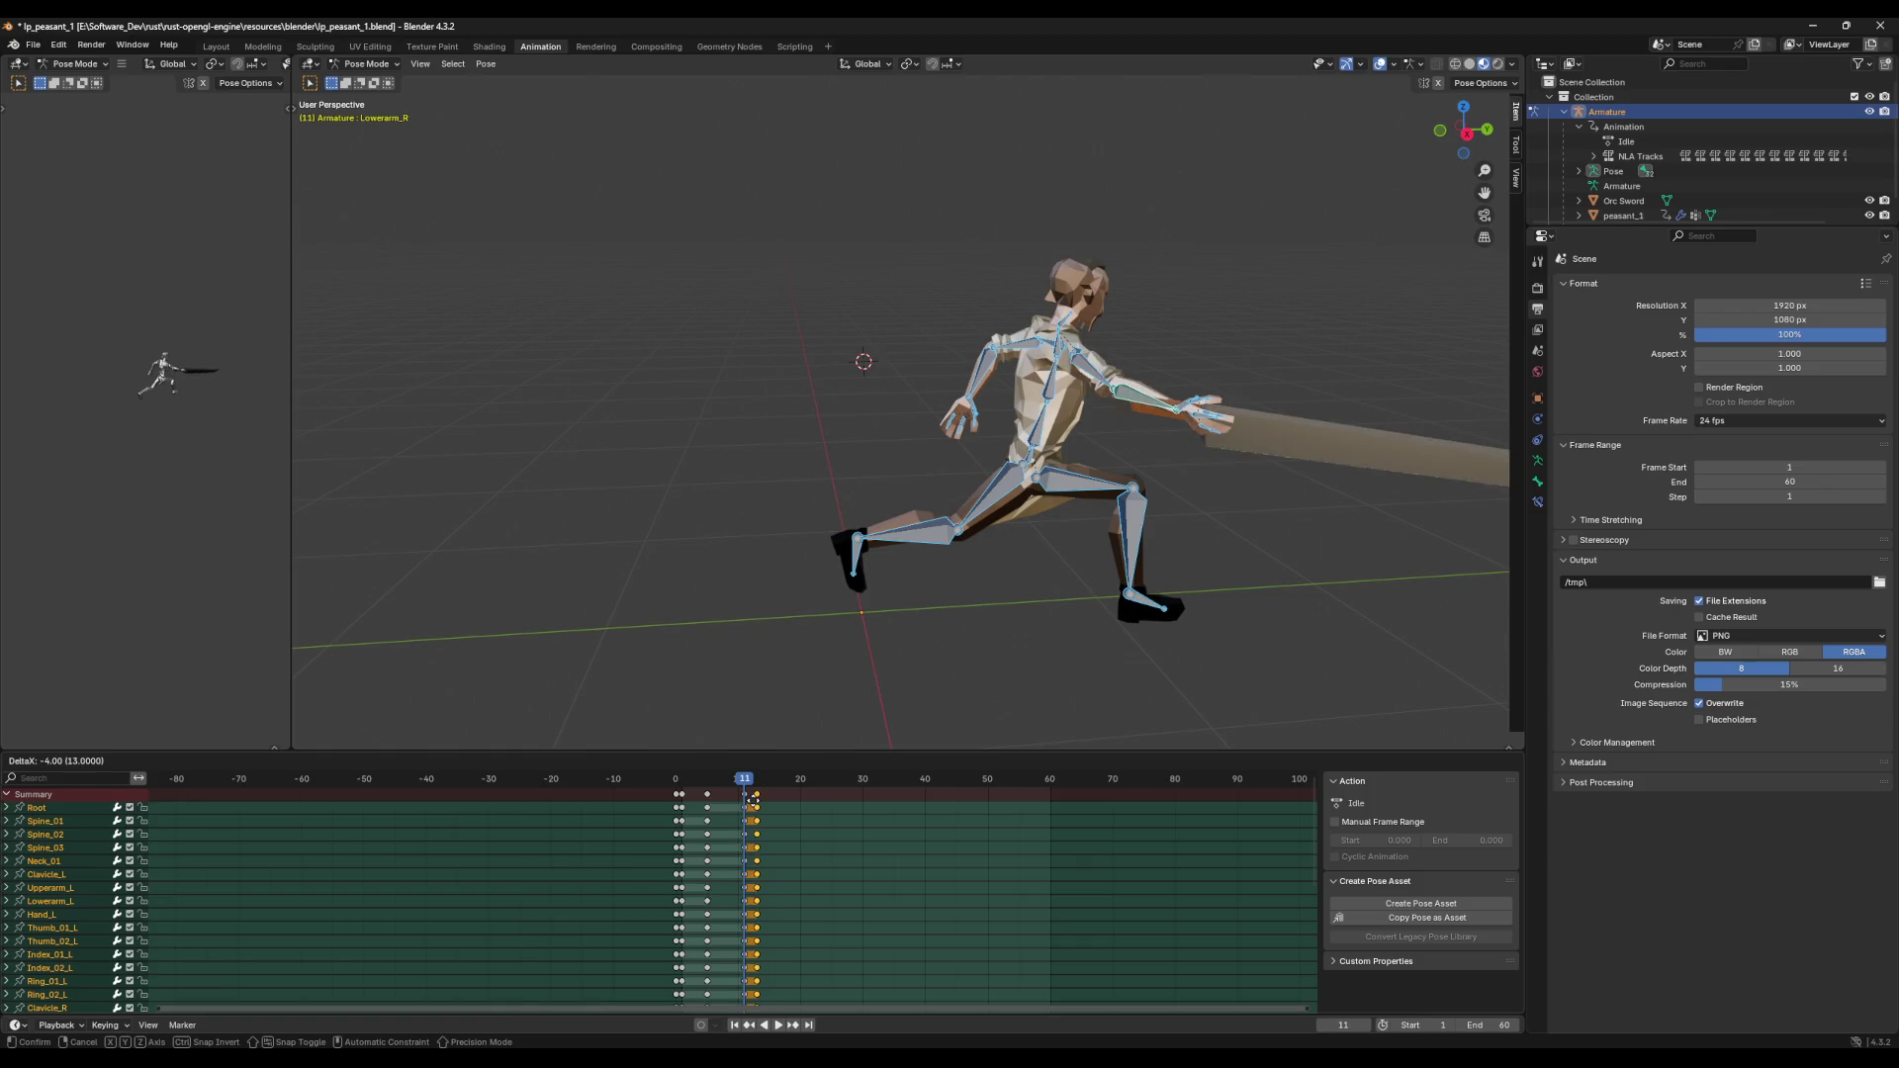
{"action": "key", "text": "space"}
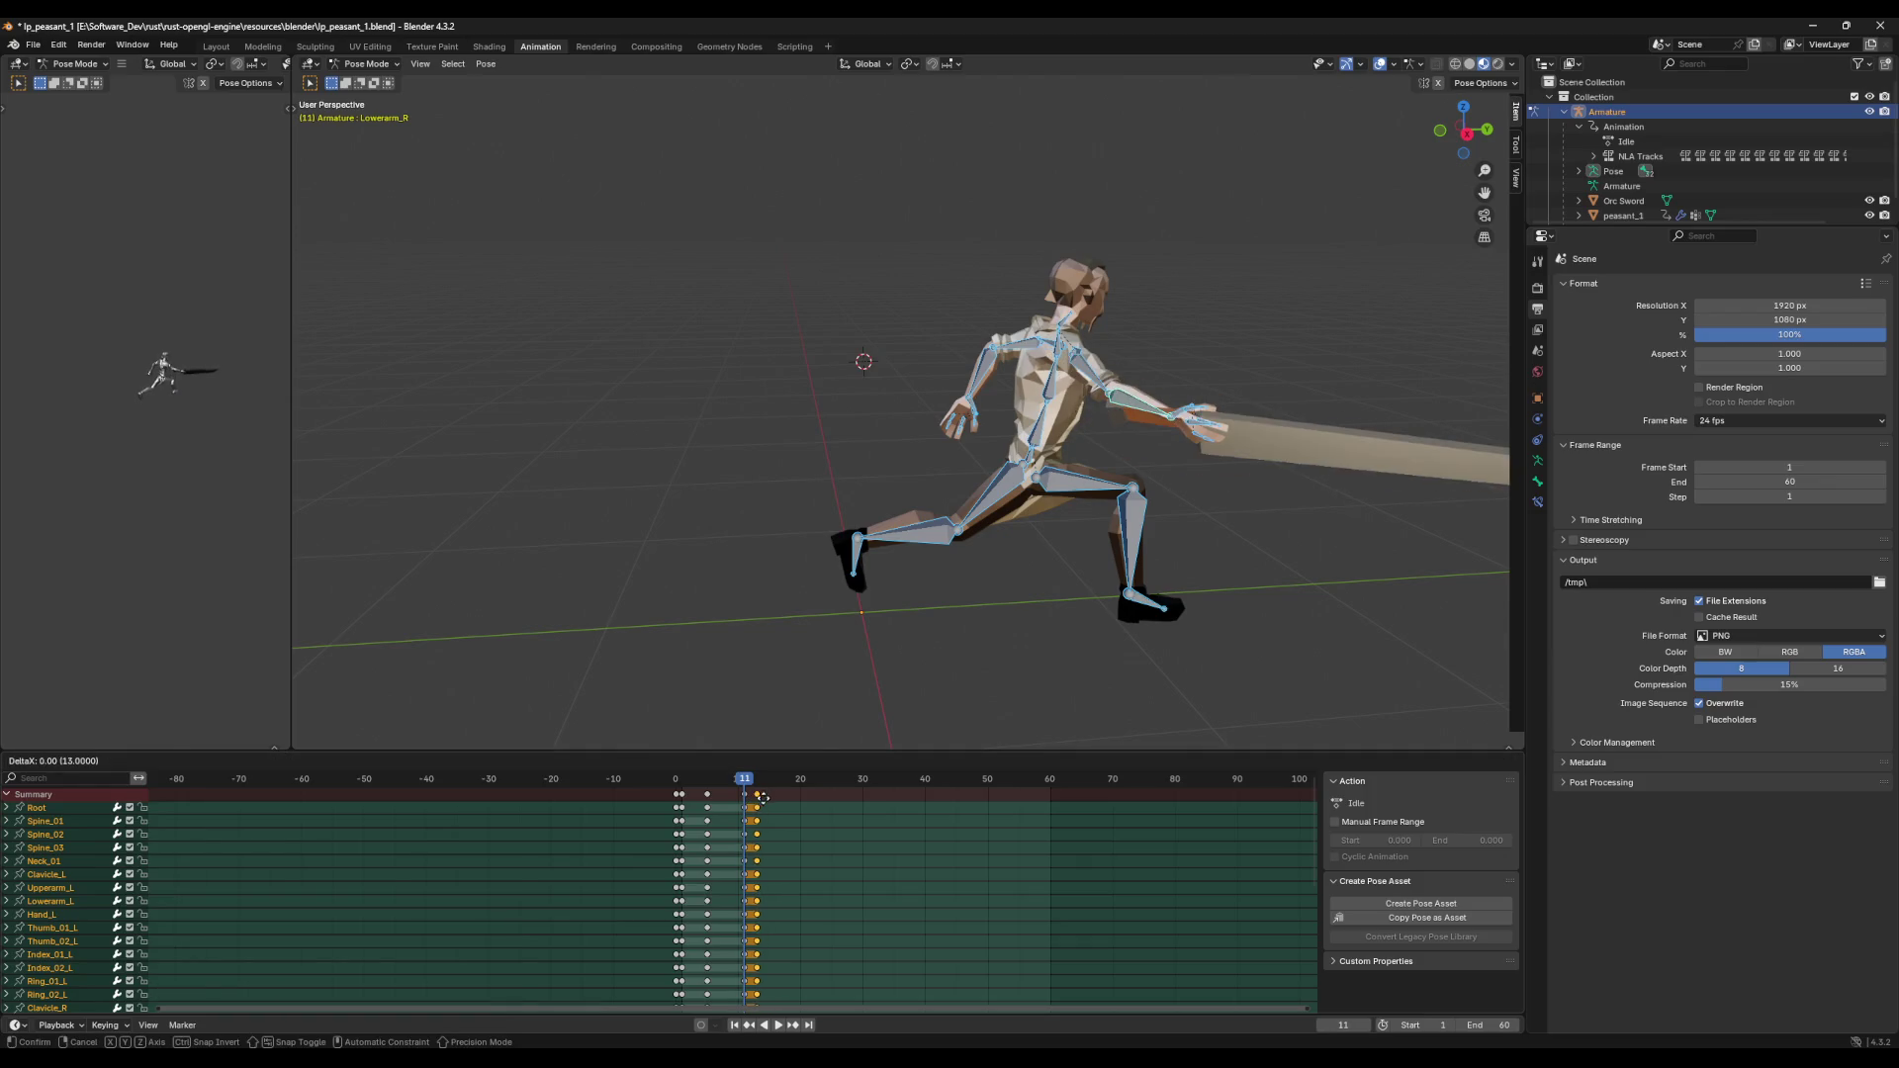
{"action": "left_click", "coordinate": [676, 784]}
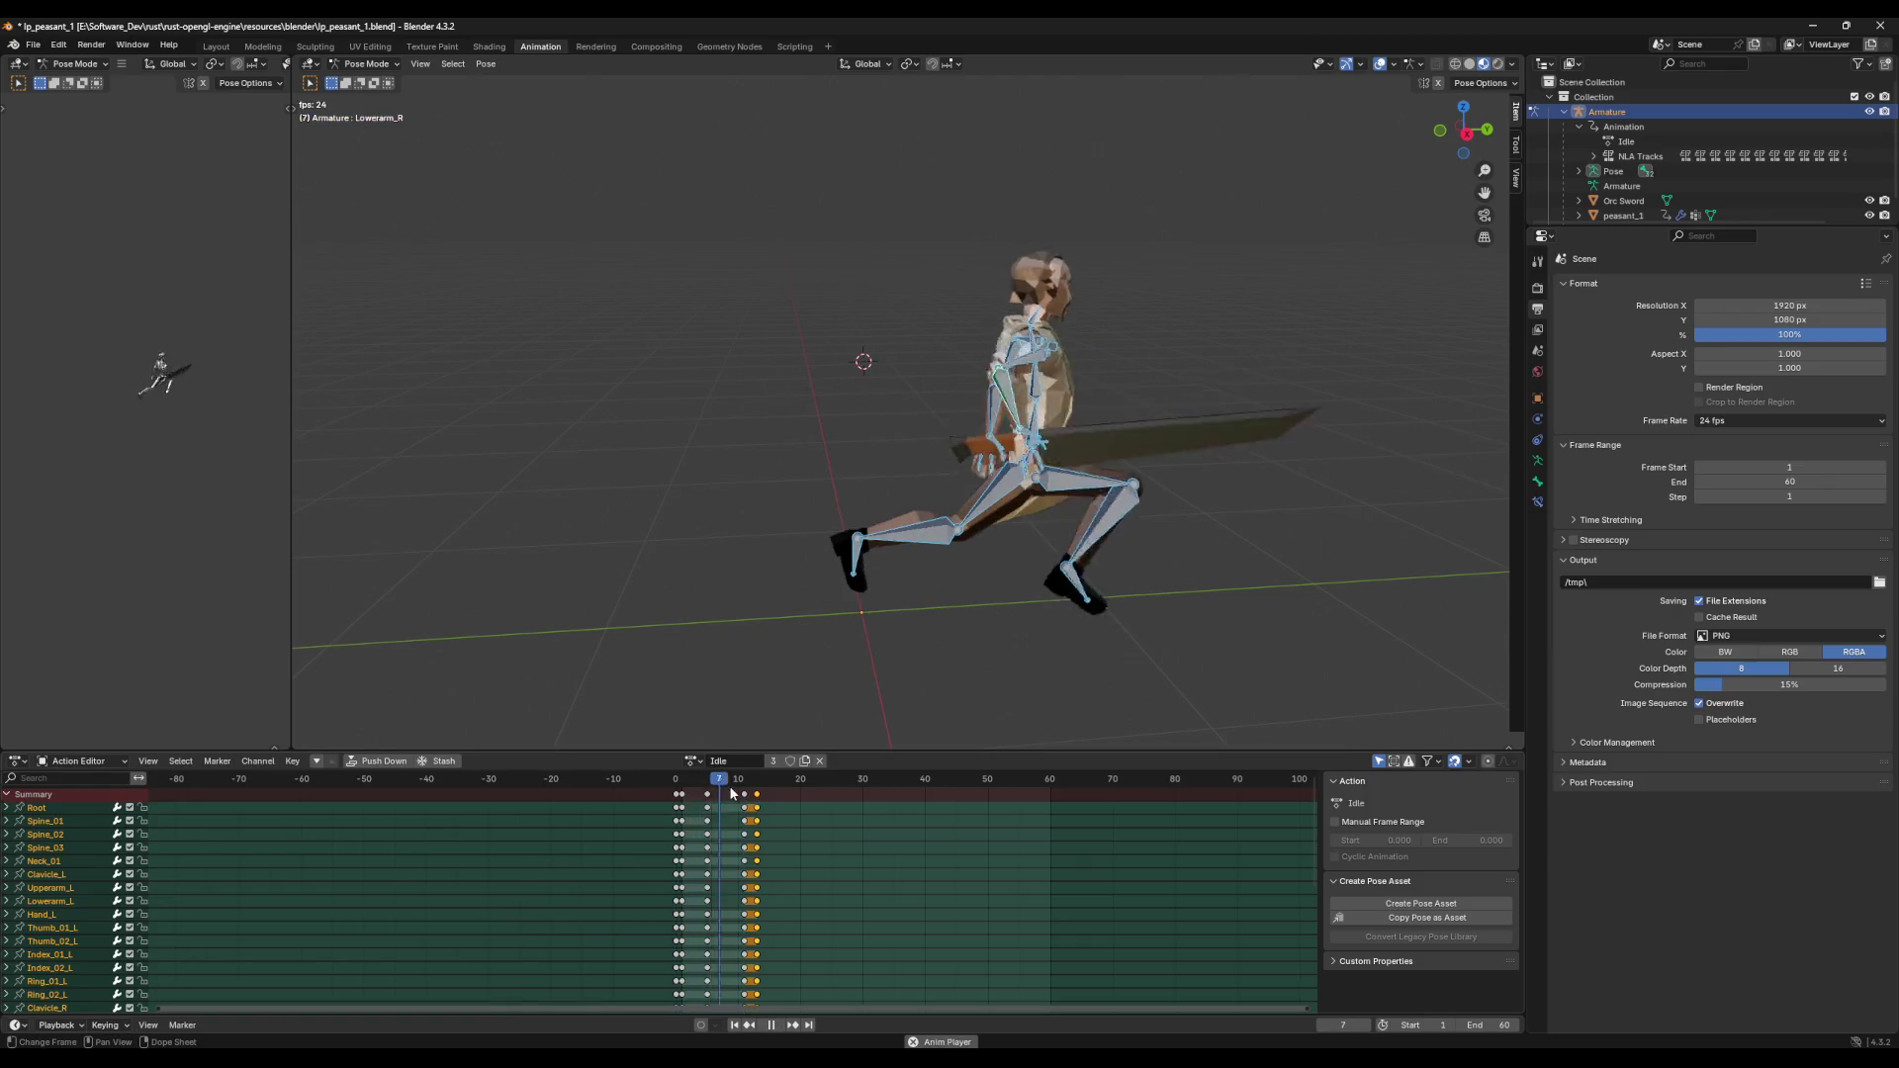
{"action": "left_click_drag", "start_coordinate": [675, 792], "coordinate": [806, 788]}
{"action": "key", "text": "space"}
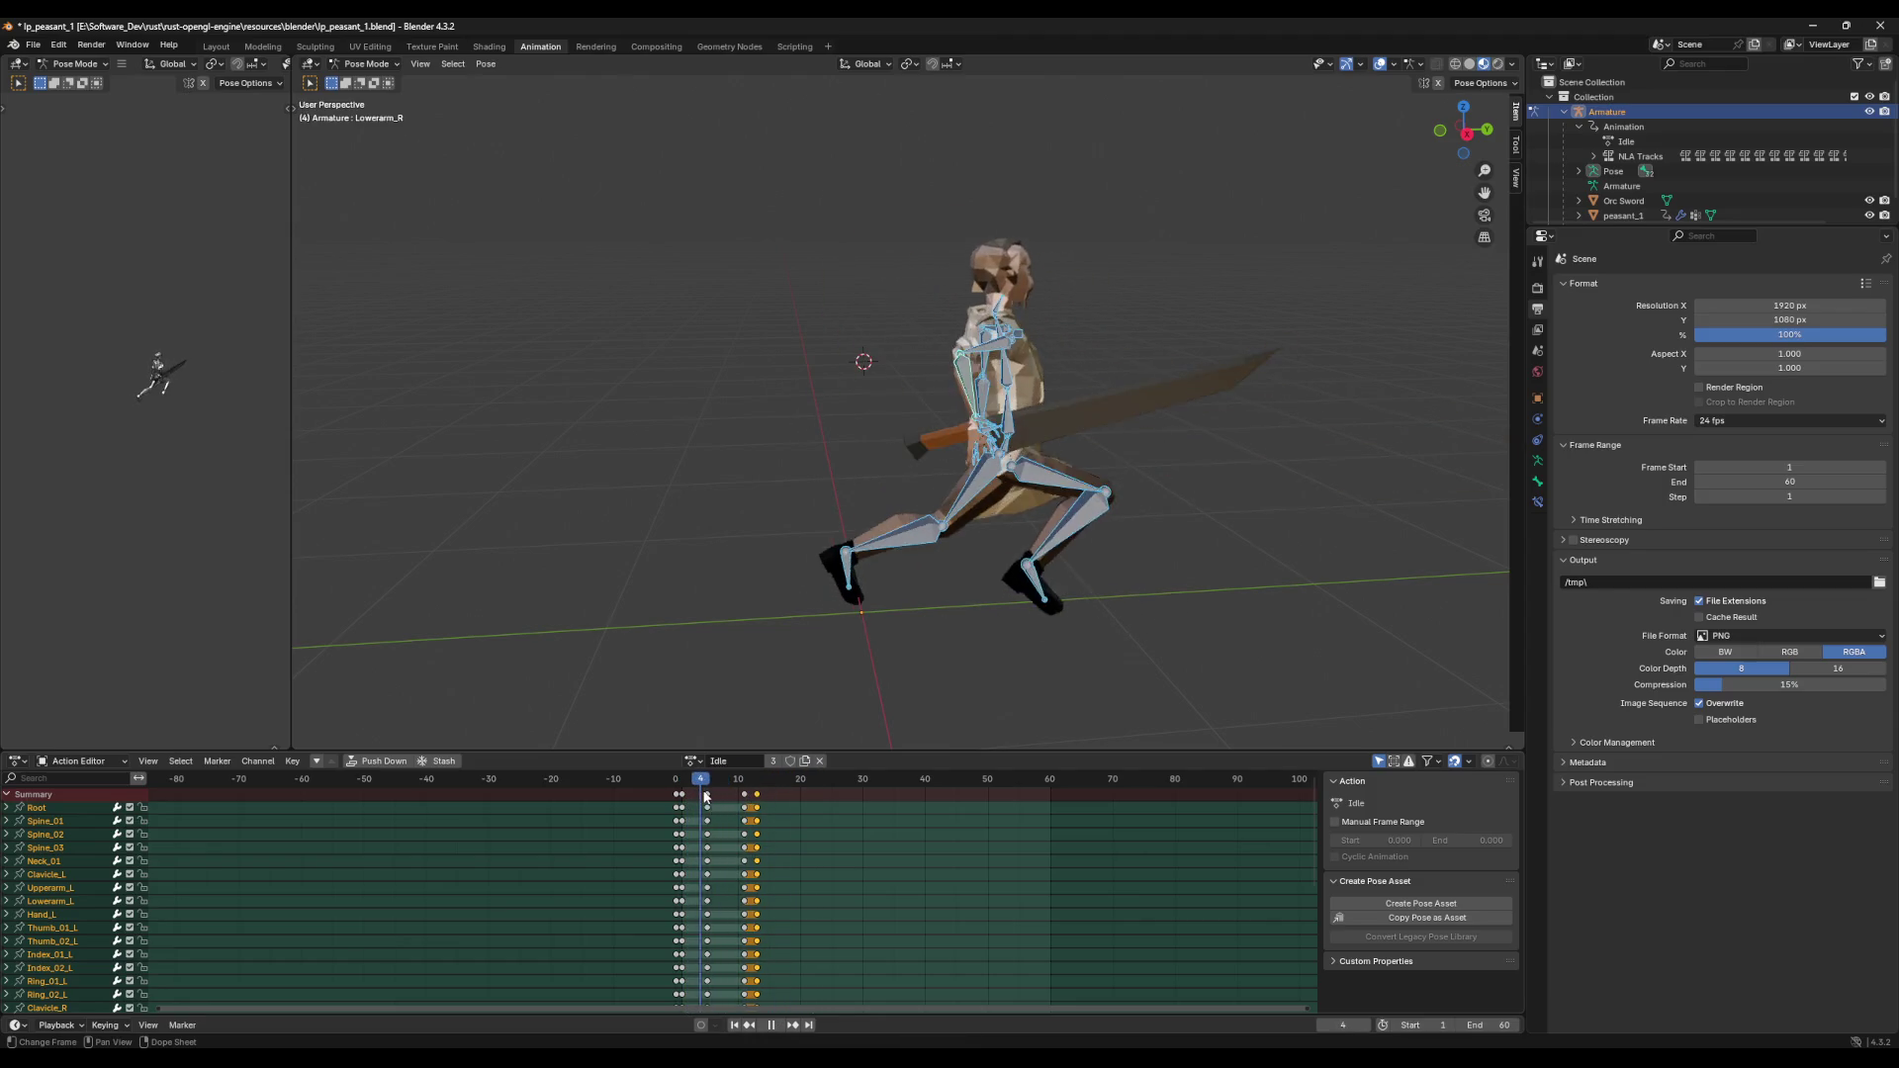
Step: Inspect the pose at frames 8 and 11, then select Lowerarm_R and Upperarm_R
{"action": "left_click", "coordinate": [727, 797]}
{"action": "left_click_drag", "start_coordinate": [729, 801], "coordinate": [745, 804]}
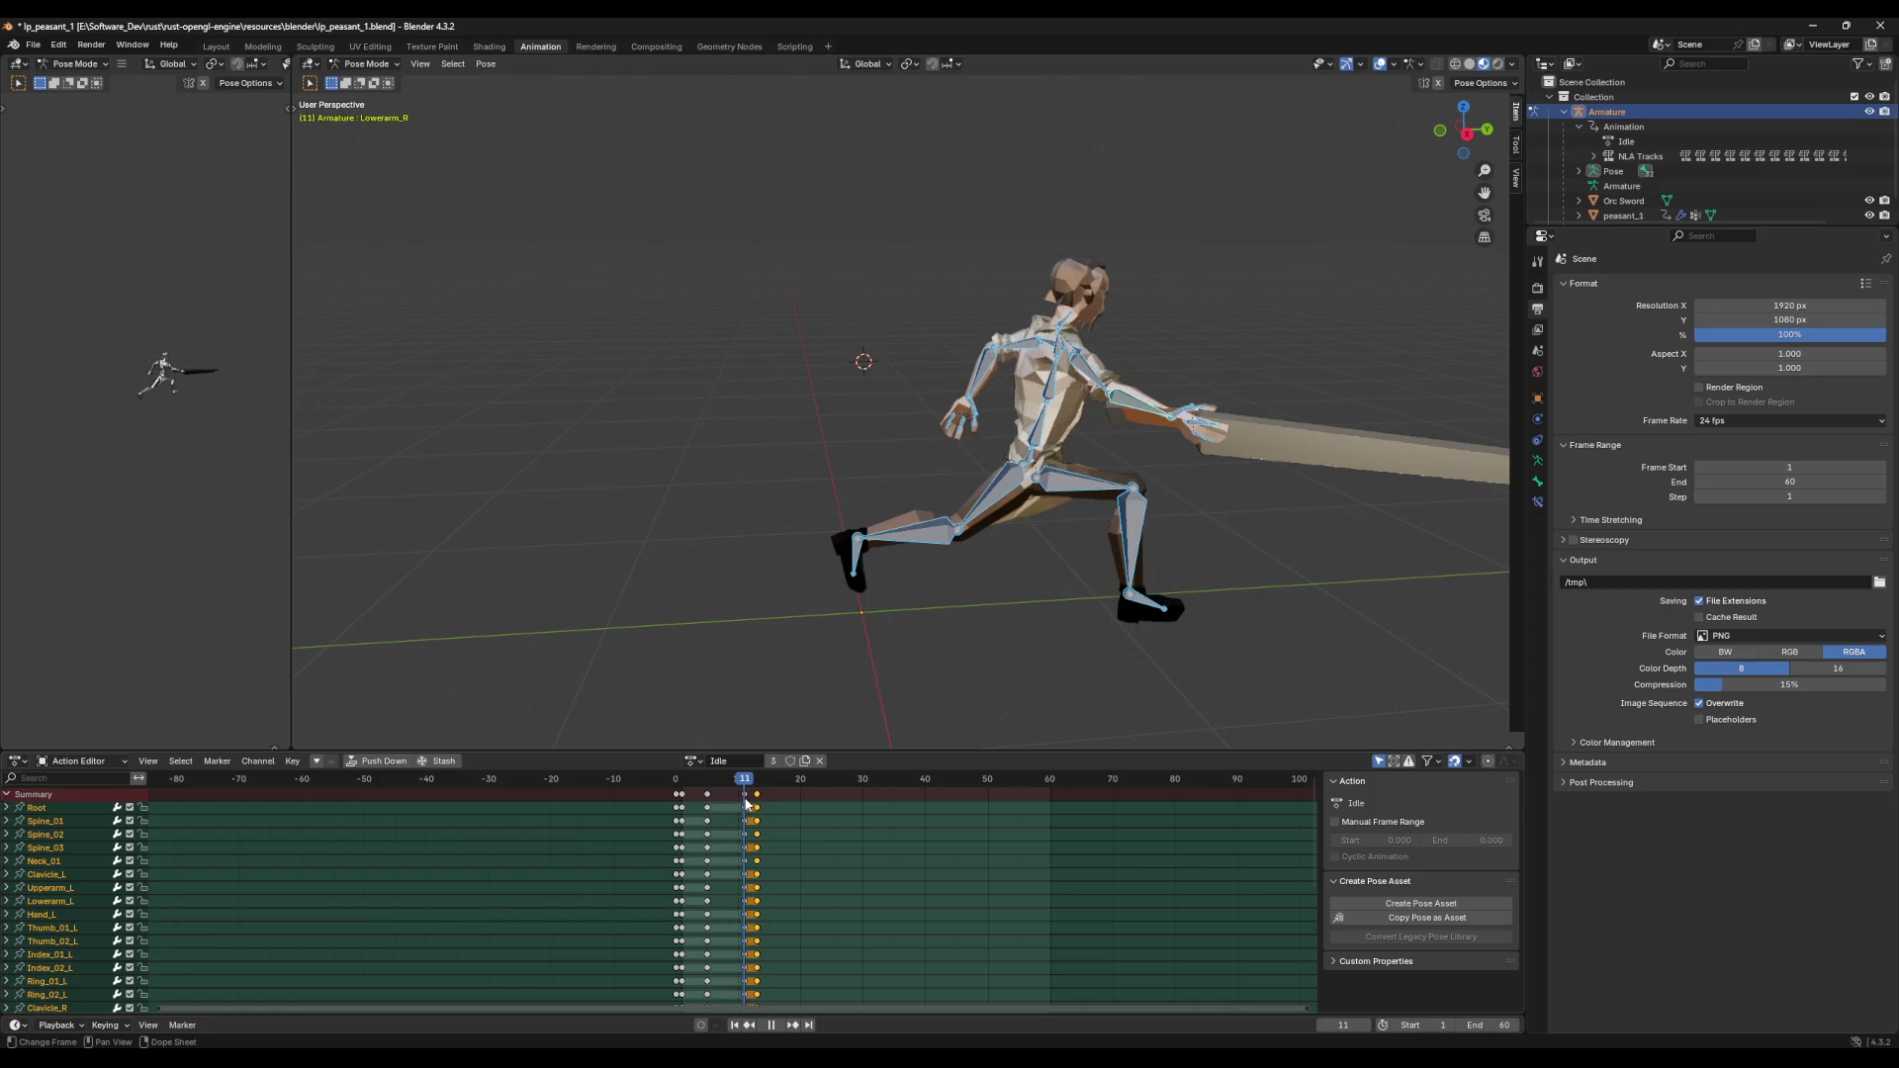
{"action": "left_click", "coordinate": [736, 799]}
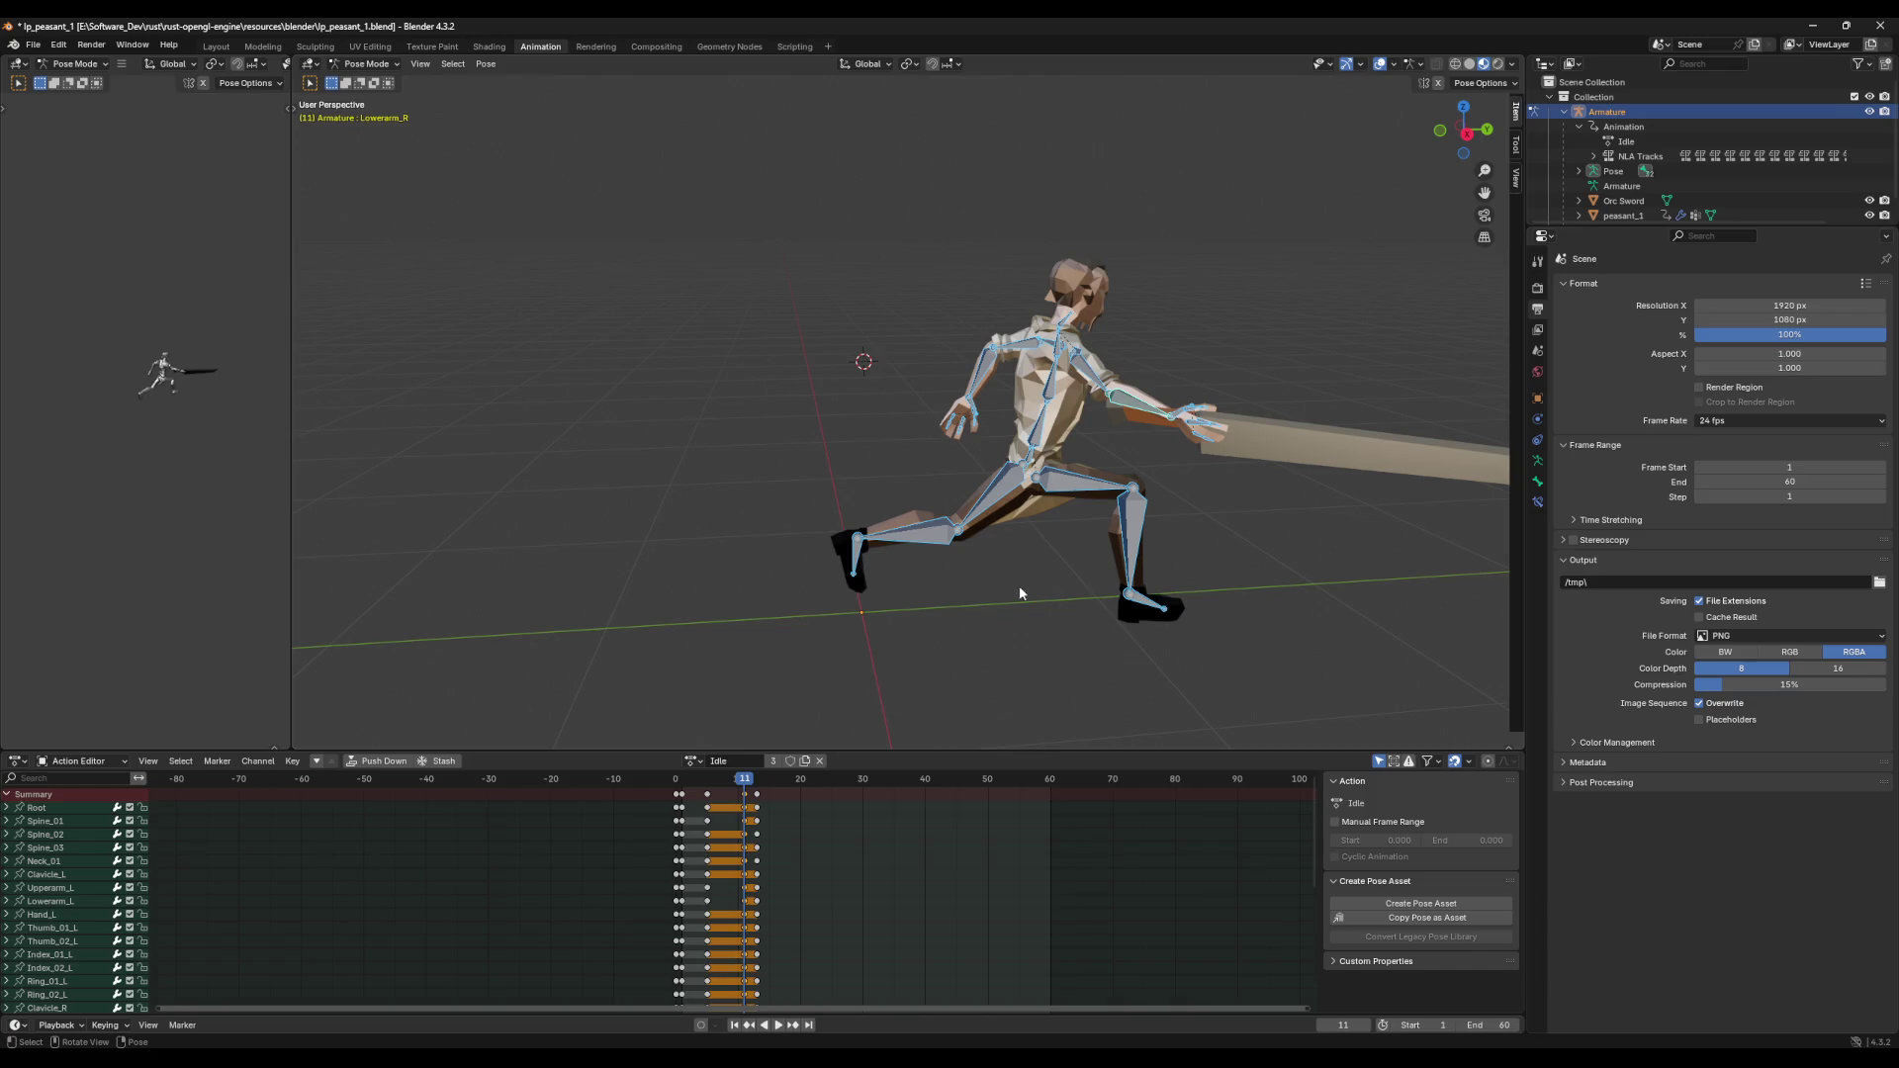
{"action": "left_click", "coordinate": [1135, 436]}
{"action": "key", "text": "a"}
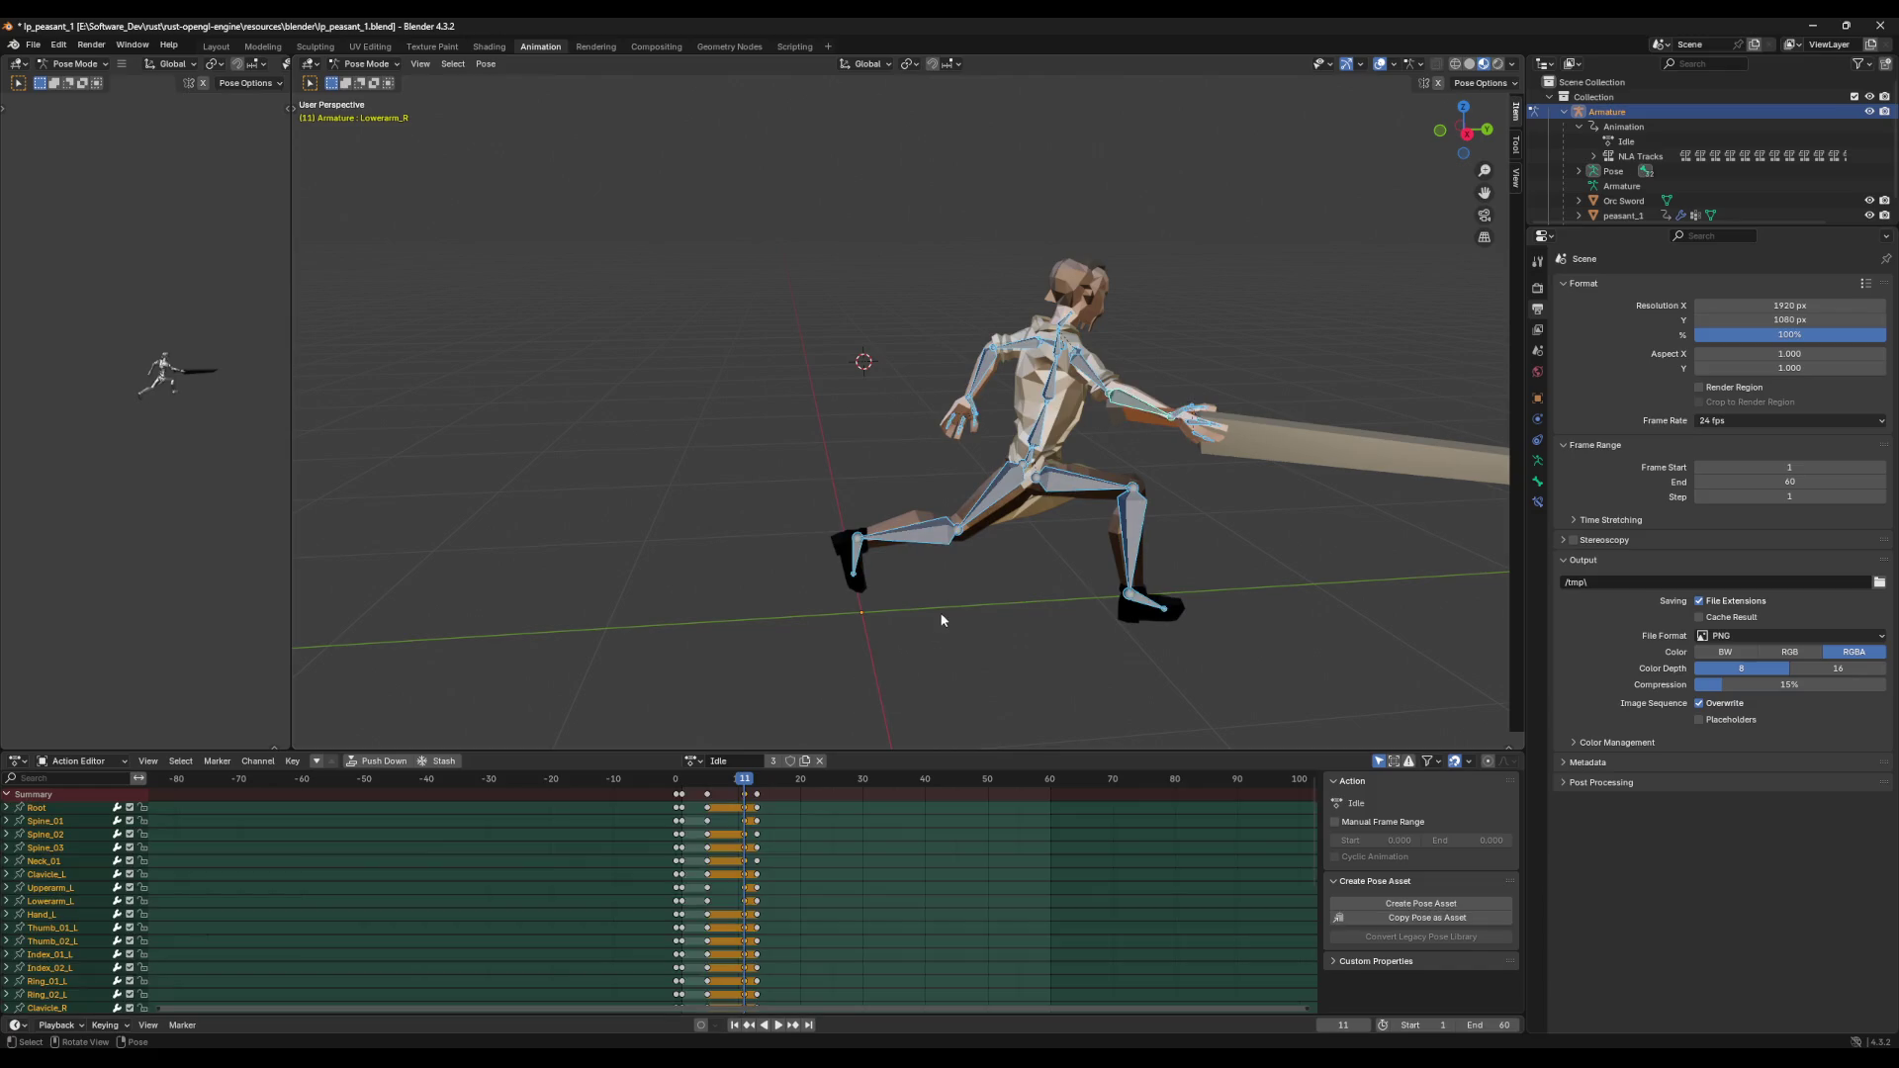
{"action": "left_click", "coordinate": [1120, 411]}
{"action": "left_click", "coordinate": [1094, 391], "text": "shift"}
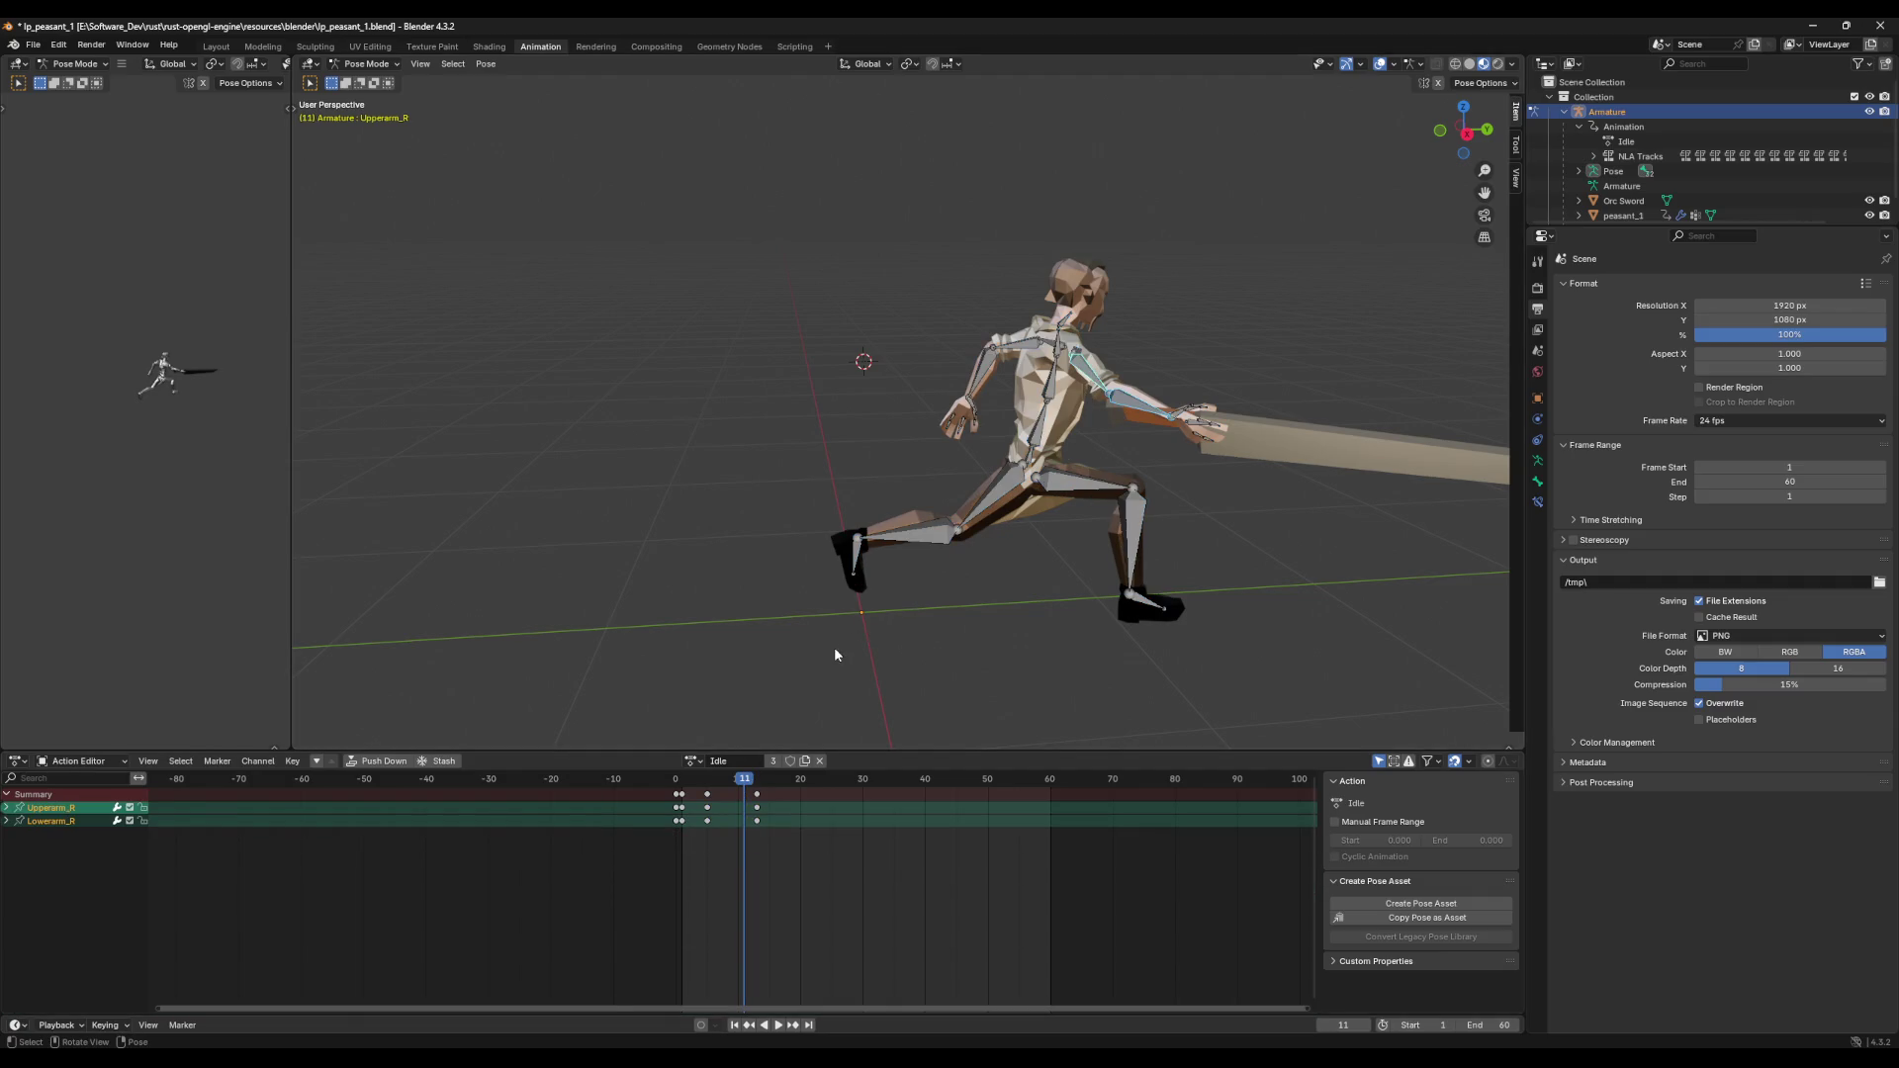
Step: Select Upperarm_R, Lowerarm_R and RH_WeapAnchor and paste their arm and sword keys at frame 11
{"action": "left_click", "coordinate": [950, 615]}
{"action": "left_click", "coordinate": [1084, 384]}
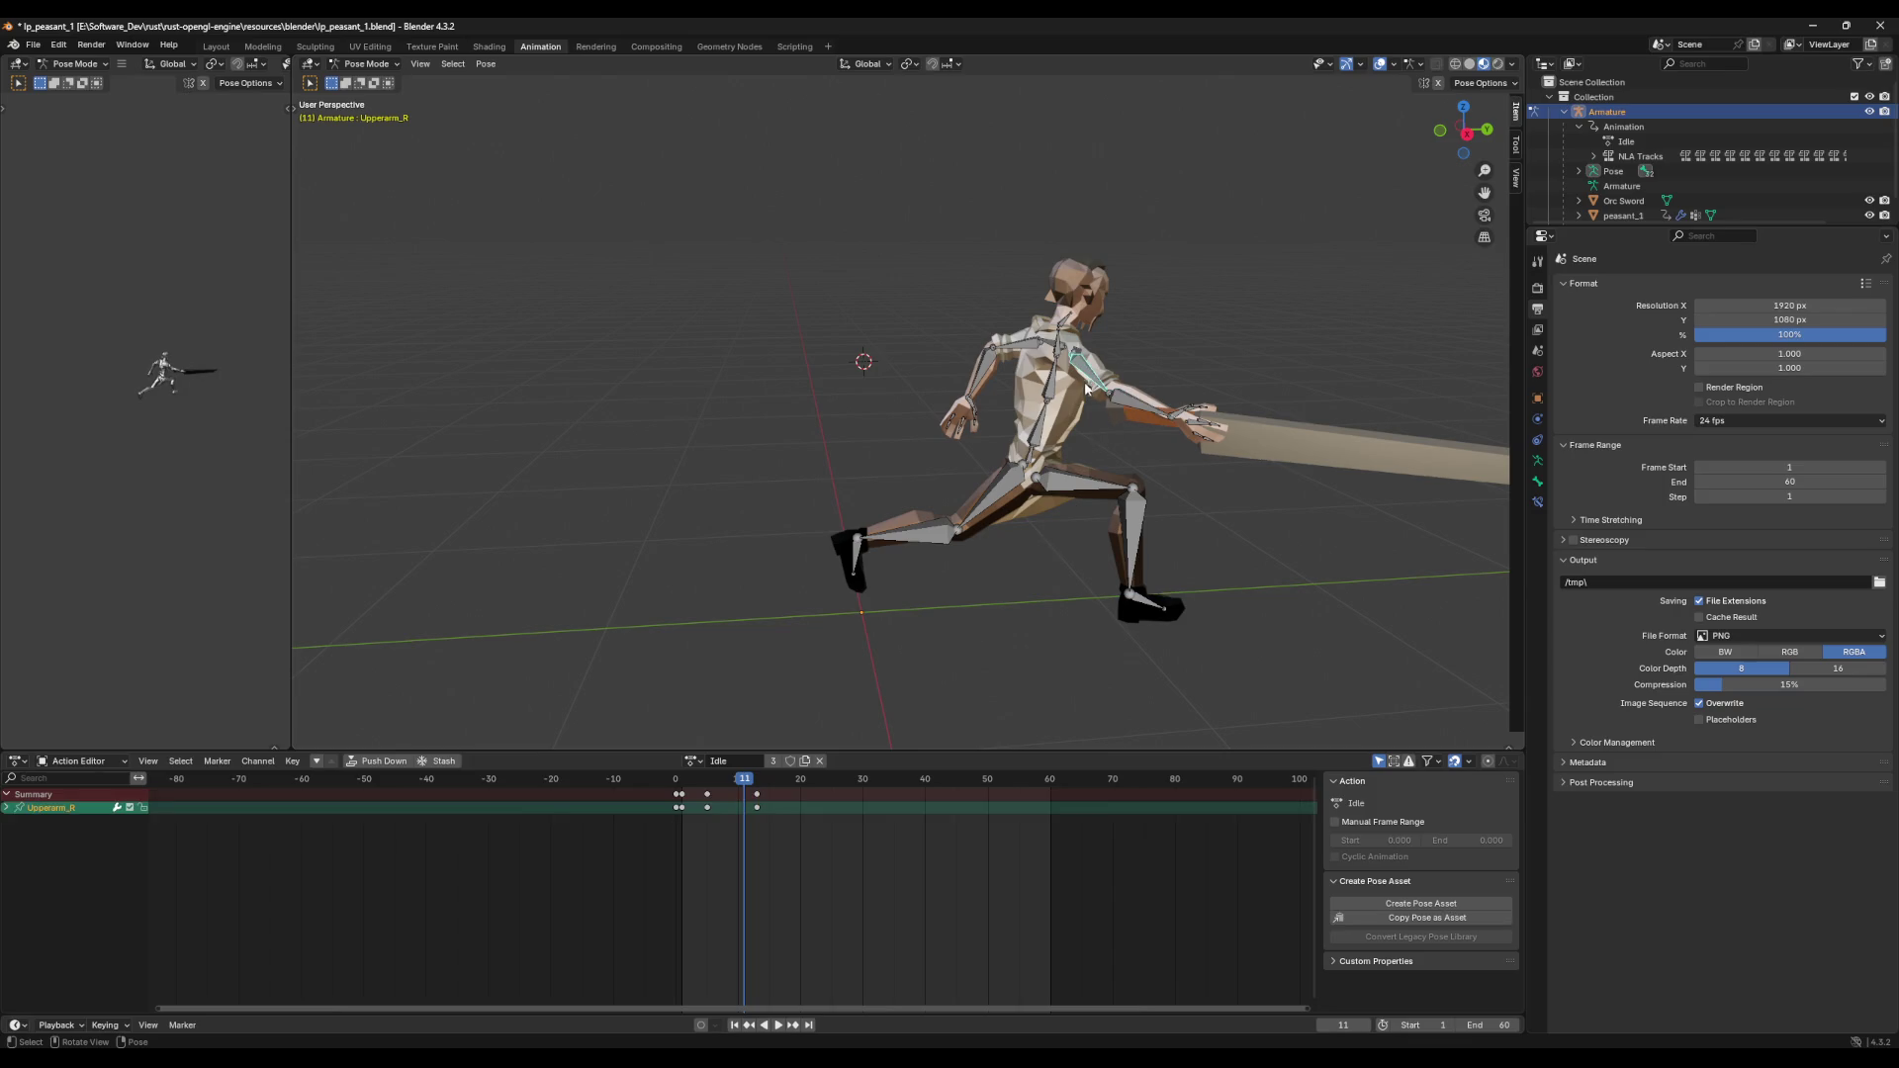
{"action": "key", "text": "a"}
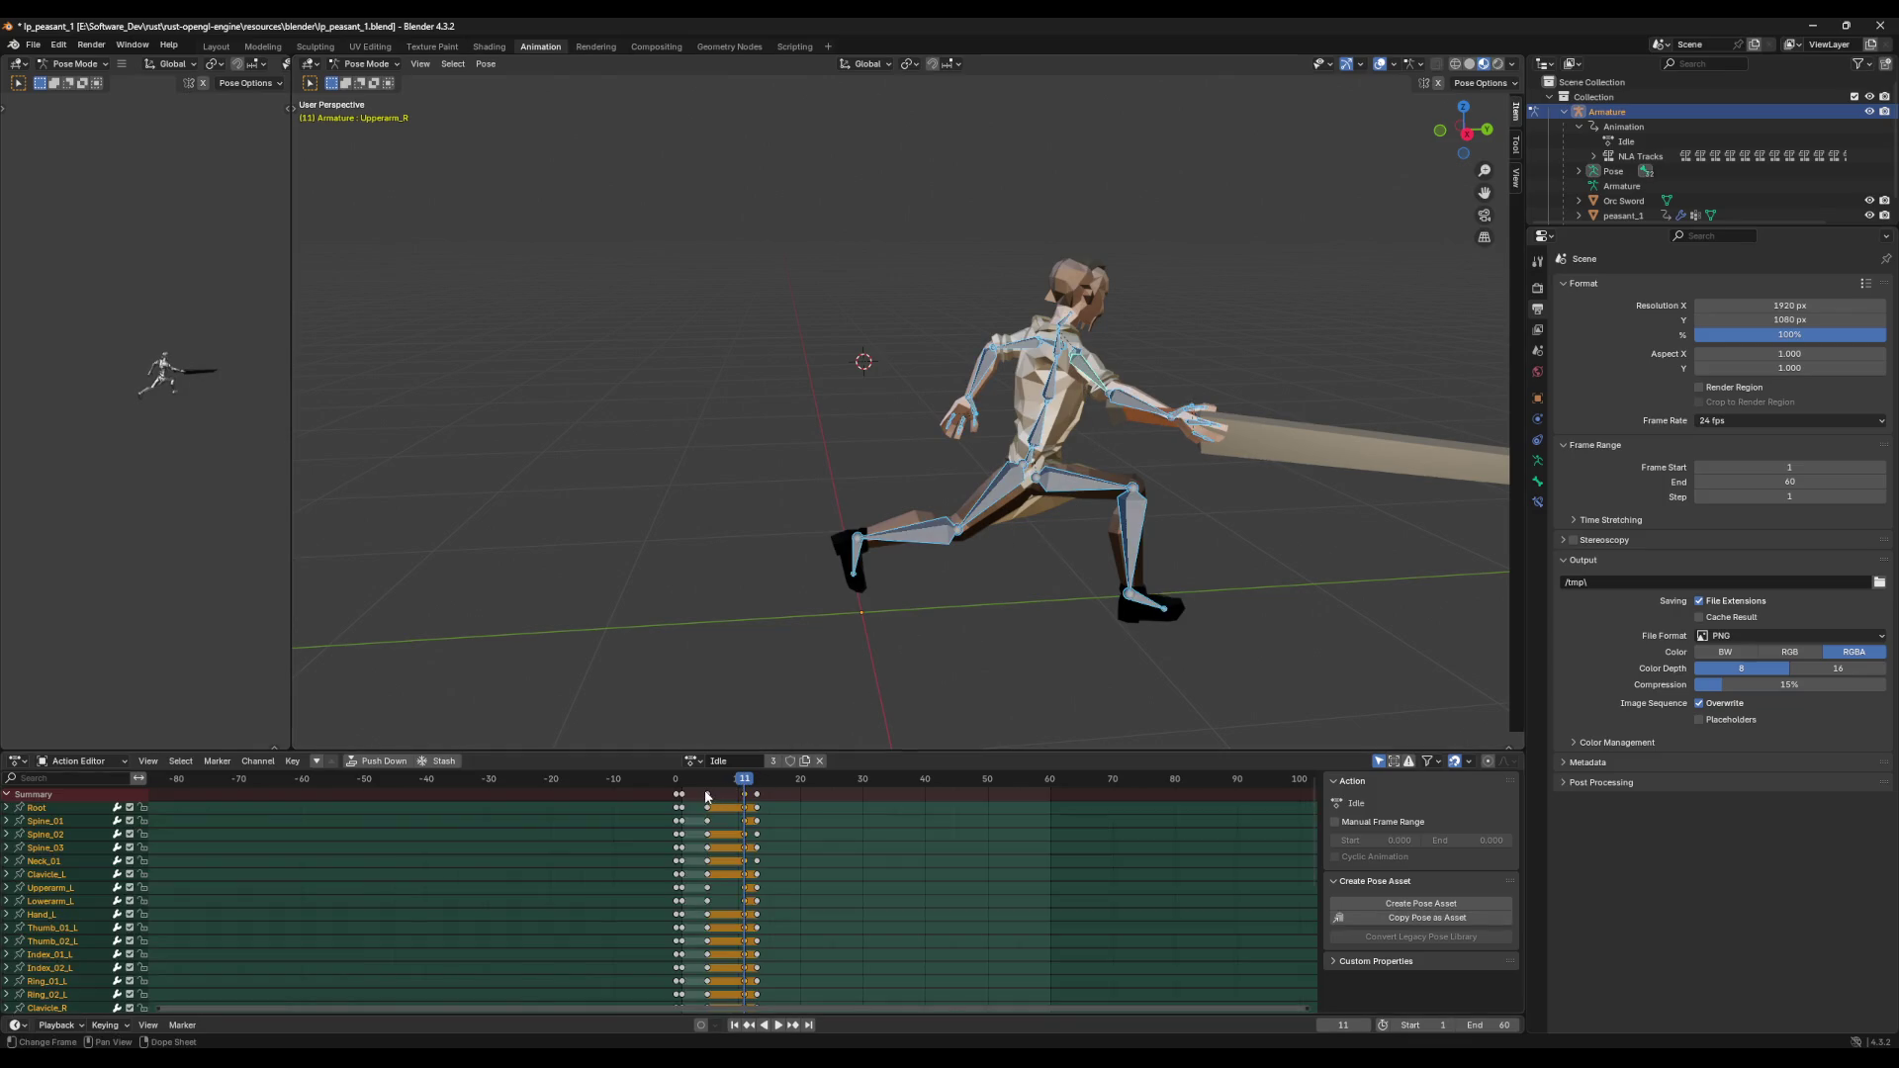
{"action": "key", "text": "alt+a"}
{"action": "left_click", "coordinate": [1130, 405], "text": "shift"}
{"action": "left_click", "coordinate": [1075, 365], "text": "shift"}
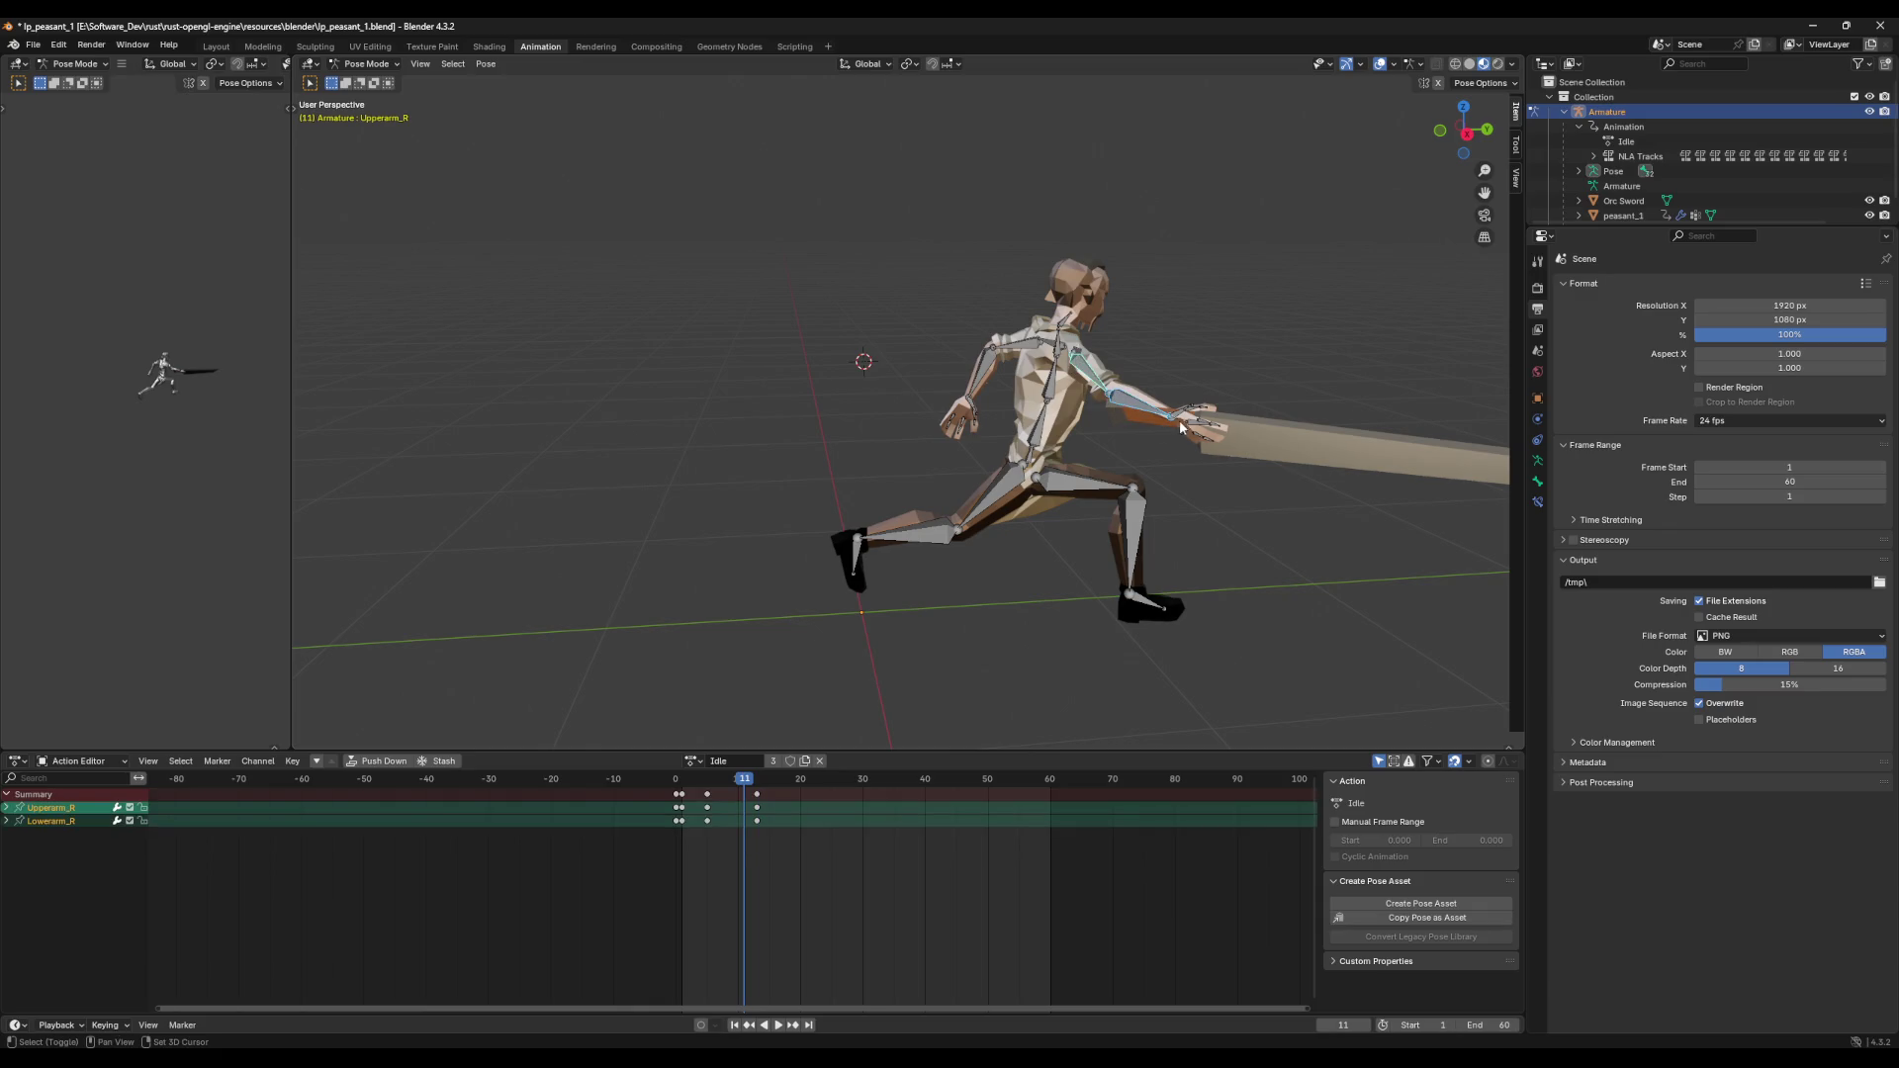
{"action": "left_click", "coordinate": [1178, 436], "text": "shift"}
{"action": "key", "text": "ctrl+v"}
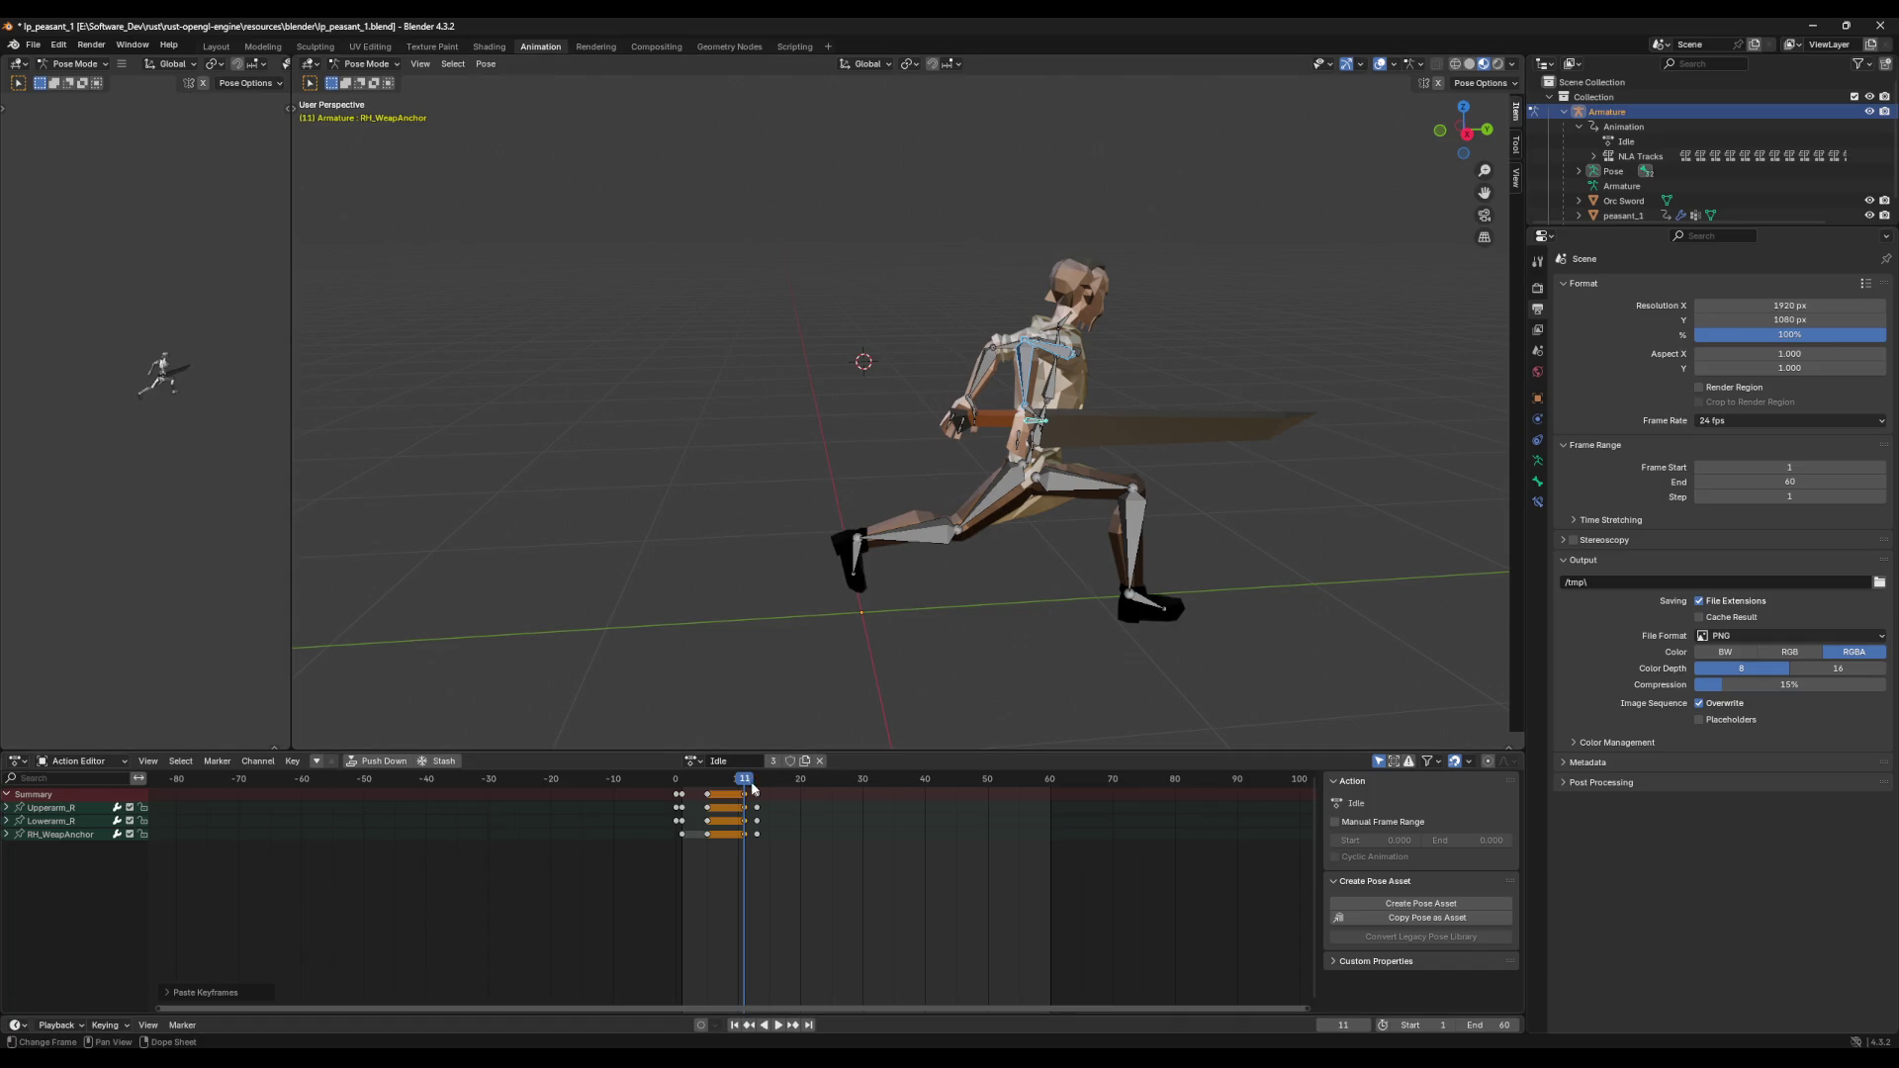
Step: Preview the swing from frame 5 and paste the arm and sword keys at frame 19
{"action": "left_click", "coordinate": [692, 780]}
{"action": "key", "text": "space"}
{"action": "key", "text": "space"}
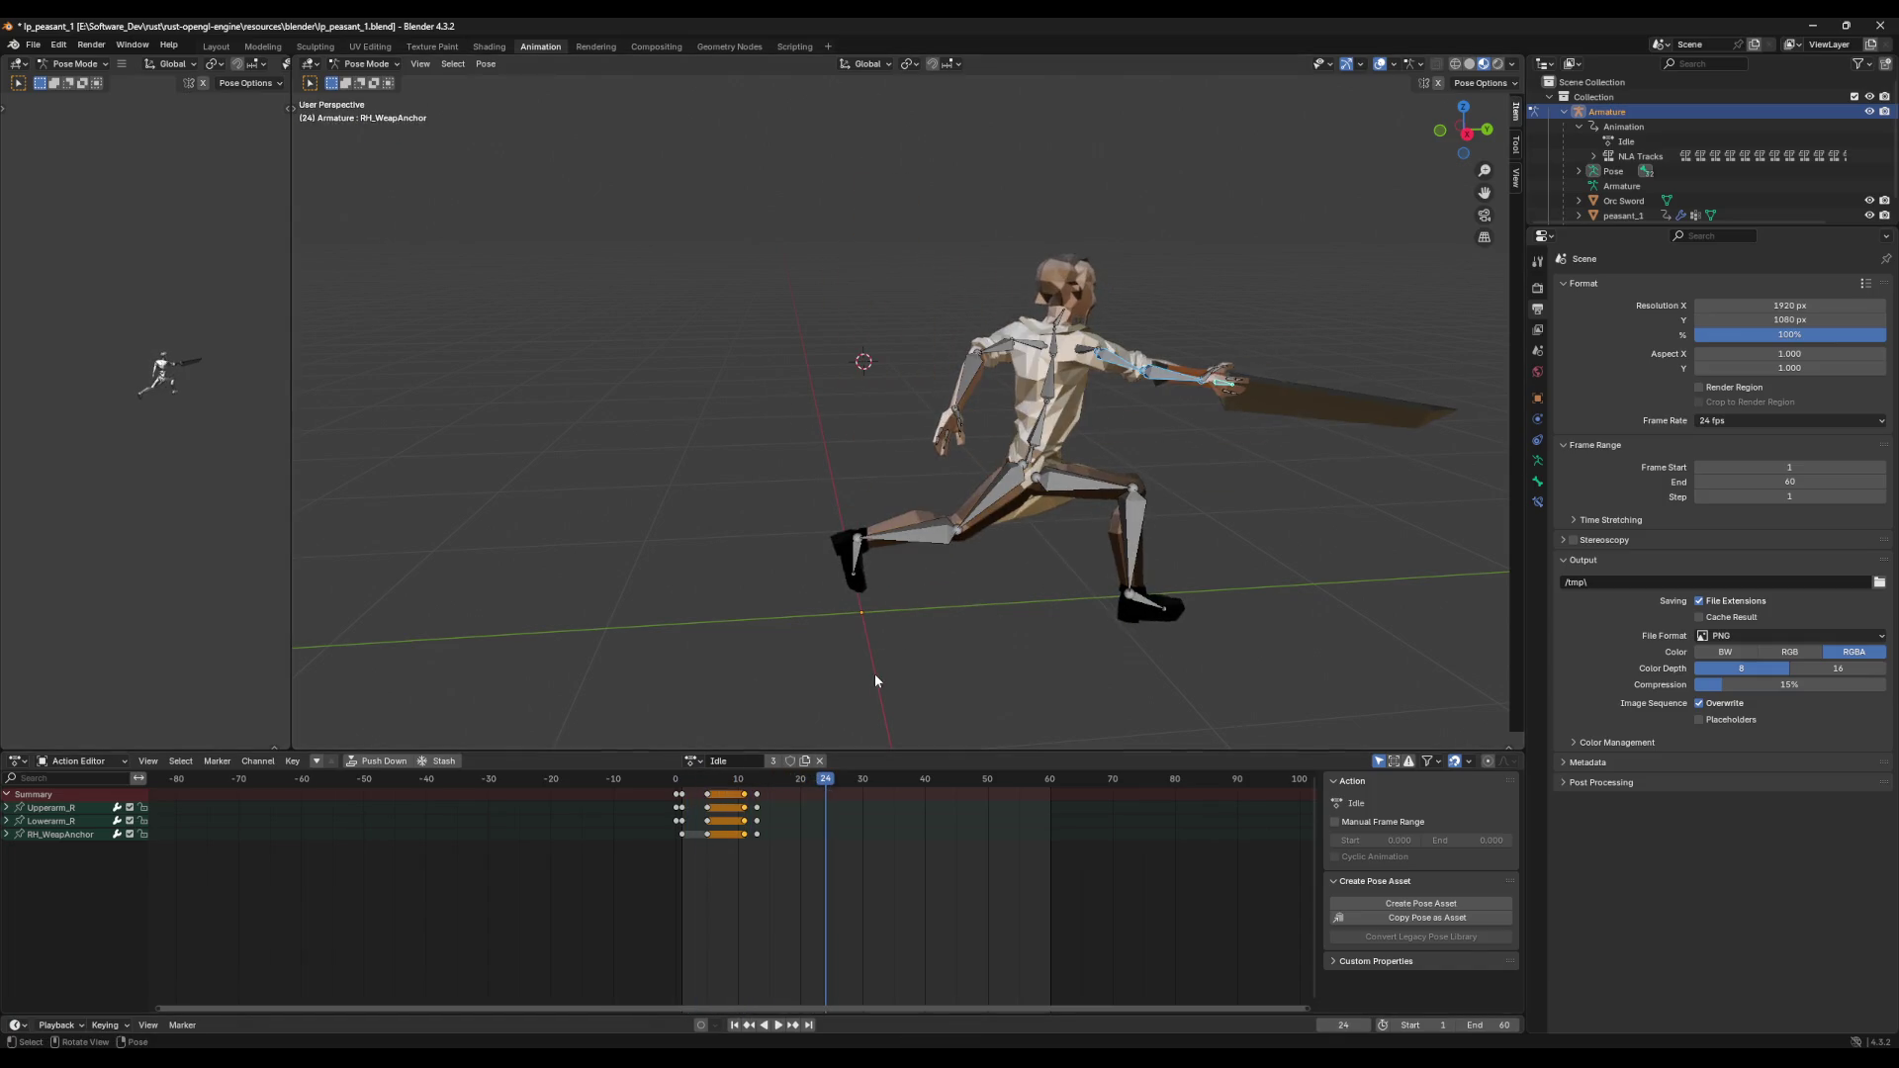
{"action": "middle_click_drag", "start_coordinate": [875, 674], "coordinate": [871, 689]}
{"action": "key", "text": "space"}
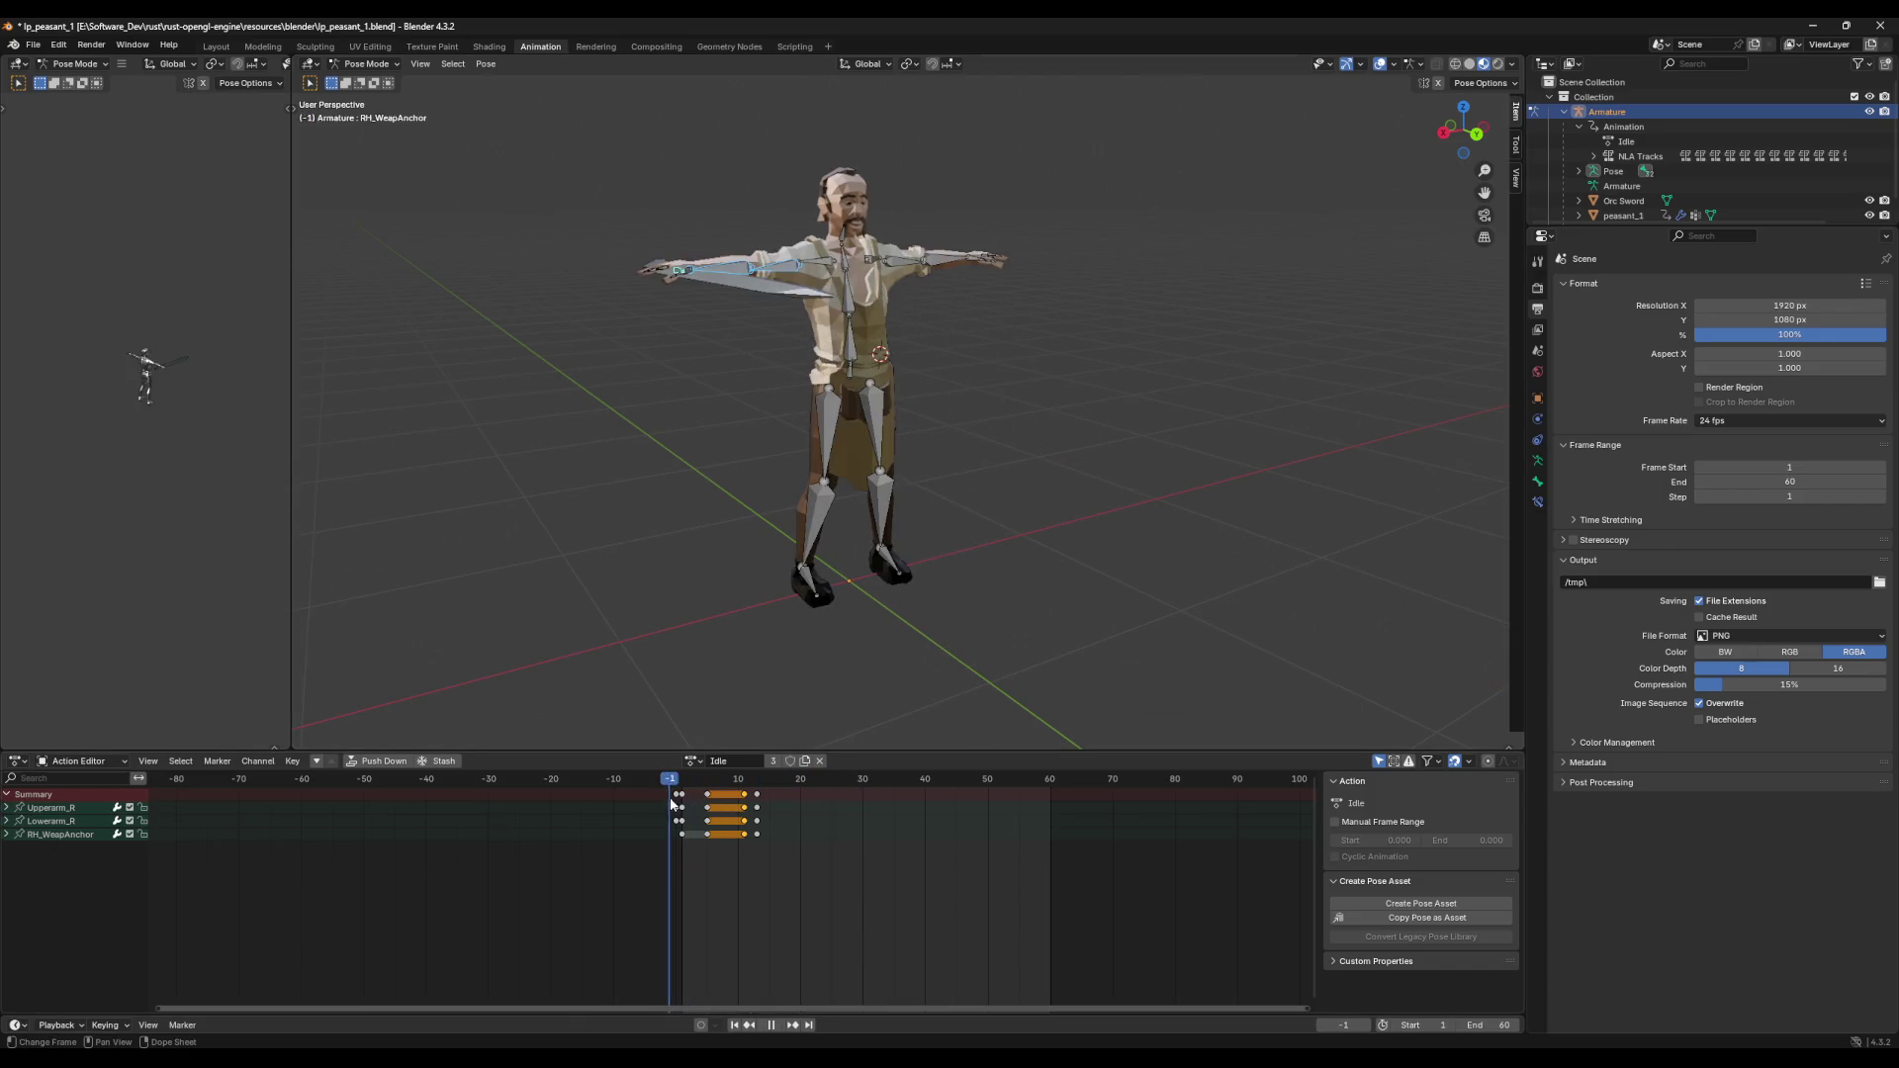
{"action": "key", "text": "space"}
{"action": "middle_click_drag", "start_coordinate": [841, 625], "coordinate": [793, 781]}
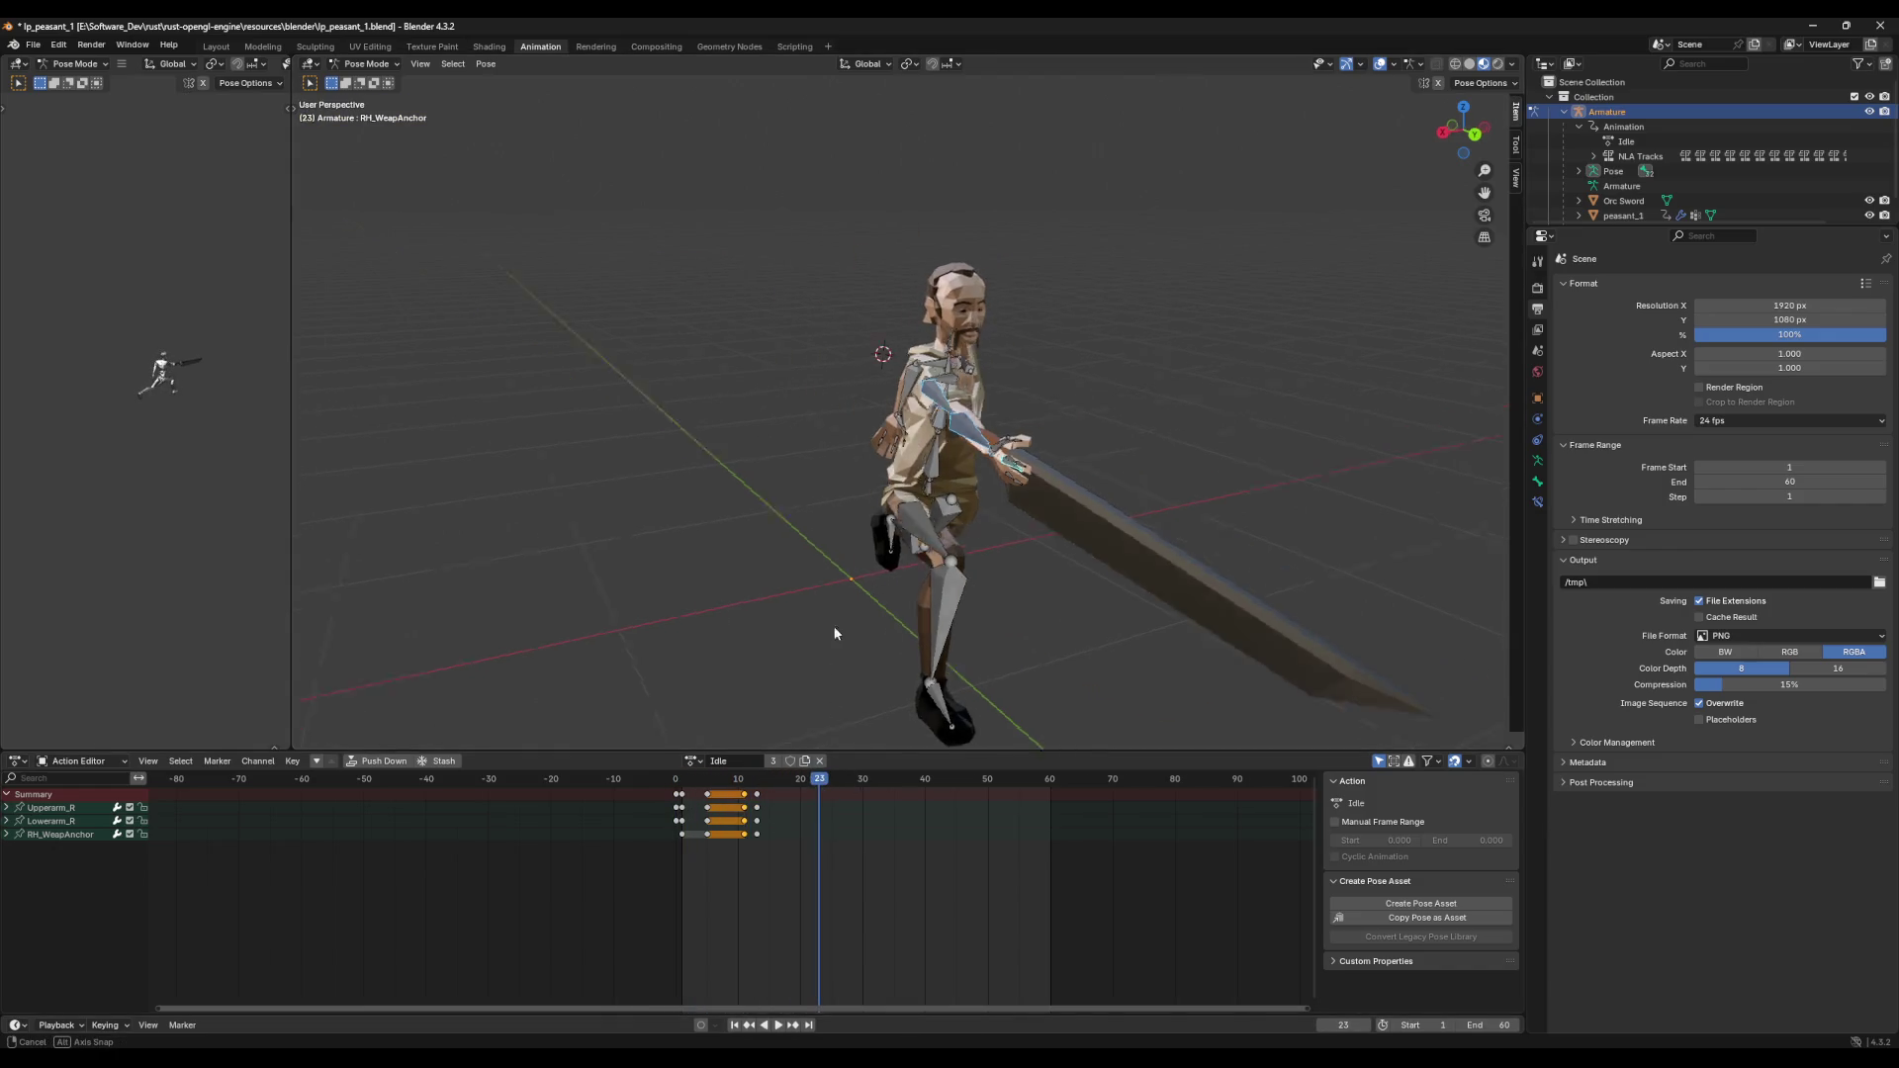
{"action": "key", "text": "space"}
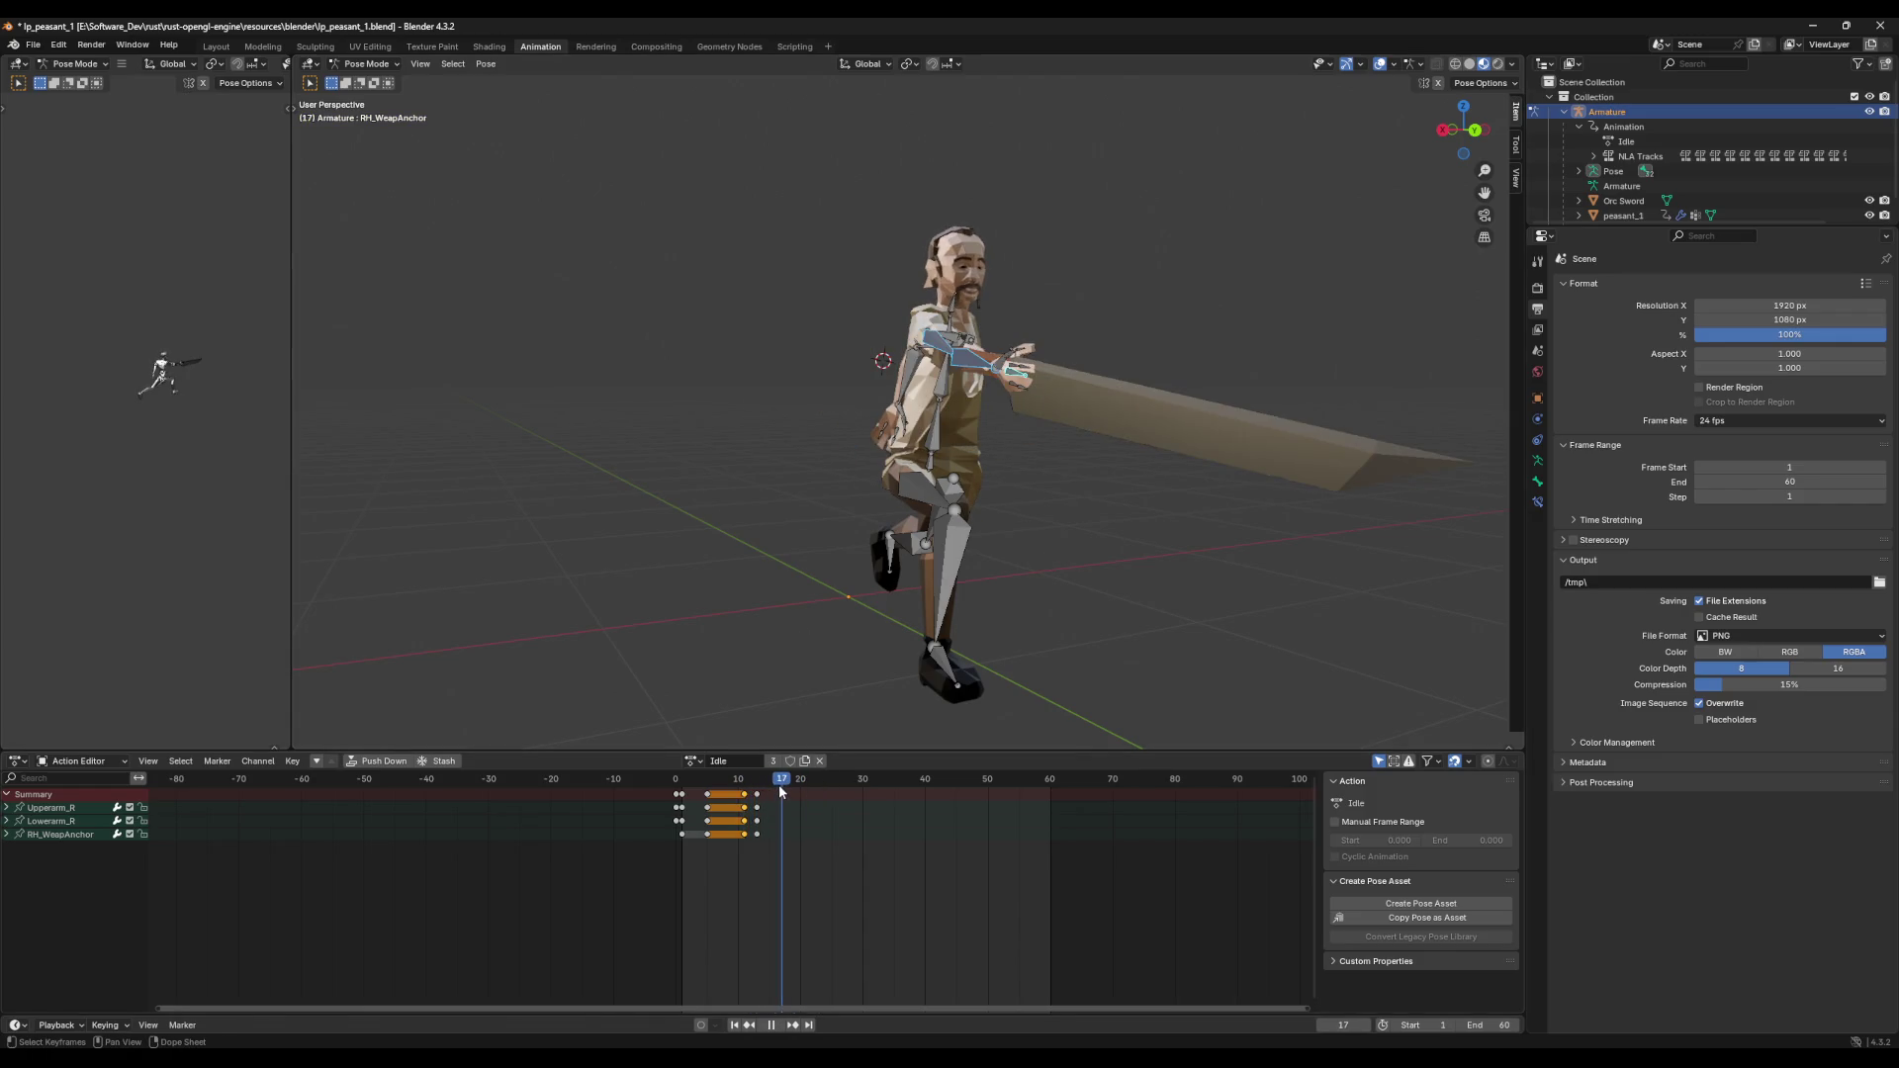
{"action": "key", "text": "space"}
{"action": "key", "text": "ctrl+v"}
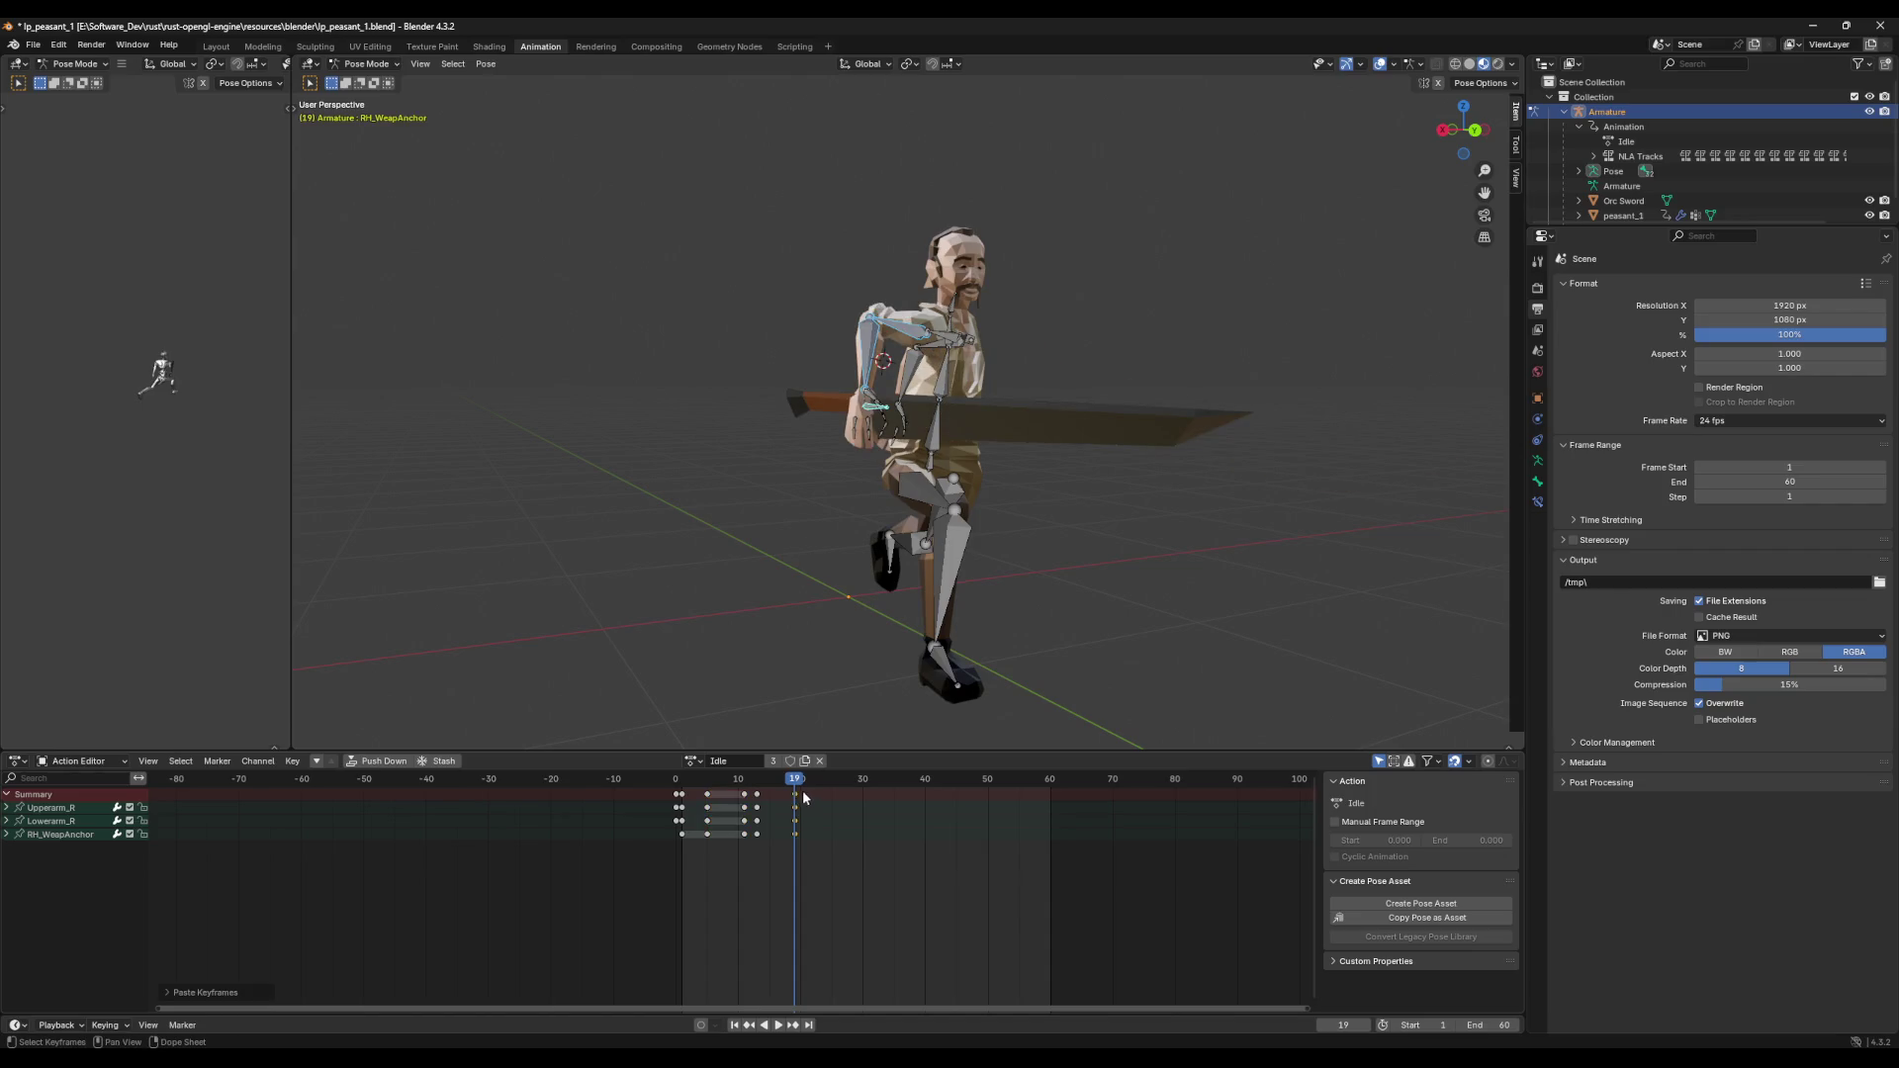
Step: Paste the arm keys at frame 21, shift them to 22, and move frame-13 keys one frame later
{"action": "key", "text": "Right"}
{"action": "key", "text": "Right"}
{"action": "key", "text": "ctrl+v"}
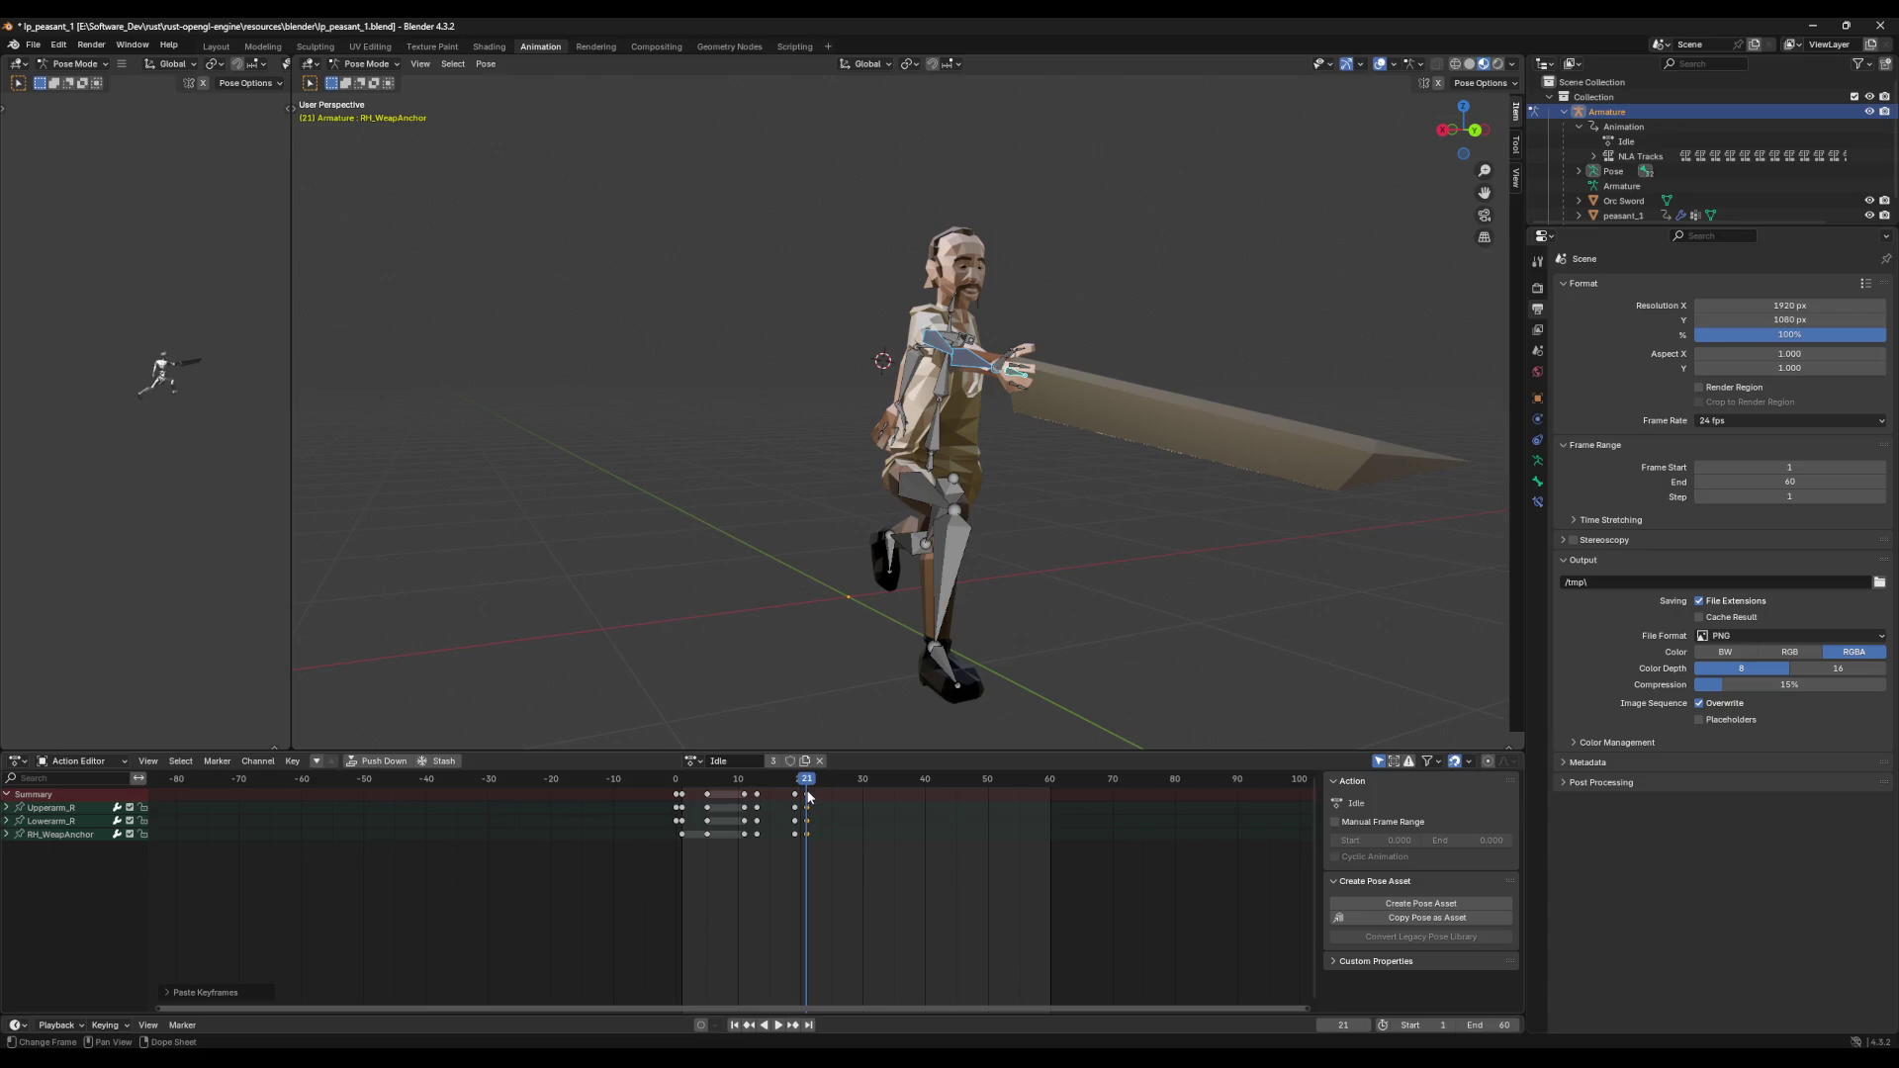
{"action": "key", "text": "g"}
{"action": "left_click", "coordinate": [814, 796]}
{"action": "left_click", "coordinate": [759, 794]}
{"action": "key", "text": "g"}
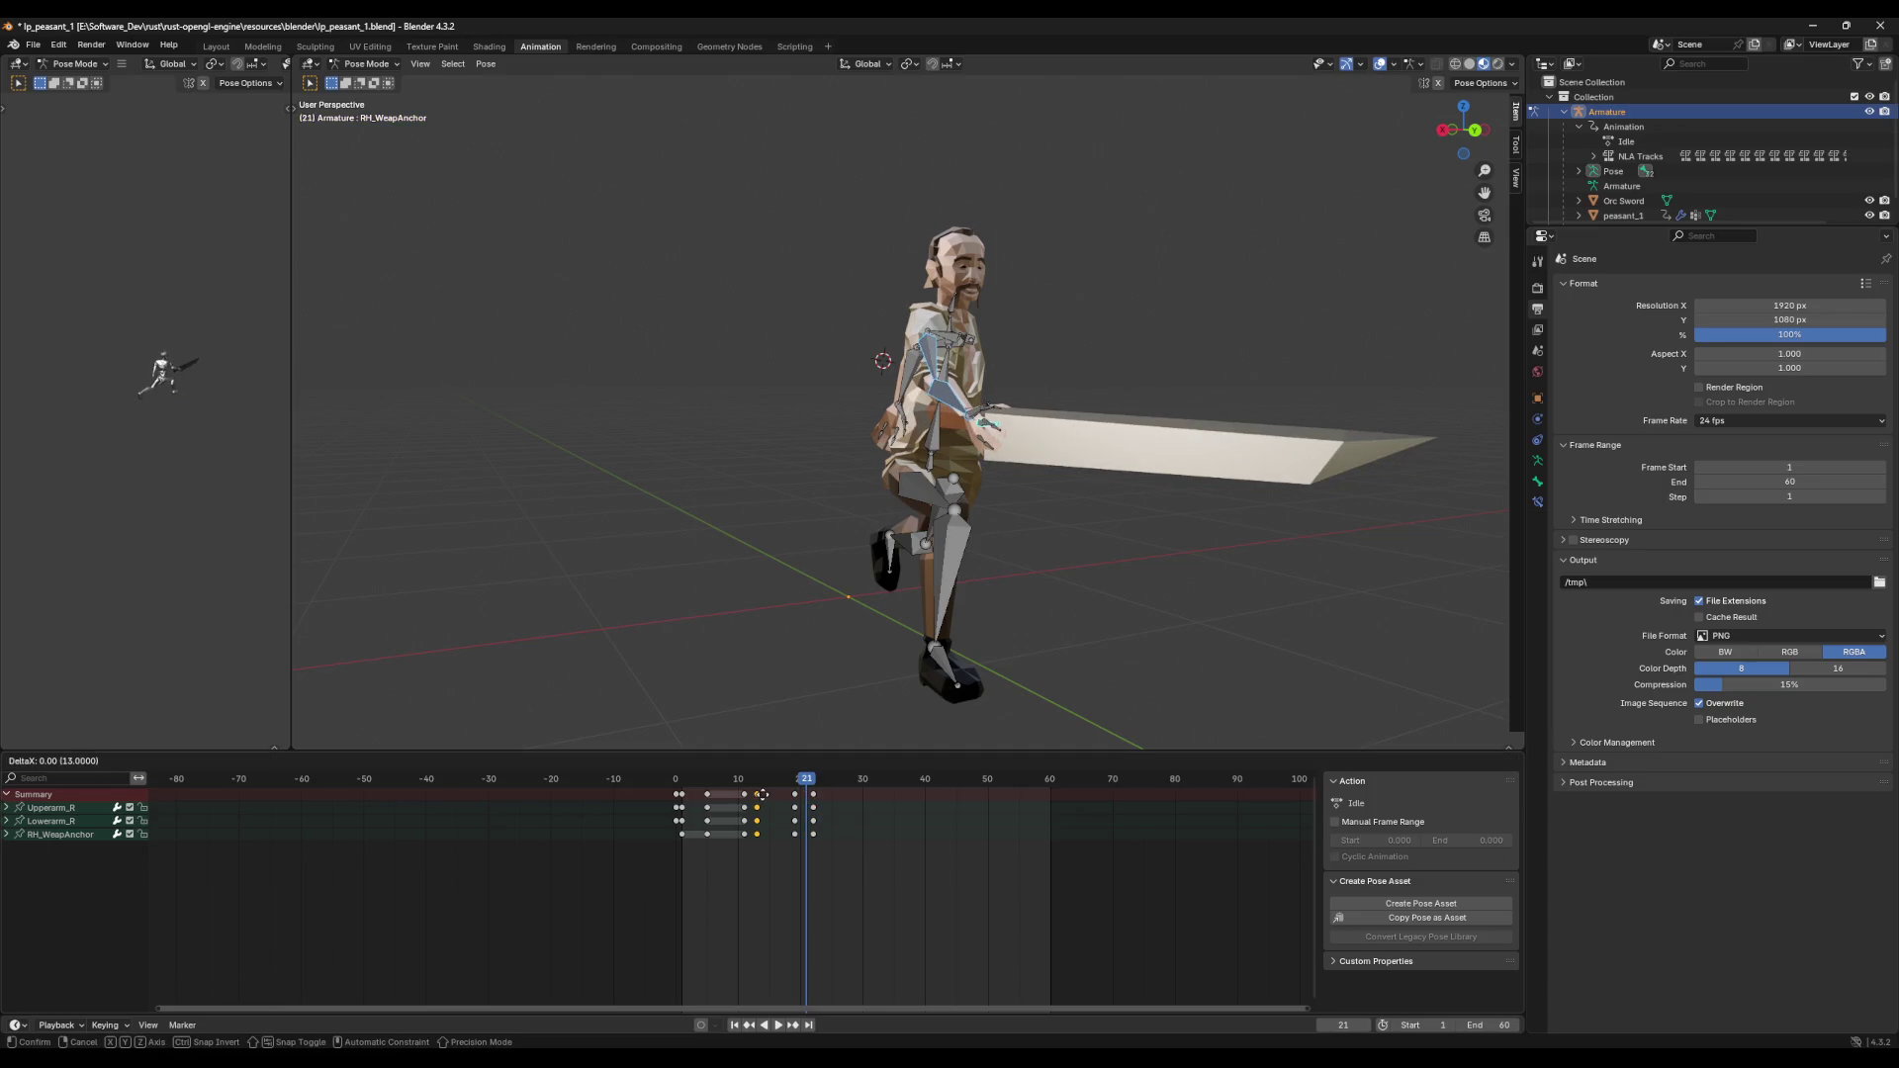
{"action": "left_click", "coordinate": [771, 794]}
Step: Paste the arm keys again and move the frame-19 keys to frame 23
{"action": "key", "text": "space"}
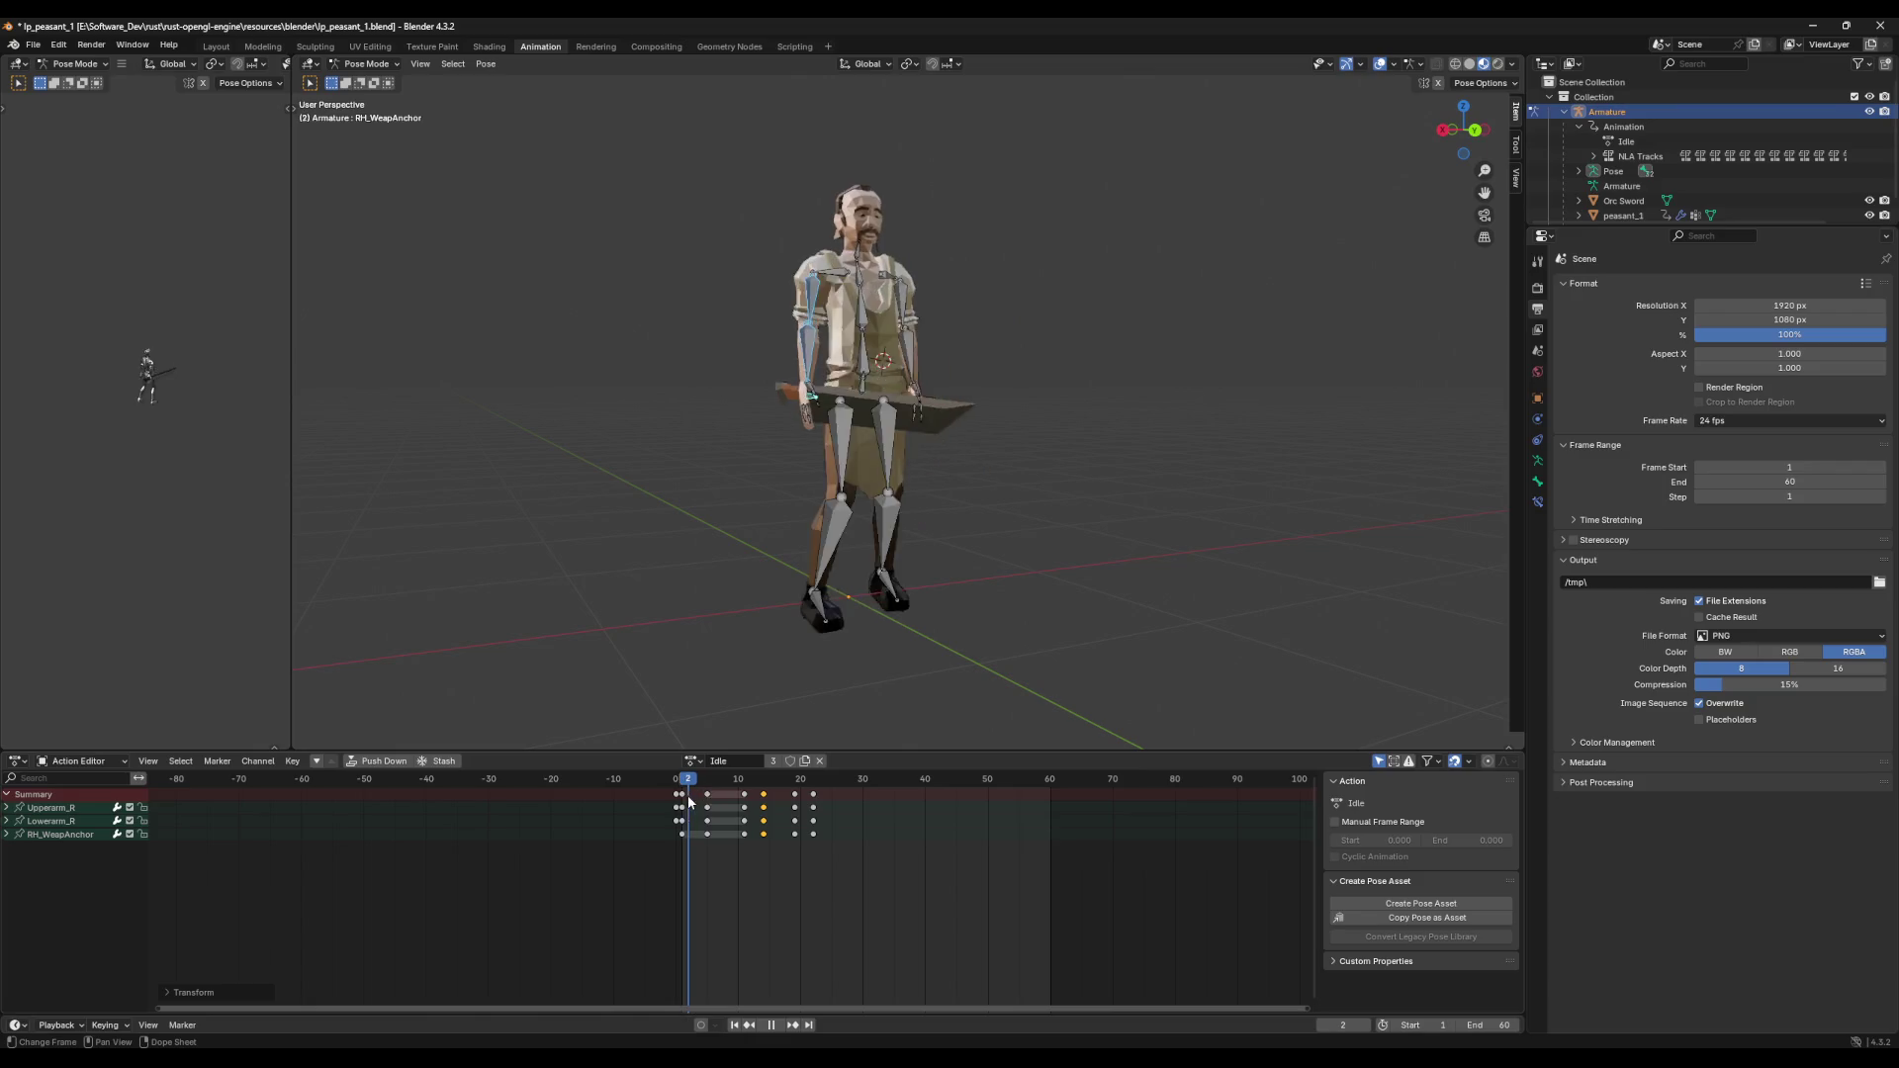
{"action": "key", "text": "Escape"}
{"action": "left_click_drag", "start_coordinate": [759, 792], "coordinate": [796, 806]}
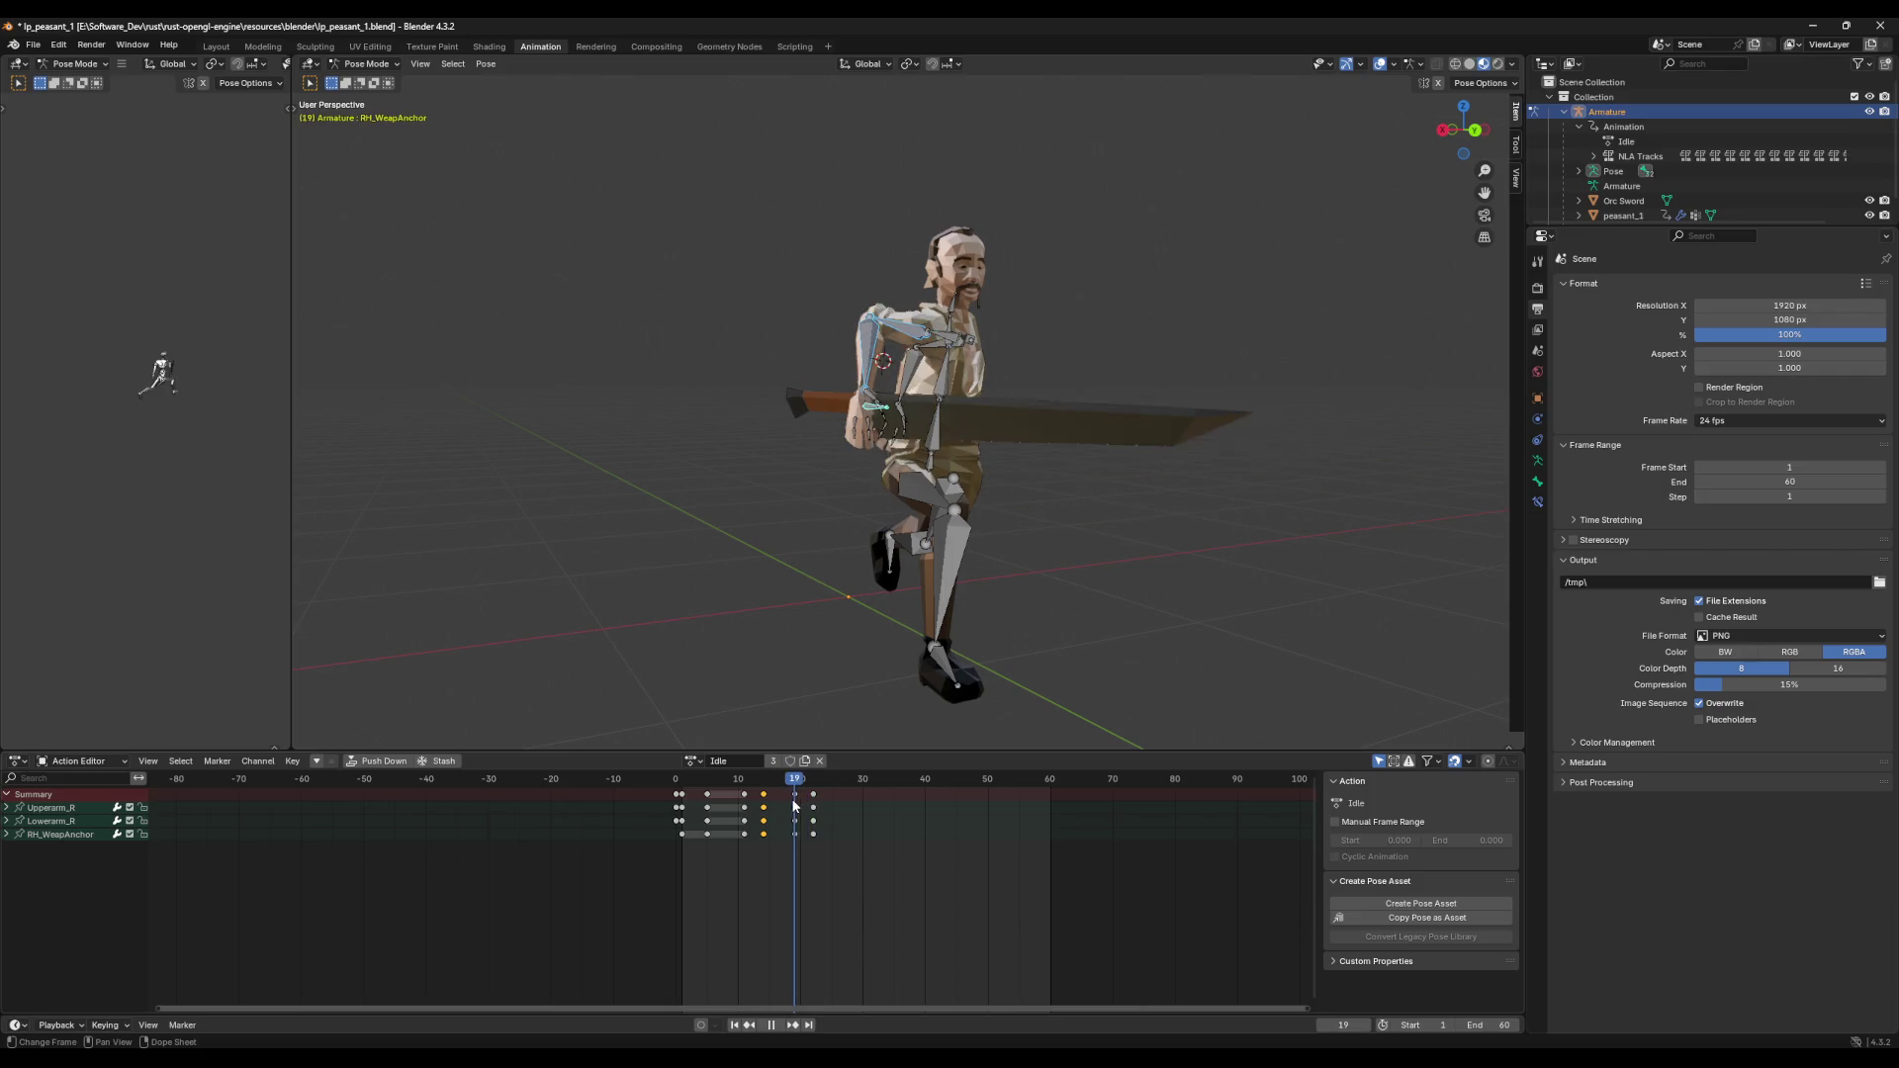
{"action": "left_click", "coordinate": [796, 794]}
{"action": "key", "text": "g"}
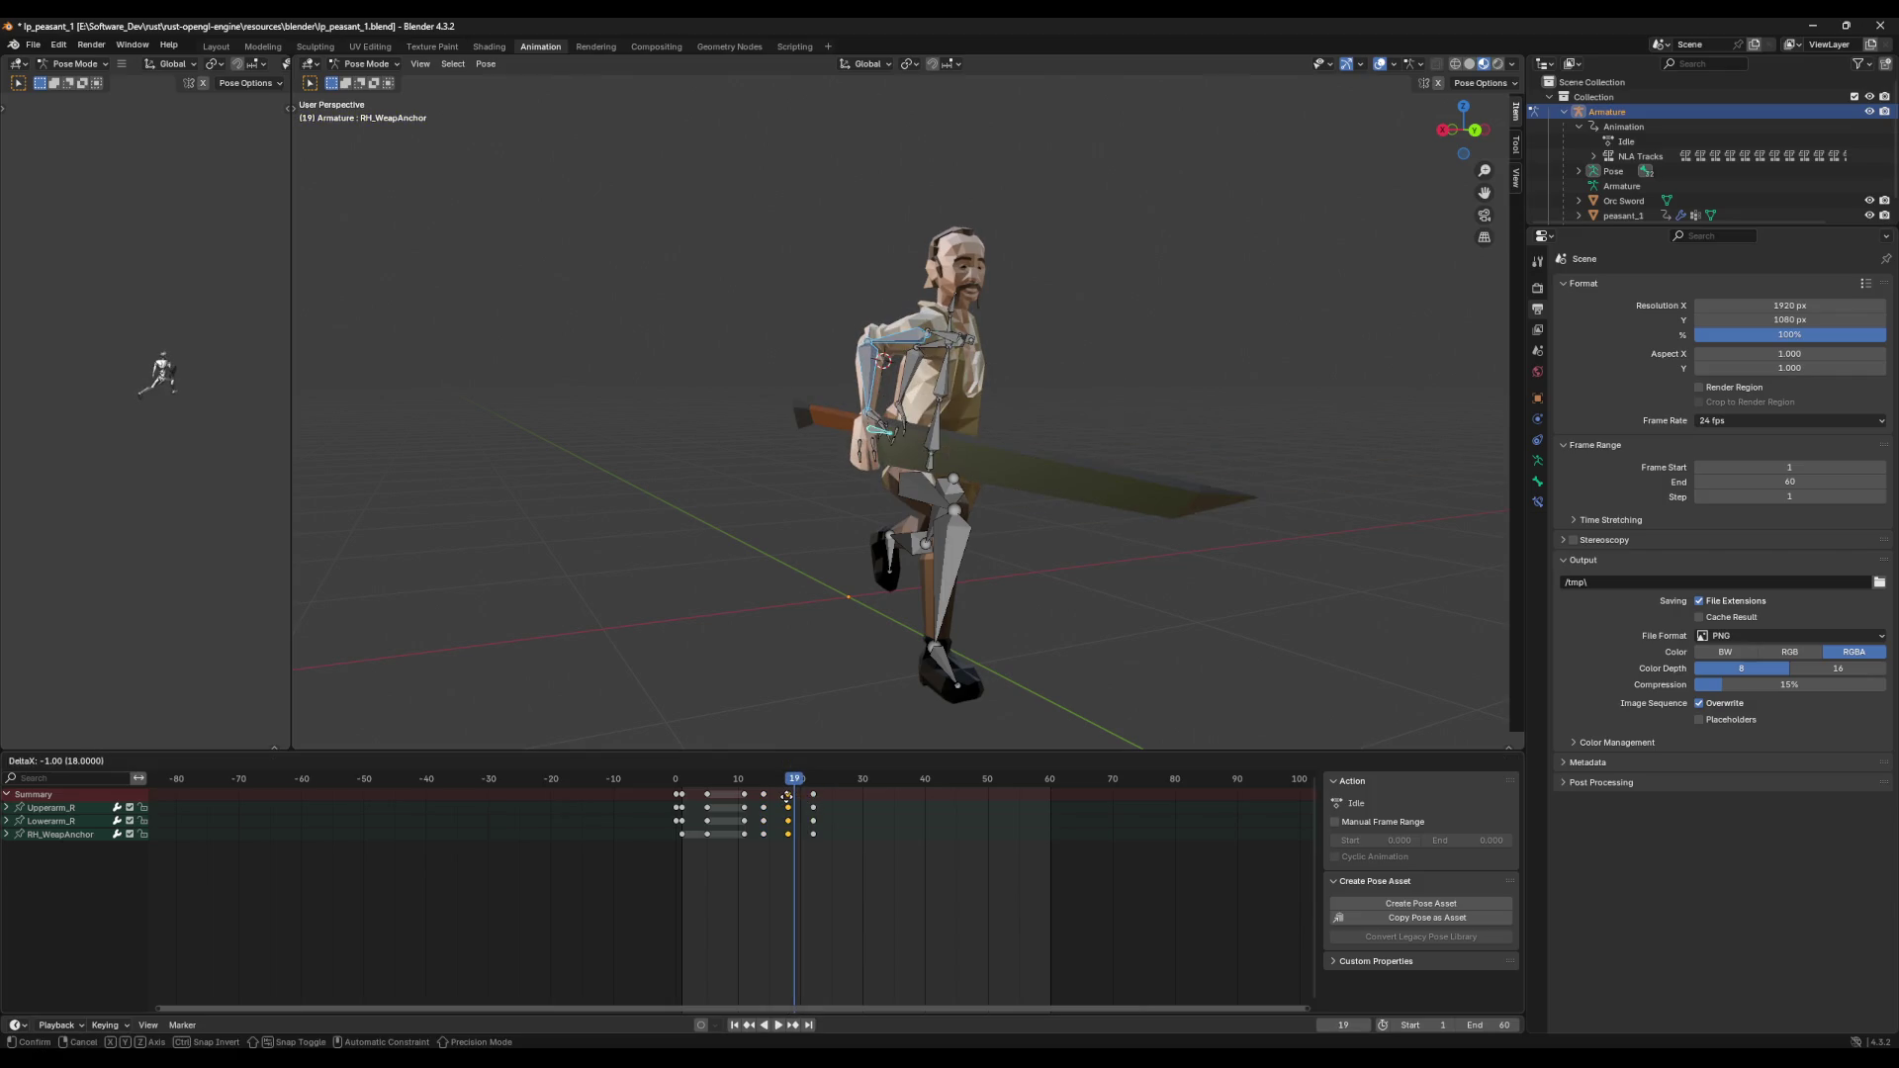
{"action": "key", "text": "Escape"}
{"action": "key", "text": "ctrl+v"}
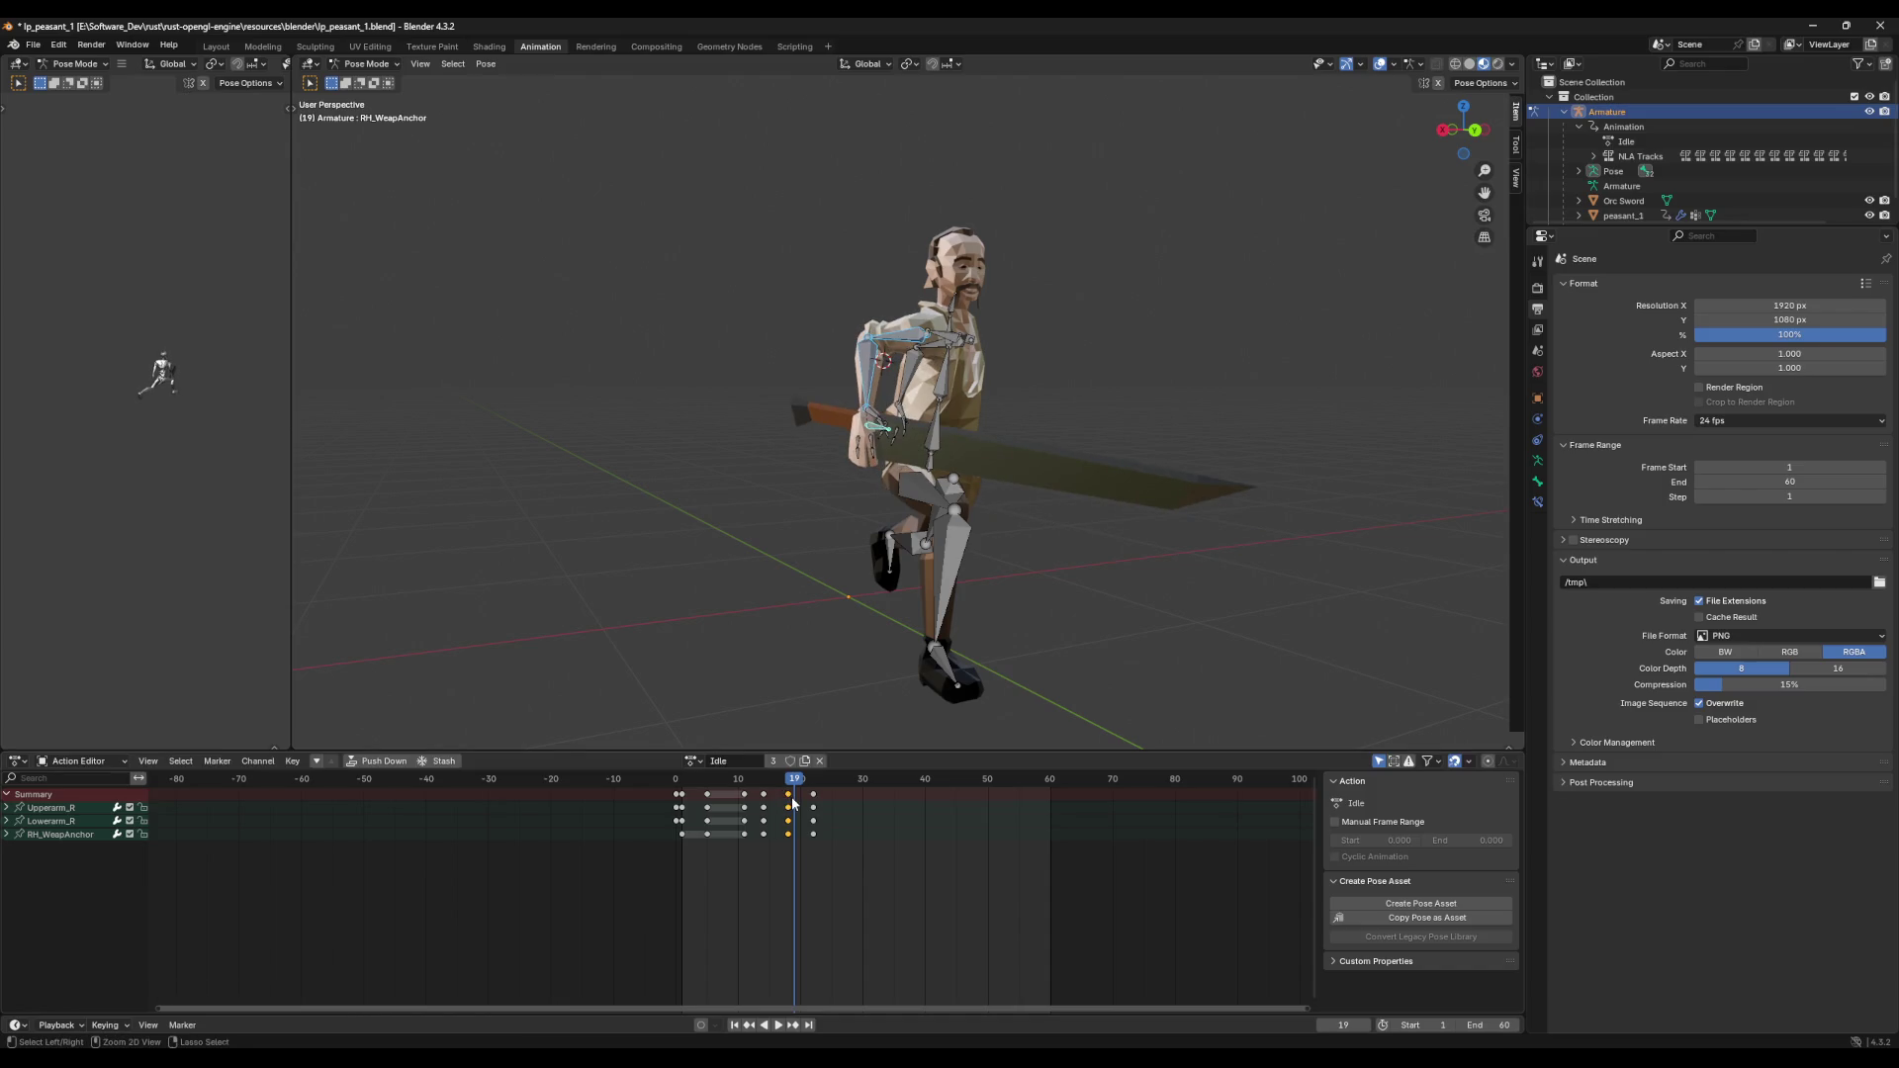
{"action": "left_click_drag", "start_coordinate": [797, 794], "coordinate": [804, 797]}
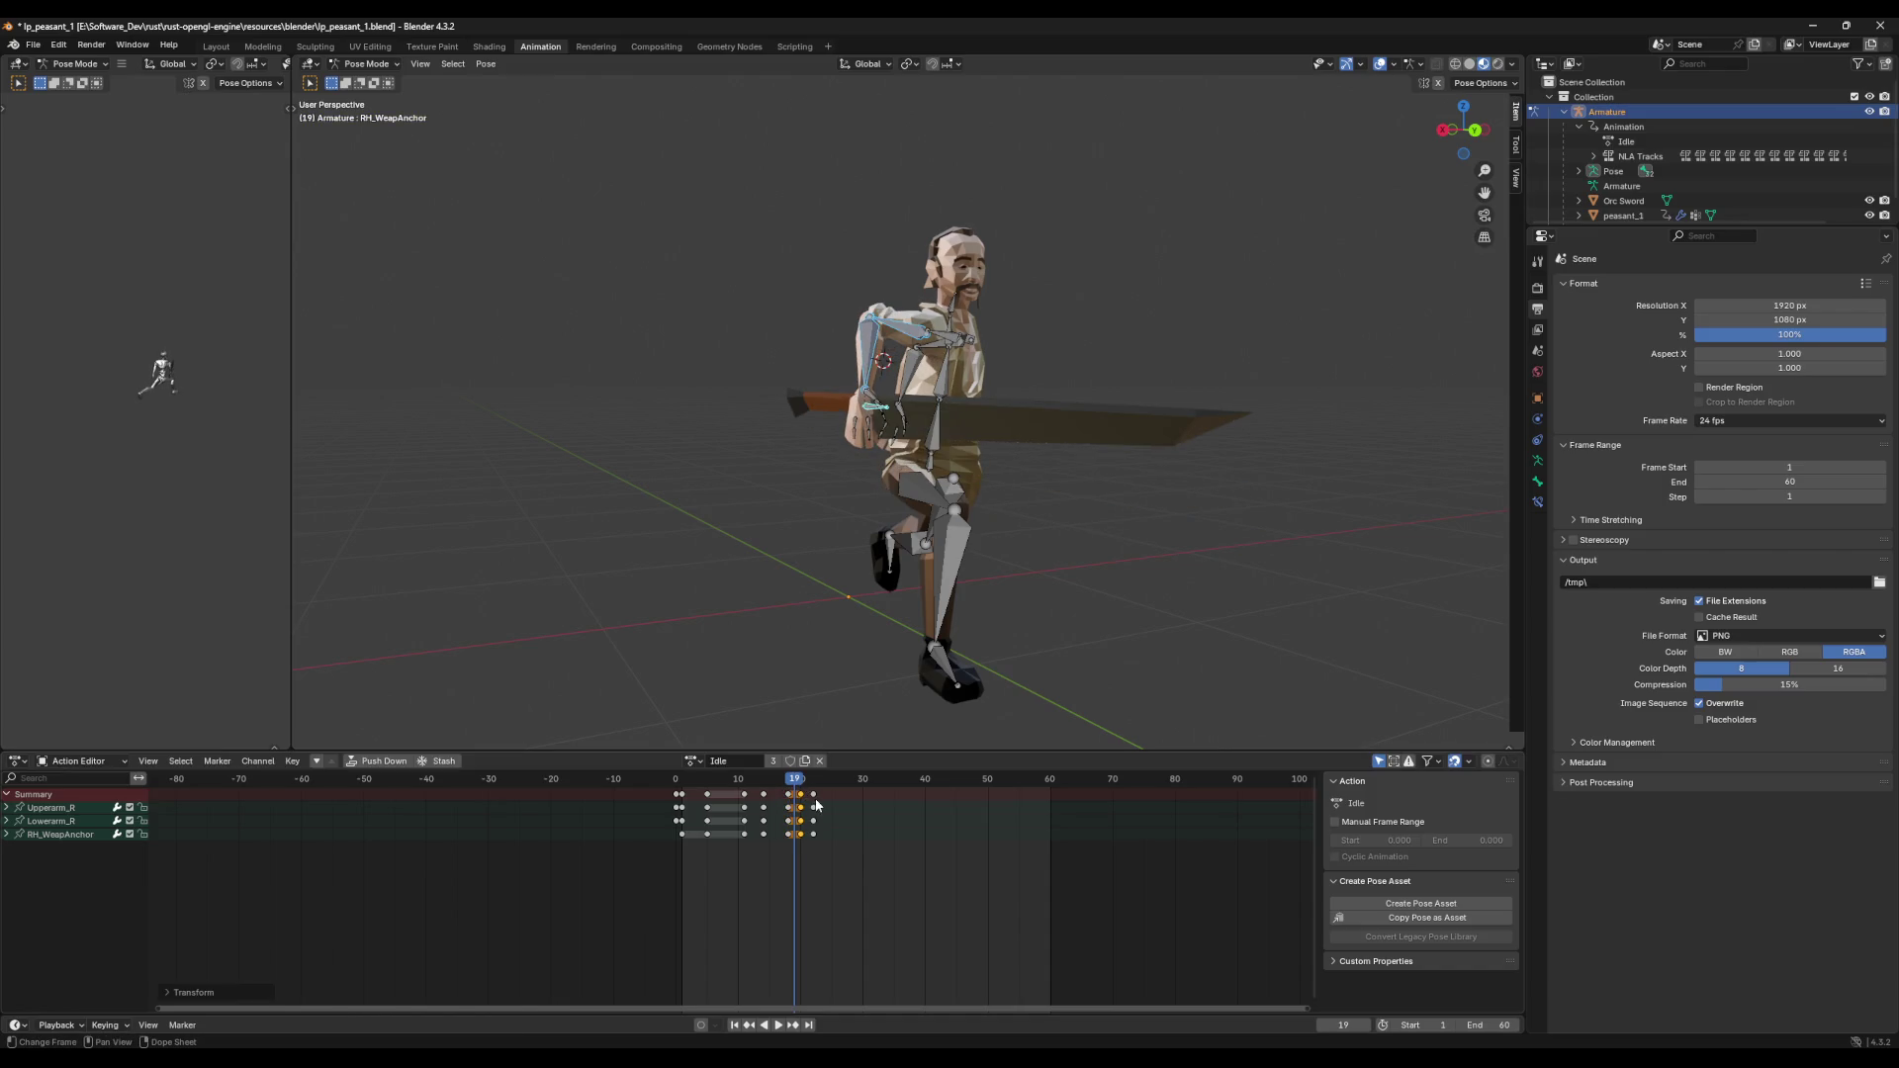
{"action": "key", "text": "g"}
{"action": "left_click", "coordinate": [821, 796]}
Step: Paste the selected arm and sword keys at frame 27 and replay the animation
{"action": "key", "text": "space"}
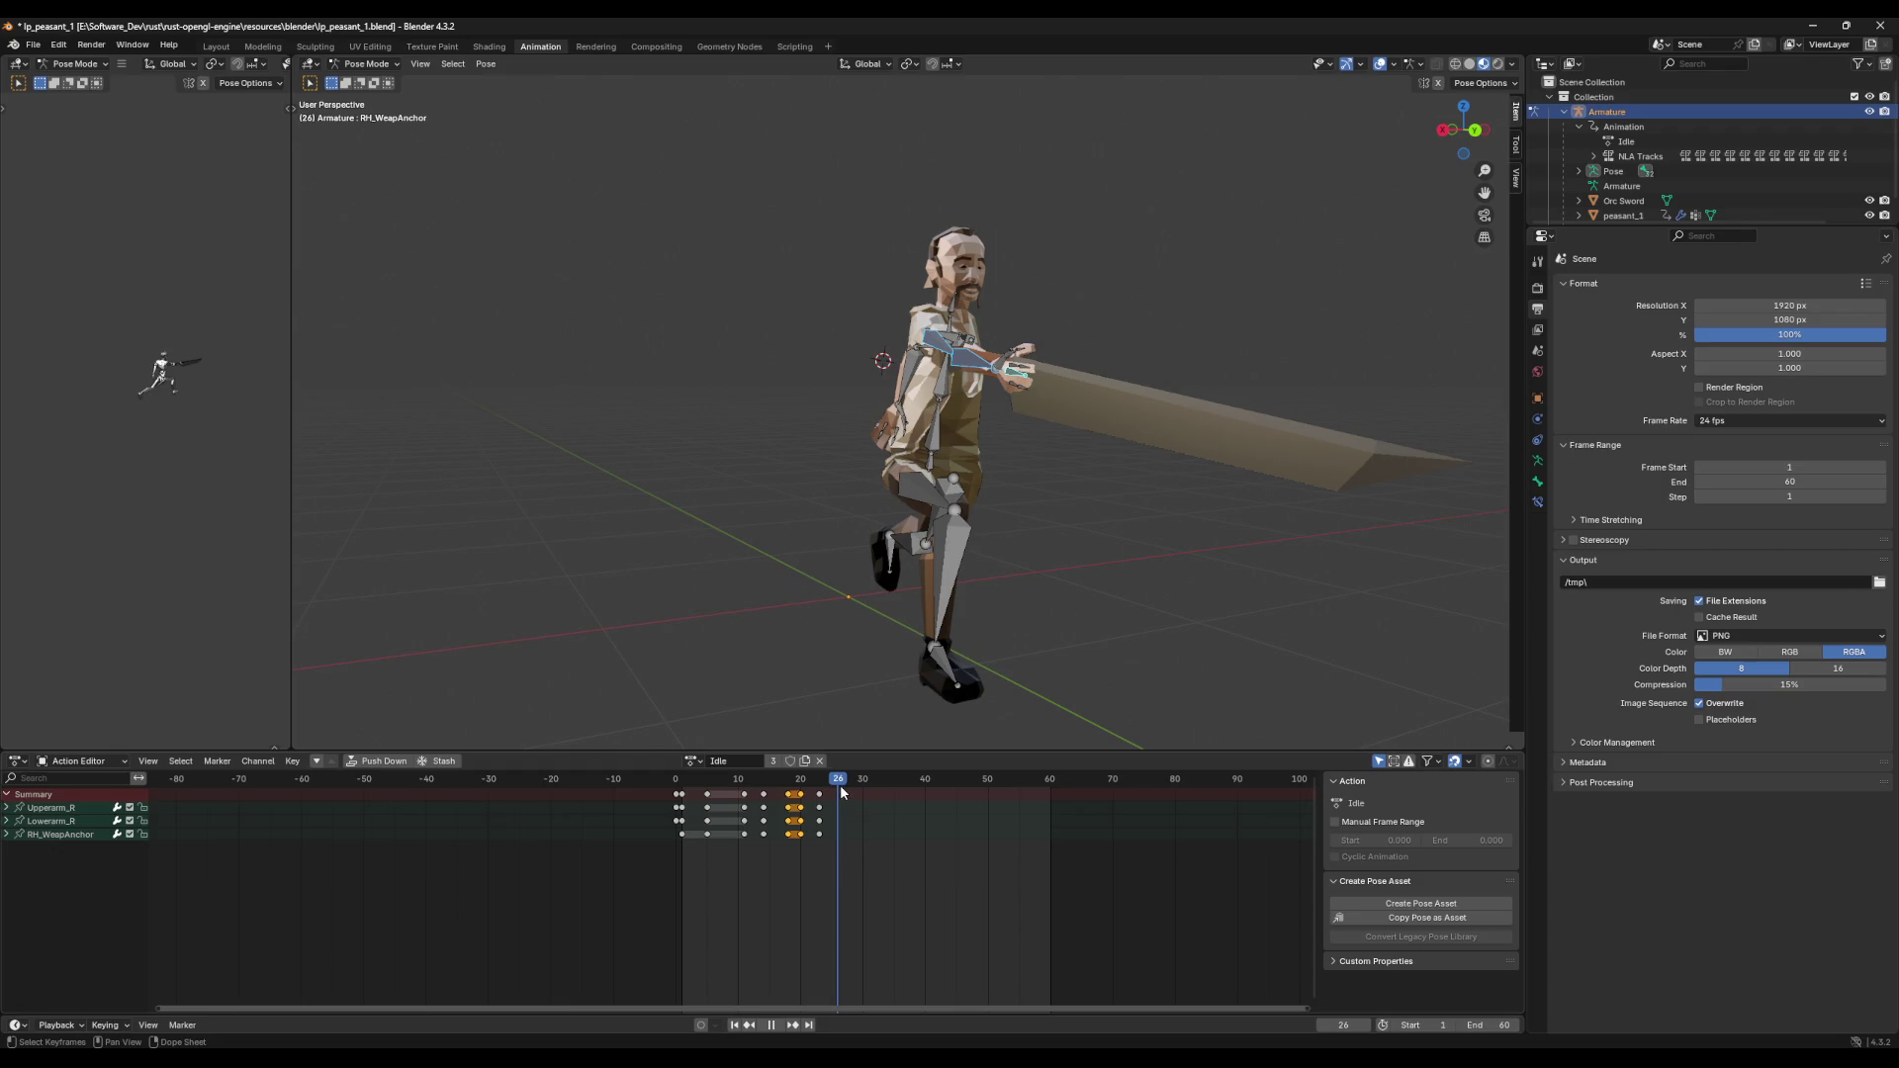
{"action": "key", "text": "ctrl+v"}
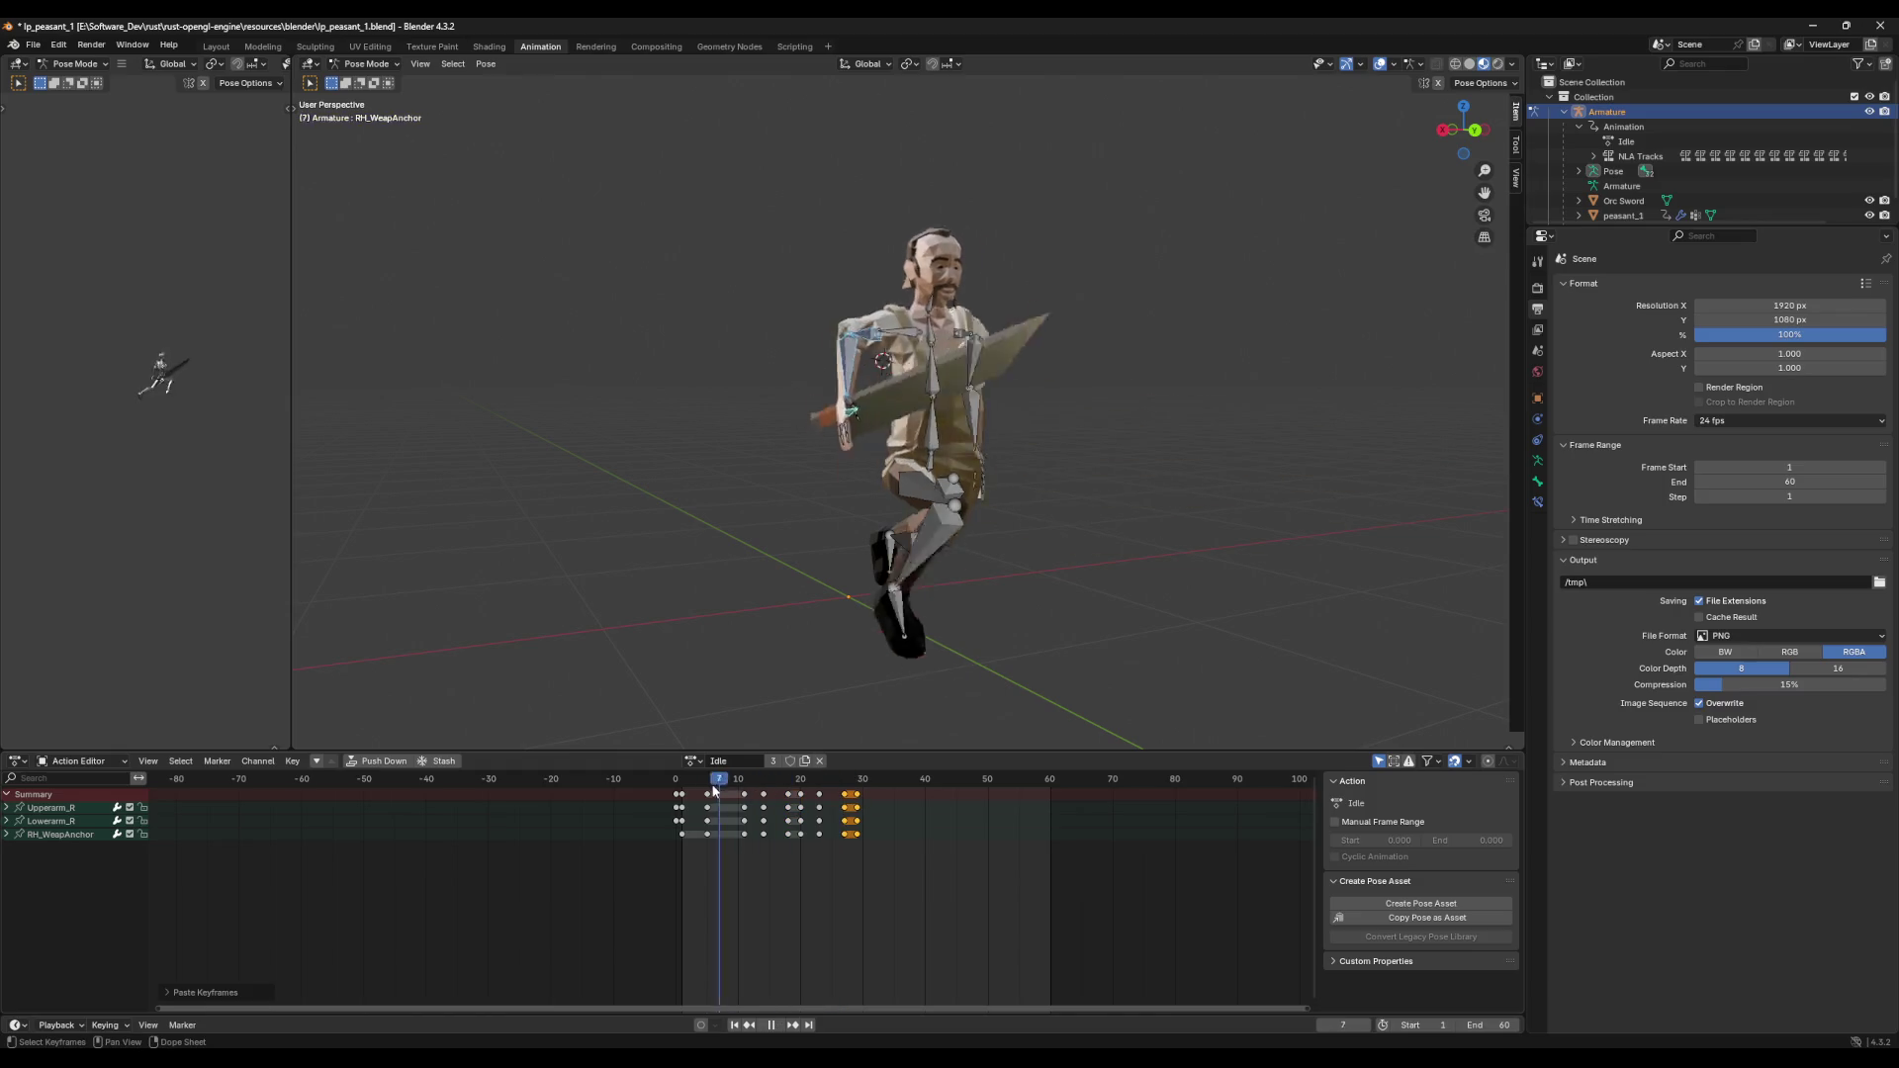
{"action": "key", "text": "Escape"}
{"action": "key", "text": "space"}
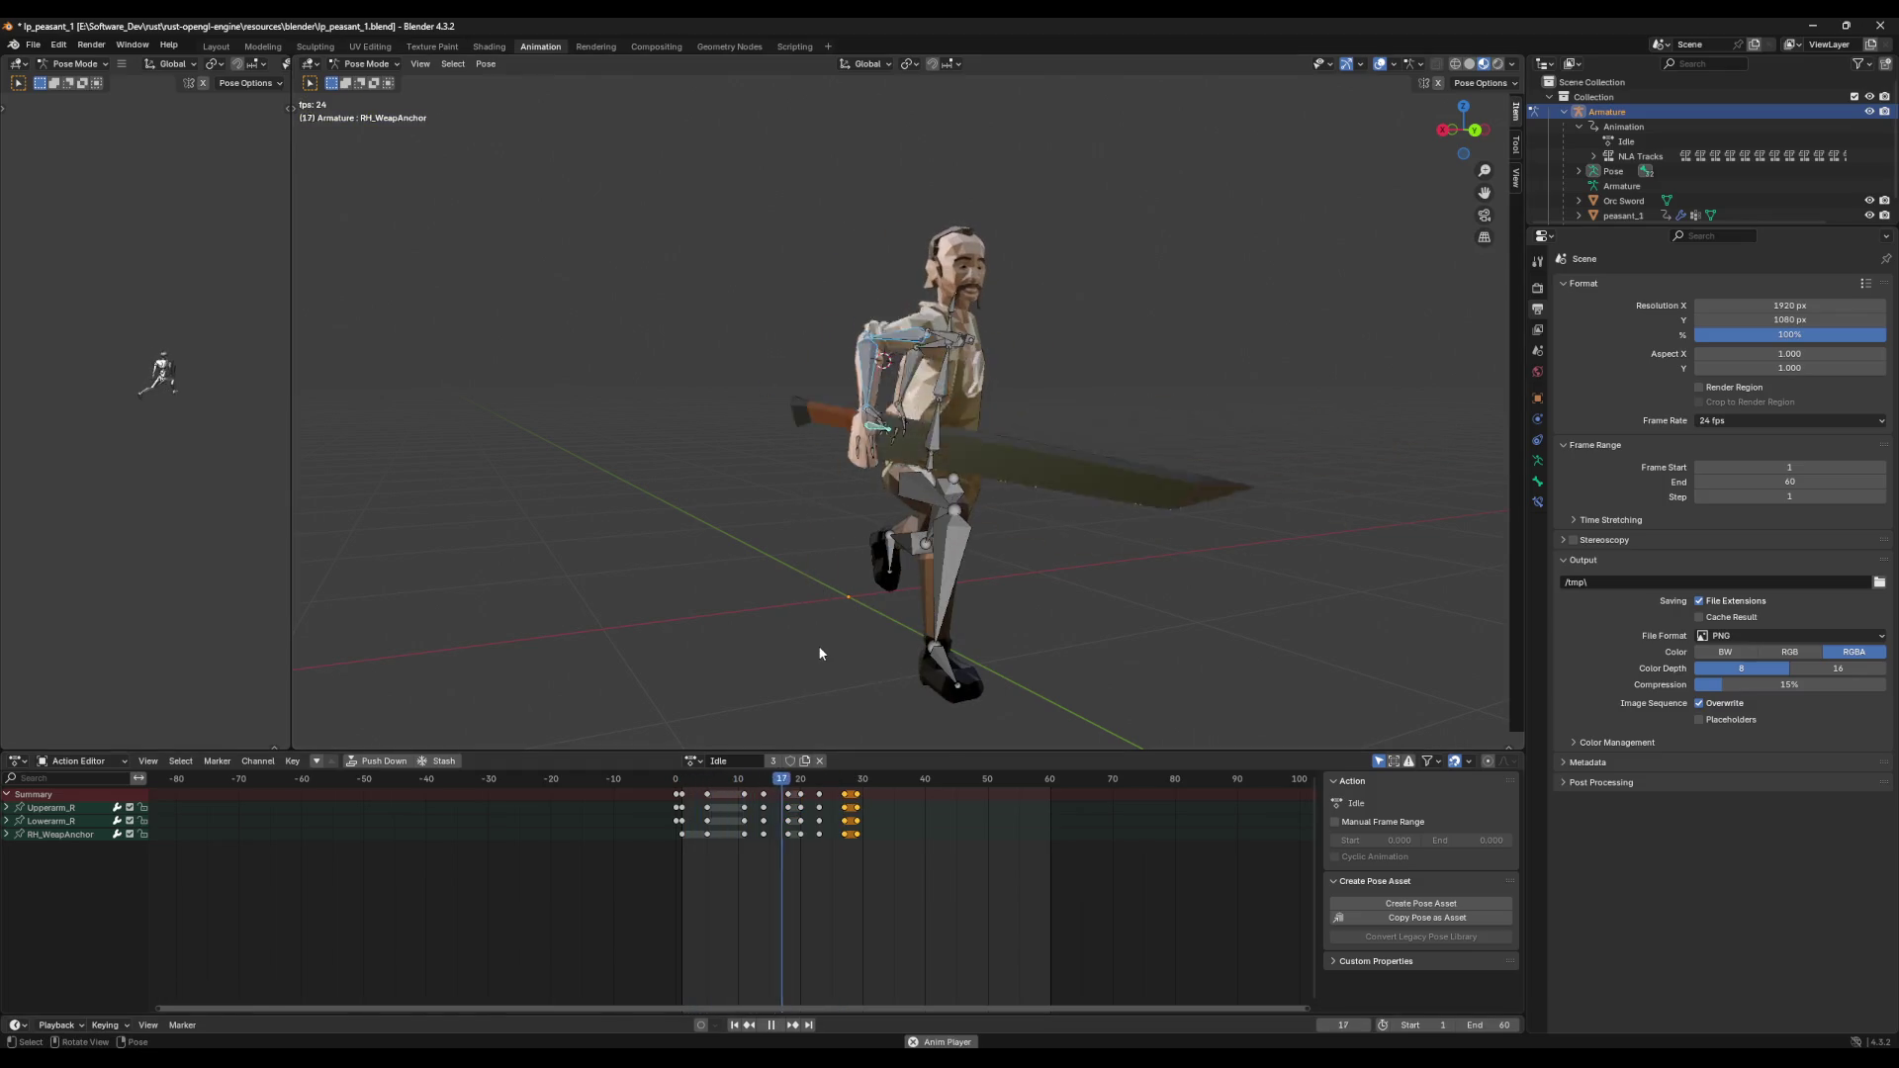
{"action": "key", "text": "space"}
Step: Review the sword swing from several angles, checking the pose at frames 11 and 5
{"action": "mouse_move", "coordinate": [833, 637]}
{"action": "middle_mouse_down"}
{"action": "mouse_move", "coordinate": [898, 615]}
{"action": "mouse_move", "coordinate": [849, 633]}
{"action": "mouse_move", "coordinate": [979, 627]}
{"action": "middle_mouse_up"}
{"action": "left_click_drag", "start_coordinate": [904, 779], "coordinate": [709, 789]}
{"action": "key", "text": "space"}
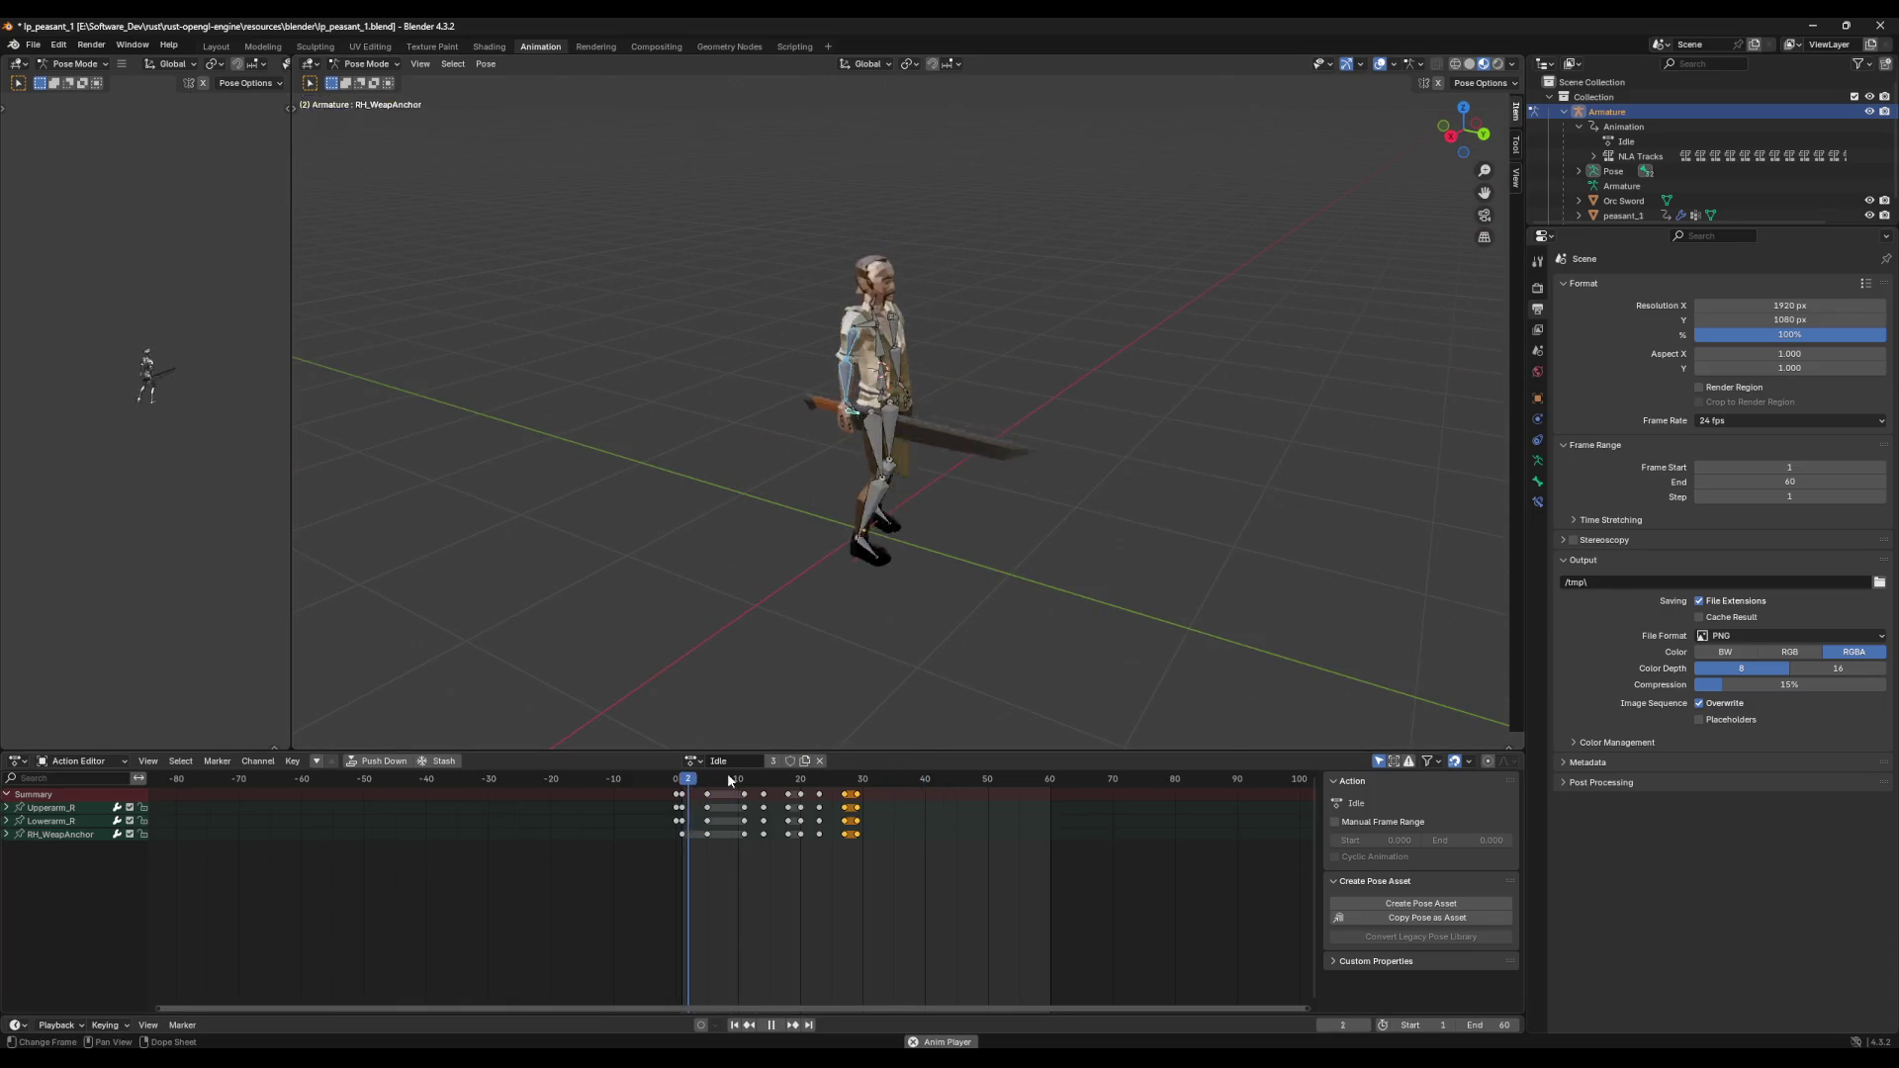
{"action": "mouse_move", "coordinate": [906, 724]}
{"action": "middle_mouse_down"}
{"action": "mouse_move", "coordinate": [970, 706]}
{"action": "mouse_move", "coordinate": [939, 555]}
{"action": "mouse_move", "coordinate": [908, 669]}
{"action": "middle_mouse_up"}
{"action": "key", "text": "space"}
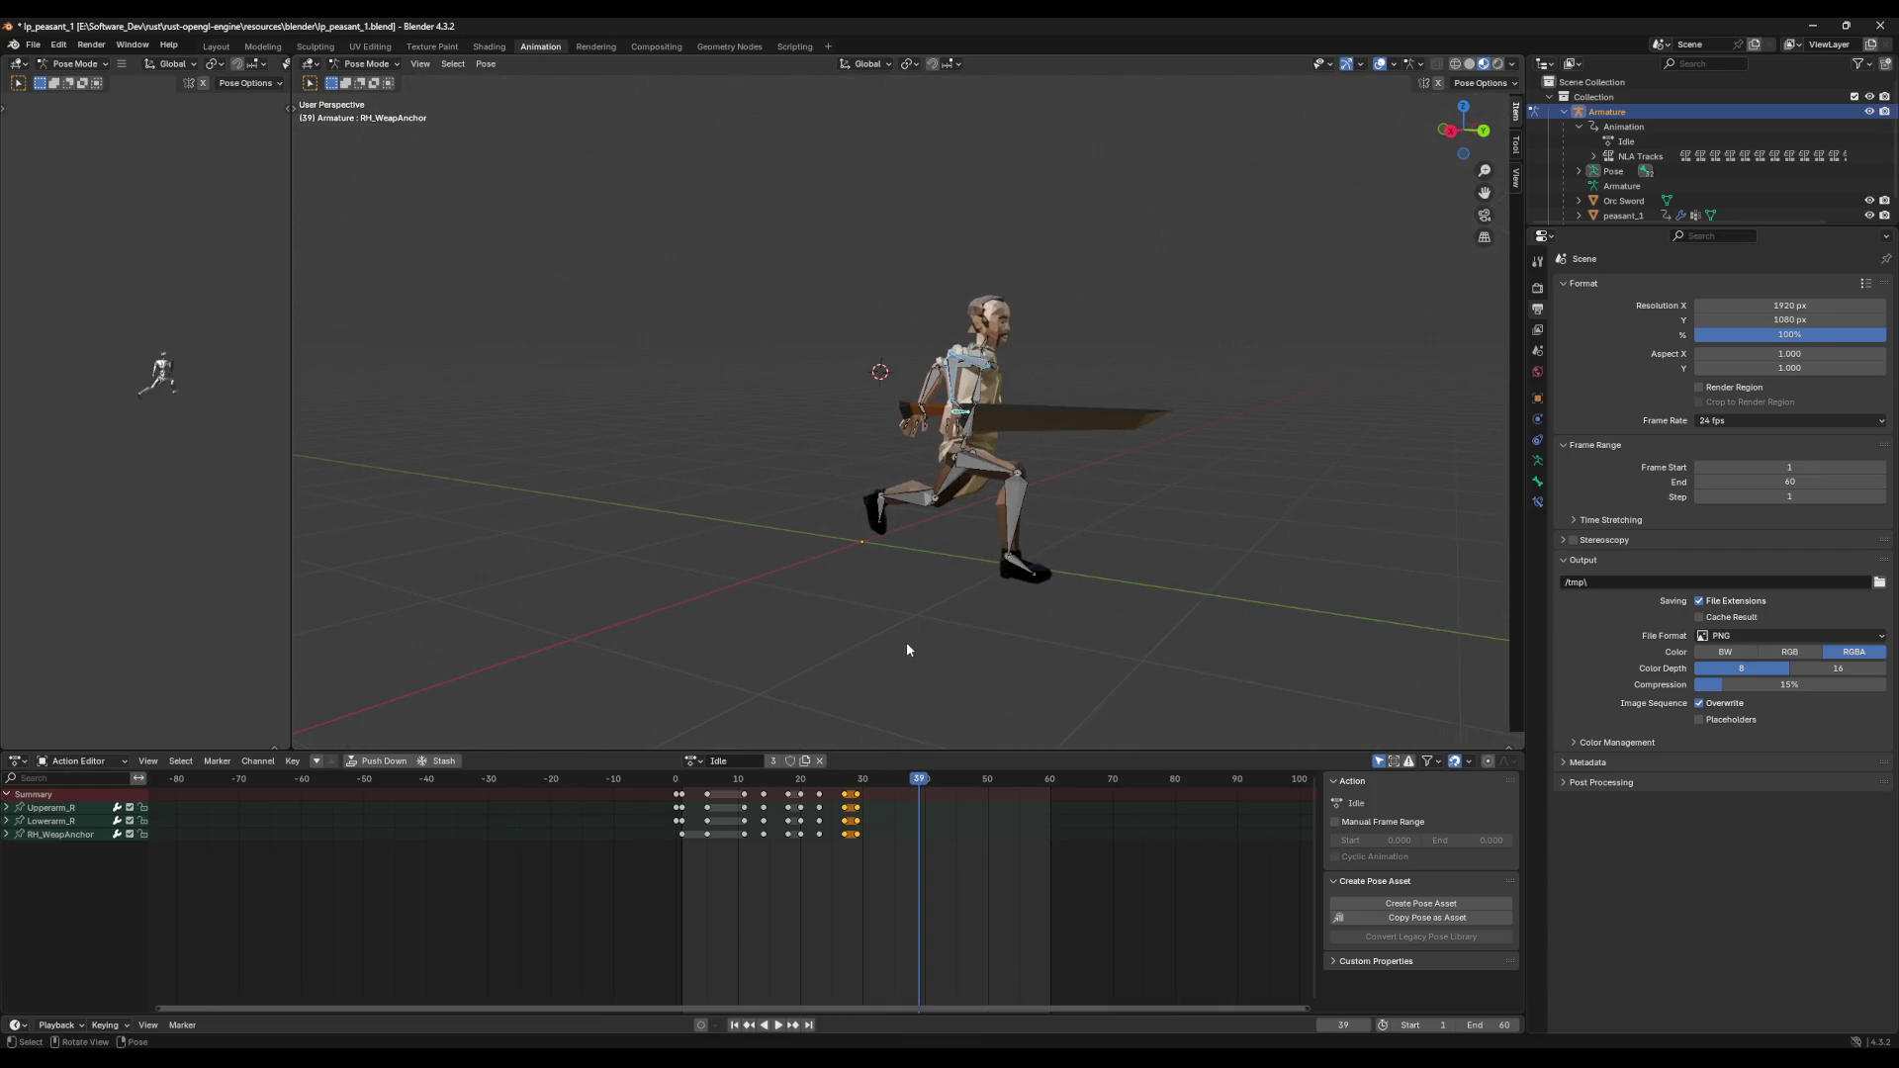
{"action": "left_click_drag", "start_coordinate": [915, 780], "coordinate": [746, 802]}
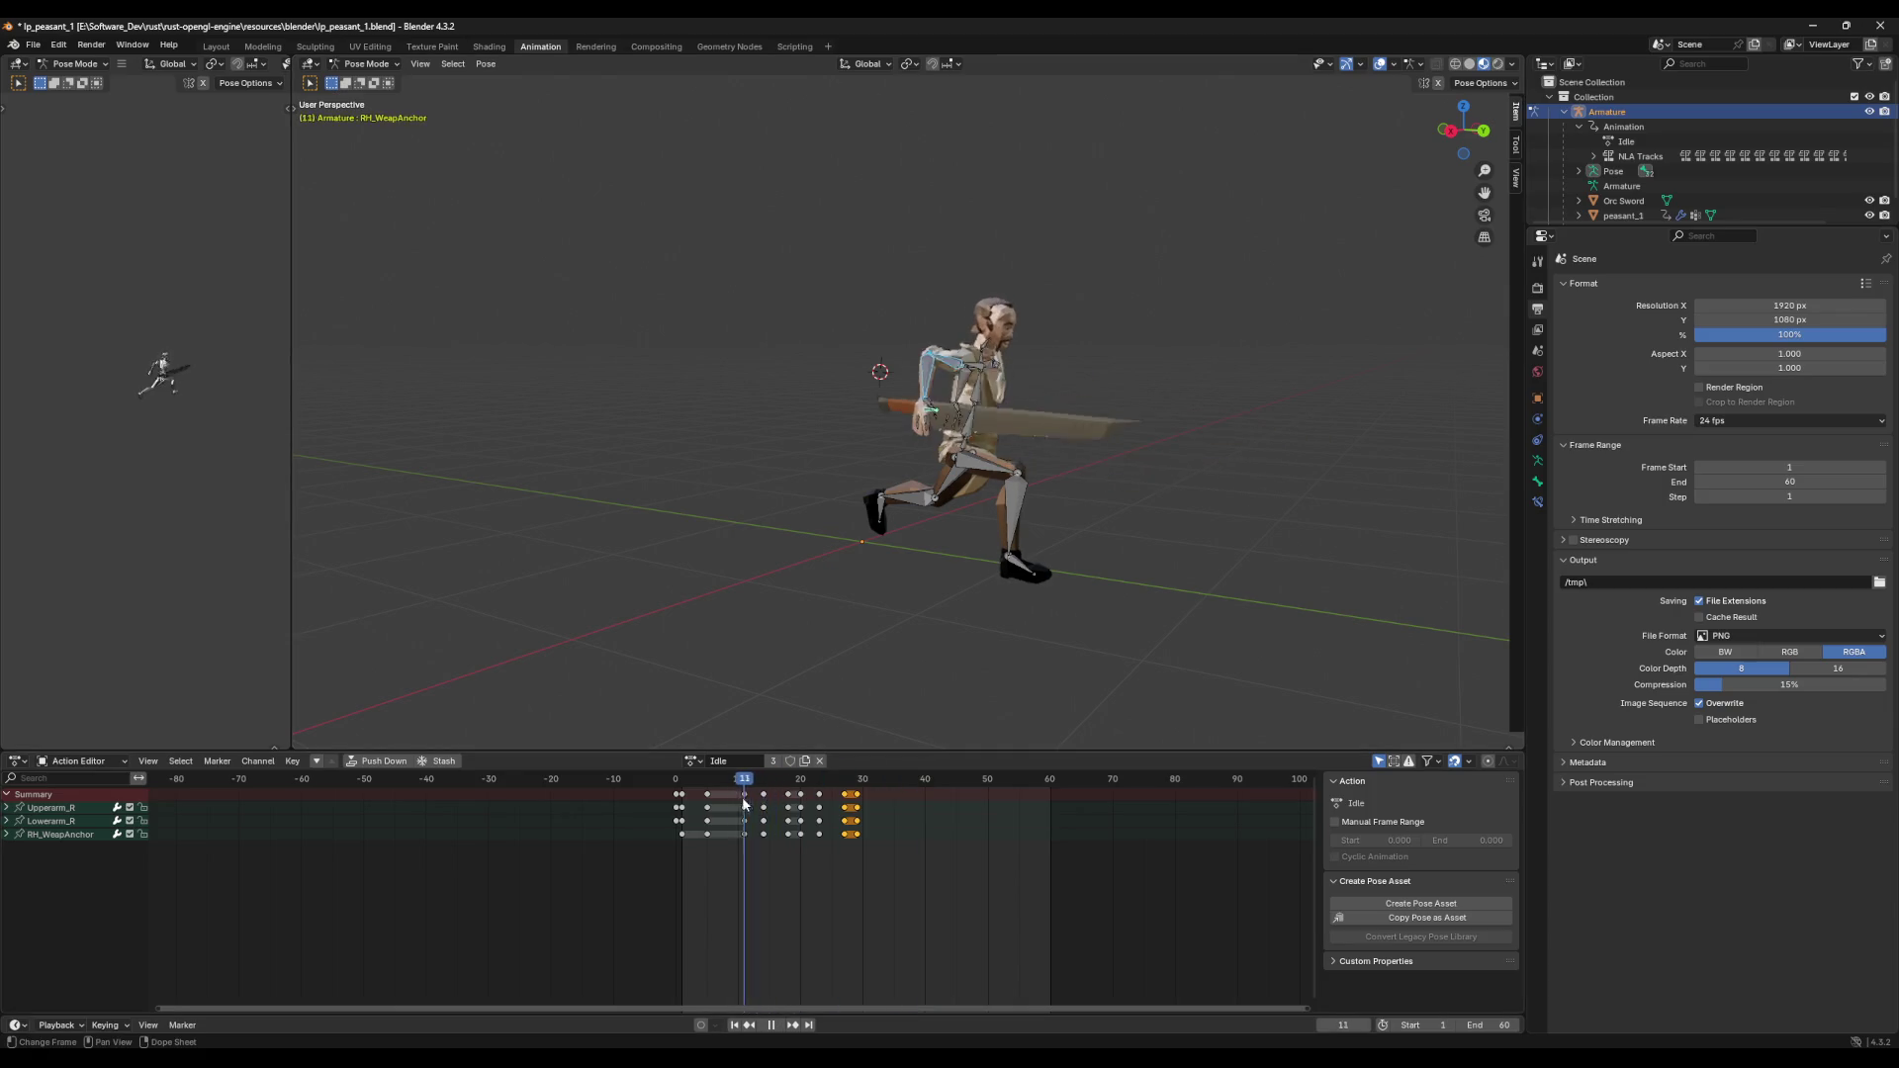
{"action": "key", "text": "space"}
{"action": "middle_click_drag", "start_coordinate": [983, 650], "coordinate": [890, 692]}
{"action": "mouse_move", "coordinate": [775, 781]}
{"action": "left_mouse_down"}
{"action": "mouse_move", "coordinate": [691, 797]}
{"action": "mouse_move", "coordinate": [788, 803]}
{"action": "left_mouse_up"}
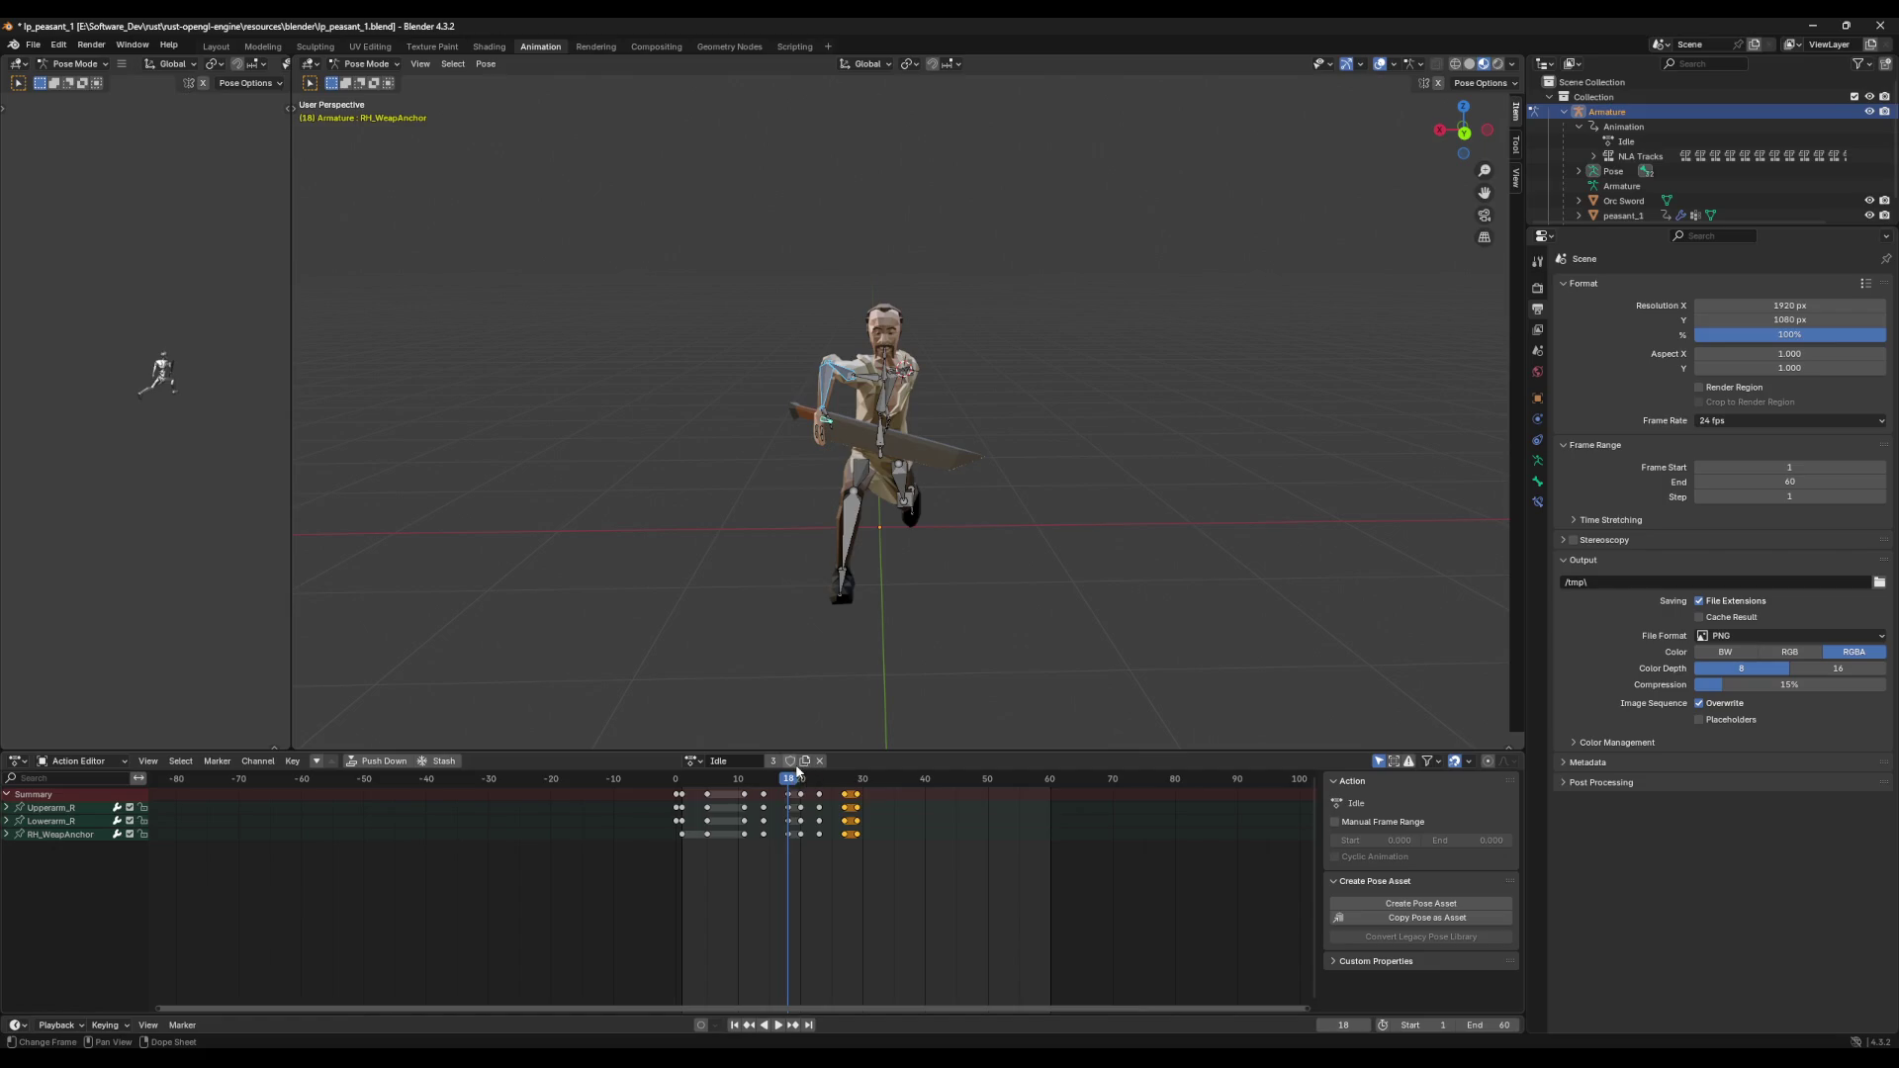
{"action": "left_click_drag", "start_coordinate": [737, 797], "coordinate": [709, 800]}
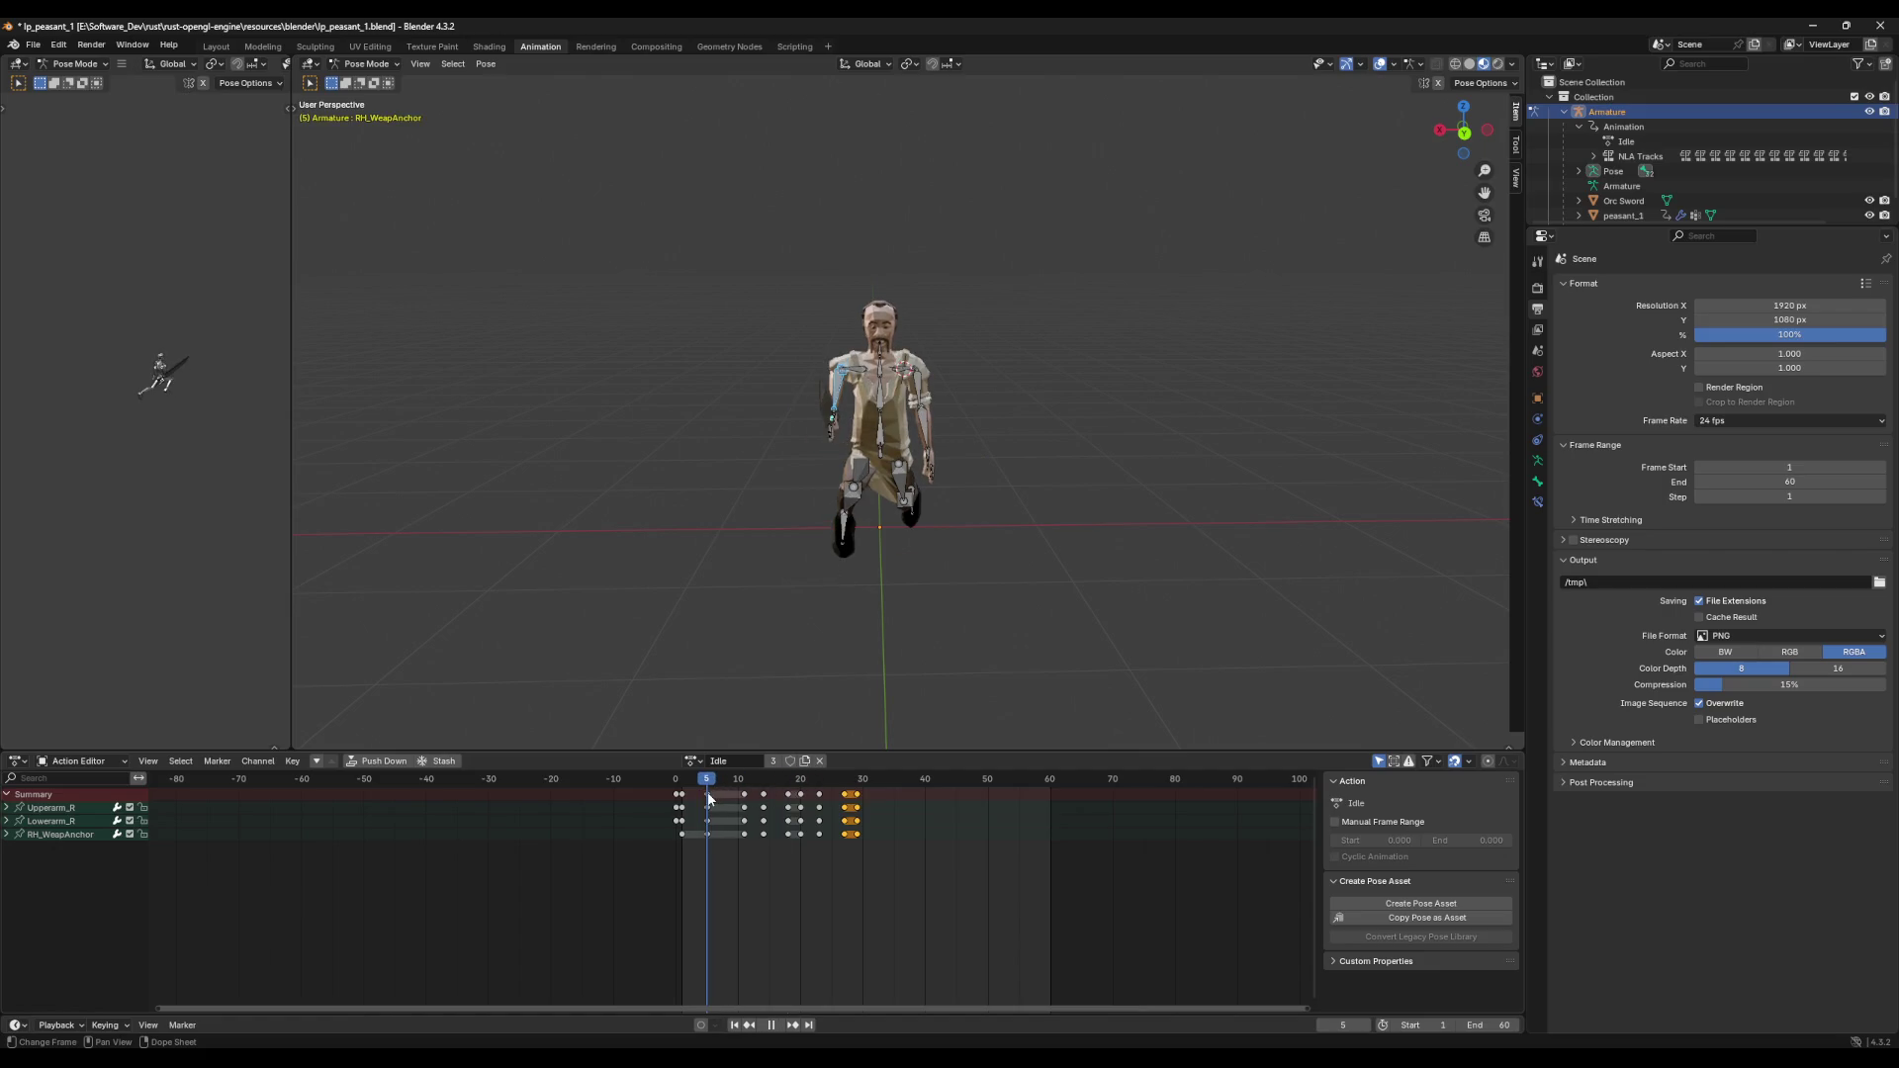
{"action": "middle_click_drag", "start_coordinate": [777, 696], "coordinate": [825, 682]}
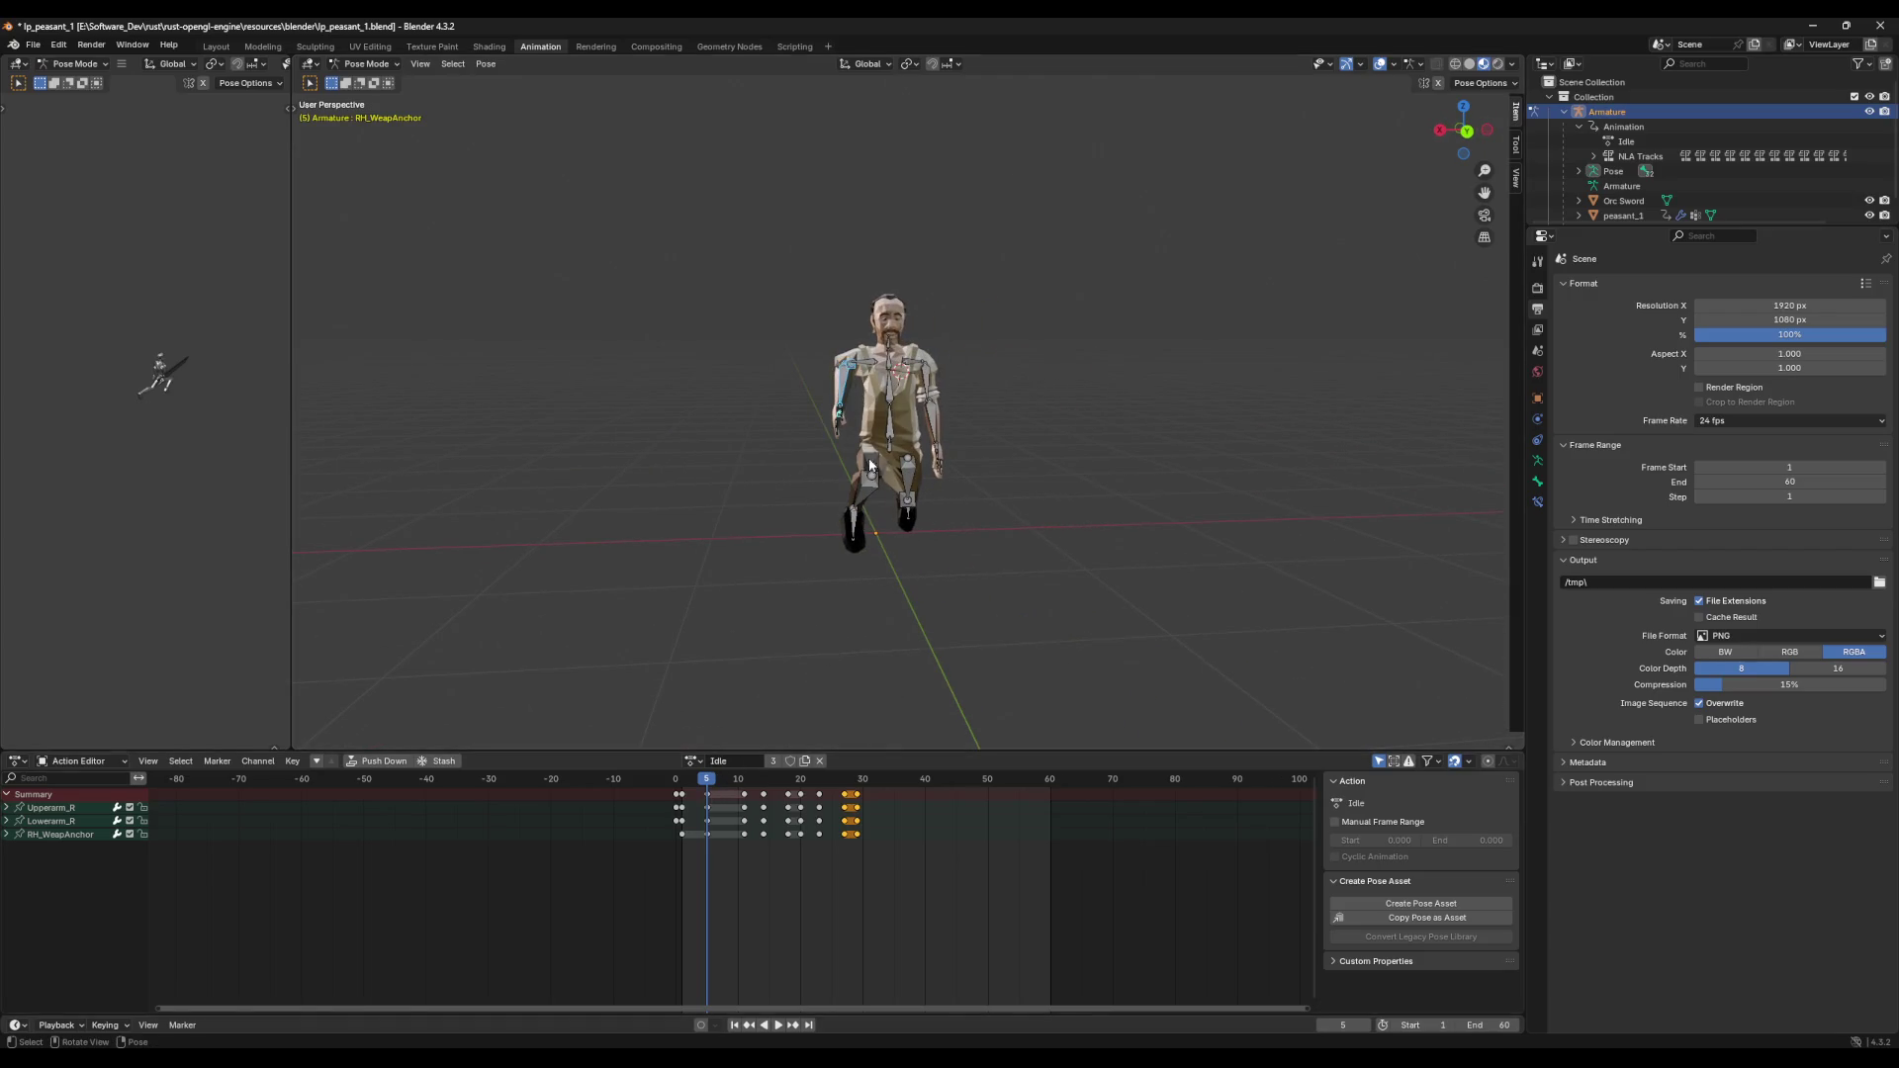
Step: Select Spine_02, then all bones, and paste the copied pose as keyframes at frame 18
{"action": "scroll", "coordinate": [856, 659], "scroll_direction": "down", "scroll_amount": 10, "text": "alt"}
{"action": "left_click", "coordinate": [903, 400]}
{"action": "mouse_move", "coordinate": [961, 430]}
{"action": "middle_mouse_down"}
{"action": "mouse_move", "coordinate": [892, 431]}
{"action": "mouse_move", "coordinate": [919, 442]}
{"action": "middle_mouse_up"}
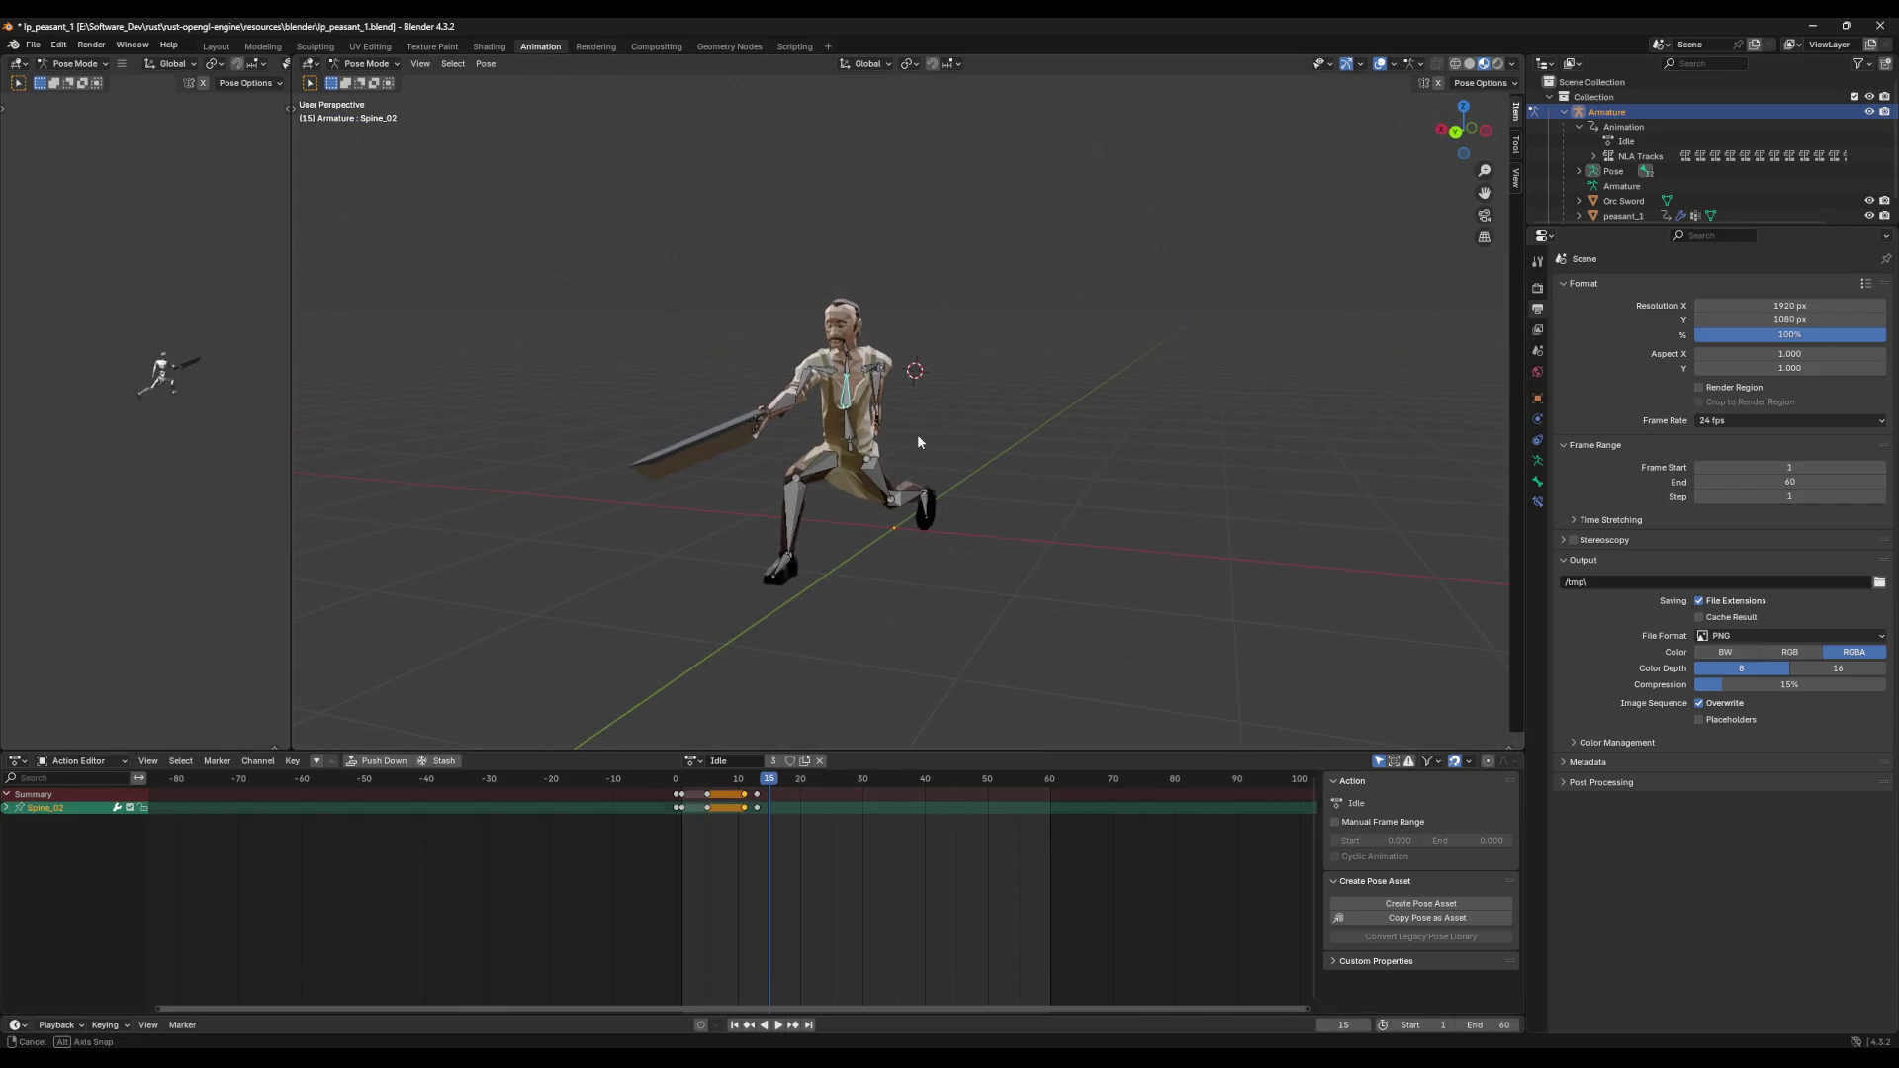
{"action": "scroll", "coordinate": [749, 805], "scroll_direction": "up", "scroll_amount": 4, "text": "alt"}
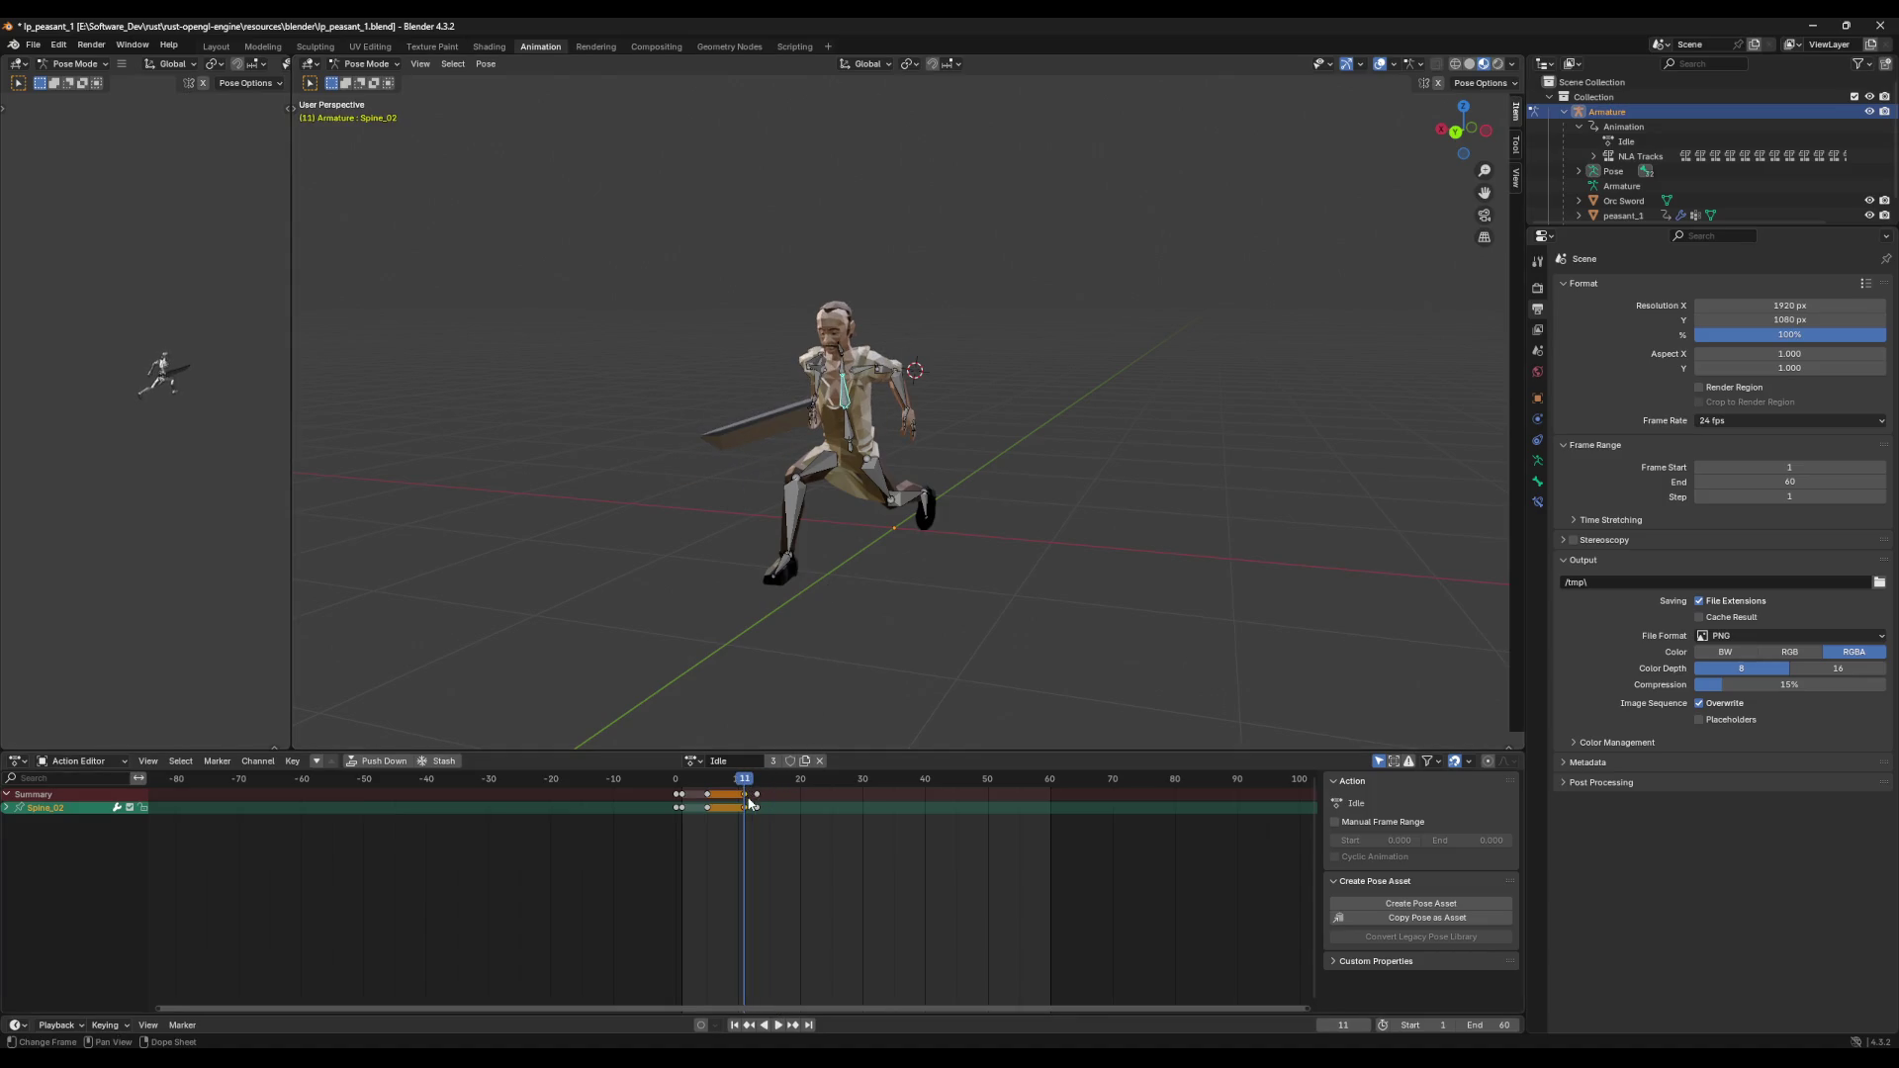
{"action": "scroll", "coordinate": [748, 805], "scroll_direction": "down", "scroll_amount": 2, "text": "alt"}
{"action": "left_click", "coordinate": [851, 678]}
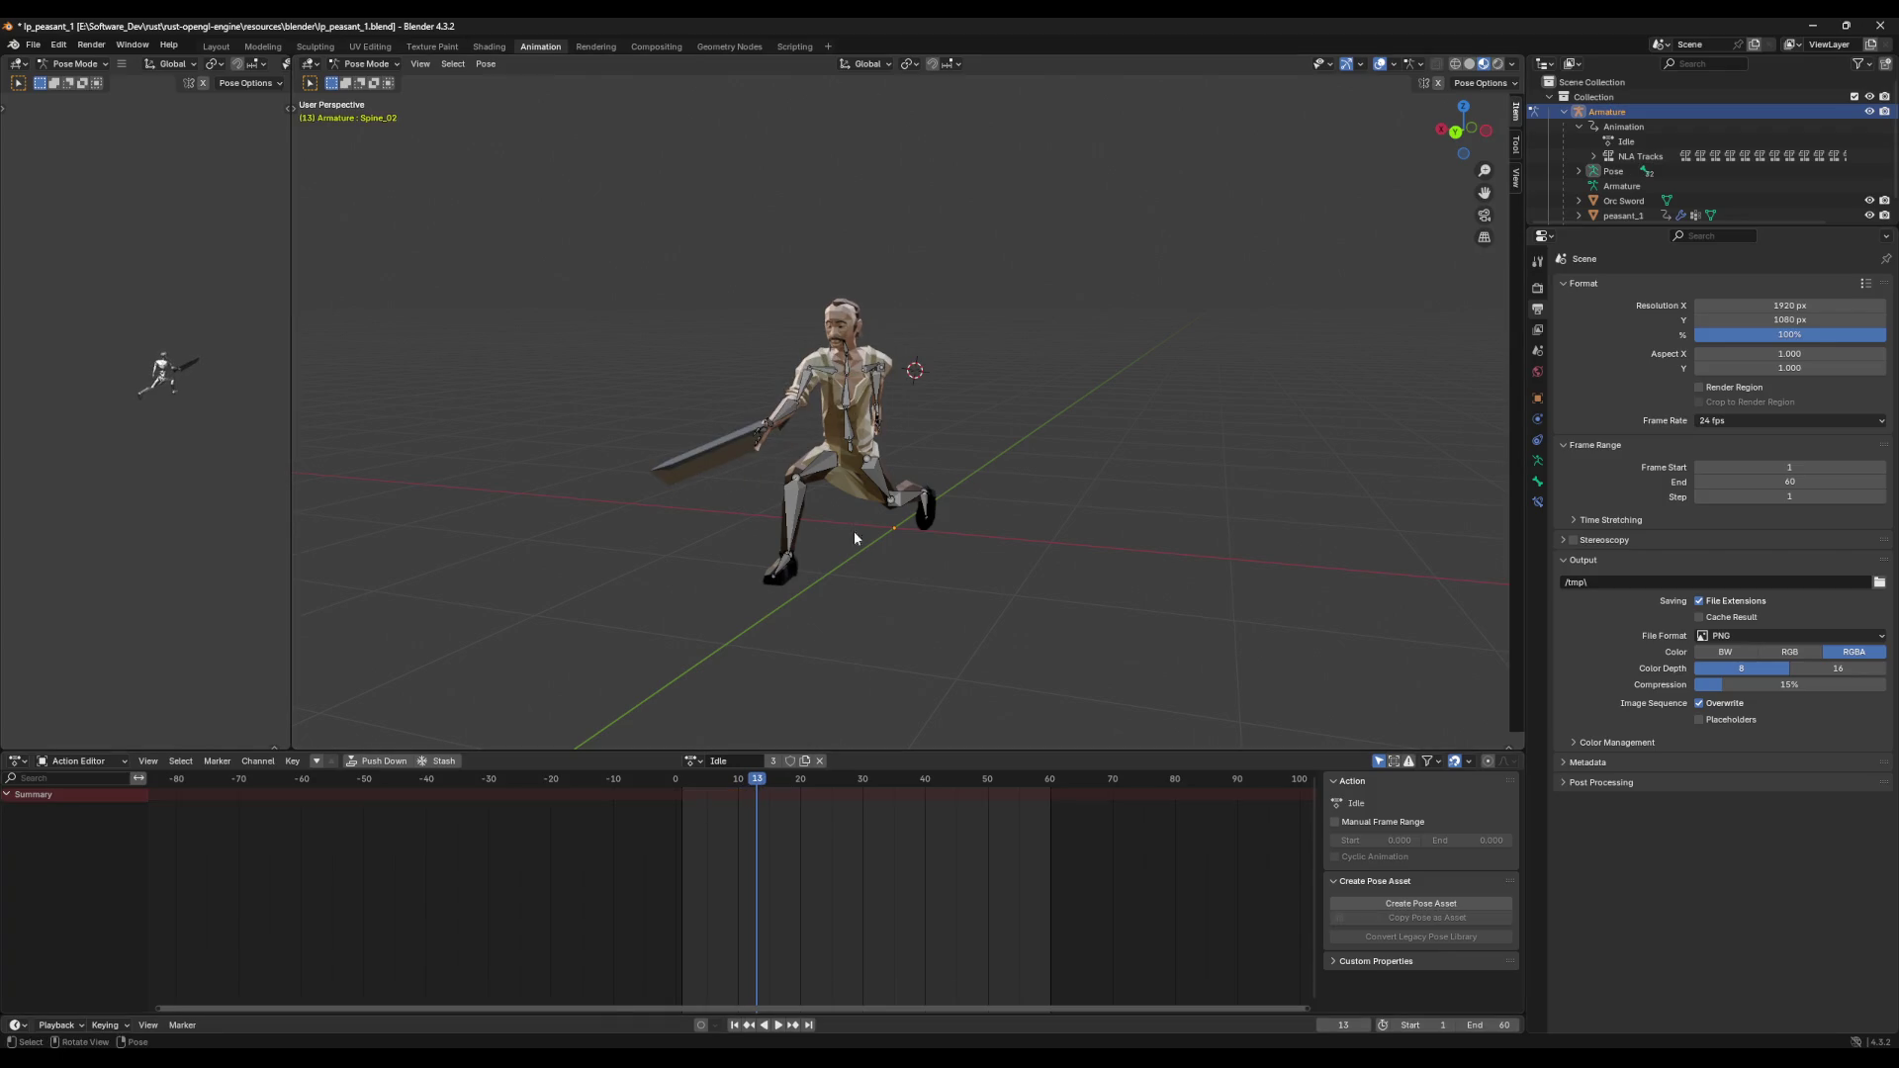
{"action": "key", "text": "a"}
{"action": "left_click", "coordinate": [766, 781]}
{"action": "left_click_drag", "start_coordinate": [766, 784], "coordinate": [789, 786]}
{"action": "key", "text": "ctrl+v"}
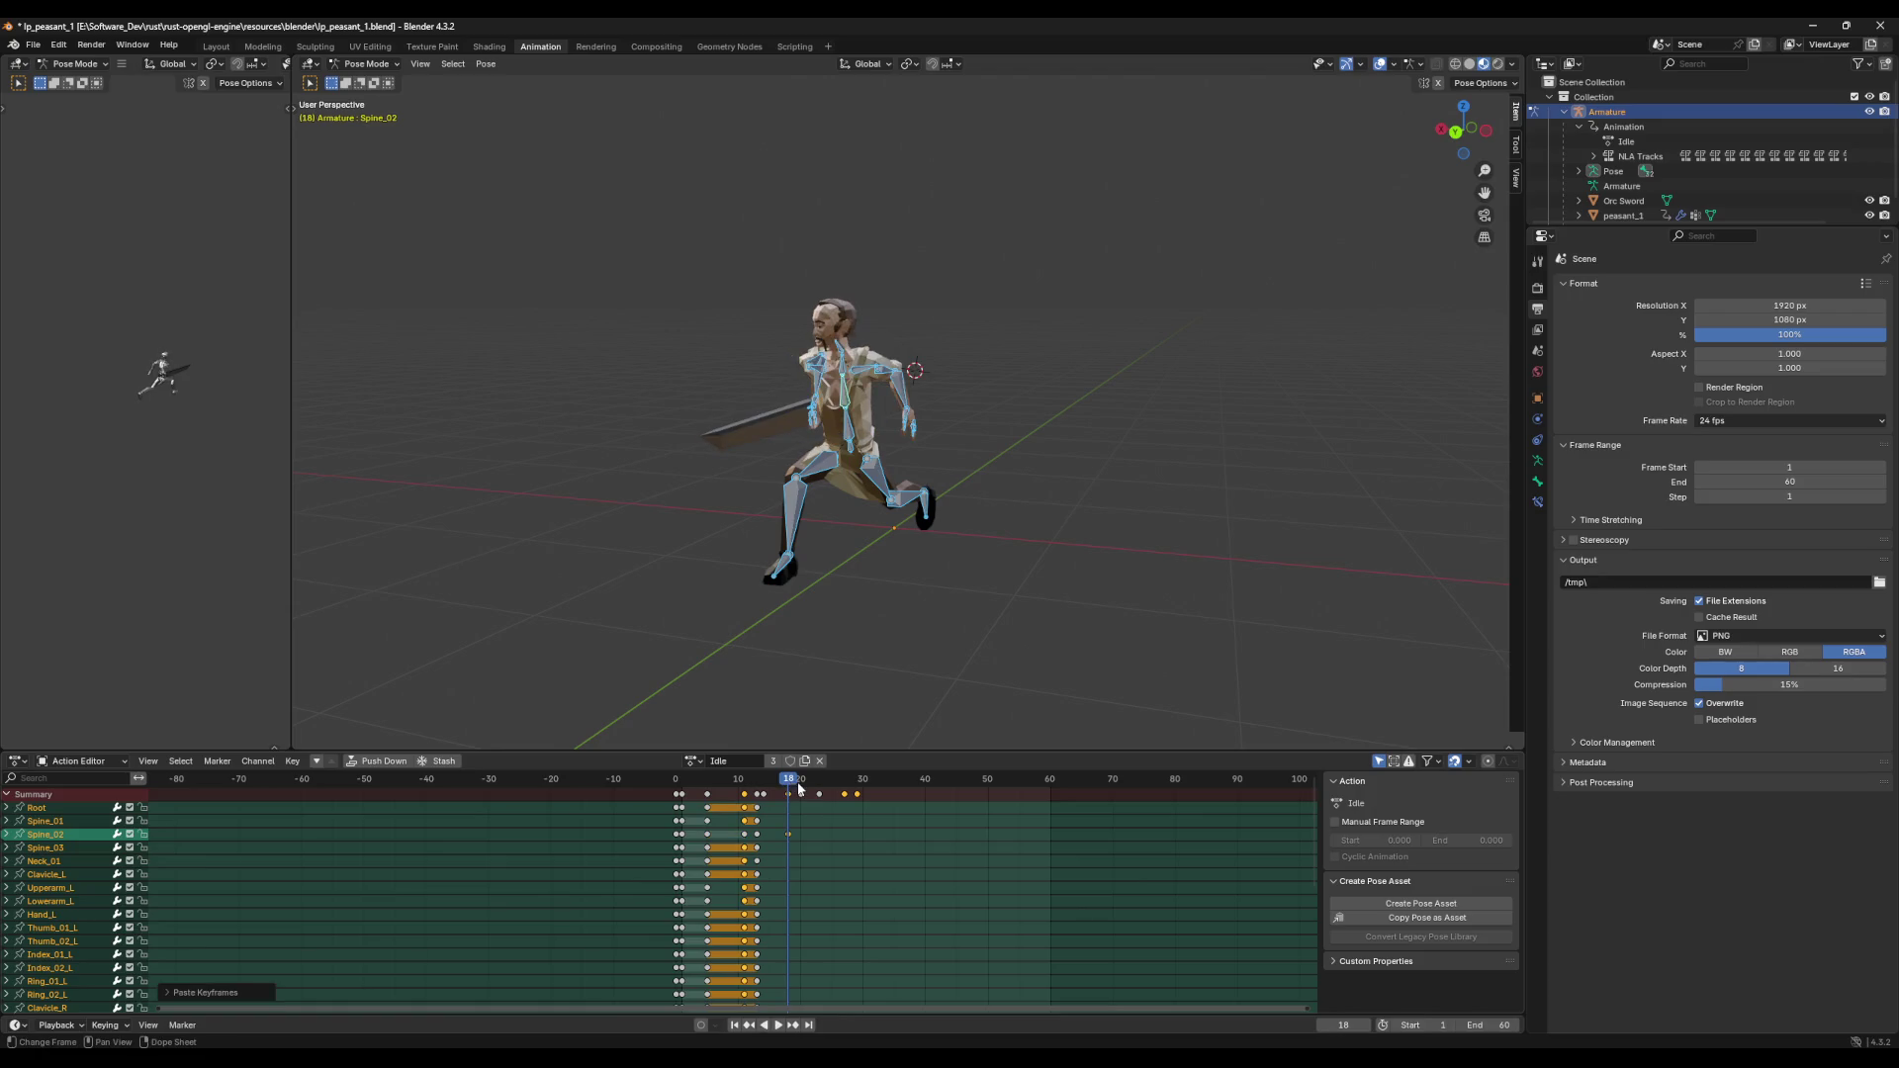
{"action": "left_click_drag", "start_coordinate": [791, 782], "coordinate": [820, 786]}
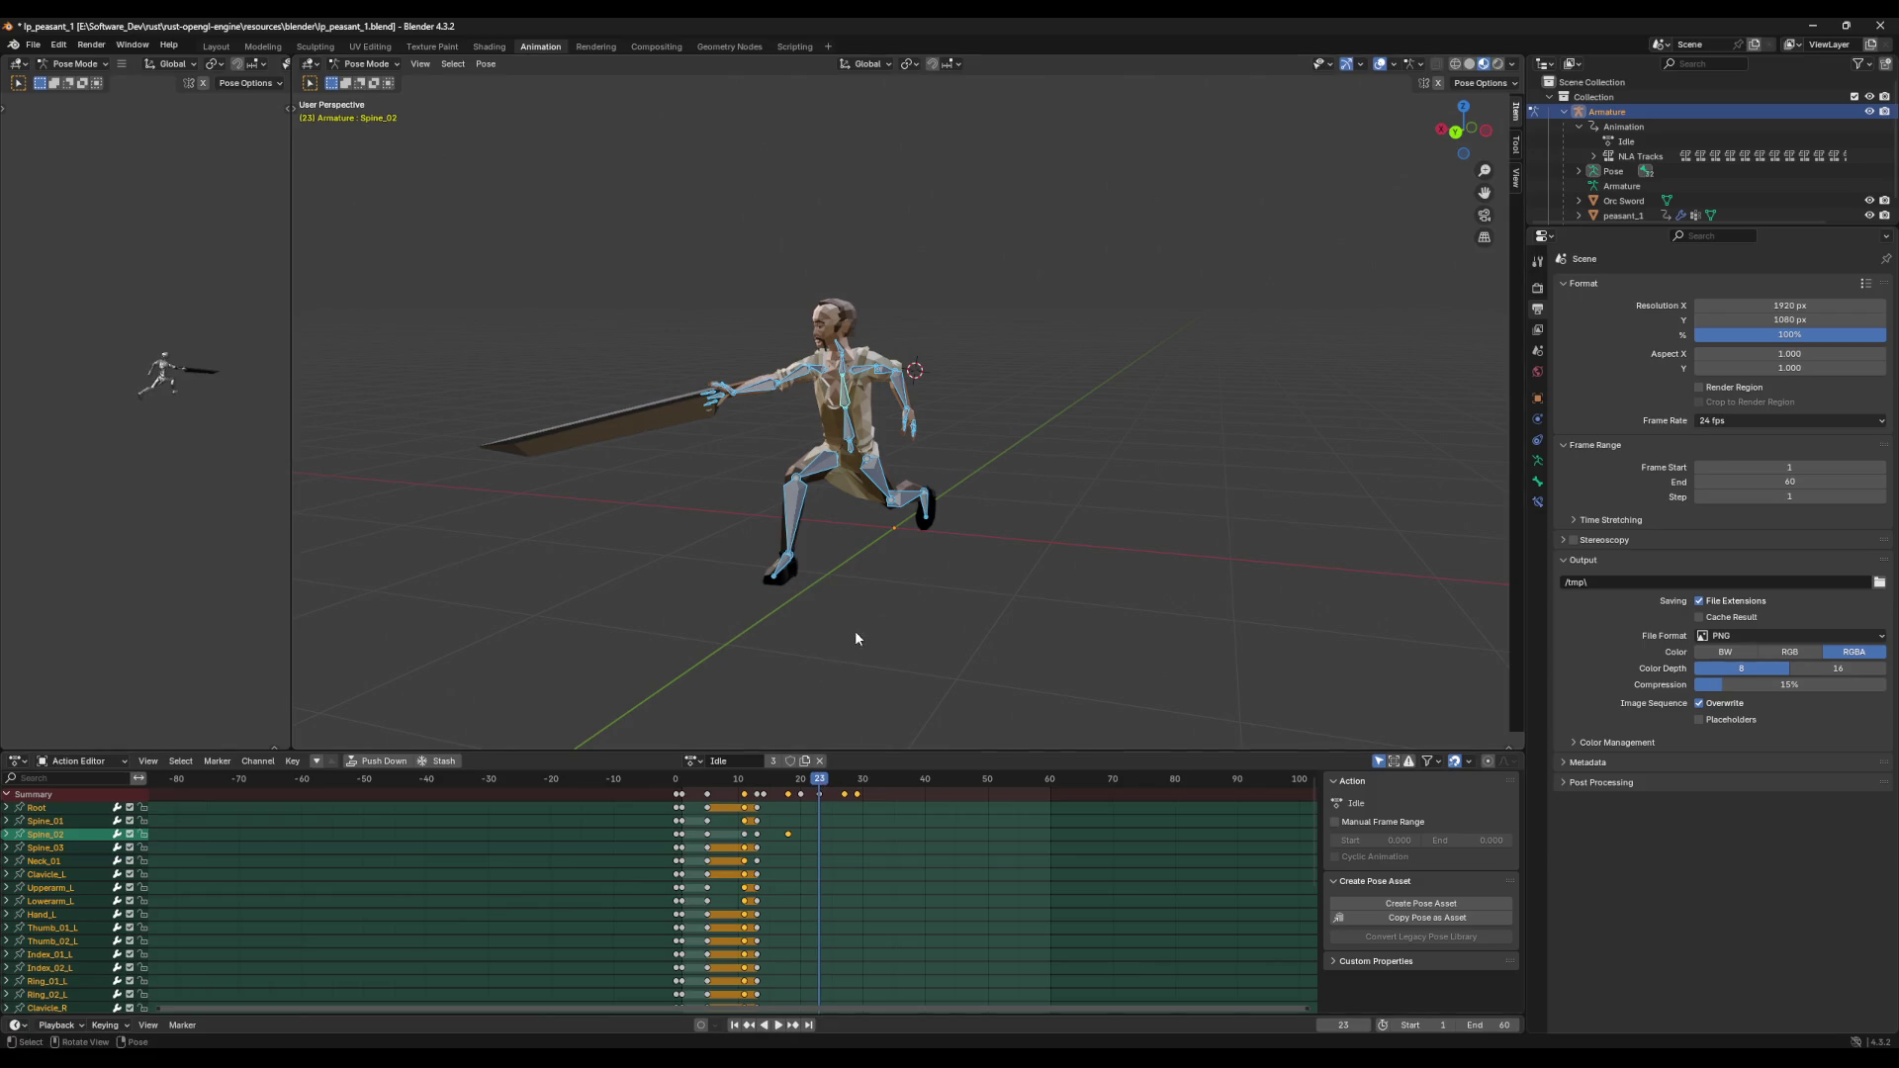
{"action": "middle_click_drag", "start_coordinate": [854, 631], "coordinate": [900, 625]}
{"action": "key", "text": "Left"}
{"action": "key", "text": "Left"}
{"action": "key", "text": "Left"}
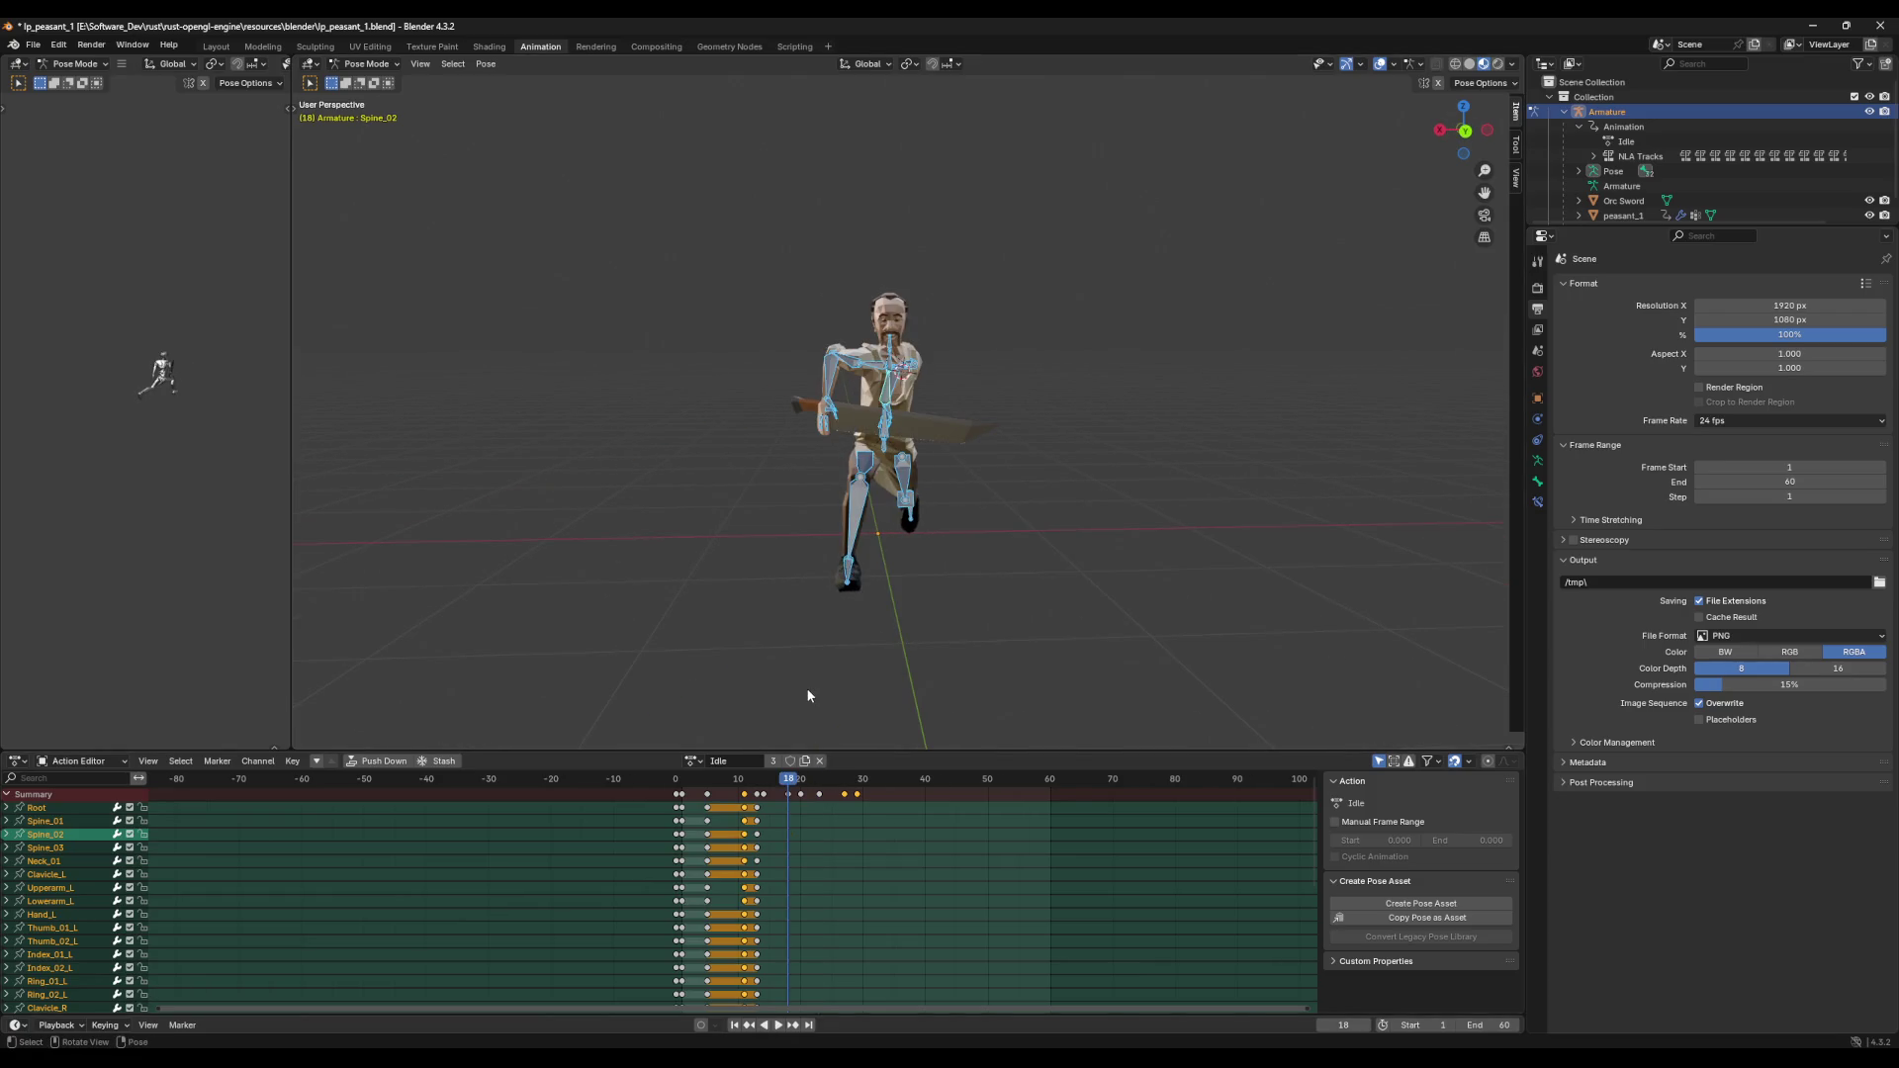
{"action": "middle_click_drag", "start_coordinate": [856, 625], "coordinate": [850, 609]}
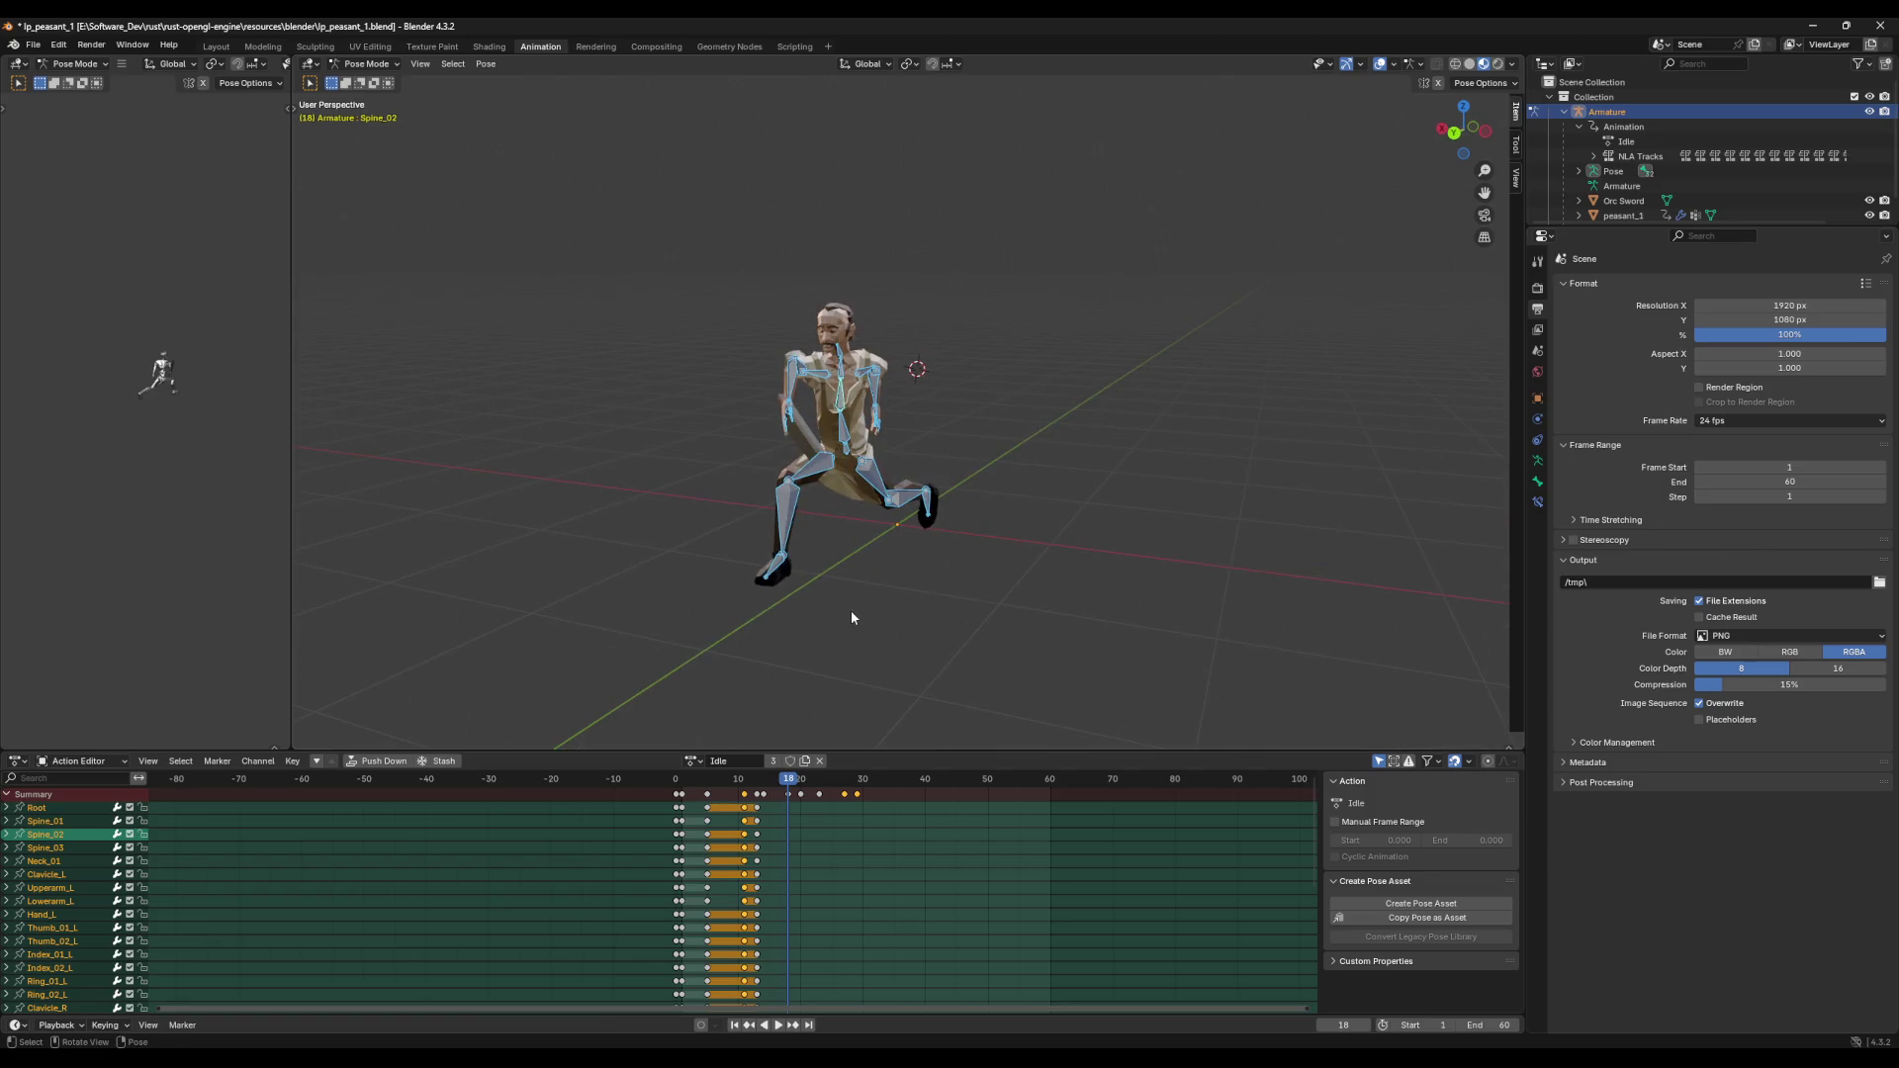
{"action": "left_click_drag", "start_coordinate": [794, 781], "coordinate": [681, 791]}
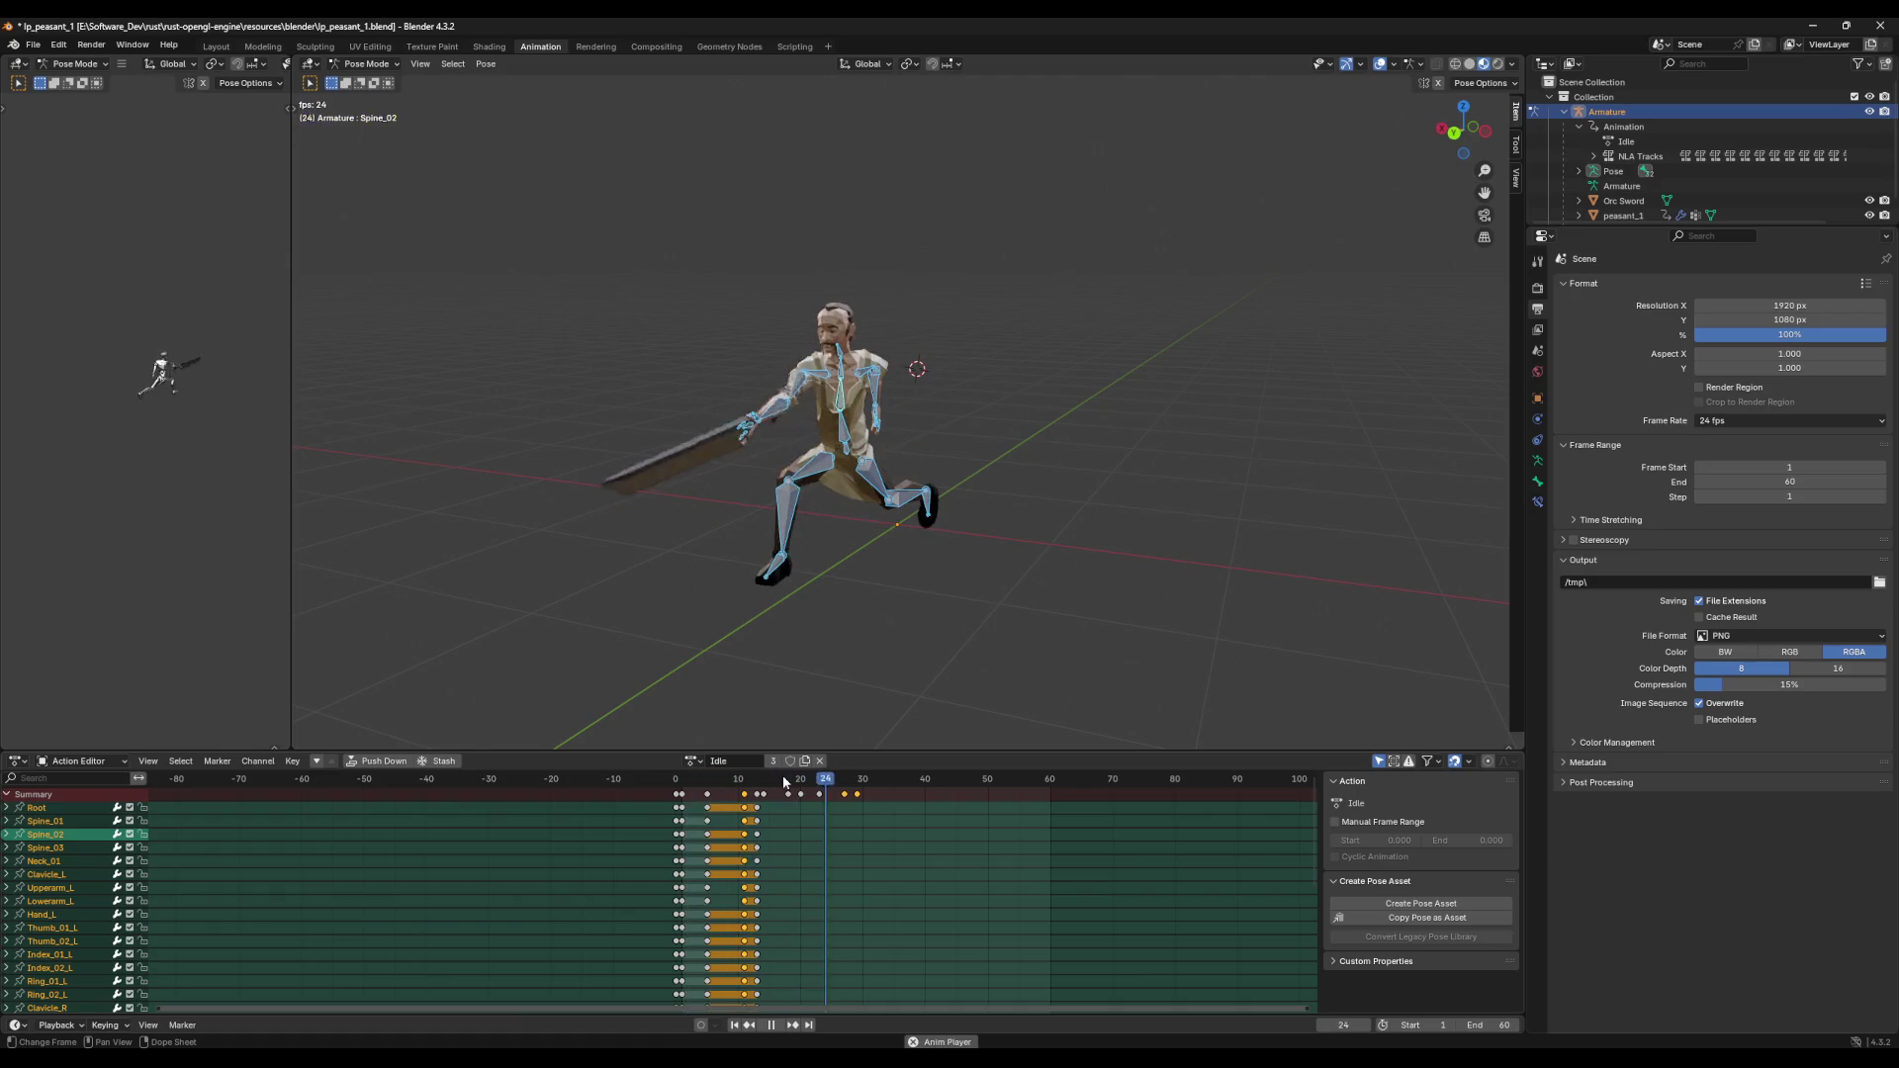
{"action": "key", "text": "space"}
{"action": "middle_click_drag", "start_coordinate": [870, 682], "coordinate": [870, 663]}
{"action": "key", "text": "Escape"}
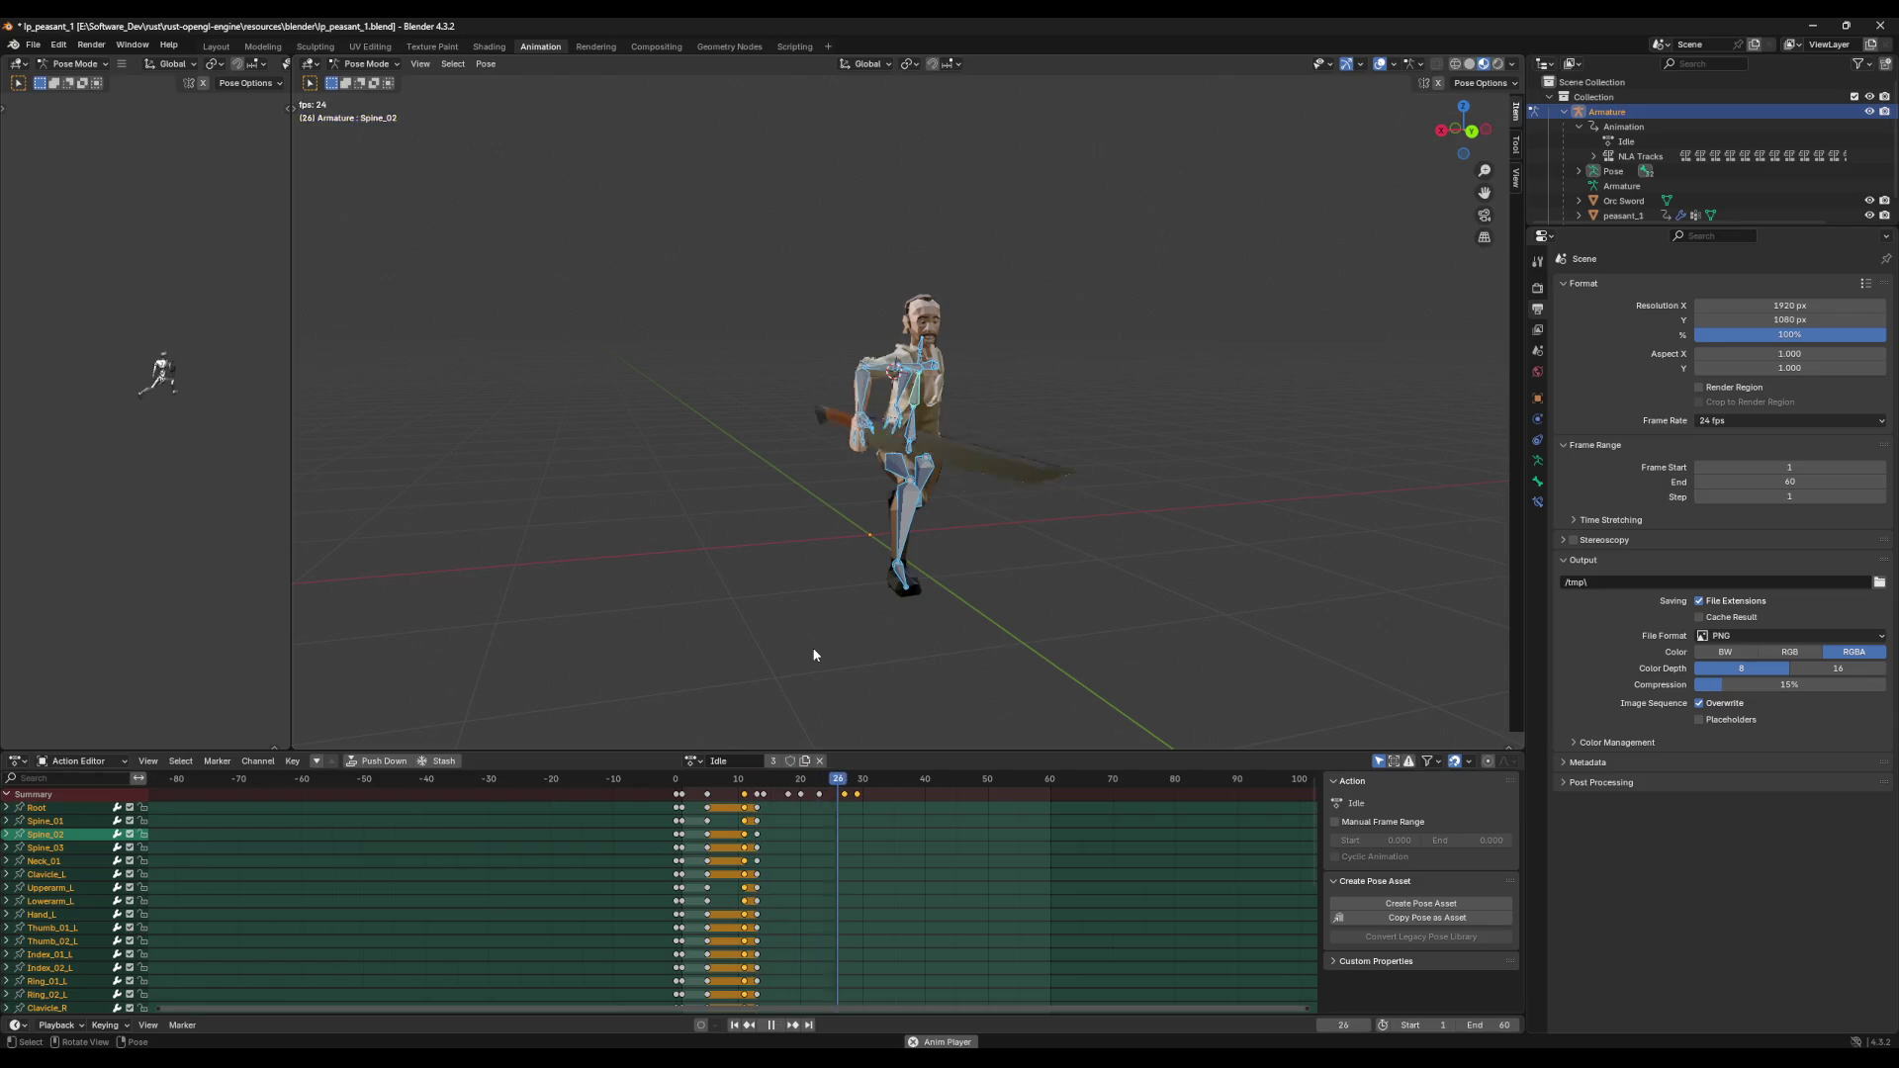
{"action": "middle_click_drag", "start_coordinate": [891, 621], "coordinate": [813, 629]}
{"action": "left_click", "coordinate": [813, 631]}
{"action": "key", "text": "Escape"}
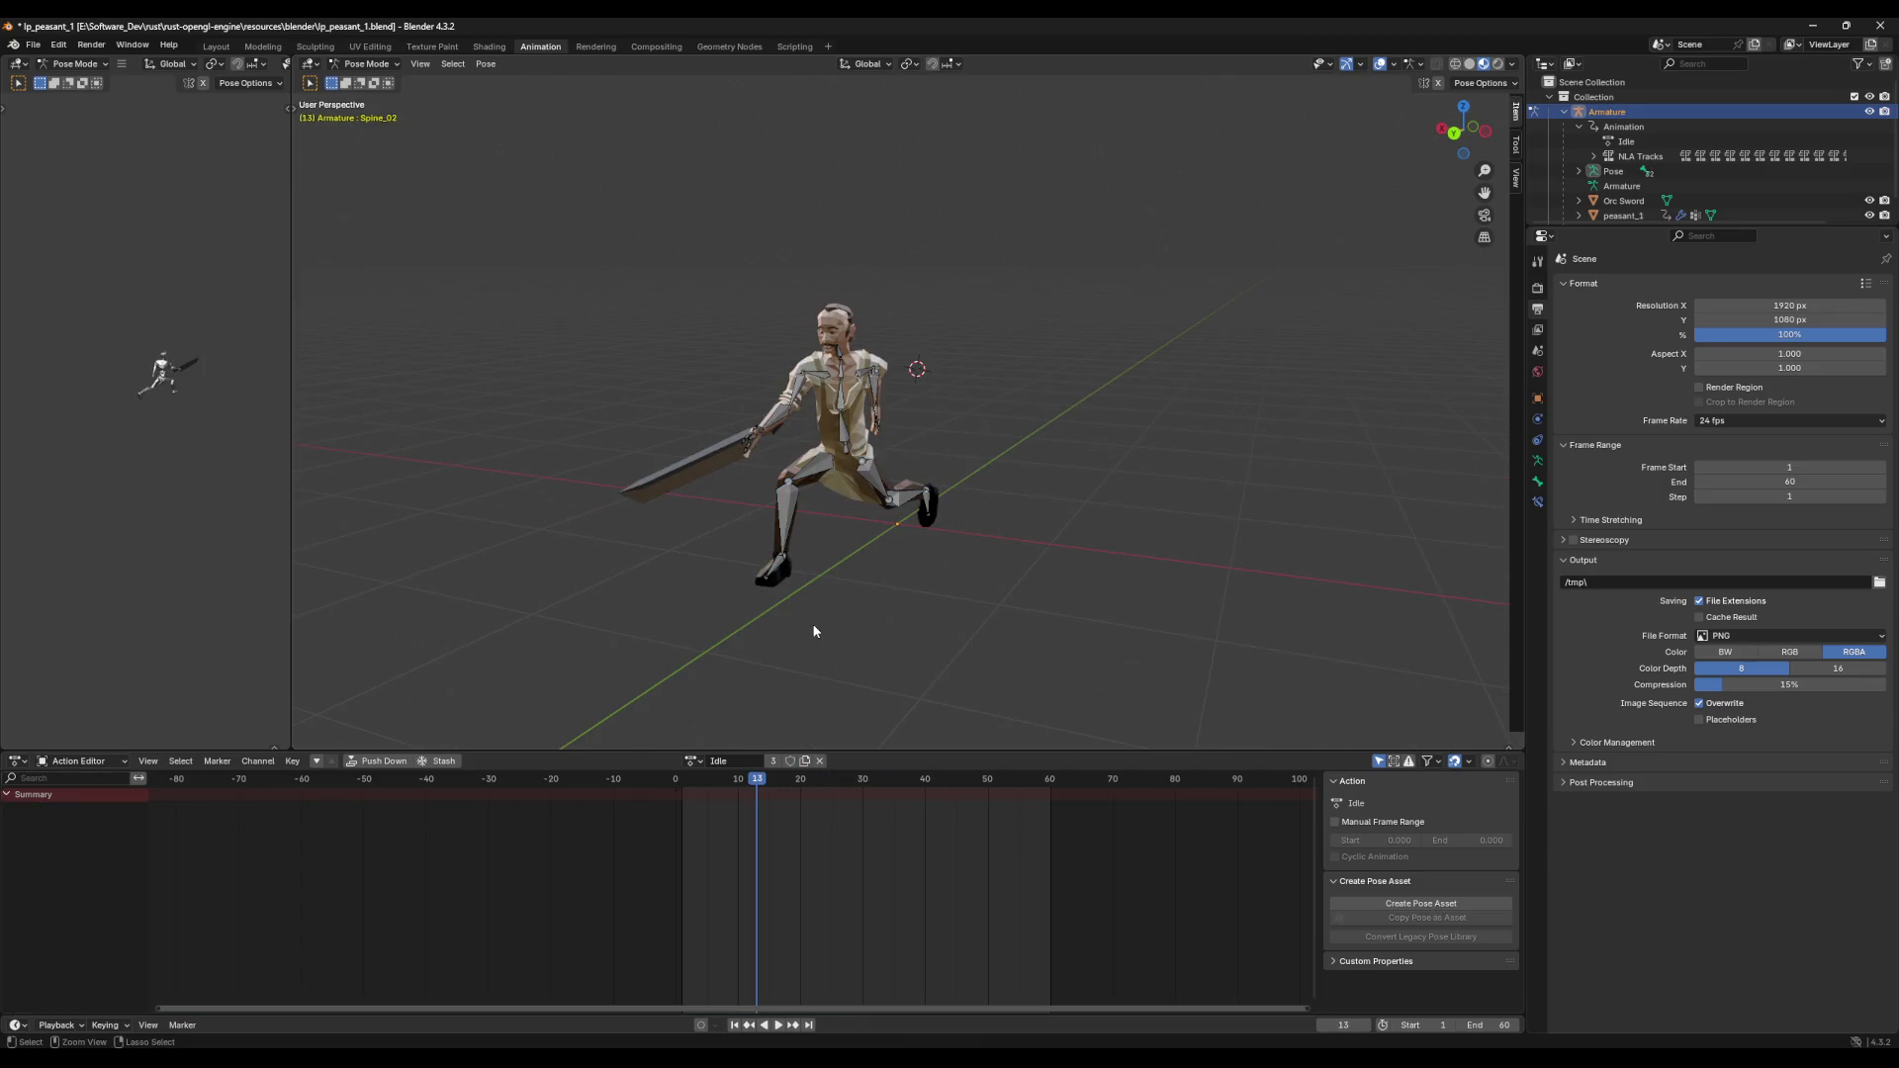
Step: Reselect Spine_02 and play back the swing from frames 5 and 11
{"action": "key", "text": "ctrl+z"}
{"action": "key", "text": "space"}
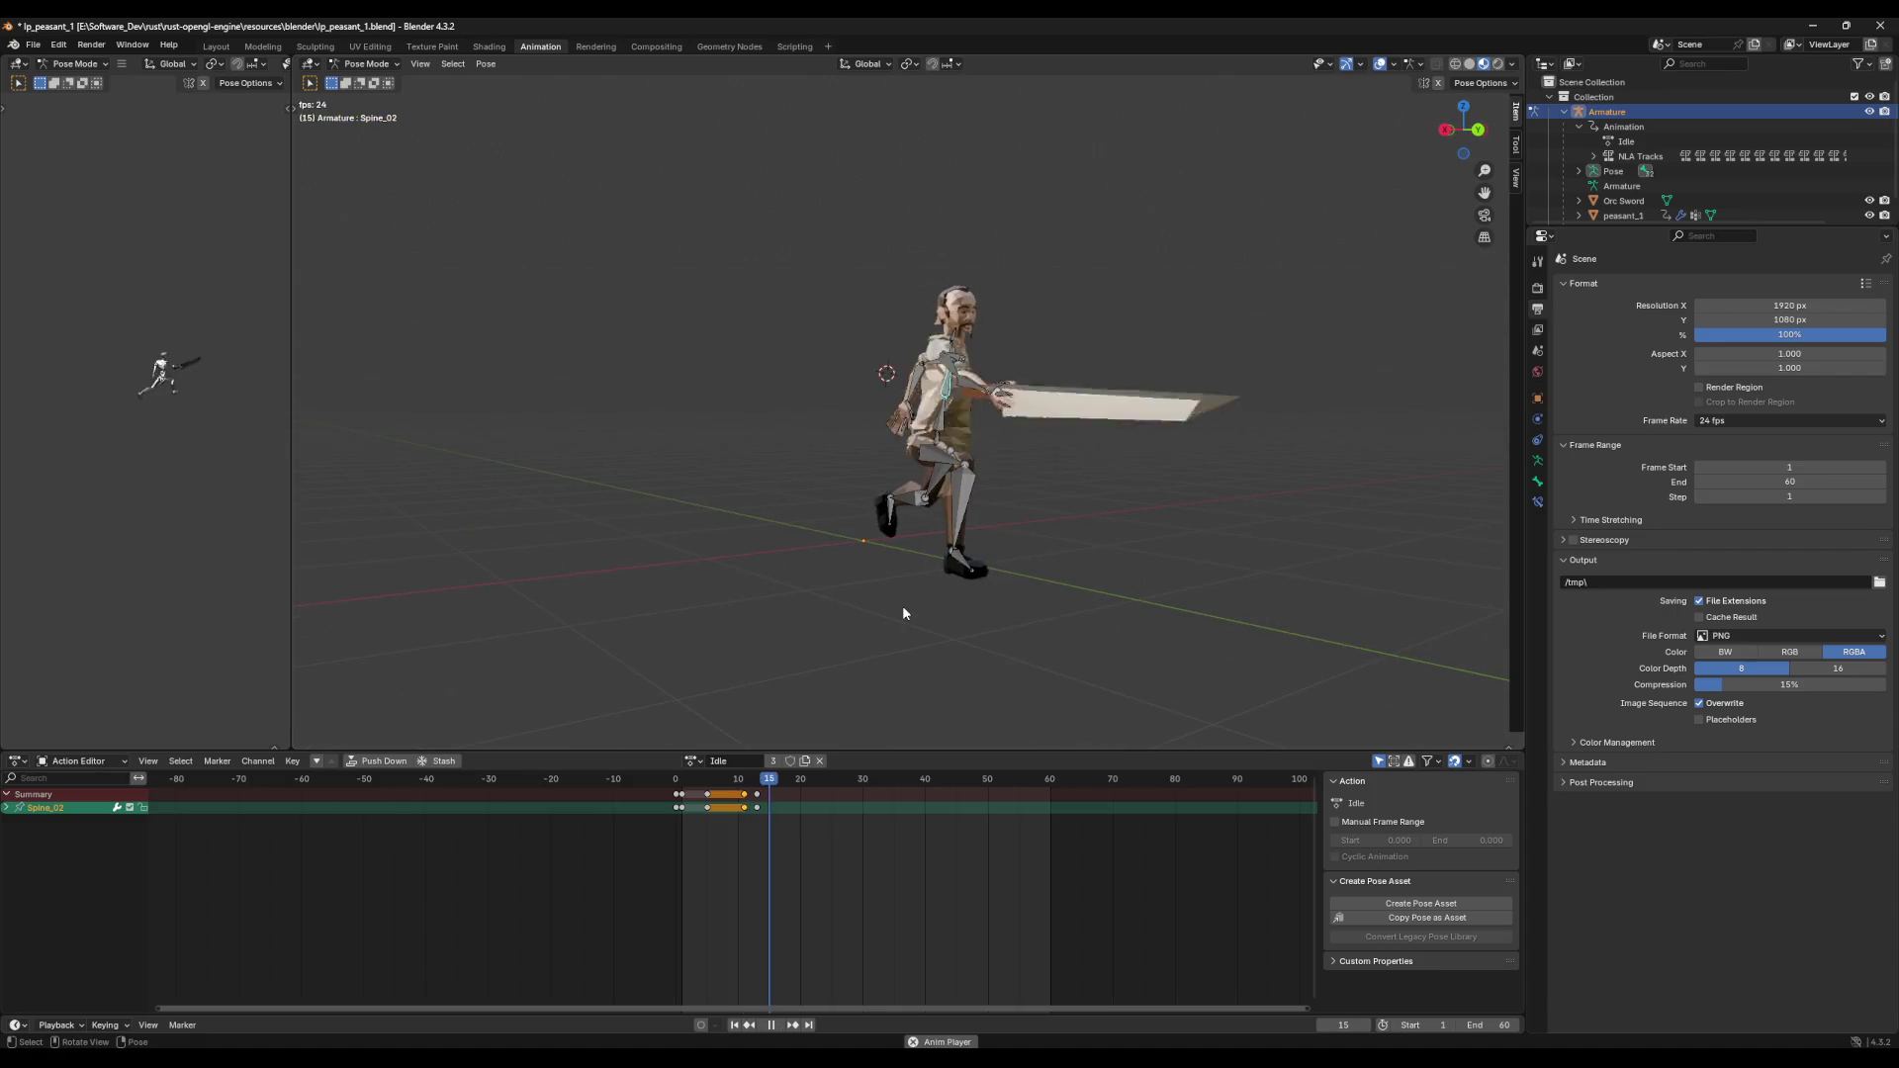
{"action": "middle_click_drag", "start_coordinate": [902, 605], "coordinate": [832, 636]}
{"action": "mouse_move", "coordinate": [868, 782]}
{"action": "left_mouse_down"}
{"action": "mouse_move", "coordinate": [708, 791]}
{"action": "mouse_move", "coordinate": [758, 795]}
{"action": "left_mouse_up"}
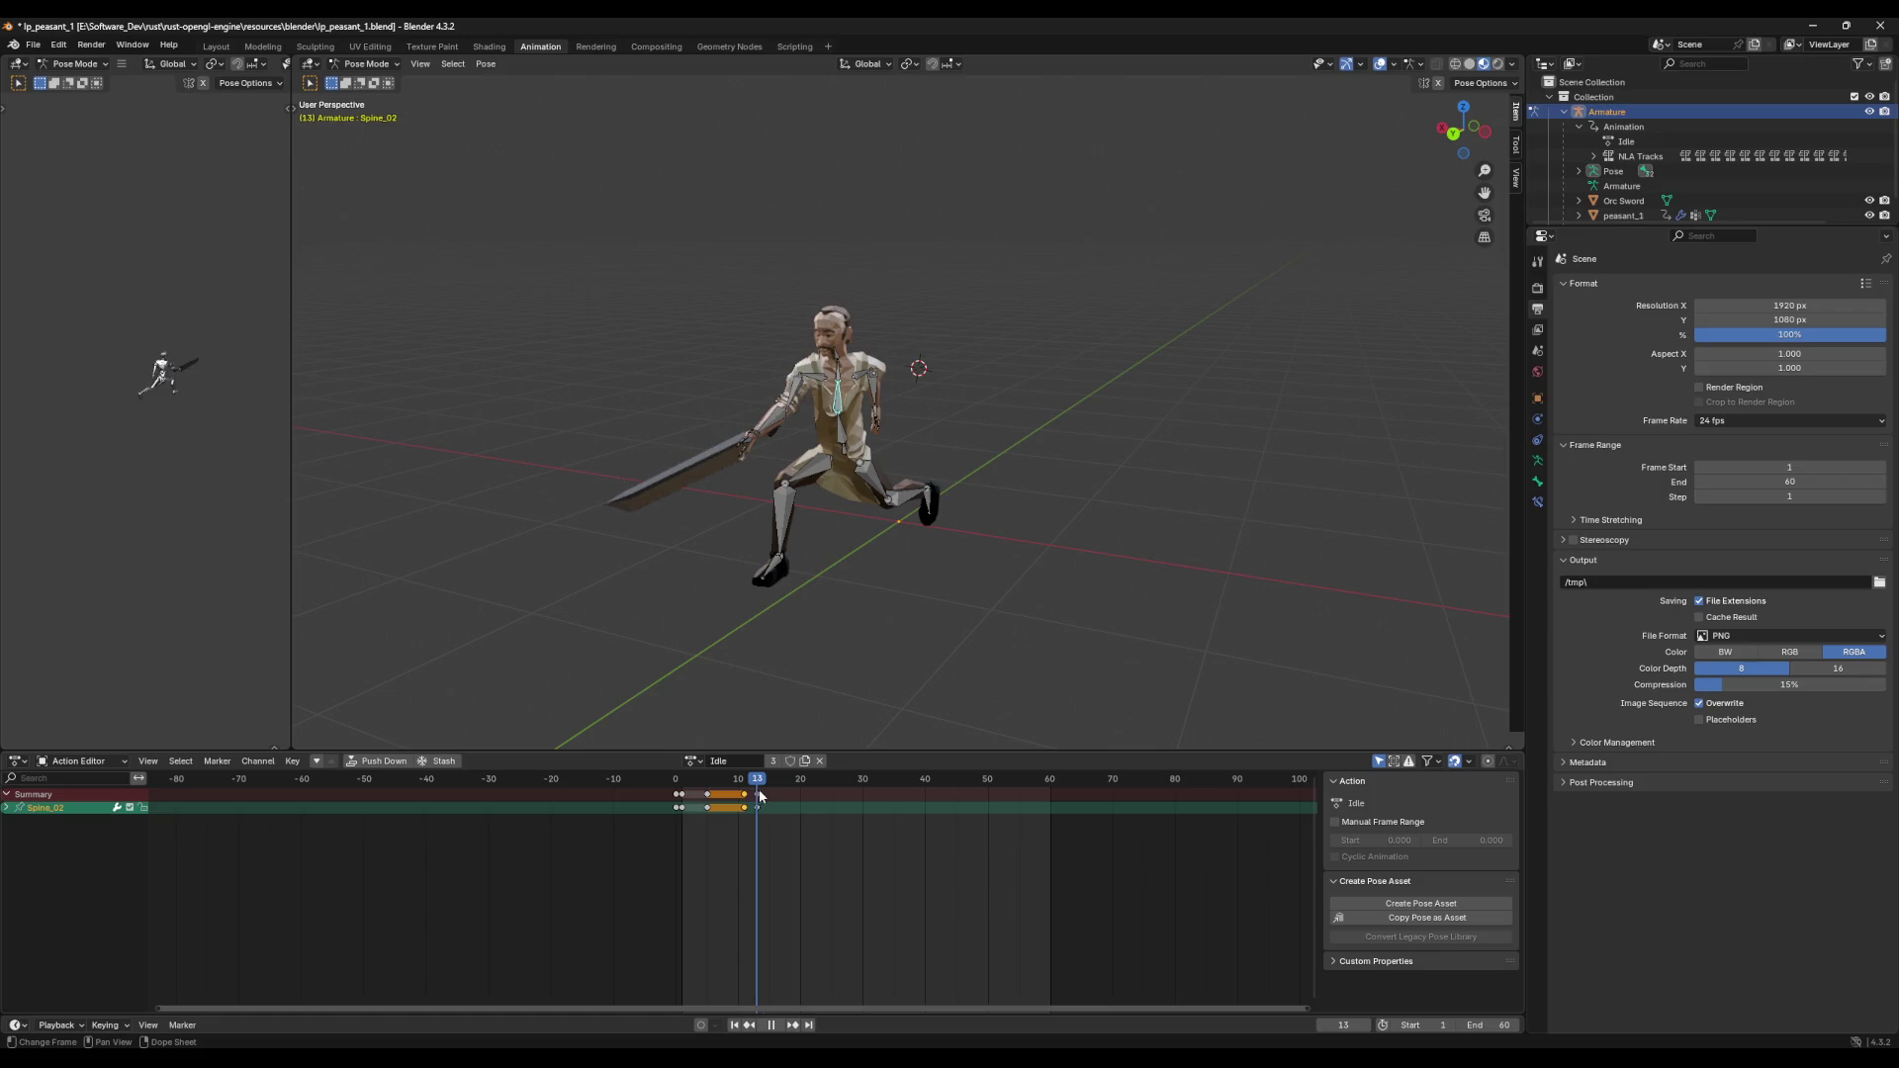
{"action": "scroll", "coordinate": [836, 608], "scroll_direction": "up", "scroll_amount": 2}
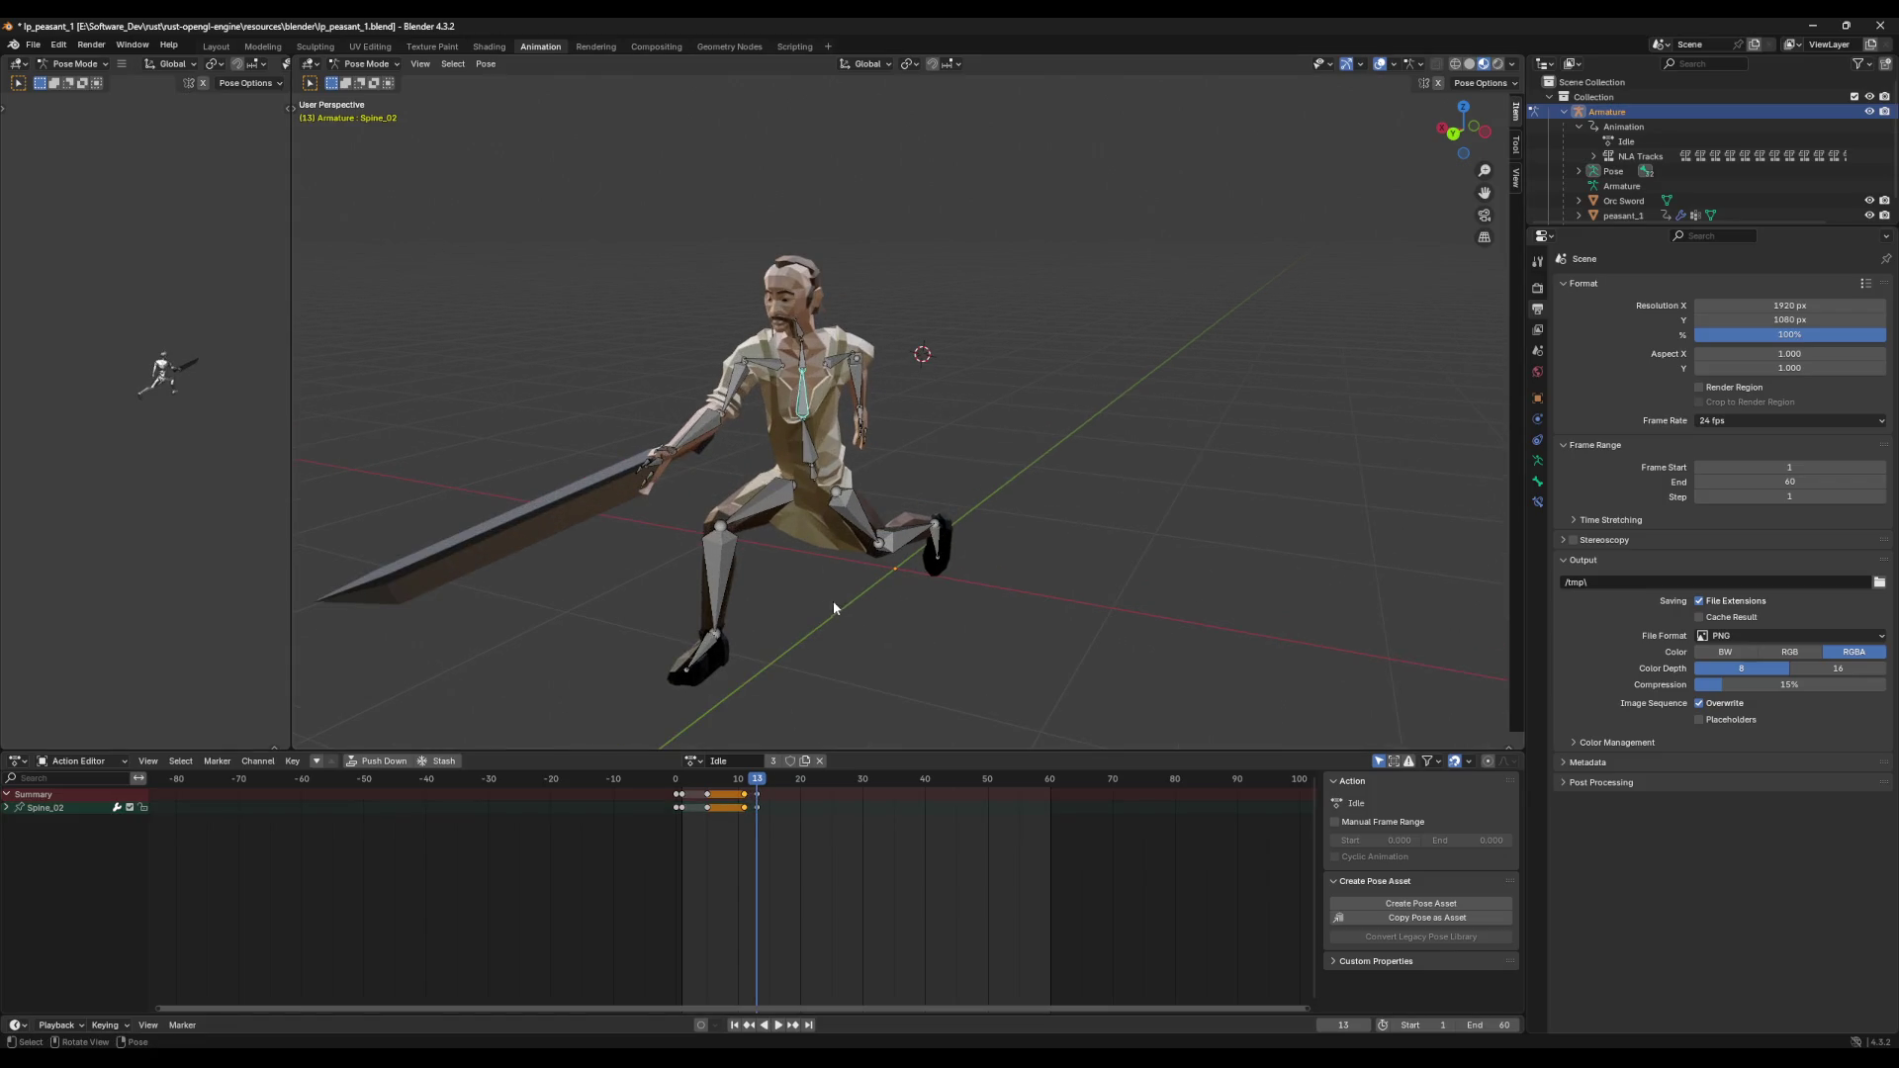
{"action": "left_click_drag", "start_coordinate": [756, 782], "coordinate": [756, 781]}
{"action": "left_click", "coordinate": [745, 781]}
{"action": "key", "text": "space"}
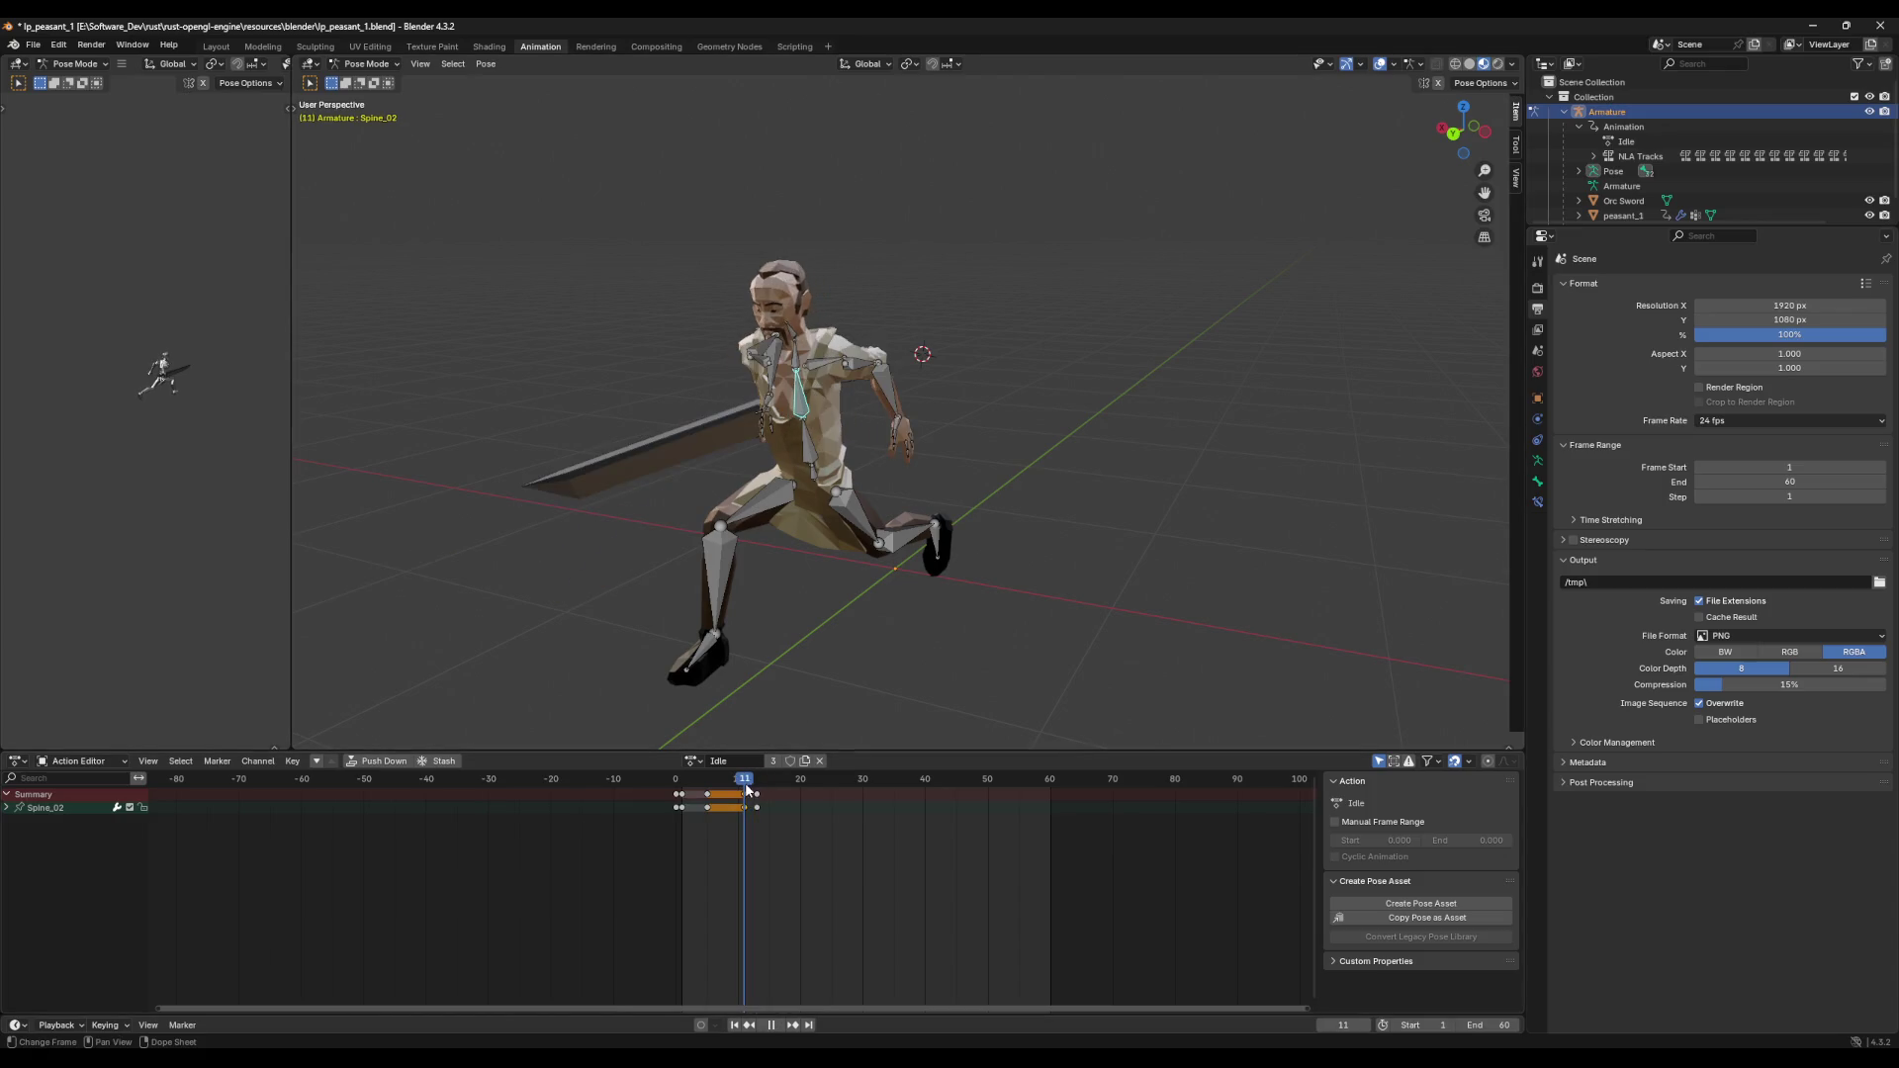
Step: Paste the copied pose as keyframes at frame 19 and play the swing through
{"action": "left_click_drag", "start_coordinate": [748, 785], "coordinate": [801, 792]}
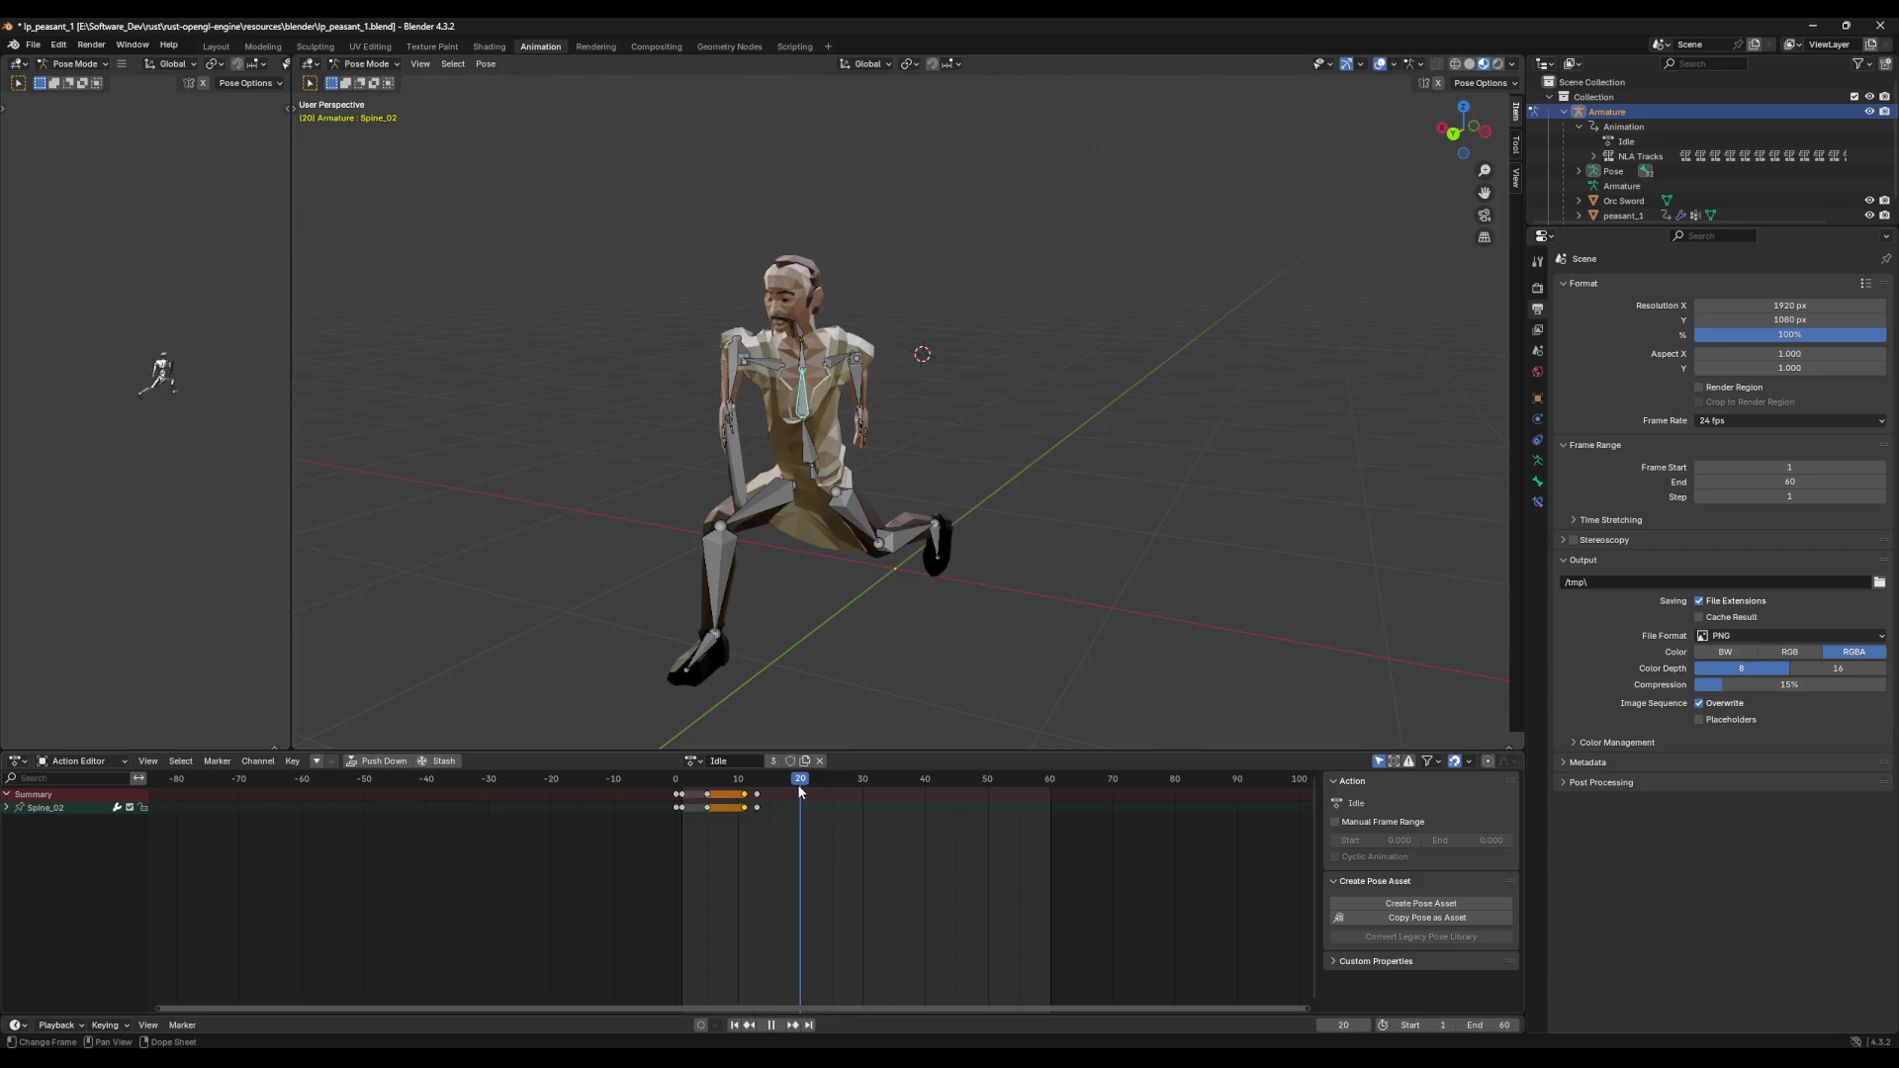
{"action": "left_click_drag", "start_coordinate": [801, 791], "coordinate": [794, 791]}
{"action": "key", "text": "ctrl+v"}
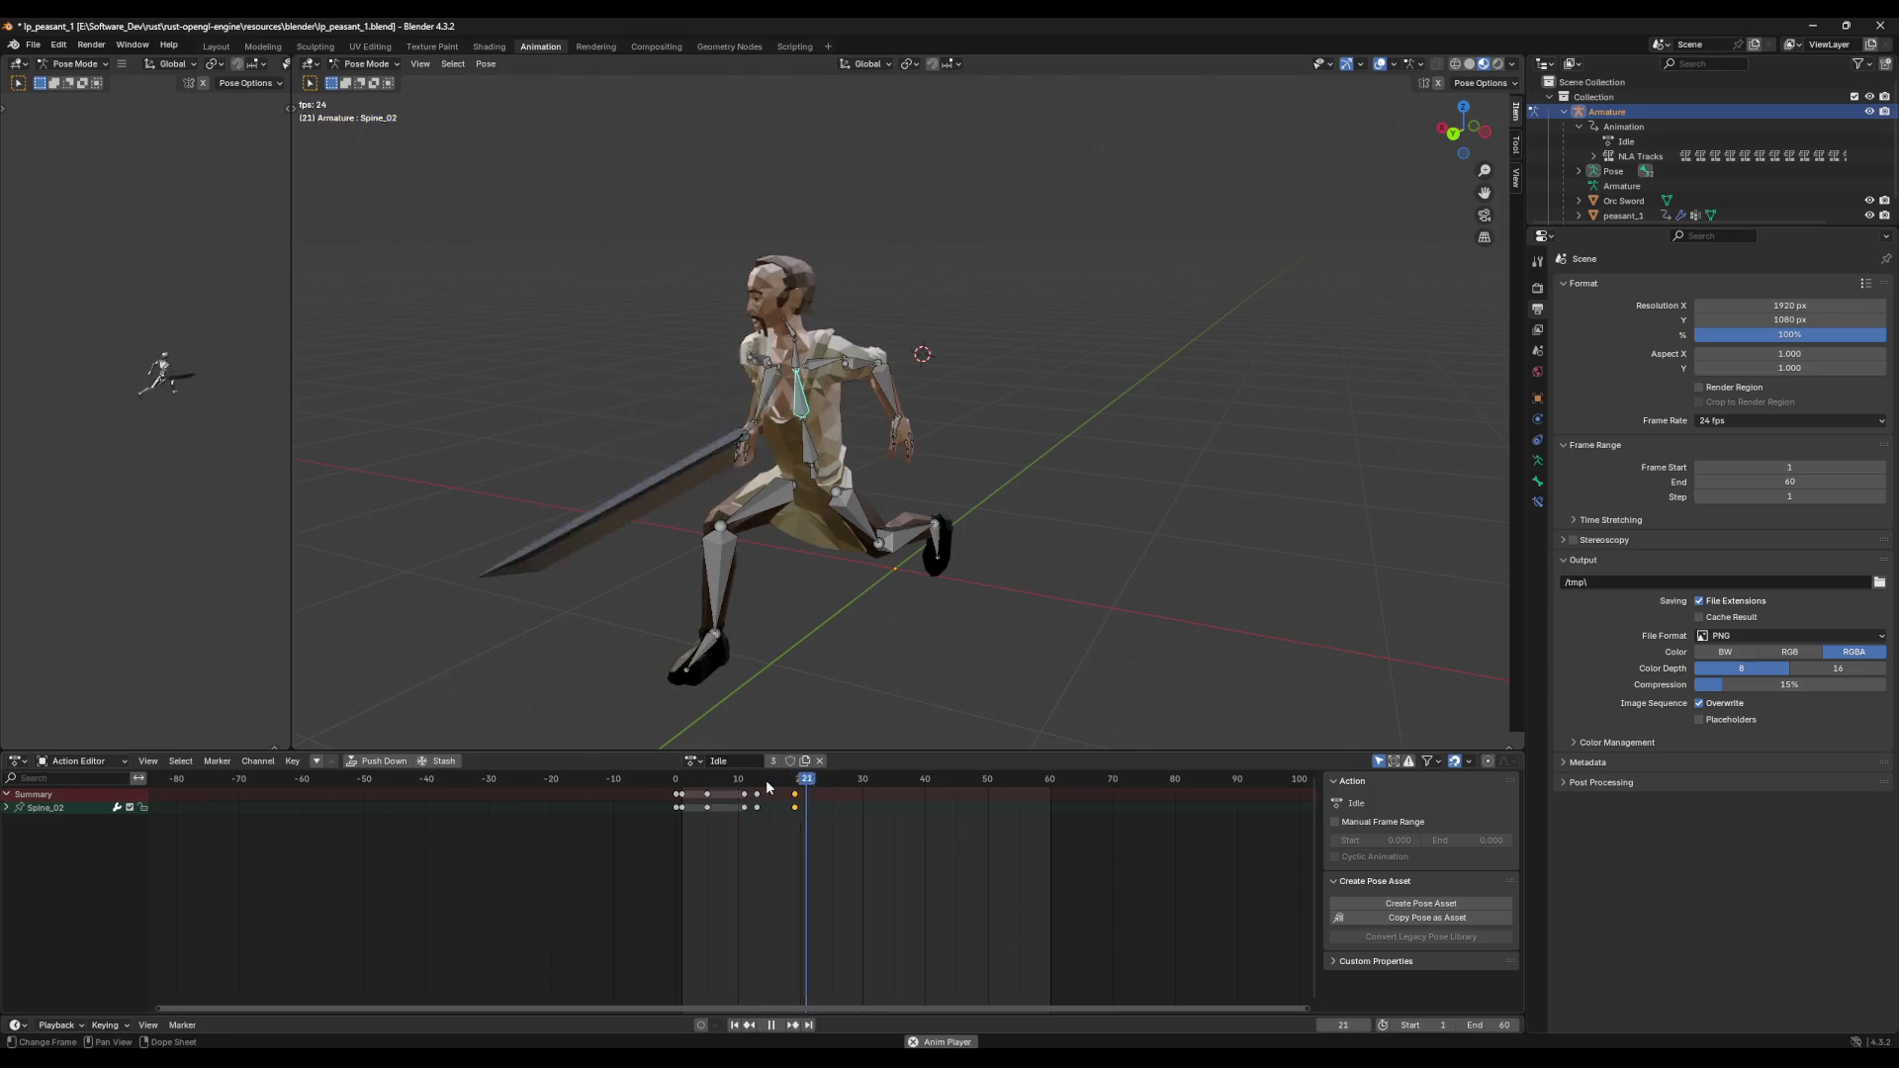
{"action": "key", "text": "space"}
{"action": "key", "text": "Escape"}
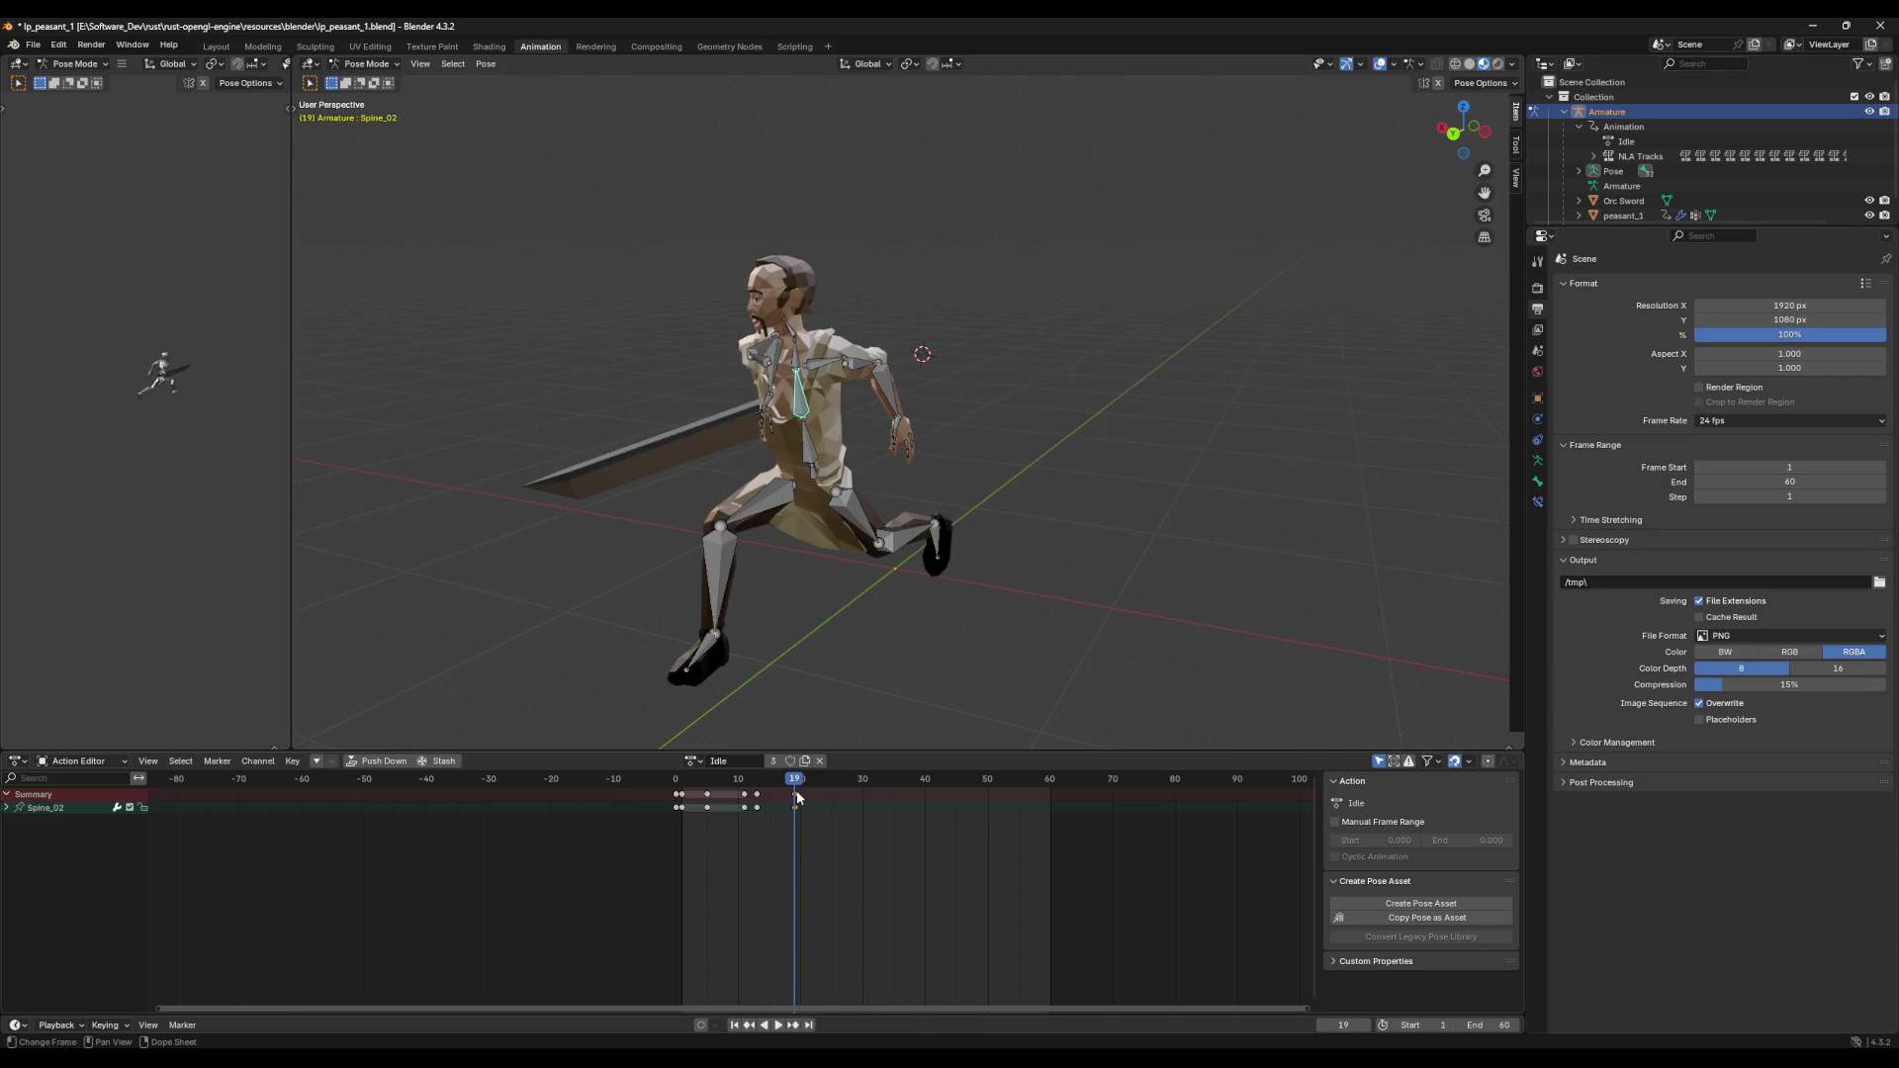
Step: Paste the pose as a keyframe at frame 22 and play back the new swing
{"action": "middle_click_drag", "start_coordinate": [860, 652], "coordinate": [777, 774]}
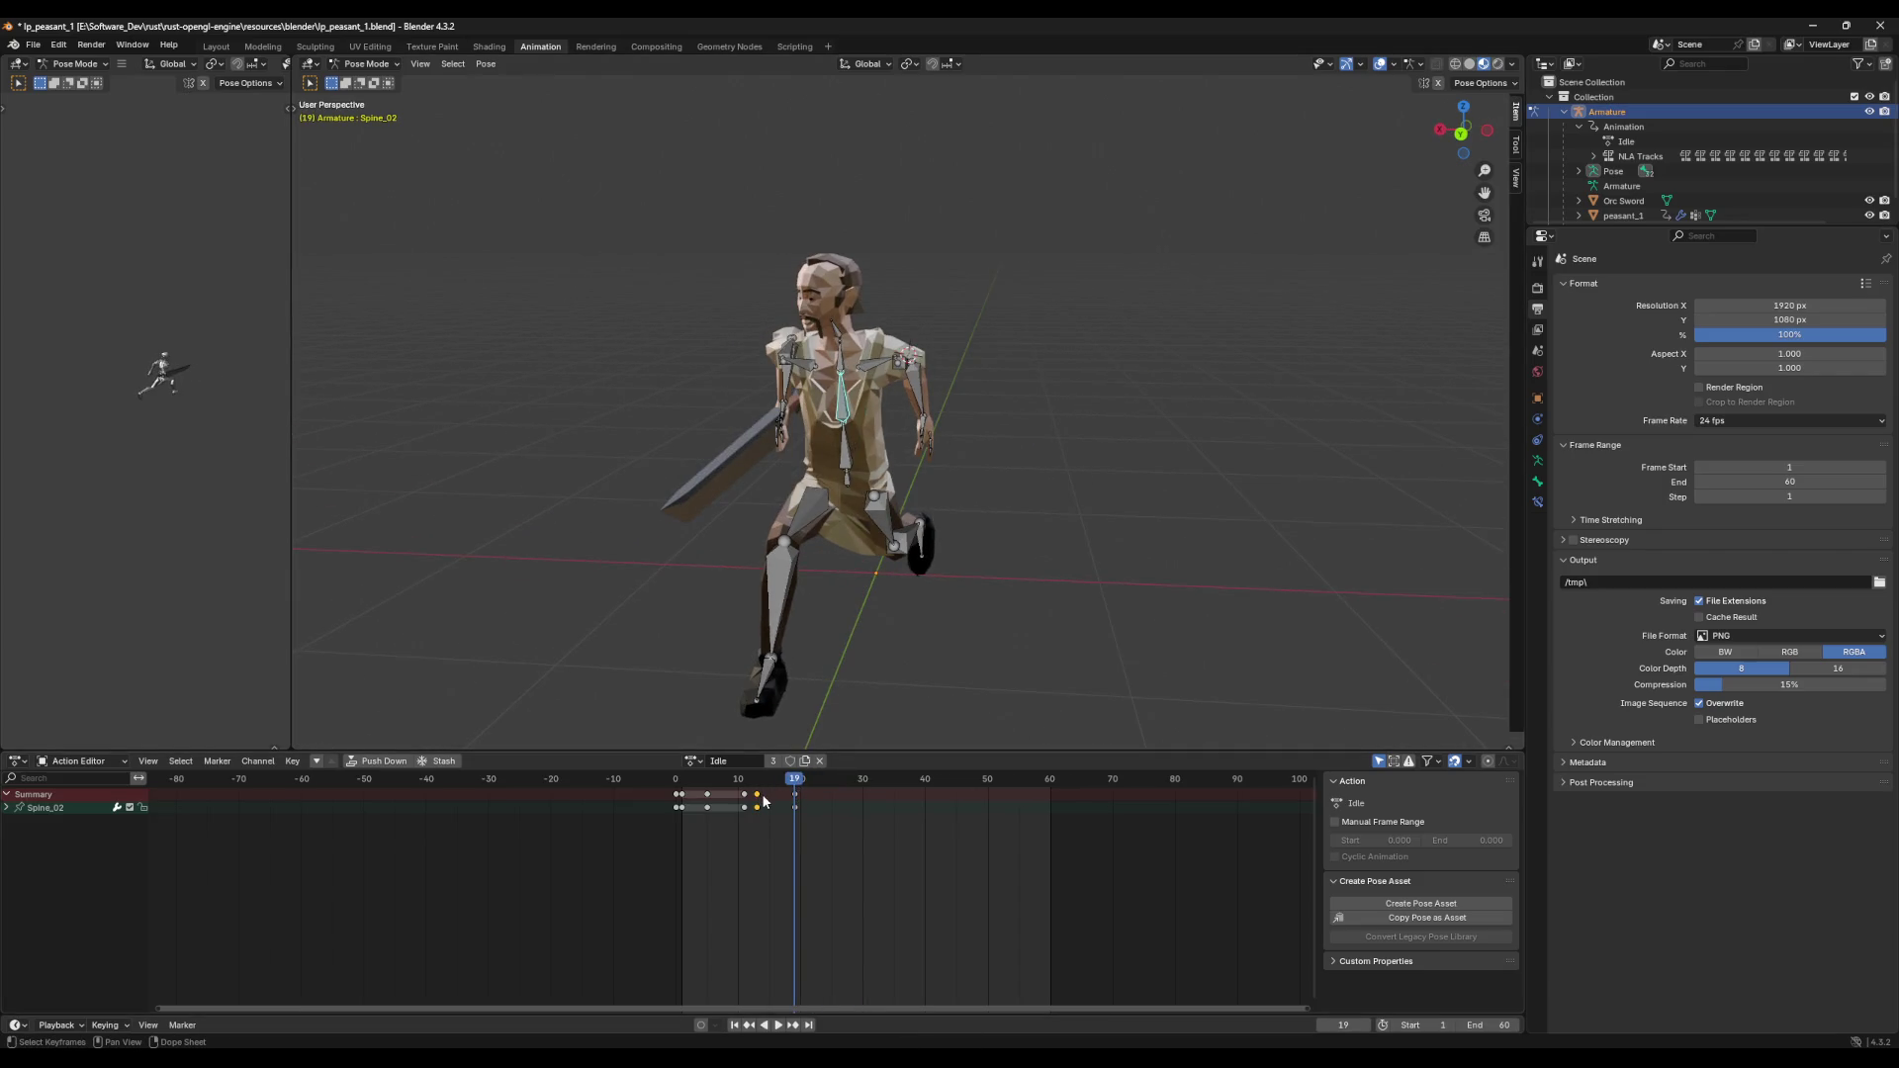
{"action": "left_click_drag", "start_coordinate": [801, 788], "coordinate": [813, 788]}
{"action": "key", "text": "ctrl+v"}
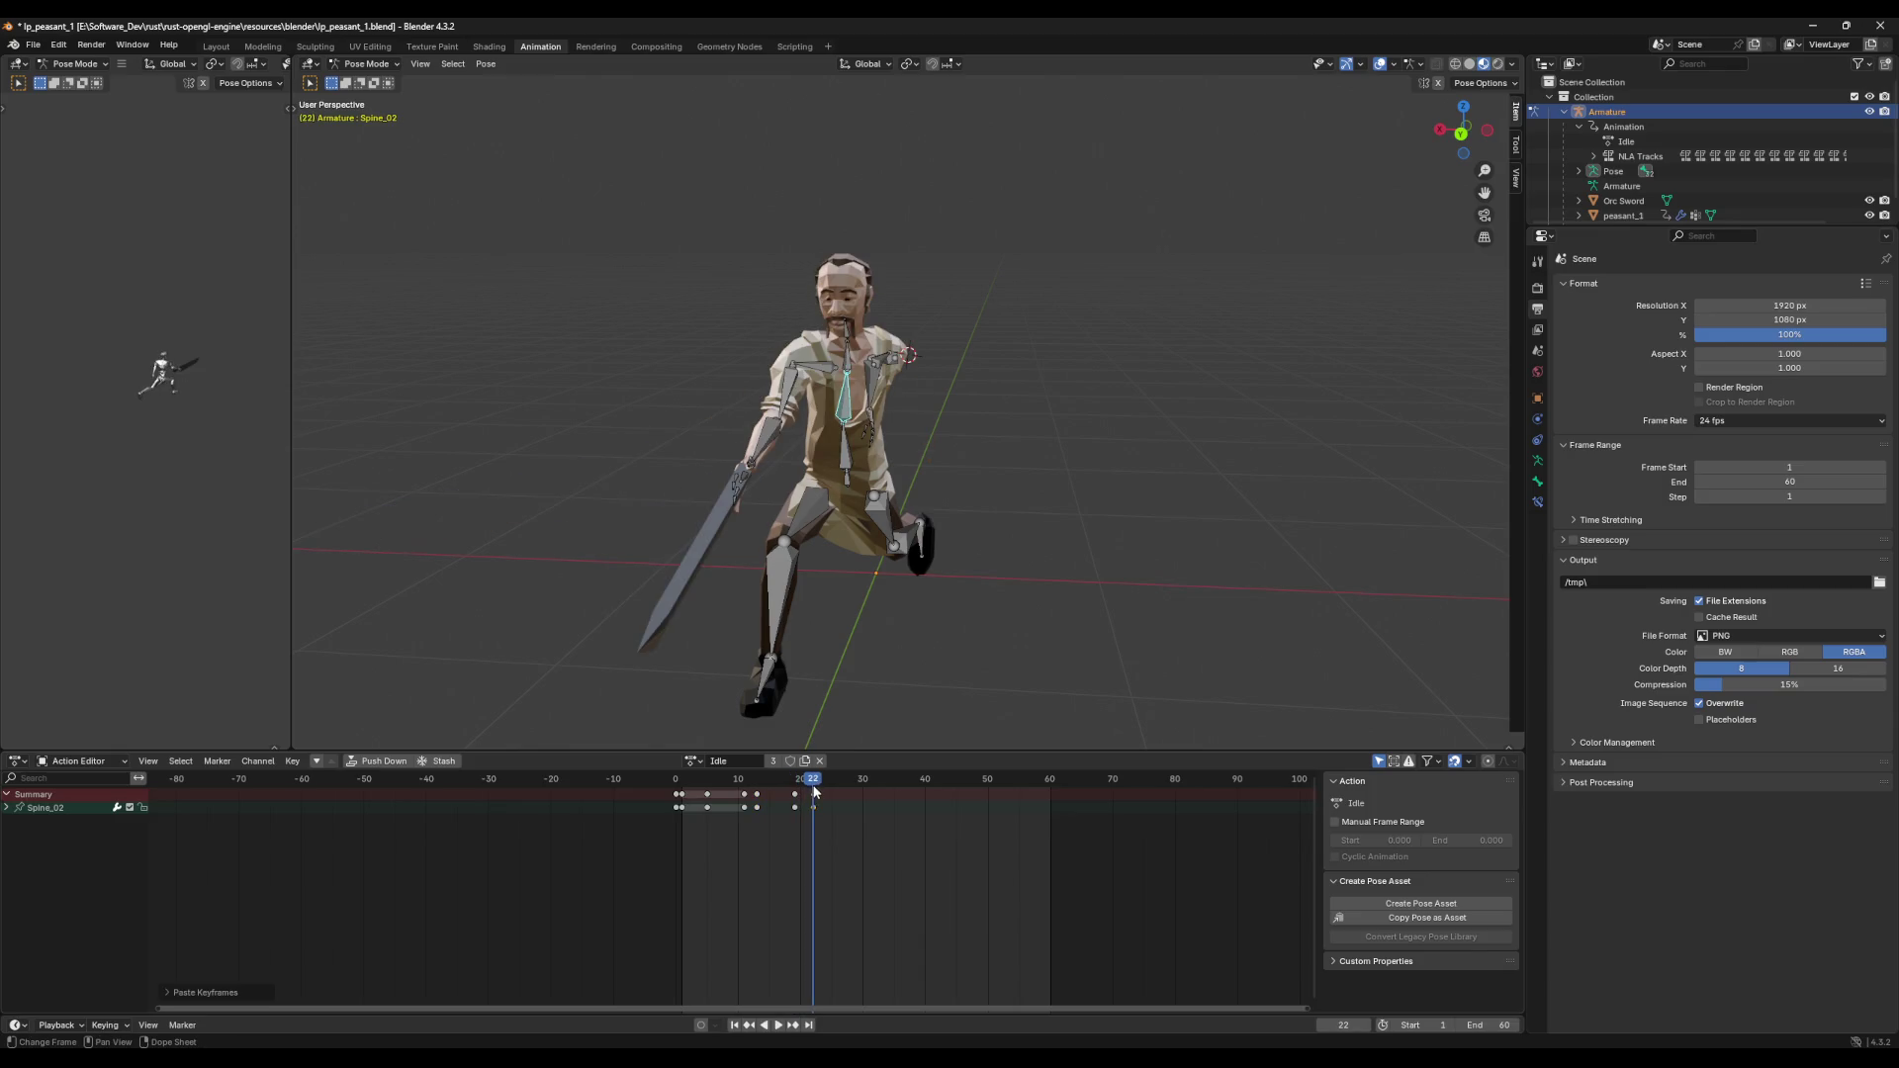
{"action": "key", "text": "space"}
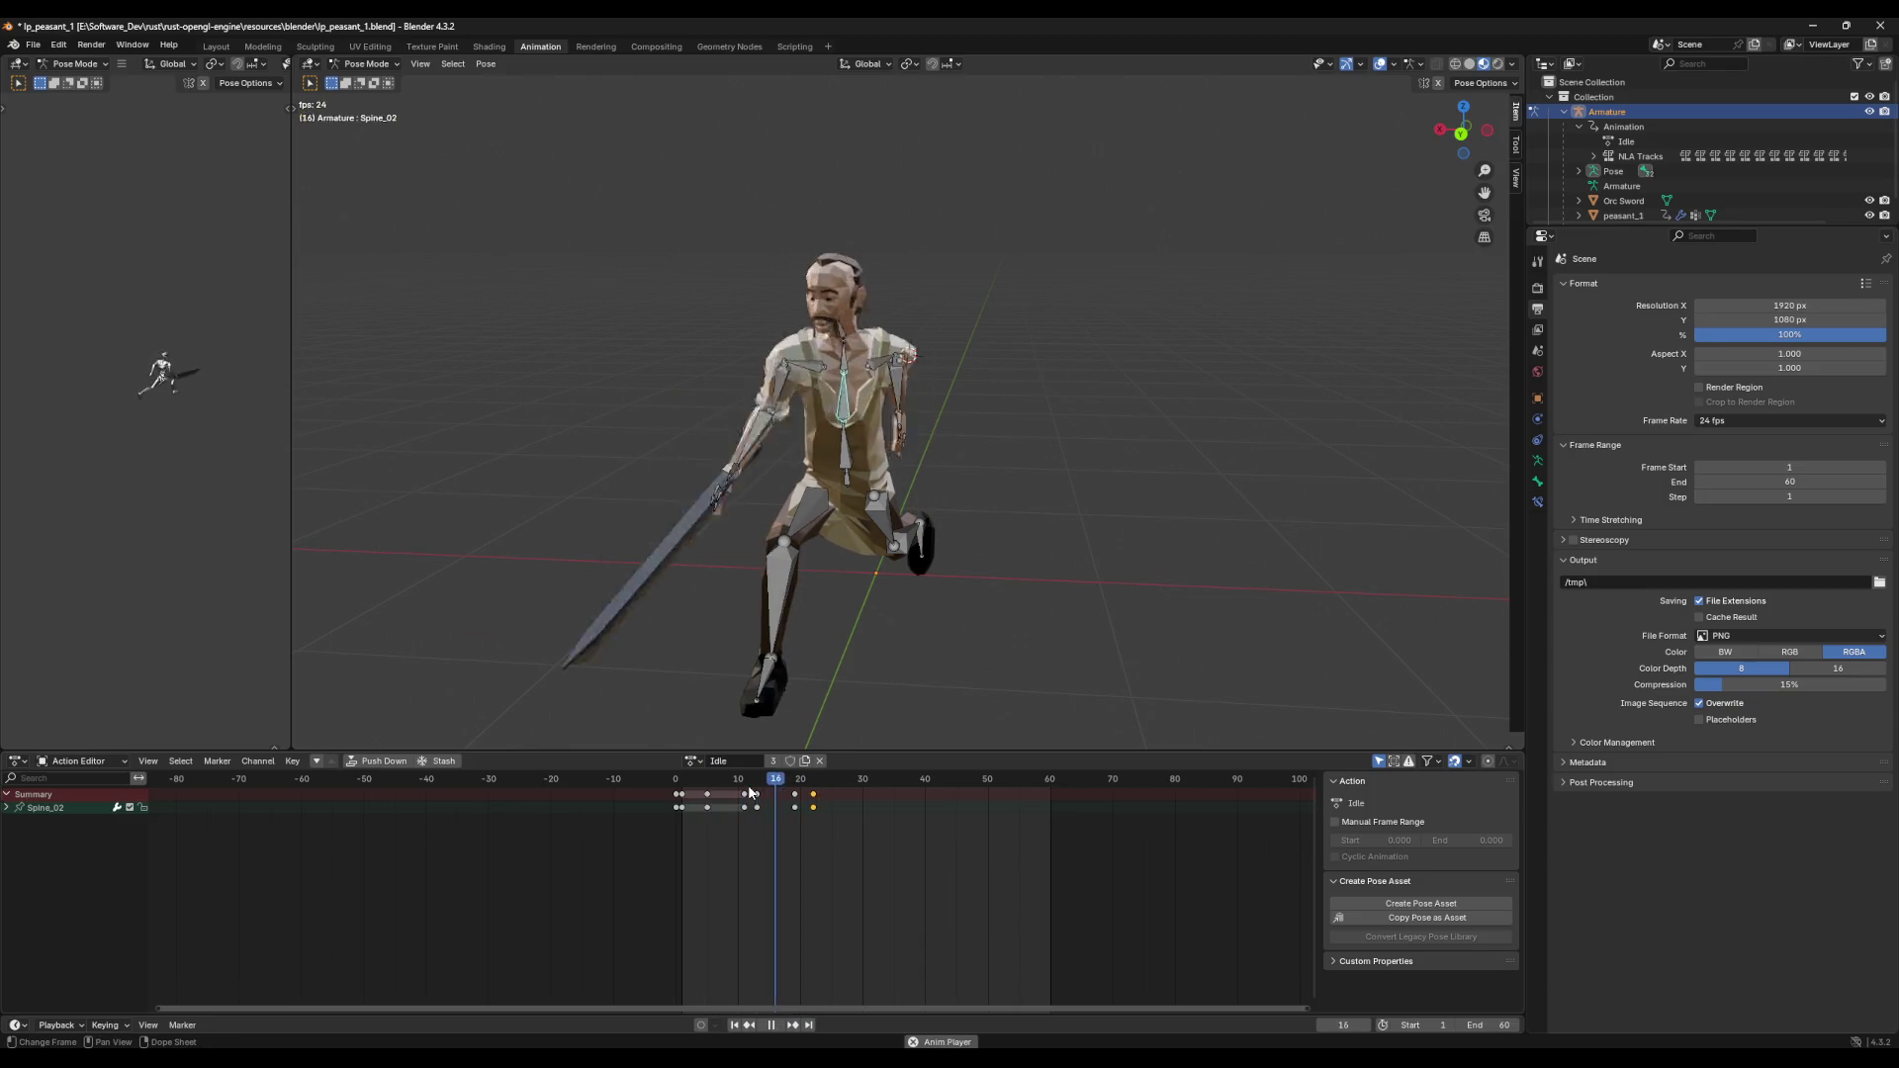
Step: Retime the mid-swing keyframe from frame 13 to 14 and replay the attack
{"action": "left_click_drag", "start_coordinate": [749, 791], "coordinate": [761, 803]}
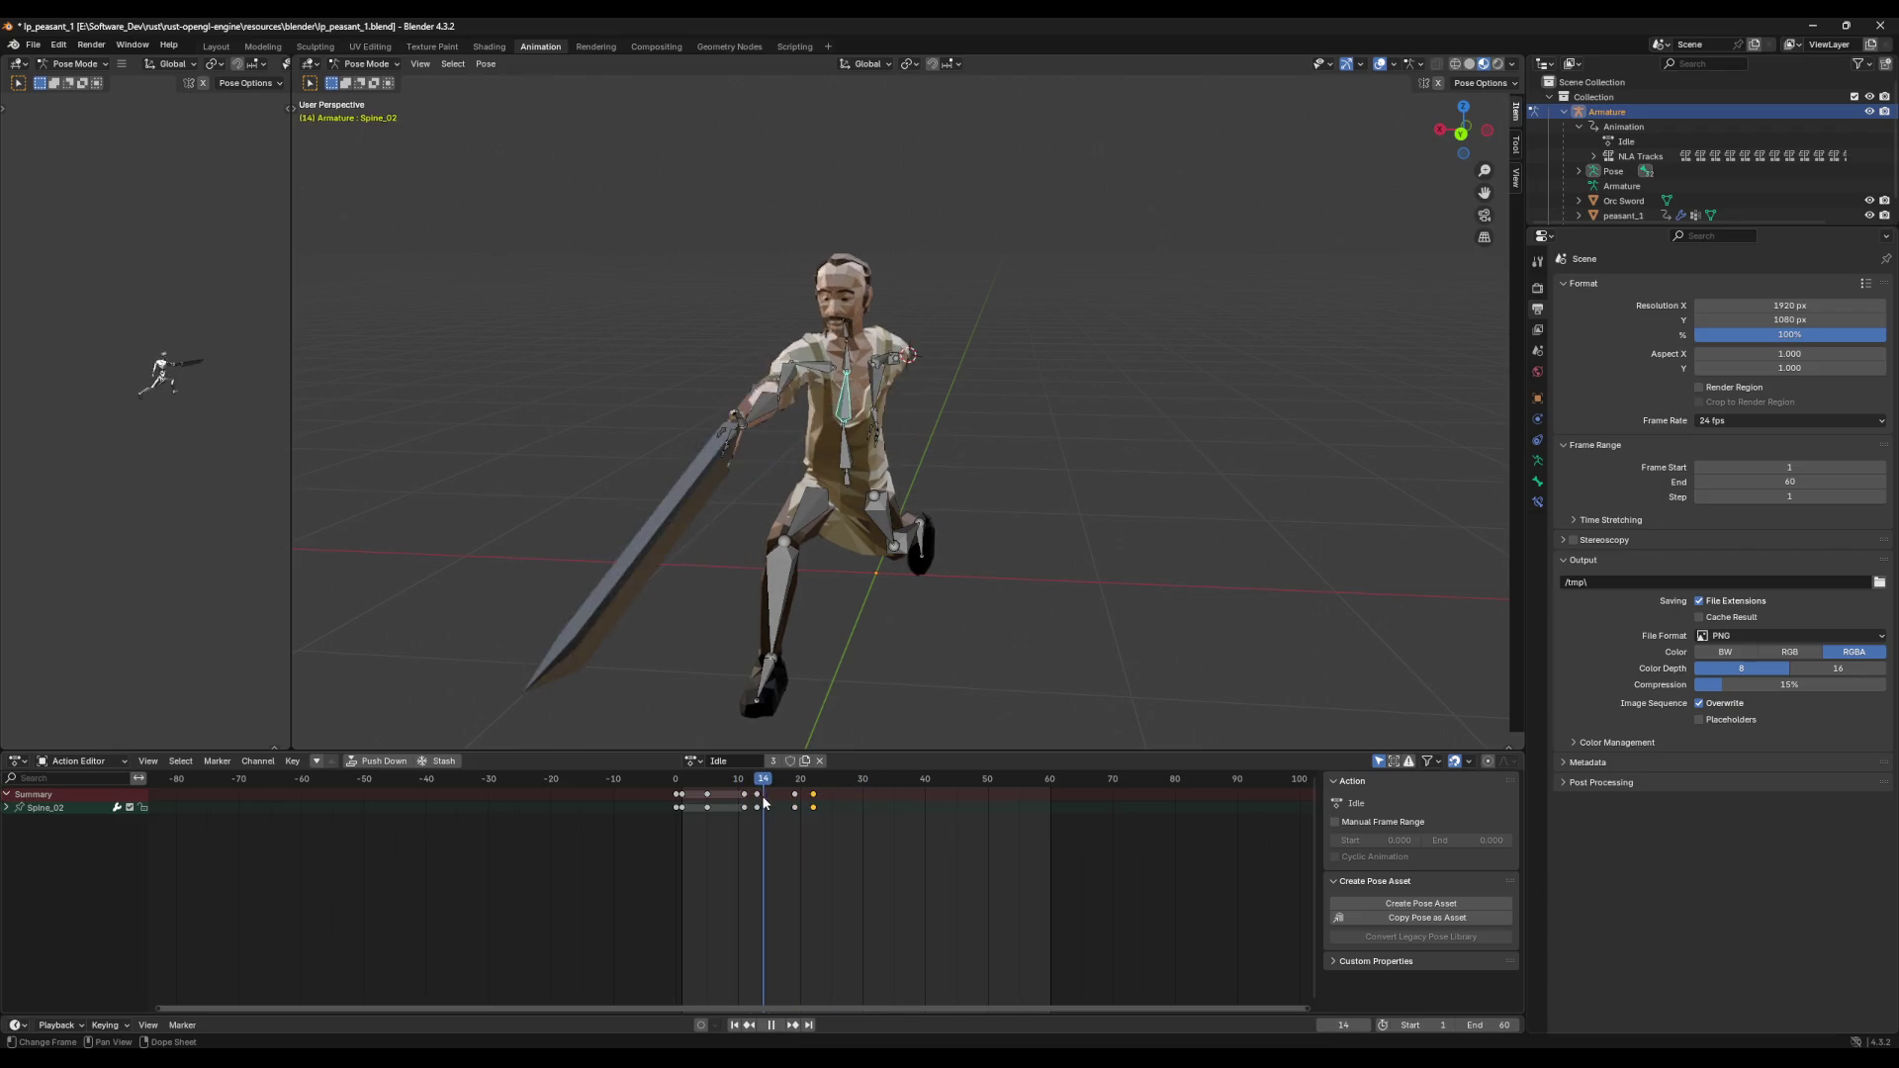
{"action": "key", "text": "g"}
{"action": "left_click", "coordinate": [760, 788]}
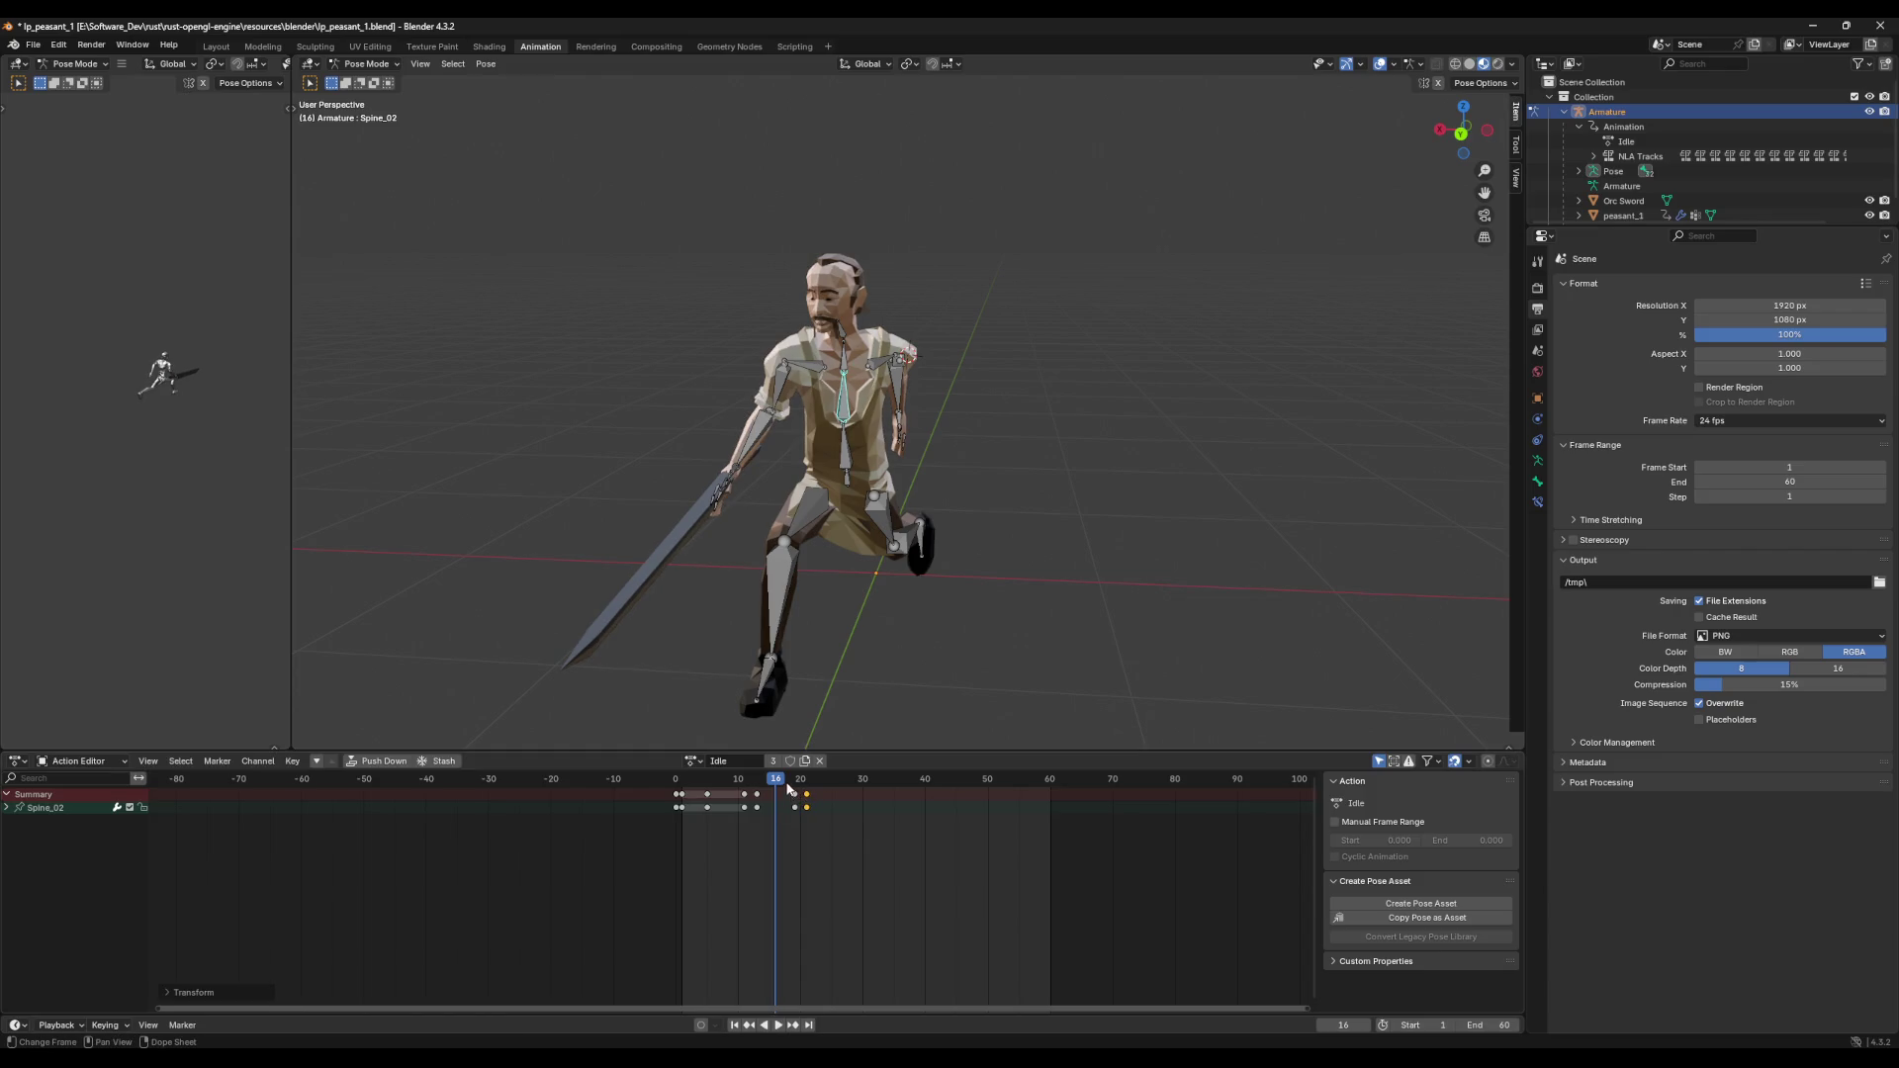
{"action": "left_click_drag", "start_coordinate": [759, 788], "coordinate": [792, 791]}
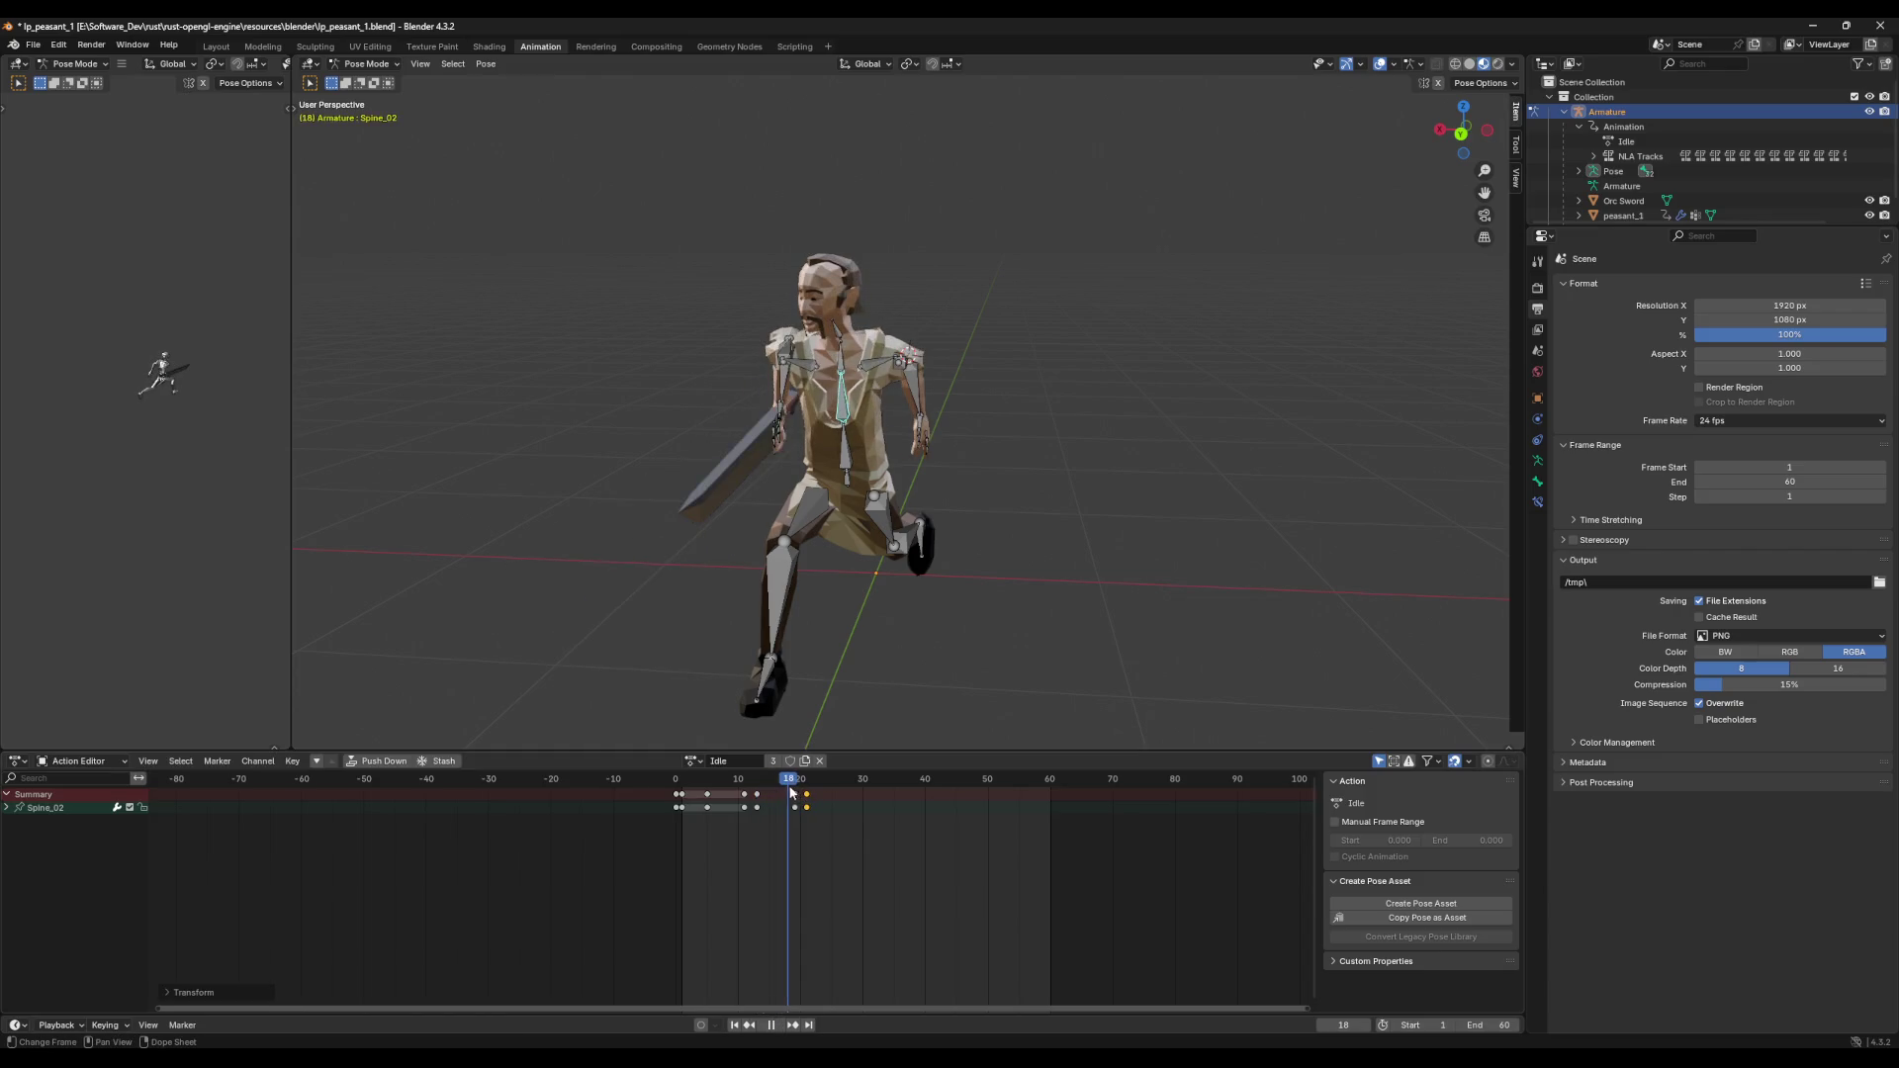
{"action": "mouse_move", "coordinate": [796, 792]}
{"action": "left_mouse_down"}
{"action": "mouse_move", "coordinate": [814, 796]}
{"action": "mouse_move", "coordinate": [763, 799]}
{"action": "left_mouse_up"}
{"action": "key", "text": "shift+ctrl+space"}
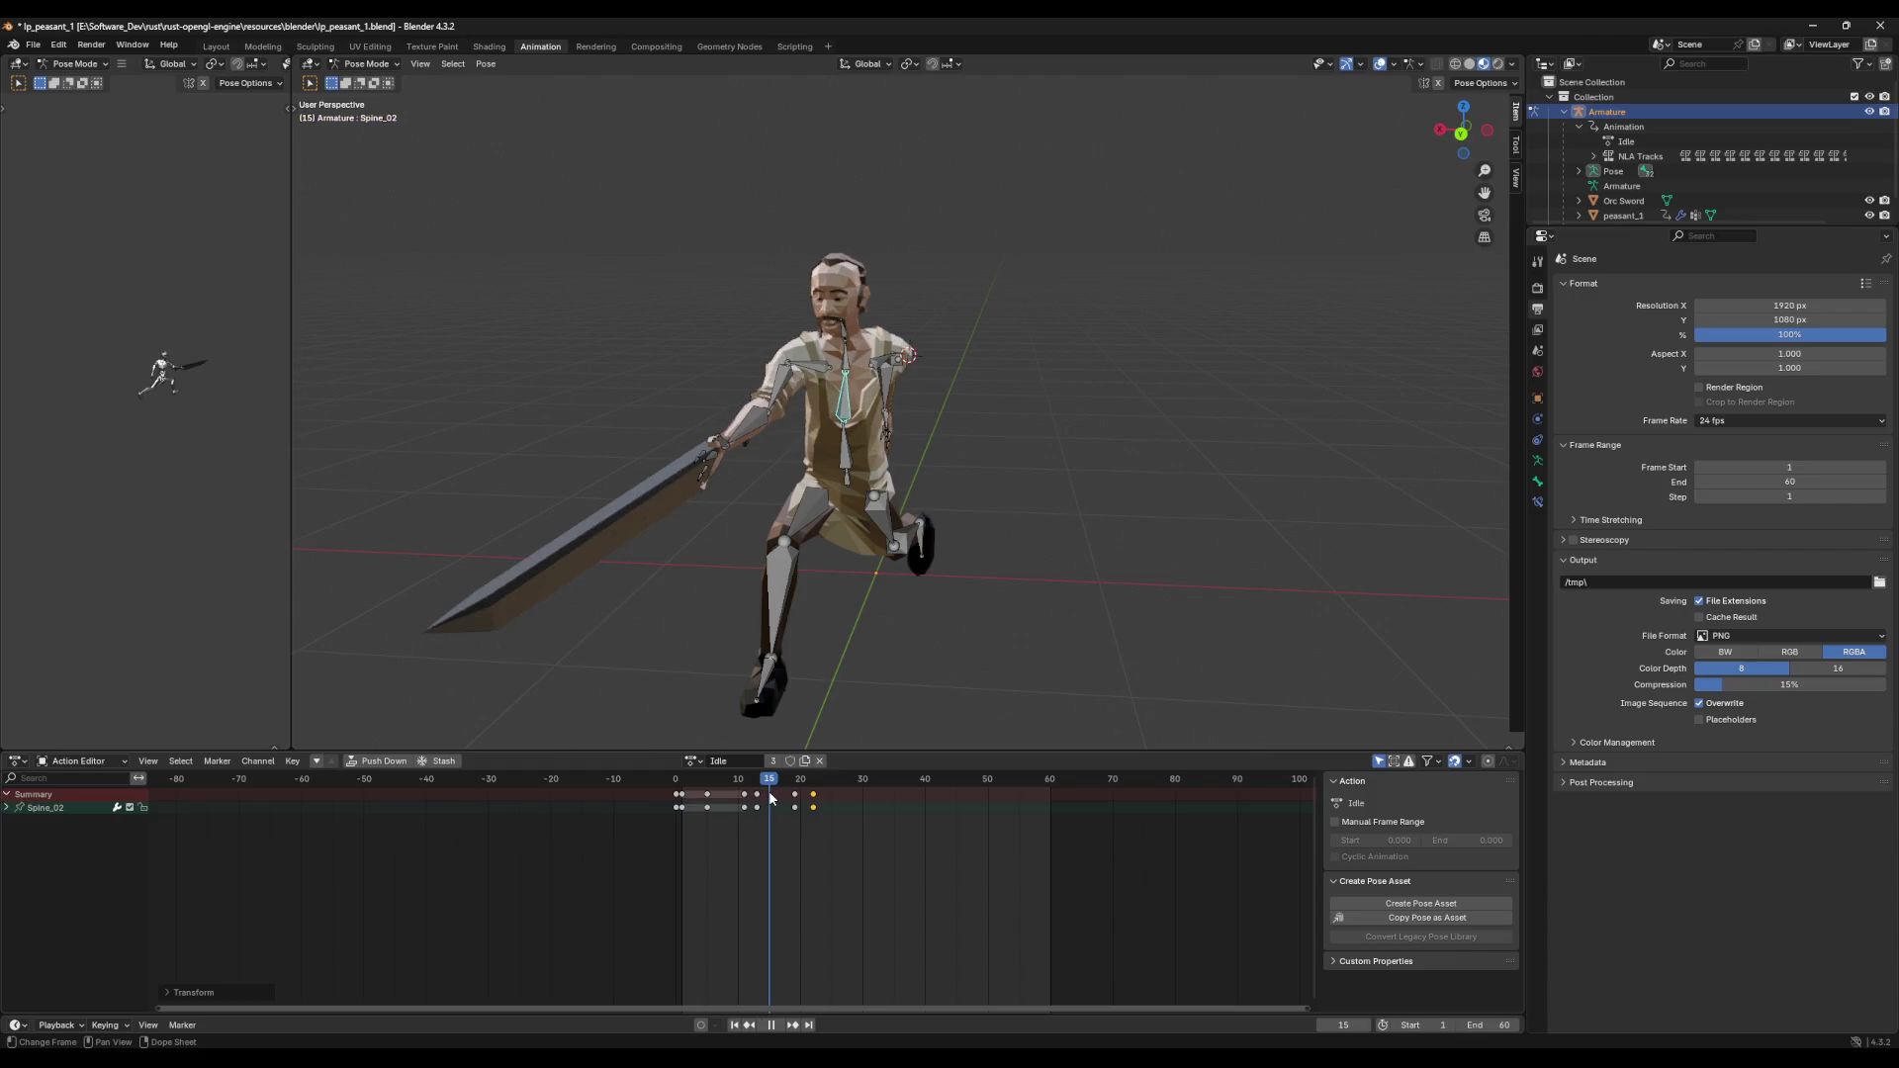
{"action": "left_click_drag", "start_coordinate": [763, 798], "coordinate": [767, 797]}
{"action": "key", "text": "space"}
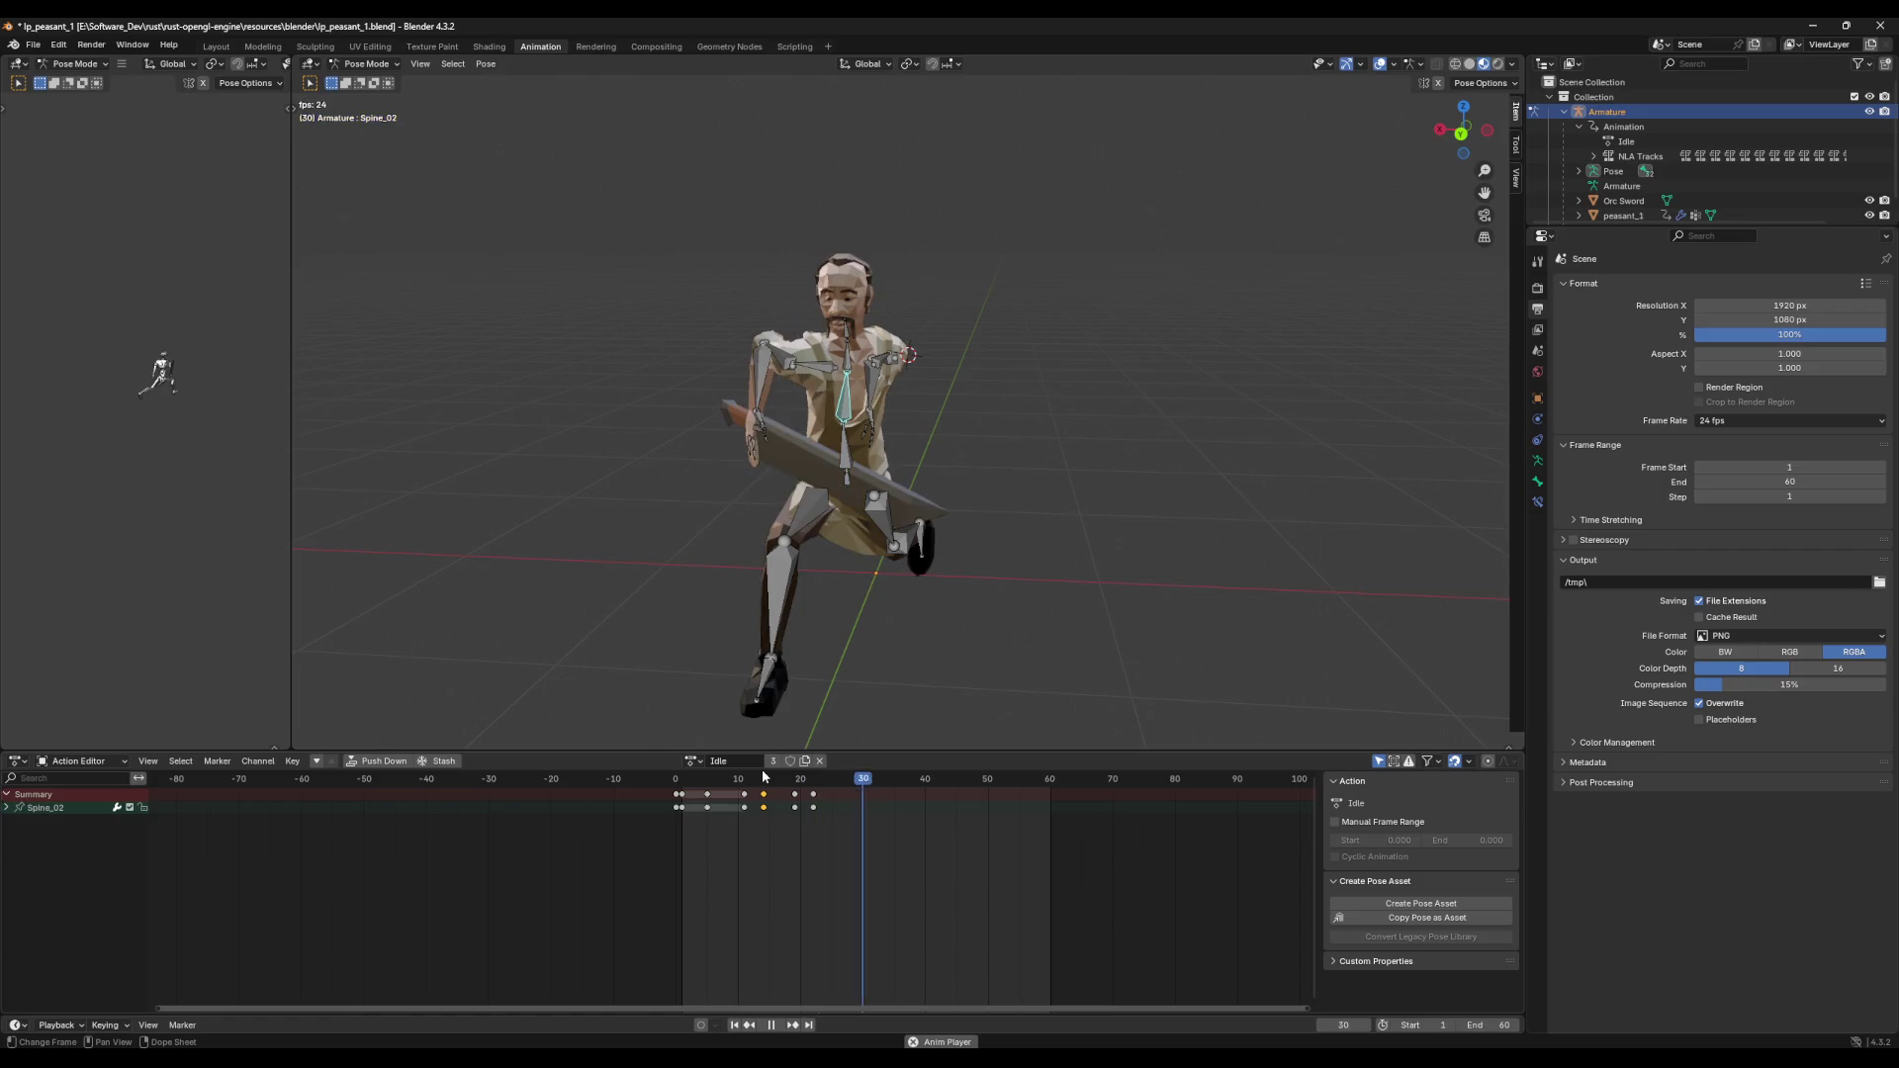
Step: Paste the copied Spine_02 keyframes at frames 26–29 and play back the extended sword swing
{"action": "left_click_drag", "start_coordinate": [793, 787], "coordinate": [691, 796]}
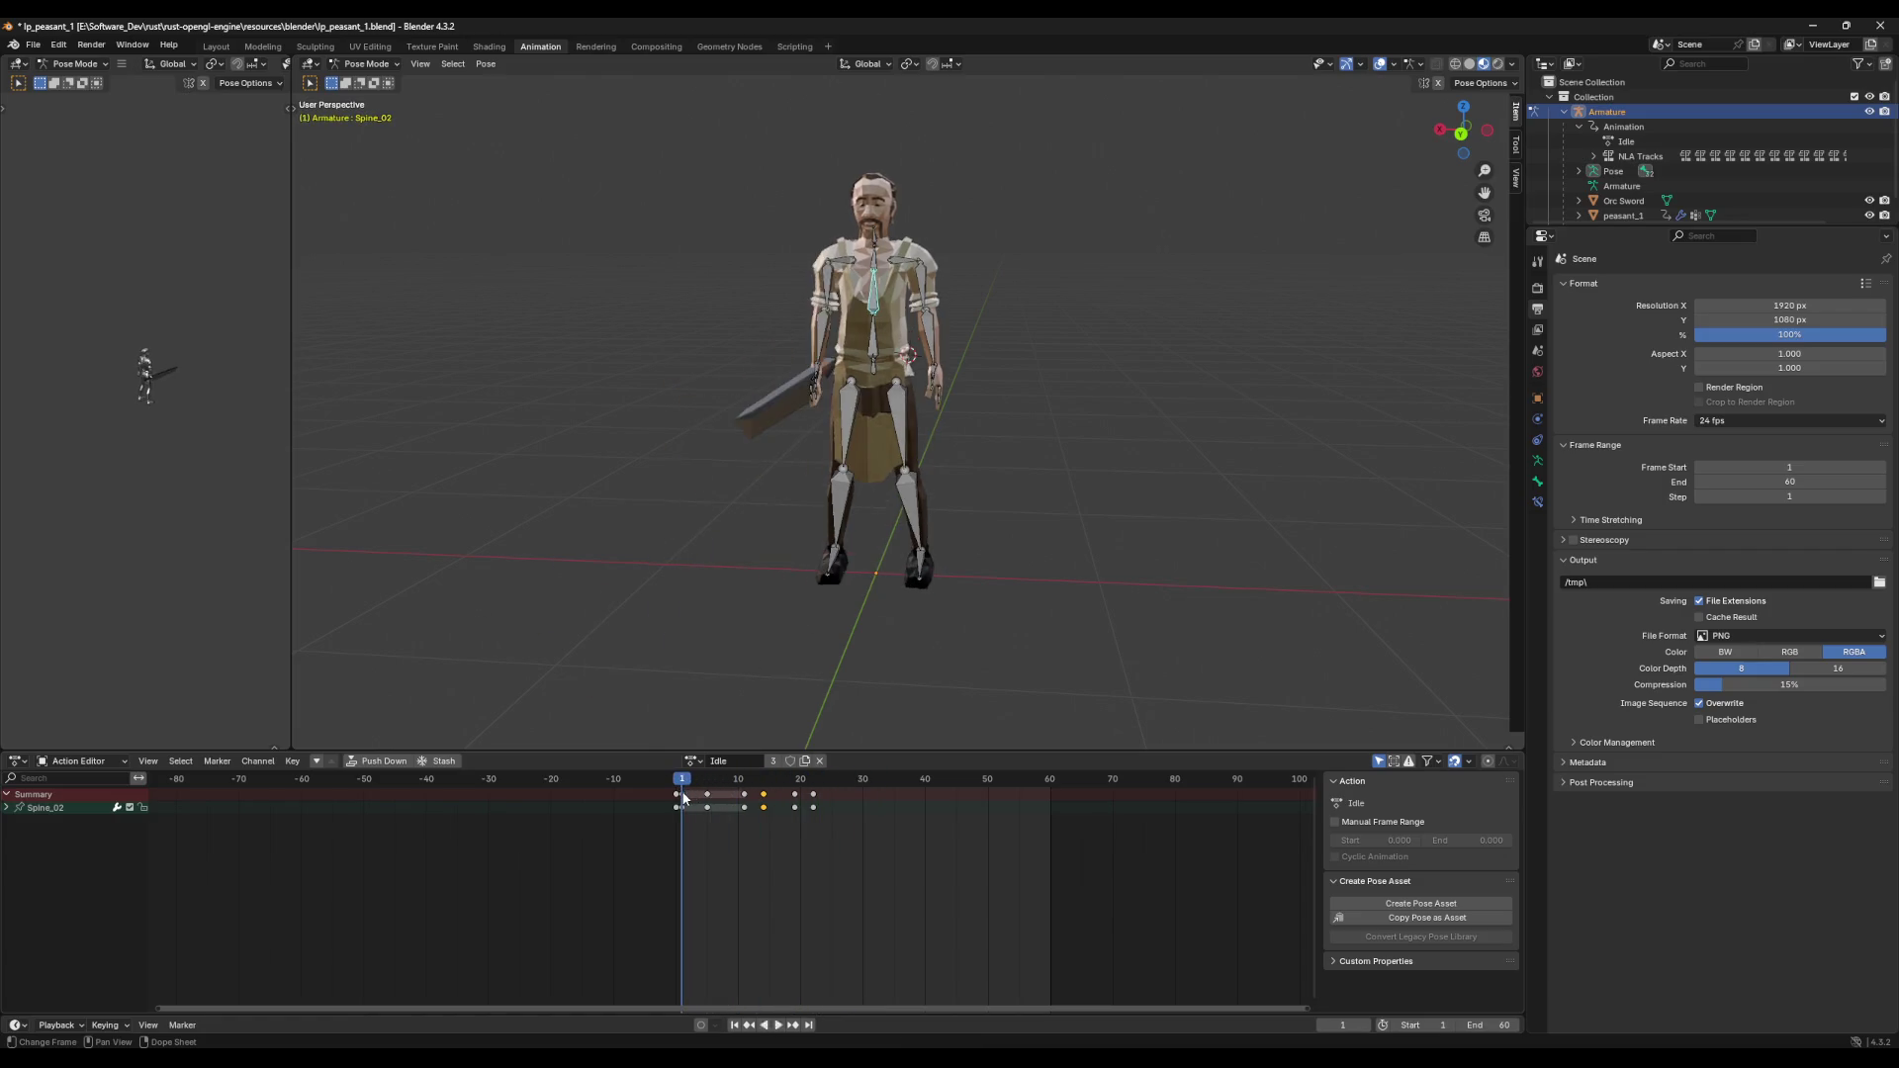
{"action": "key", "text": "space"}
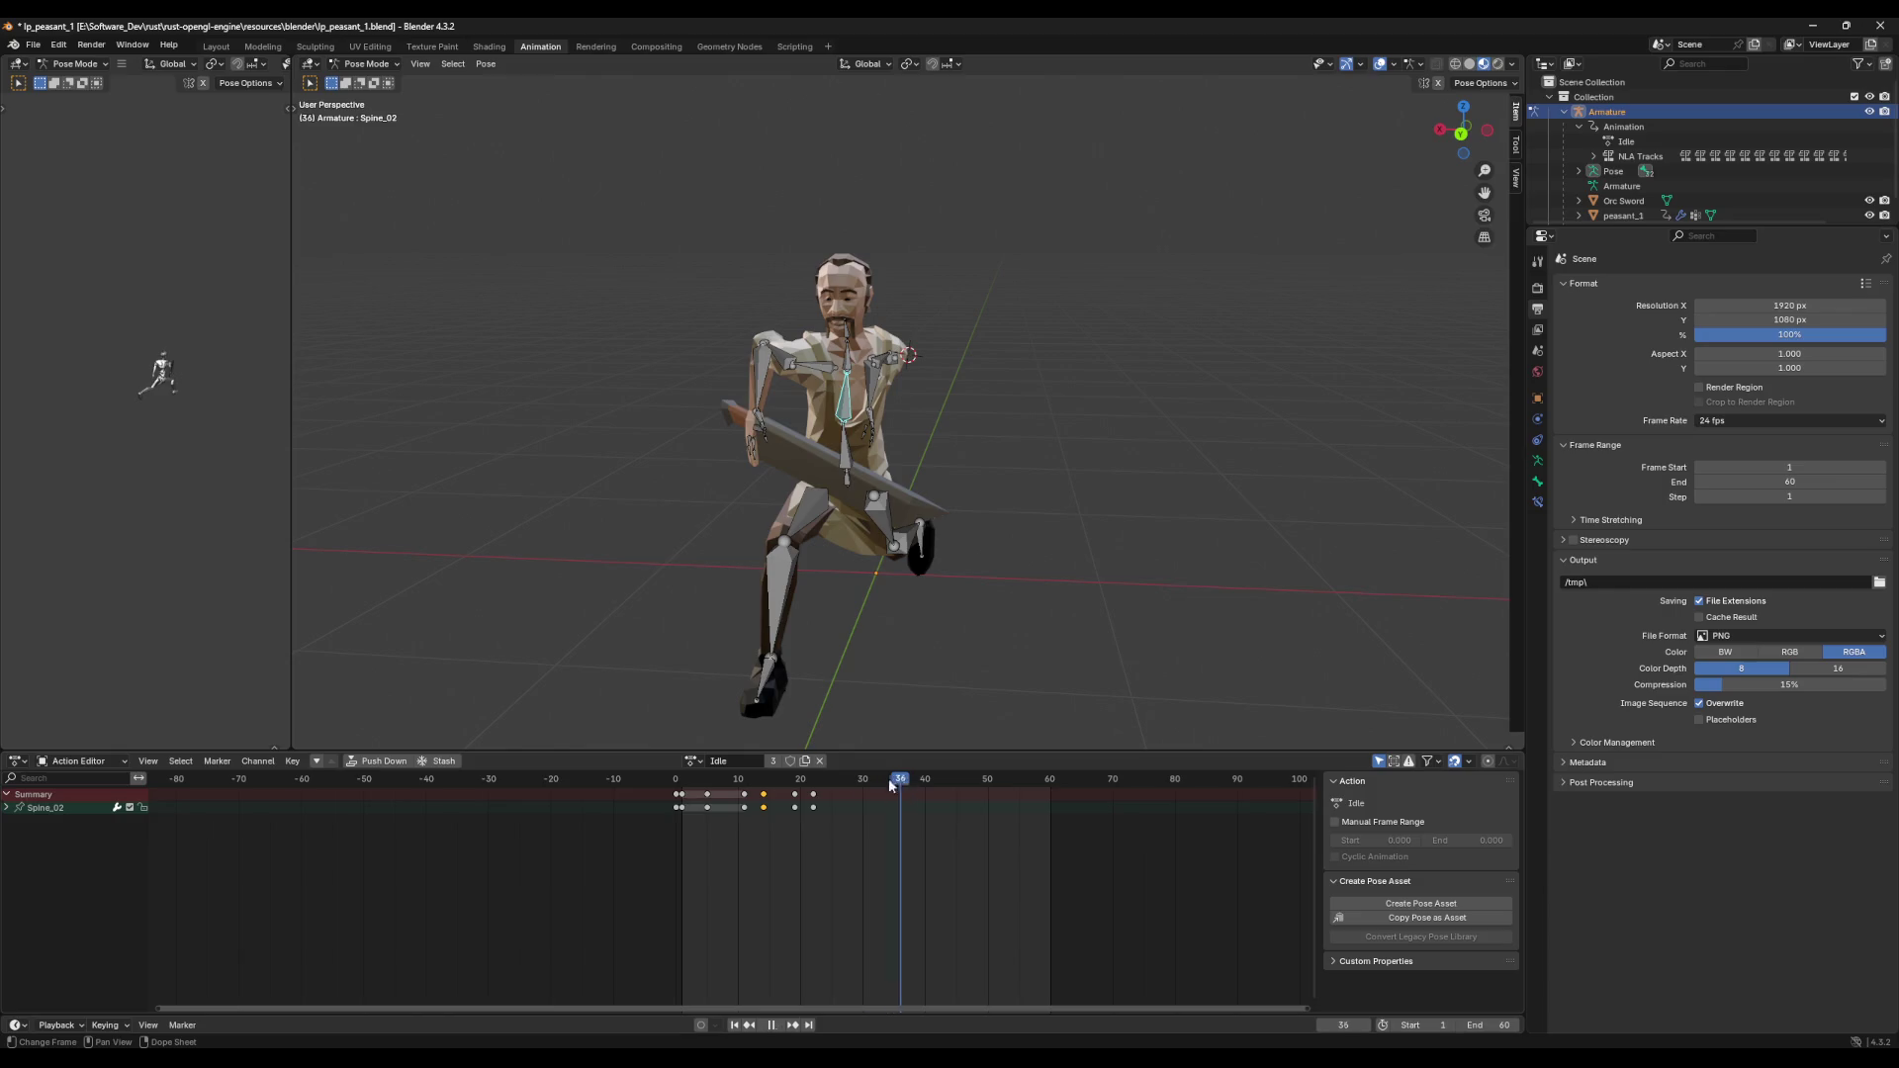
{"action": "left_click", "coordinate": [808, 791]}
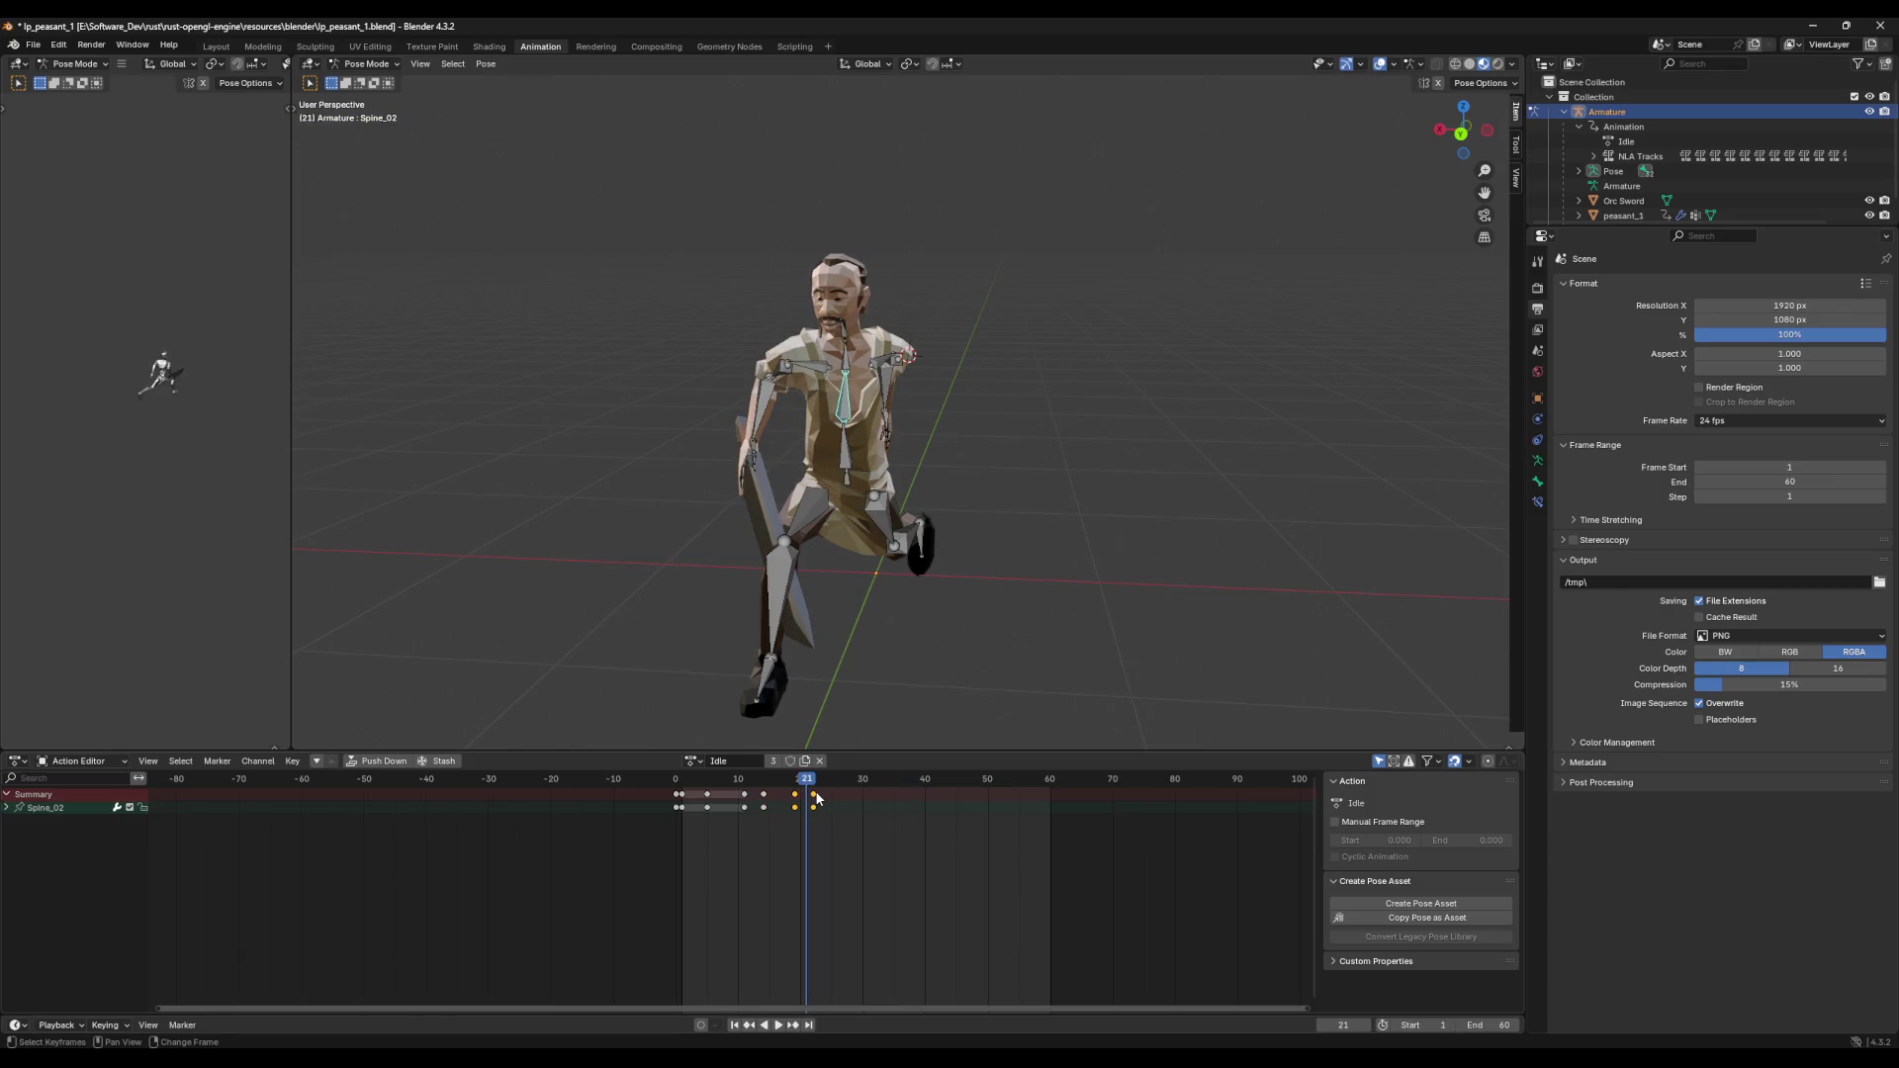
{"action": "key", "text": "space"}
{"action": "mouse_move", "coordinate": [815, 786]}
{"action": "left_mouse_down"}
{"action": "mouse_move", "coordinate": [837, 788]}
{"action": "mouse_move", "coordinate": [682, 791]}
{"action": "left_mouse_up"}
{"action": "key", "text": "ctrl+v"}
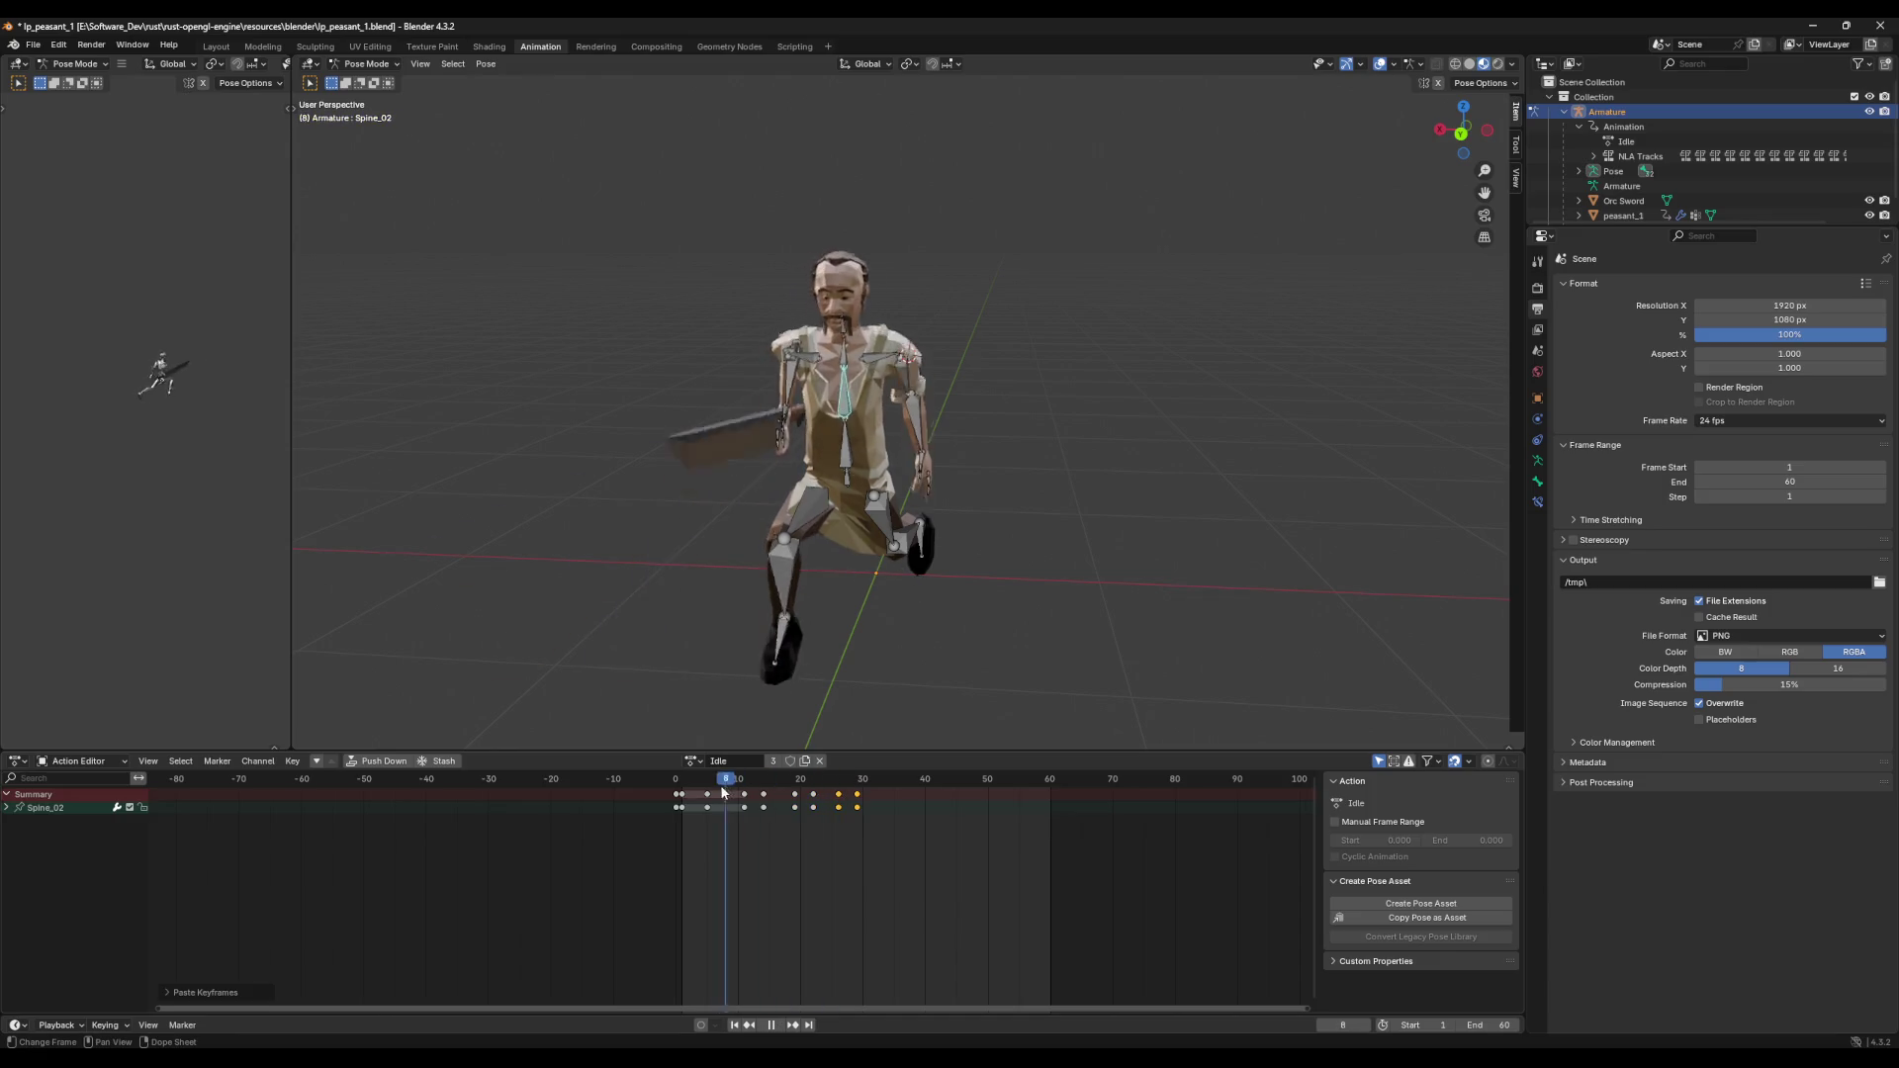
{"action": "key", "text": "space"}
{"action": "key", "text": "space"}
{"action": "left_click_drag", "start_coordinate": [883, 788], "coordinate": [856, 789]}
{"action": "key", "text": "space"}
{"action": "key", "text": "space"}
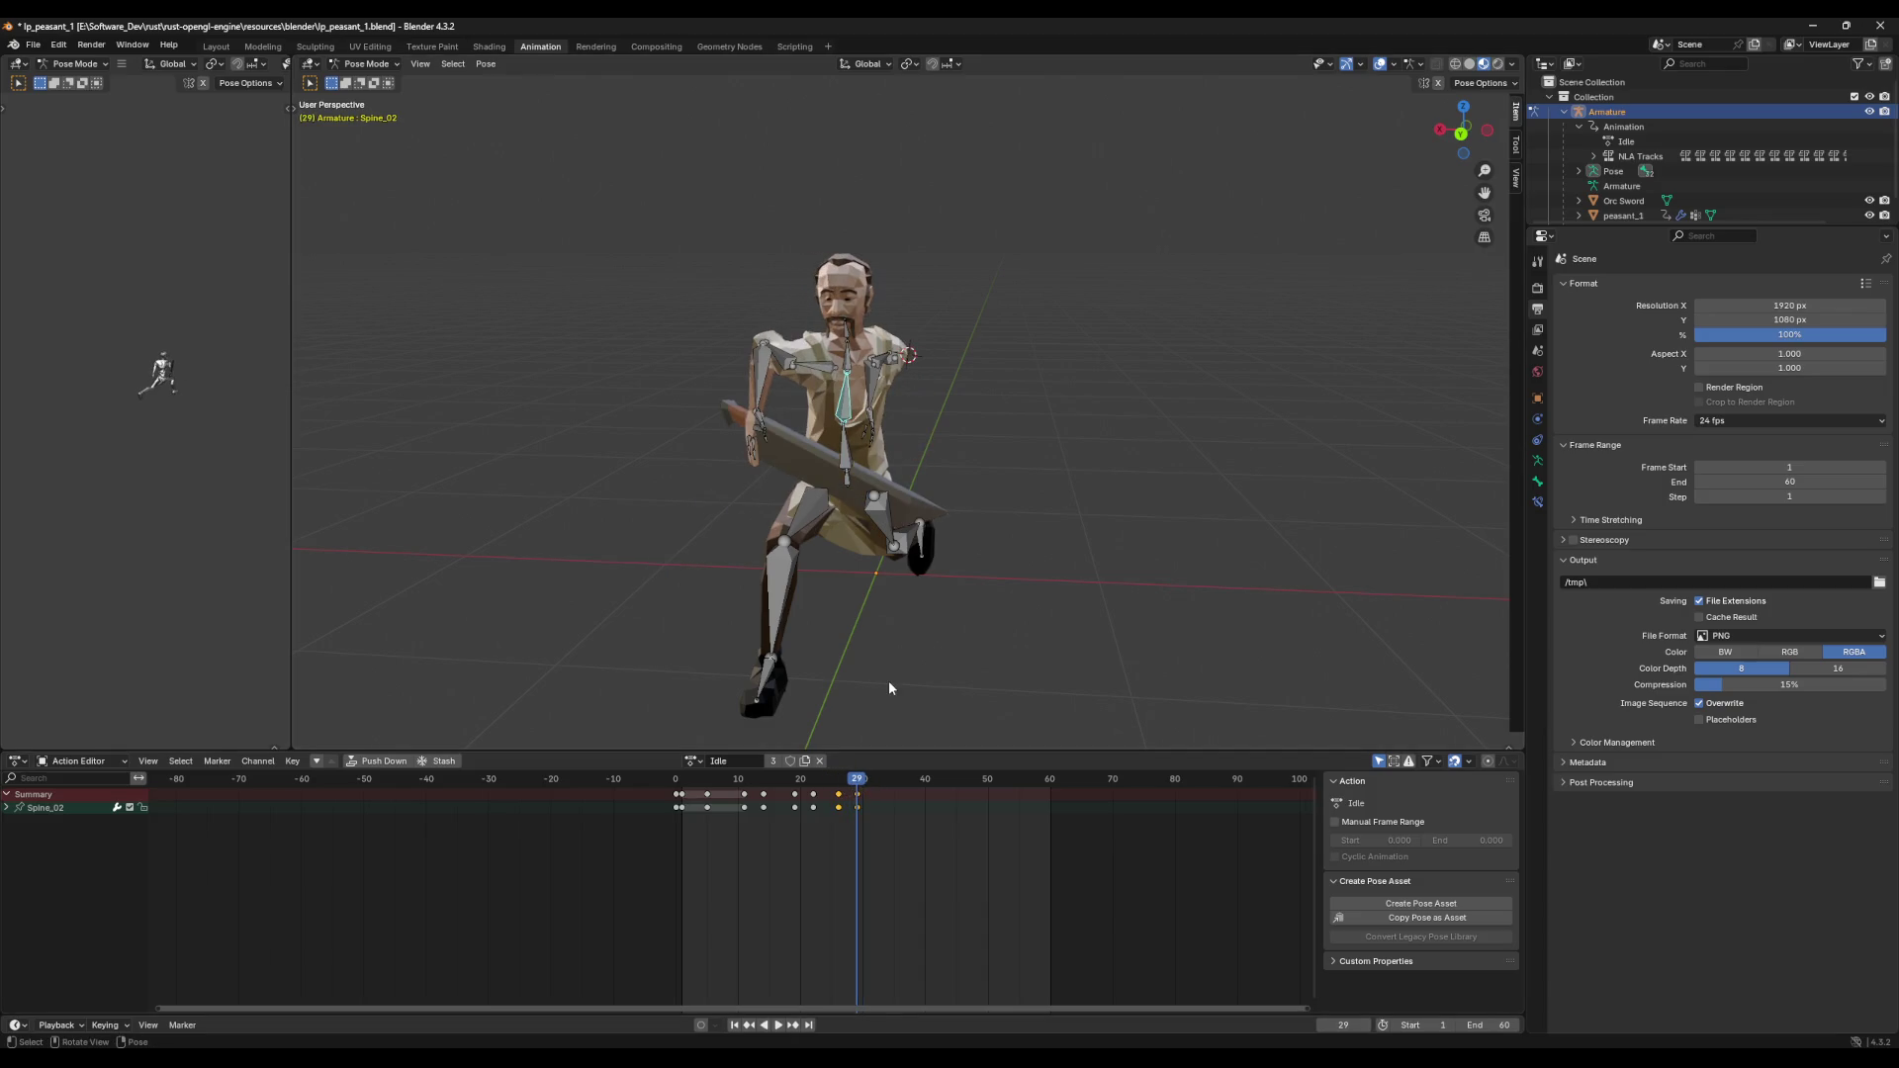
Step: Select all bones and preview the sword attack from frame 8 to review its timing
{"action": "key", "text": "a"}
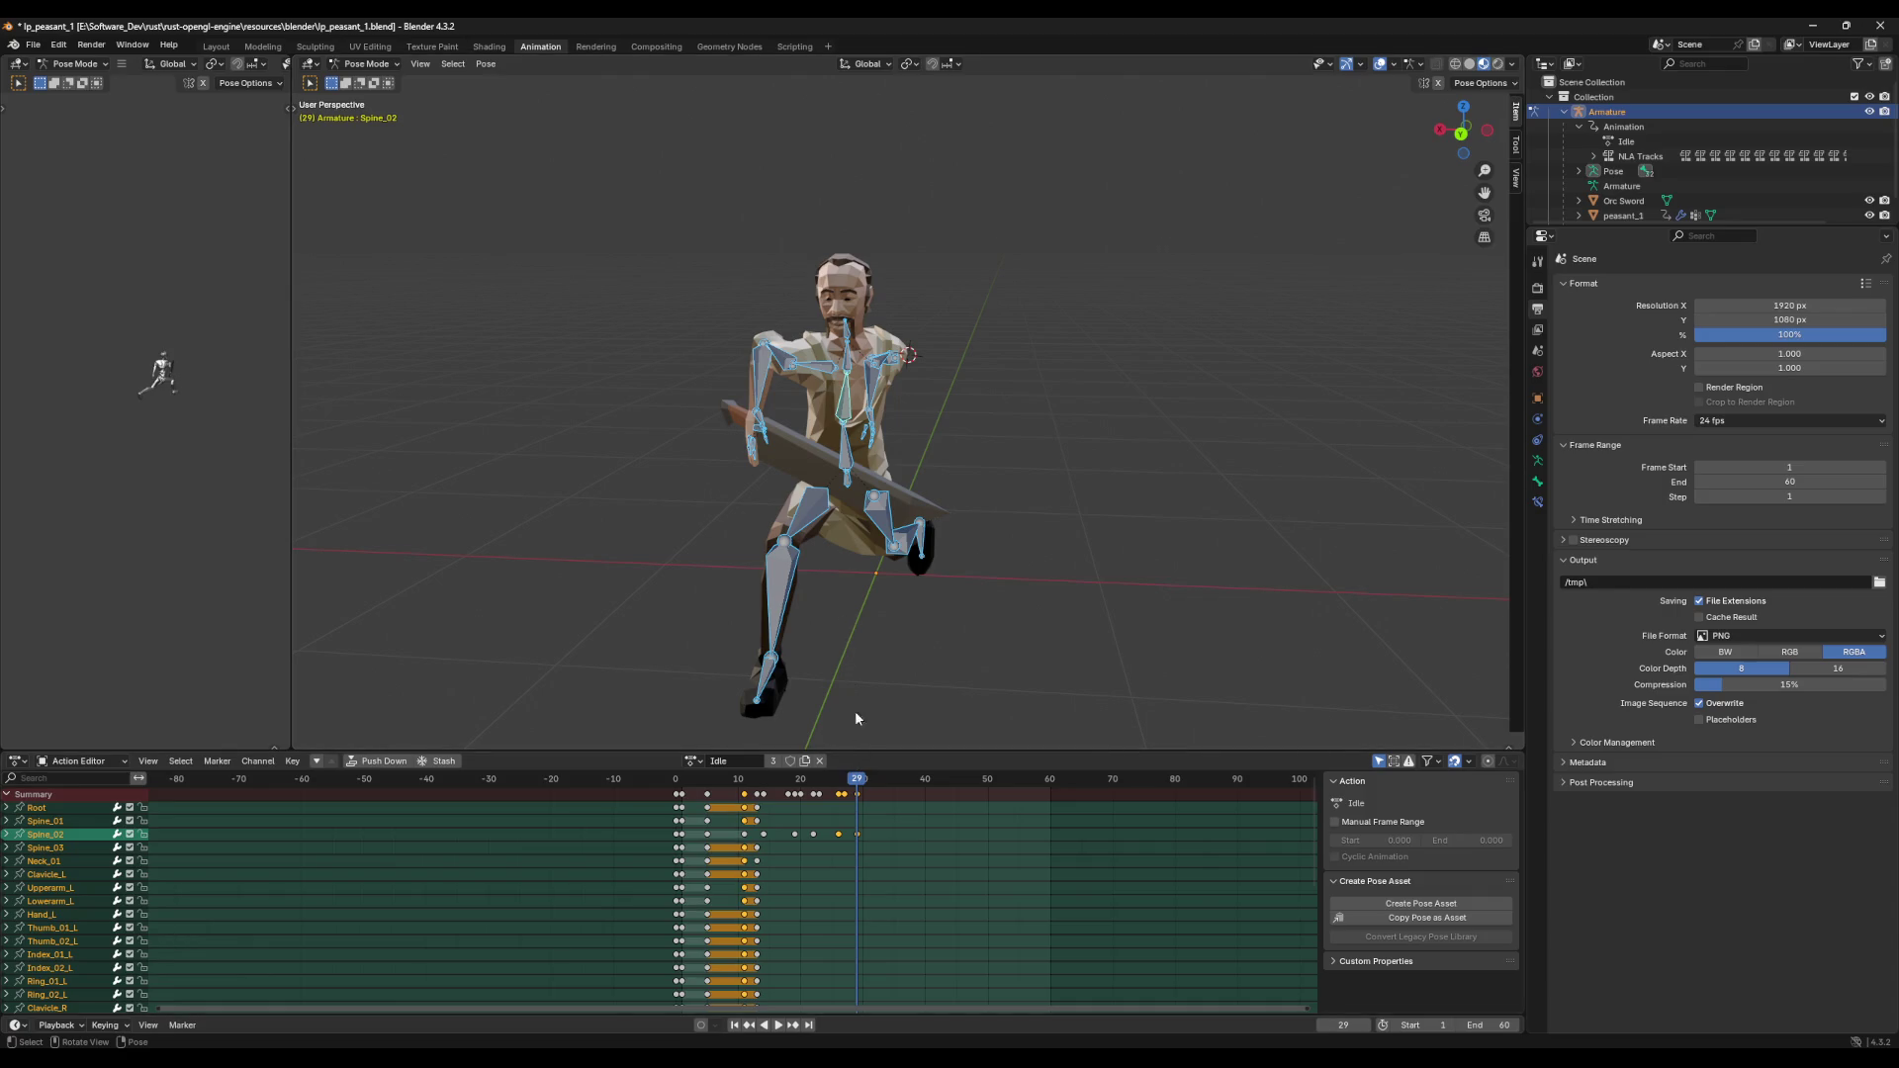
{"action": "key", "text": "alt+a"}
{"action": "middle_click_drag", "start_coordinate": [853, 647], "coordinate": [894, 644]}
{"action": "key", "text": "a"}
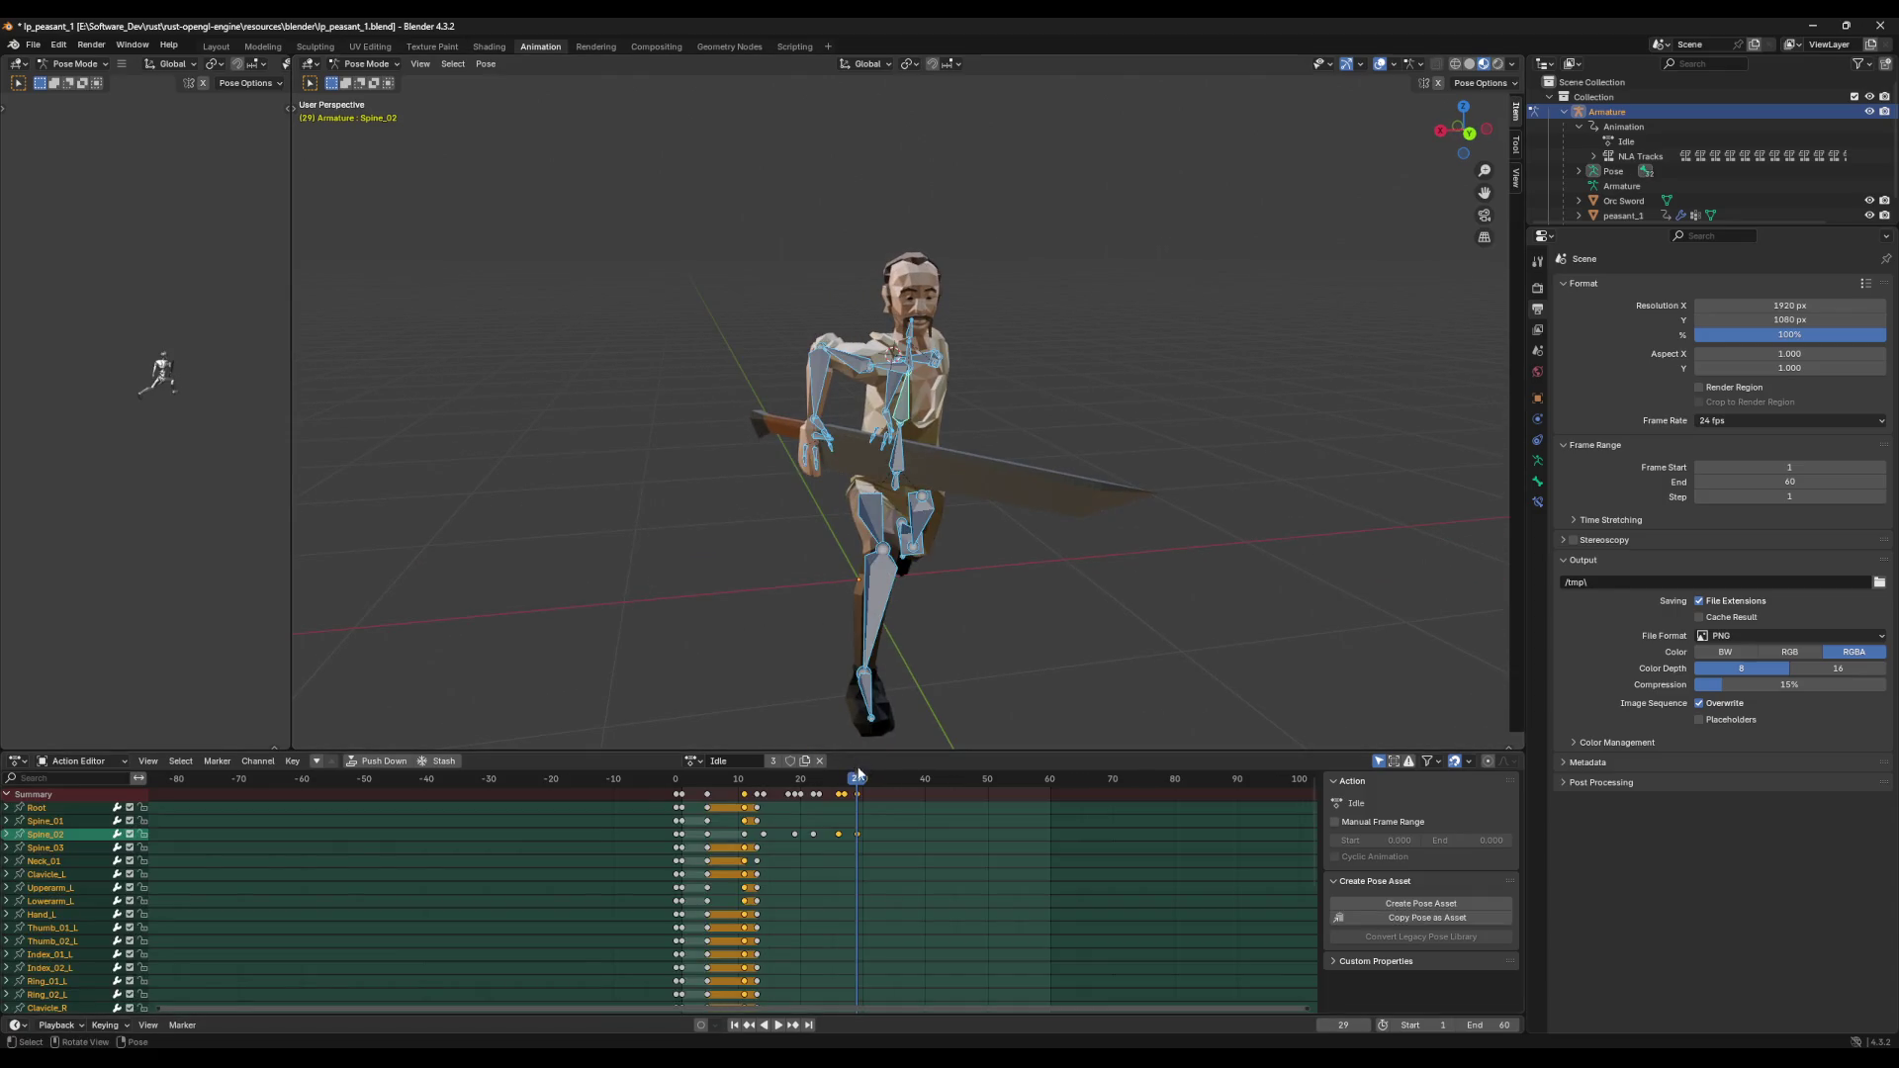
{"action": "left_click_drag", "start_coordinate": [859, 779], "coordinate": [725, 779]}
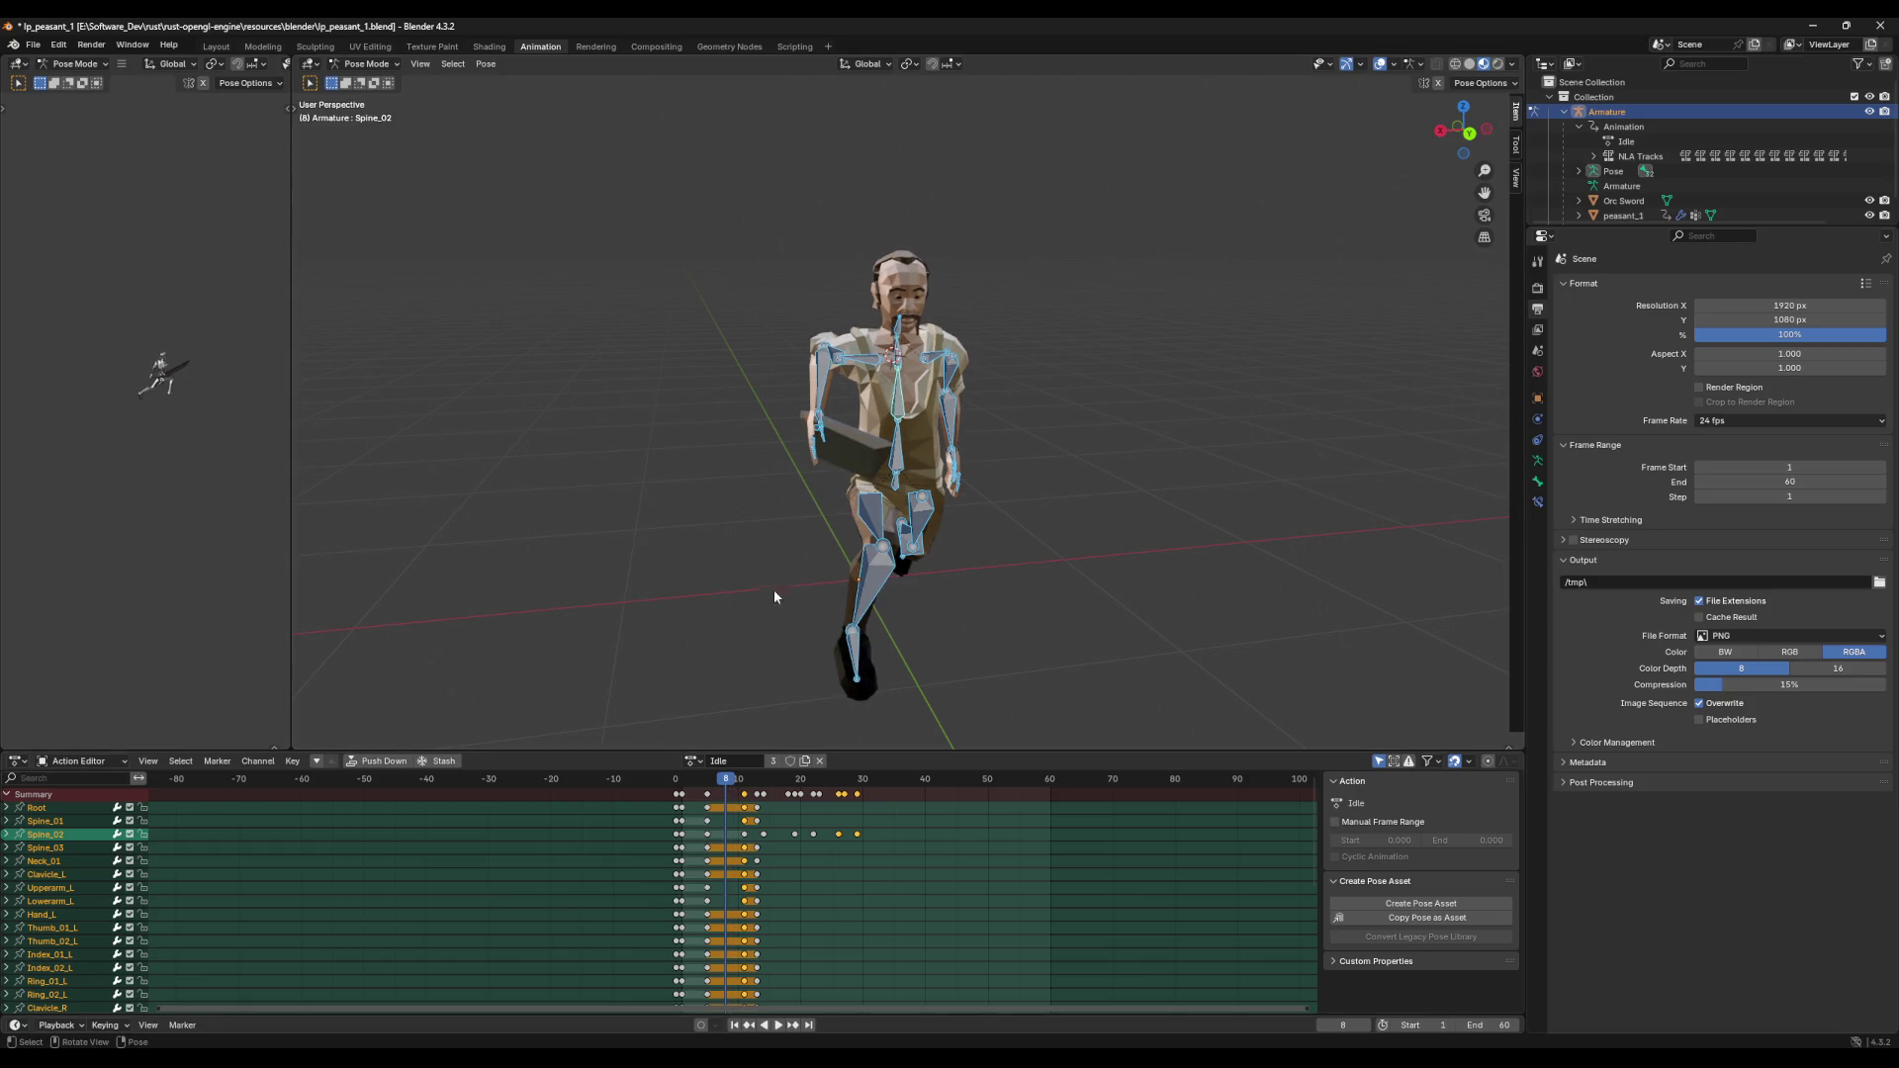
{"action": "key", "text": "space"}
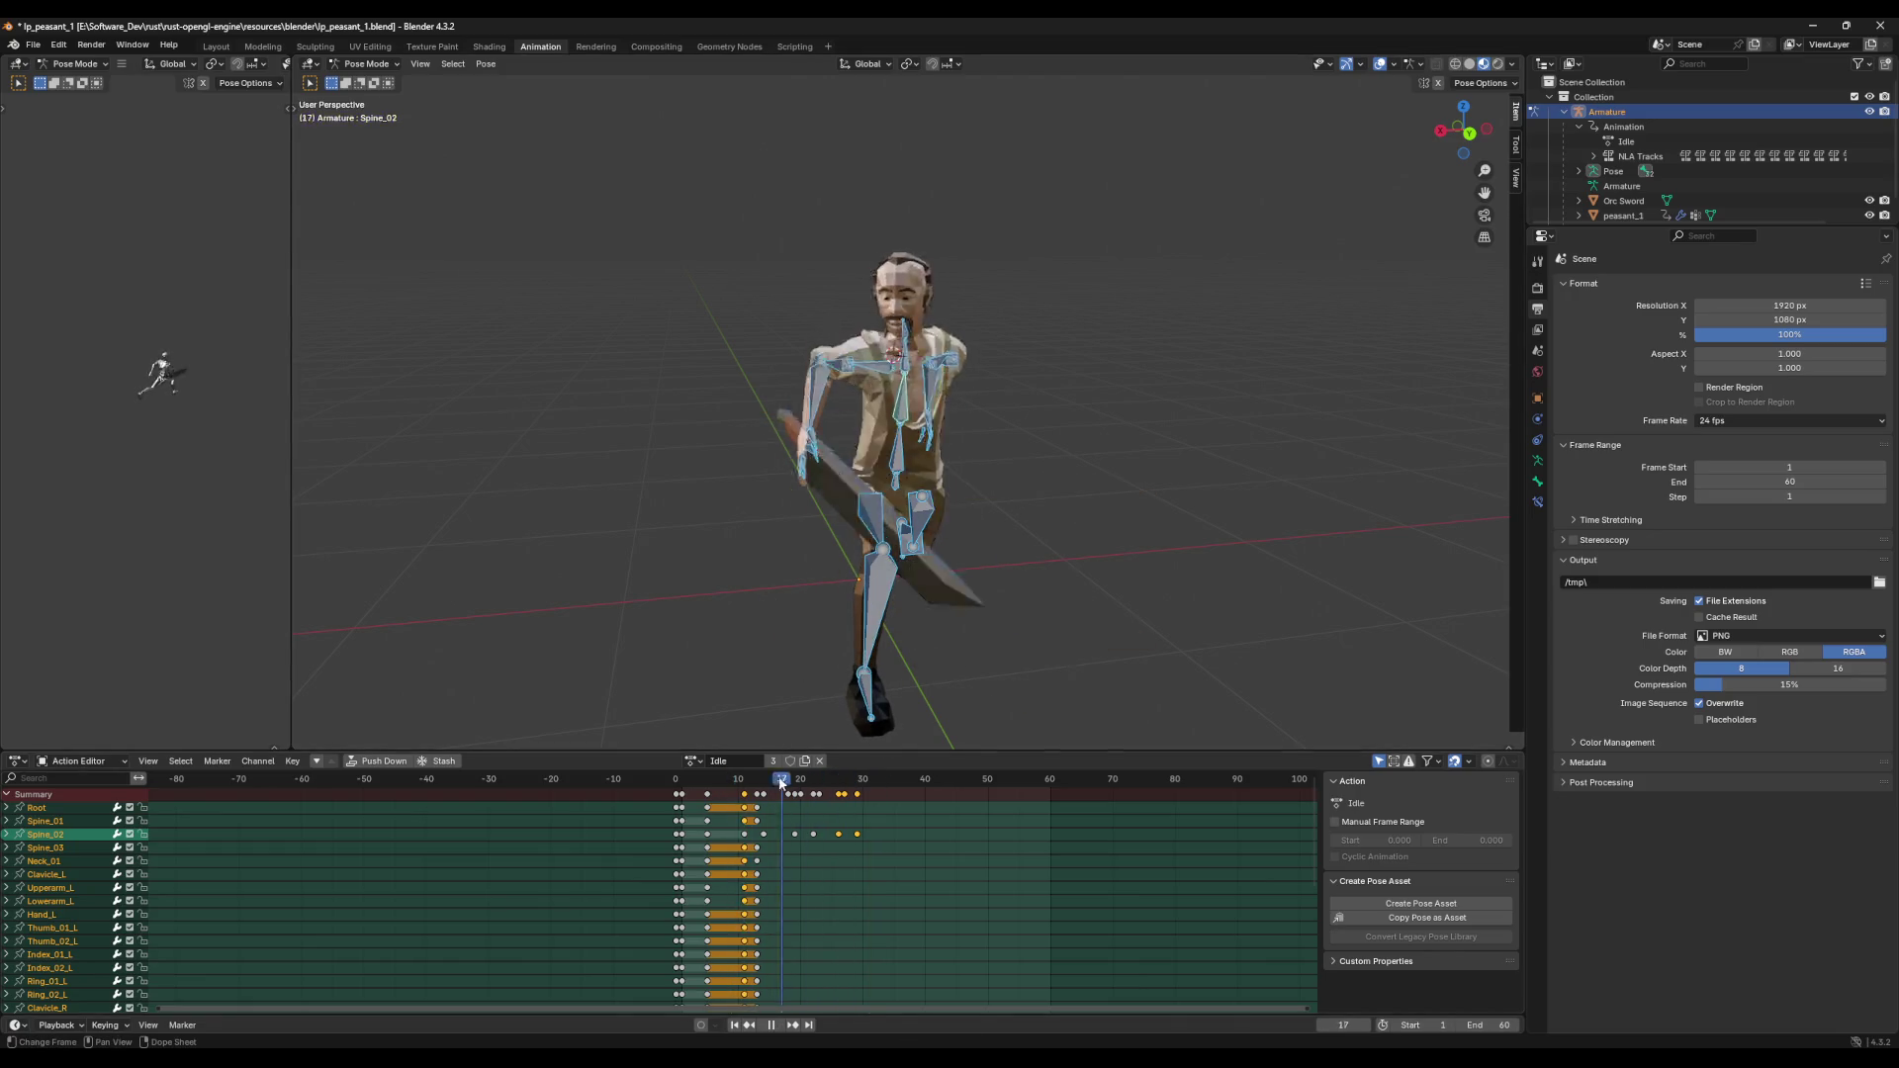
{"action": "key", "text": "space"}
{"action": "key", "text": "alt+a"}
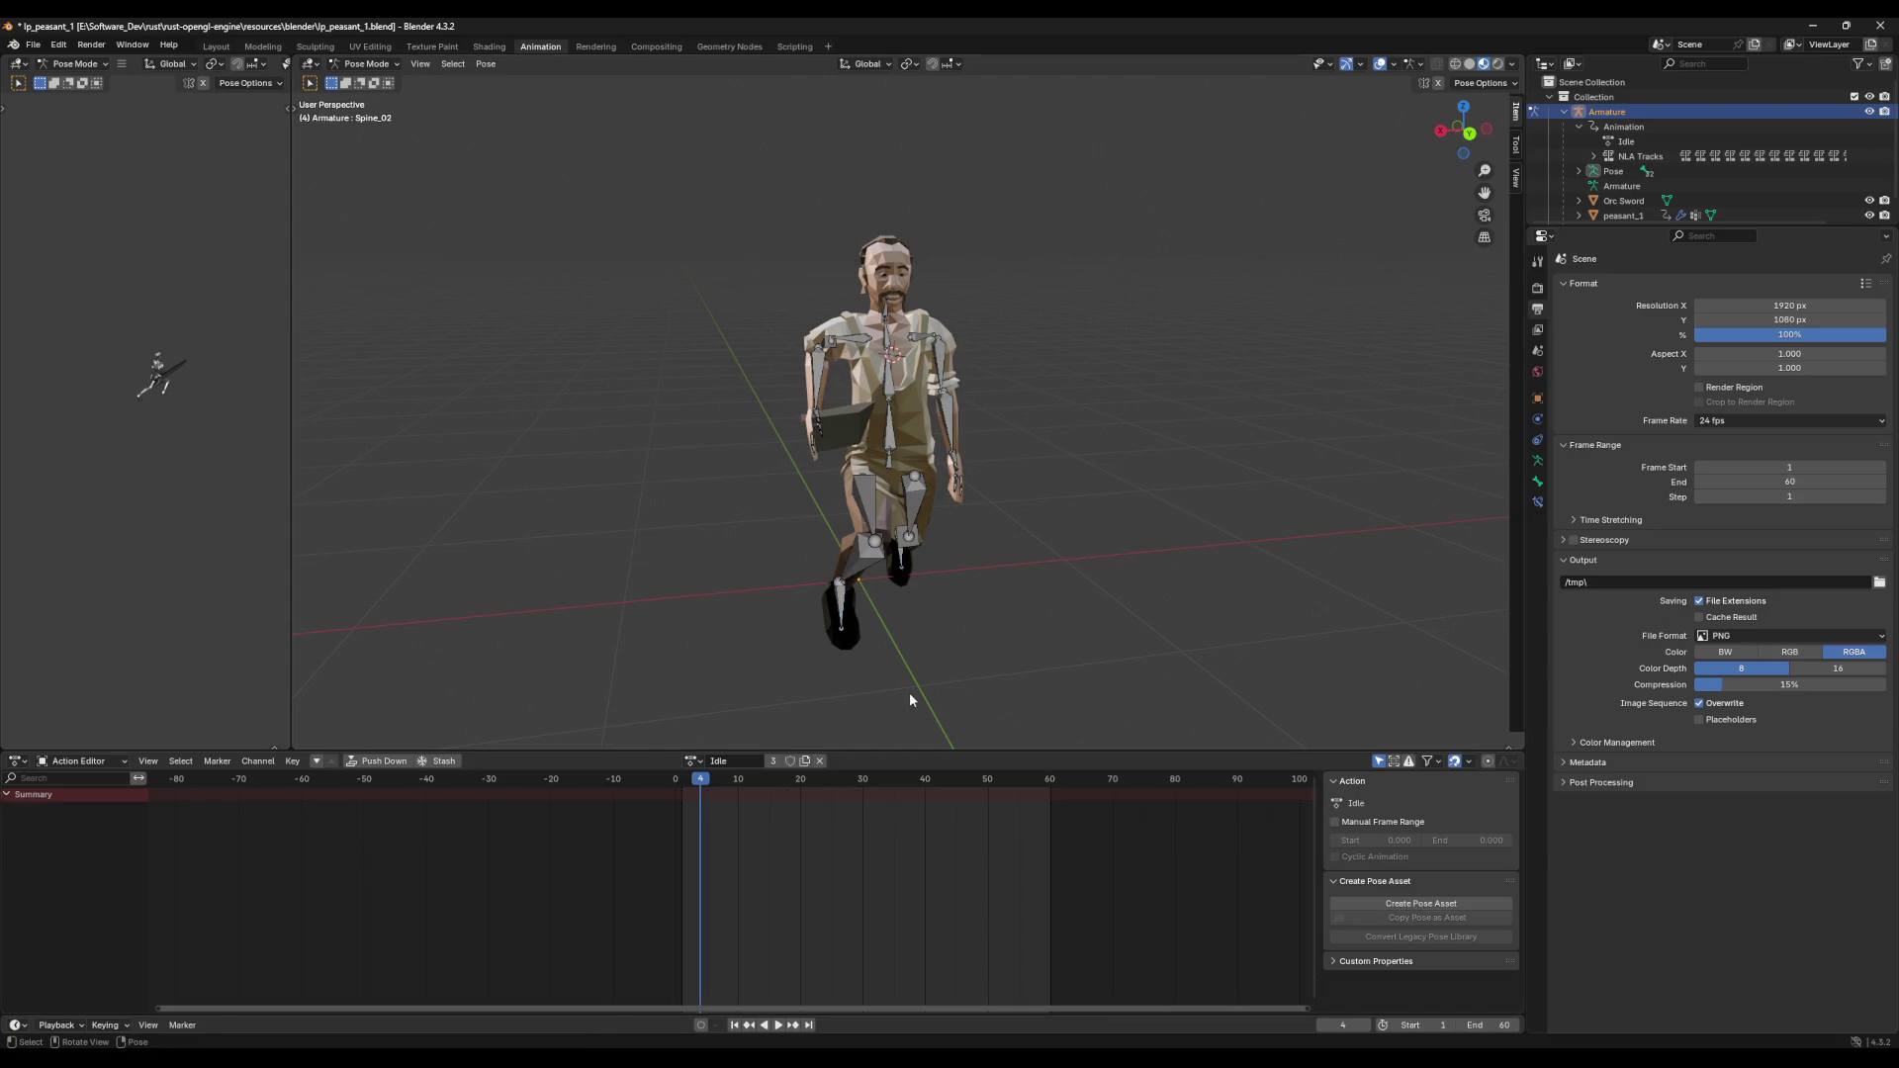
{"action": "key", "text": "a"}
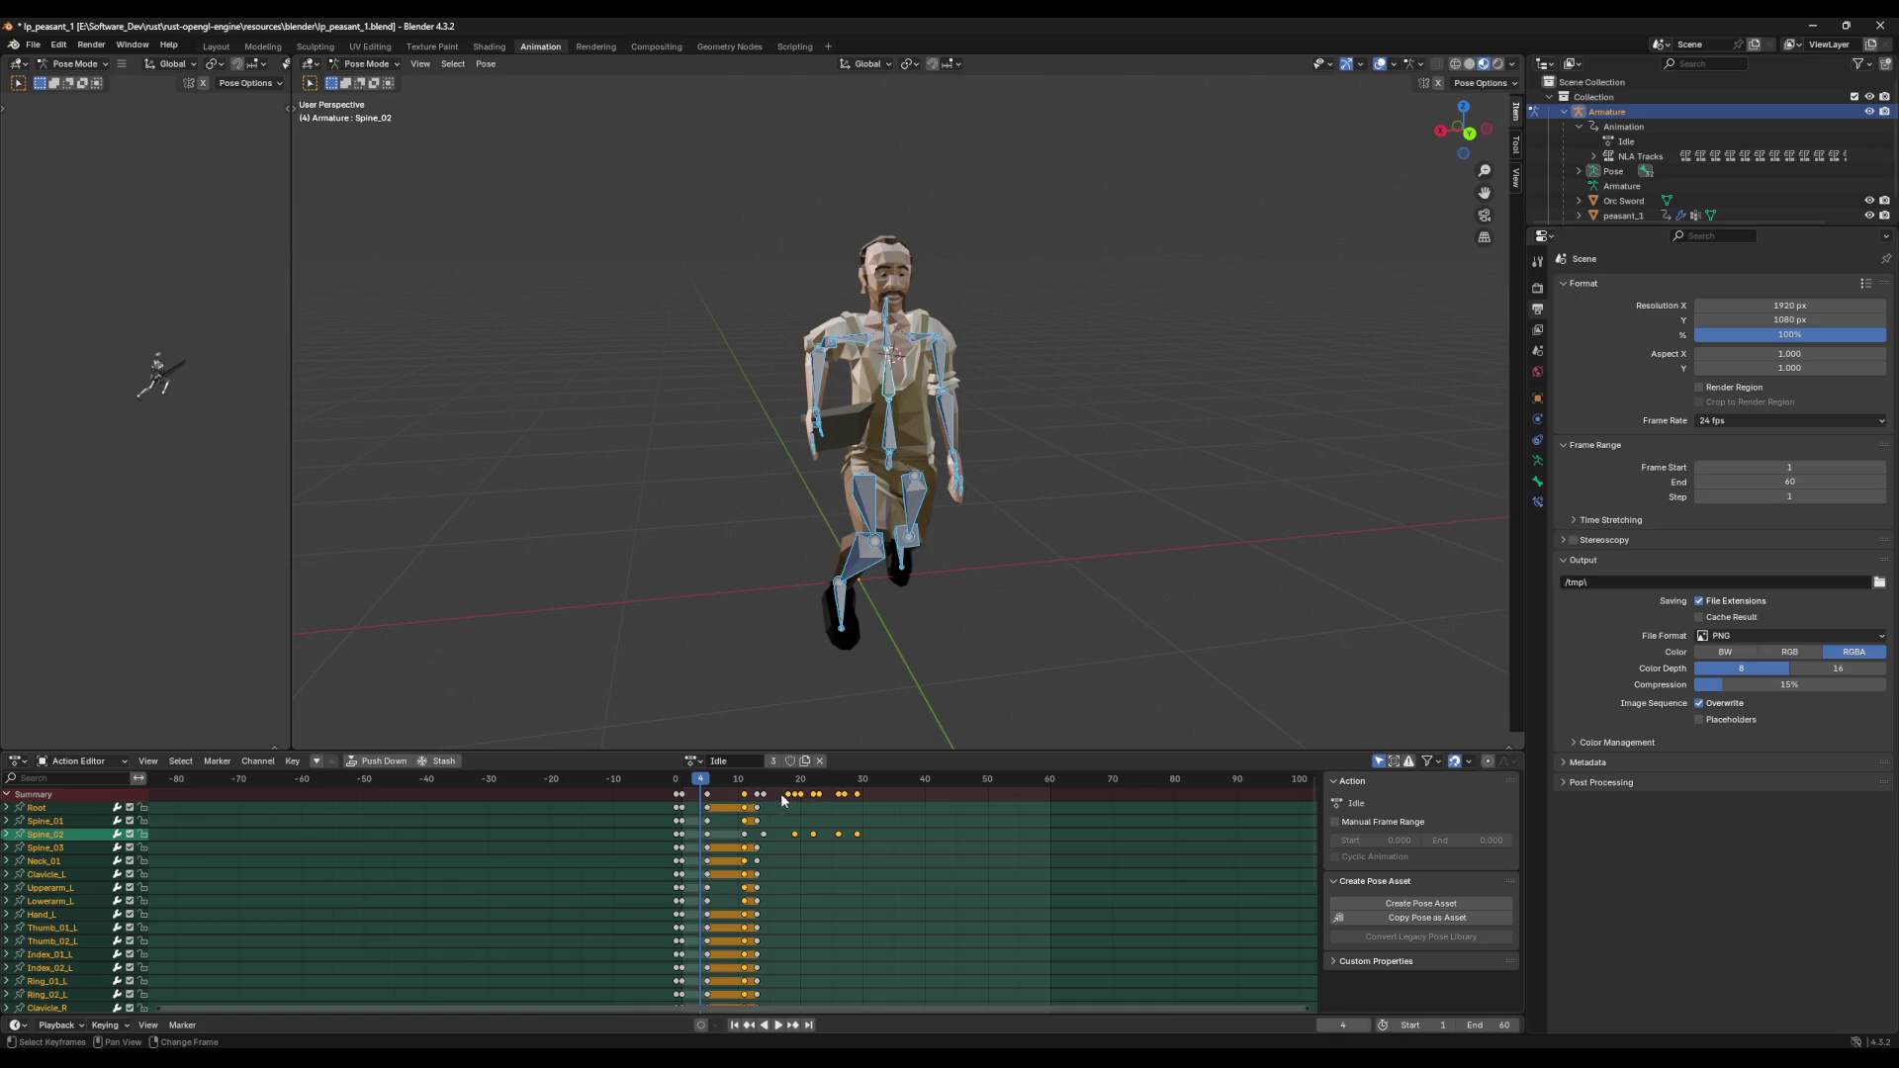
Step: Delete the Idle action keyframes from frames 19 to 29, keeping the pose at frame 13
{"action": "key", "text": "ctrl+z"}
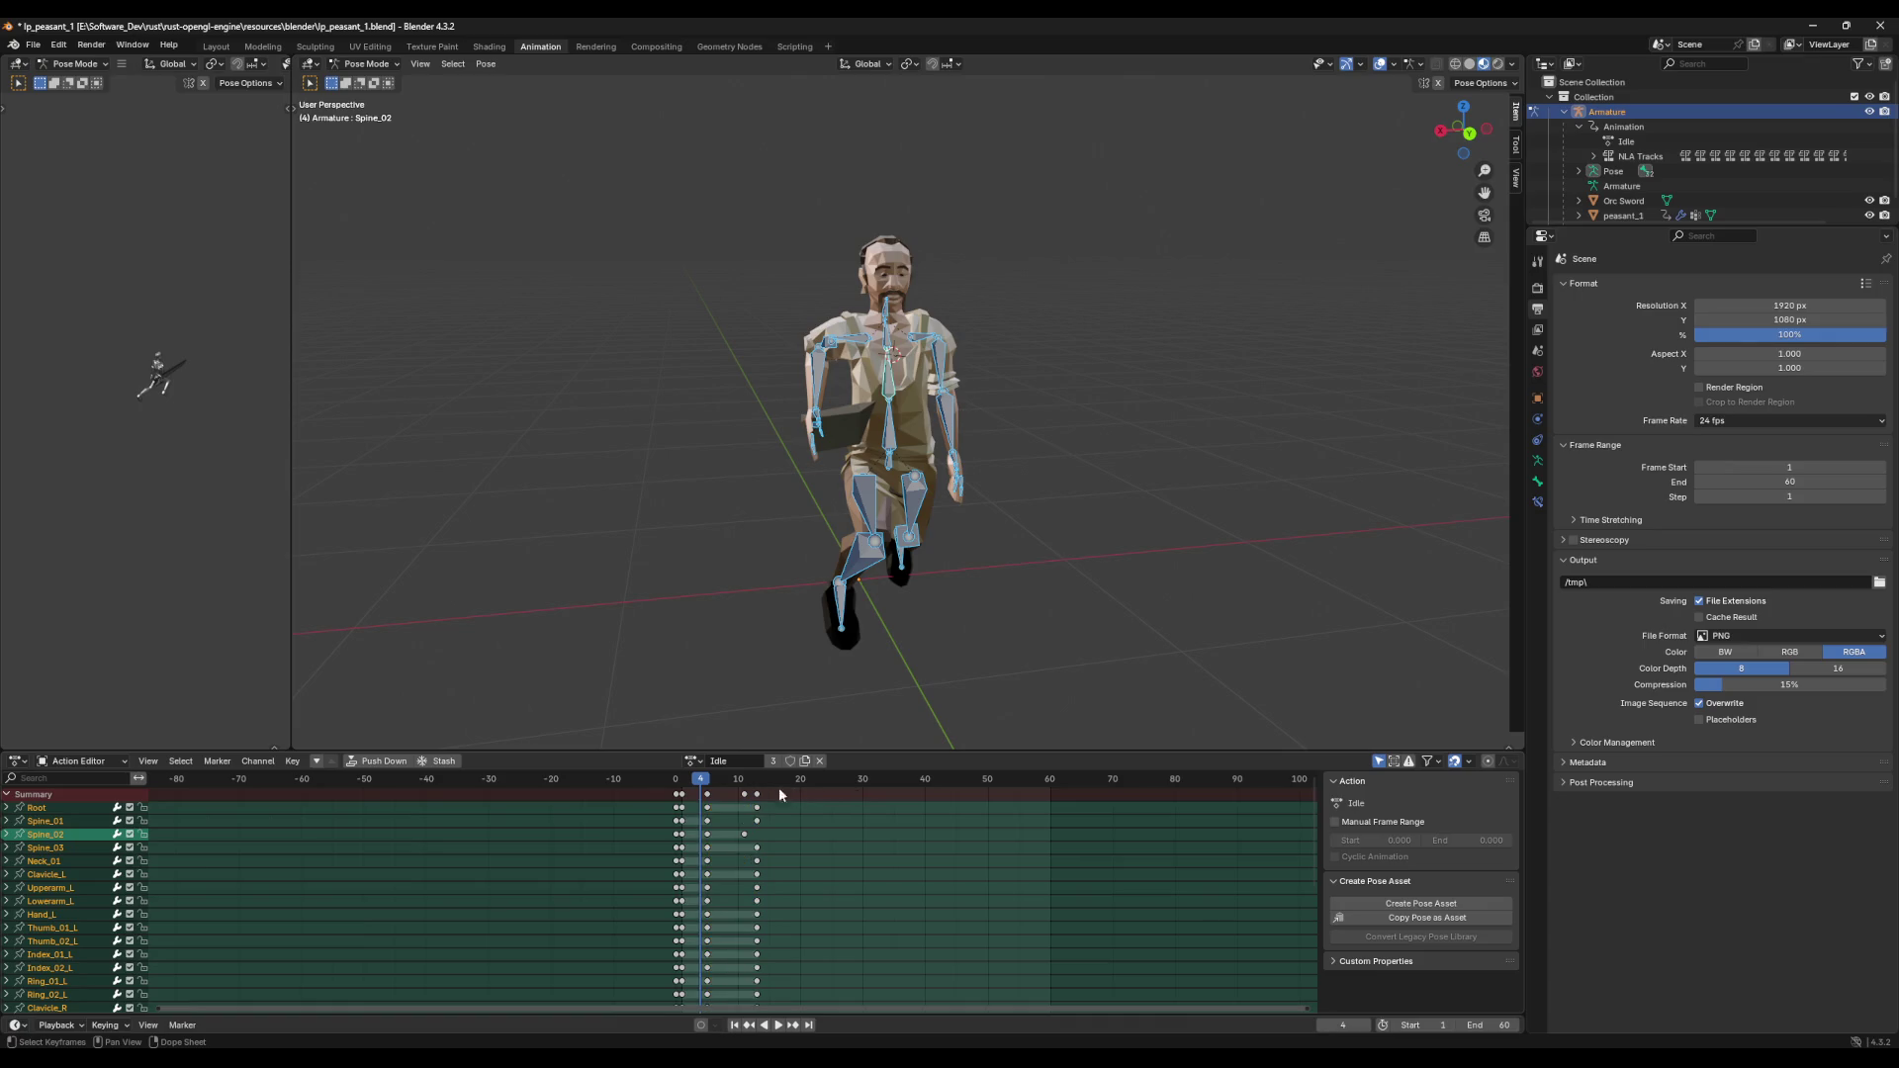
{"action": "left_click_drag", "start_coordinate": [709, 788], "coordinate": [797, 785]}
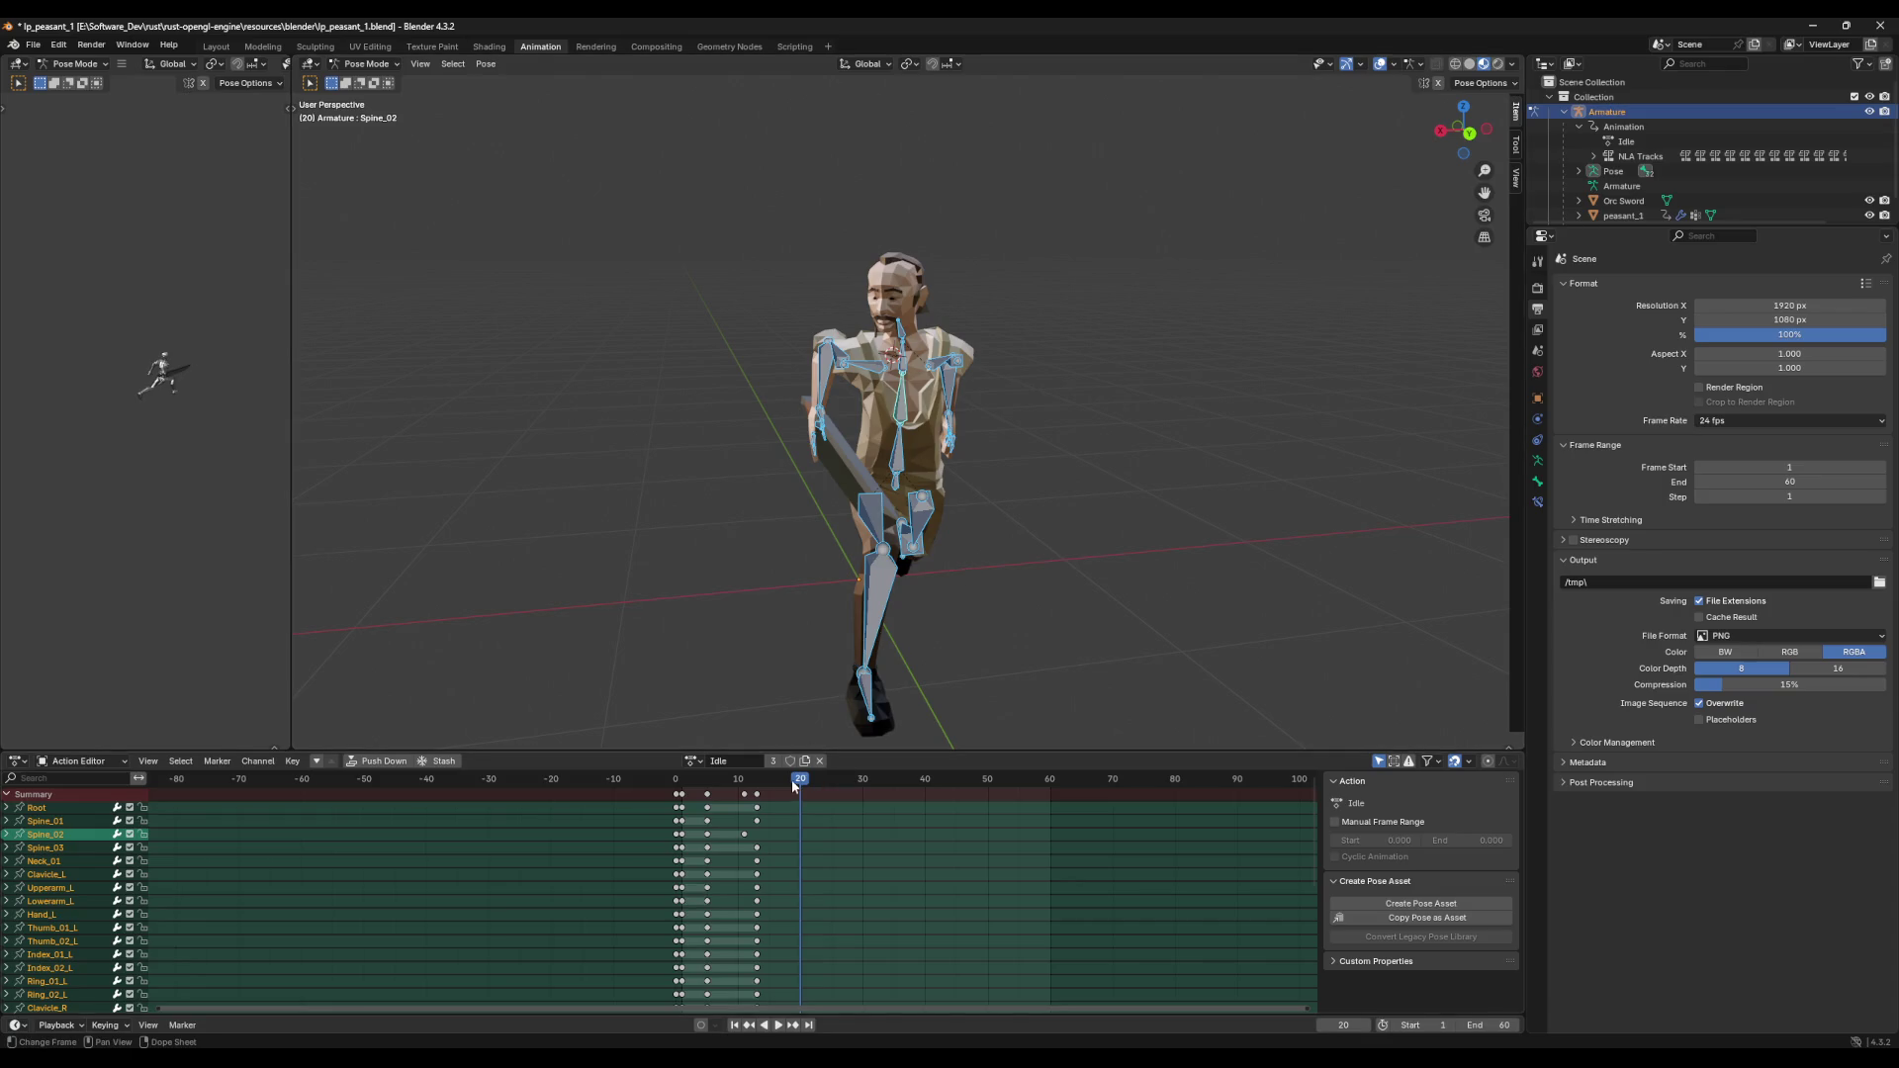
{"action": "left_click", "coordinate": [757, 794]}
{"action": "key", "text": "a"}
{"action": "key", "text": "alt+a"}
{"action": "key", "text": "a"}
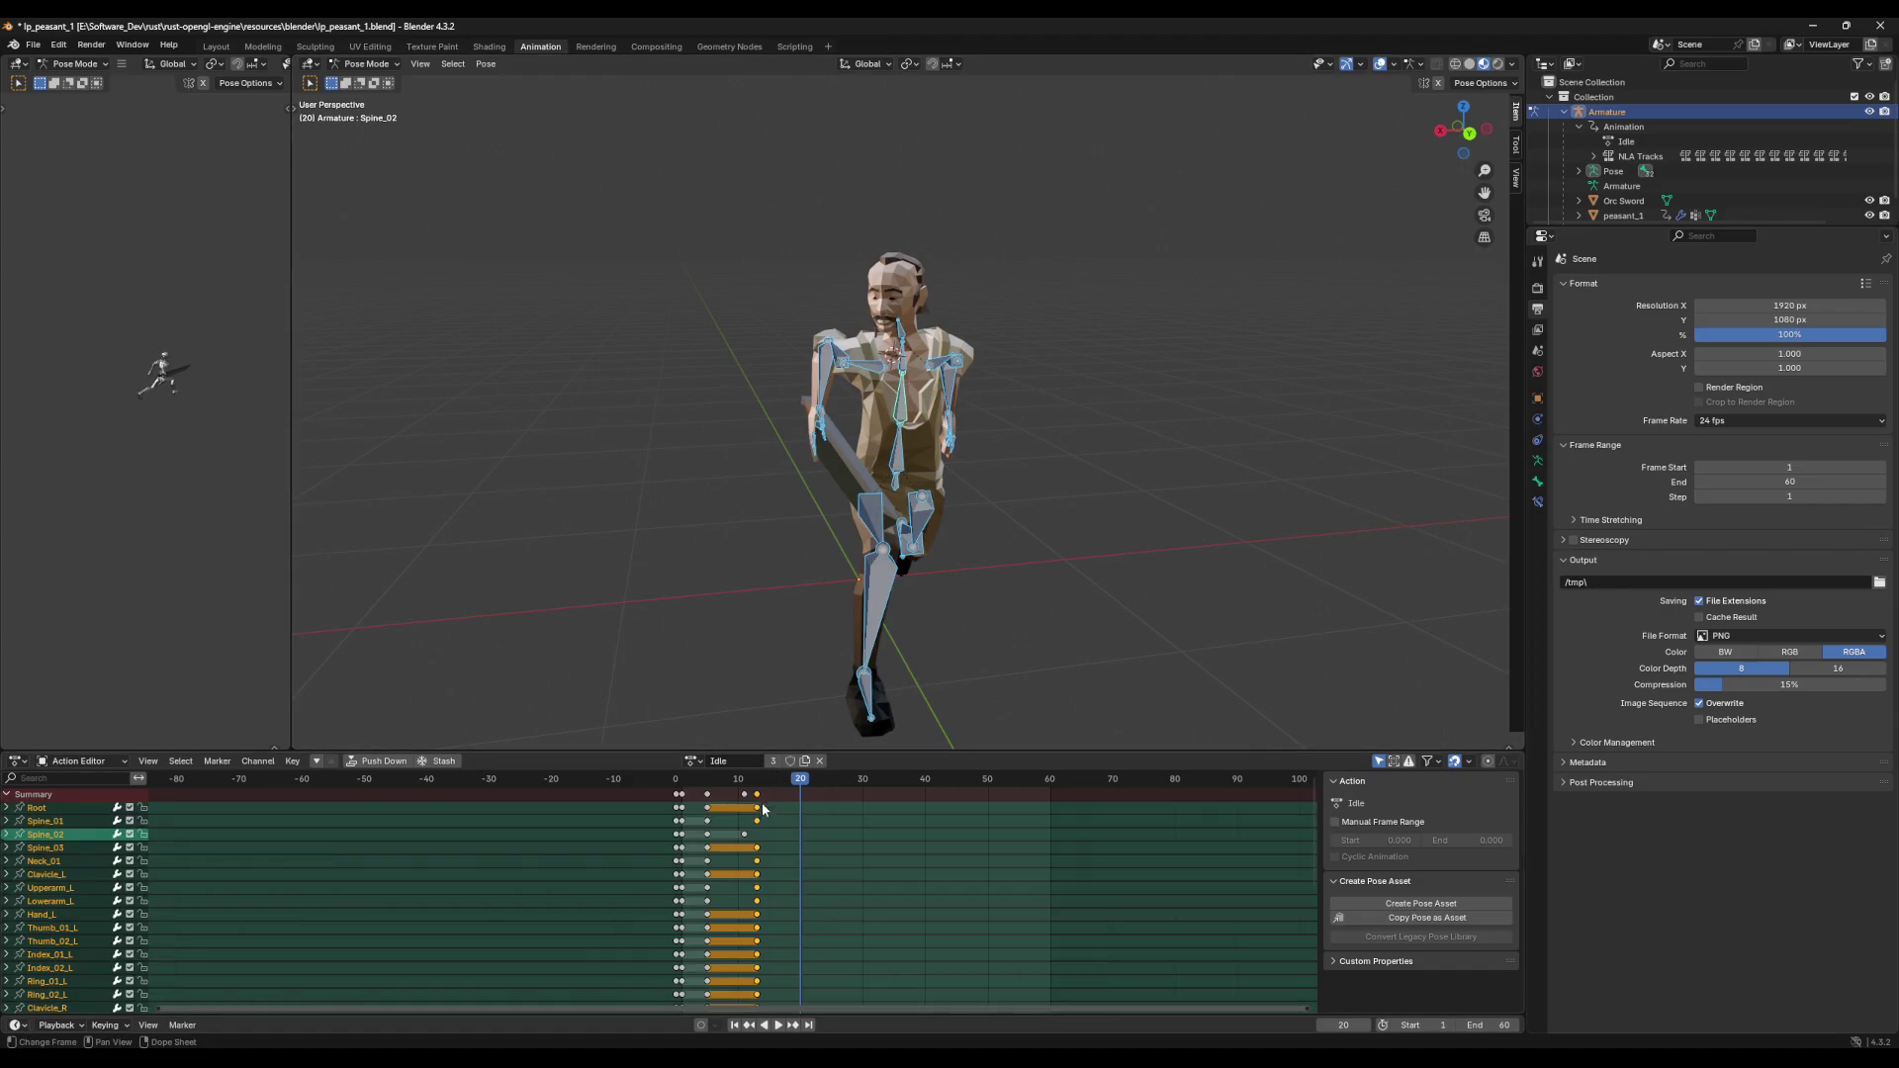
Step: Play the shortened attack from frame 5 to 13 and select the Neck_01 bone
{"action": "left_click", "coordinate": [706, 778]}
{"action": "middle_click_drag", "start_coordinate": [738, 694], "coordinate": [852, 690]}
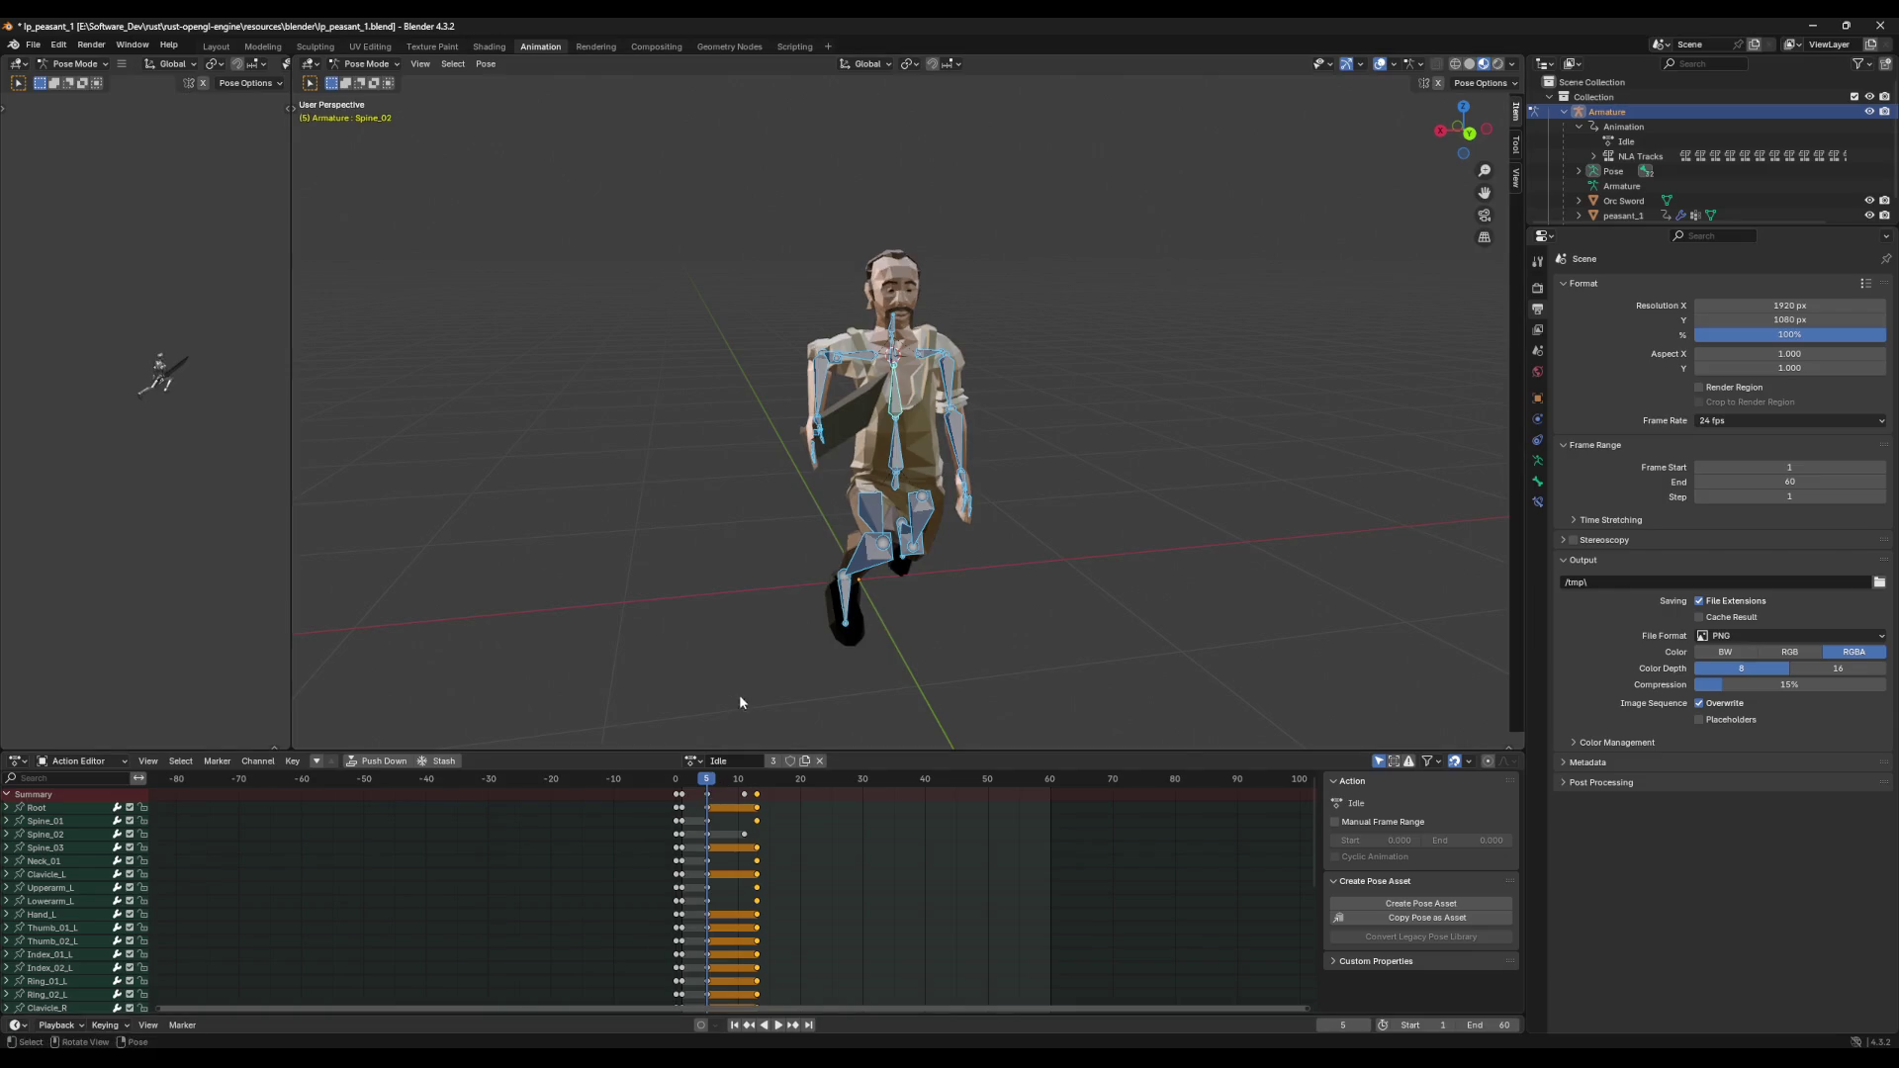
{"action": "key", "text": "space"}
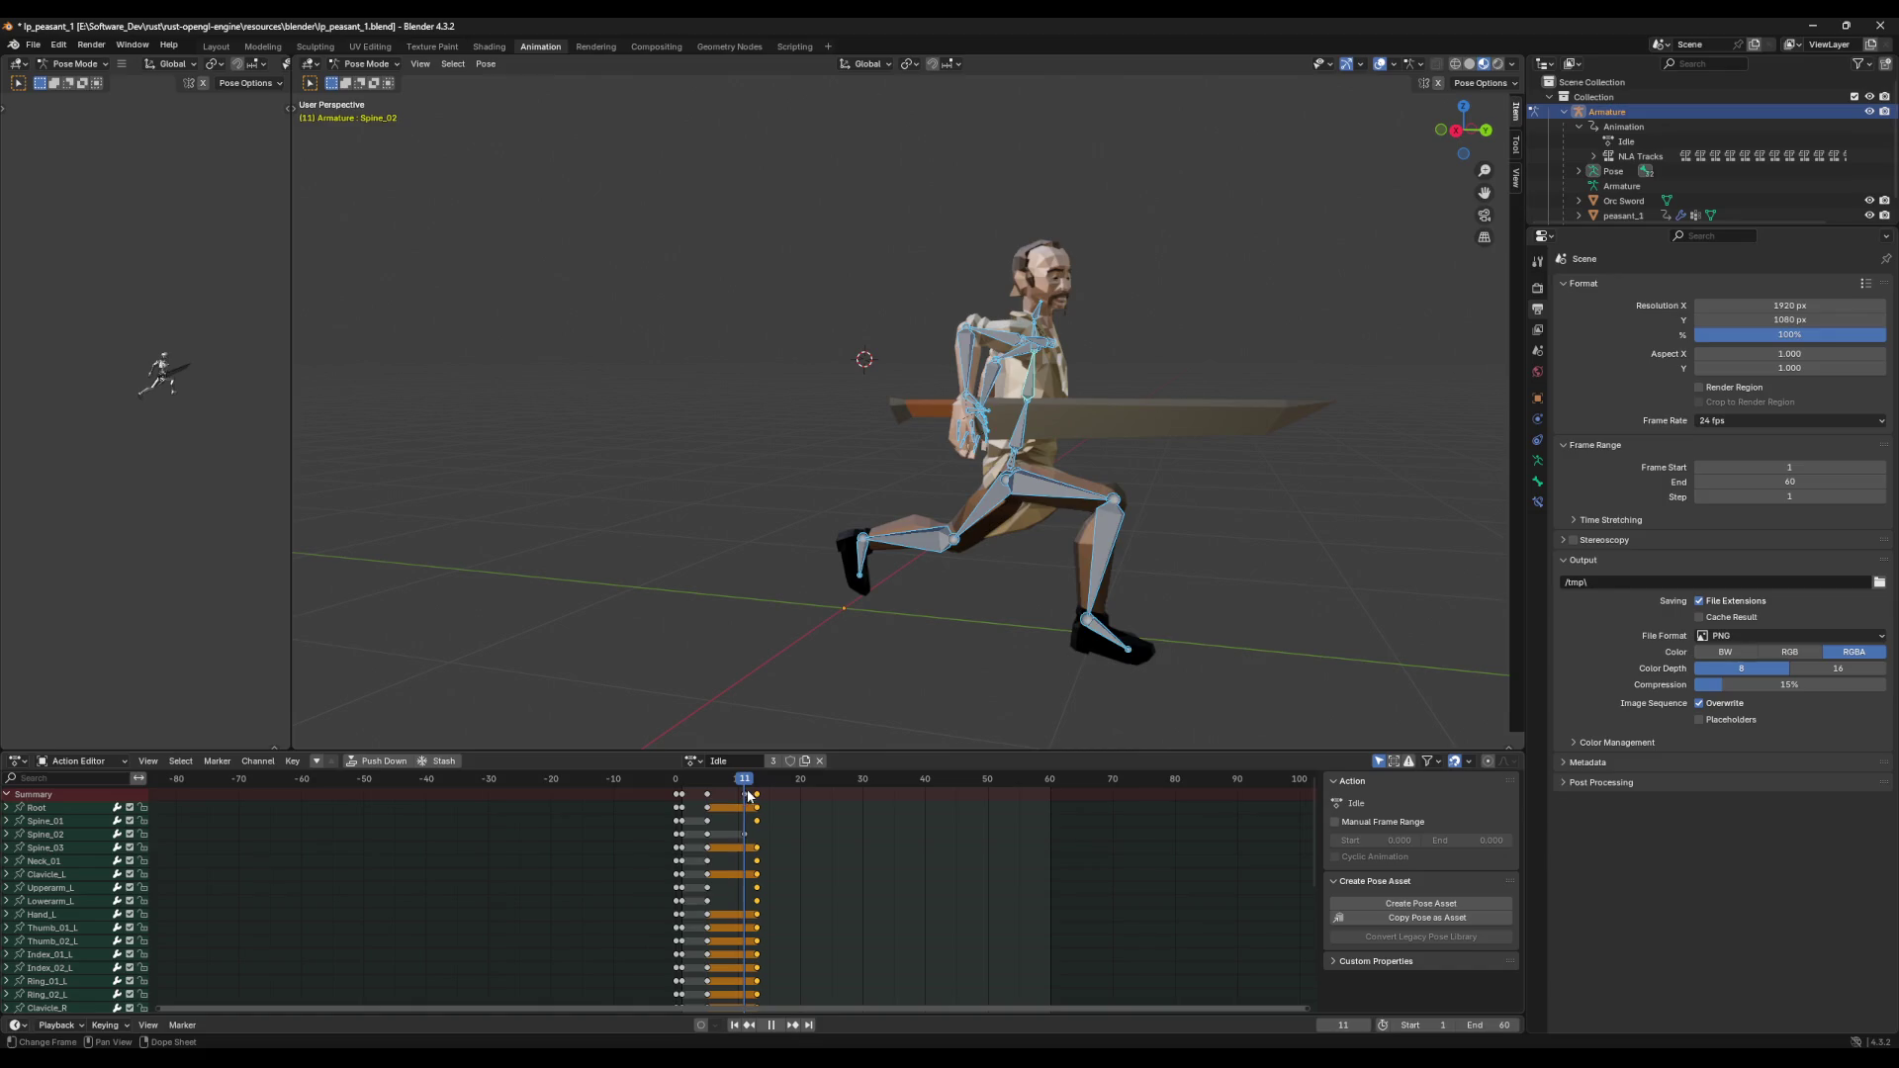
{"action": "key", "text": "space"}
{"action": "mouse_move", "coordinate": [871, 697]}
{"action": "middle_mouse_down"}
{"action": "mouse_move", "coordinate": [904, 690]}
{"action": "mouse_move", "coordinate": [803, 639]}
{"action": "middle_mouse_up"}
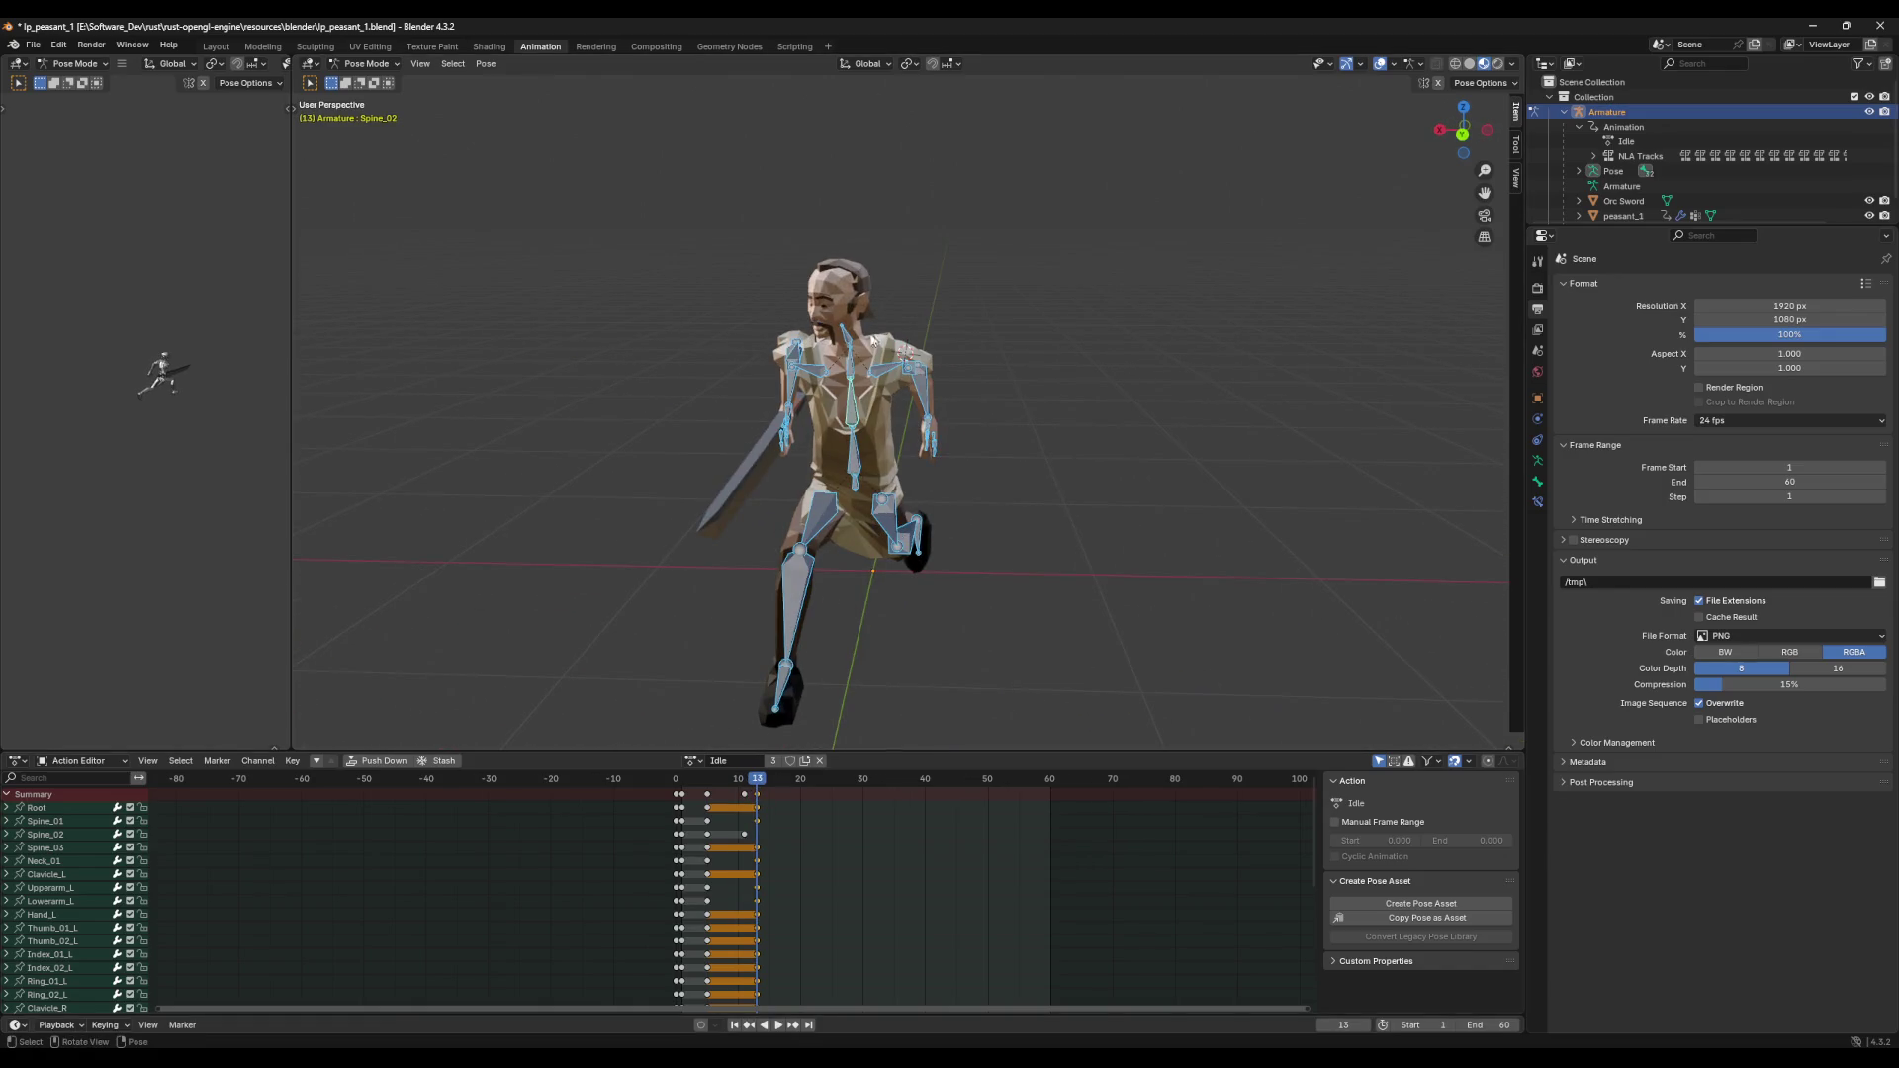
{"action": "left_click", "coordinate": [871, 338]}
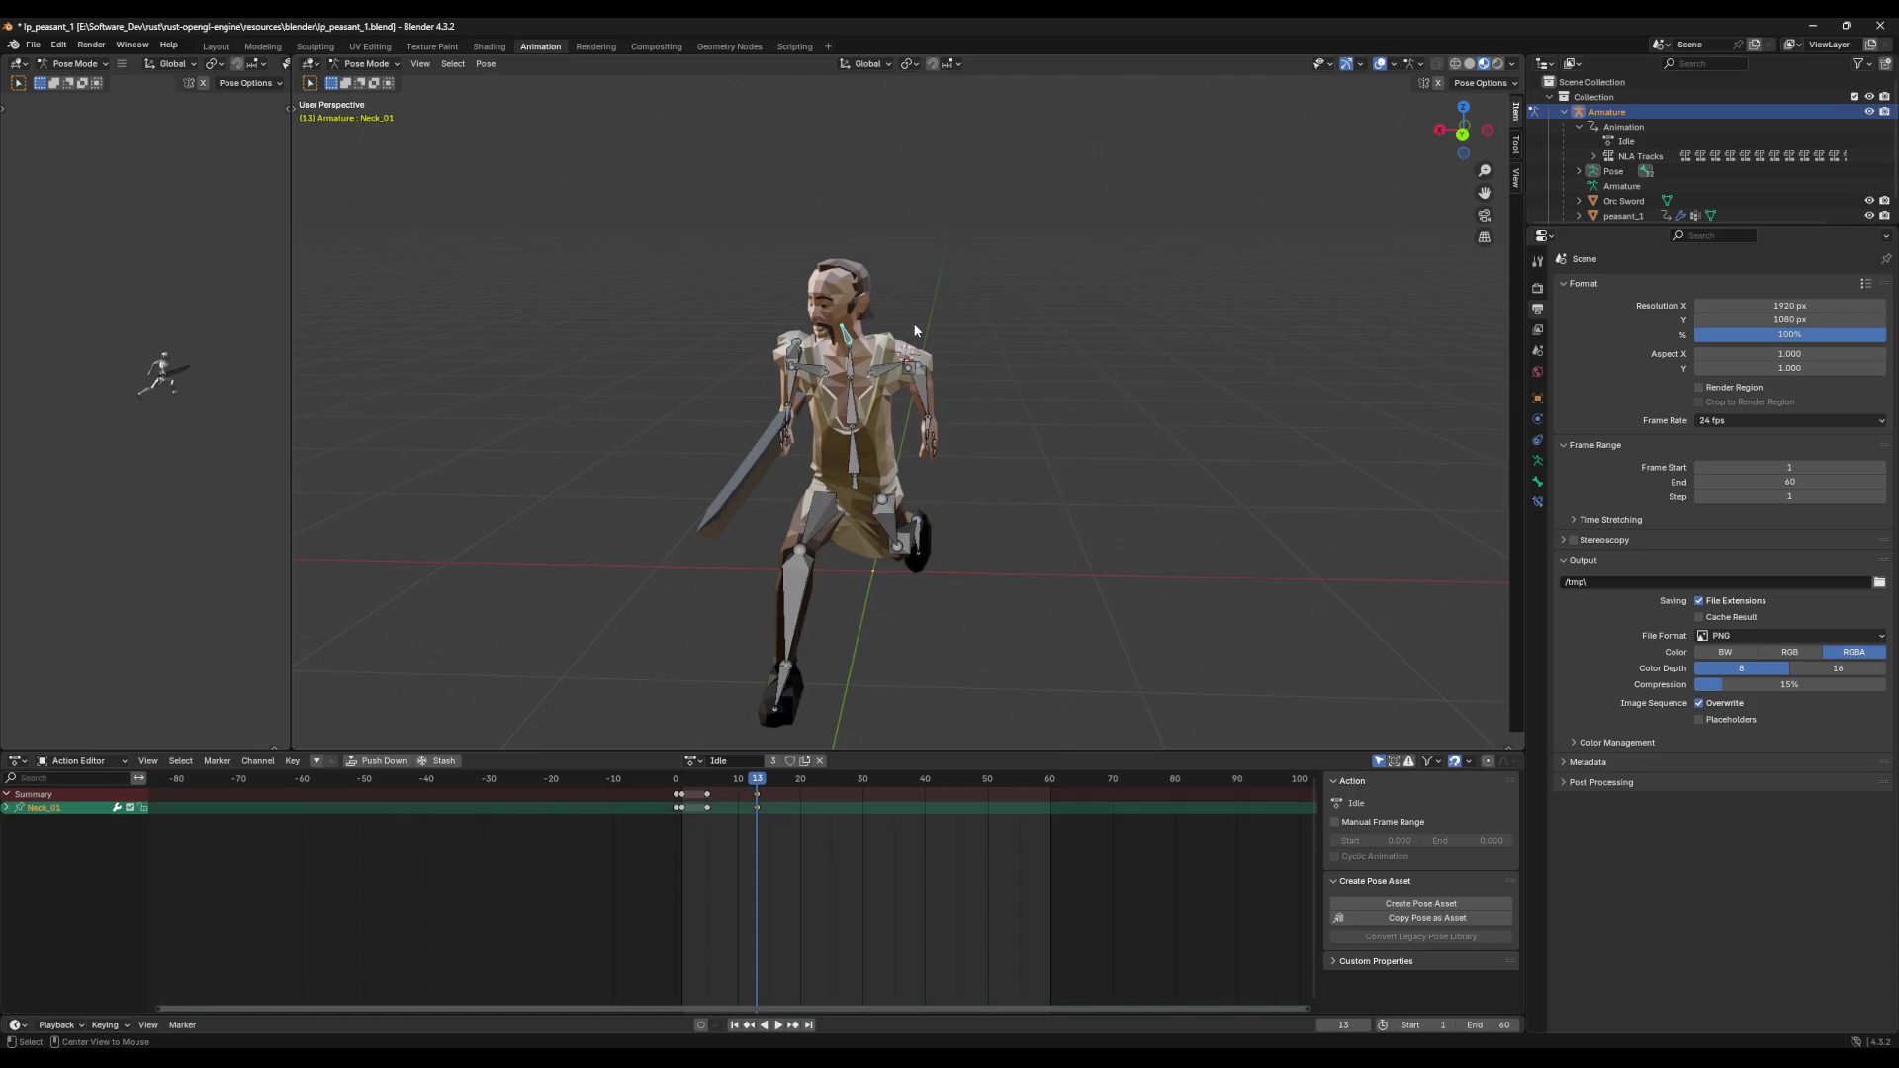
Step: Clear Neck_01's rotation, tilt it on X, and key all bones at frame 13
{"action": "key", "text": "alt+r"}
{"action": "middle_click_drag", "start_coordinate": [1007, 362], "coordinate": [959, 358]}
{"action": "key", "text": "r"}
{"action": "key", "text": "x"}
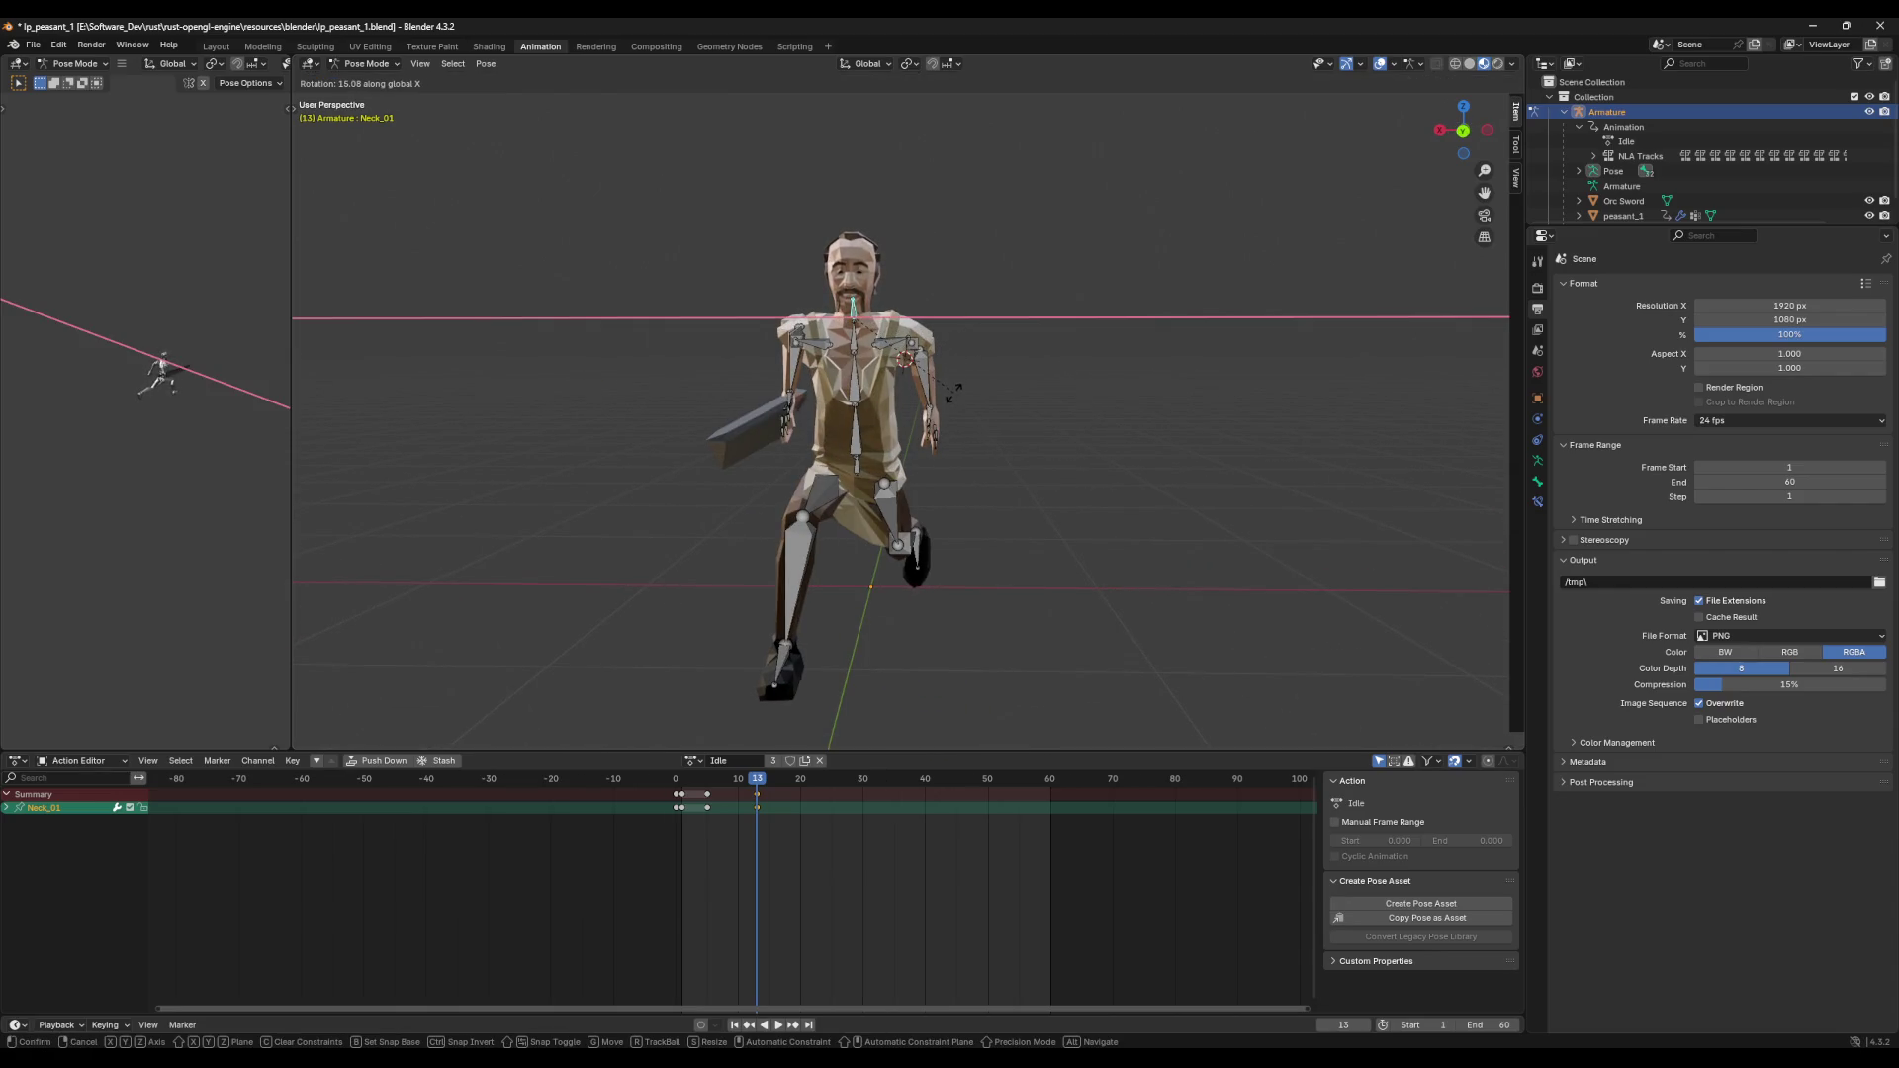
{"action": "left_click", "coordinate": [969, 386]}
{"action": "key", "text": "a"}
{"action": "key", "text": "i"}
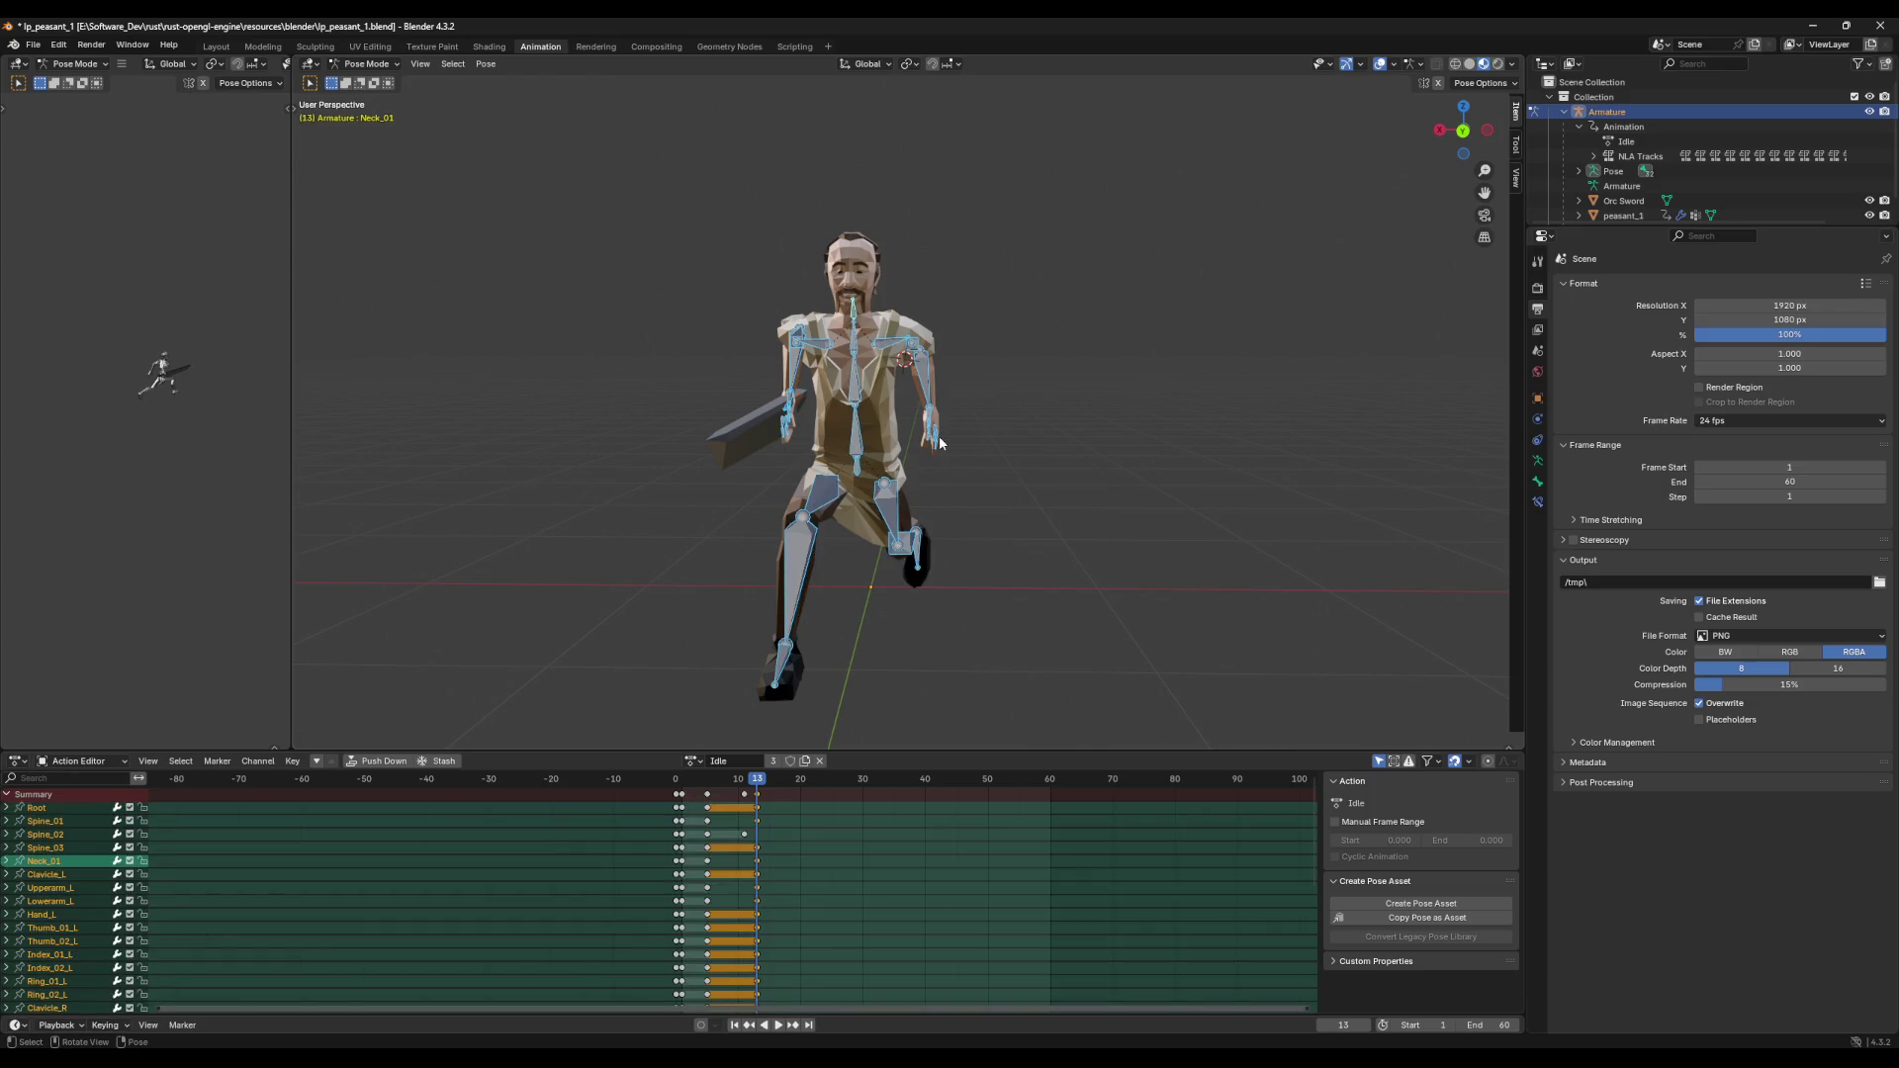
Step: Play back the attack and return the playhead to frame 13 to inspect the swing
{"action": "key", "text": "space"}
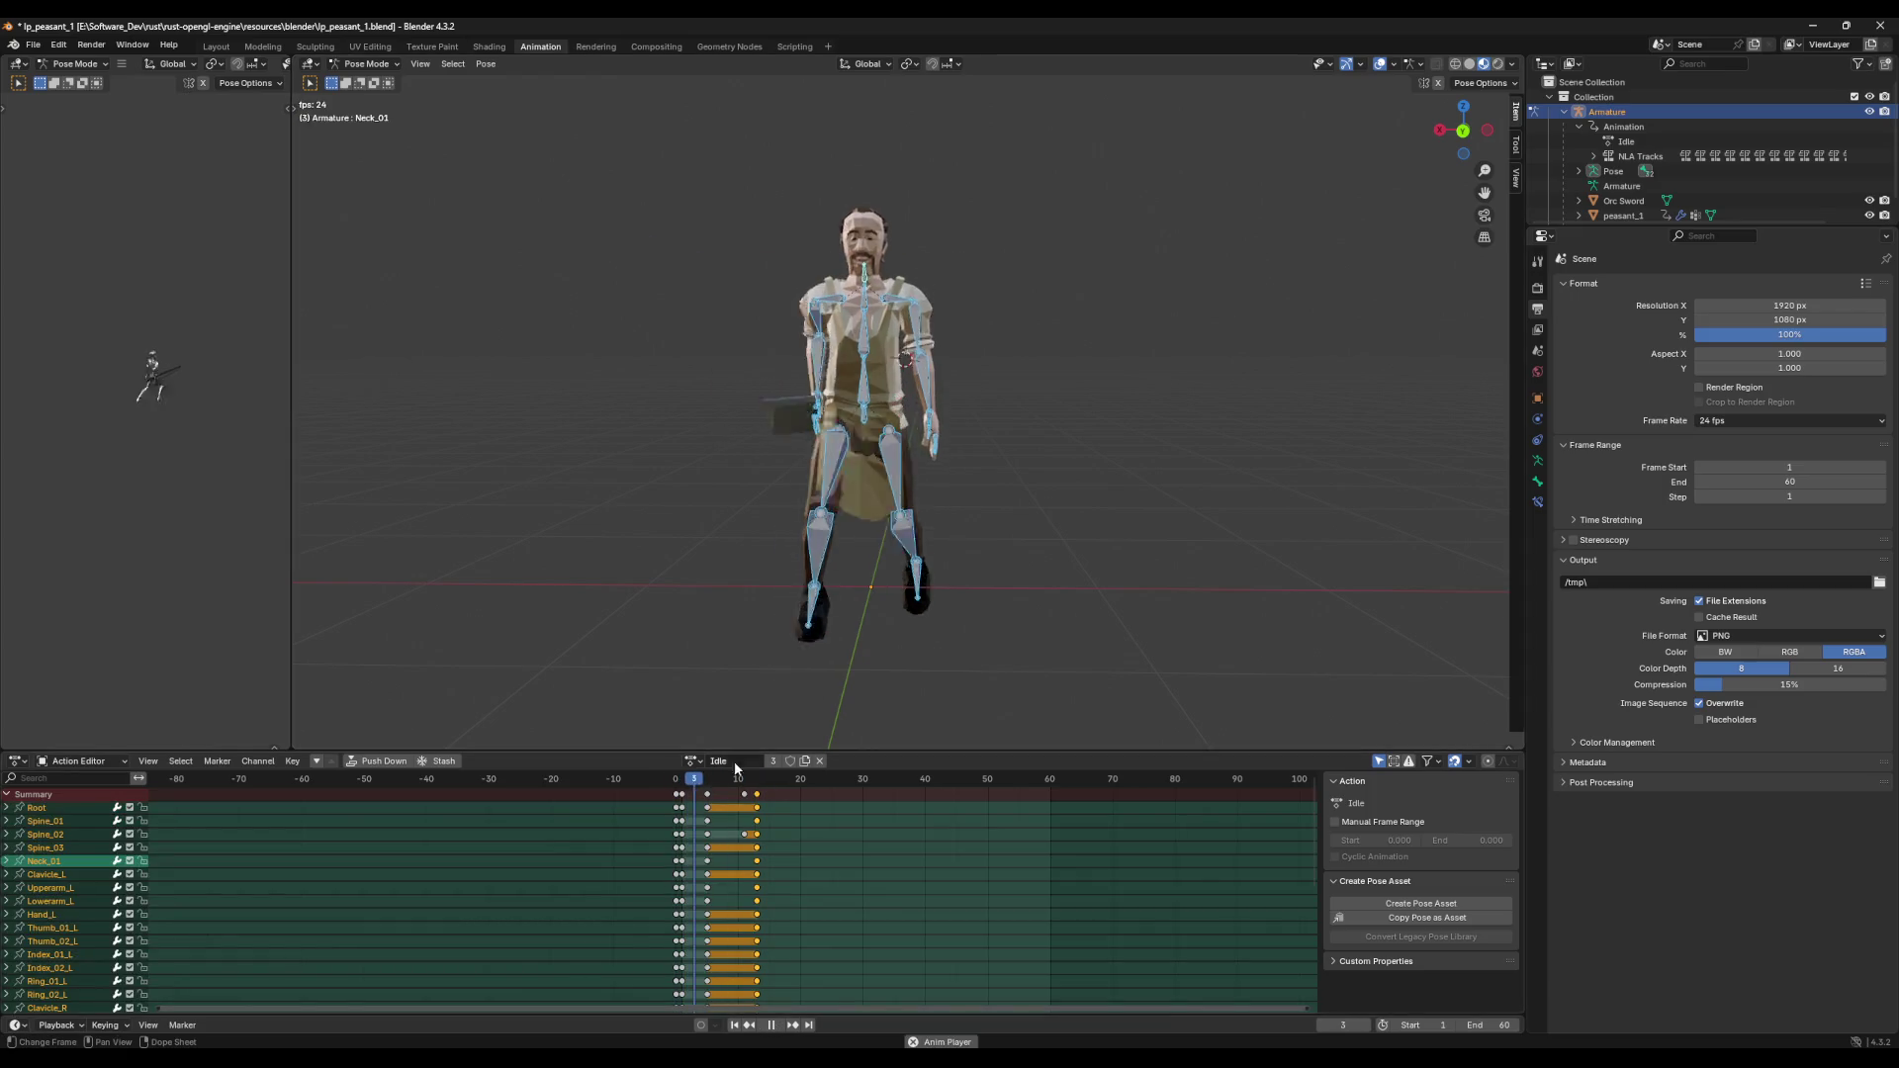
{"action": "middle_click_drag", "start_coordinate": [750, 697], "coordinate": [966, 620]}
{"action": "key", "text": "space"}
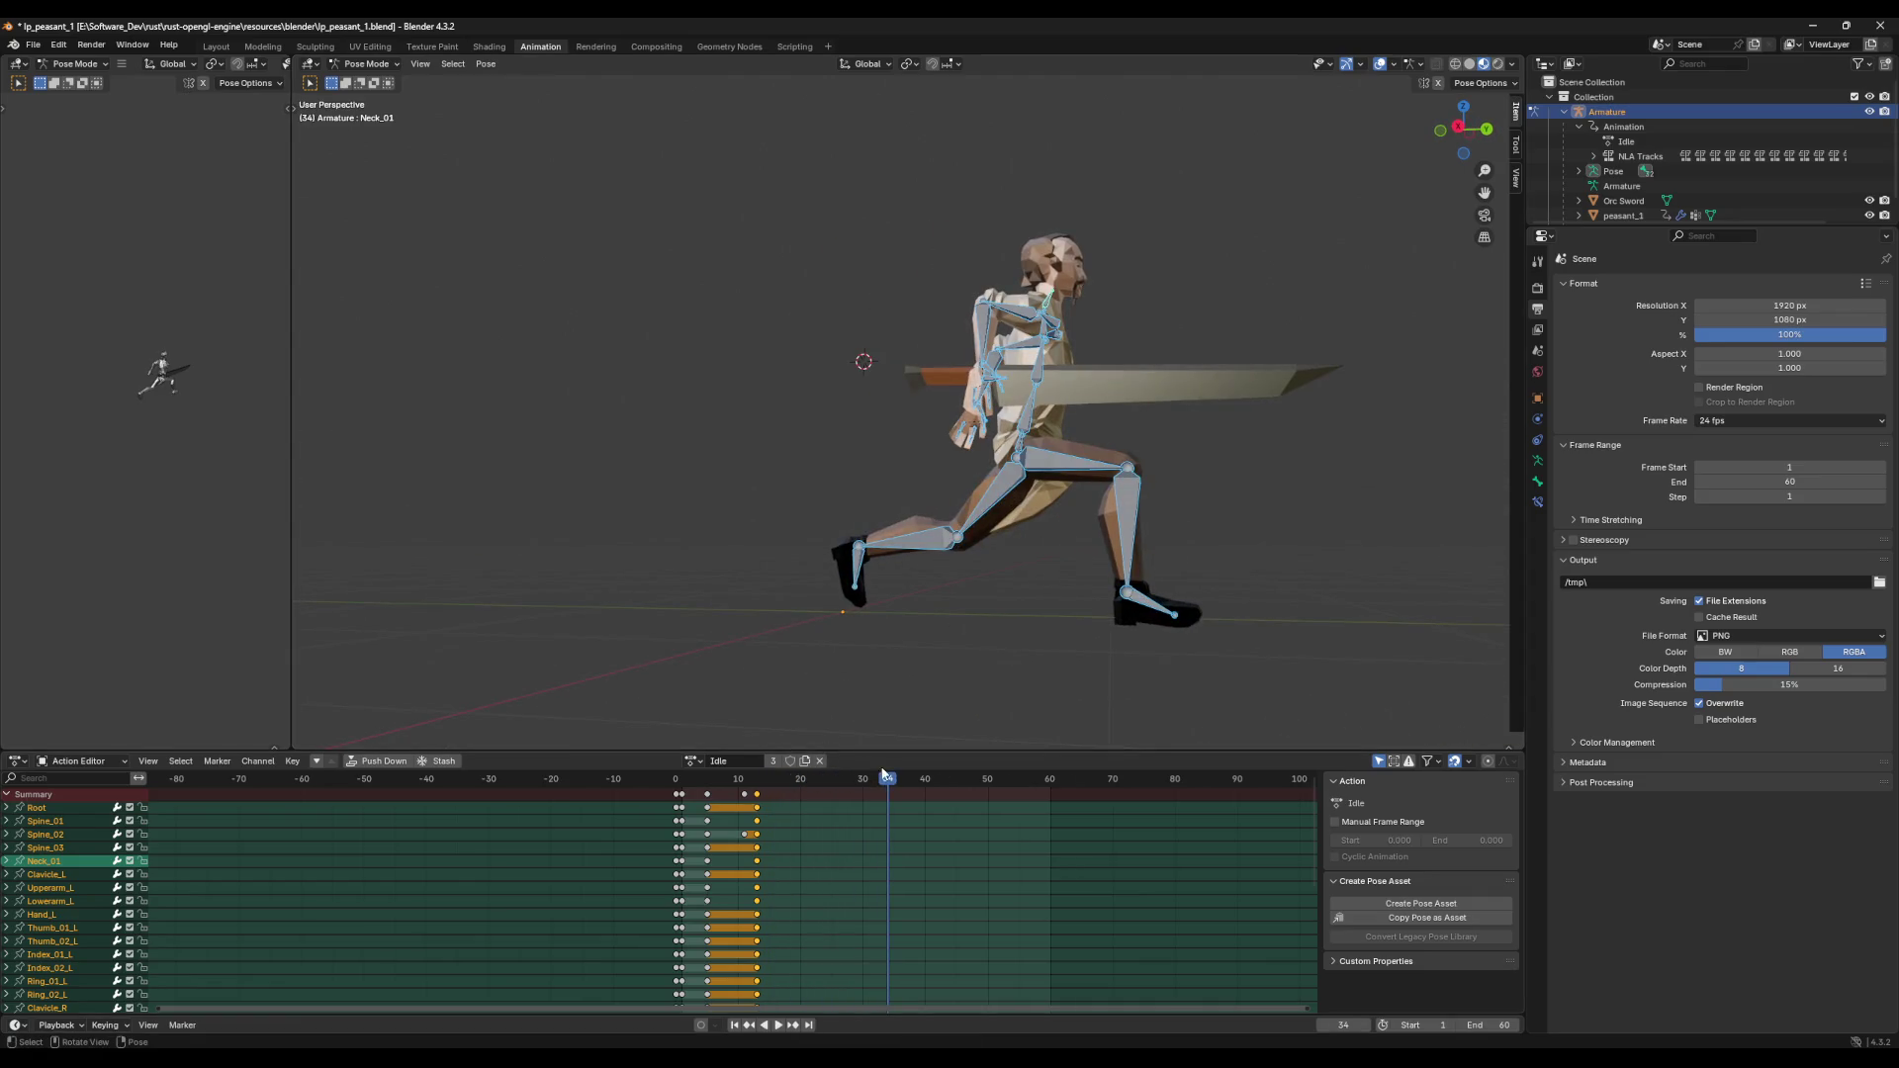
{"action": "left_click_drag", "start_coordinate": [888, 784], "coordinate": [776, 799]}
{"action": "middle_click_drag", "start_coordinate": [988, 625], "coordinate": [837, 692]}
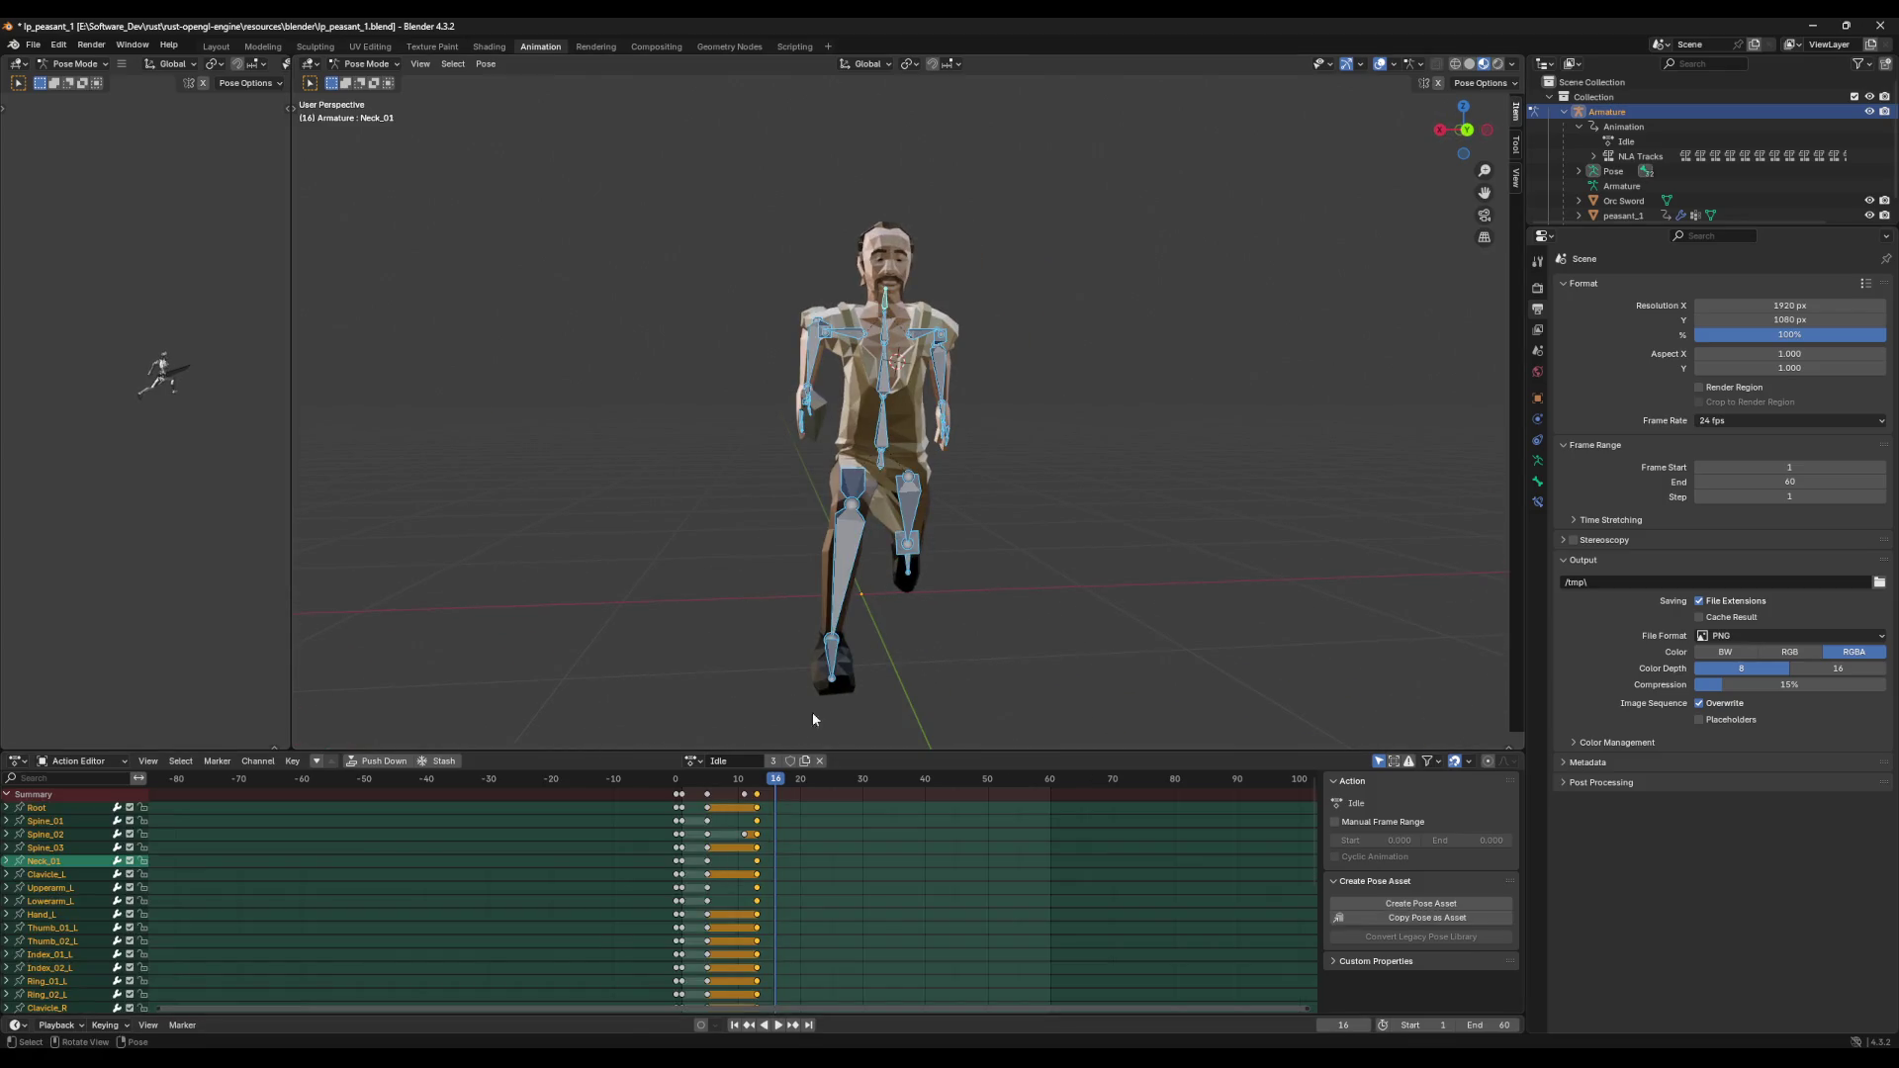
{"action": "left_click", "coordinate": [757, 801]}
{"action": "left_click", "coordinate": [756, 780]}
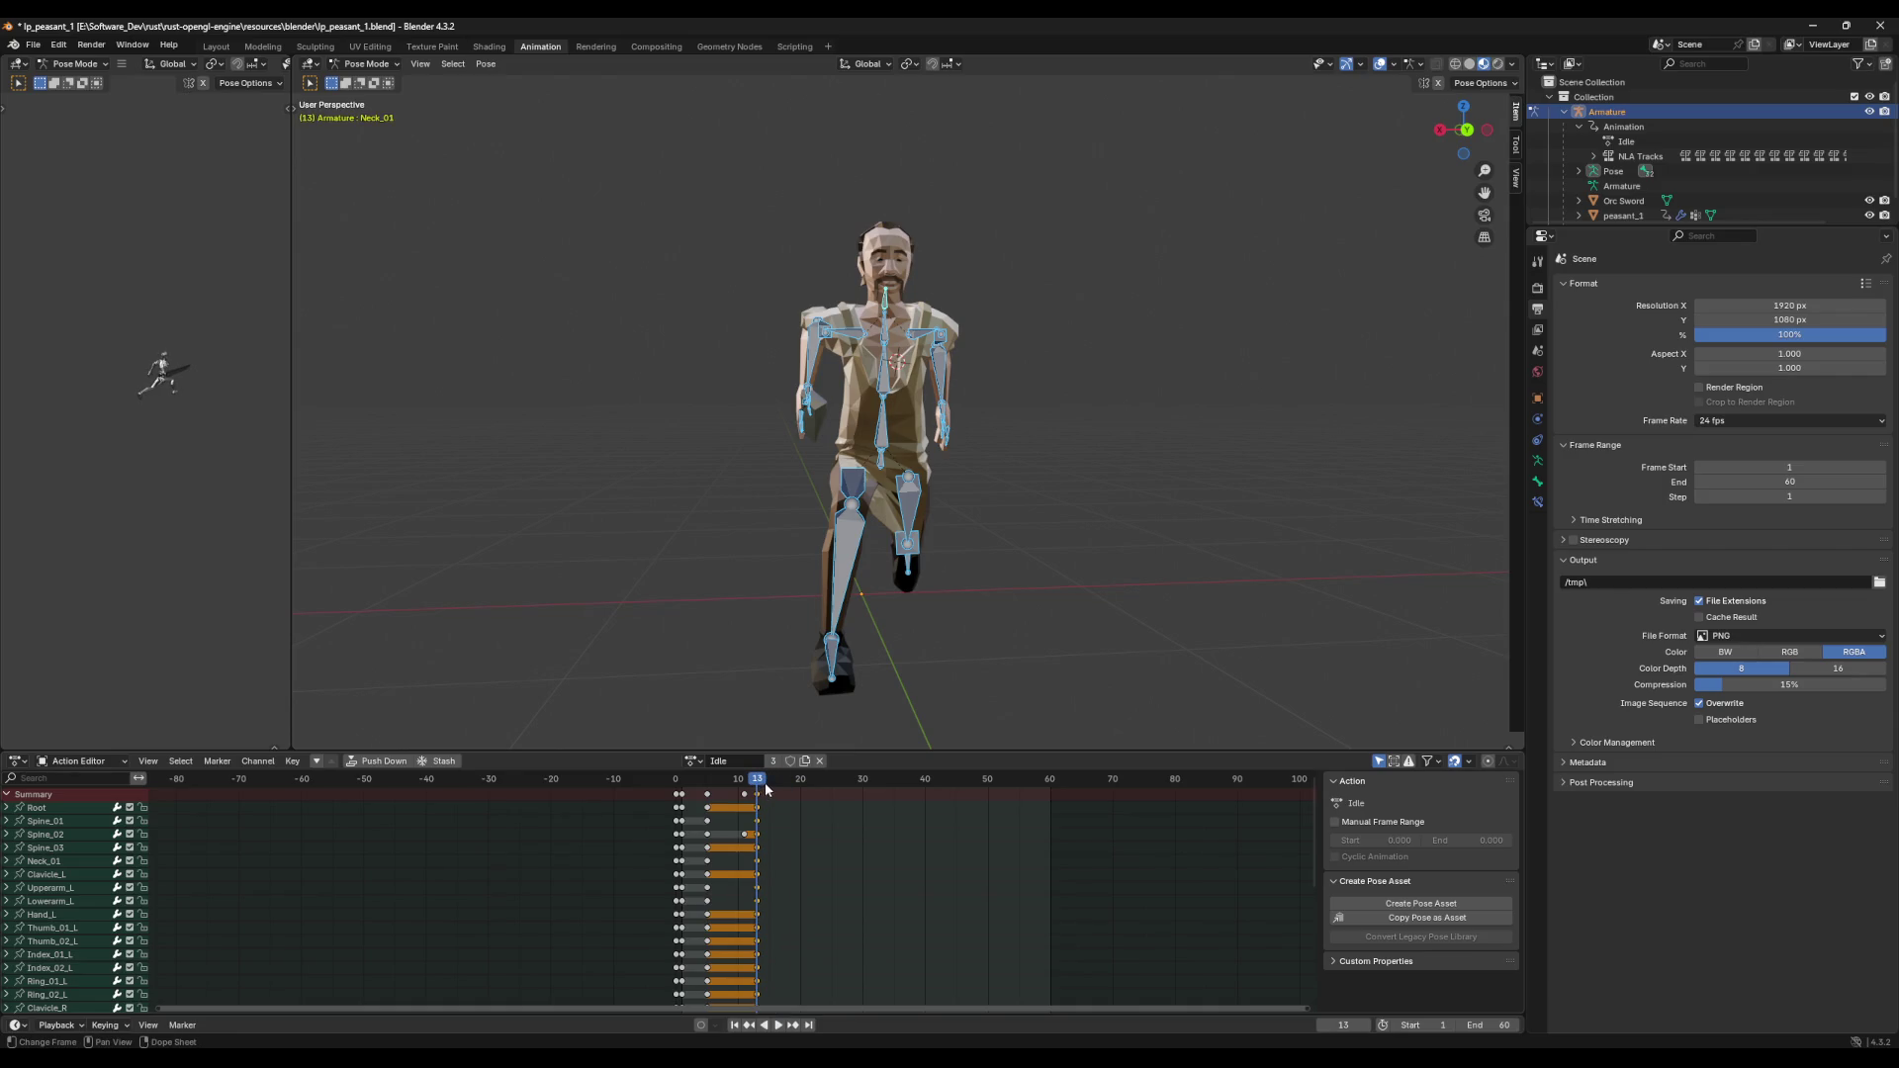
{"action": "middle_click_drag", "start_coordinate": [850, 693], "coordinate": [956, 676]}
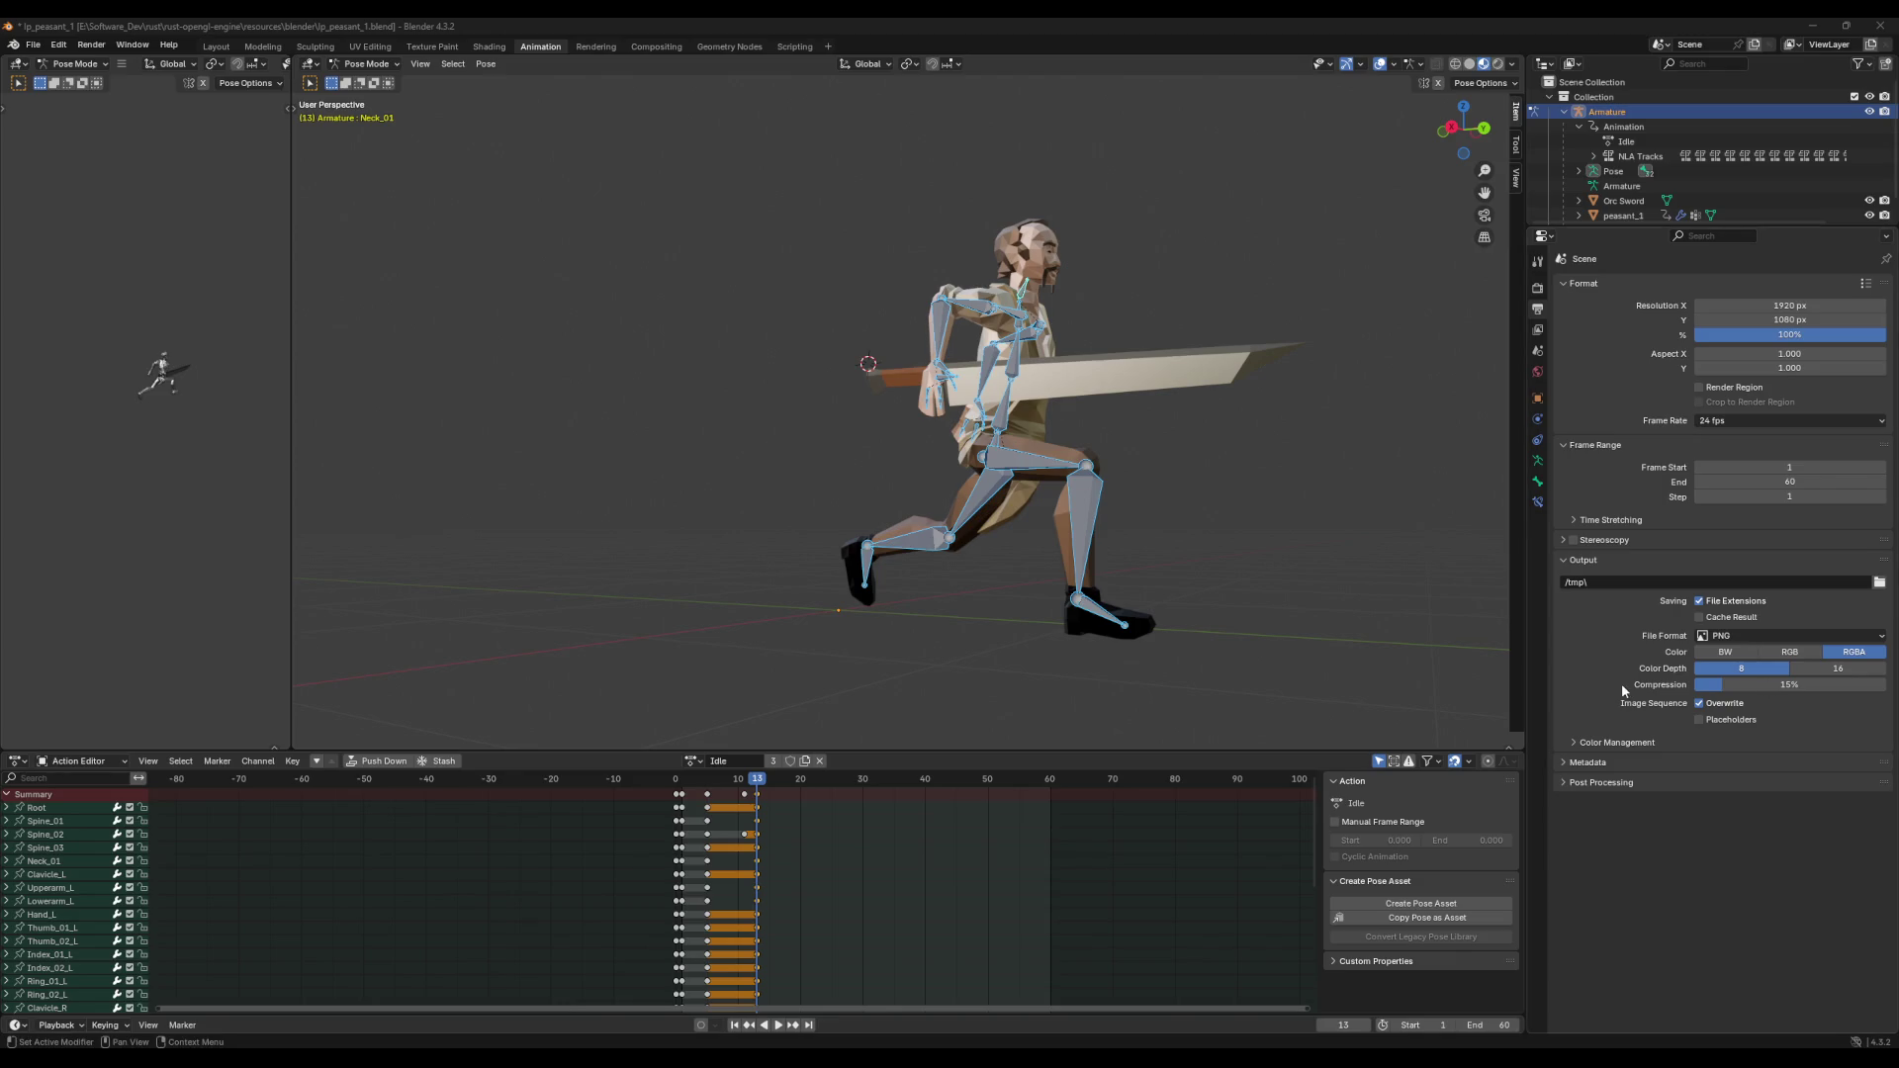
Step: Select all bones at frame 13, copy the pose, and replay the animation
{"action": "left_click", "coordinate": [1354, 840]}
{"action": "key", "text": "Escape"}
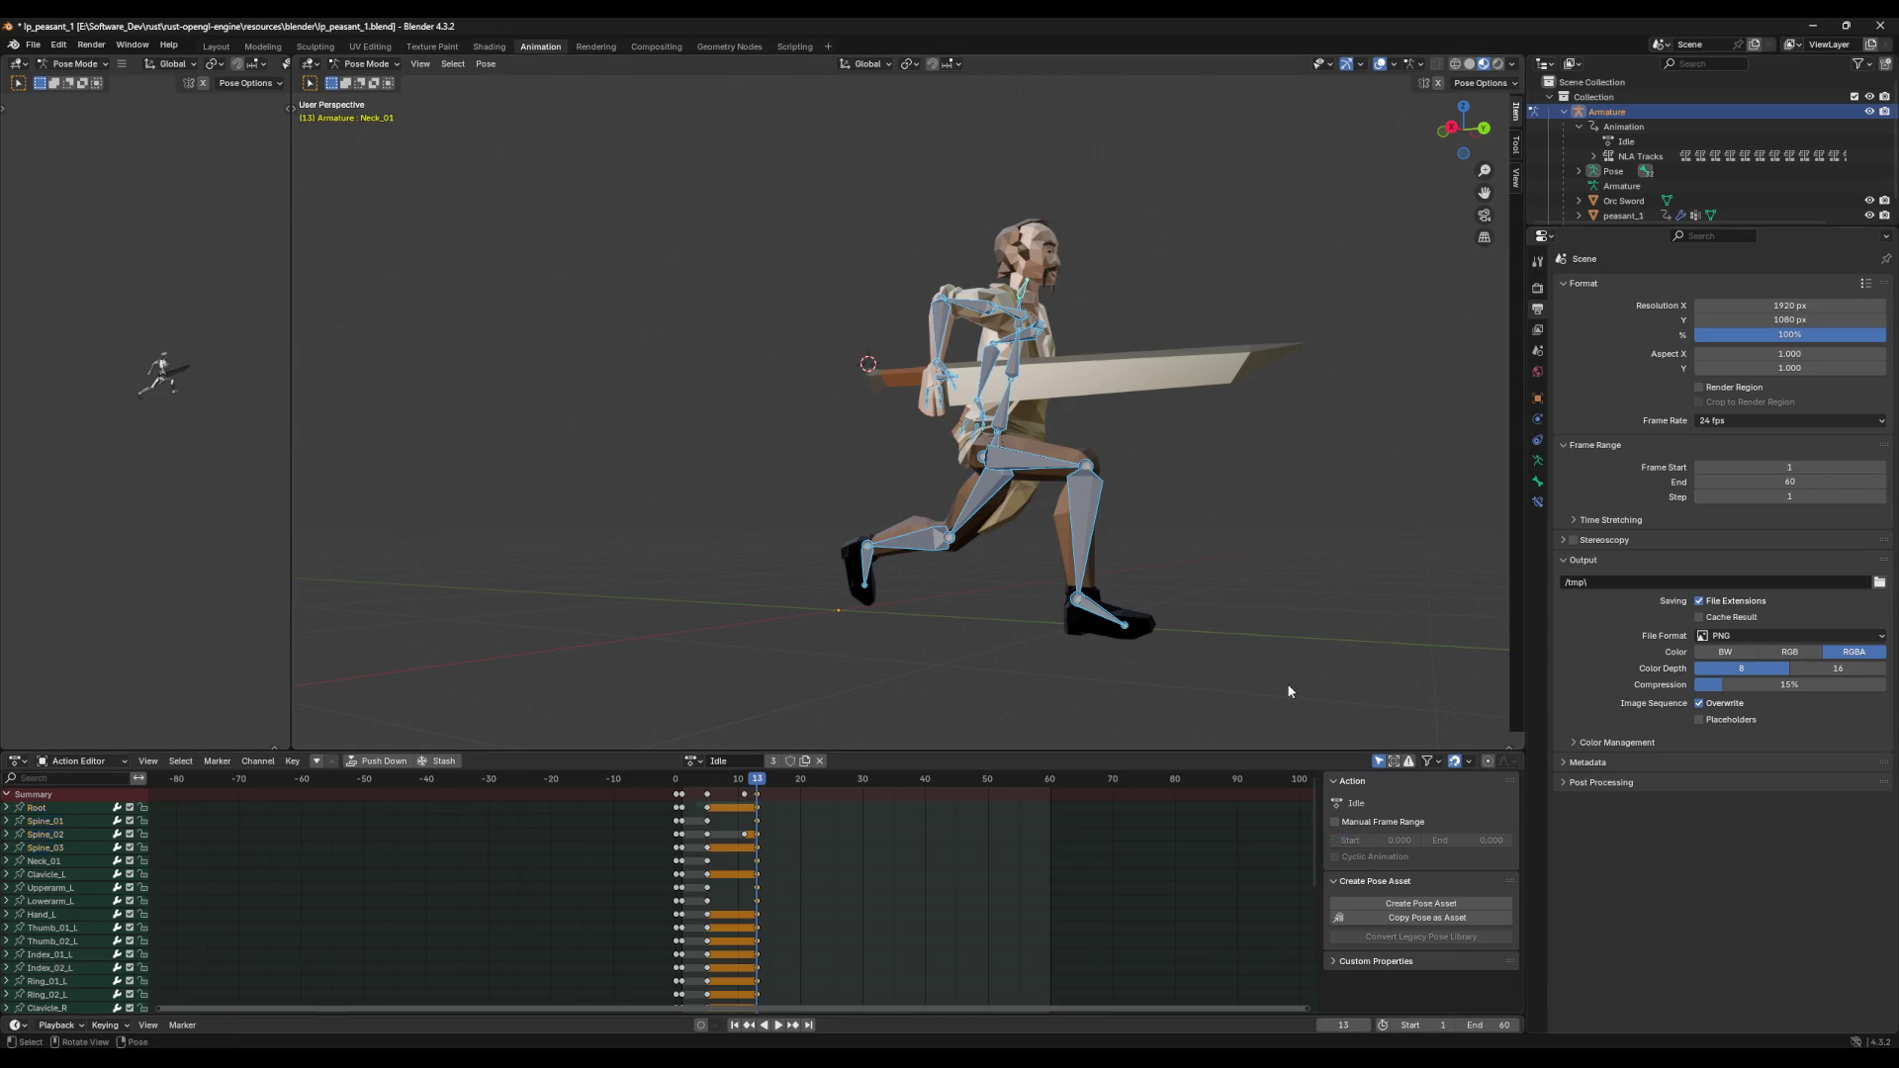
{"action": "key", "text": "a"}
{"action": "middle_click_drag", "start_coordinate": [1326, 680], "coordinate": [1118, 720]}
{"action": "key", "text": "ctrl+c"}
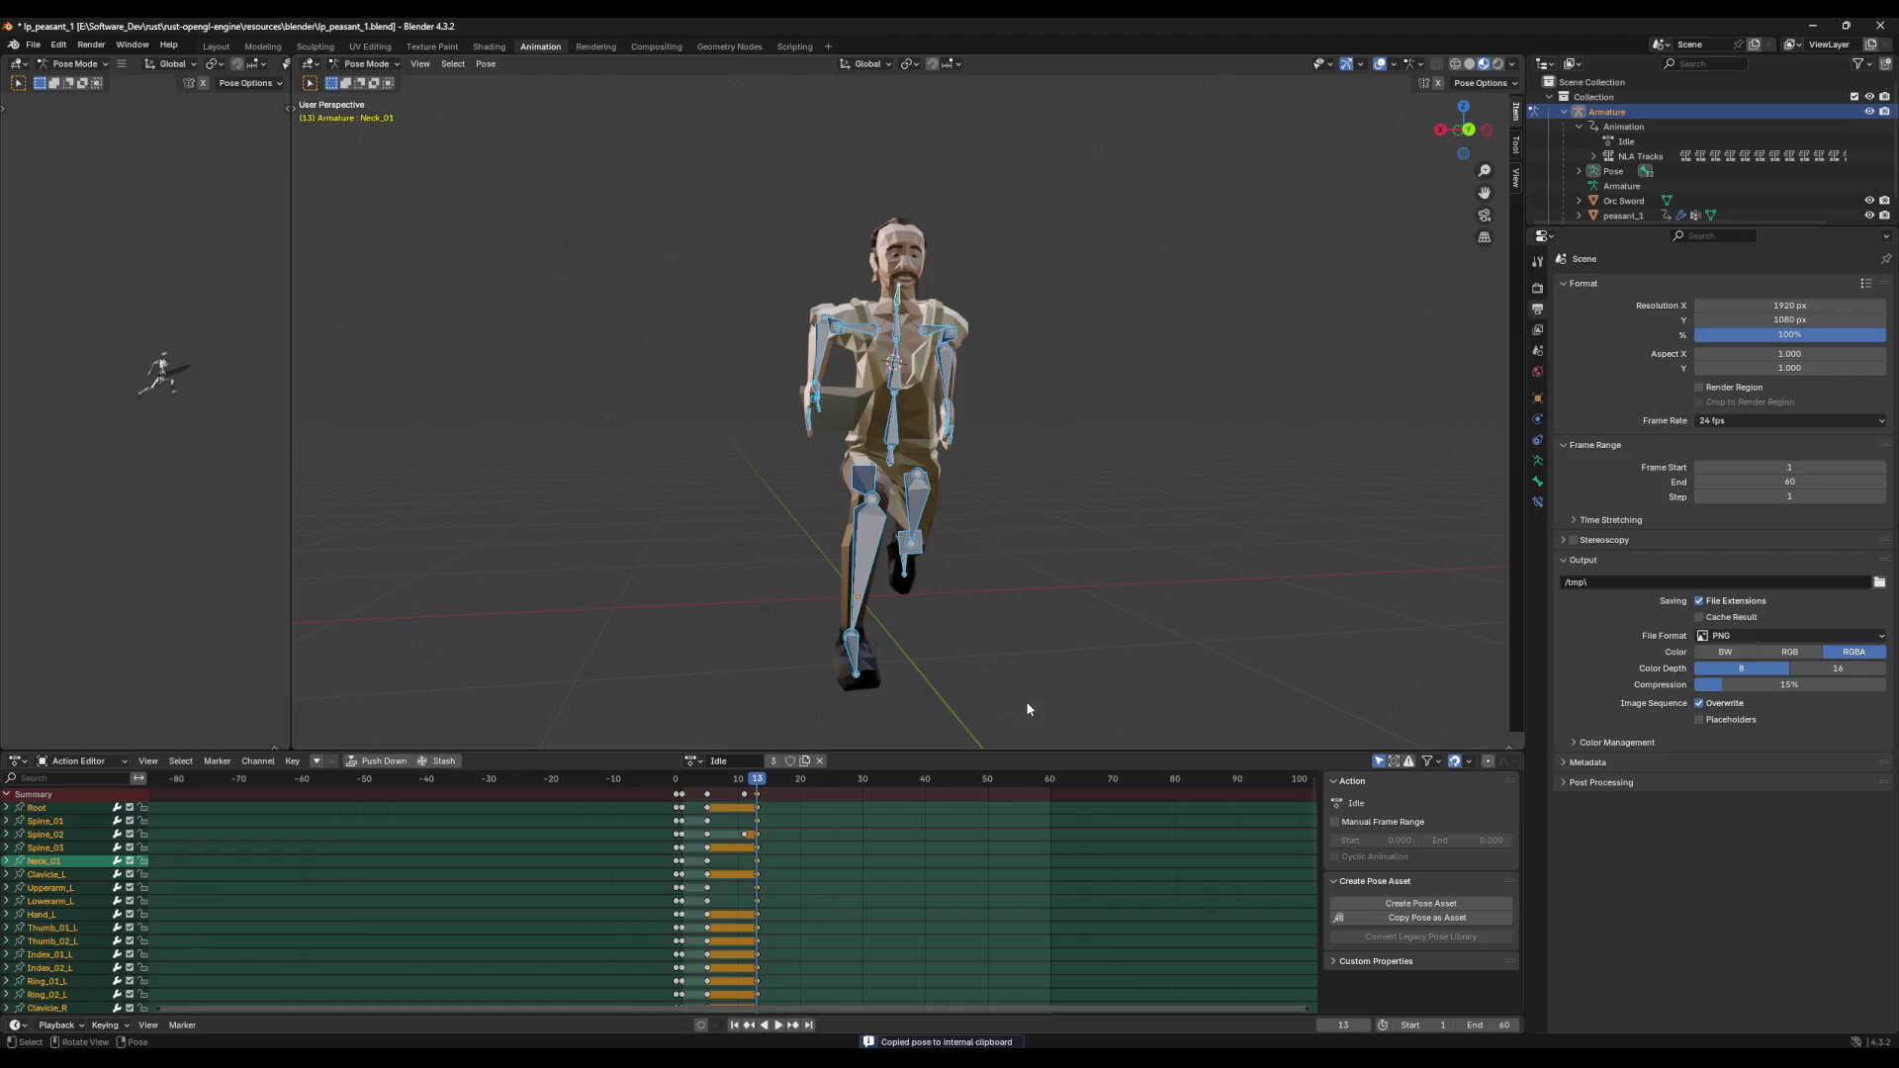
{"action": "key", "text": "space"}
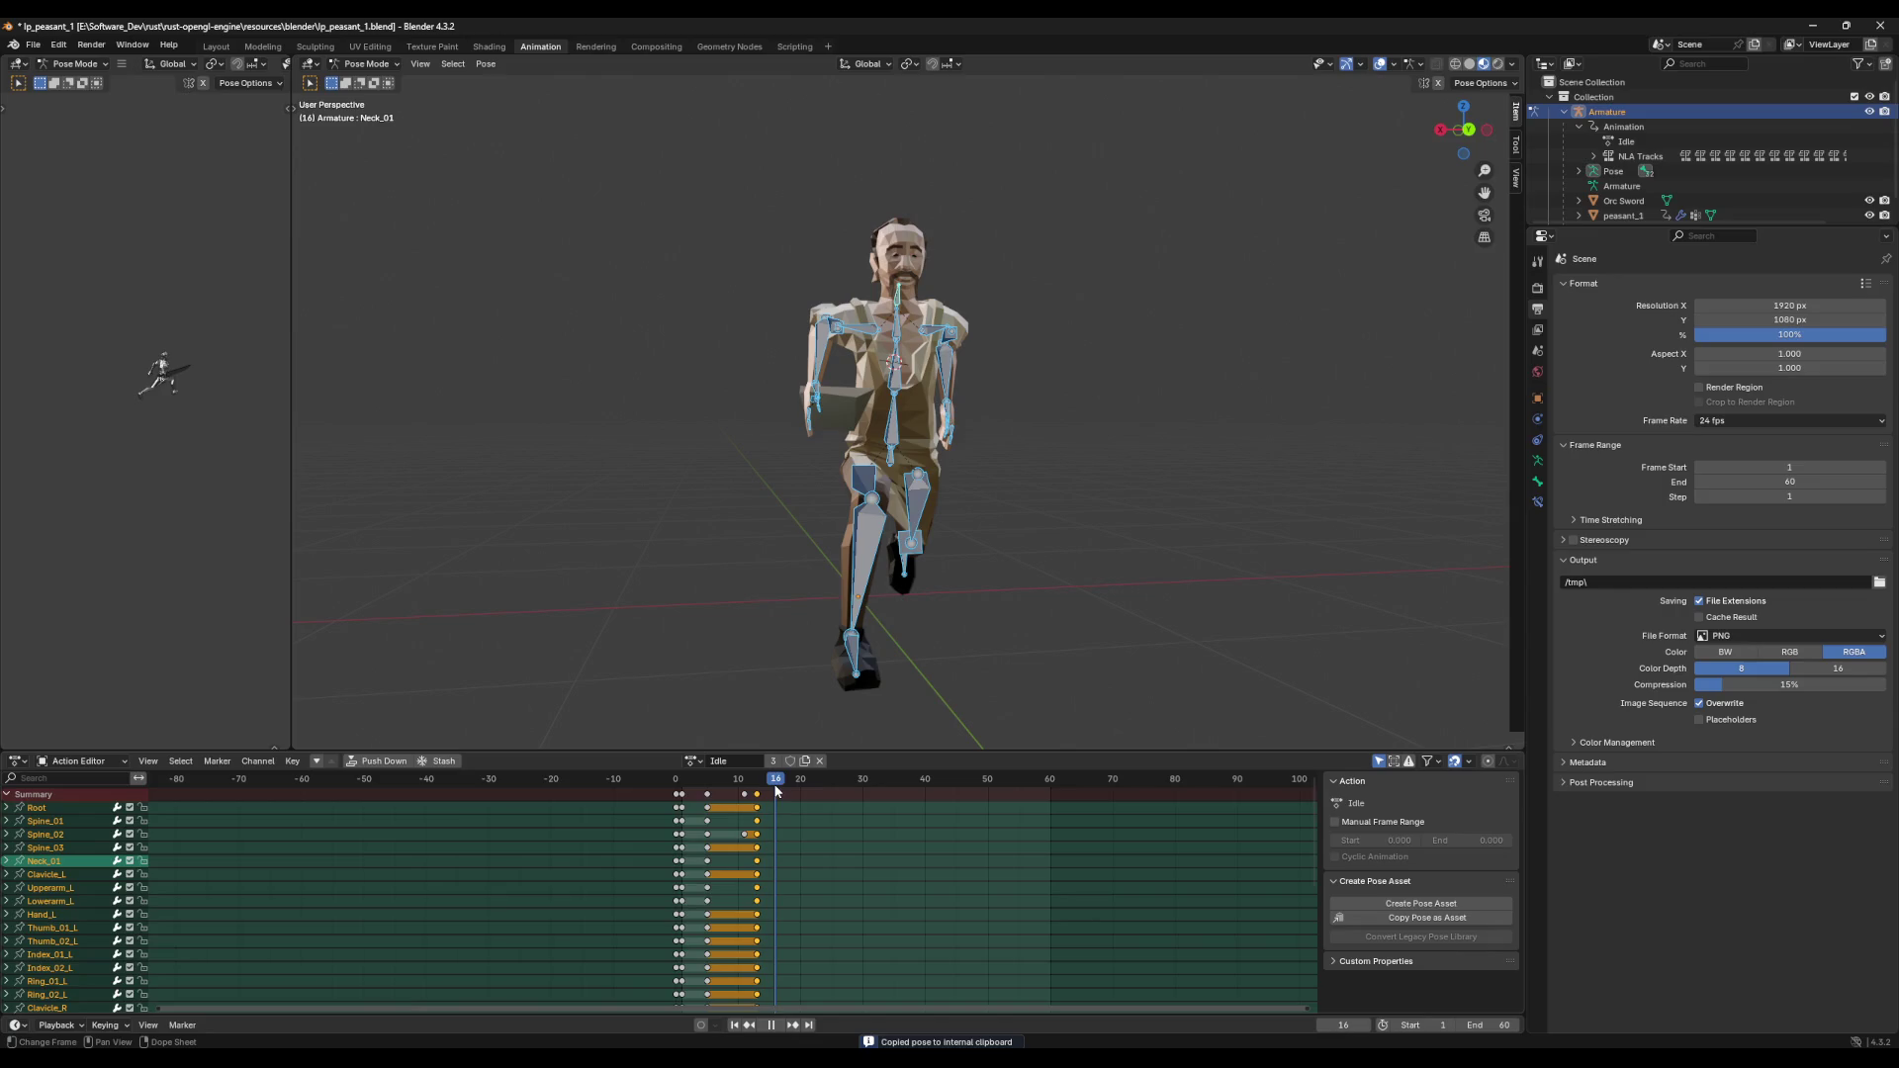
{"action": "middle_click_drag", "start_coordinate": [808, 742], "coordinate": [880, 689]}
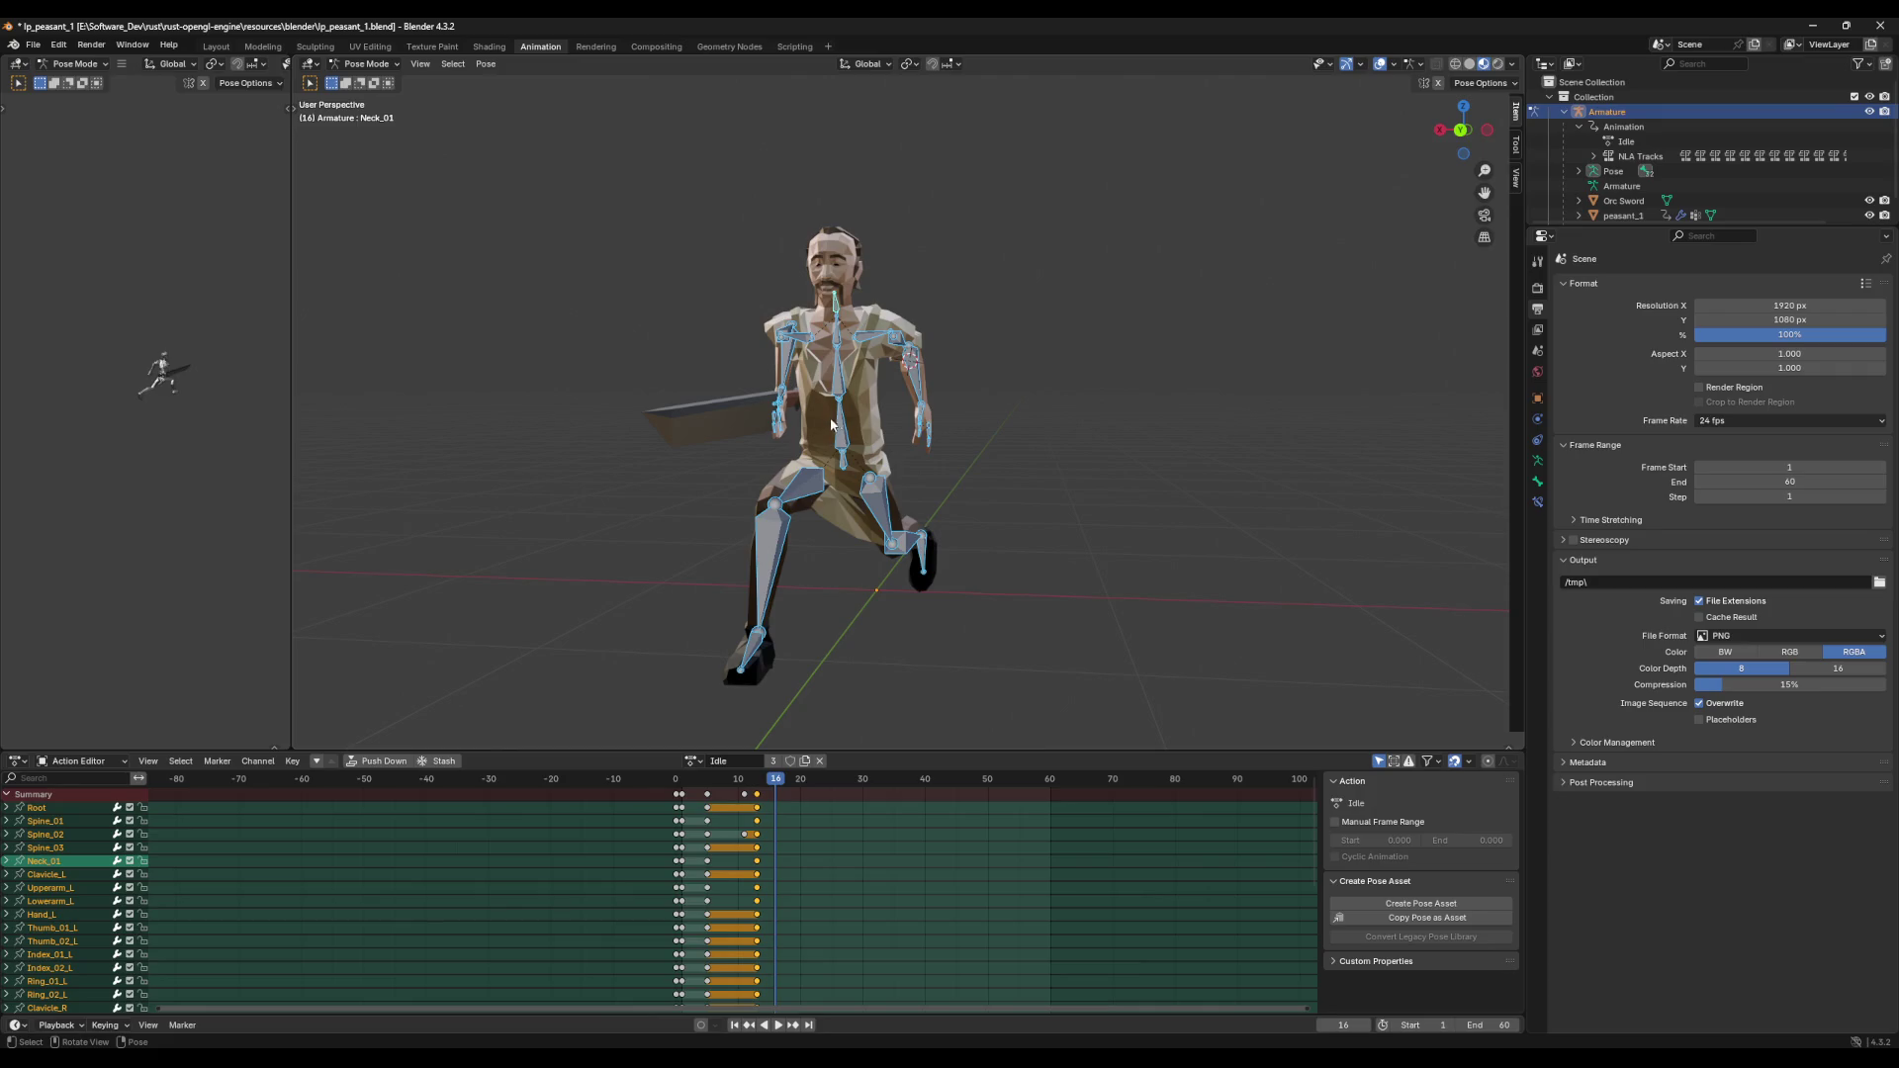
Step: Twist the Spine_02 bone around the vertical Z axis at frame 16
{"action": "left_click", "coordinate": [862, 415]}
{"action": "left_click", "coordinate": [840, 395]}
{"action": "key", "text": "r"}
{"action": "key", "text": "y"}
{"action": "key", "text": "z"}
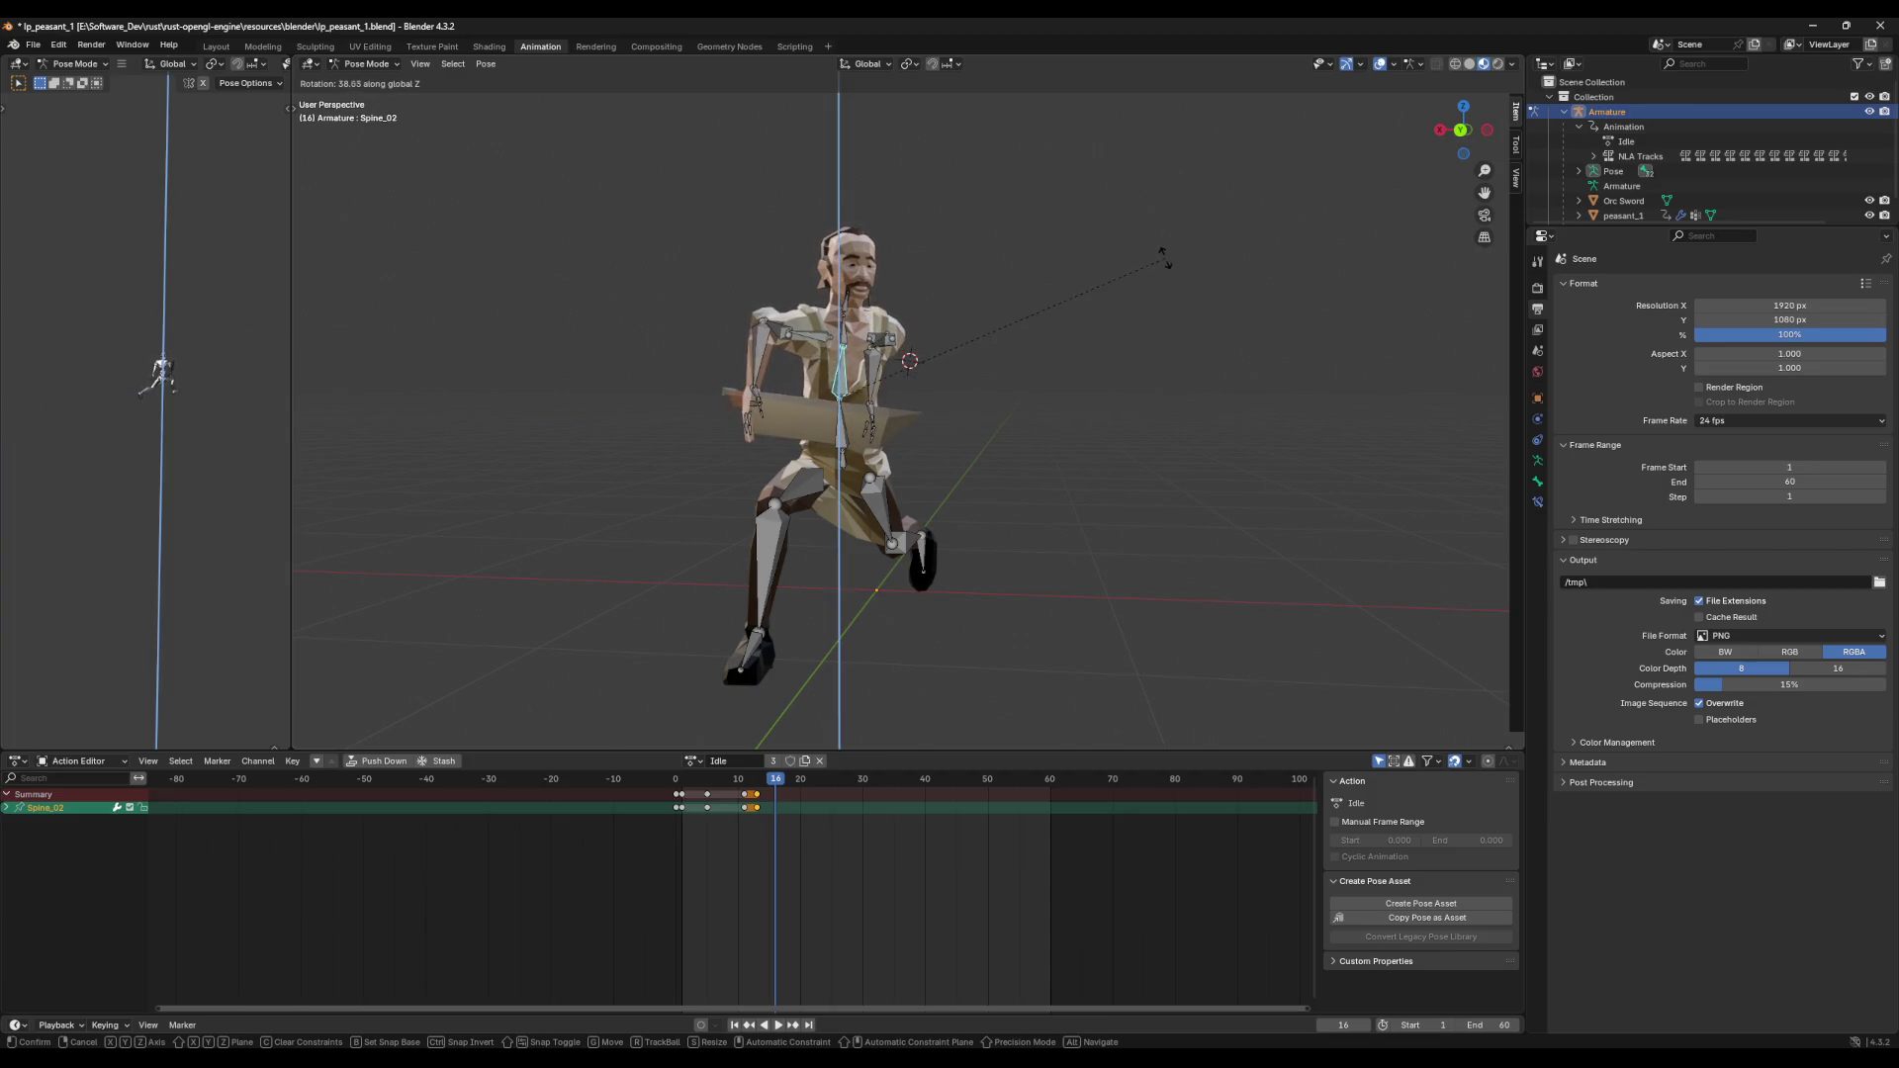
{"action": "left_click", "coordinate": [1083, 423]}
{"action": "middle_click_drag", "start_coordinate": [1084, 423], "coordinate": [1105, 437]}
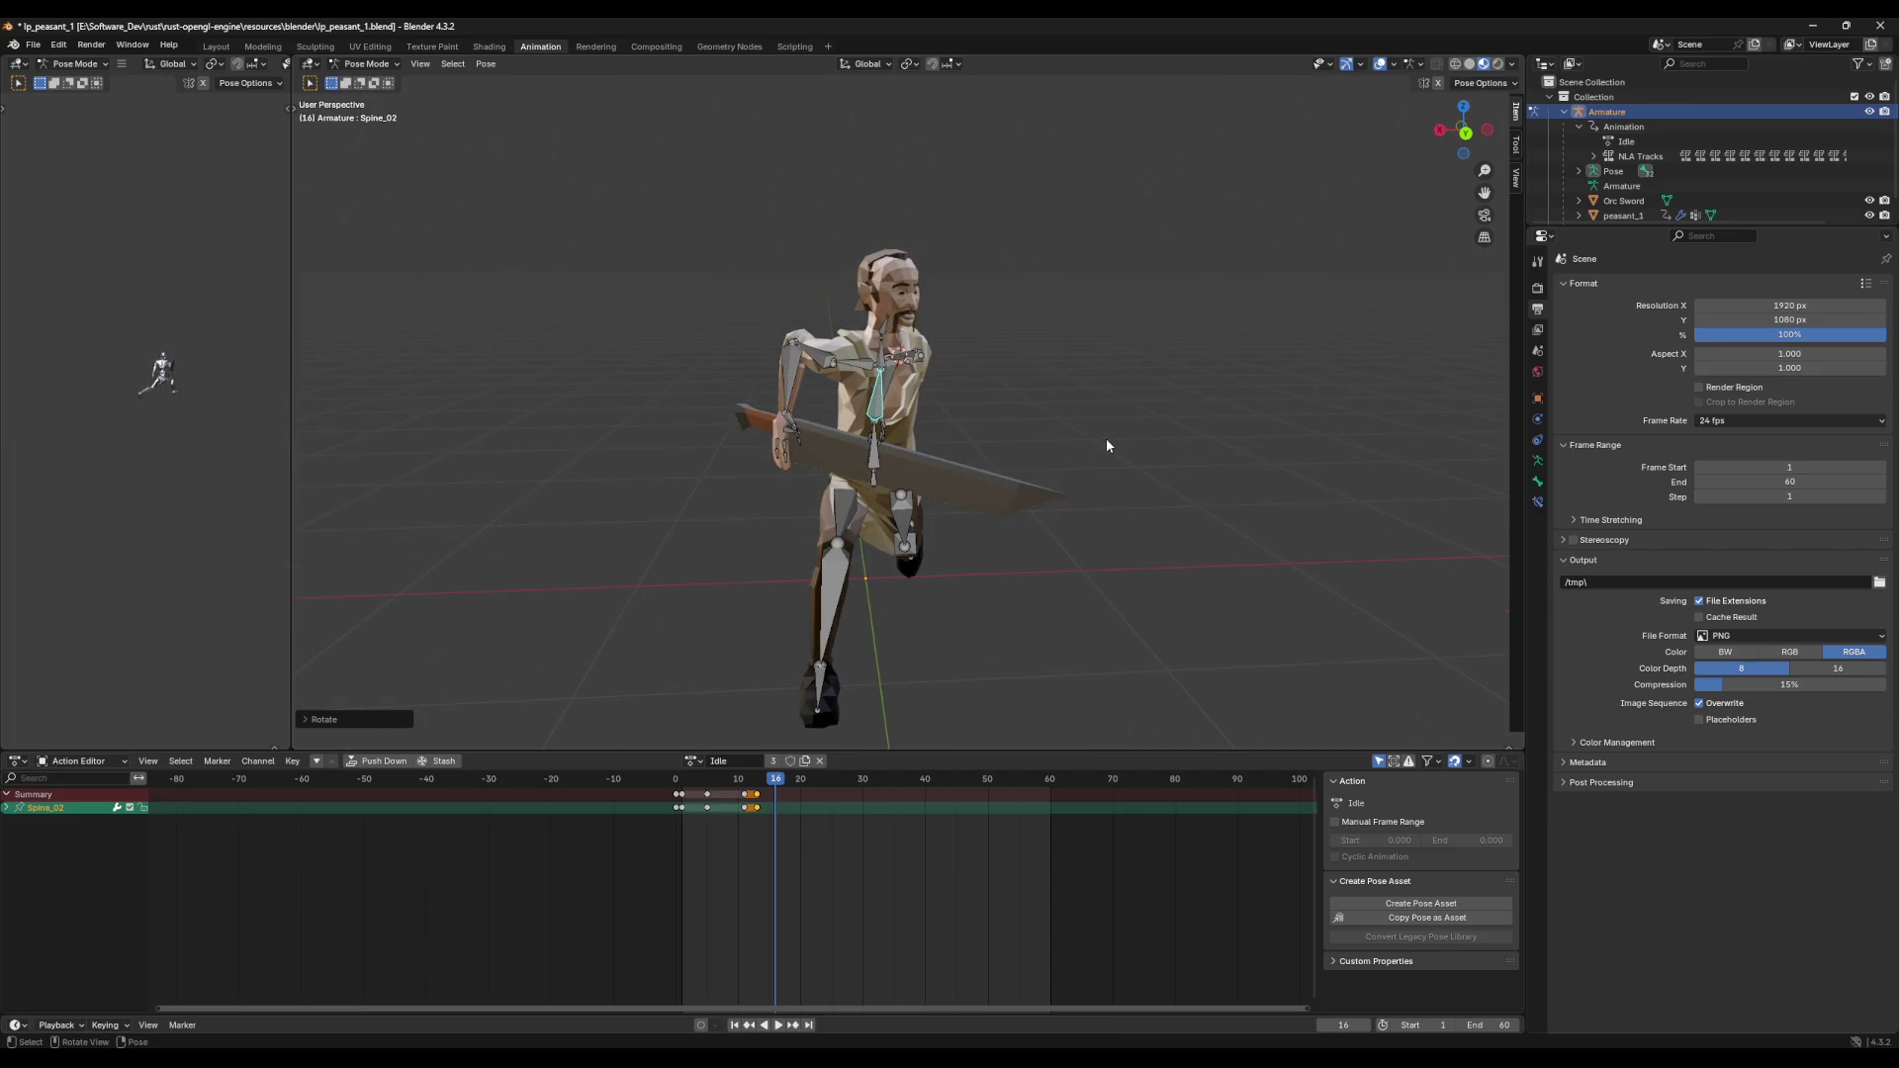
Step: In Back Orthographic view, twist Neck_01 around Z, then select all bones
{"action": "left_click", "coordinate": [884, 328]}
{"action": "left_click", "coordinate": [1466, 133]}
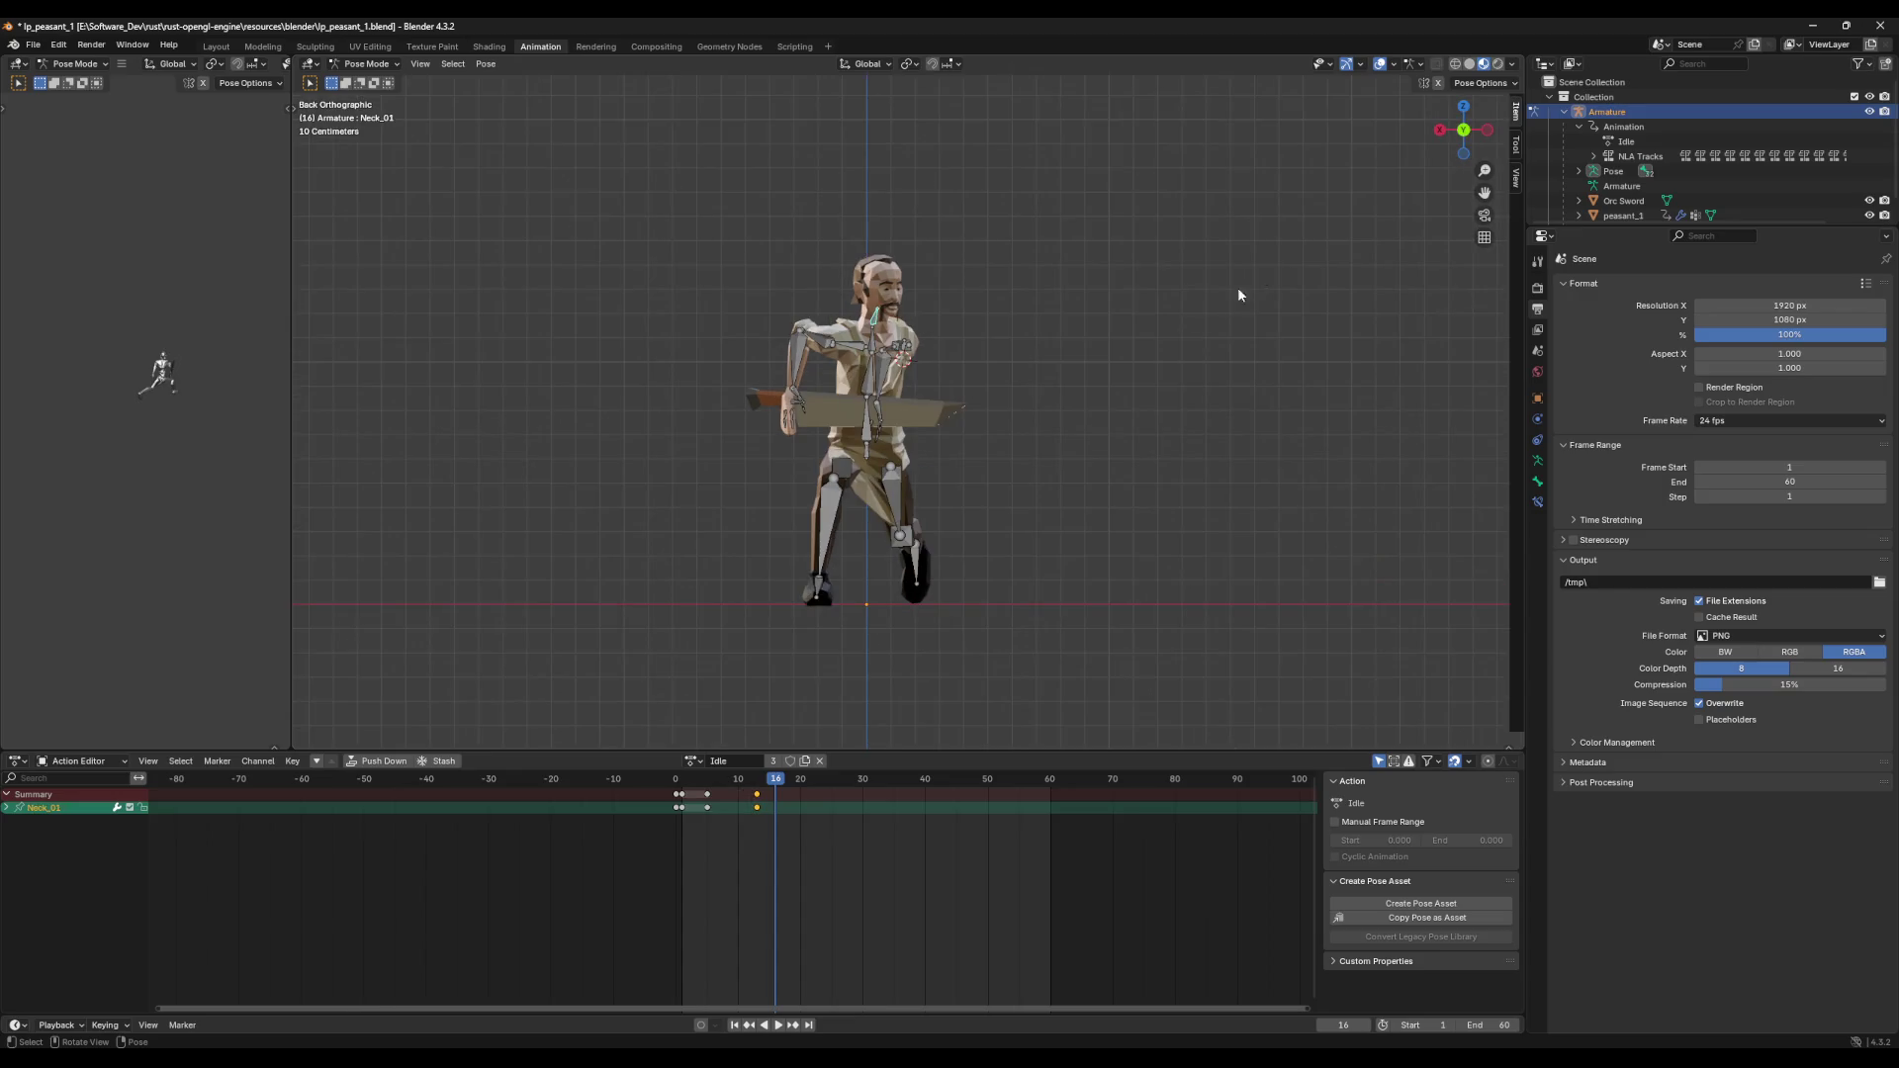
{"action": "key", "text": "r"}
{"action": "key", "text": "y"}
{"action": "key", "text": "z"}
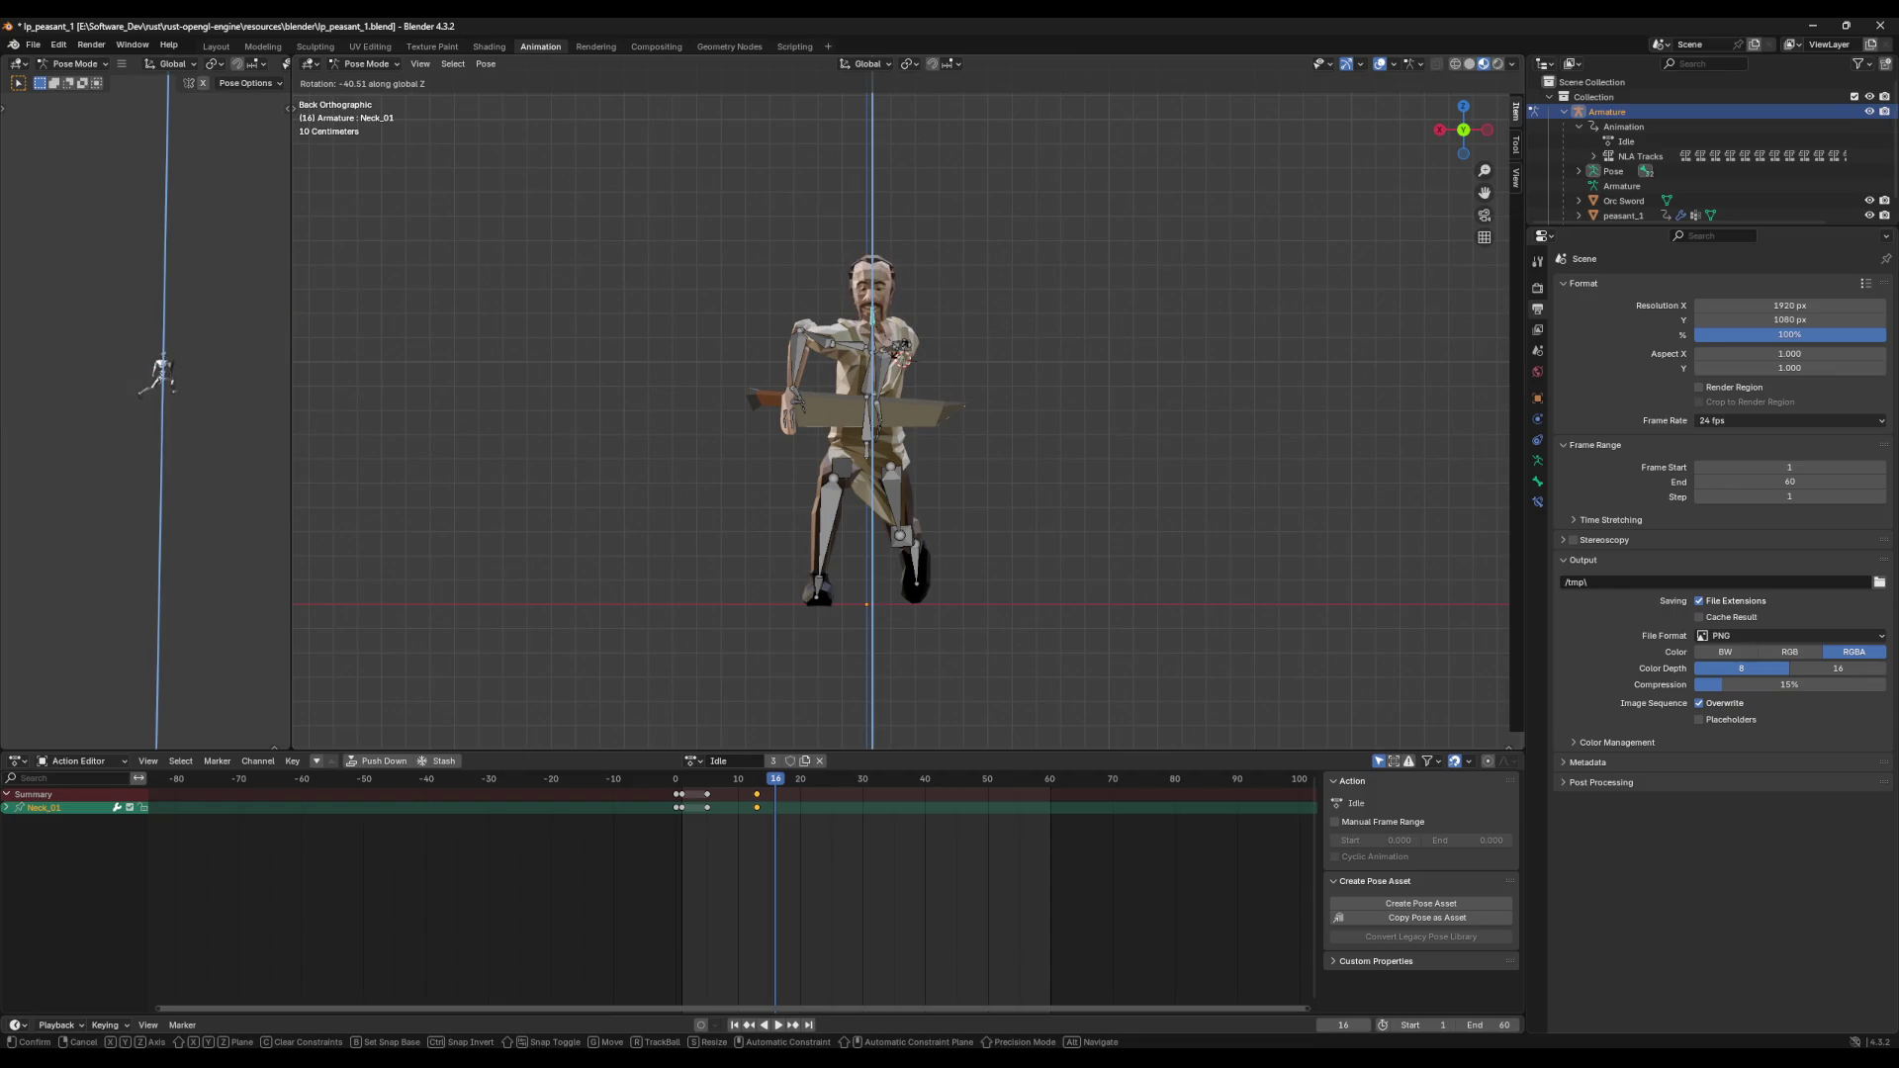
{"action": "left_click", "coordinate": [903, 346]}
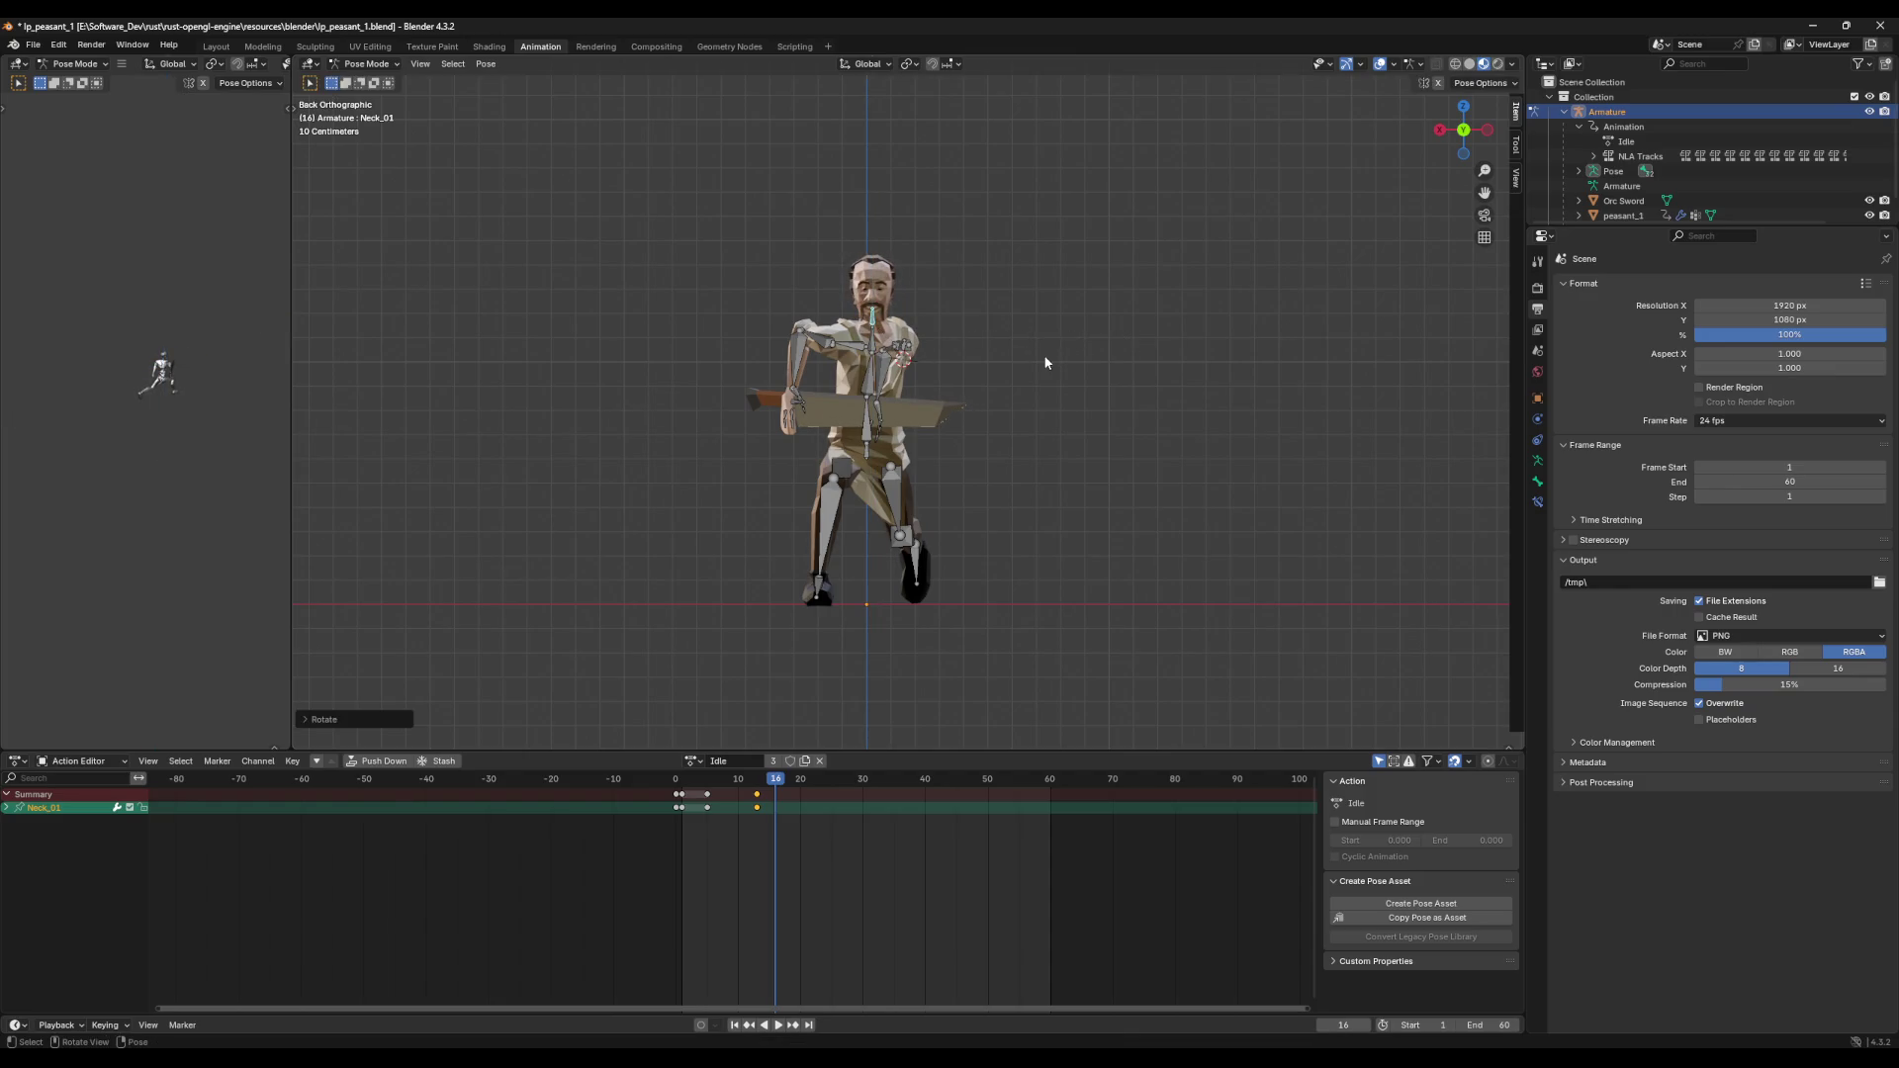
{"action": "key", "text": "a"}
{"action": "mouse_move", "coordinate": [762, 596]}
{"action": "middle_mouse_down"}
{"action": "mouse_move", "coordinate": [1008, 383]}
{"action": "mouse_move", "coordinate": [1100, 386]}
{"action": "middle_mouse_up"}
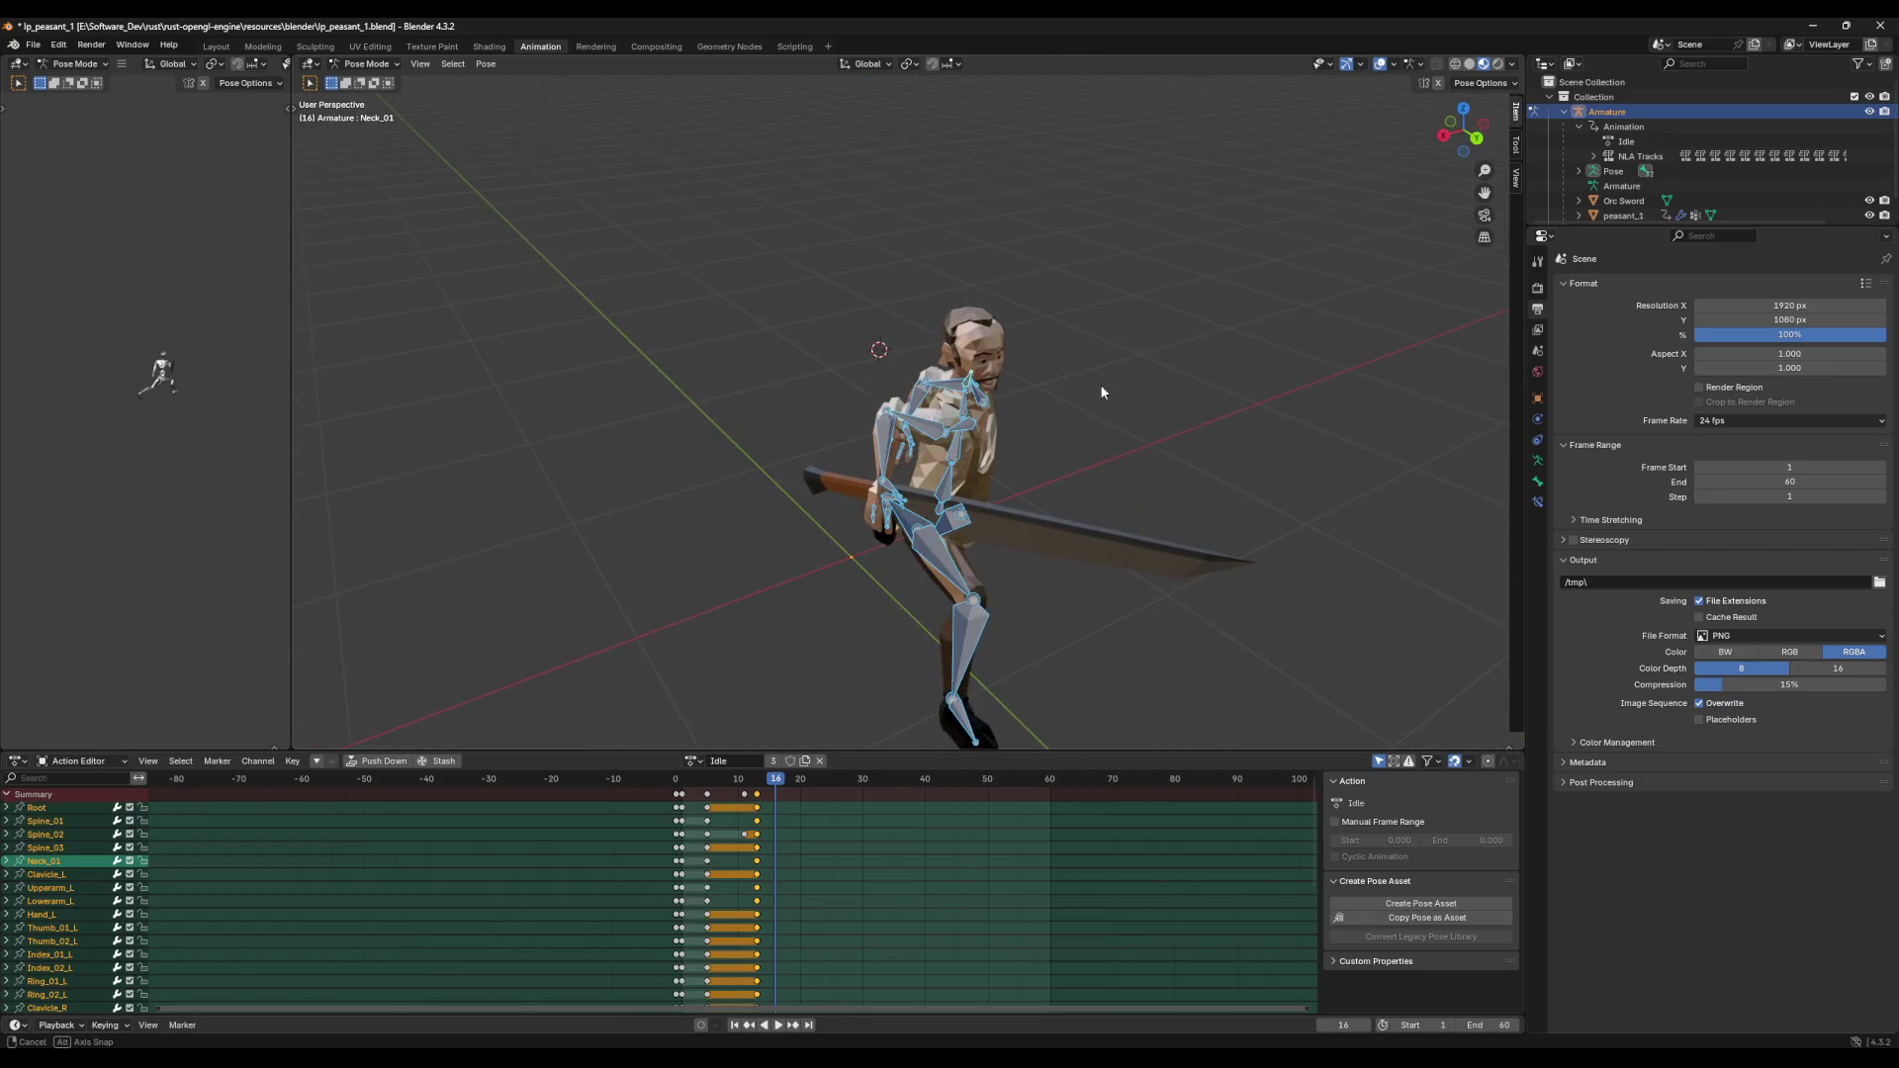
Step: Rotate Upperarm_R and Lowerarm_R alternately on local X to raise the sword arm
{"action": "left_click", "coordinate": [915, 431]}
{"action": "key", "text": "r"}
{"action": "key", "text": "x"}
{"action": "key", "text": "x"}
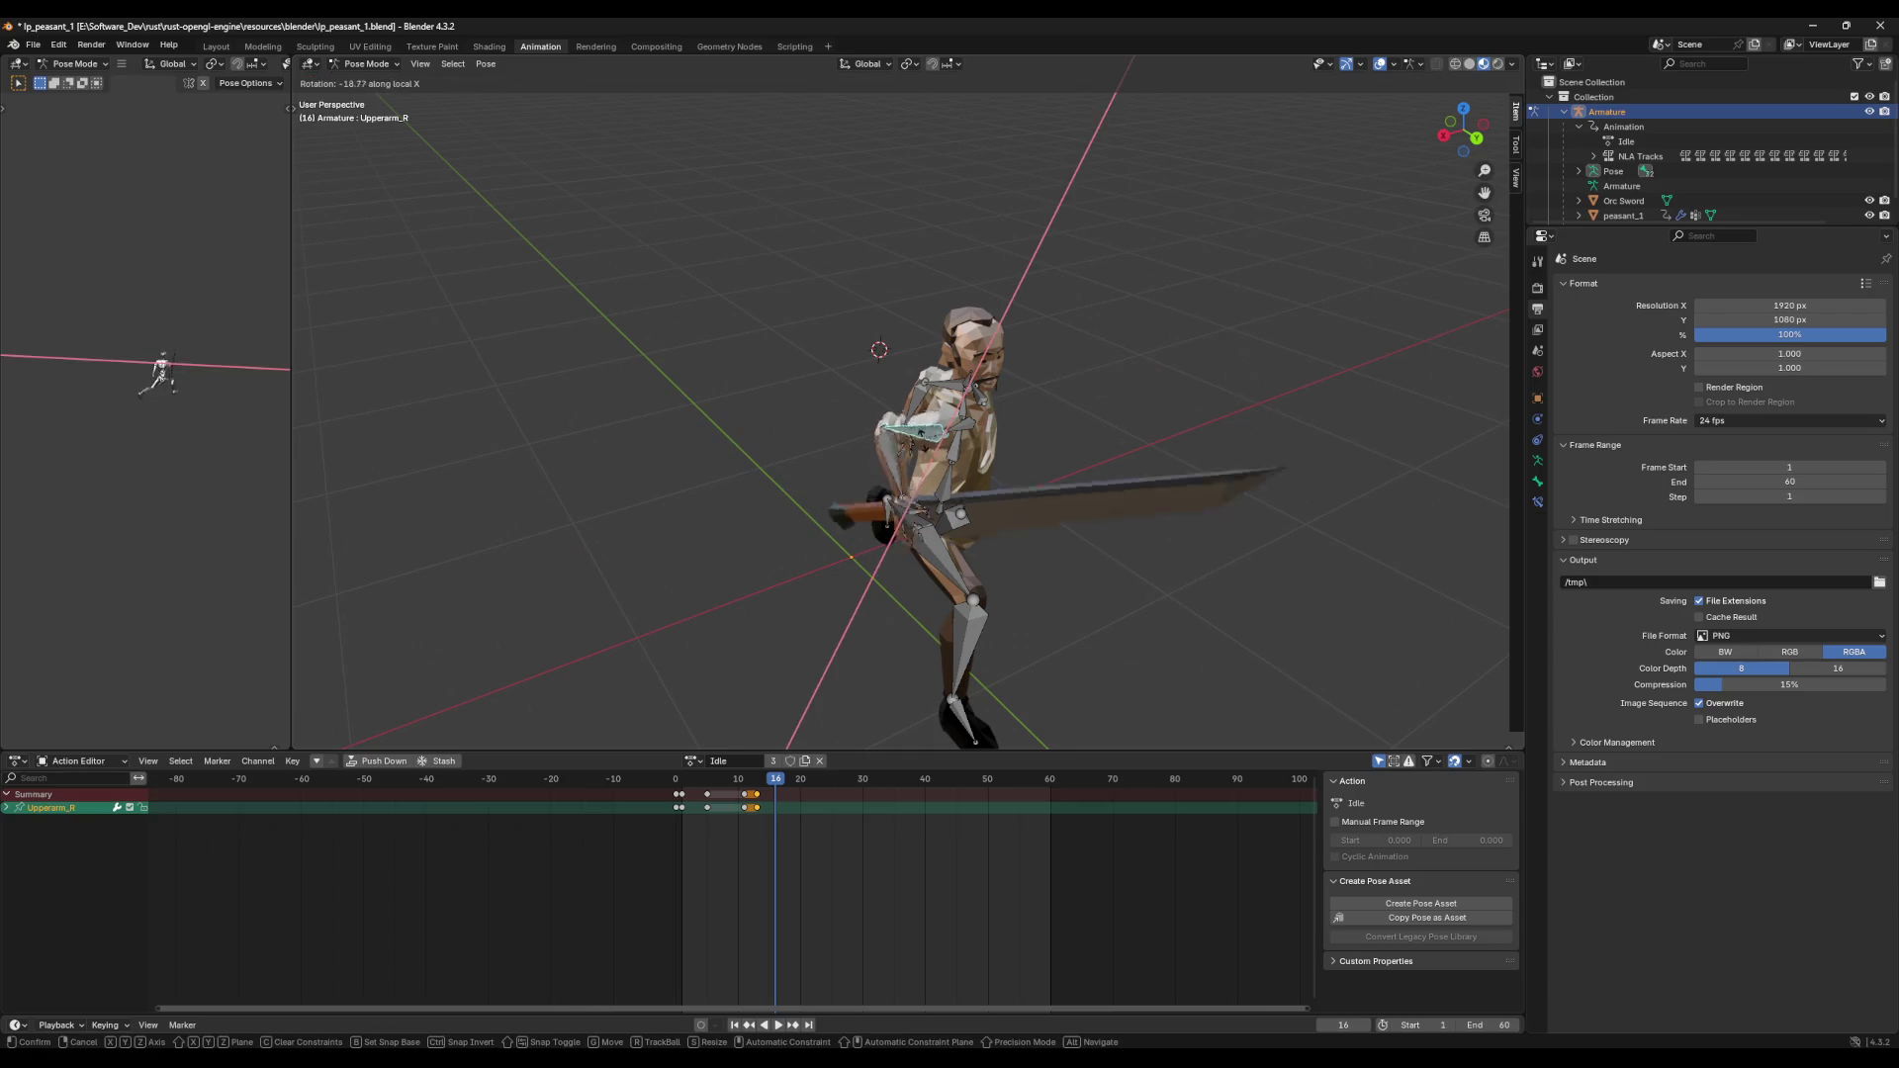
{"action": "left_click", "coordinate": [988, 484]}
{"action": "left_click", "coordinate": [988, 485]}
{"action": "key", "text": "r"}
{"action": "key", "text": "x"}
{"action": "left_click", "coordinate": [1004, 534]}
{"action": "left_click", "coordinate": [961, 435]}
{"action": "key", "text": "r"}
{"action": "key", "text": "x"}
{"action": "key", "text": "x"}
{"action": "left_click", "coordinate": [965, 440]}
{"action": "left_click", "coordinate": [1001, 457]}
{"action": "key", "text": "r"}
{"action": "key", "text": "x"}
{"action": "key", "text": "x"}
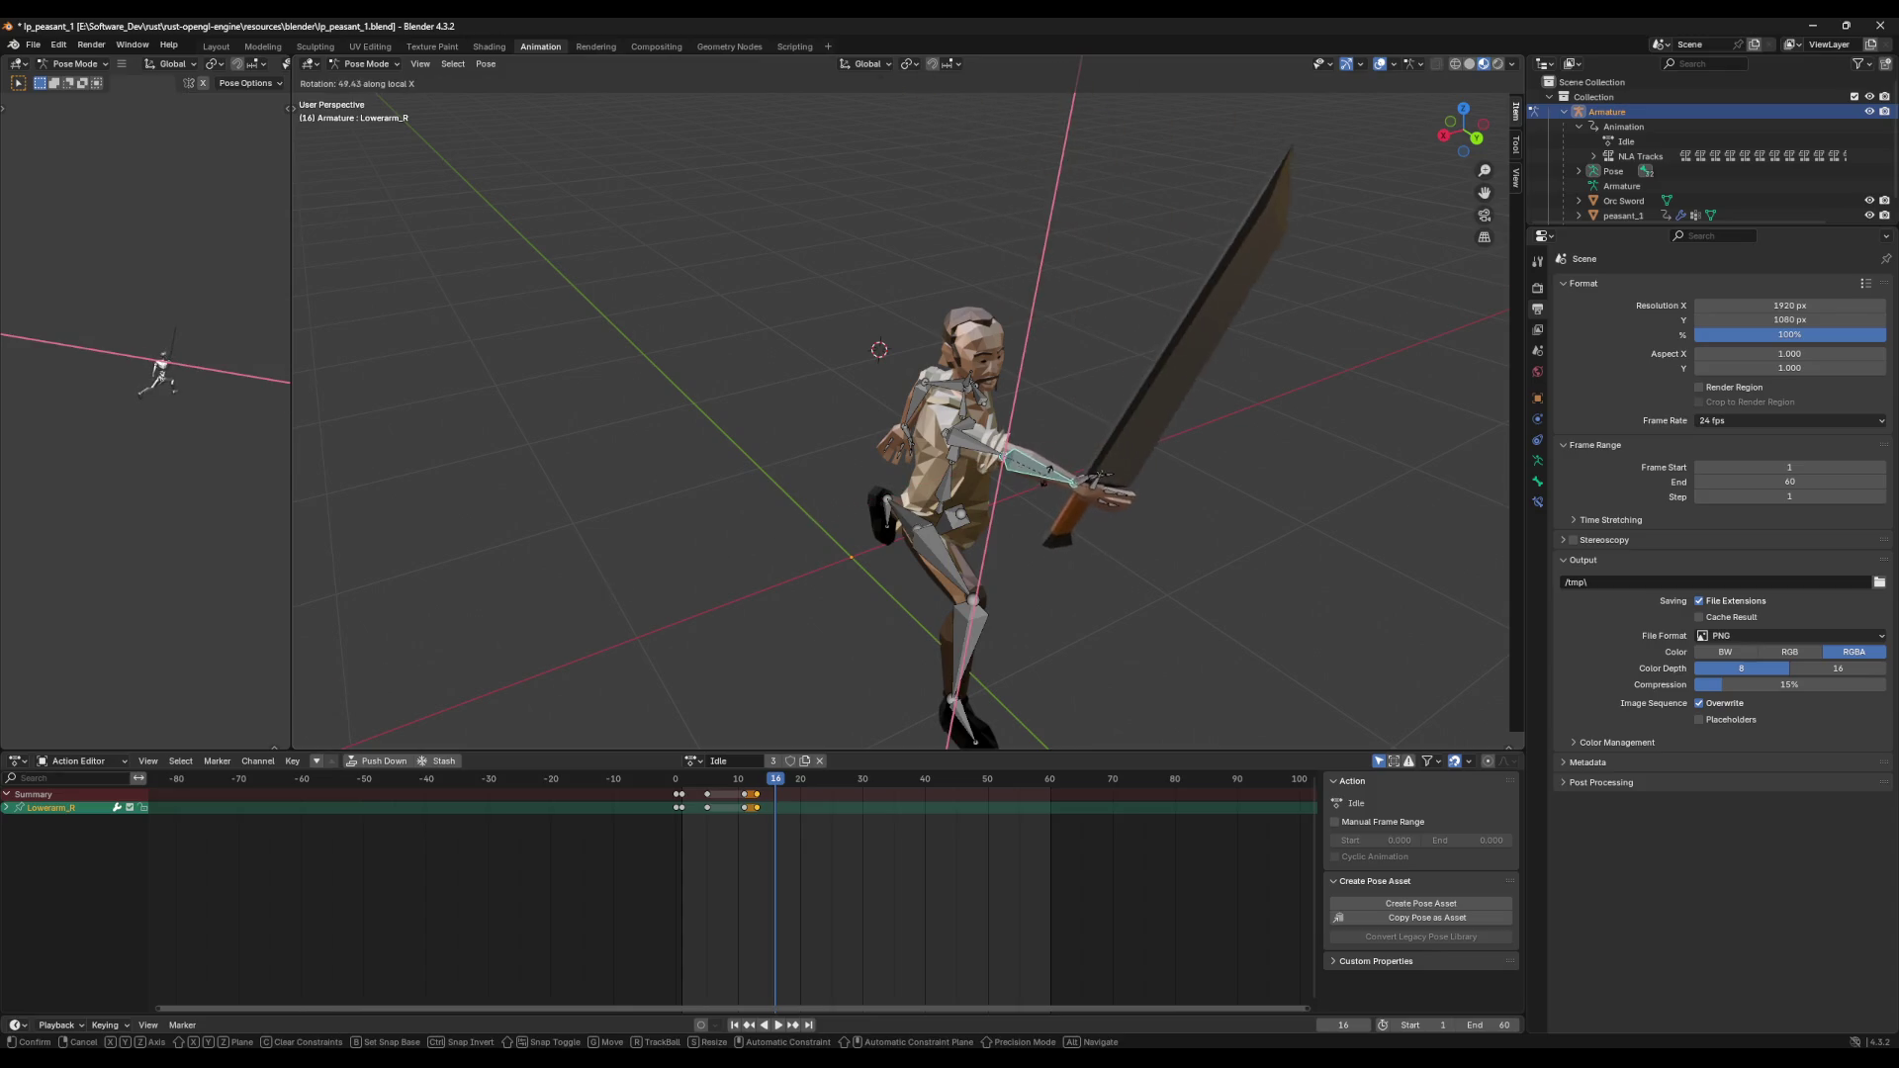
{"action": "left_click", "coordinate": [1037, 453]}
Step: Swing the right upper arm across and angle RH_WeapAnchor on local X
{"action": "middle_click_drag", "start_coordinate": [1041, 455], "coordinate": [890, 450]}
{"action": "left_click", "coordinate": [856, 447]}
{"action": "key", "text": "r"}
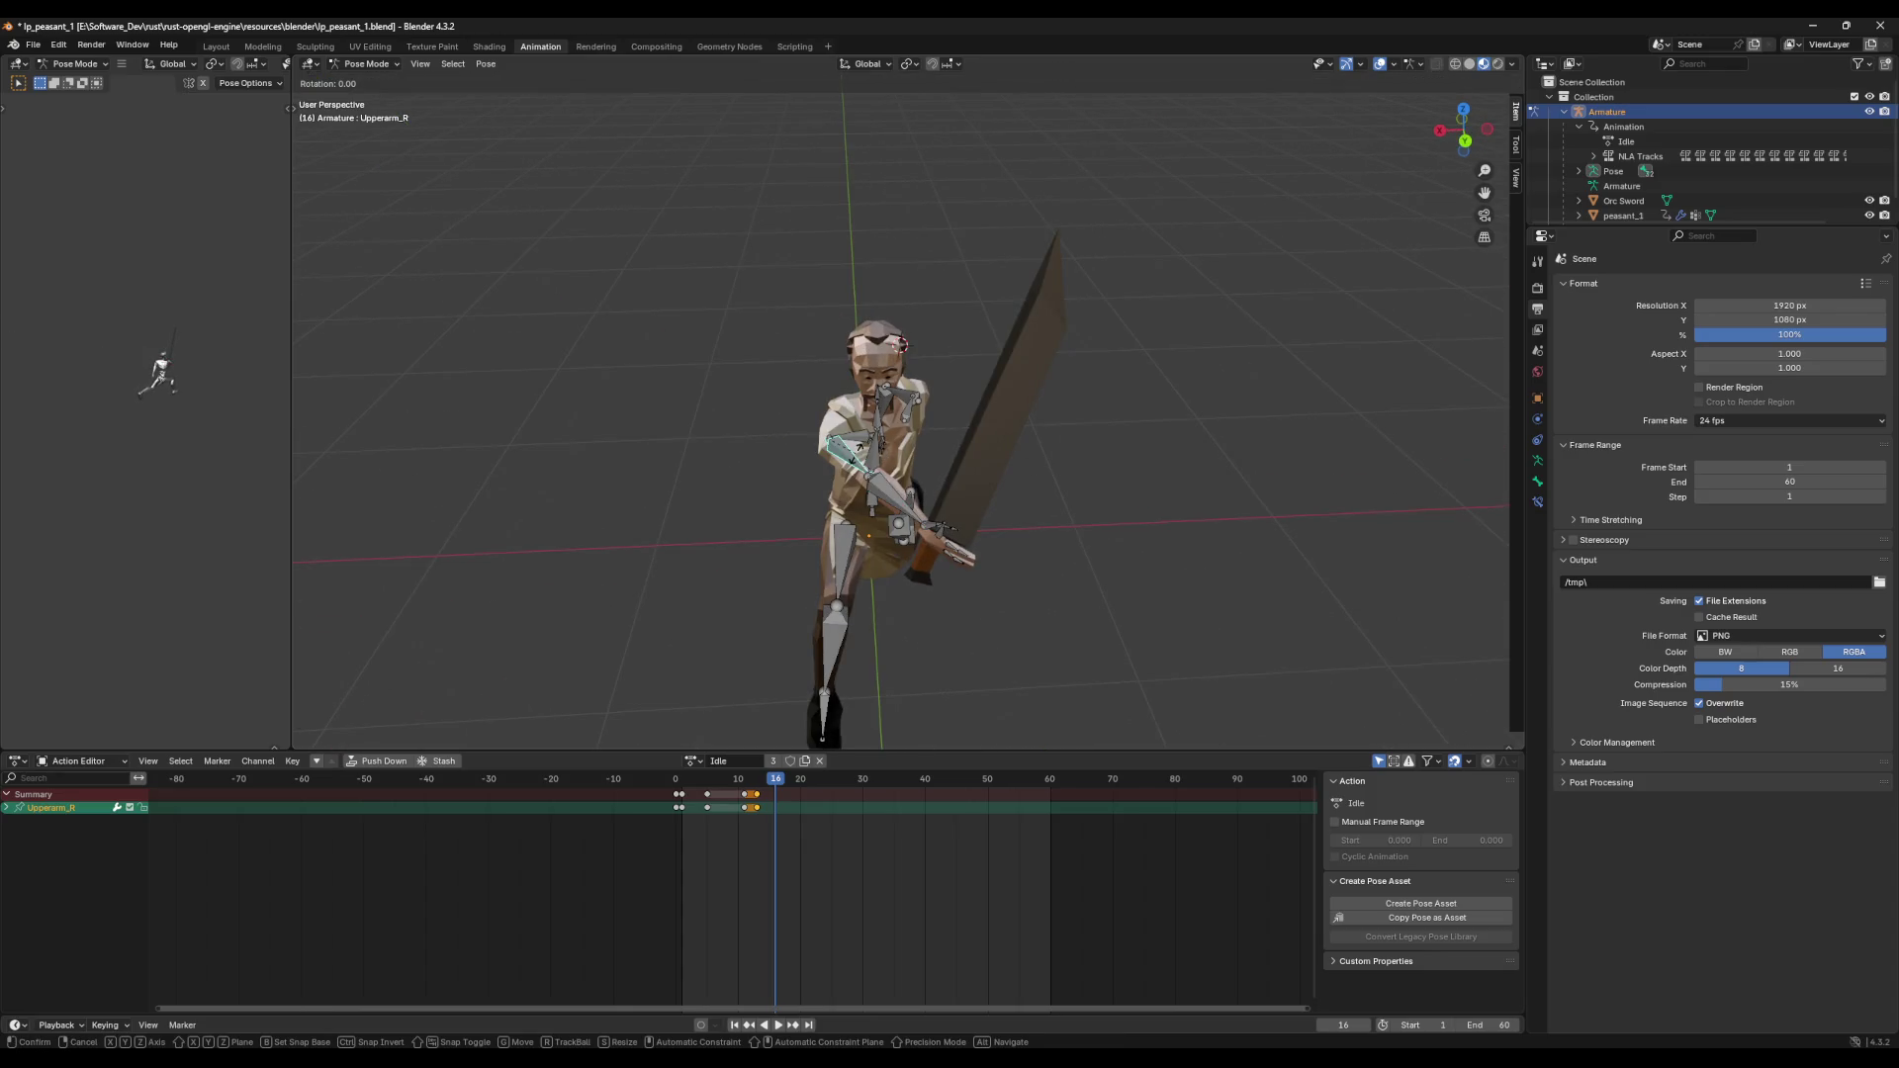
{"action": "left_click", "coordinate": [844, 469]}
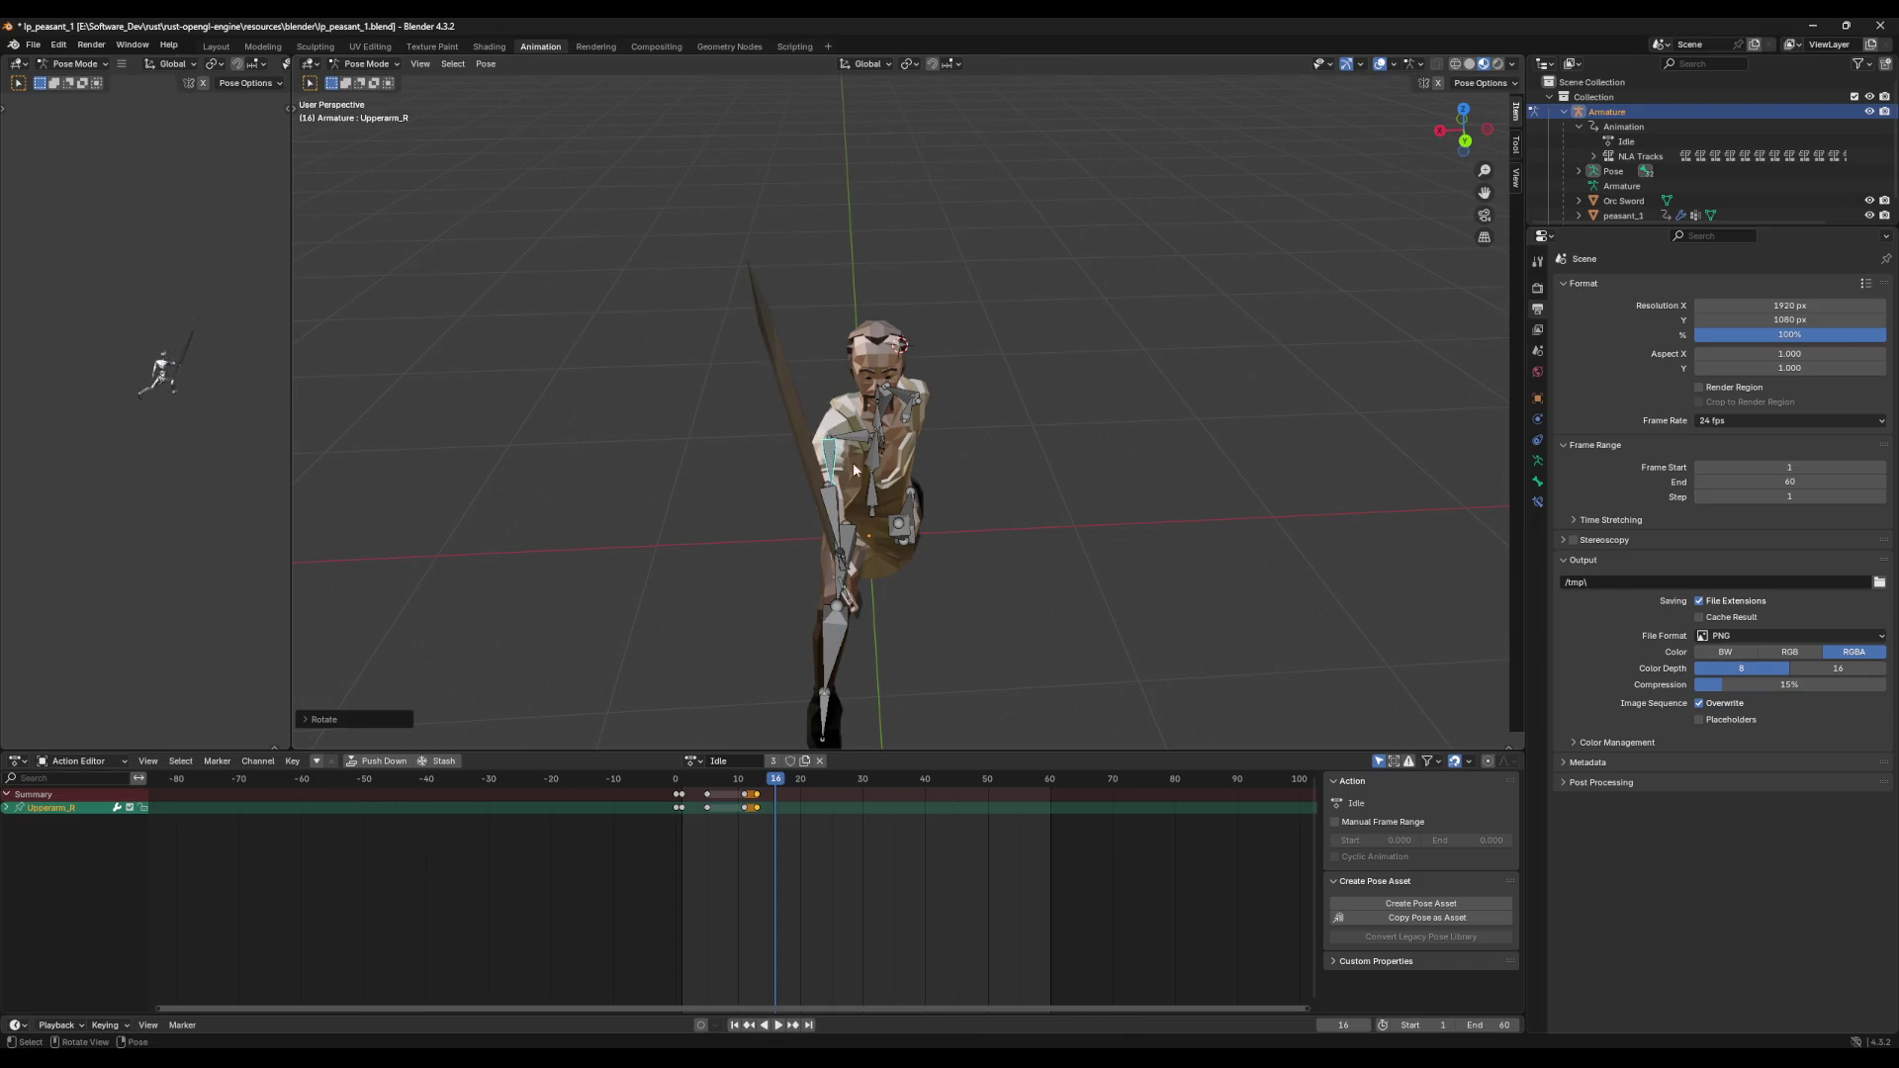
{"action": "middle_click_drag", "start_coordinate": [844, 469], "coordinate": [1077, 441]}
{"action": "left_click", "coordinate": [1142, 475]}
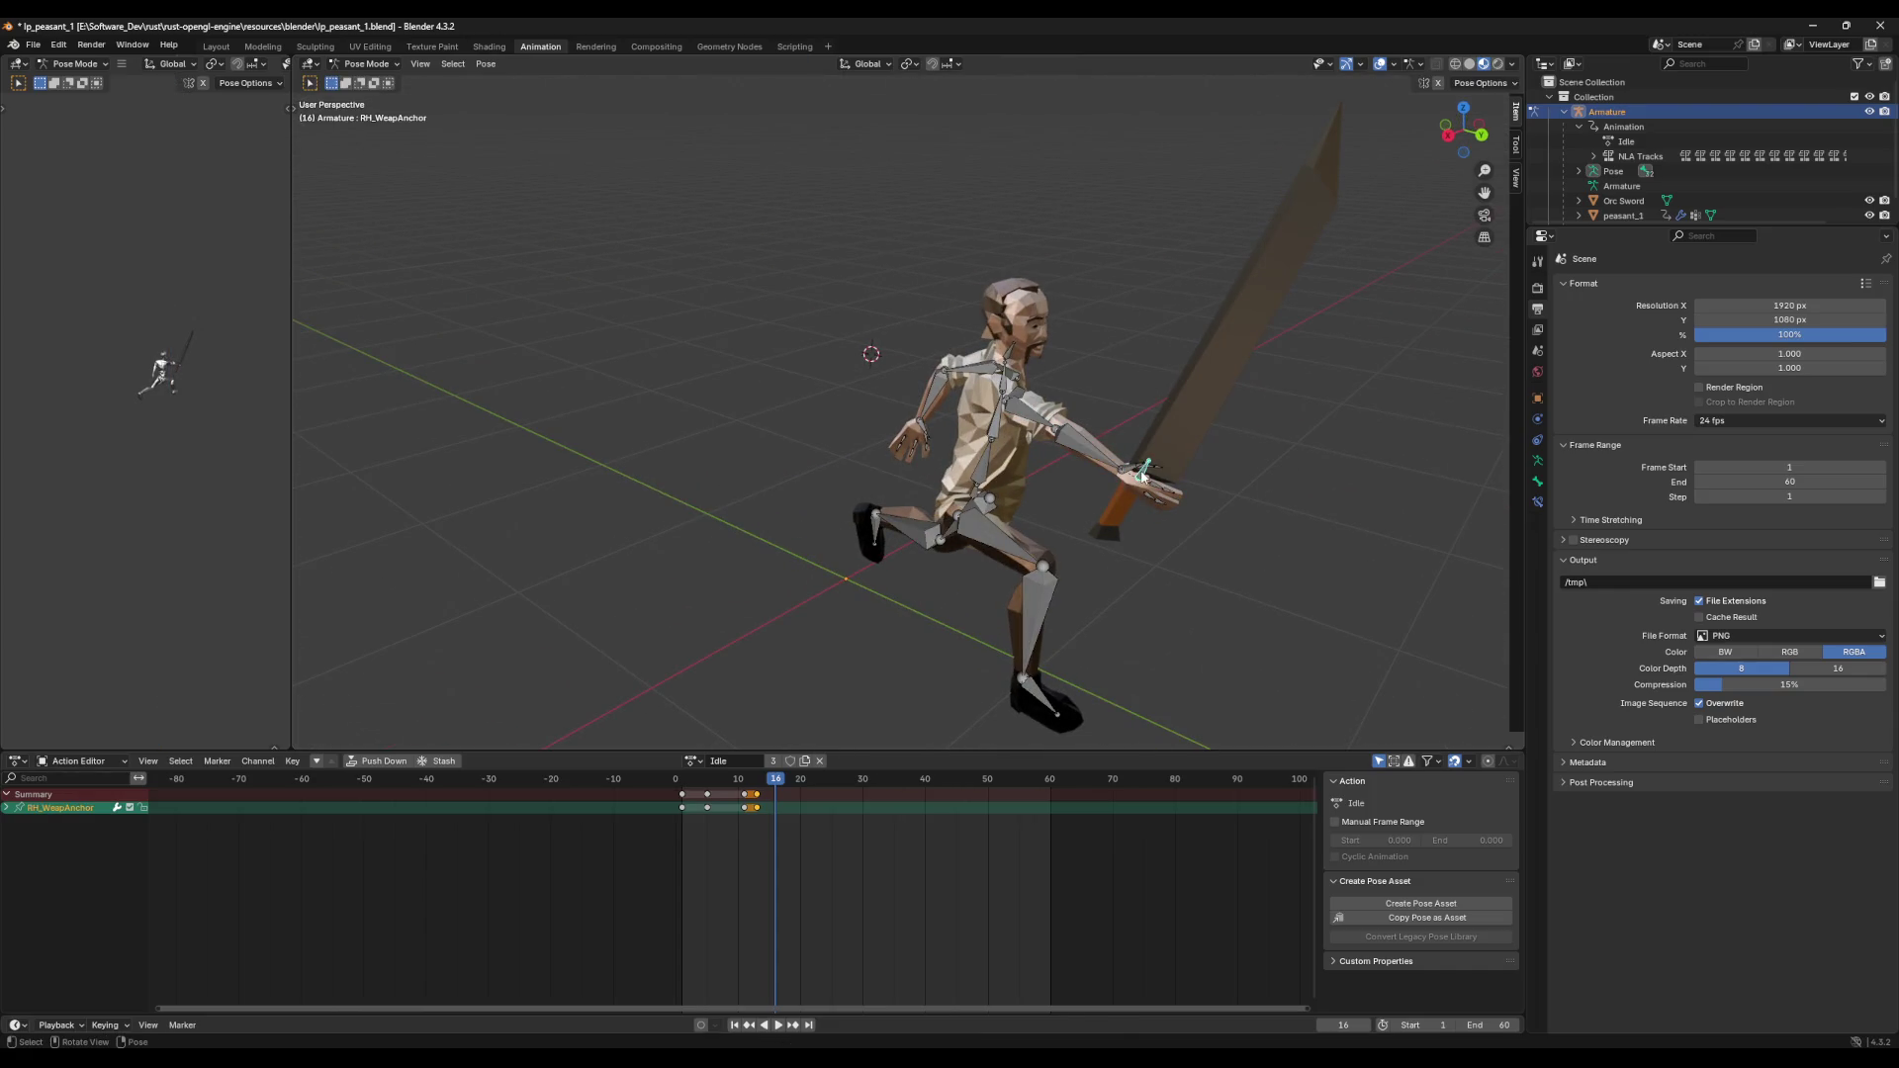
{"action": "key", "text": "r"}
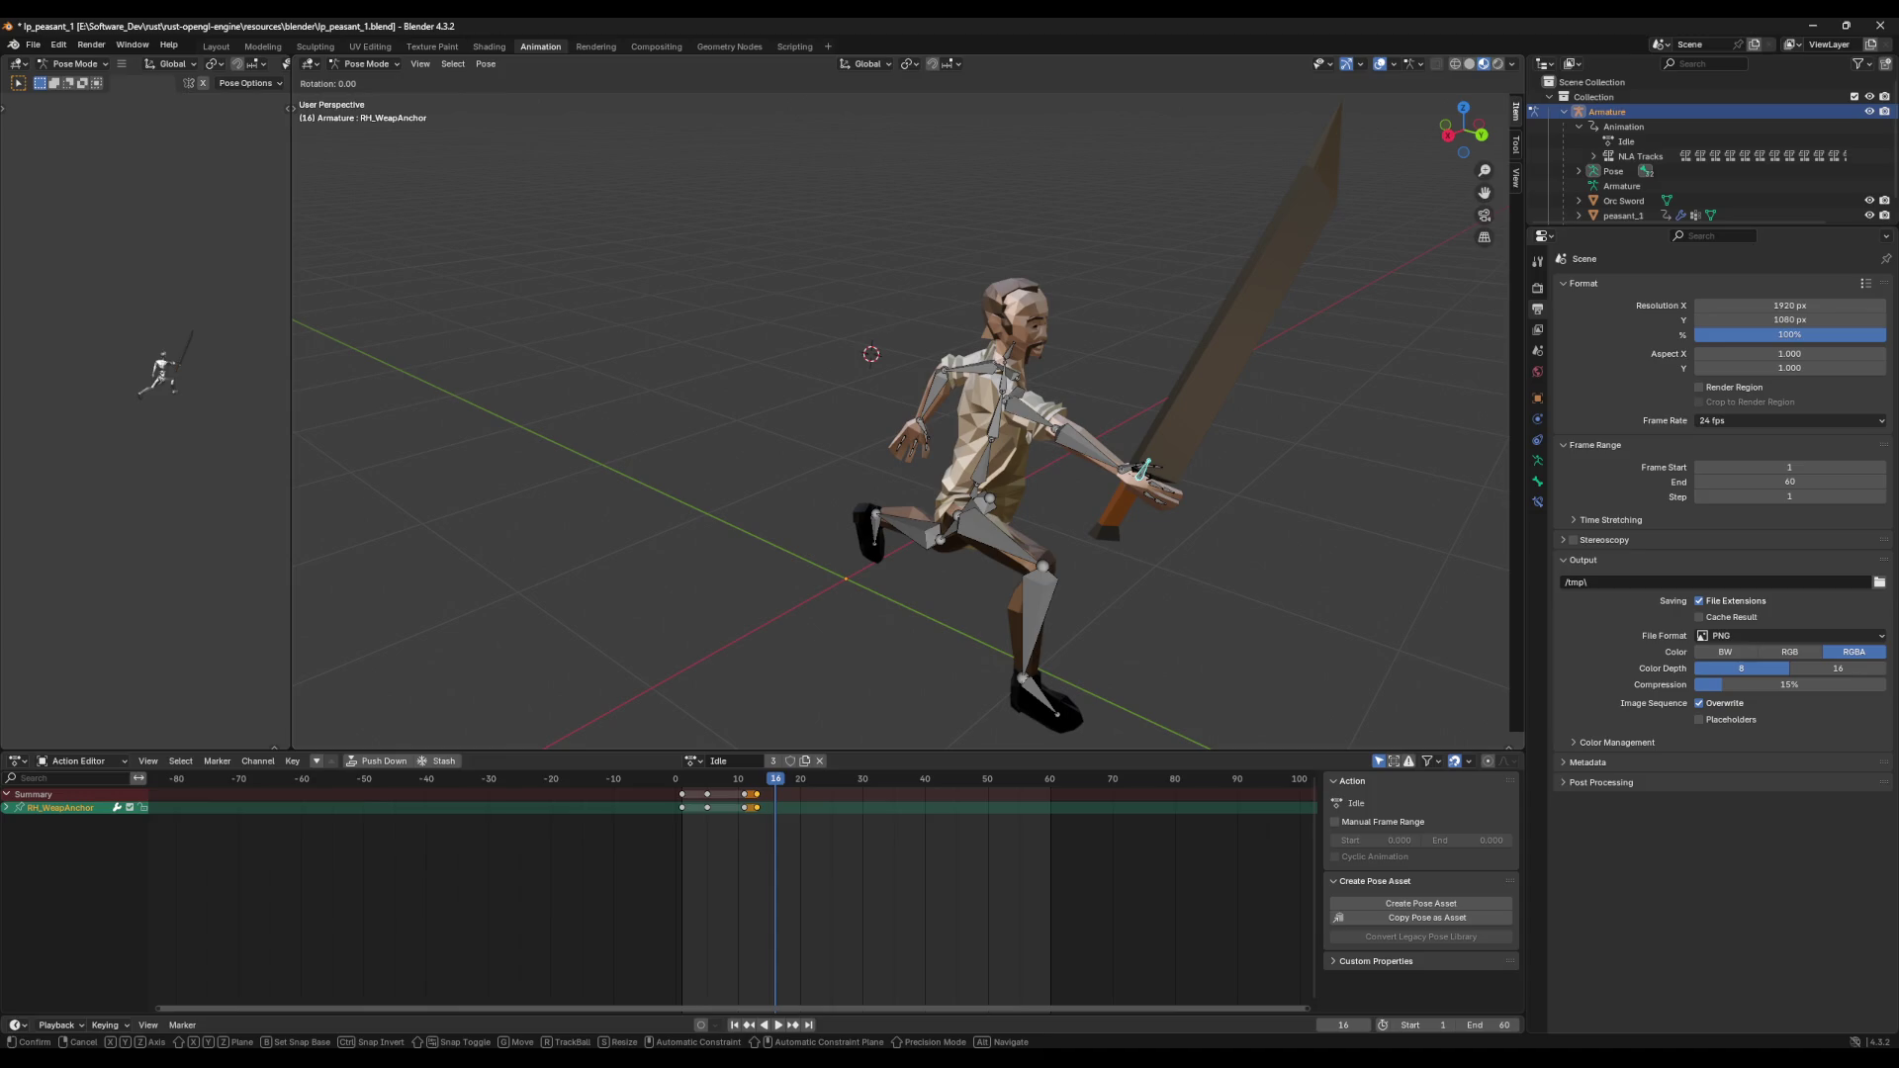
{"action": "key", "text": "x"}
{"action": "key", "text": "x"}
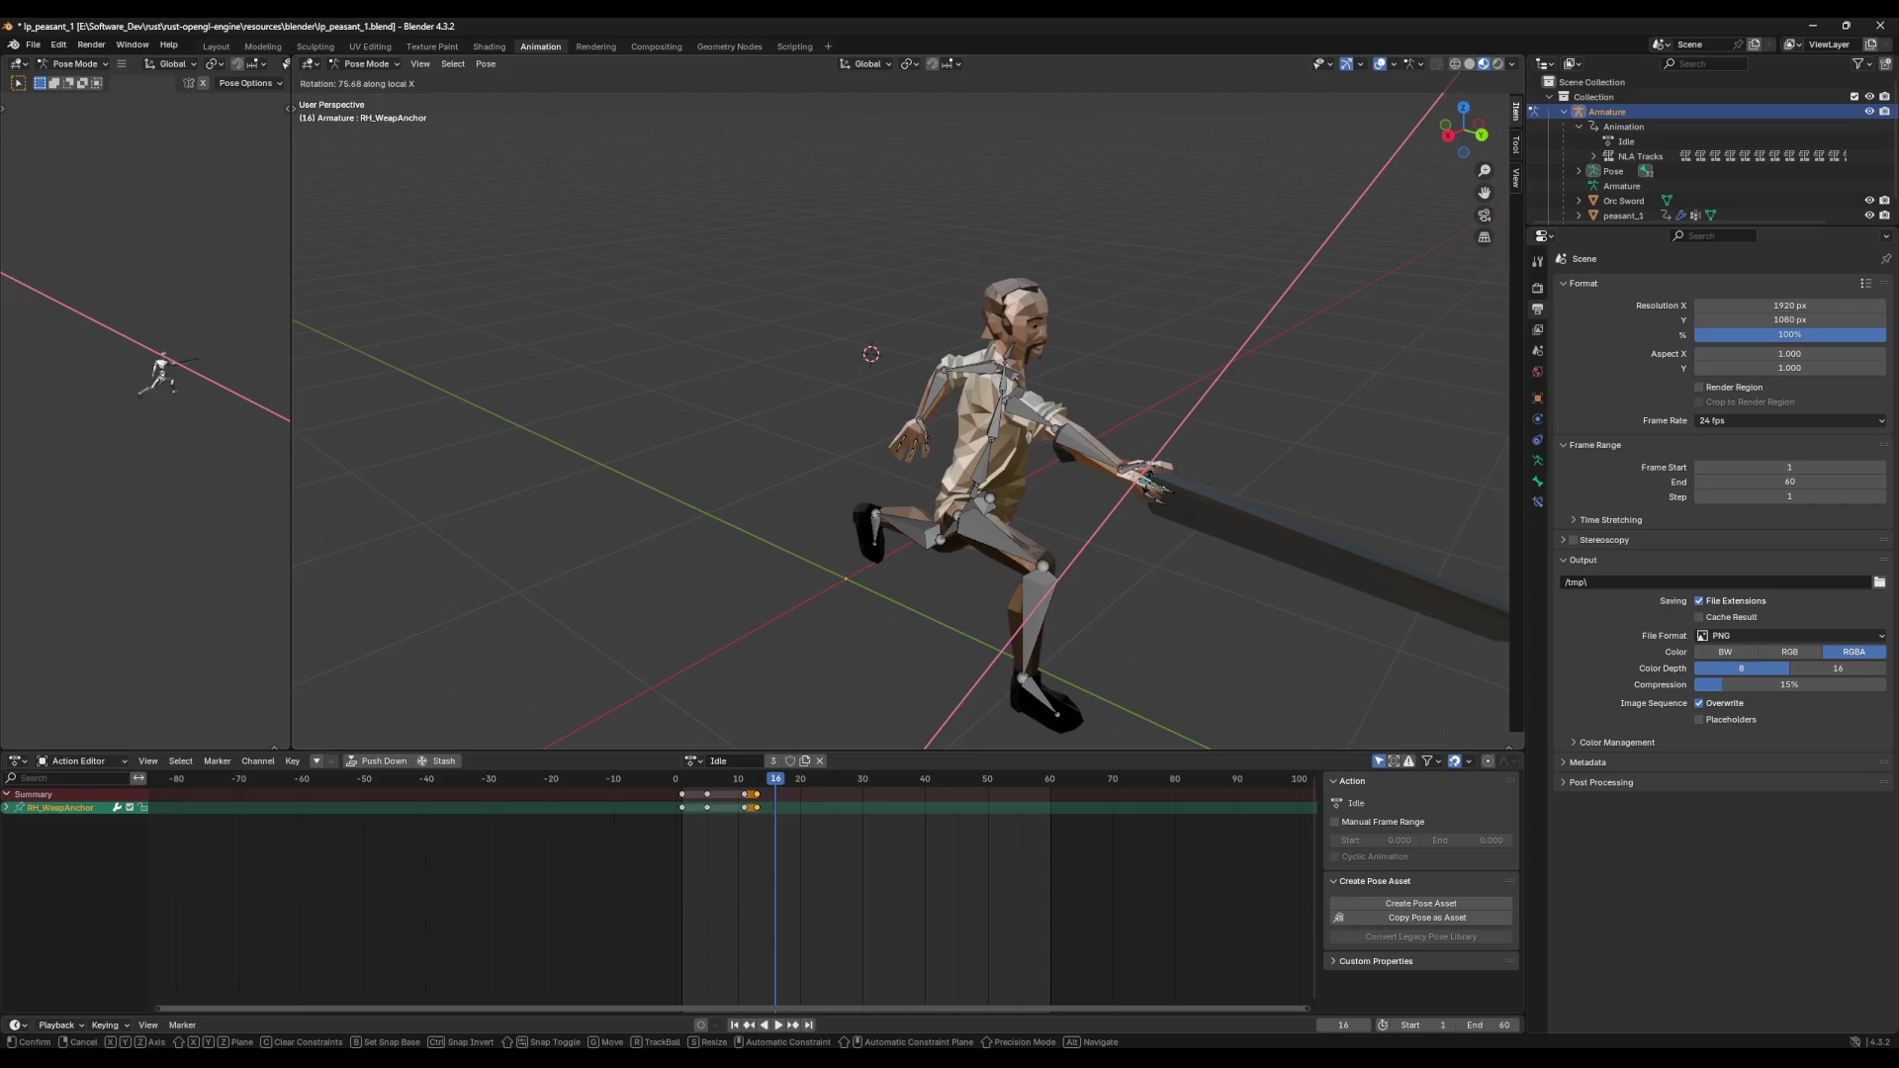
{"action": "key", "text": "Return"}
Step: From the Right view, adjust Upperarm_R and straighten Lowerarm_R on X so the sword points ahead
{"action": "mouse_move", "coordinate": [1169, 435]}
{"action": "middle_mouse_down"}
{"action": "mouse_move", "coordinate": [1197, 445]}
{"action": "mouse_move", "coordinate": [1137, 435]}
{"action": "middle_mouse_up"}
{"action": "left_click", "coordinate": [1001, 393]}
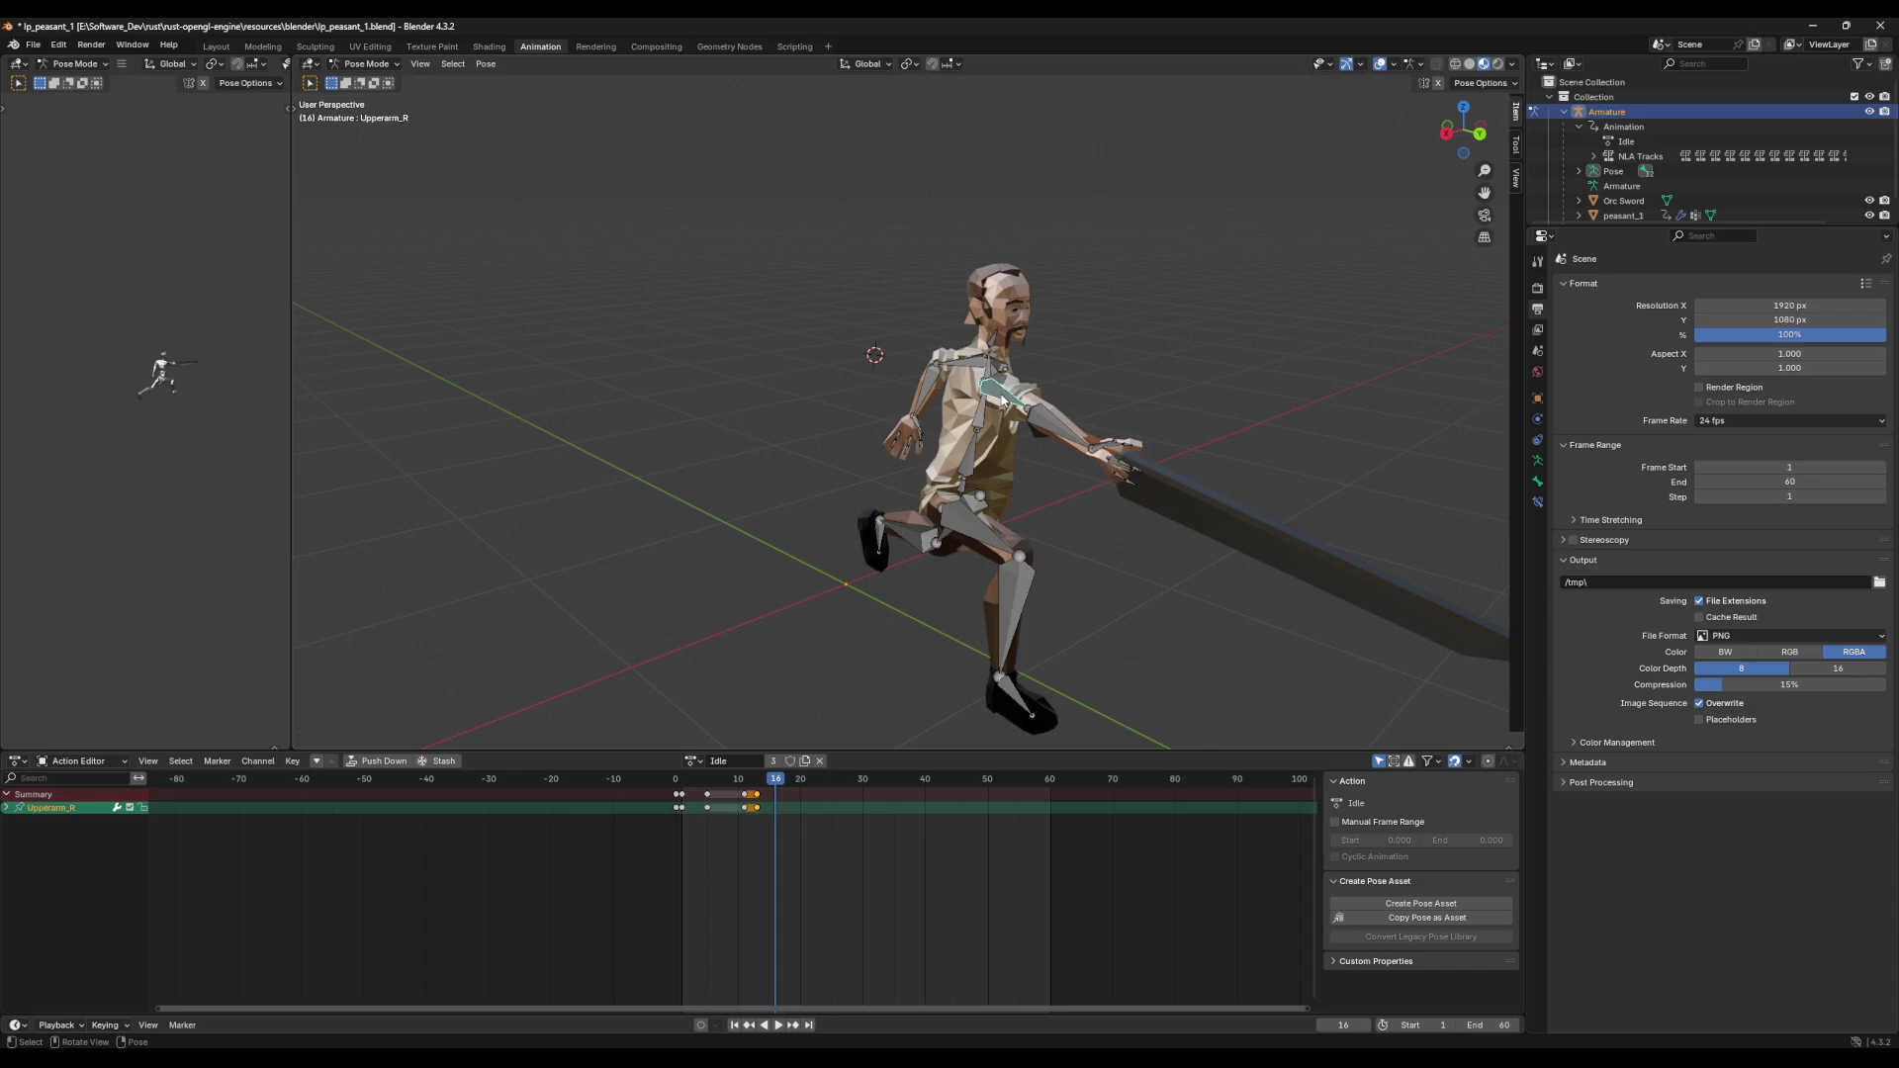
{"action": "key", "text": "r"}
{"action": "key", "text": "x"}
{"action": "key", "text": "Return"}
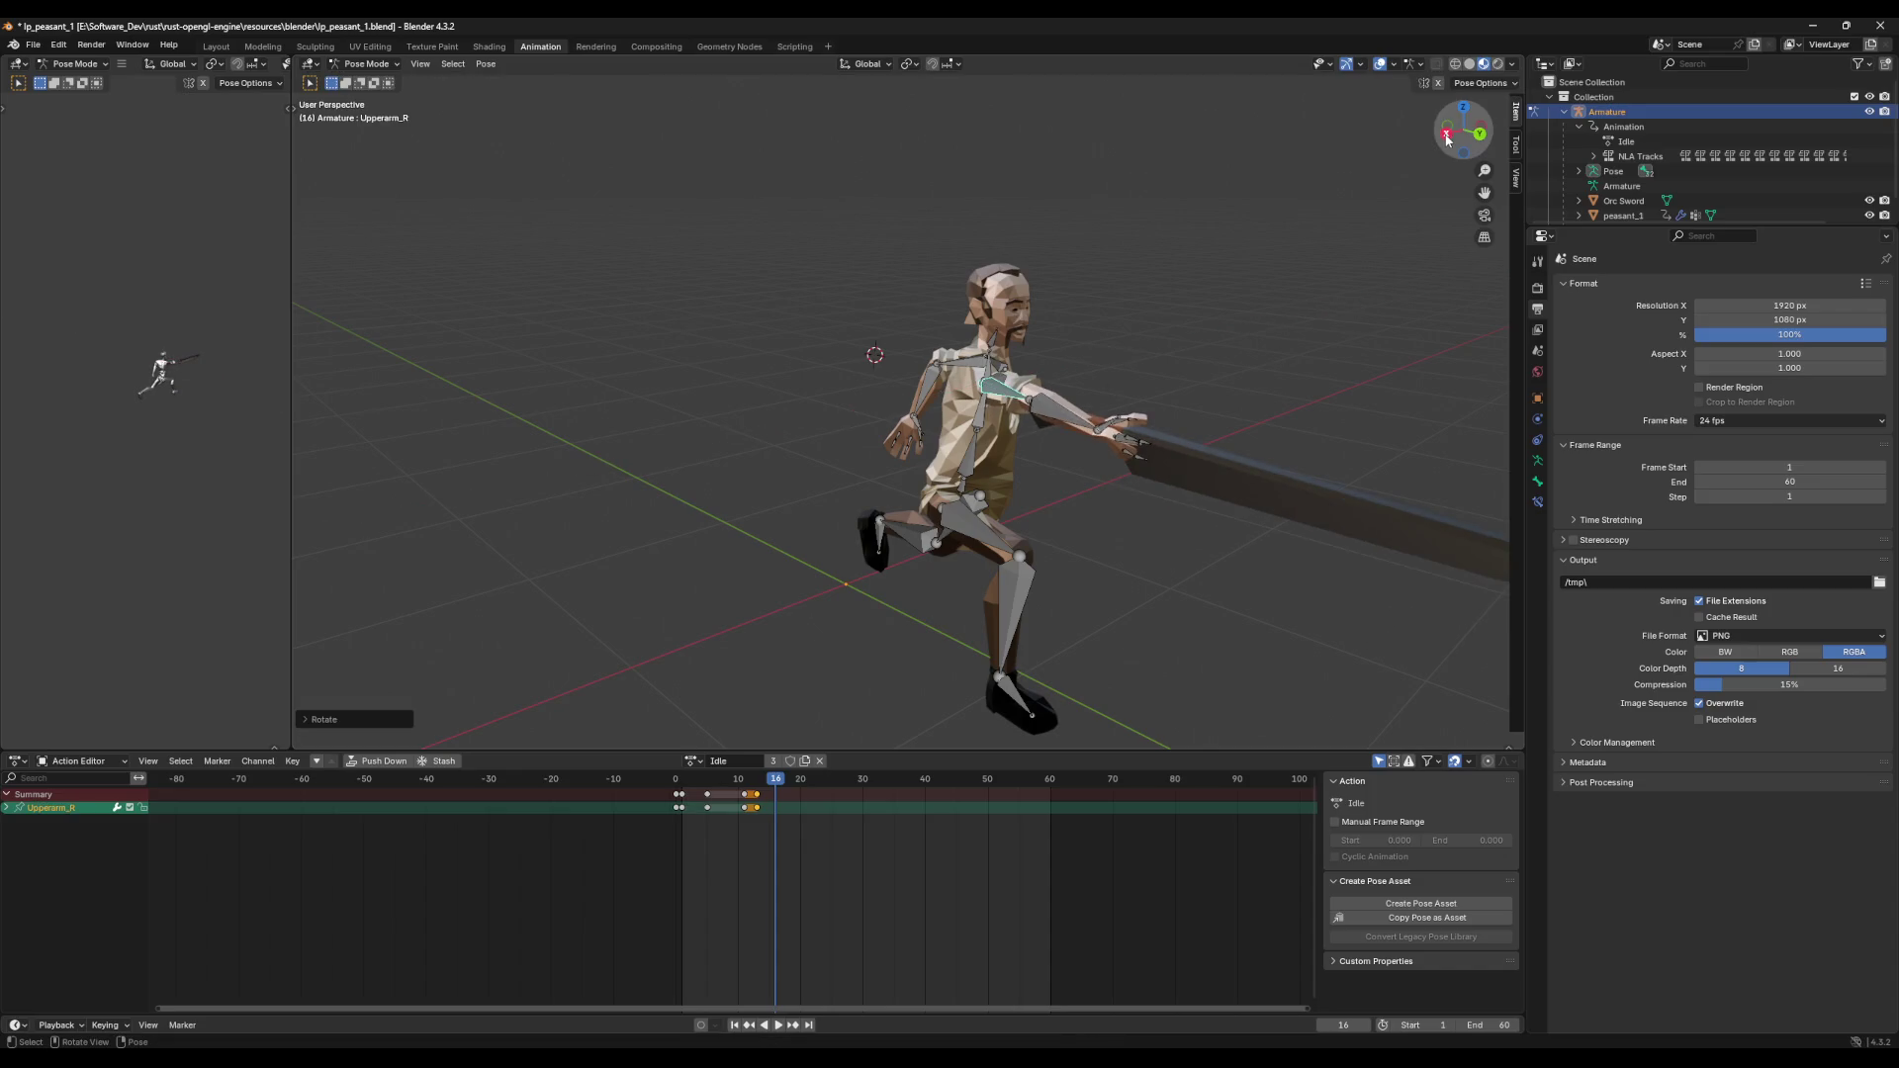
{"action": "left_click", "coordinate": [1446, 132]}
{"action": "left_click", "coordinate": [1139, 362]}
{"action": "key", "text": "r"}
{"action": "key", "text": "x"}
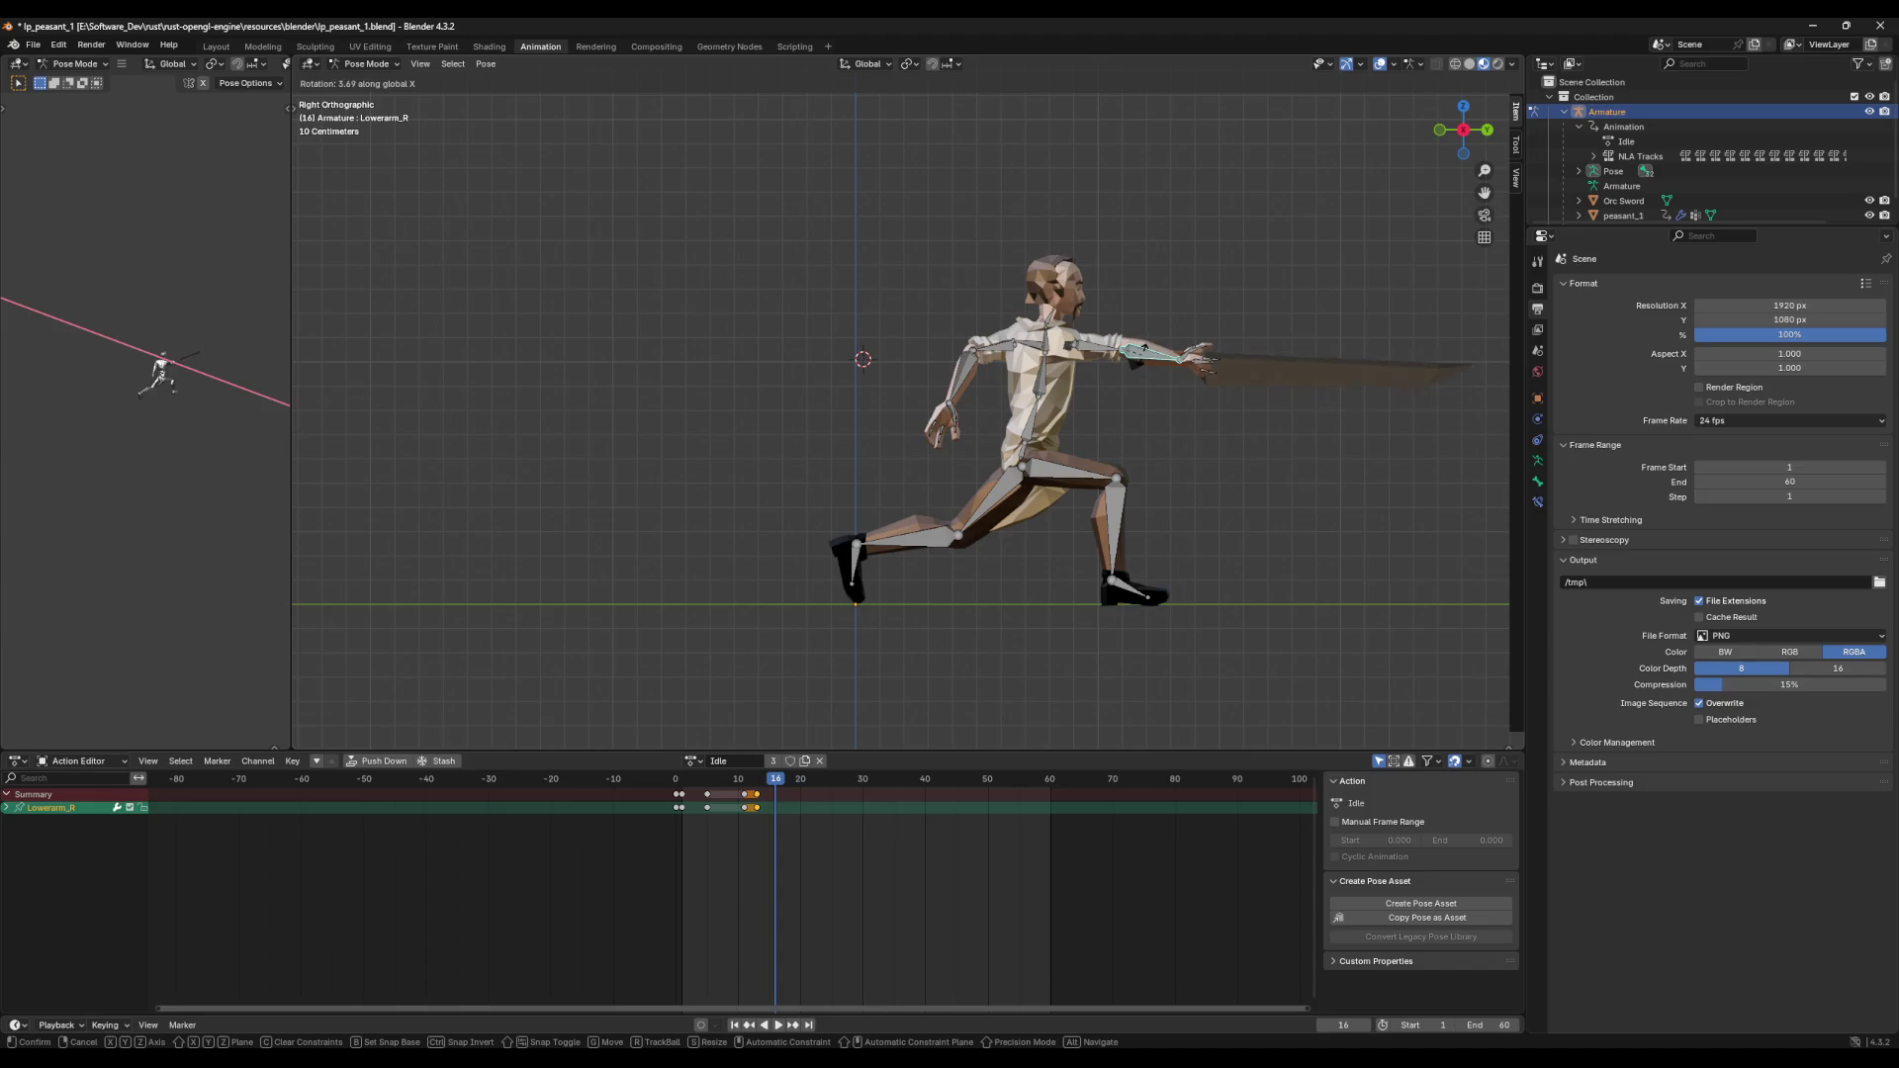
{"action": "key", "text": "Return"}
{"action": "mouse_move", "coordinate": [1236, 302]}
{"action": "middle_mouse_down"}
{"action": "mouse_move", "coordinate": [1072, 340]}
{"action": "mouse_move", "coordinate": [1132, 344]}
{"action": "middle_mouse_up"}
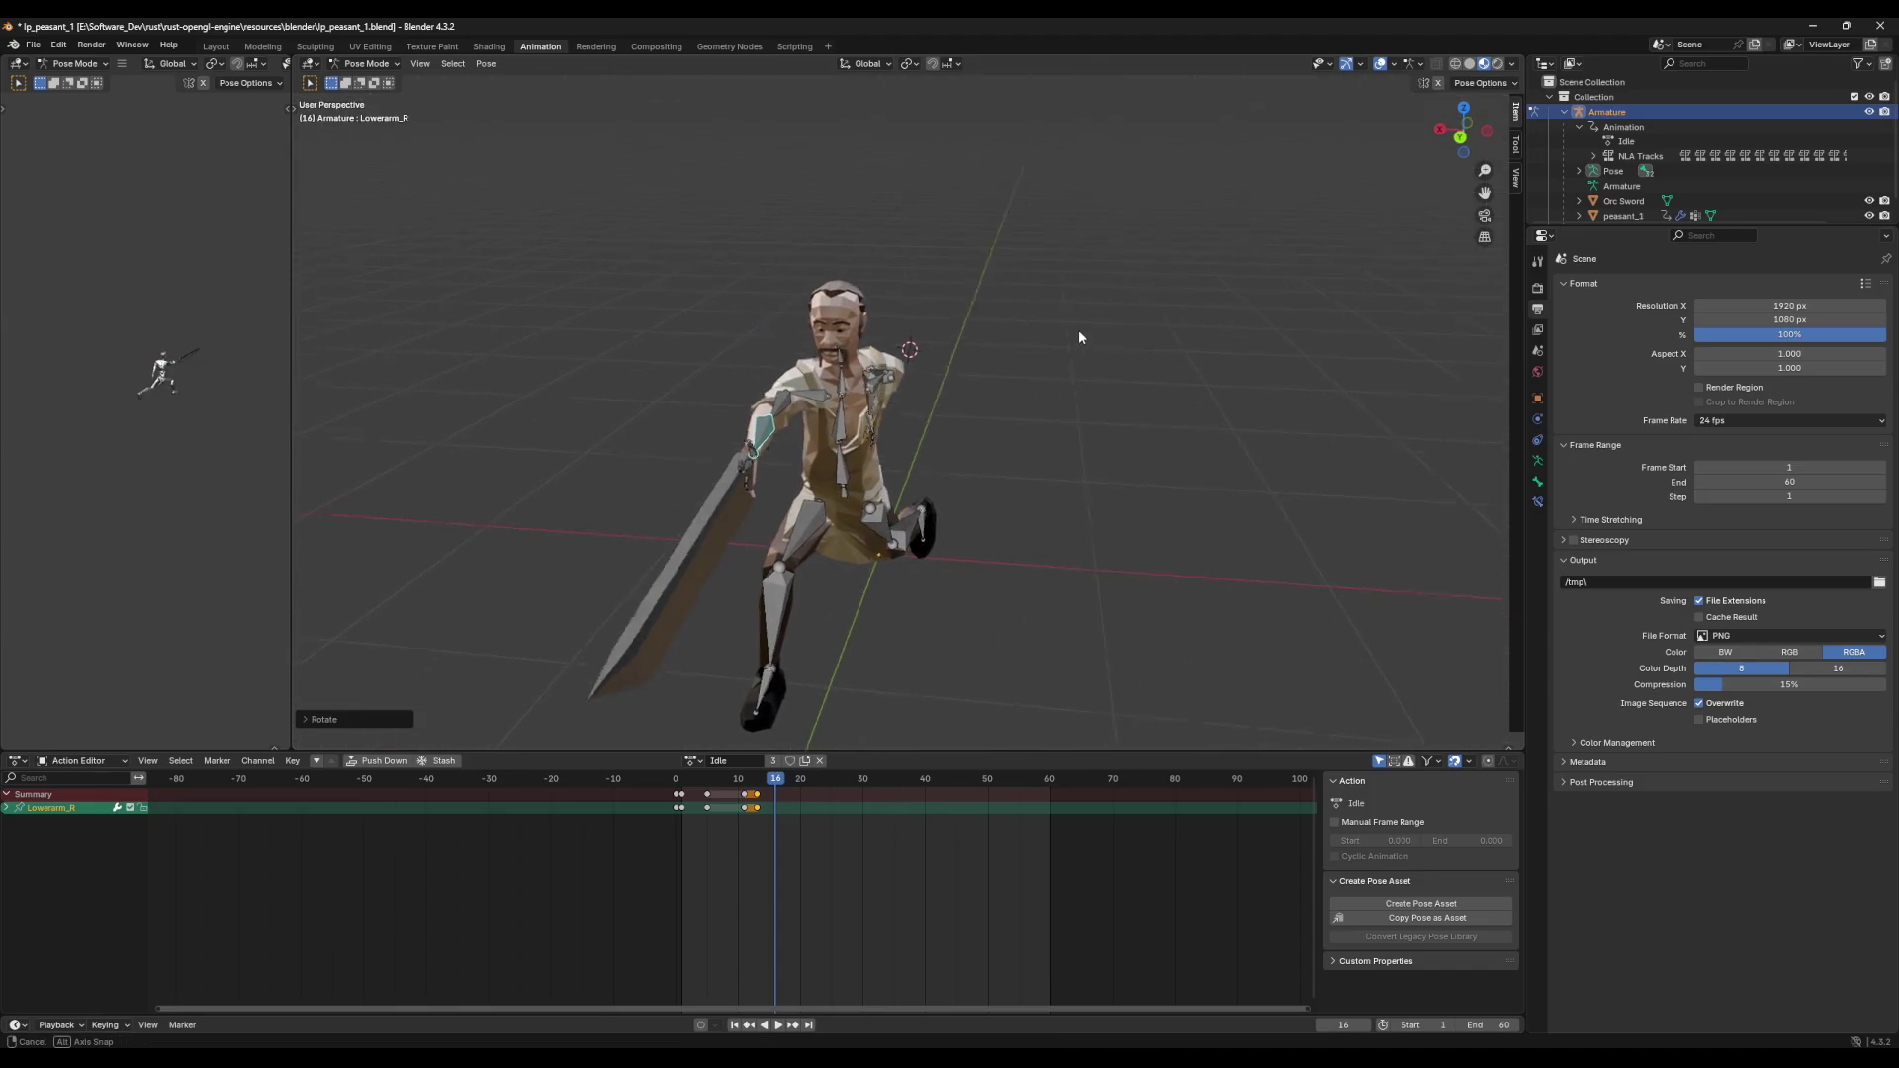
{"action": "key", "text": "a"}
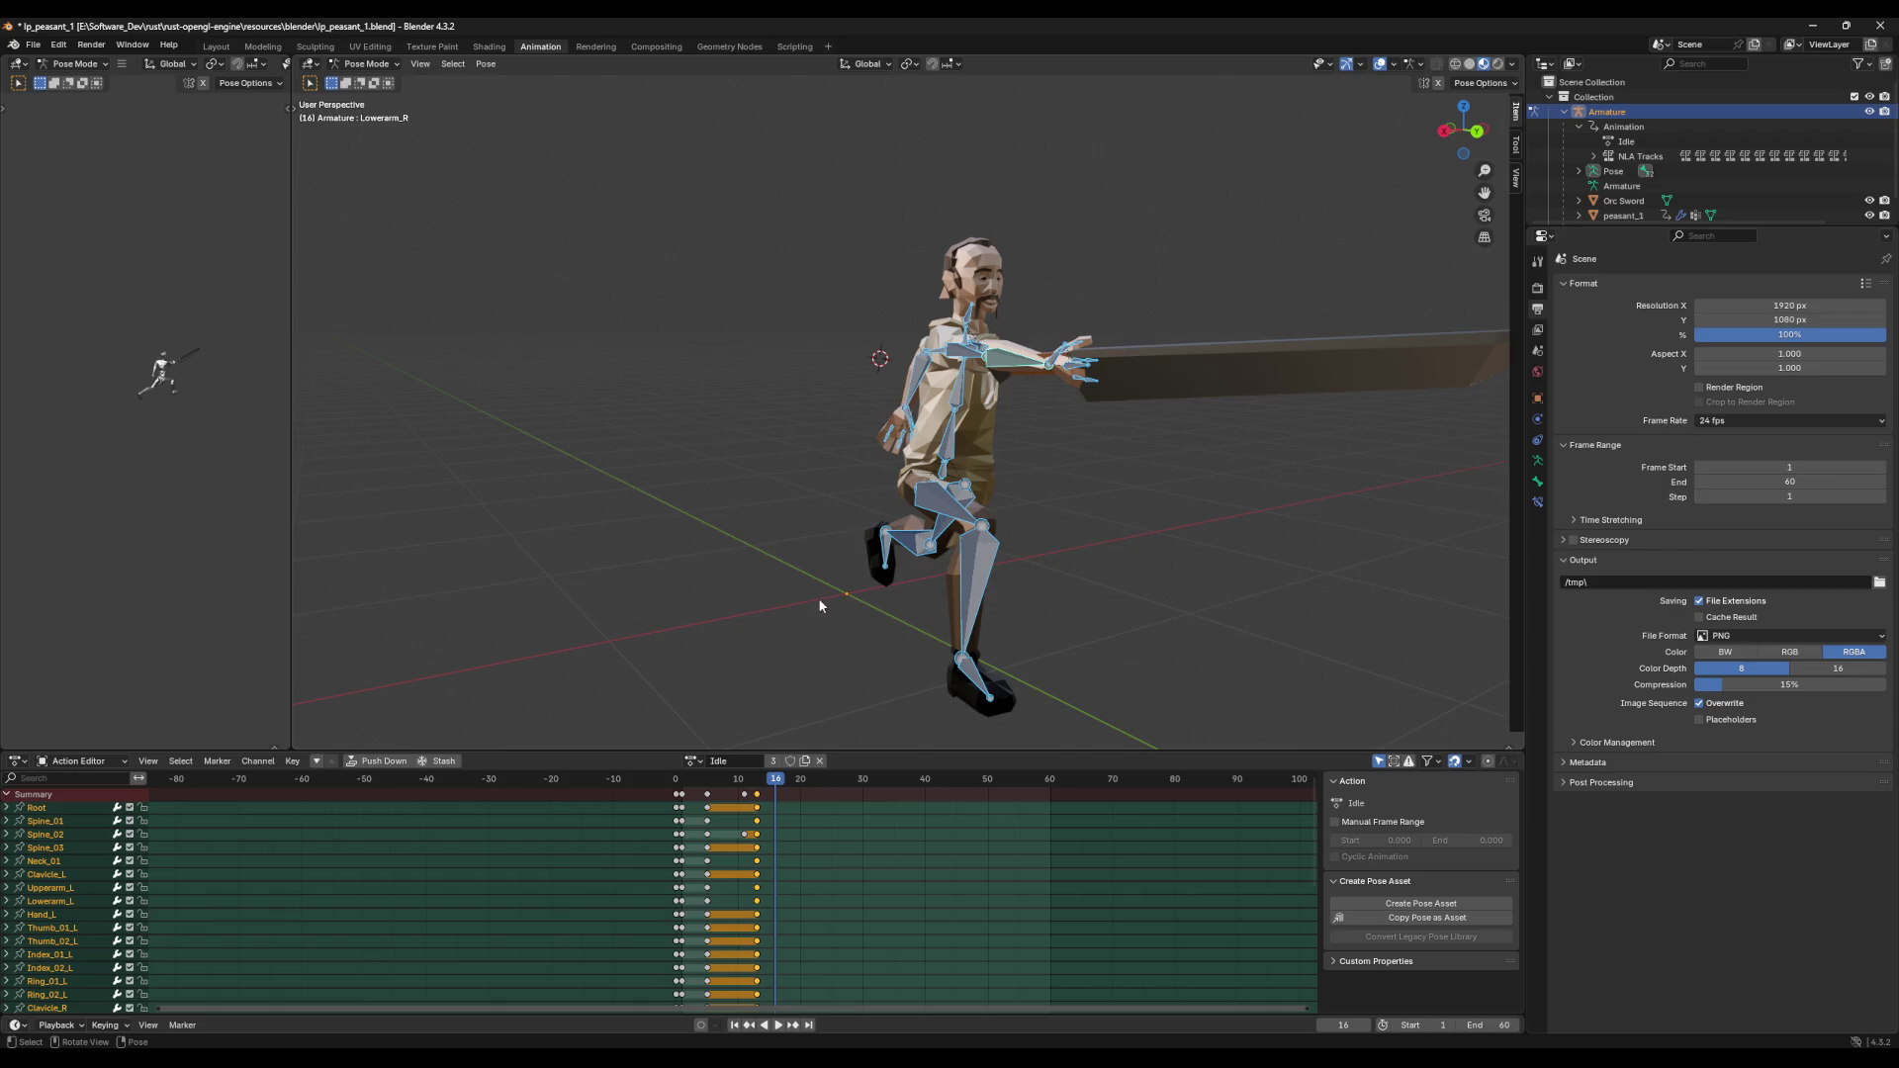
Step: Key every bone's pose at frame 16 and preview the animation
{"action": "key", "text": "i"}
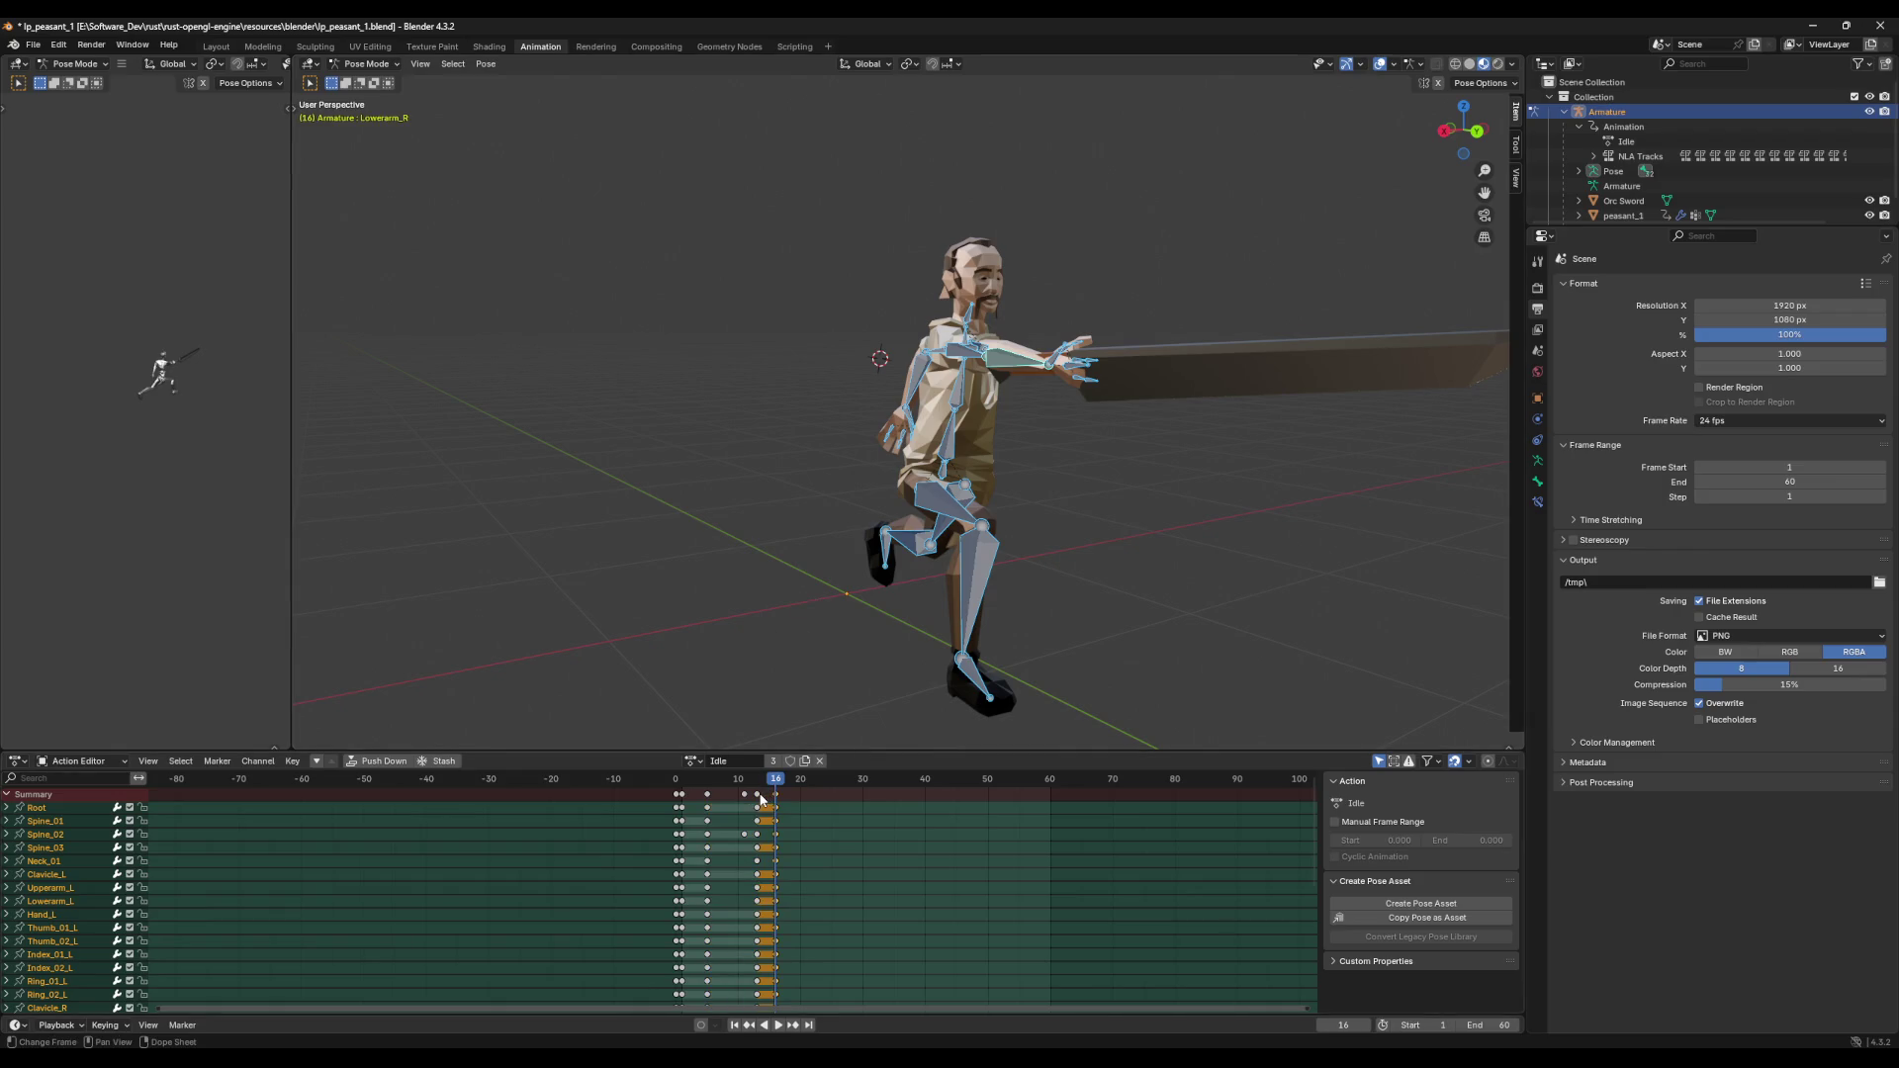
{"action": "left_click", "coordinate": [761, 799]}
{"action": "key", "text": "space"}
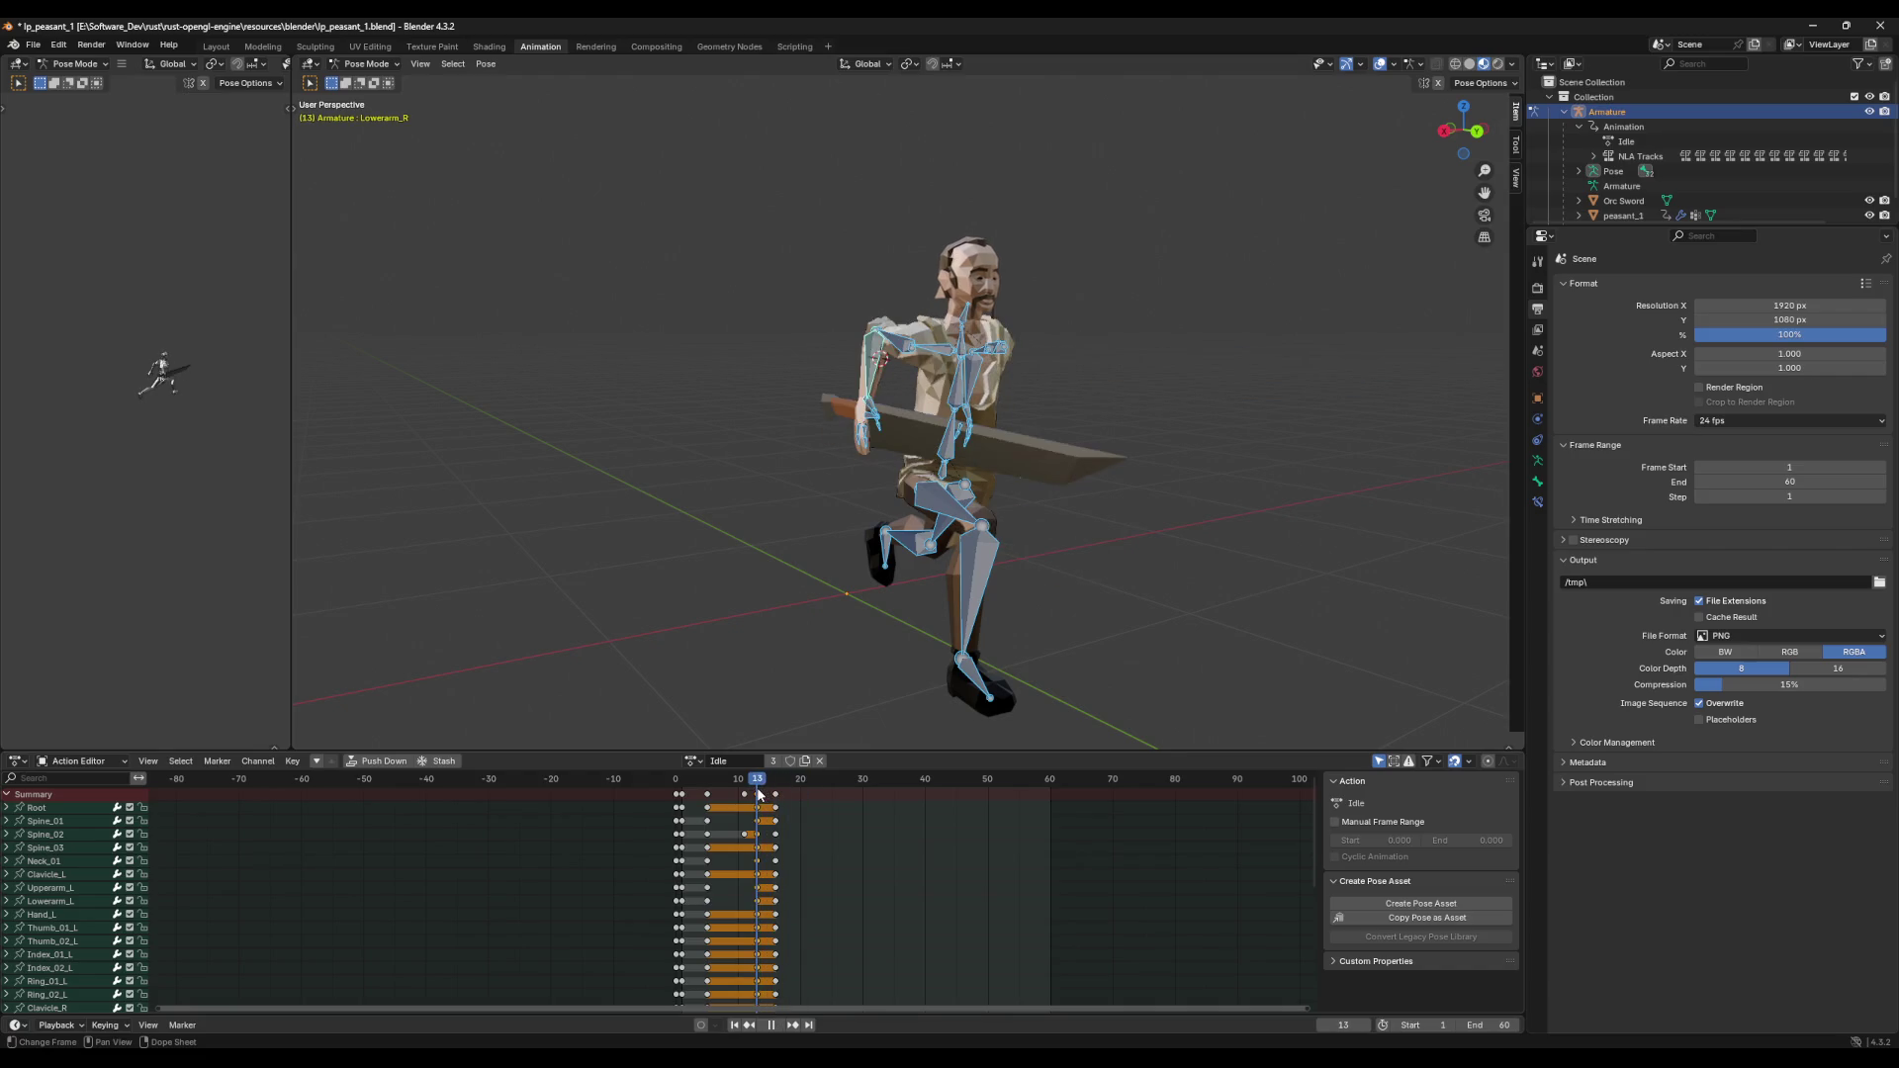
{"action": "left_click", "coordinate": [705, 800]}
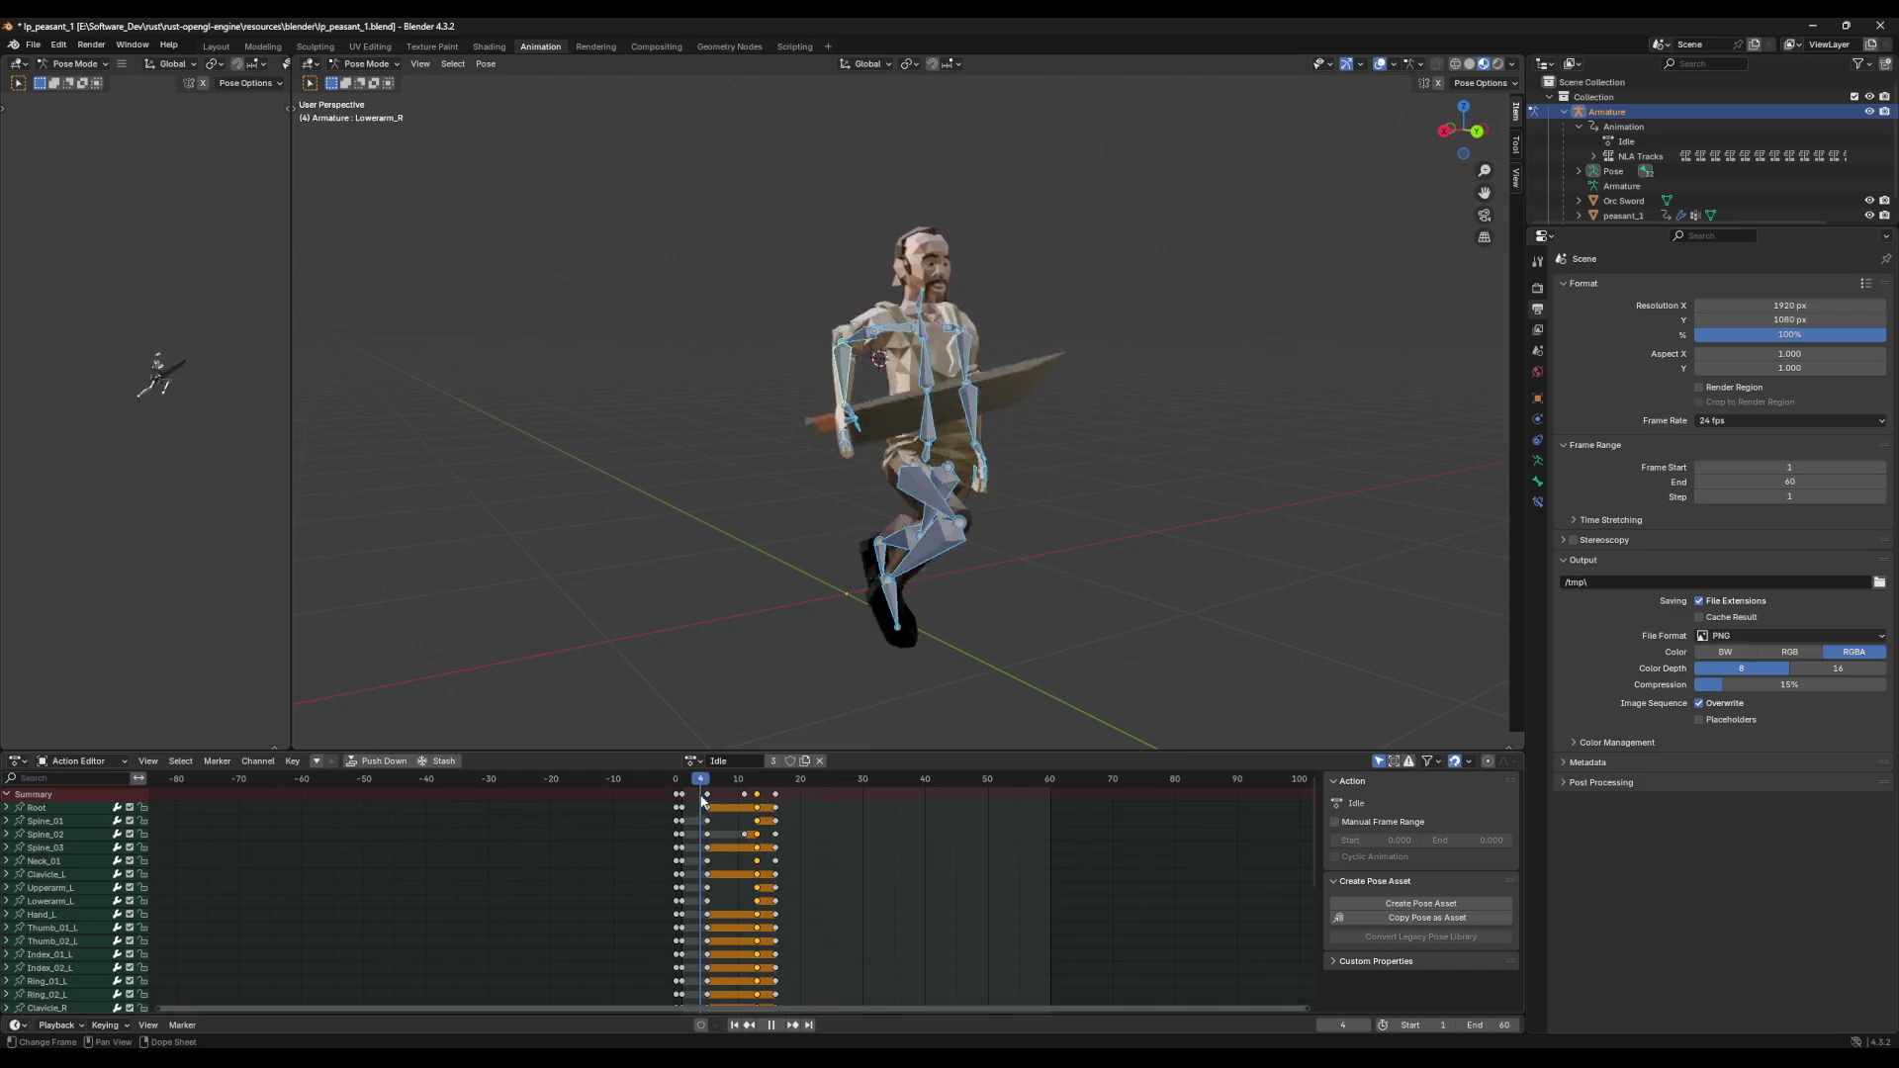
{"action": "key", "text": "space"}
{"action": "left_click", "coordinate": [831, 786]}
{"action": "mouse_move", "coordinate": [831, 787]}
{"action": "left_mouse_down"}
{"action": "mouse_move", "coordinate": [763, 793]}
{"action": "mouse_move", "coordinate": [809, 788]}
{"action": "left_mouse_up"}
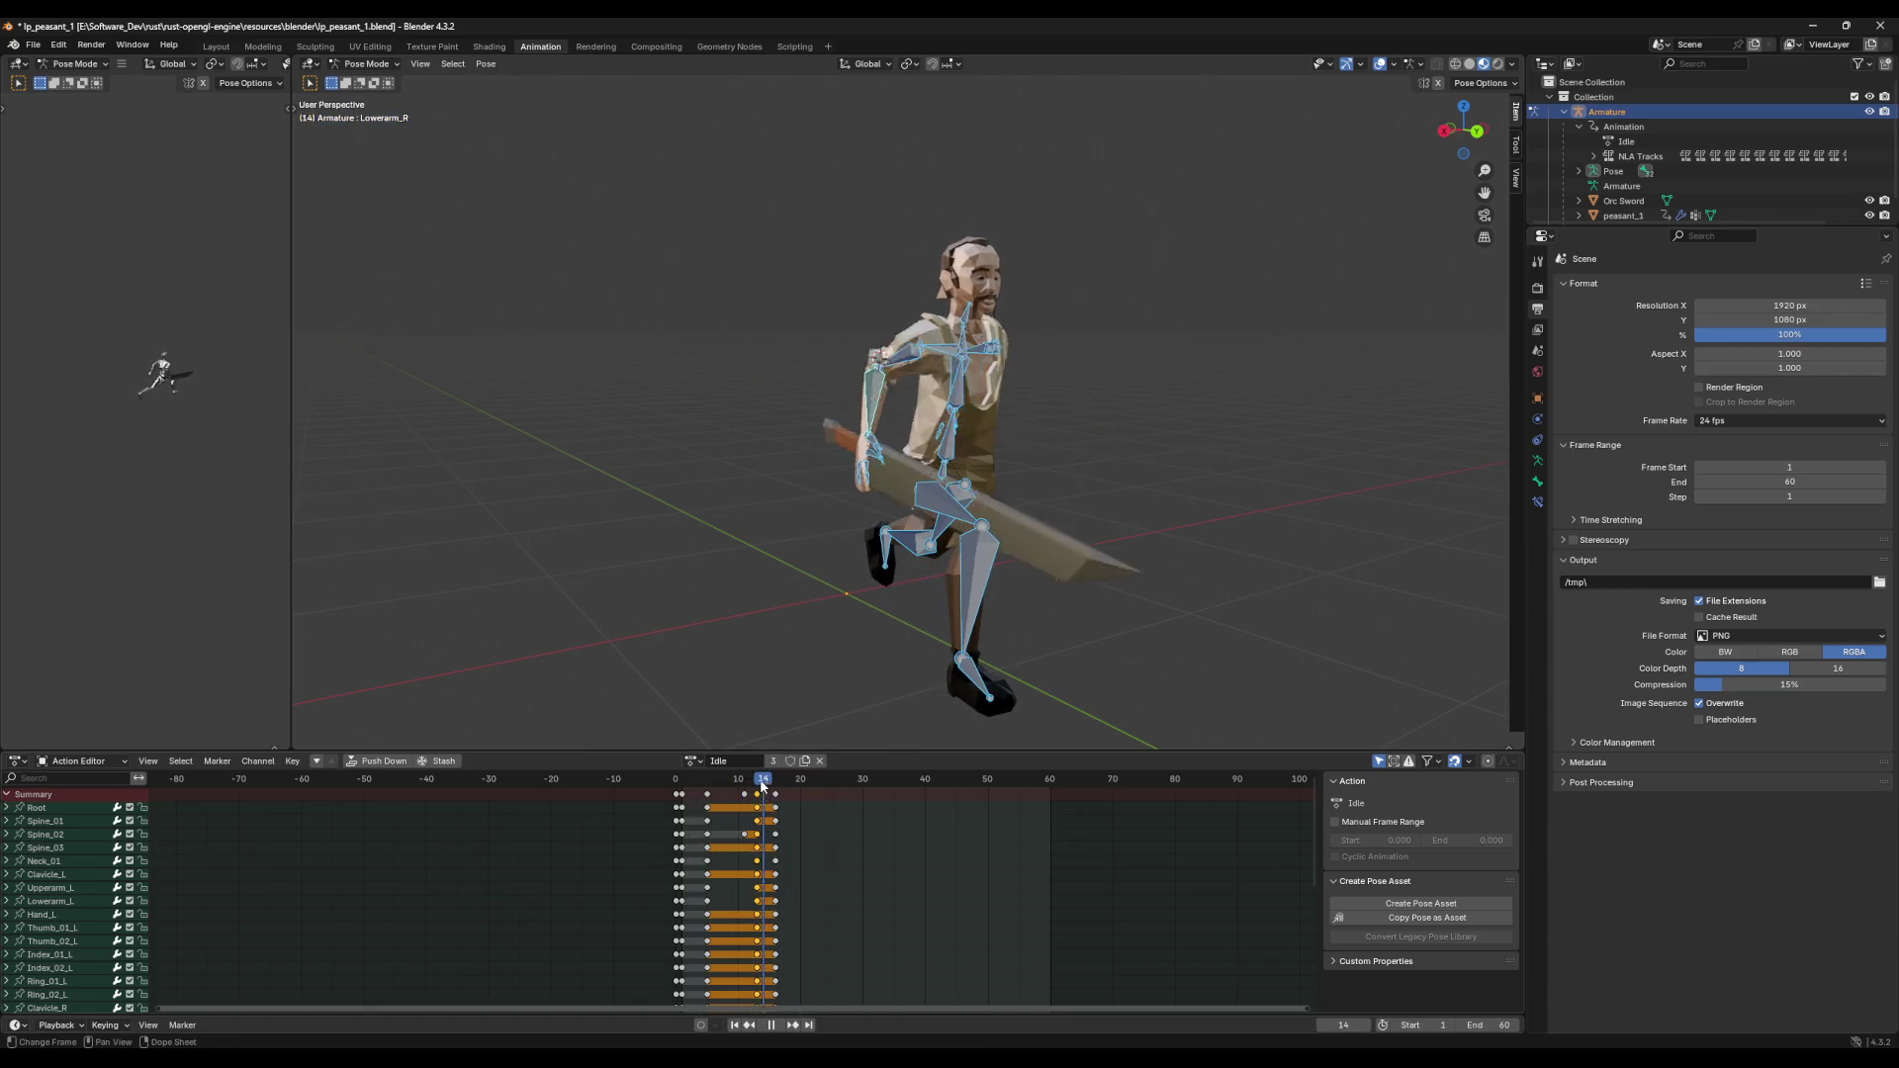
Step: Paste the held pose at frame 21 and key the extended-arm pose at frame 24
{"action": "key", "text": "ctrl+v"}
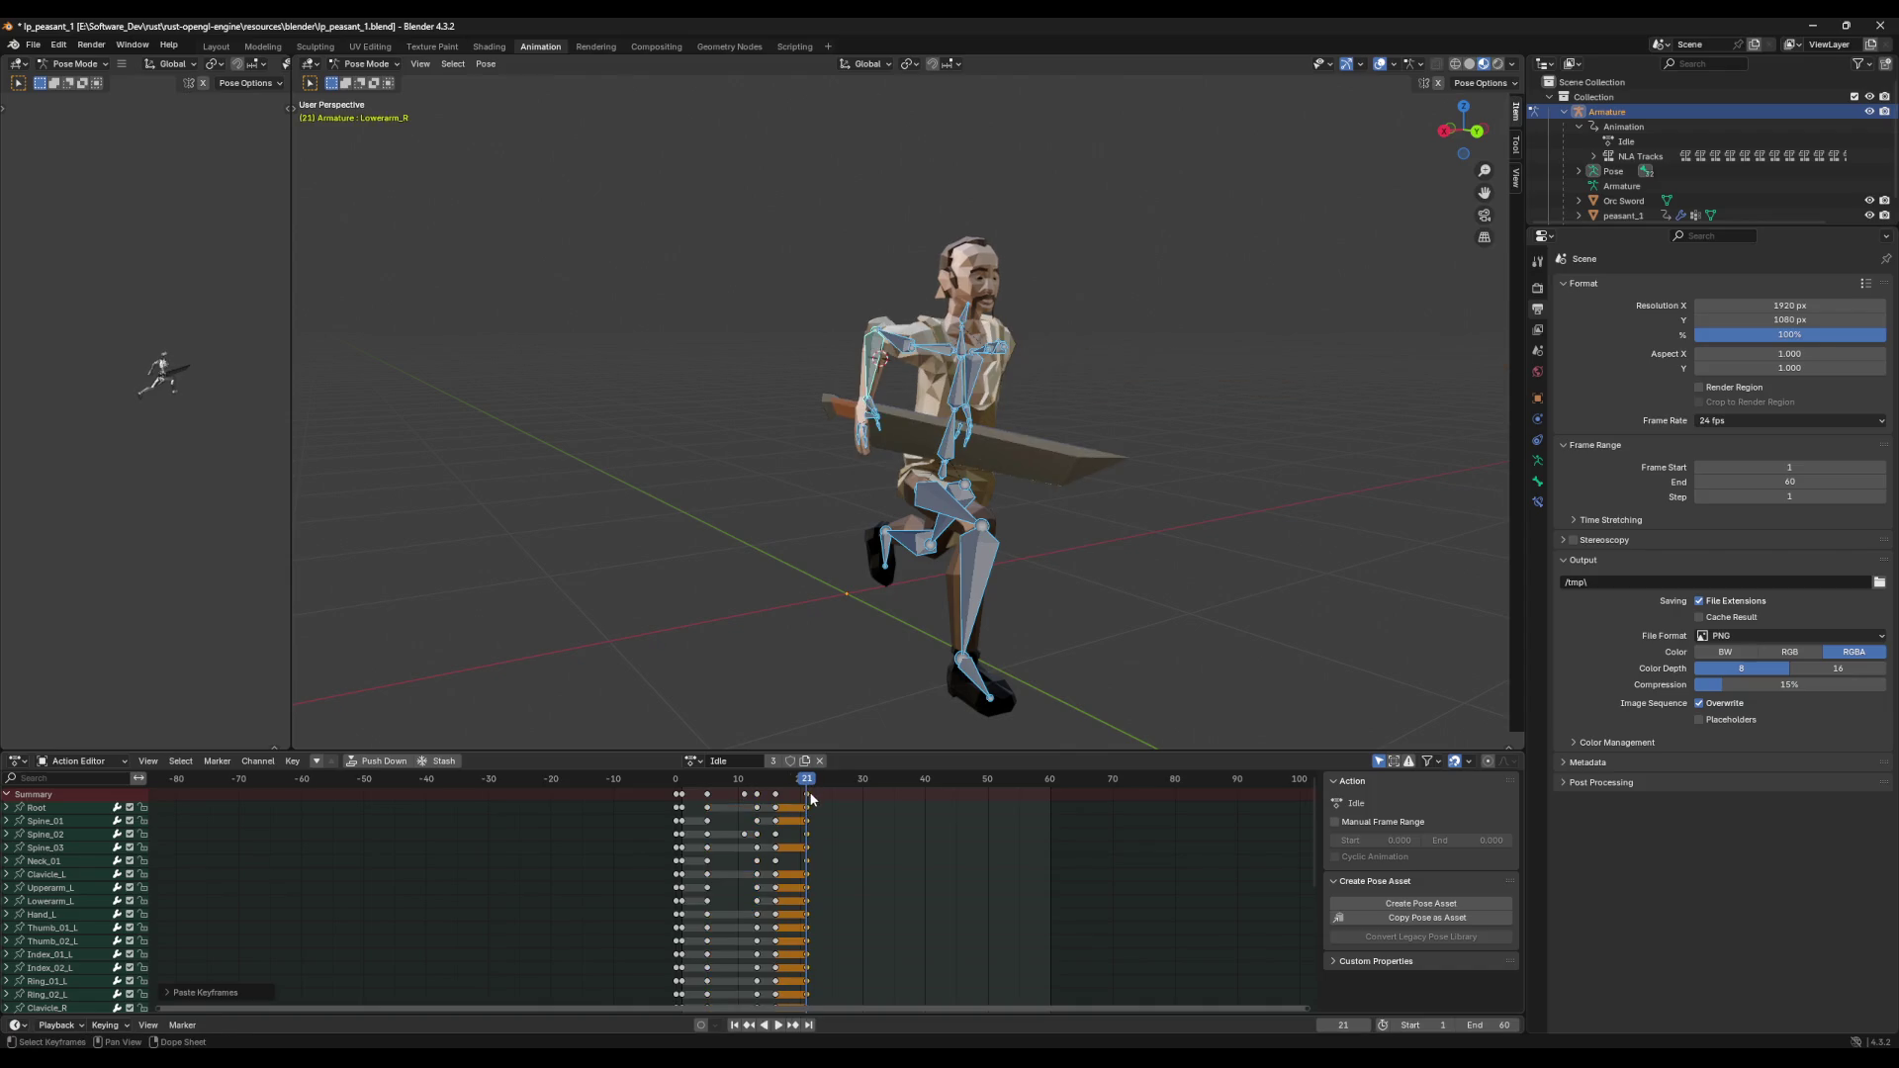
{"action": "left_click", "coordinate": [819, 786]}
{"action": "left_click_drag", "start_coordinate": [820, 786], "coordinate": [826, 788]}
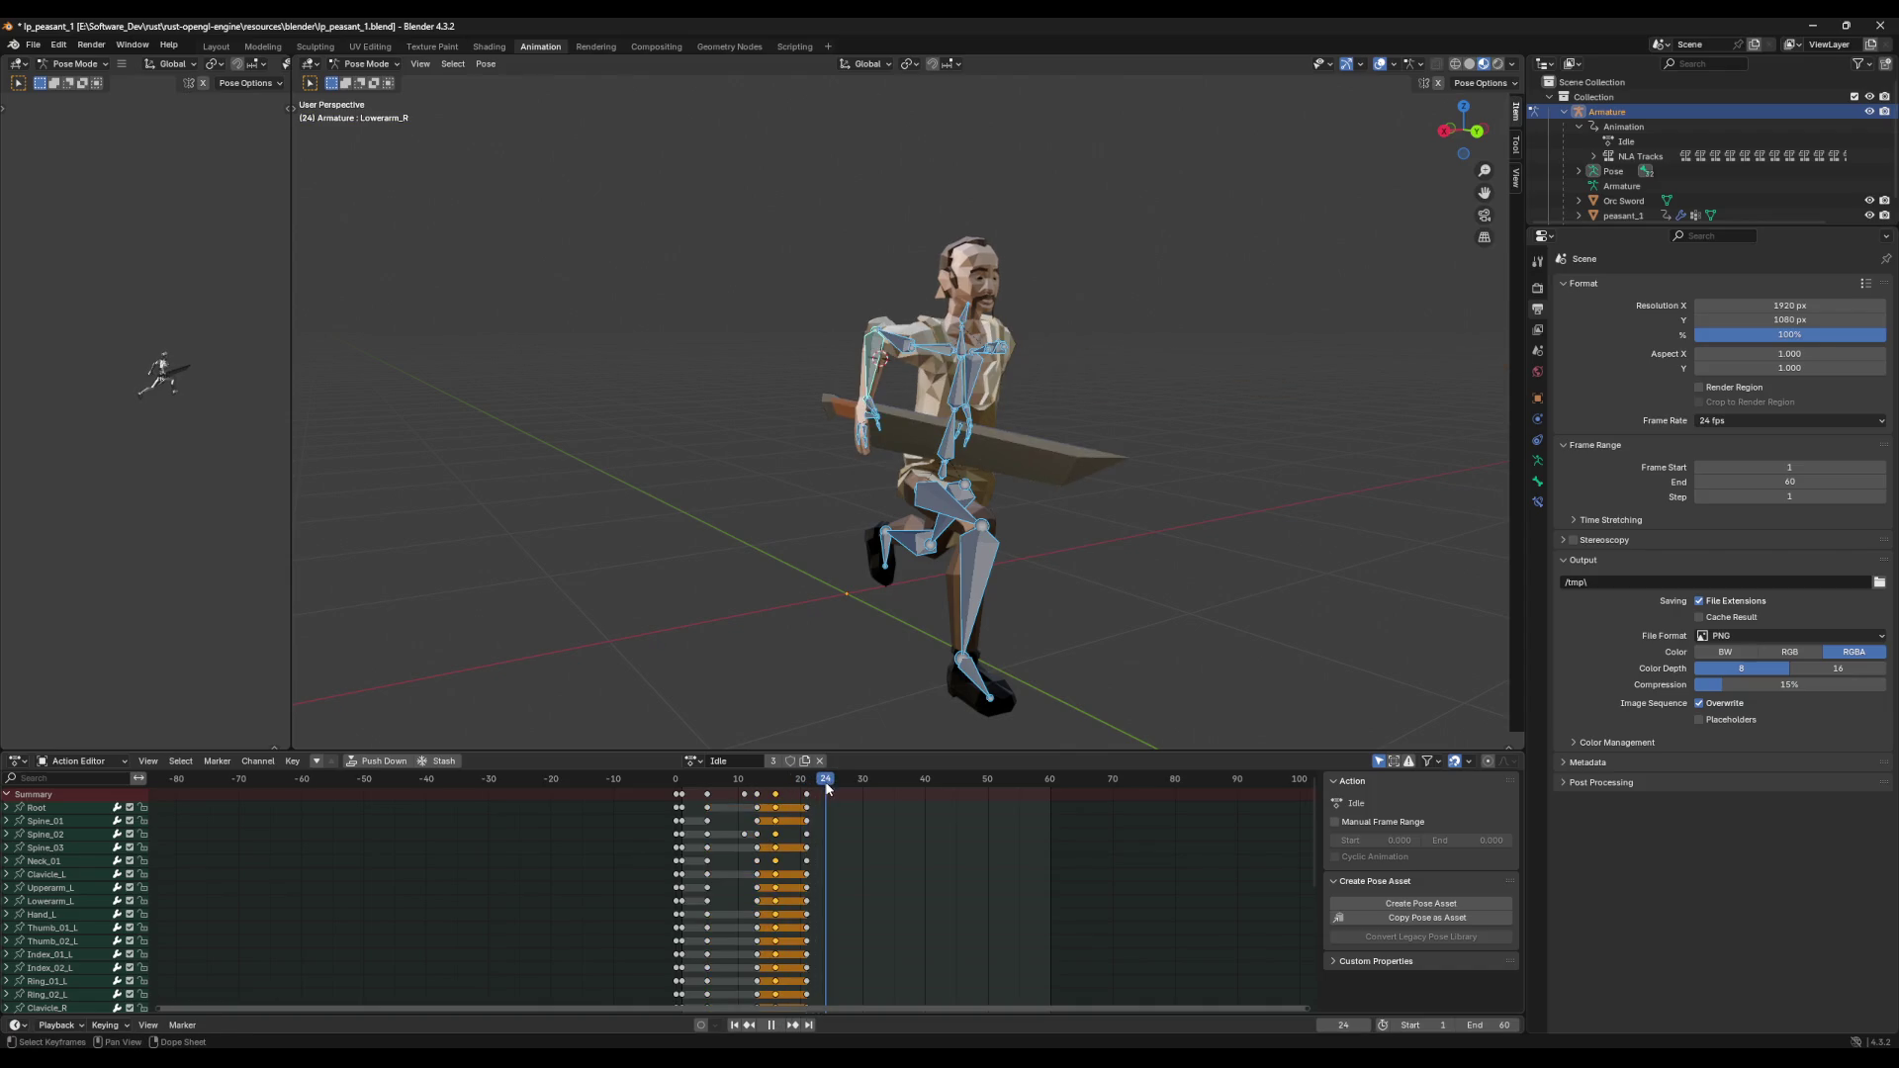
{"action": "key", "text": "space"}
{"action": "key", "text": "space"}
{"action": "key", "text": "ctrl+z"}
{"action": "key", "text": "i"}
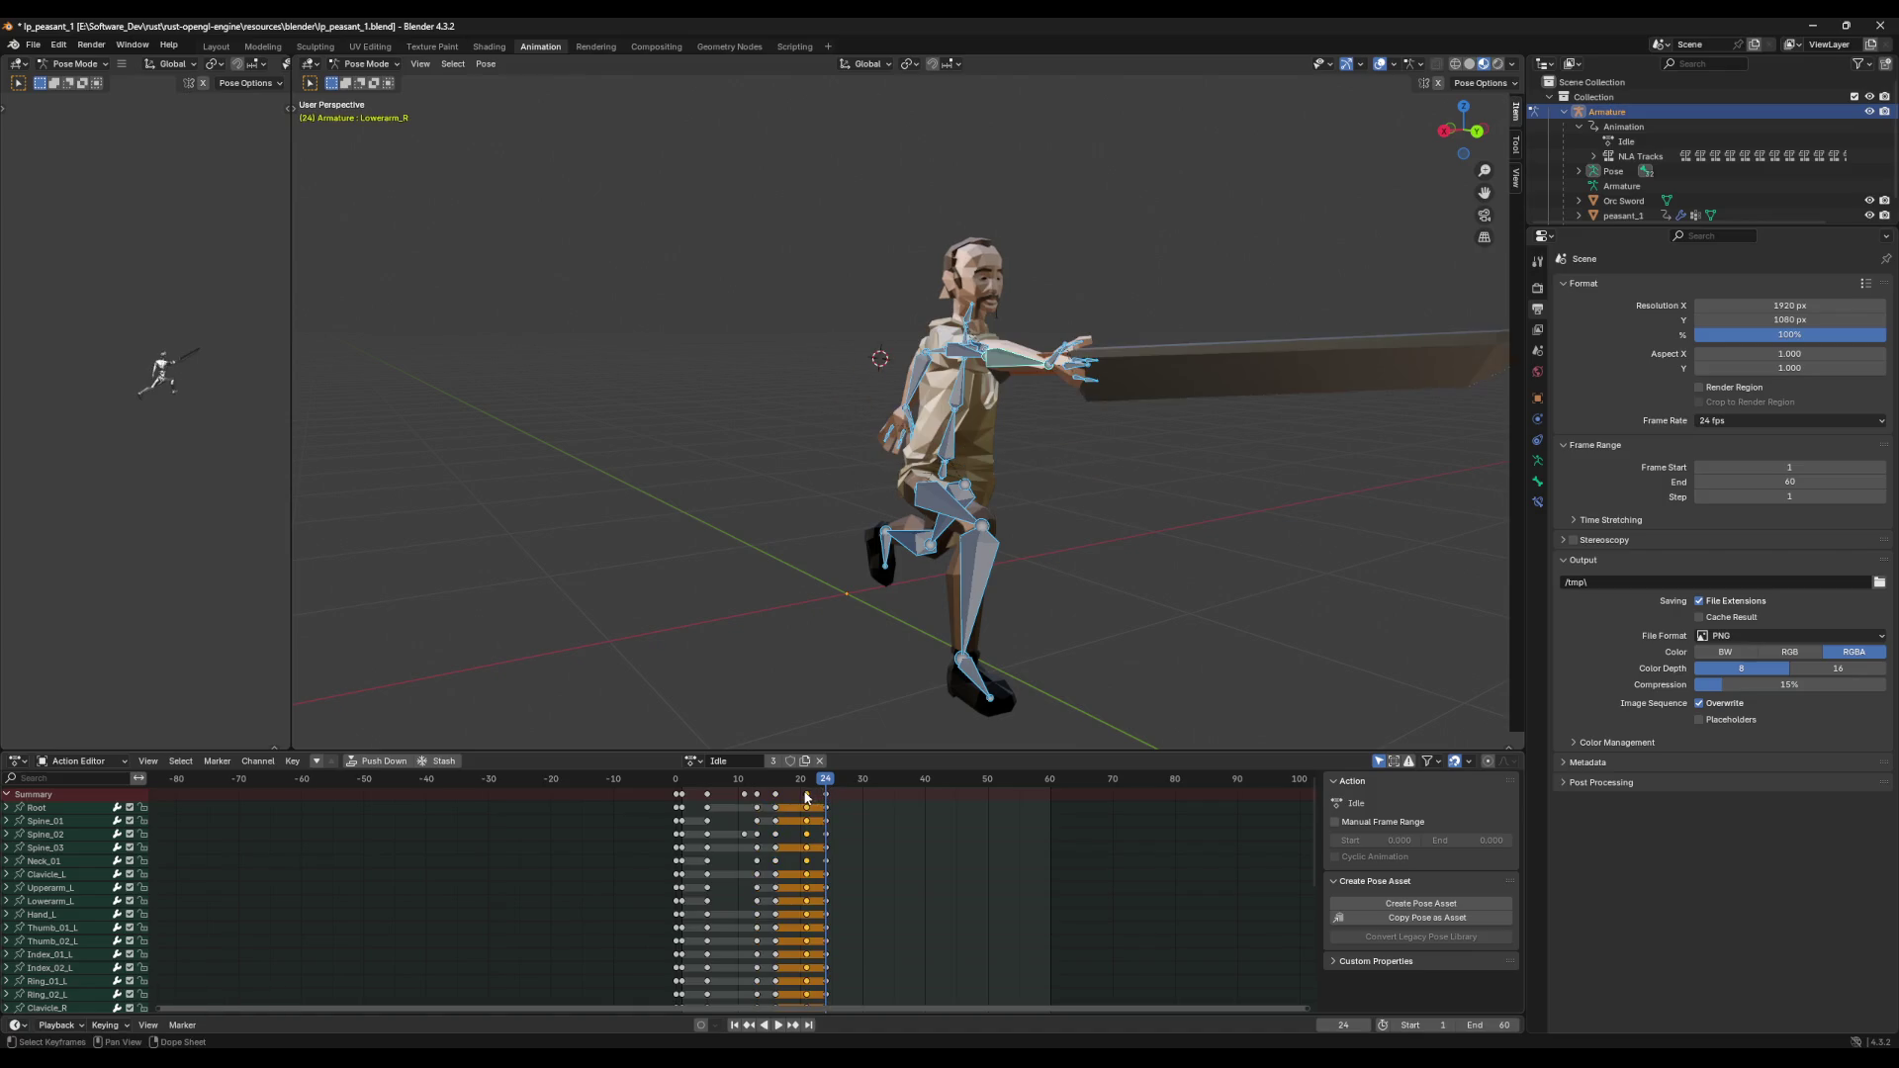
Step: Paste the copied poses at frames 29 and 32 to extend the thrust
{"action": "key", "text": "space"}
{"action": "left_click", "coordinate": [775, 787]}
{"action": "left_click_drag", "start_coordinate": [775, 789], "coordinate": [858, 804]}
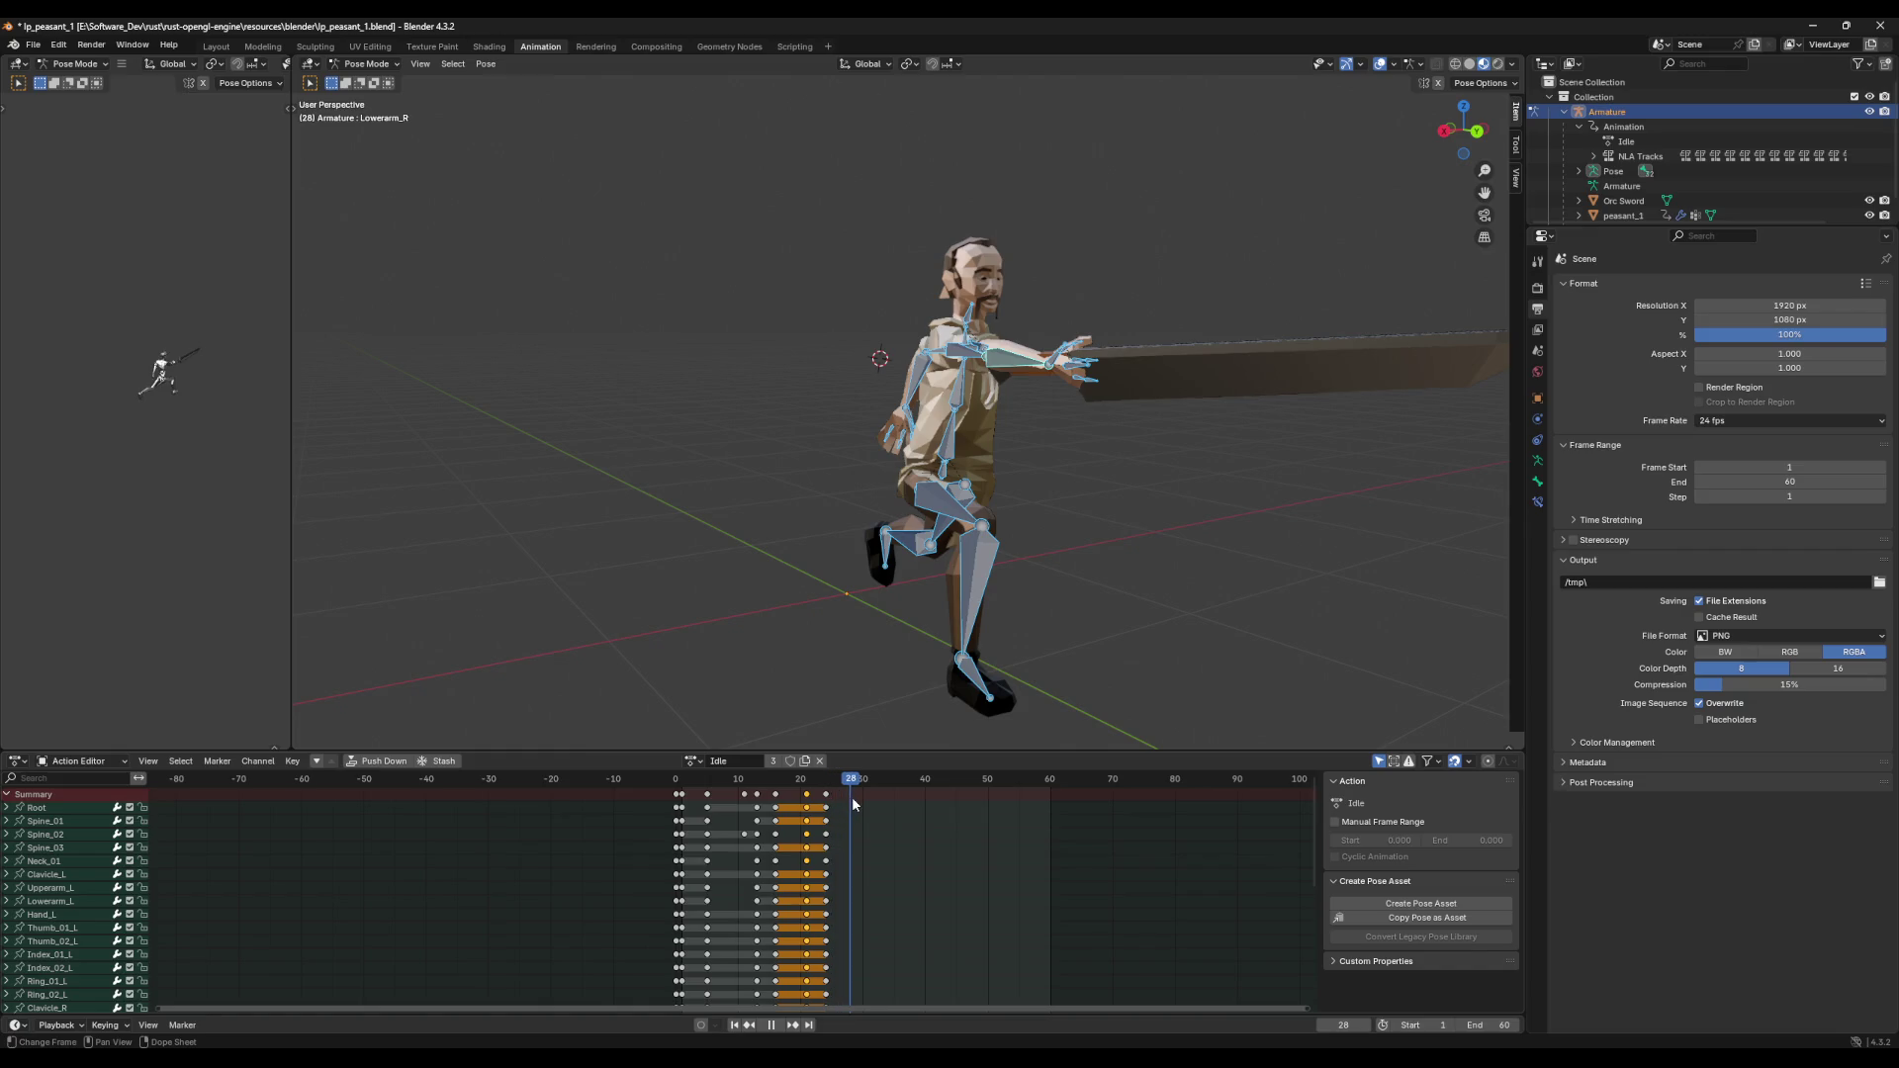
{"action": "key", "text": "ctrl+v"}
{"action": "left_click", "coordinate": [826, 793]}
{"action": "key", "text": "space"}
{"action": "key", "text": "space"}
{"action": "key", "text": "ctrl+v"}
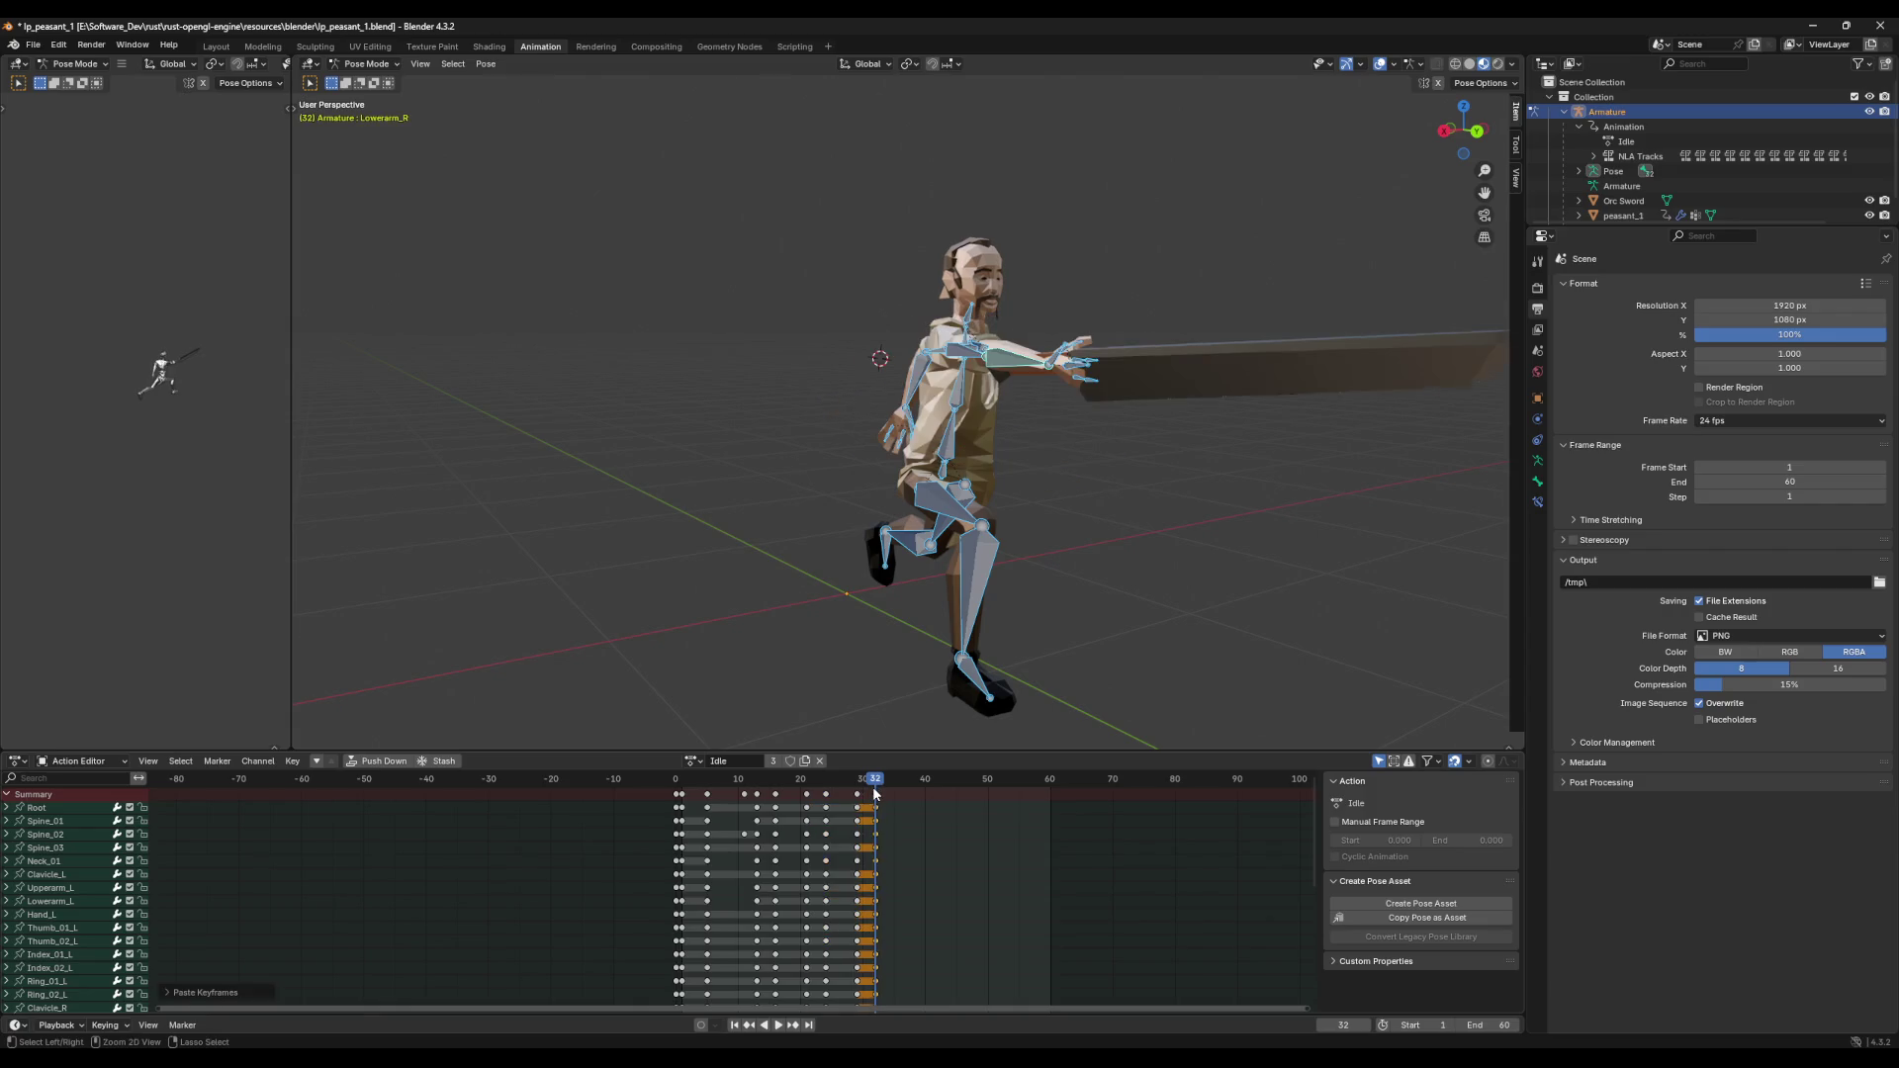
Step: Save lp_peasant_1.blend and return to the start frame
{"action": "key", "text": "ctrl+s"}
{"action": "key", "text": "alt+a"}
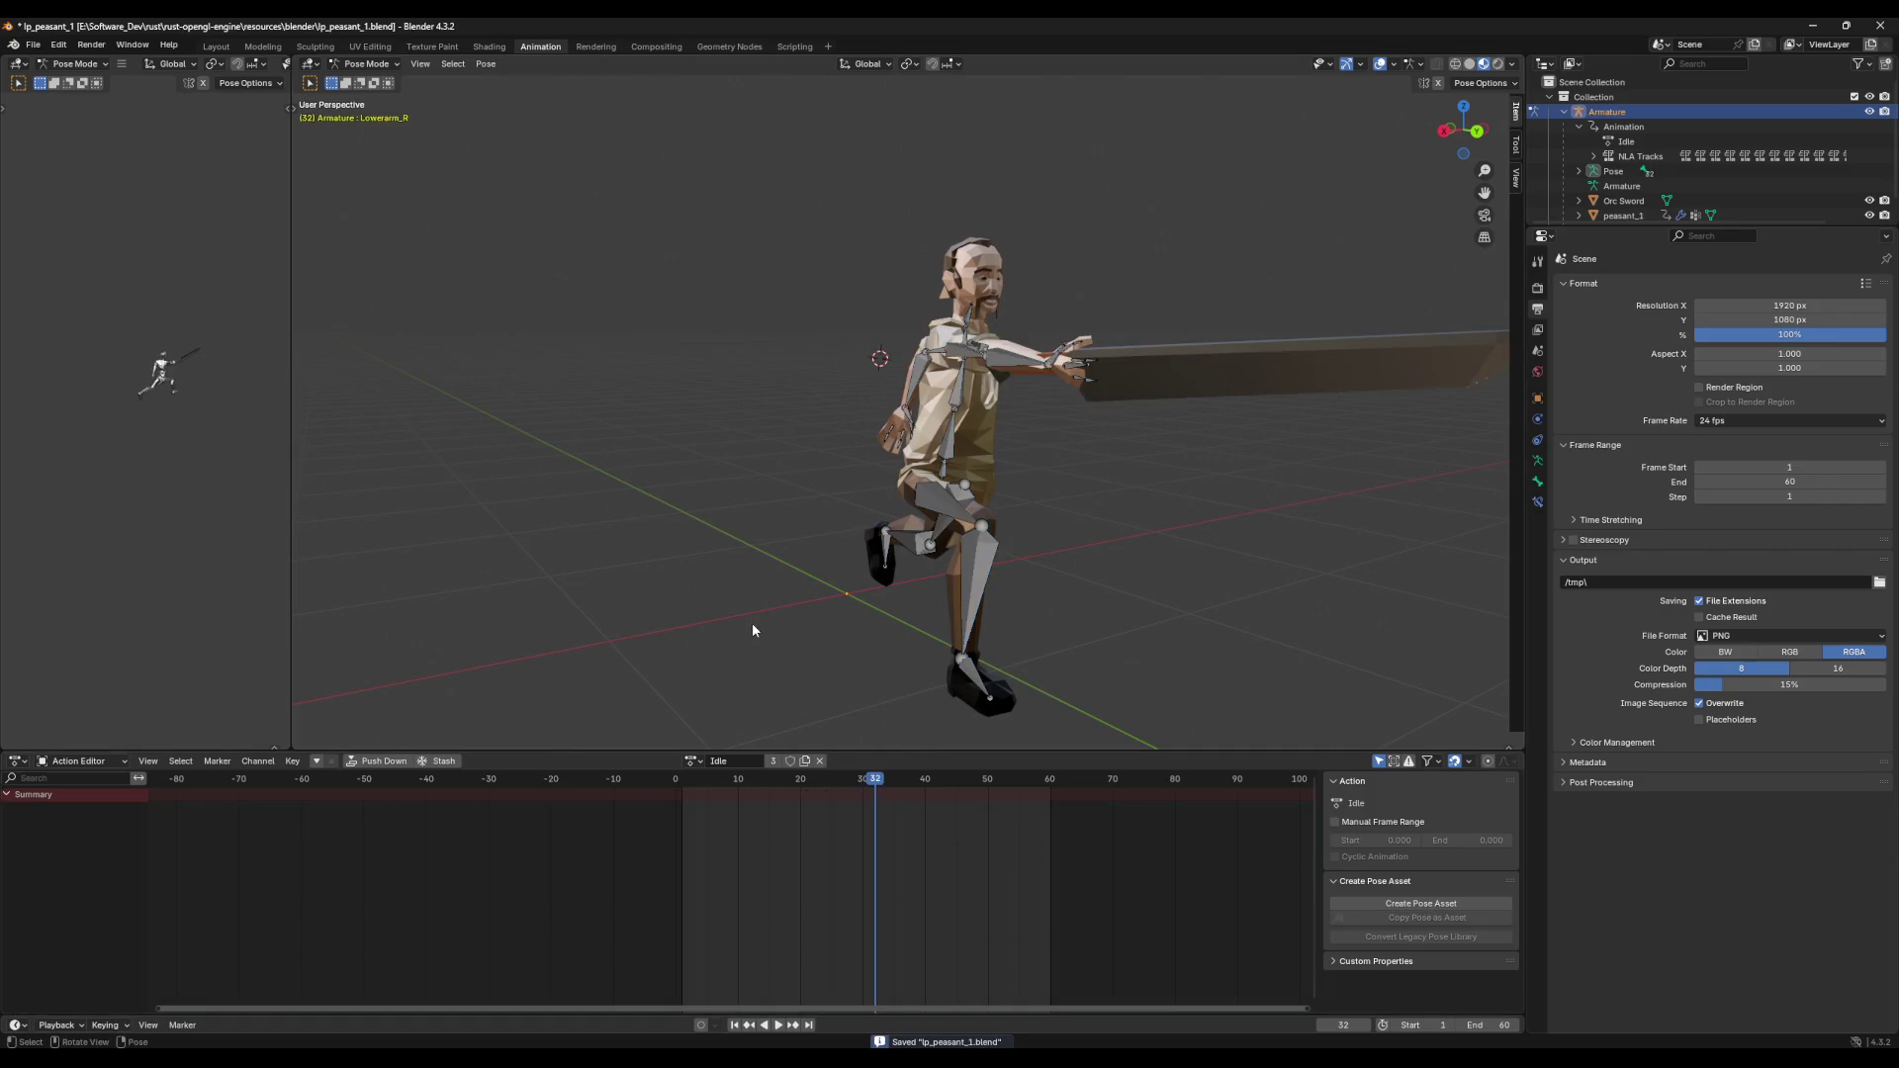
{"action": "key", "text": "a"}
{"action": "key", "text": "shift+Left"}
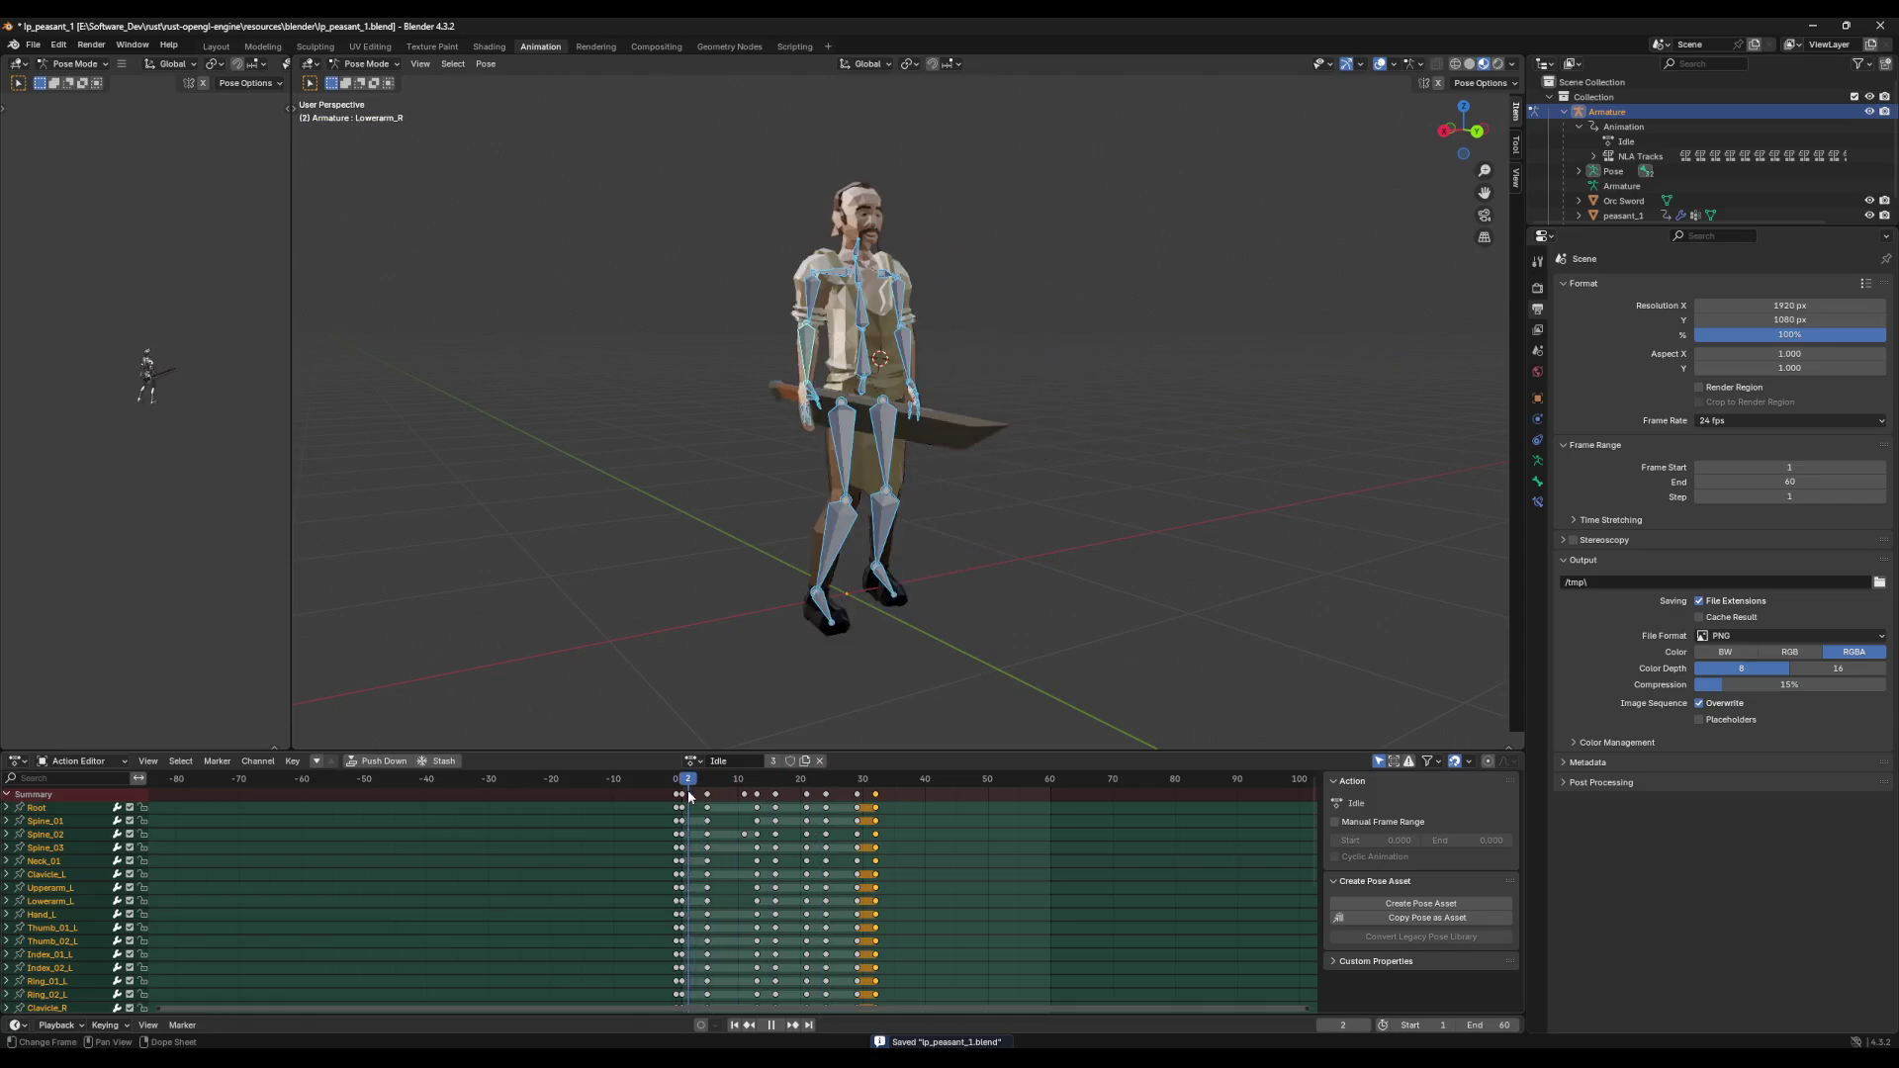
Step: Play the sword thrust animation and watch it from the front and the side
{"action": "key", "text": "space"}
{"action": "key", "text": "space"}
{"action": "mouse_move", "coordinate": [762, 693]}
{"action": "middle_mouse_down"}
{"action": "mouse_move", "coordinate": [789, 662]}
{"action": "mouse_move", "coordinate": [869, 676]}
{"action": "mouse_move", "coordinate": [819, 667]}
{"action": "middle_mouse_up"}
{"action": "scroll", "coordinate": [791, 661], "scroll_direction": "down", "scroll_amount": 3}
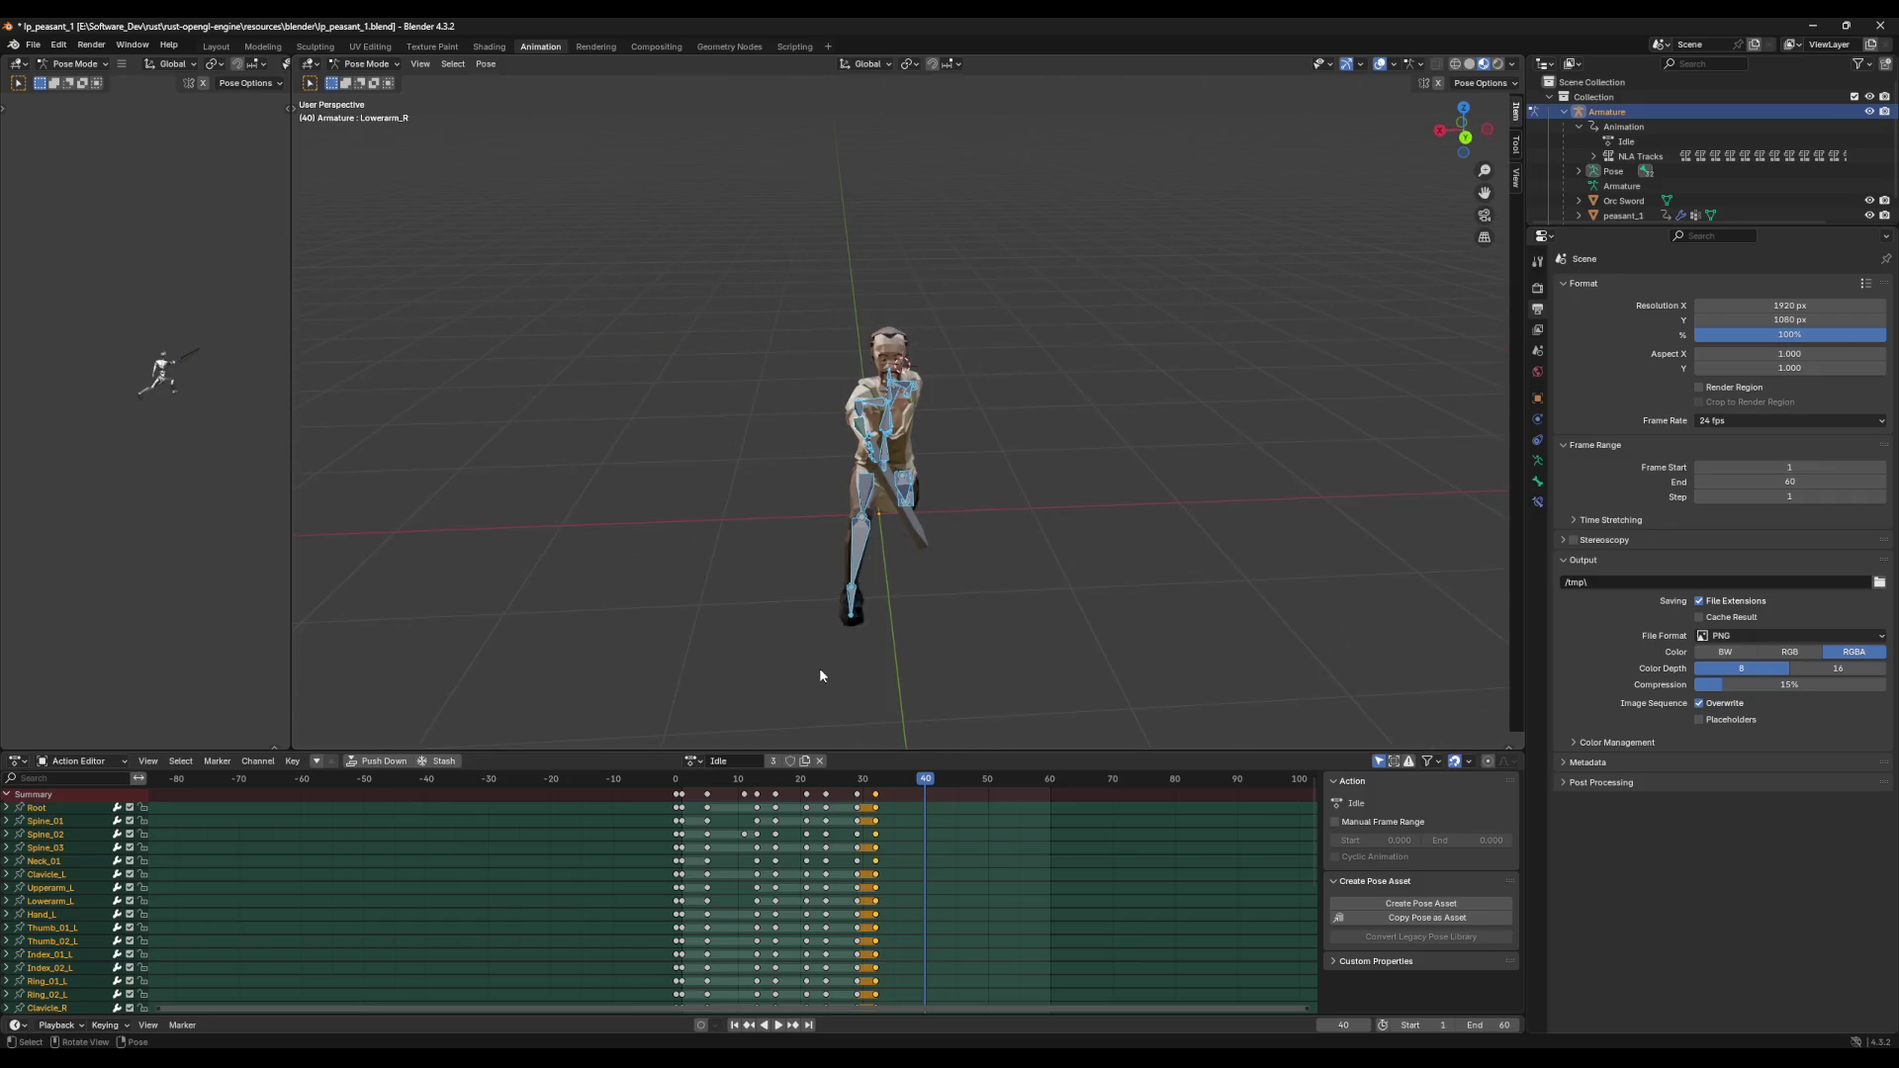
{"action": "key", "text": "shift+Left"}
{"action": "key", "text": "space"}
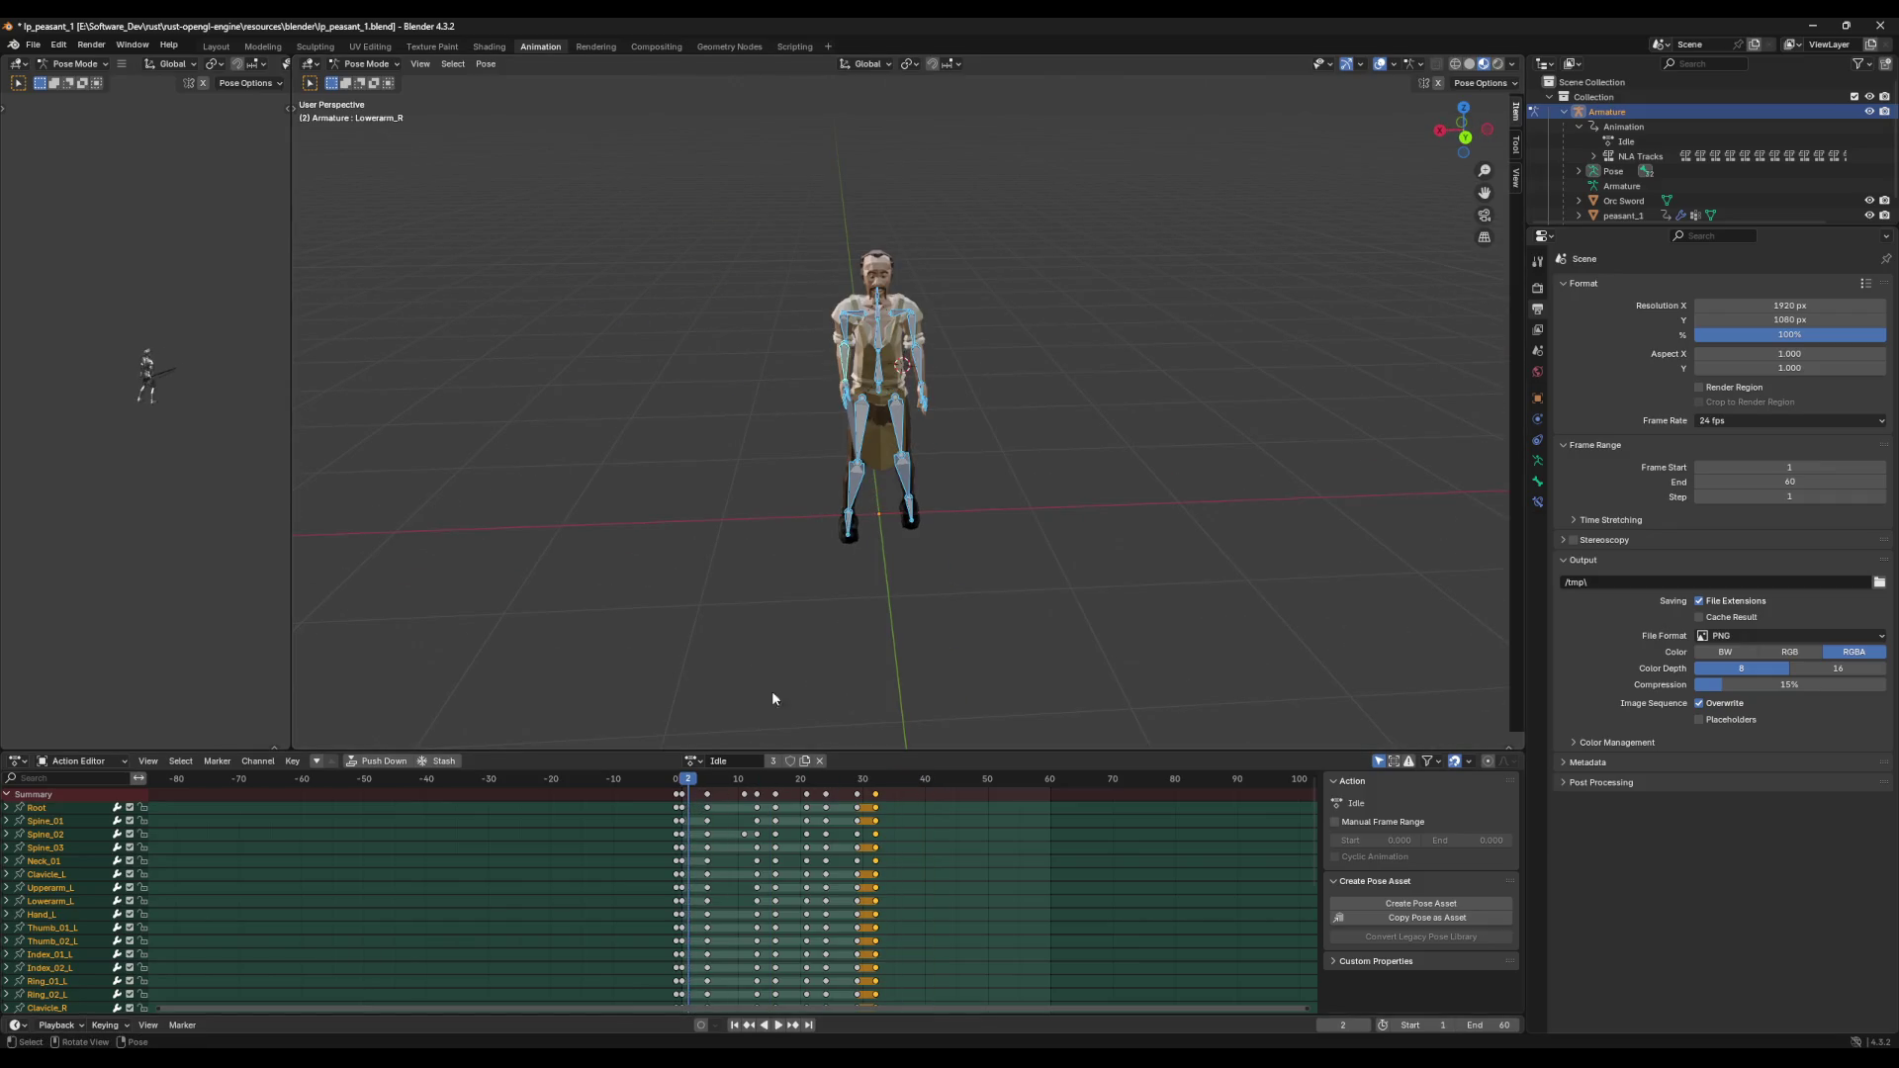
{"action": "key", "text": "space"}
{"action": "key", "text": "space"}
{"action": "mouse_move", "coordinate": [770, 593]}
{"action": "middle_mouse_down"}
{"action": "mouse_move", "coordinate": [970, 597]}
{"action": "mouse_move", "coordinate": [911, 614]}
{"action": "mouse_move", "coordinate": [864, 586]}
{"action": "middle_mouse_up"}
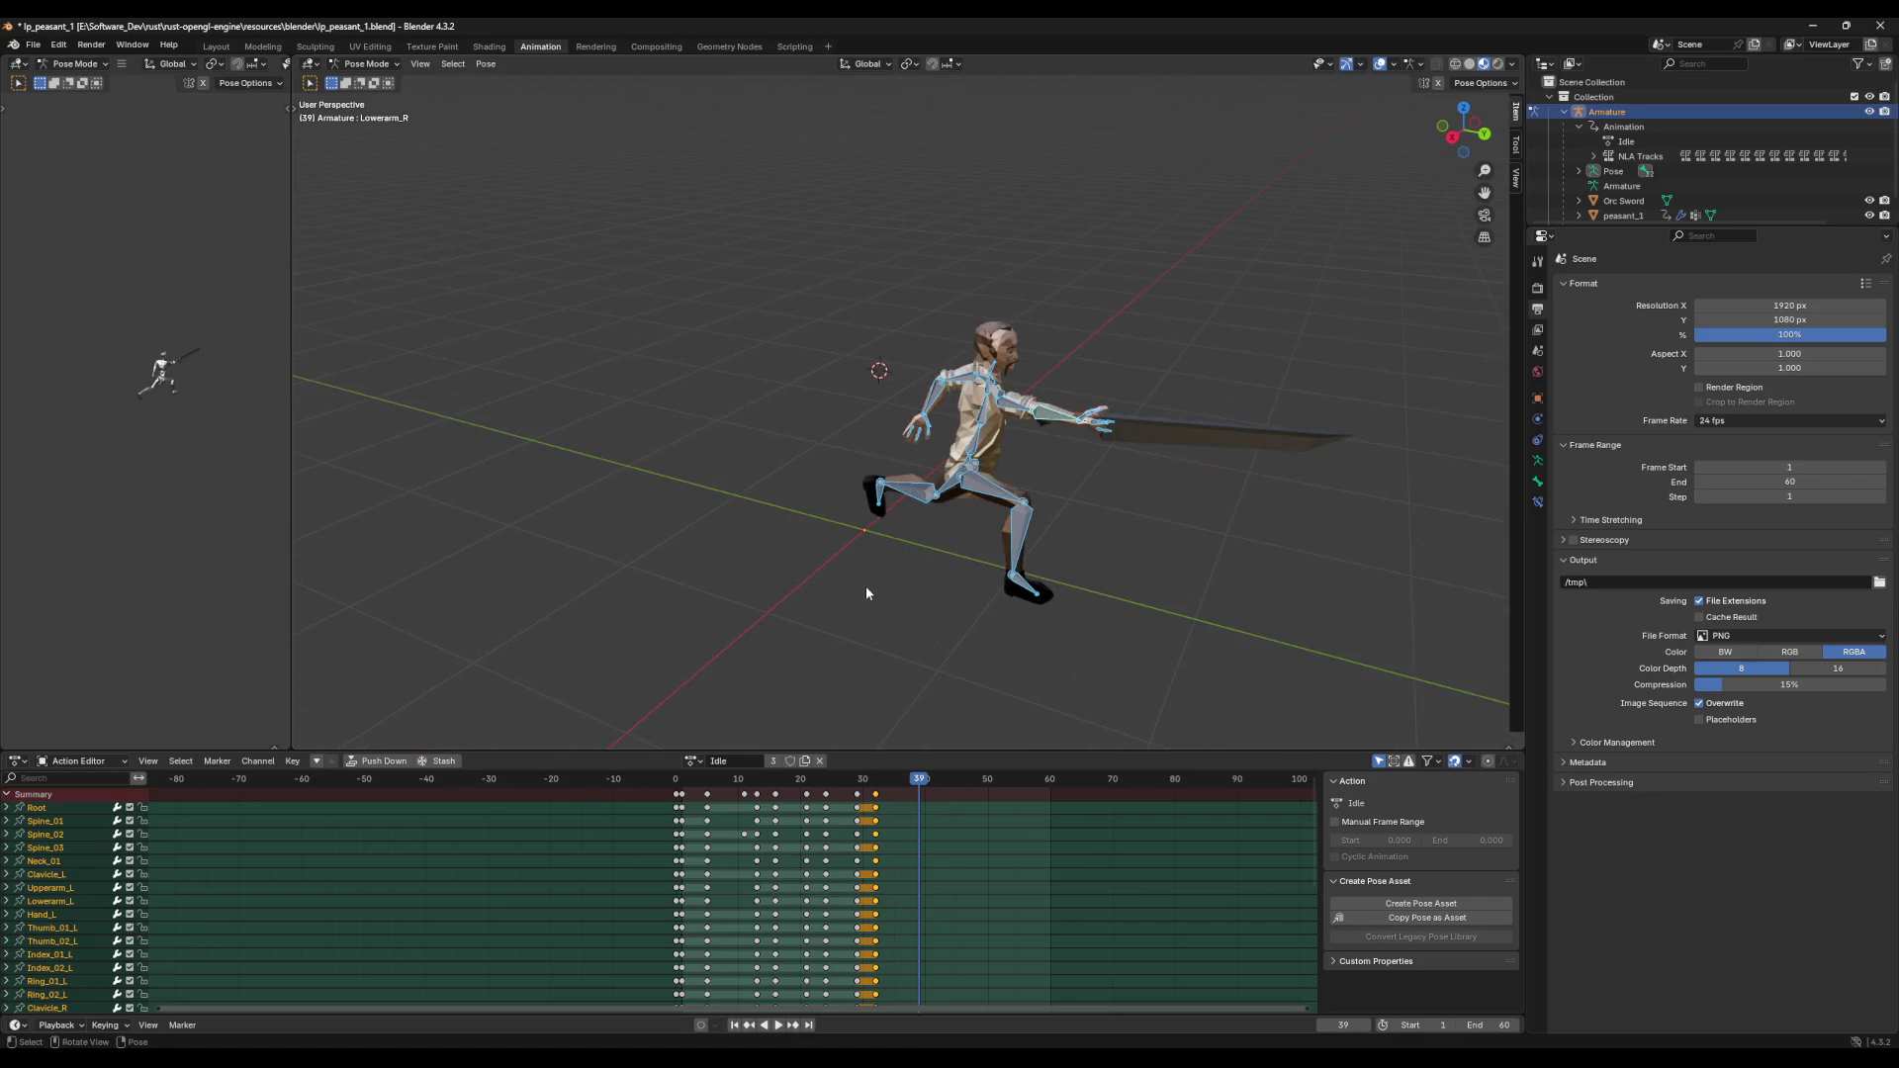
Step: Replay the thrust from frame 1 facing the character, stop at frame 32, and orbit around it
{"action": "left_click_drag", "start_coordinate": [919, 778], "coordinate": [680, 794]}
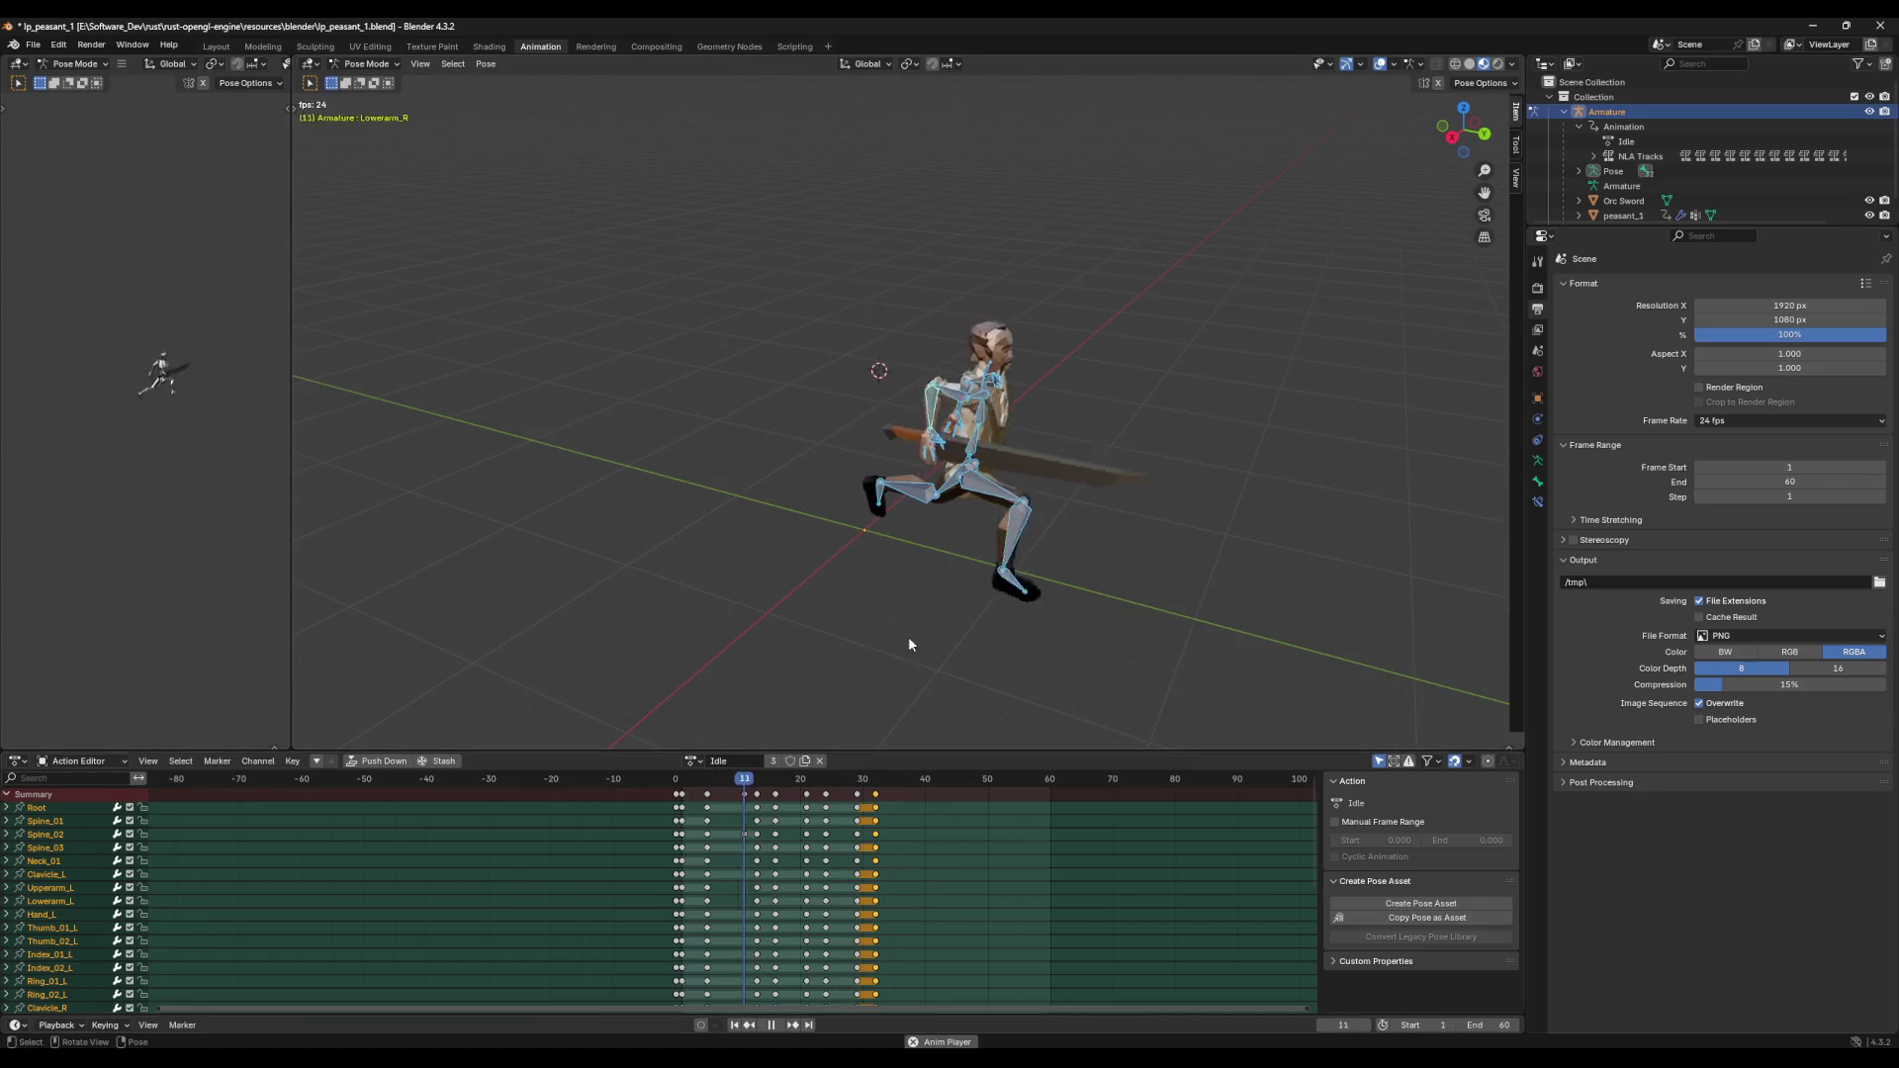
{"action": "middle_click_drag", "start_coordinate": [942, 621], "coordinate": [829, 593]}
{"action": "key", "text": "space"}
{"action": "key", "text": "space"}
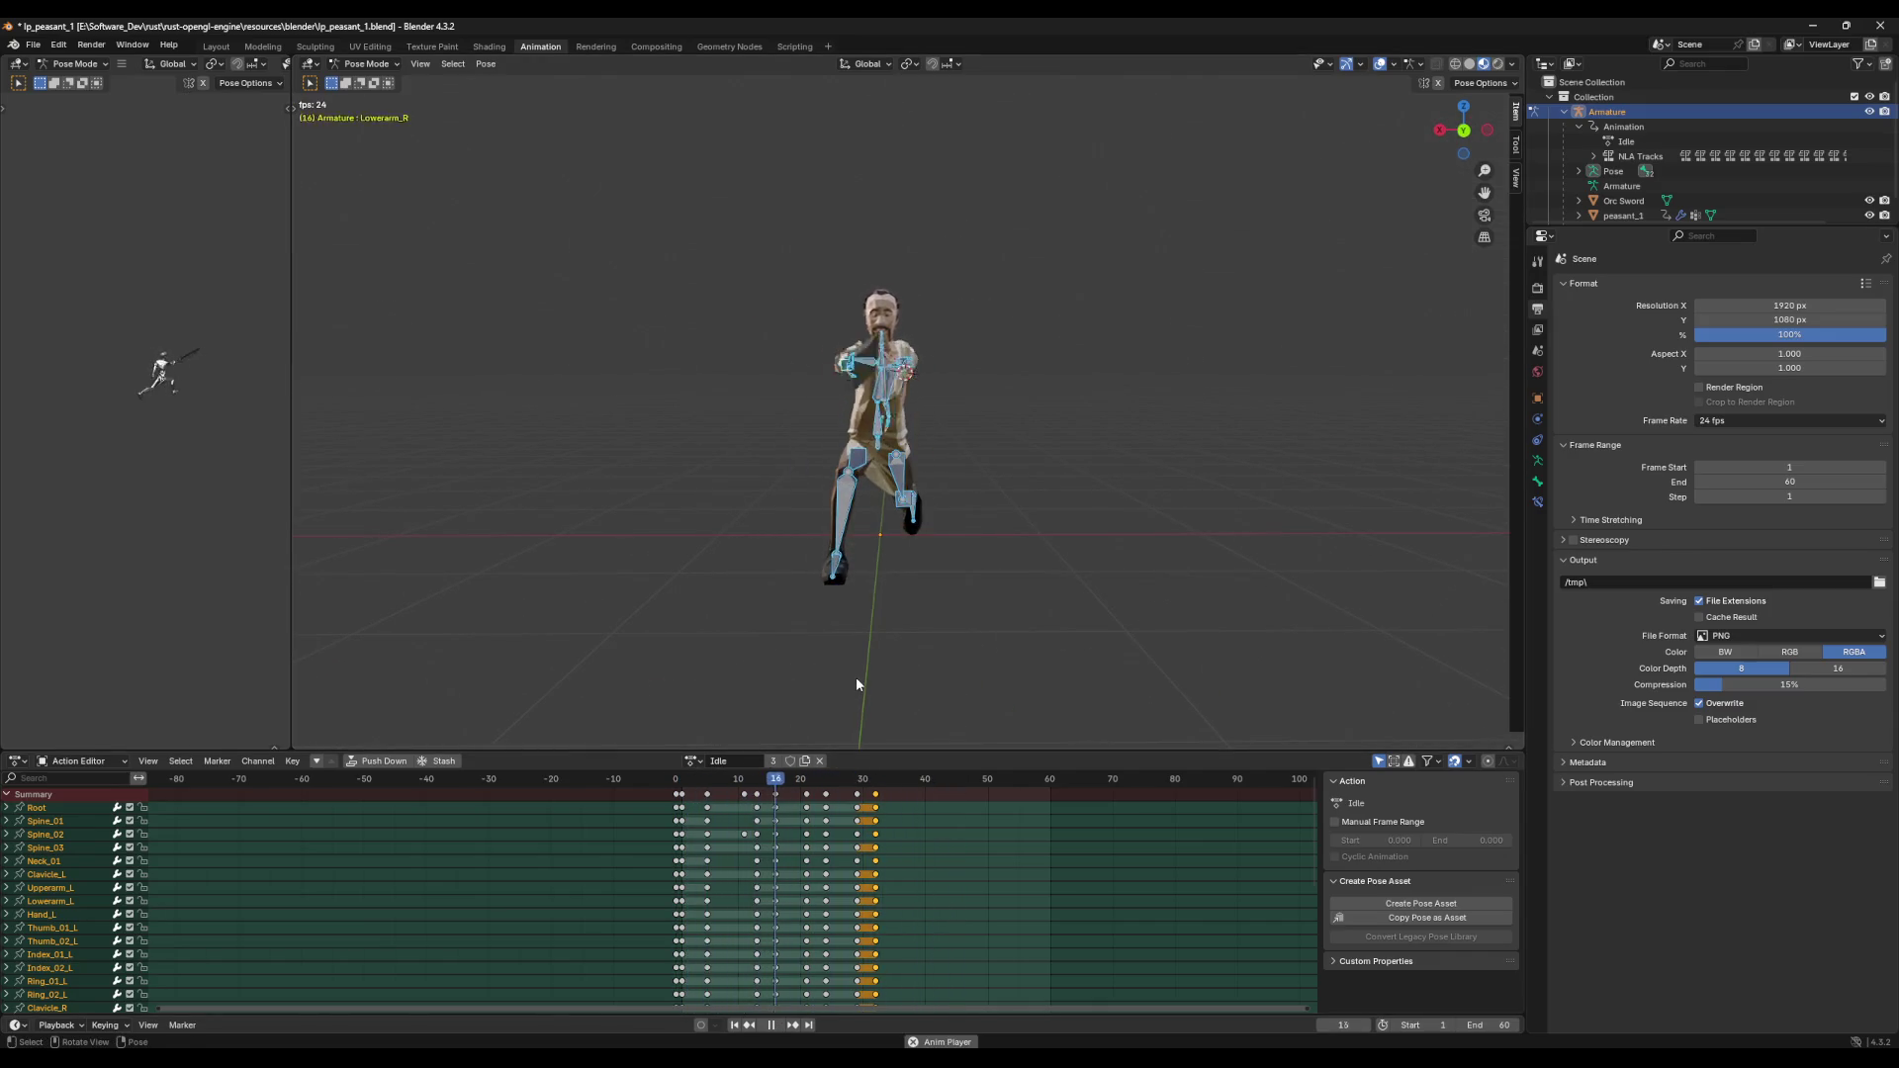
{"action": "key", "text": "space"}
{"action": "key", "text": "space"}
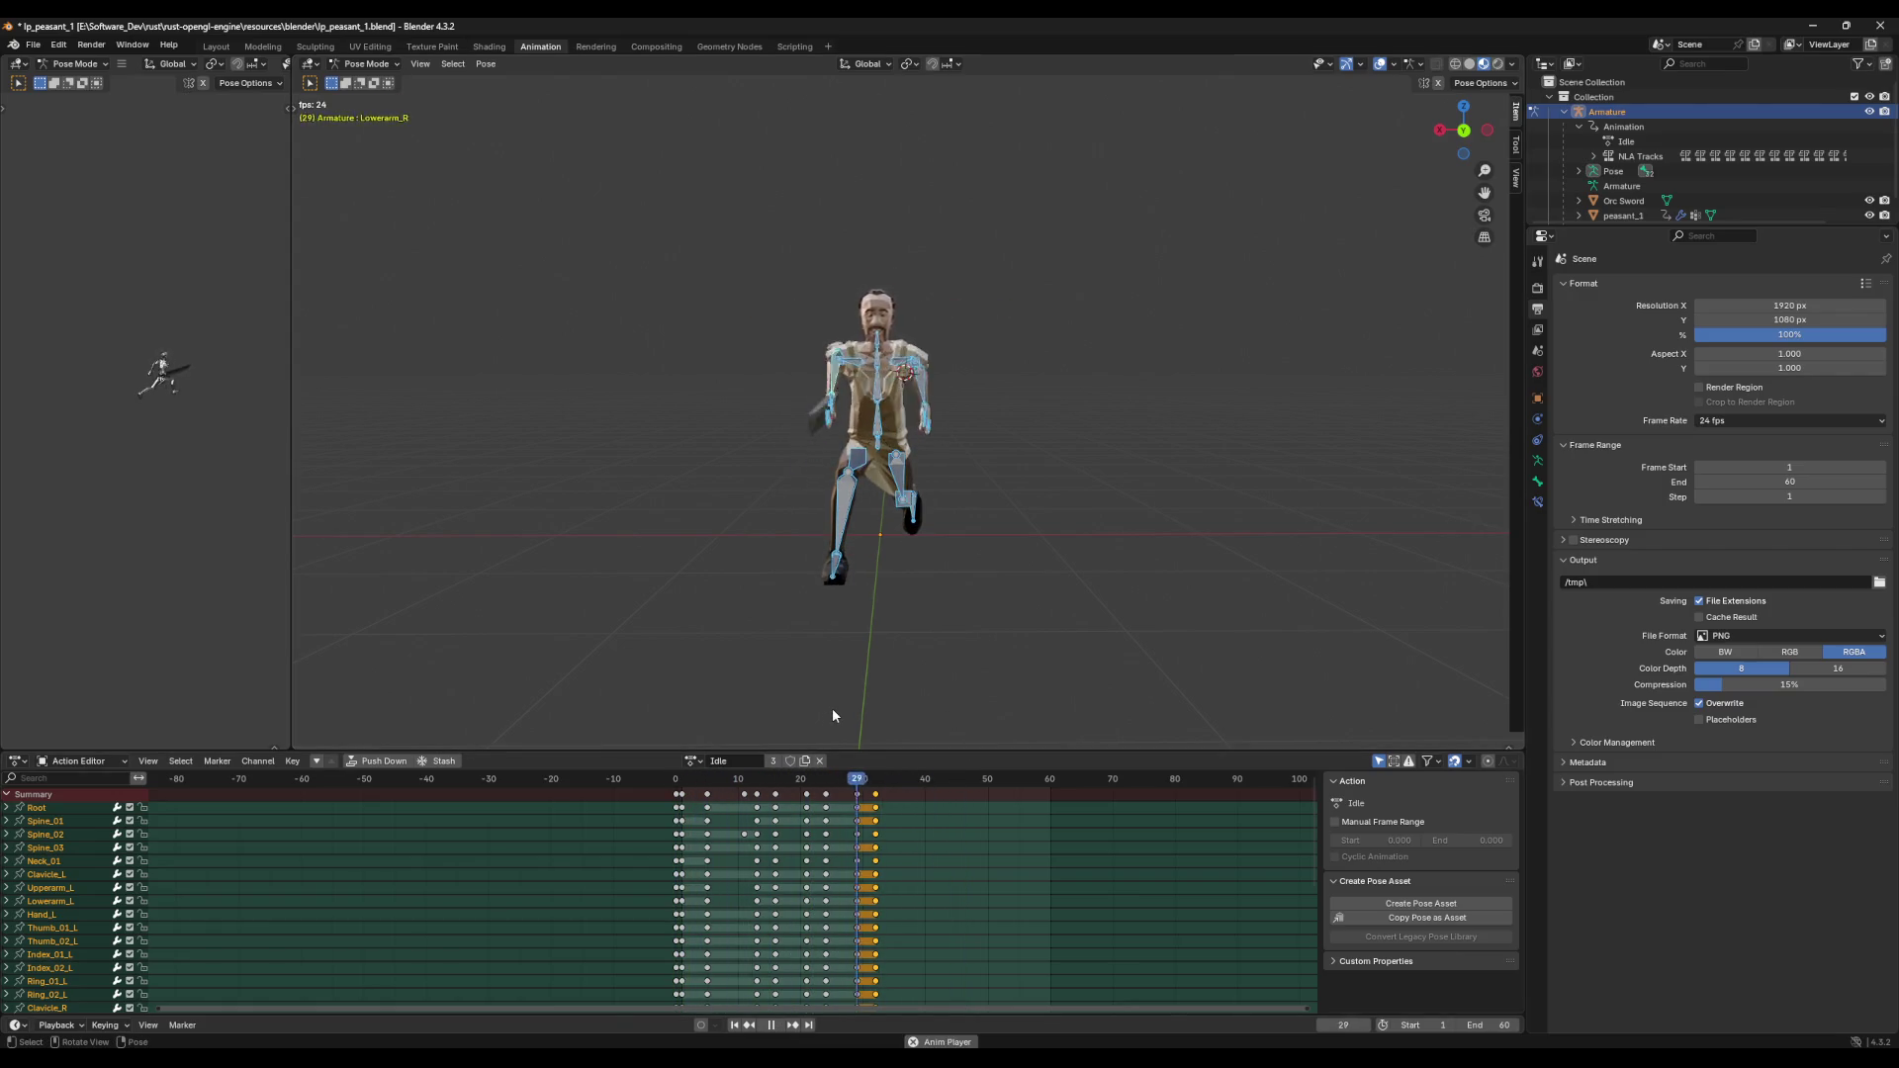
{"action": "key", "text": "space"}
{"action": "left_click_drag", "start_coordinate": [863, 782], "coordinate": [874, 799]}
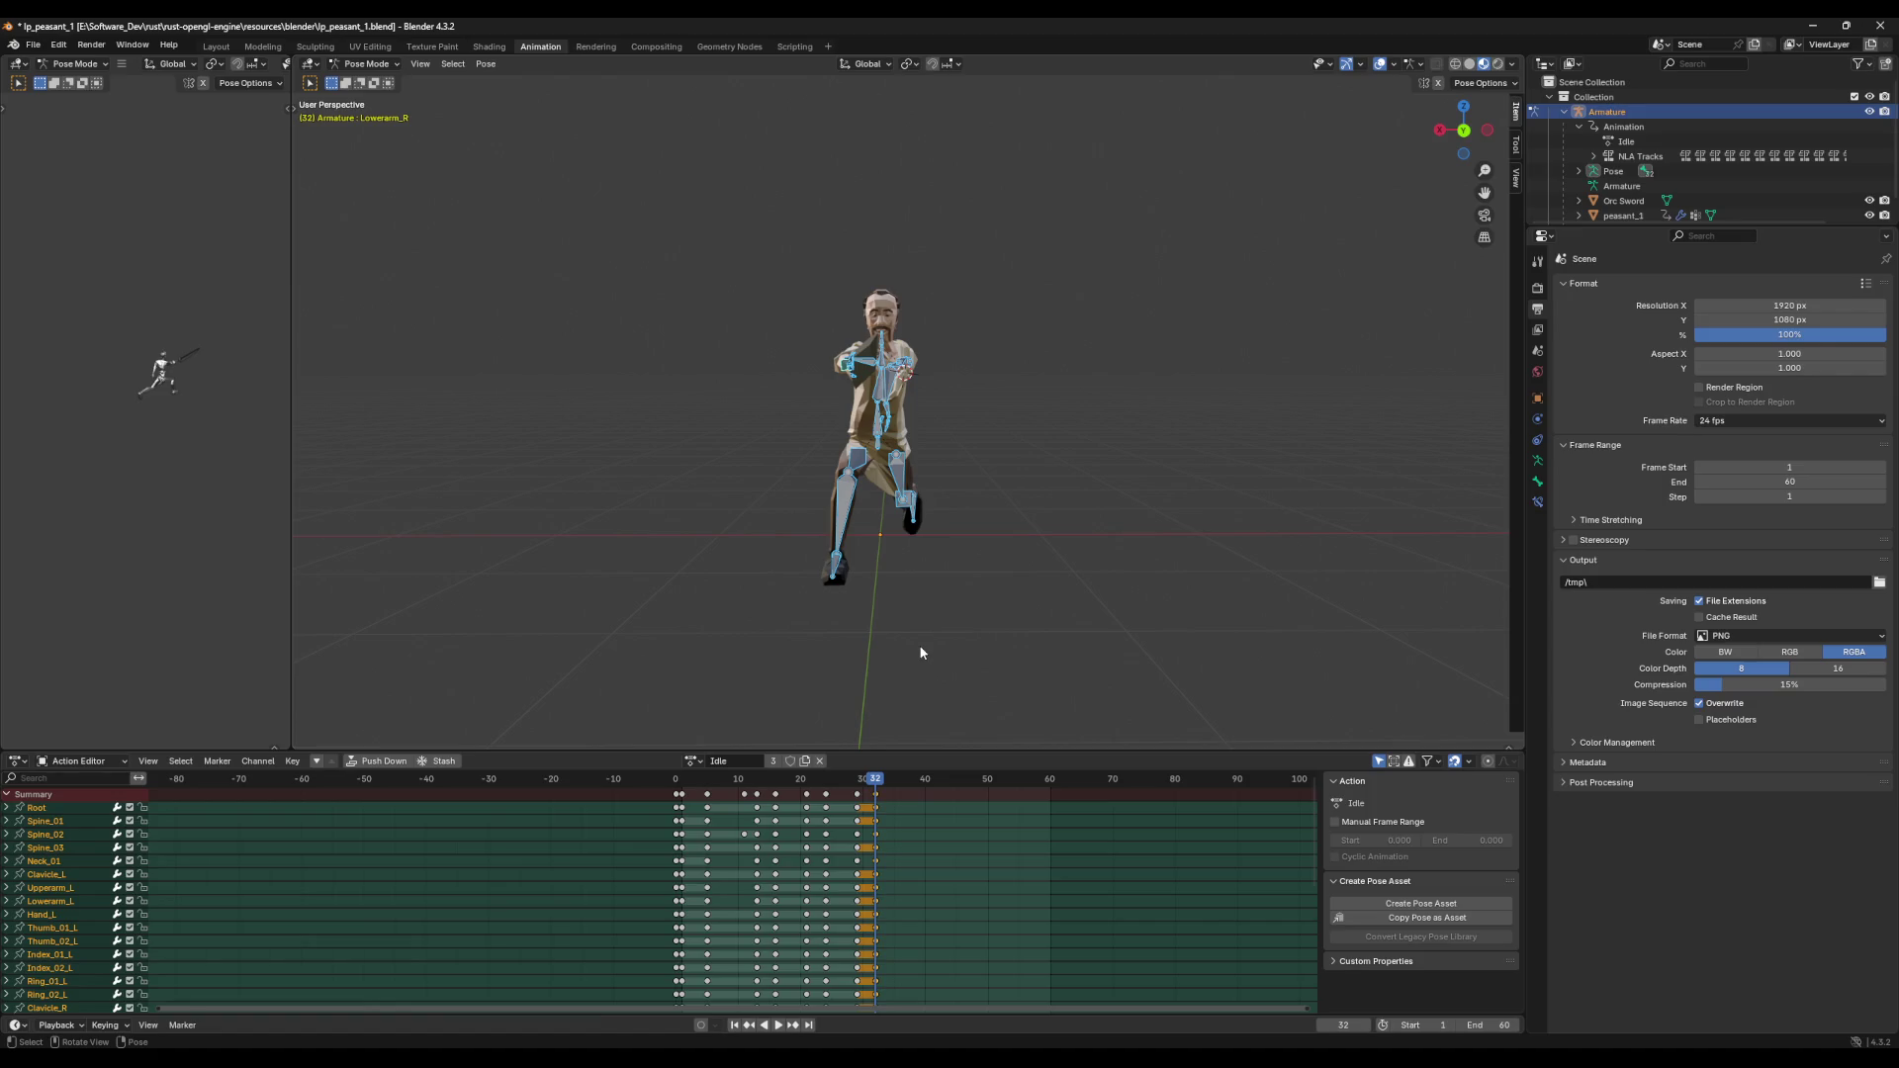
{"action": "mouse_move", "coordinate": [921, 653]}
{"action": "middle_mouse_down"}
{"action": "mouse_move", "coordinate": [1109, 623]}
{"action": "mouse_move", "coordinate": [1044, 622]}
{"action": "middle_mouse_up"}
Step: Save lp_peasant_1.blend, return to frame 1 and select all the armature's bones
{"action": "key", "text": "ctrl+s"}
{"action": "scroll", "coordinate": [908, 617], "scroll_direction": "up", "scroll_amount": 2}
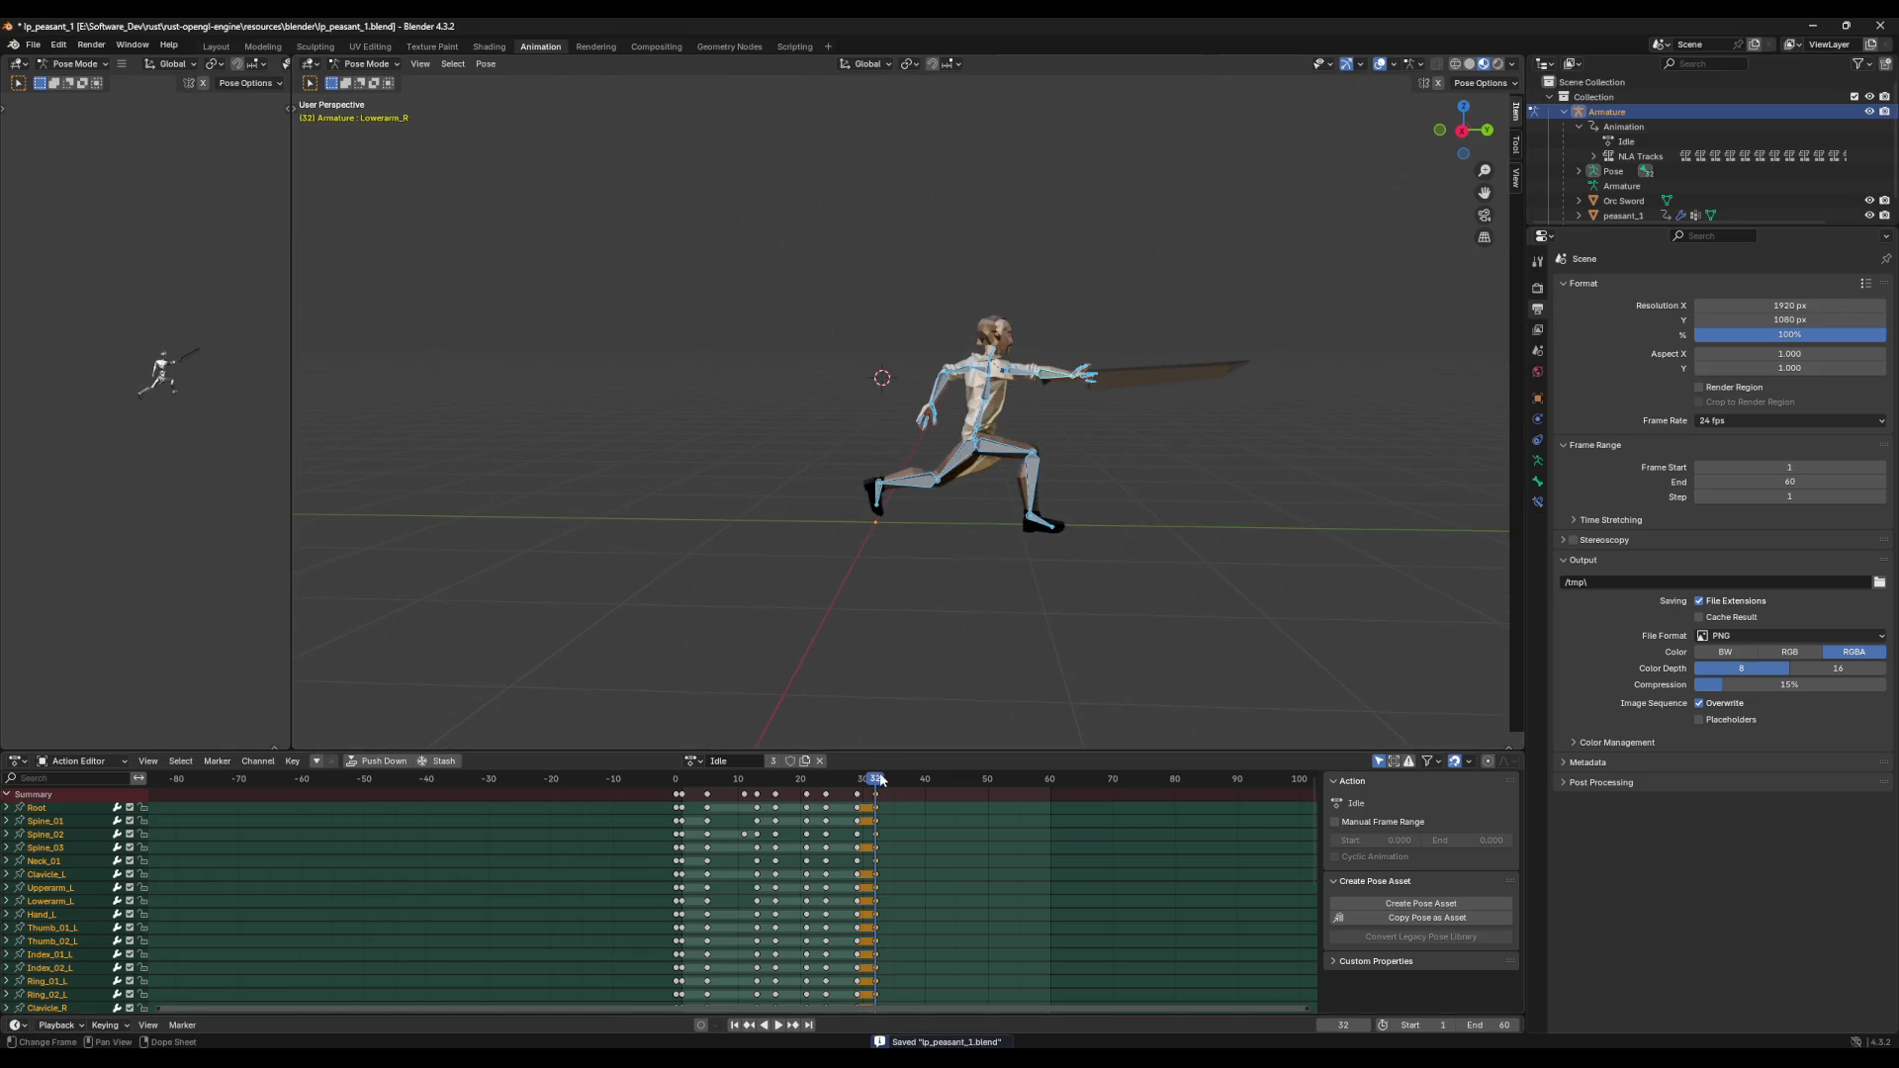
{"action": "left_click_drag", "start_coordinate": [874, 779], "coordinate": [682, 779]}
{"action": "left_click", "coordinate": [992, 678]}
{"action": "key", "text": "a"}
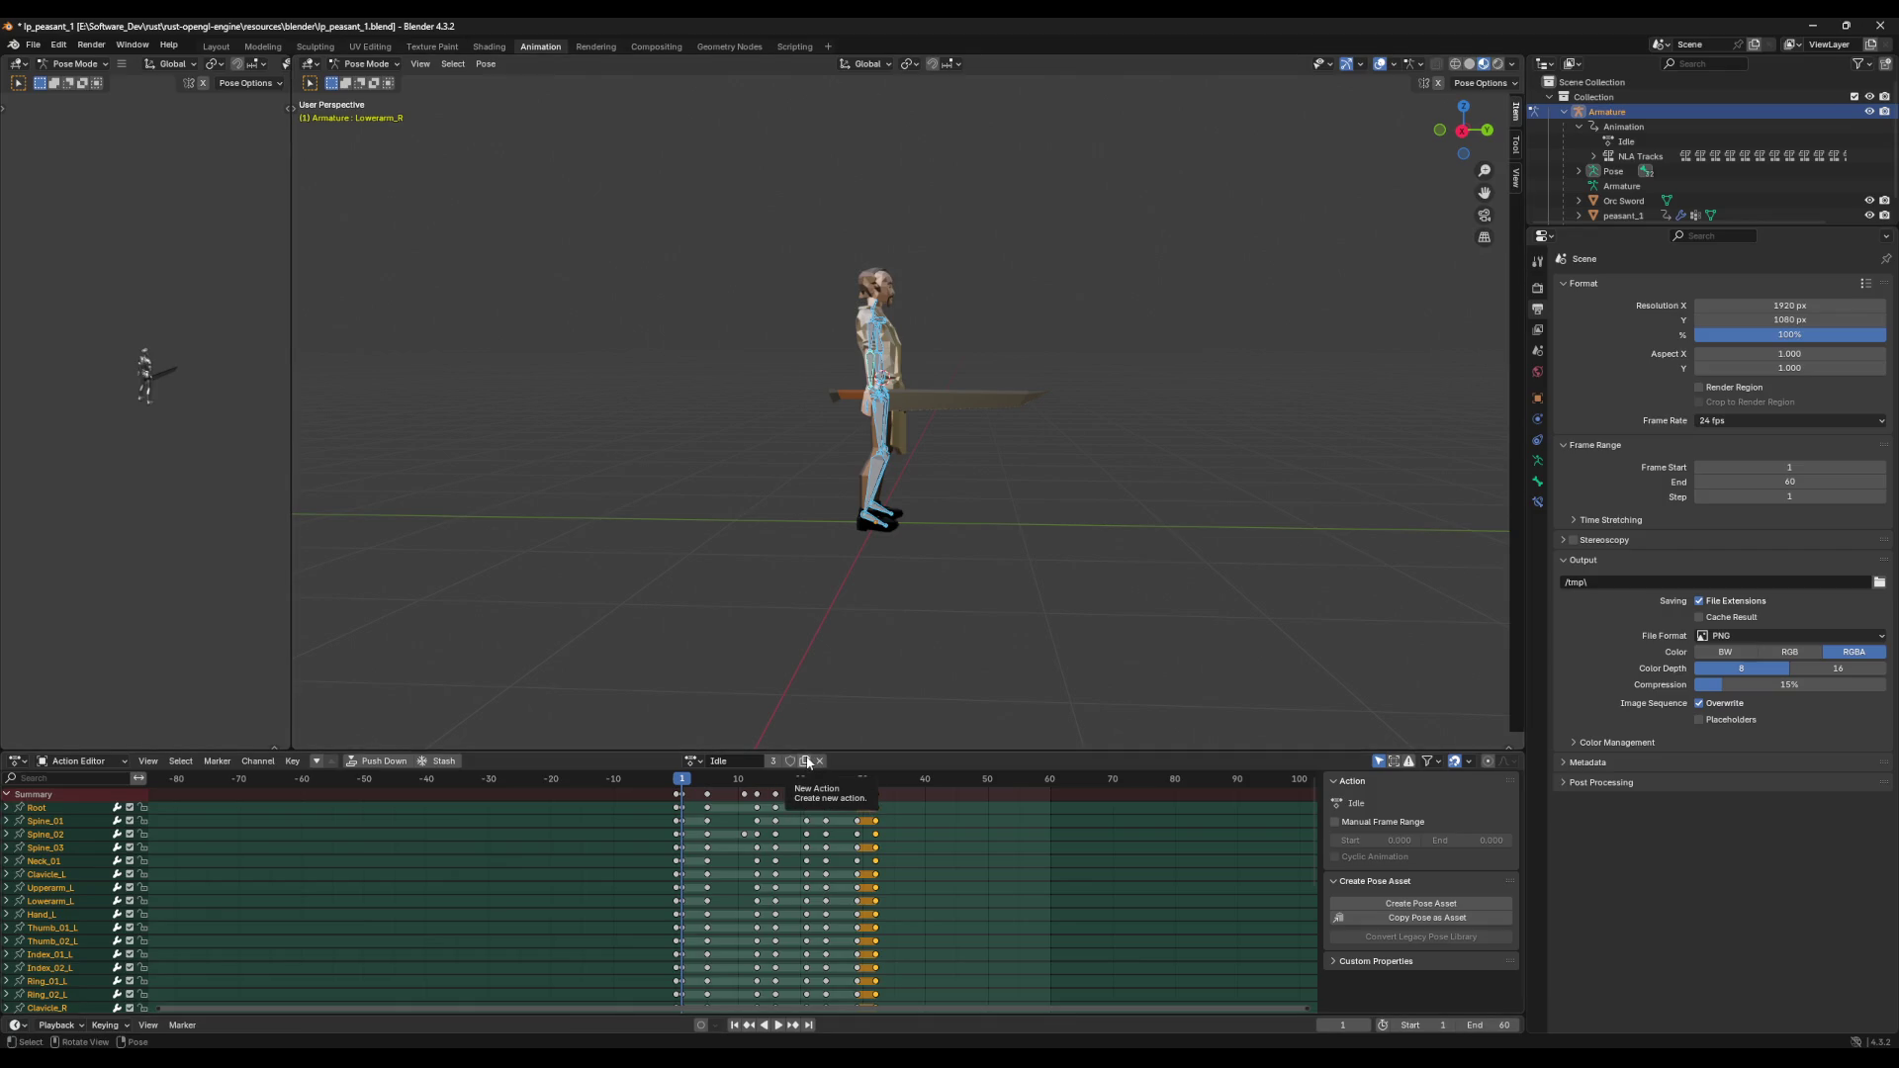
Step: Check the saved actions list without changing it, then deselect all bones
{"action": "left_click", "coordinate": [692, 760]}
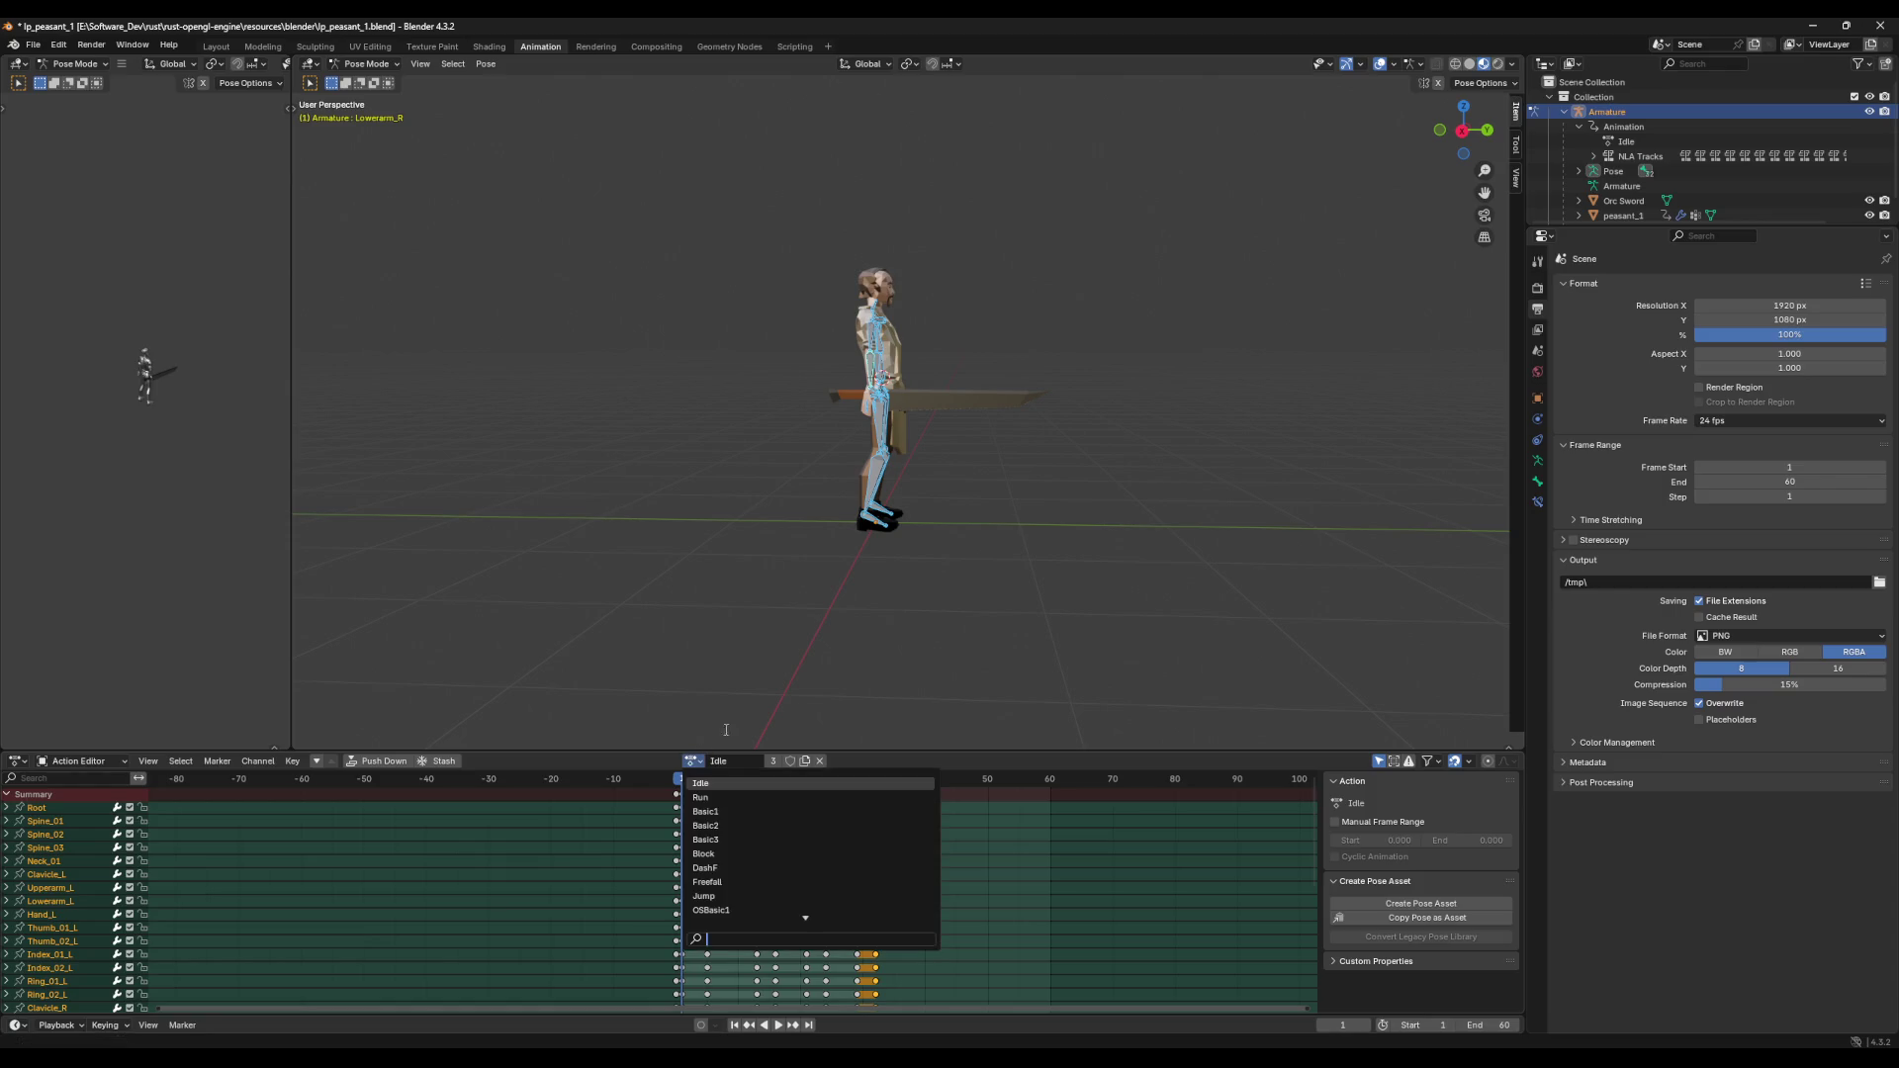
{"action": "left_click", "coordinate": [788, 717]}
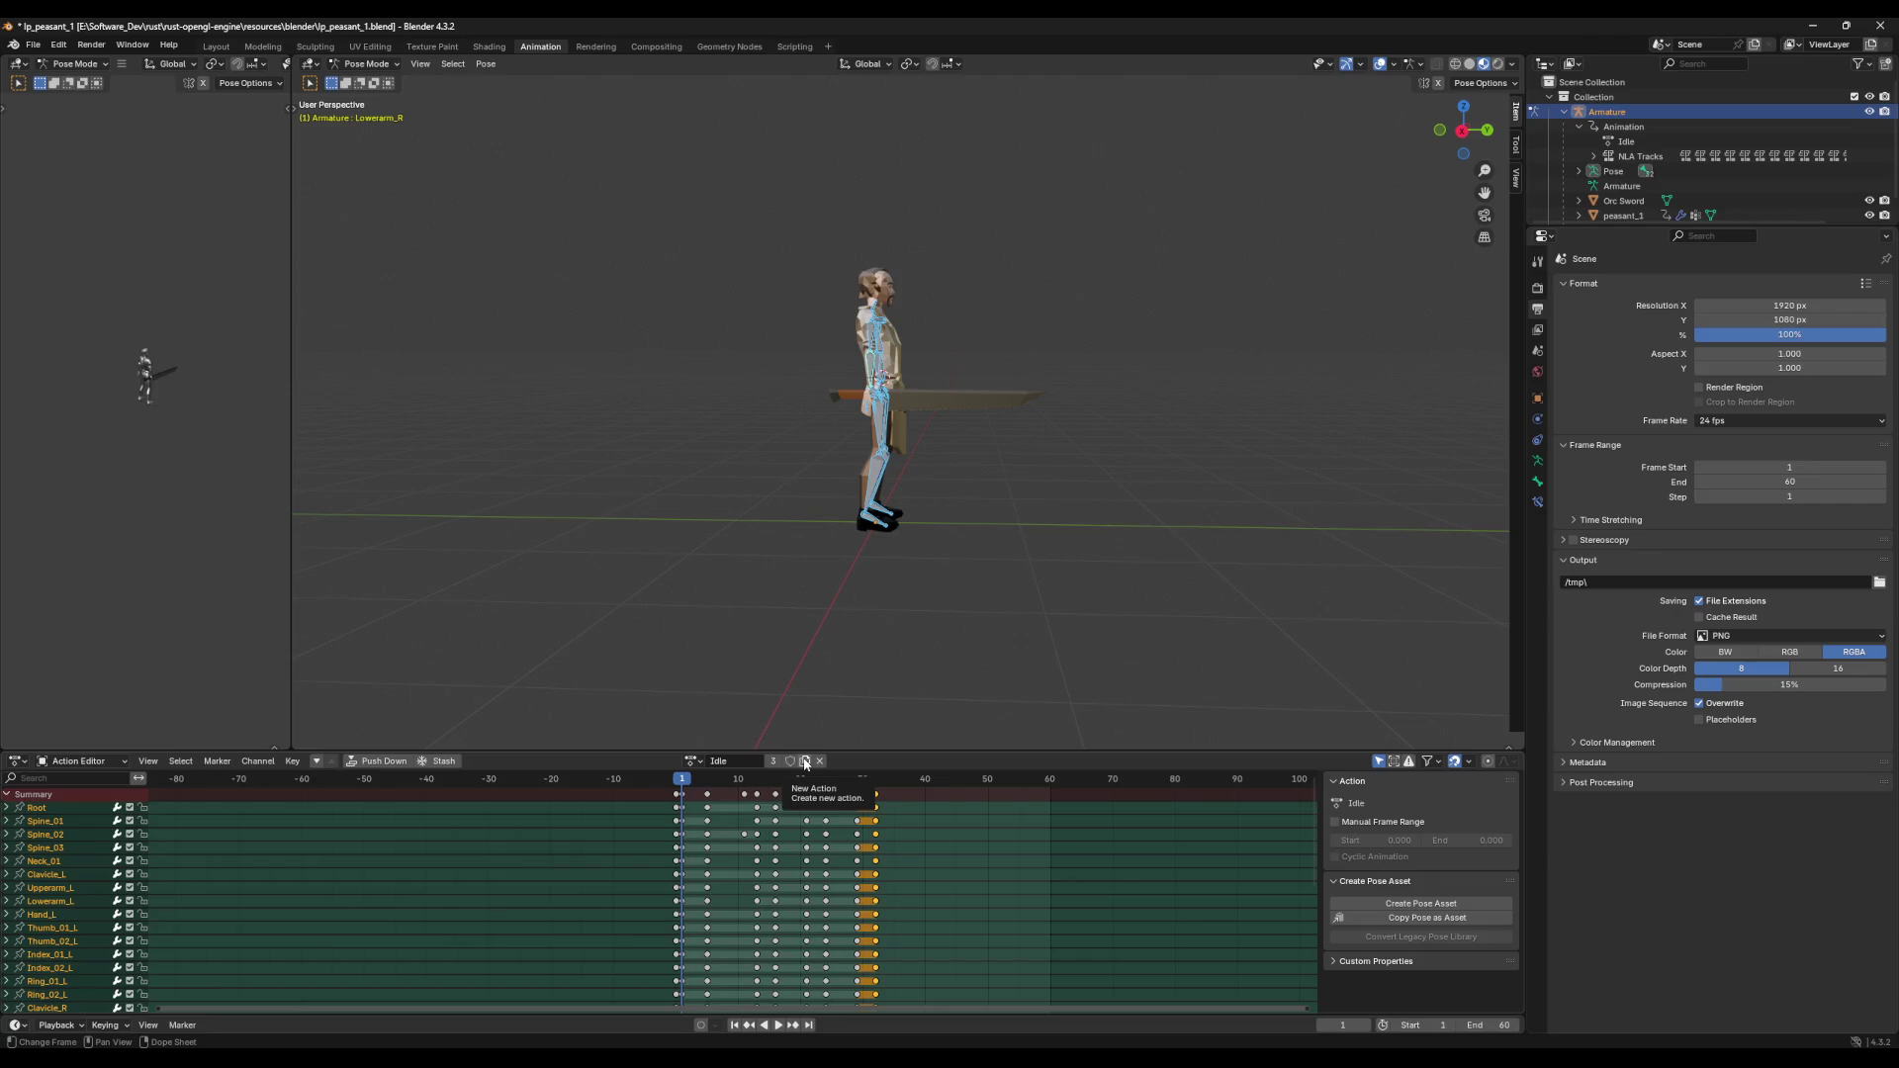
{"action": "left_click", "coordinate": [846, 666]}
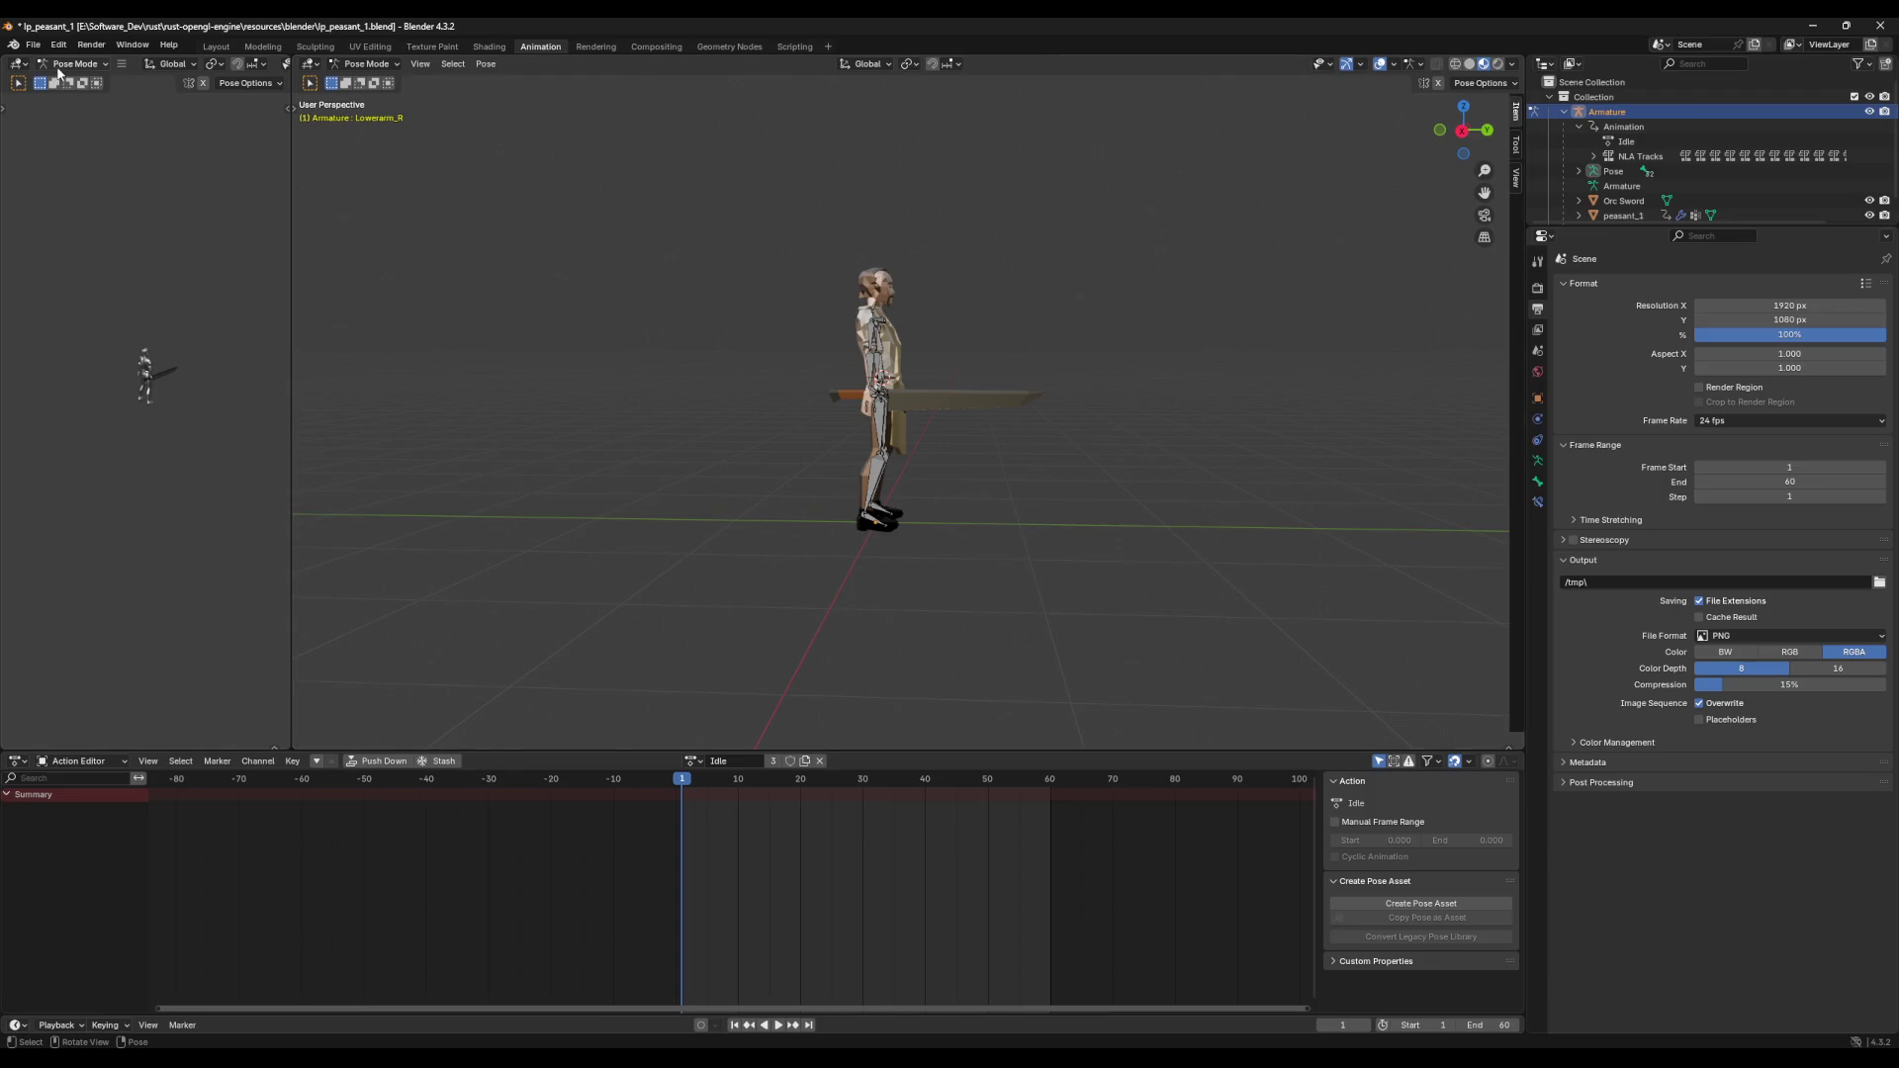
Step: Quit Blender from the File menu, choosing Don't Save for the latest changes
{"action": "left_click", "coordinate": [32, 45]}
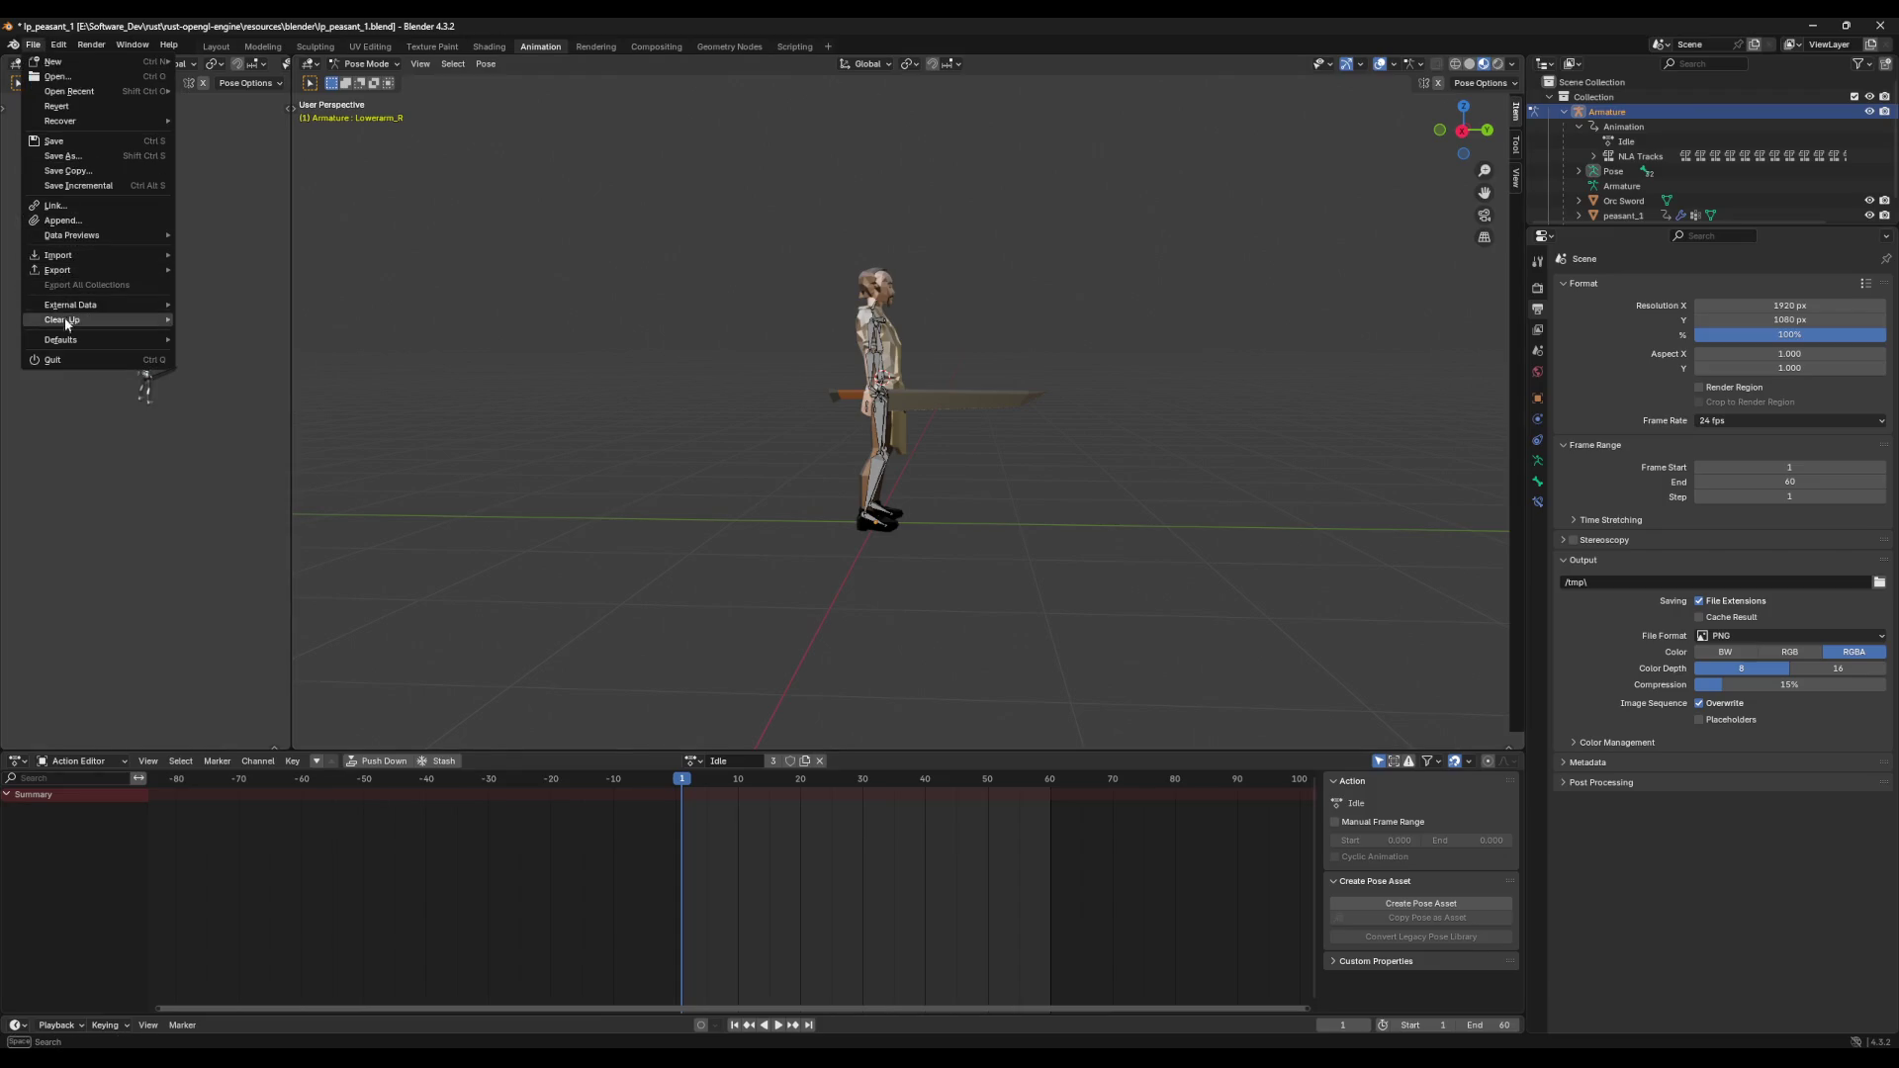
{"action": "left_click", "coordinate": [49, 360]}
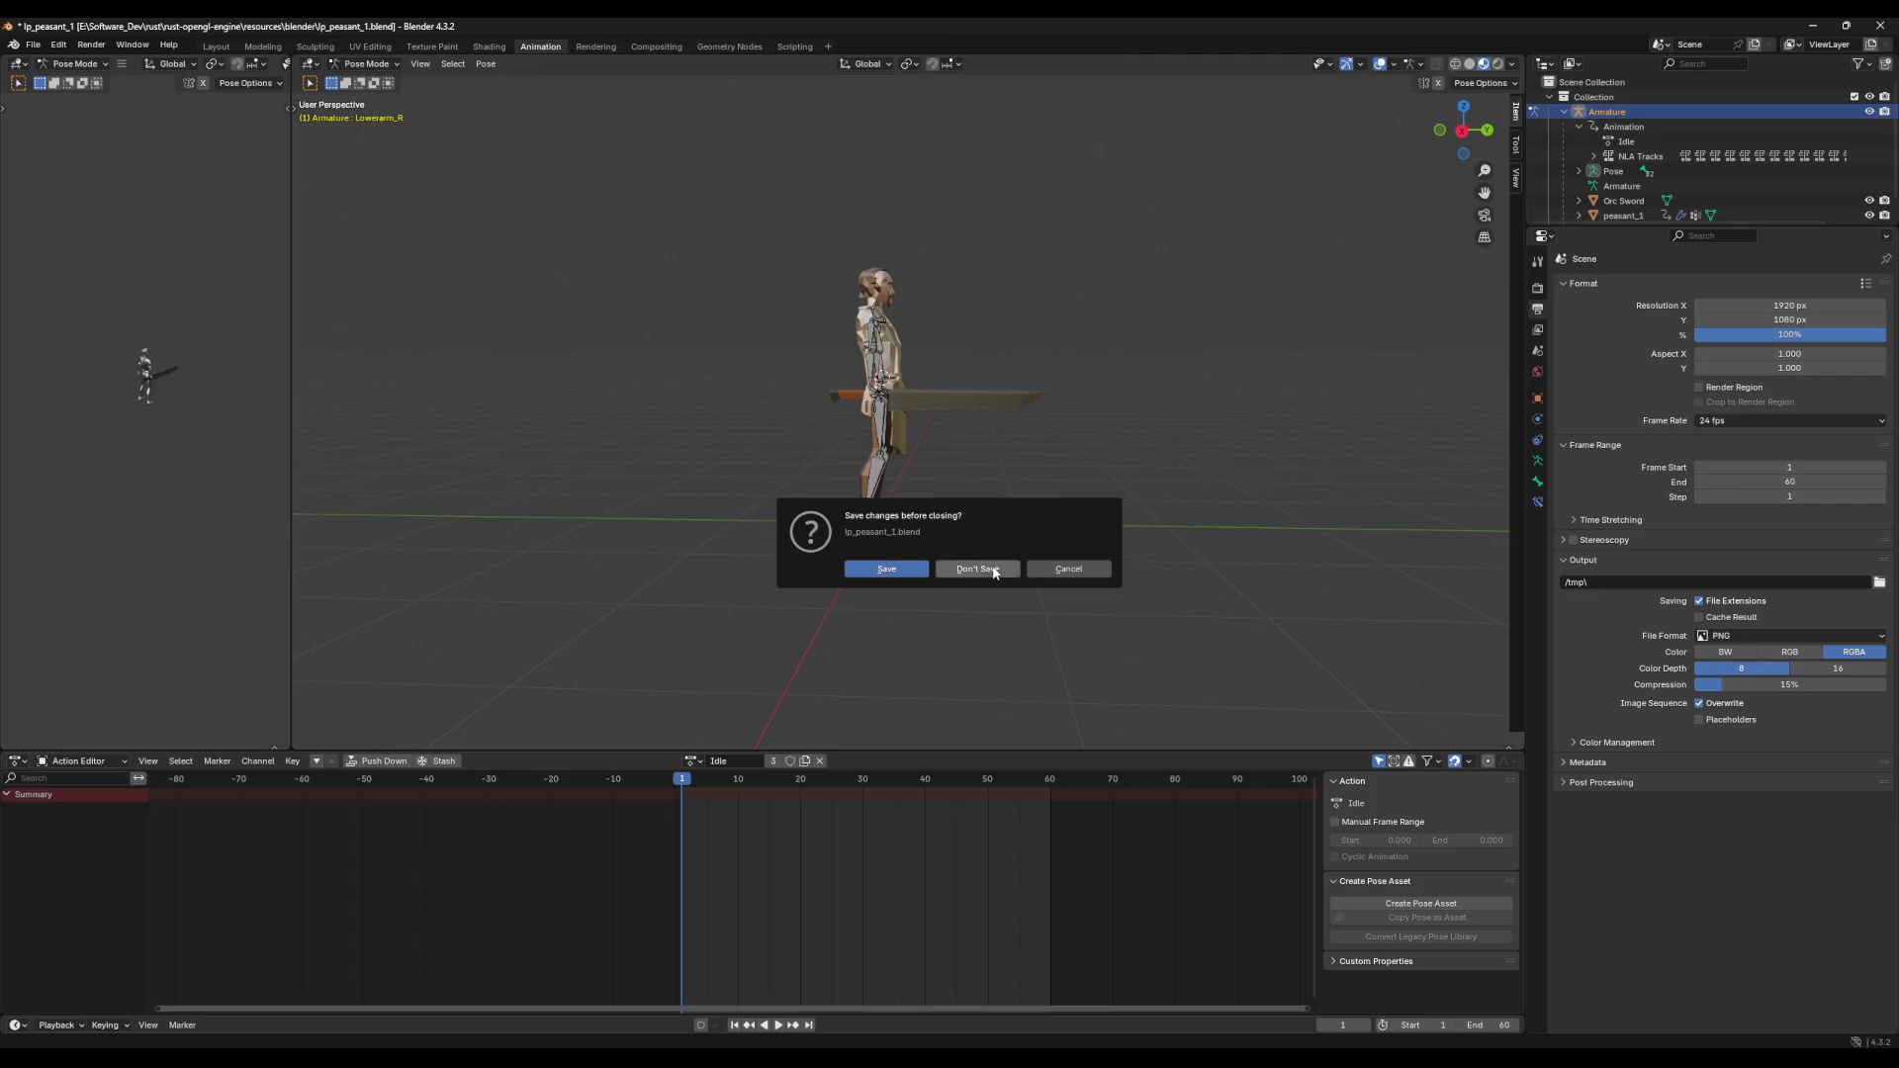
{"action": "left_click", "coordinate": [995, 571]}
{"action": "key", "text": "super"}
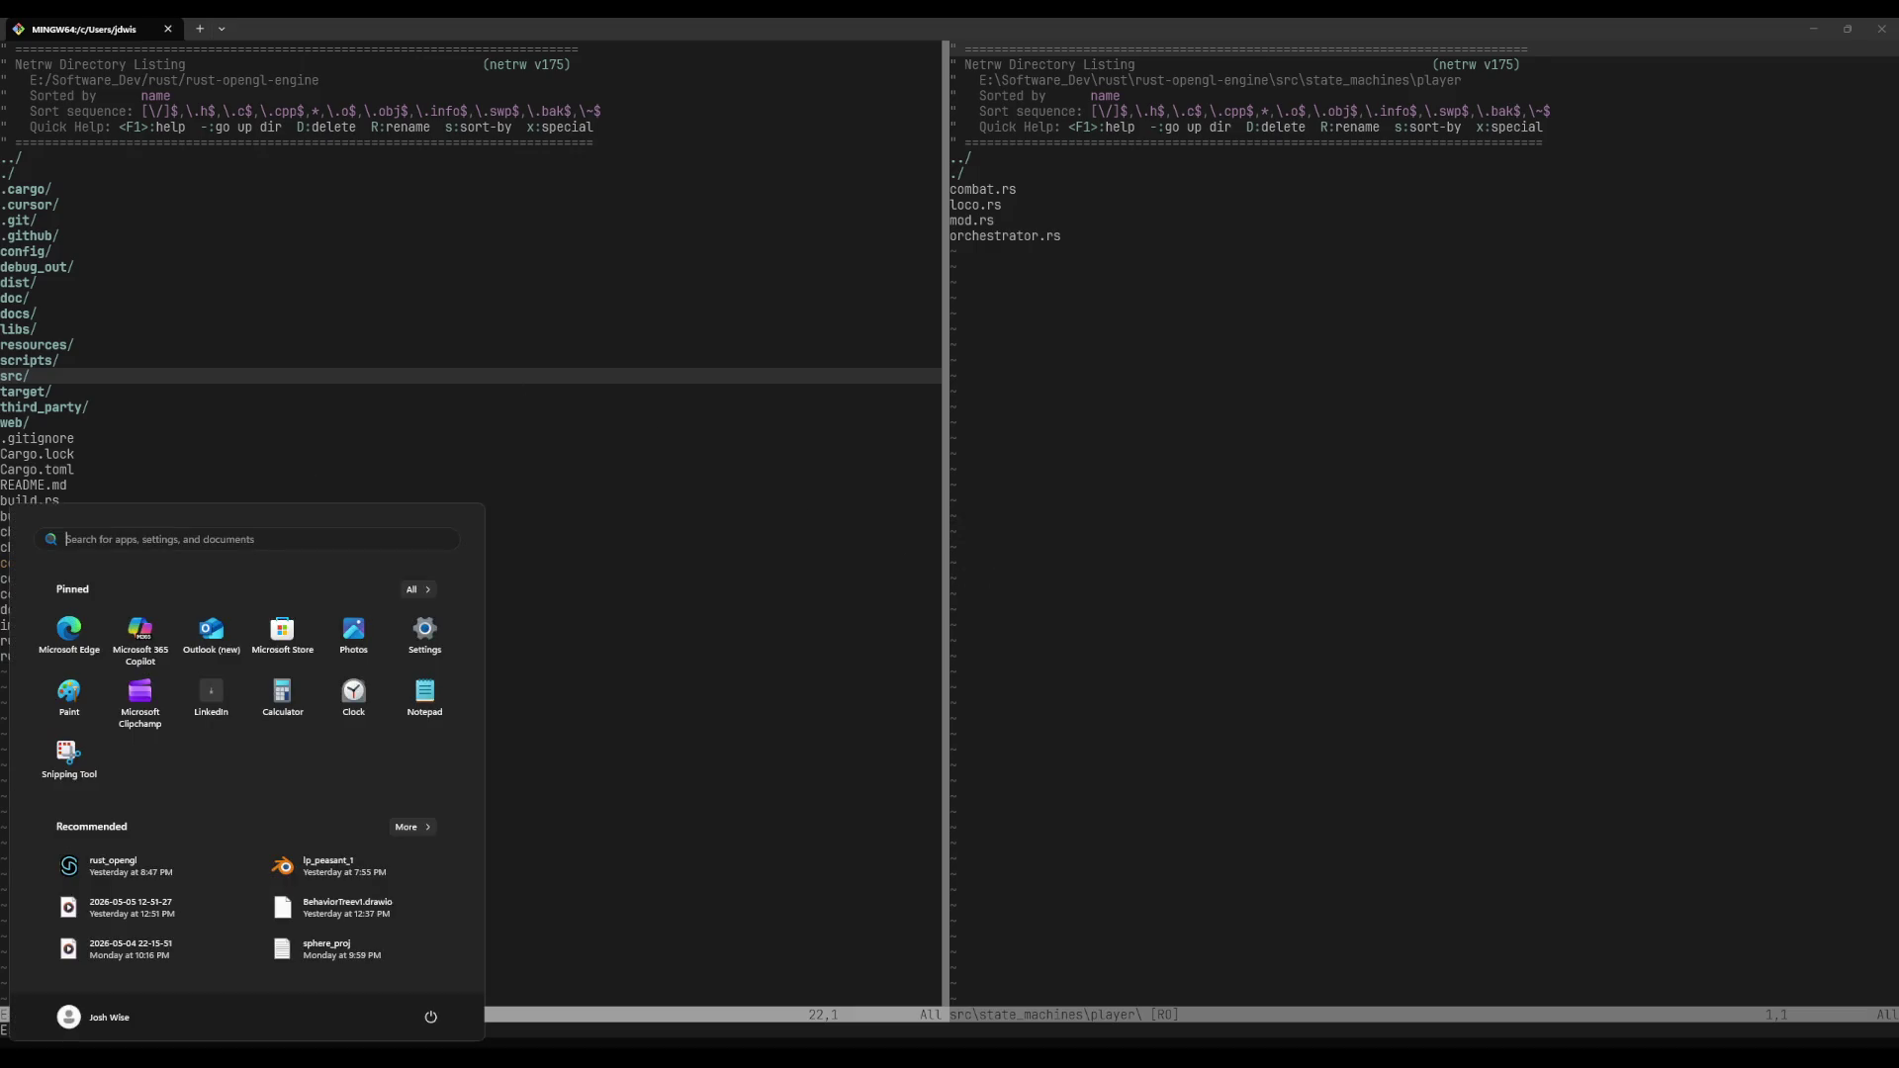
Step: Open a :term split under the player state-machine listing and run cargo desktop to launch the game
{"action": "key", "text": "super"}
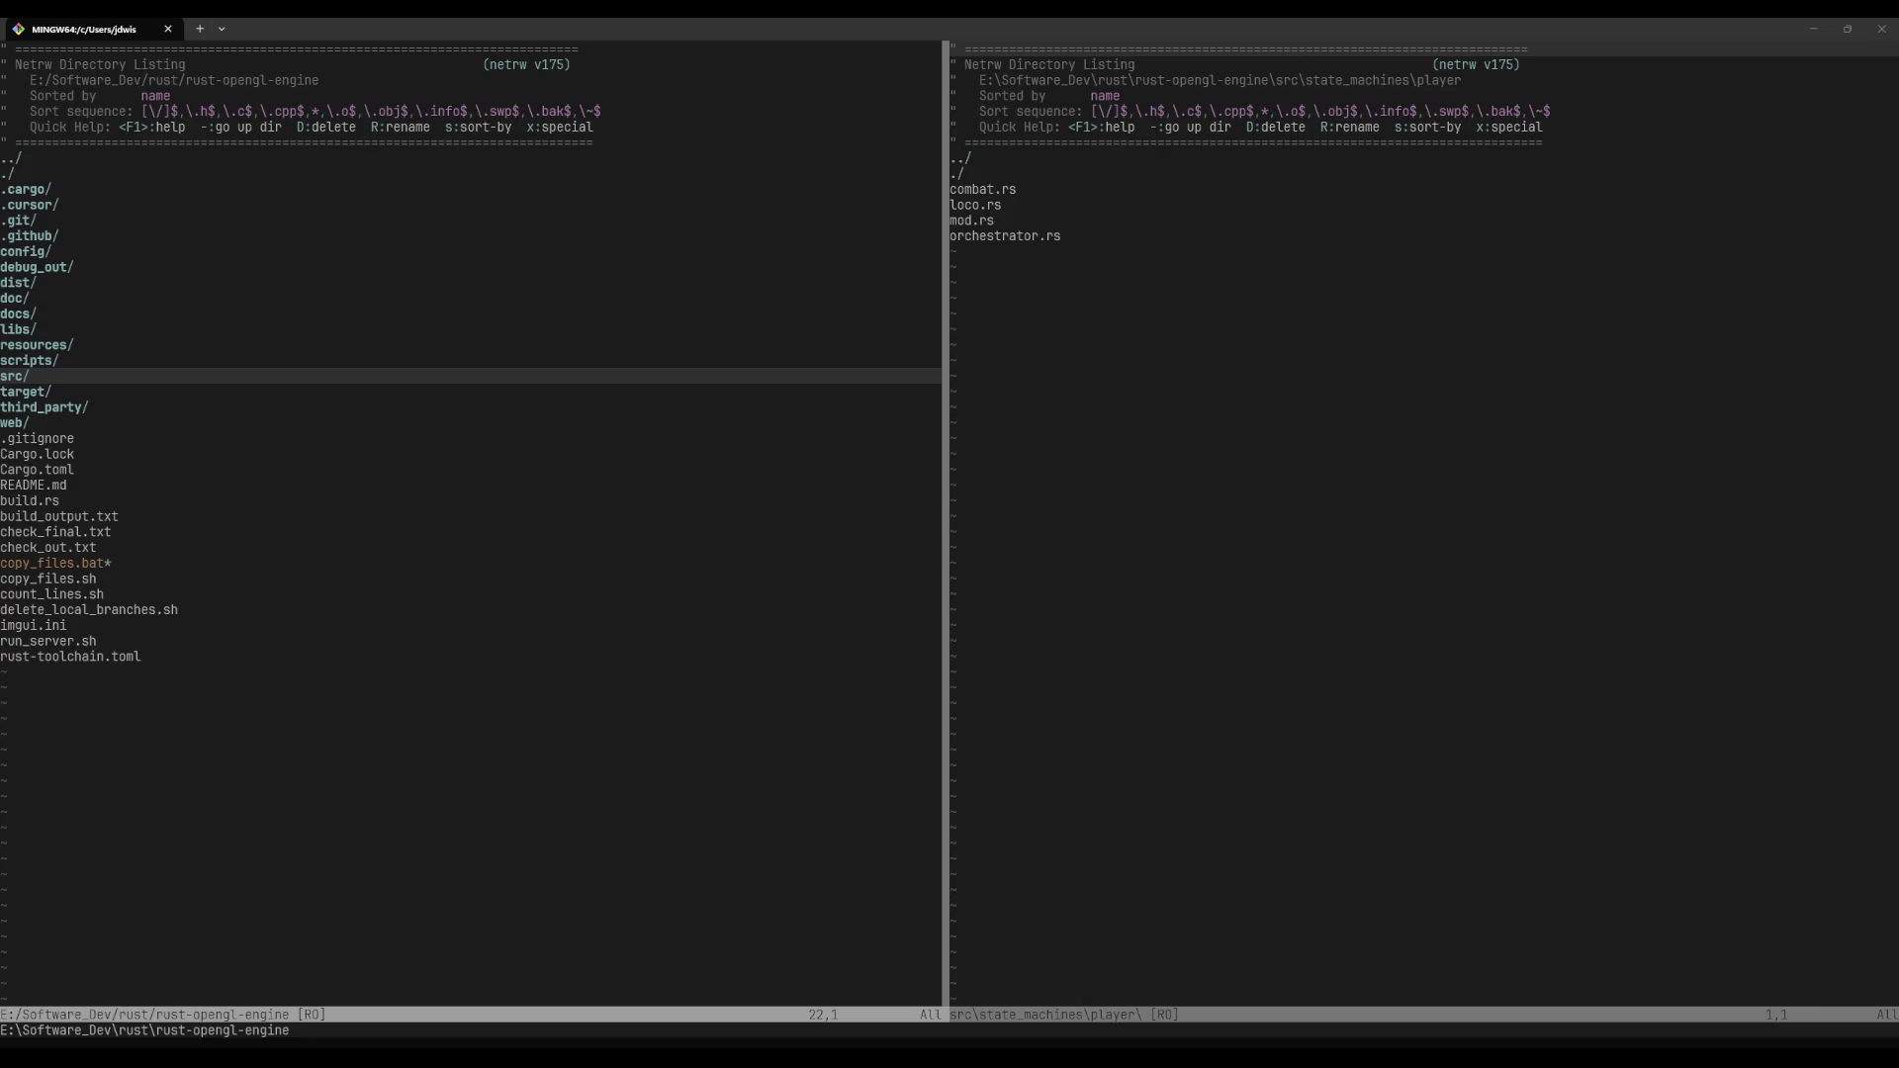
{"action": "left_click", "coordinate": [1105, 513]}
{"action": "type", "text": ":term"}
{"action": "key", "text": "Return"}
{"action": "type", "text": "cargo desk"}
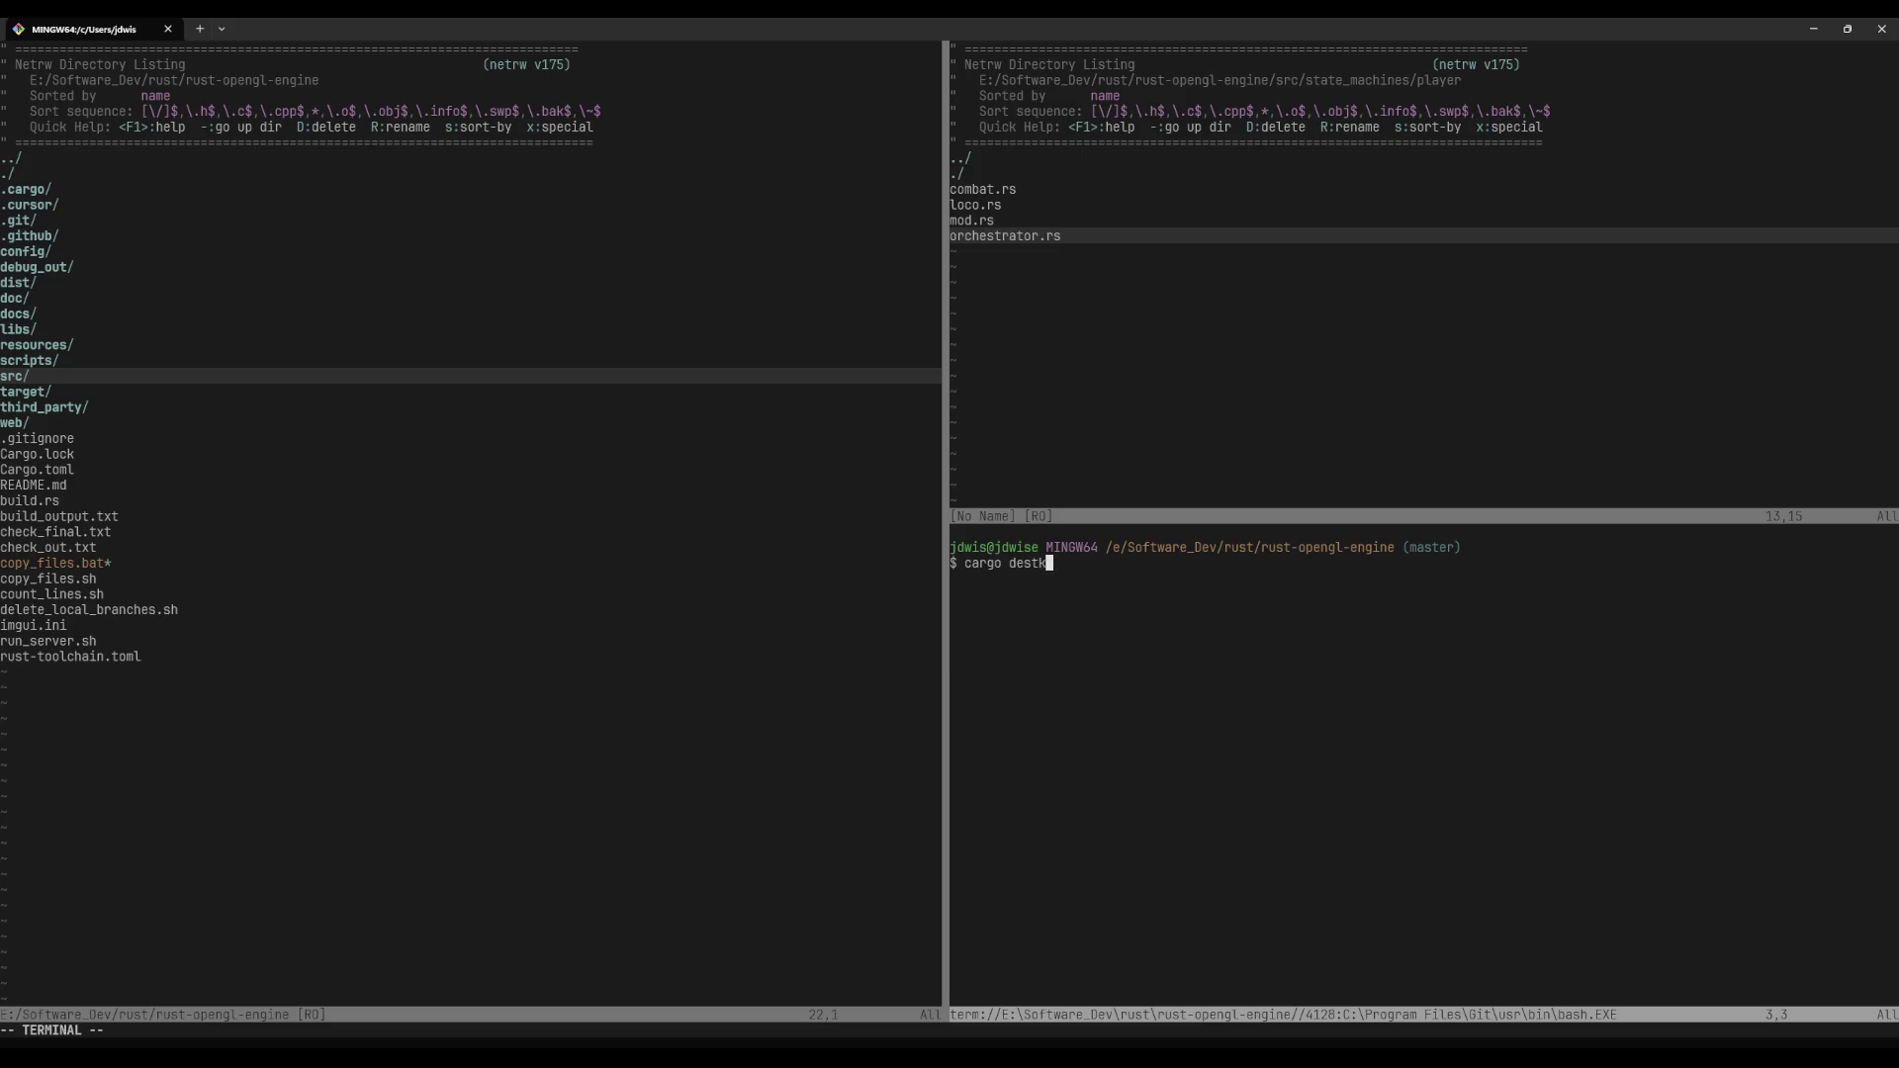
{"action": "type", "text": "top"}
{"action": "key", "text": "Return"}
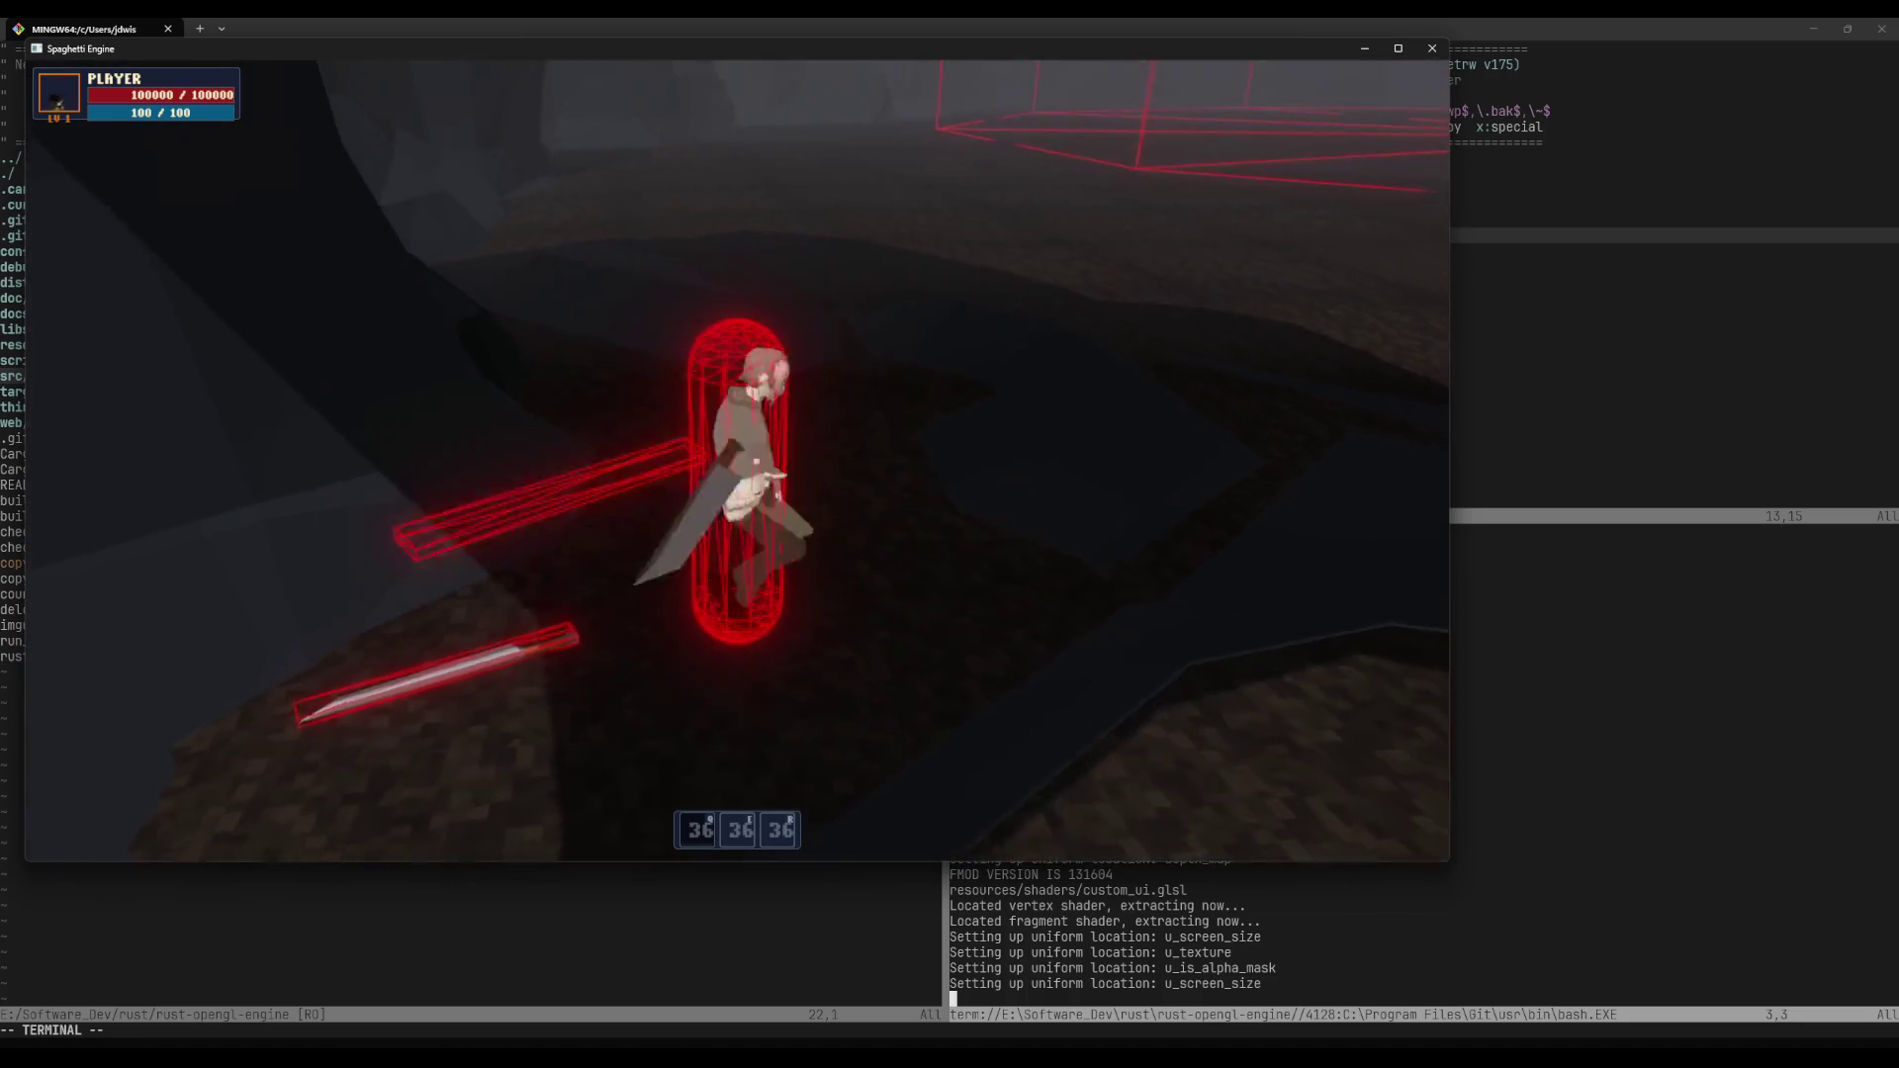
Step: Run the peasant across the arena, swinging the sword and dodge-rolling away from the incoming rock
{"action": "key", "text": "w"}
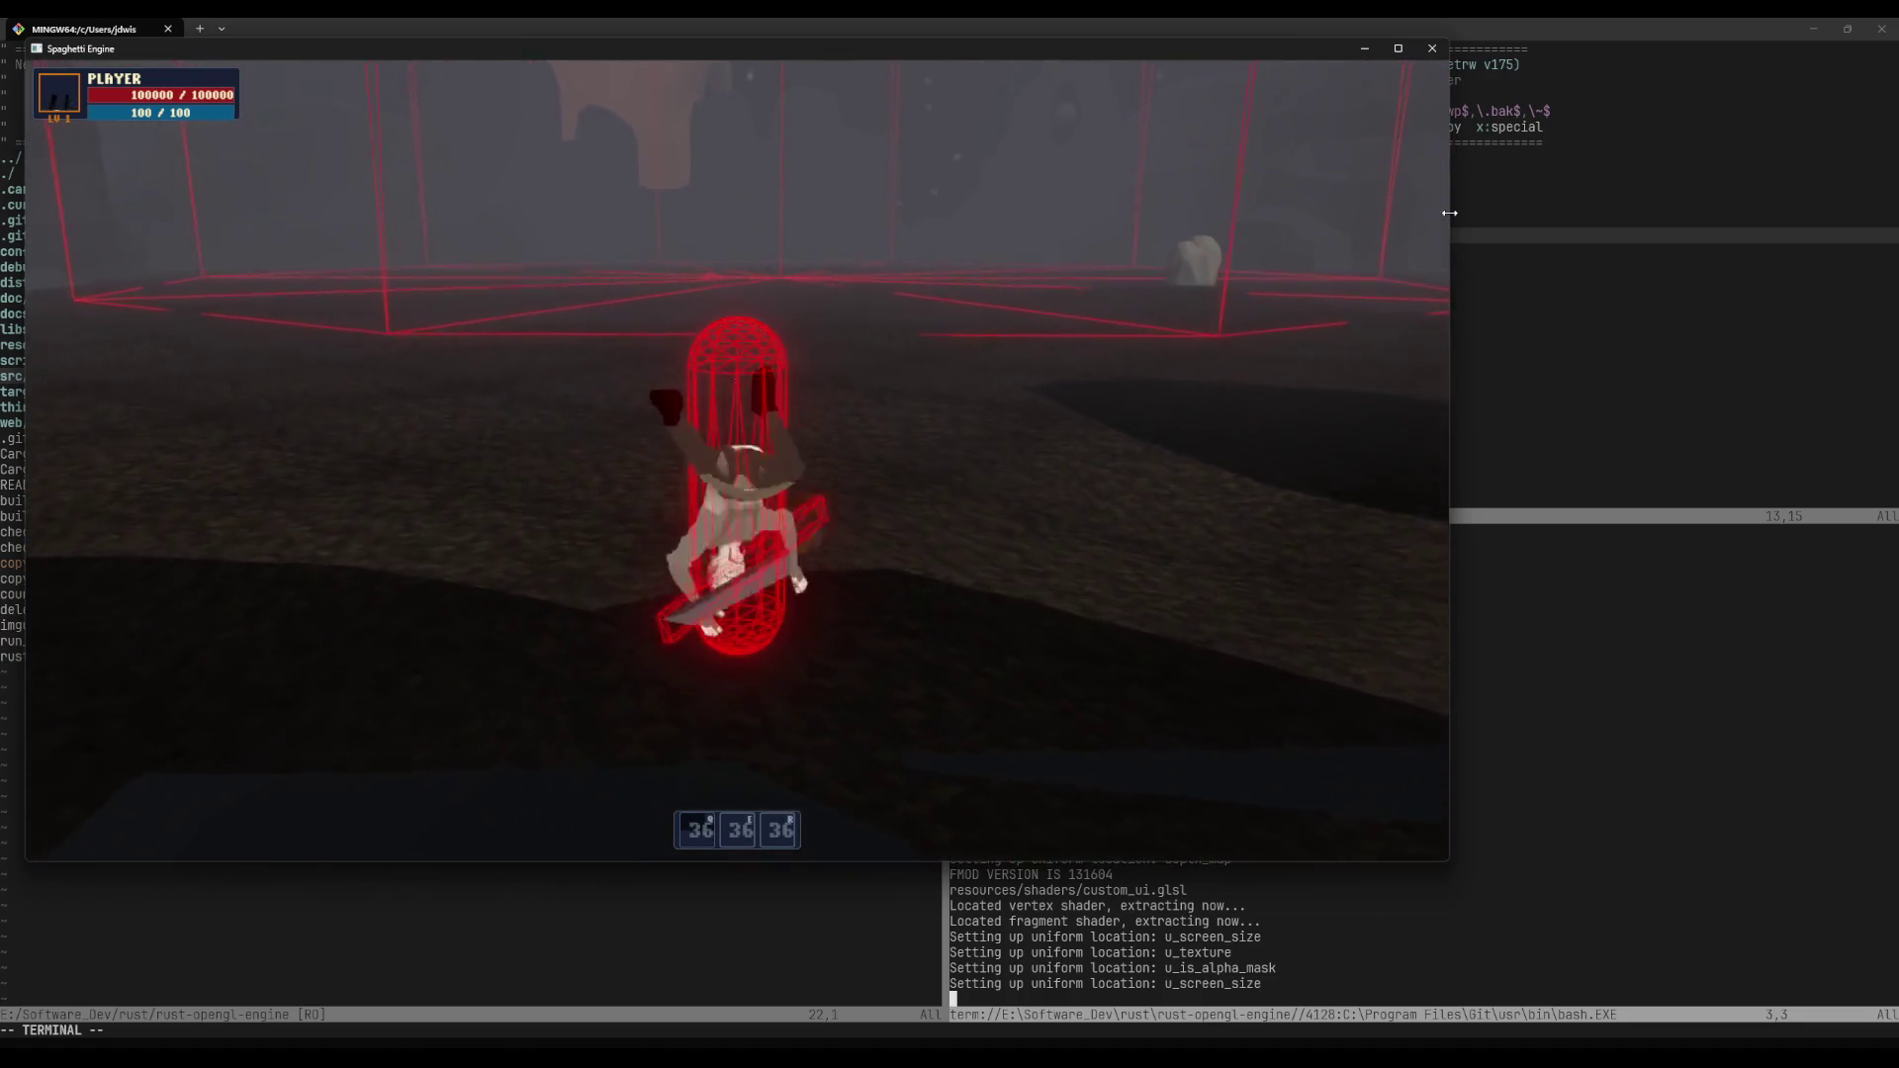
{"action": "key", "text": "w"}
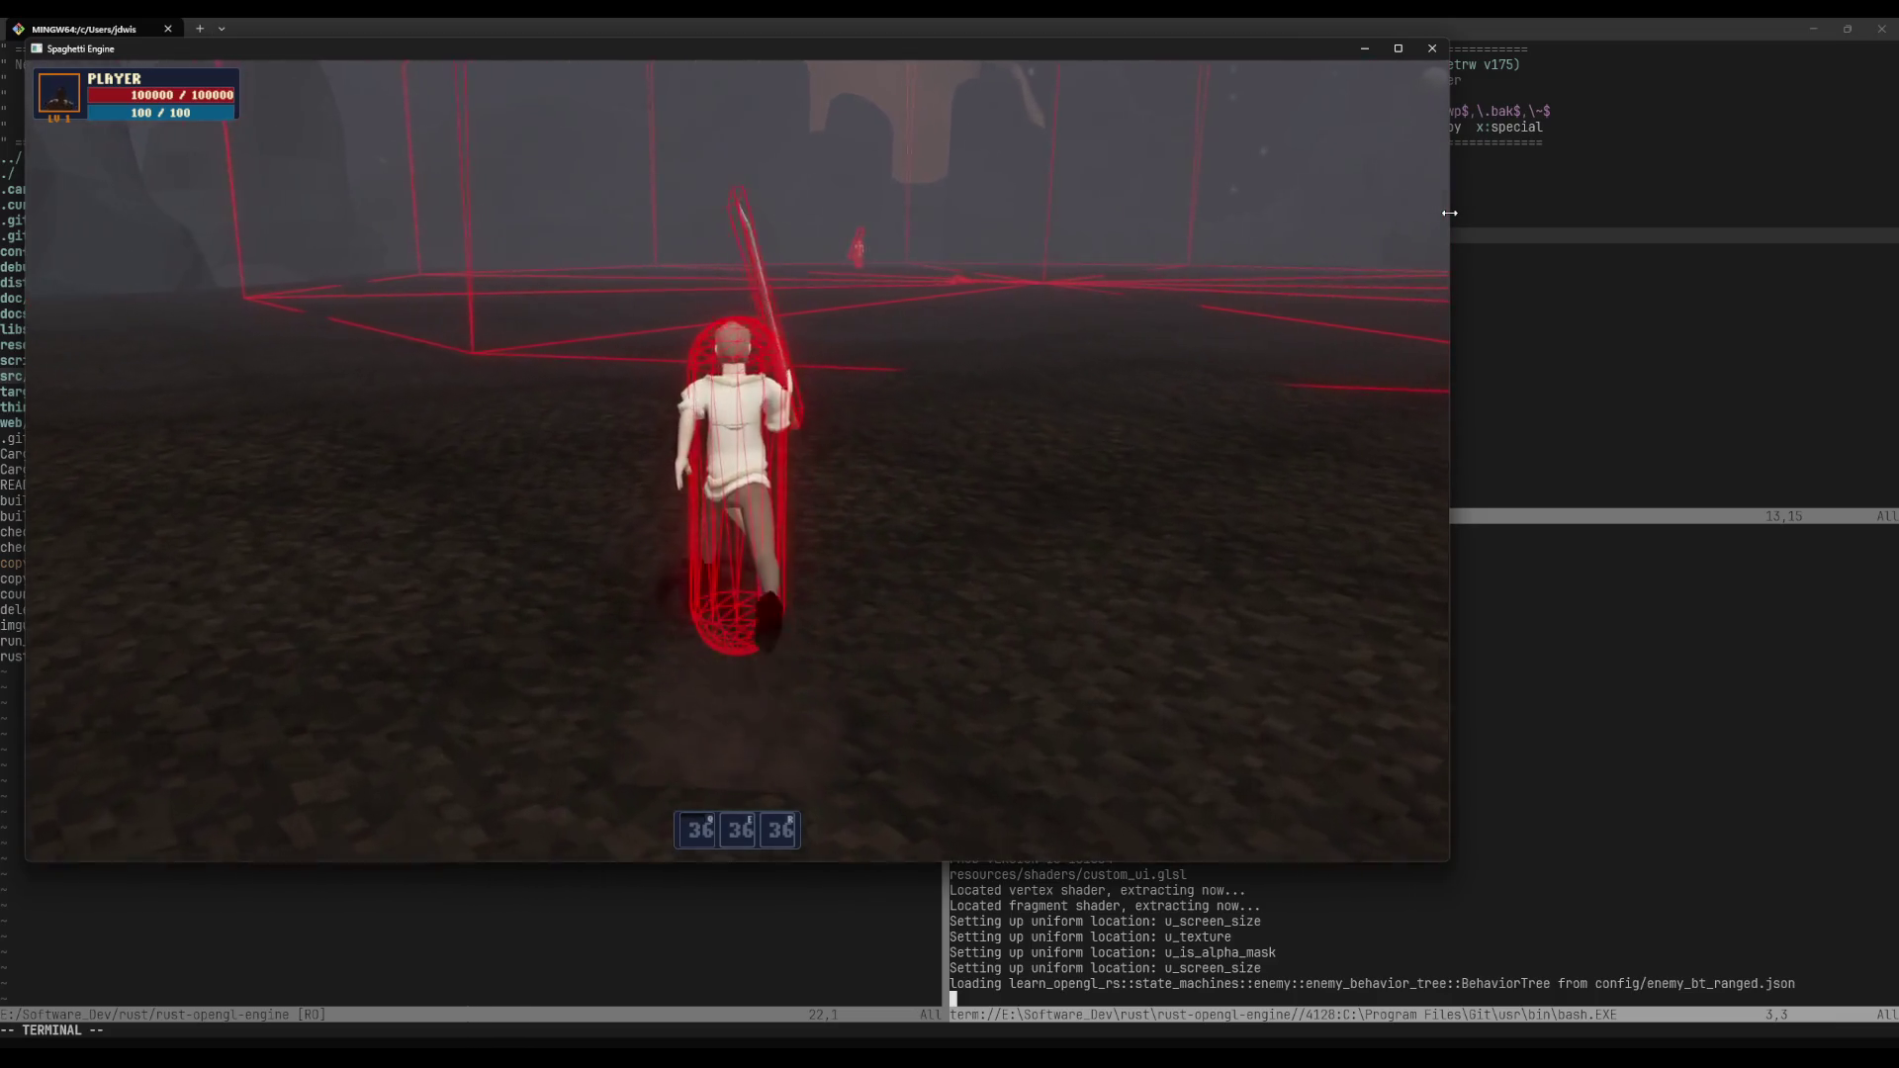
{"action": "key", "text": "w"}
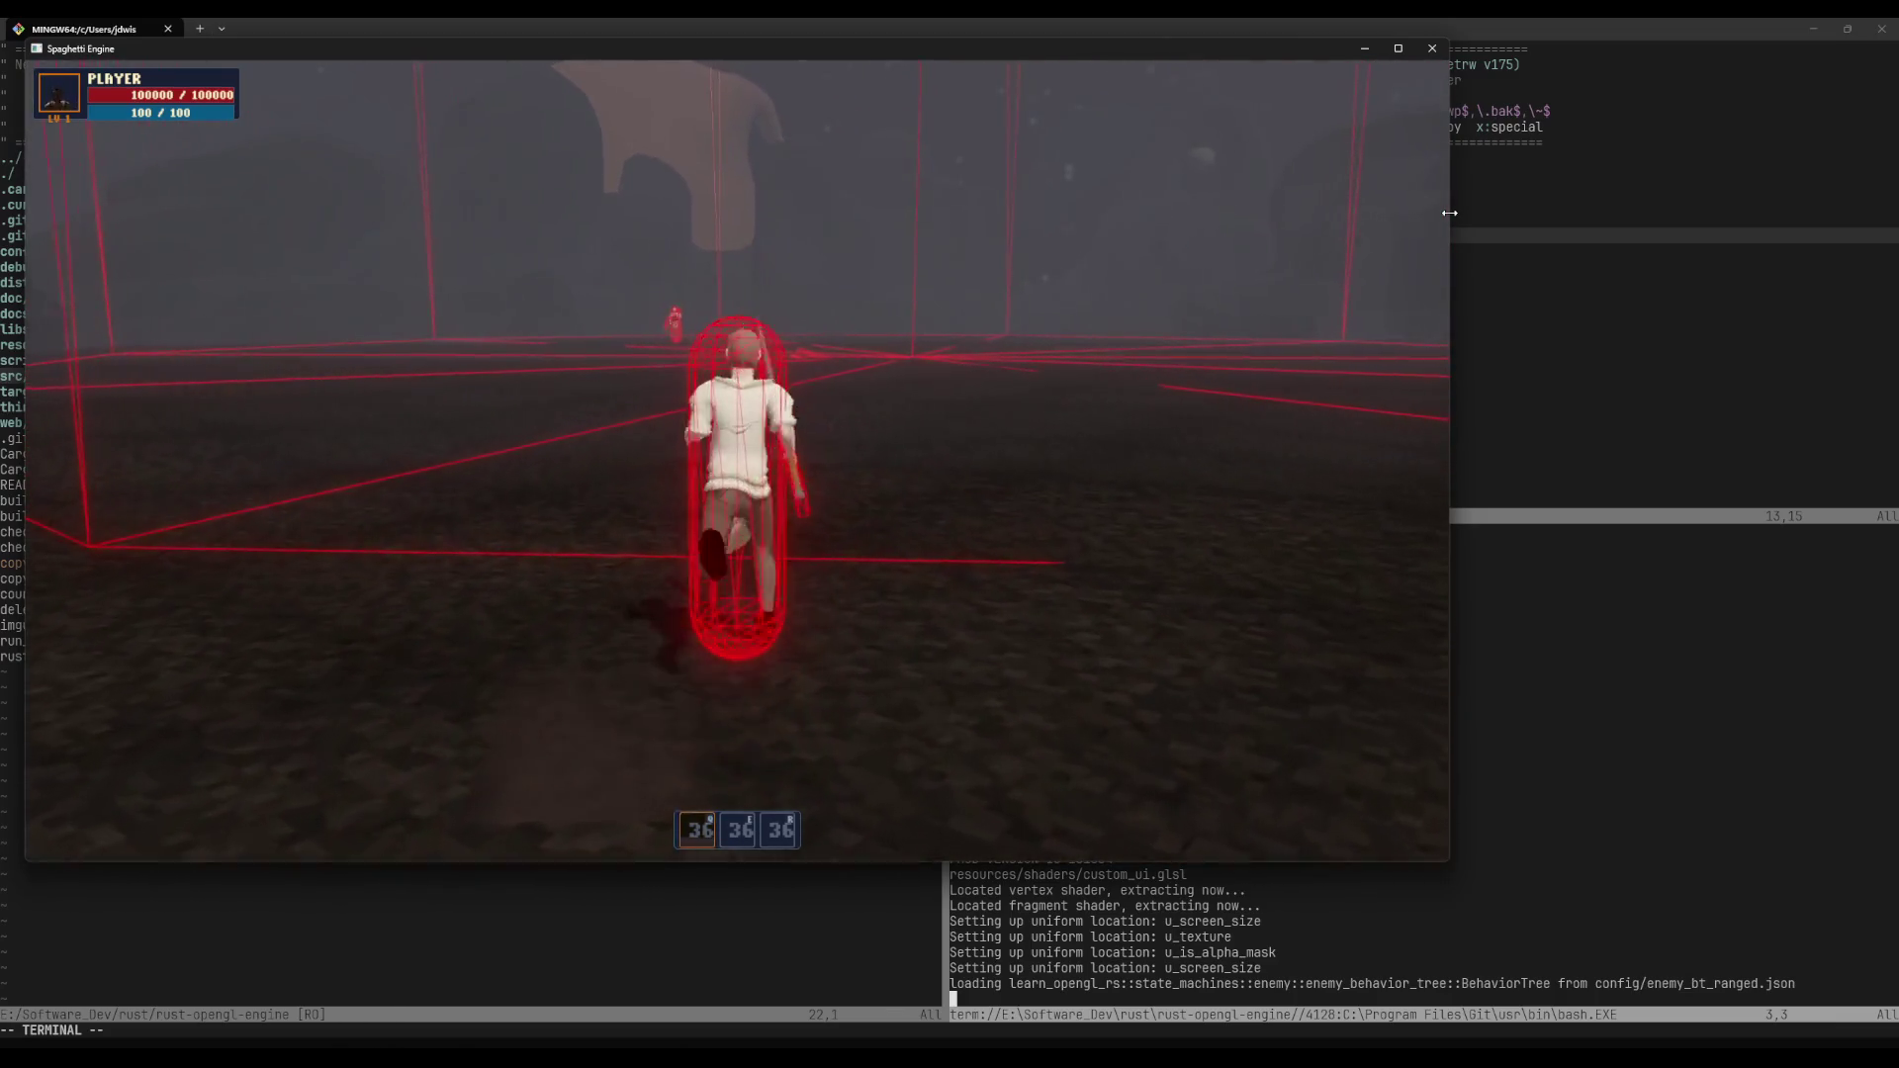
{"action": "key", "text": "space"}
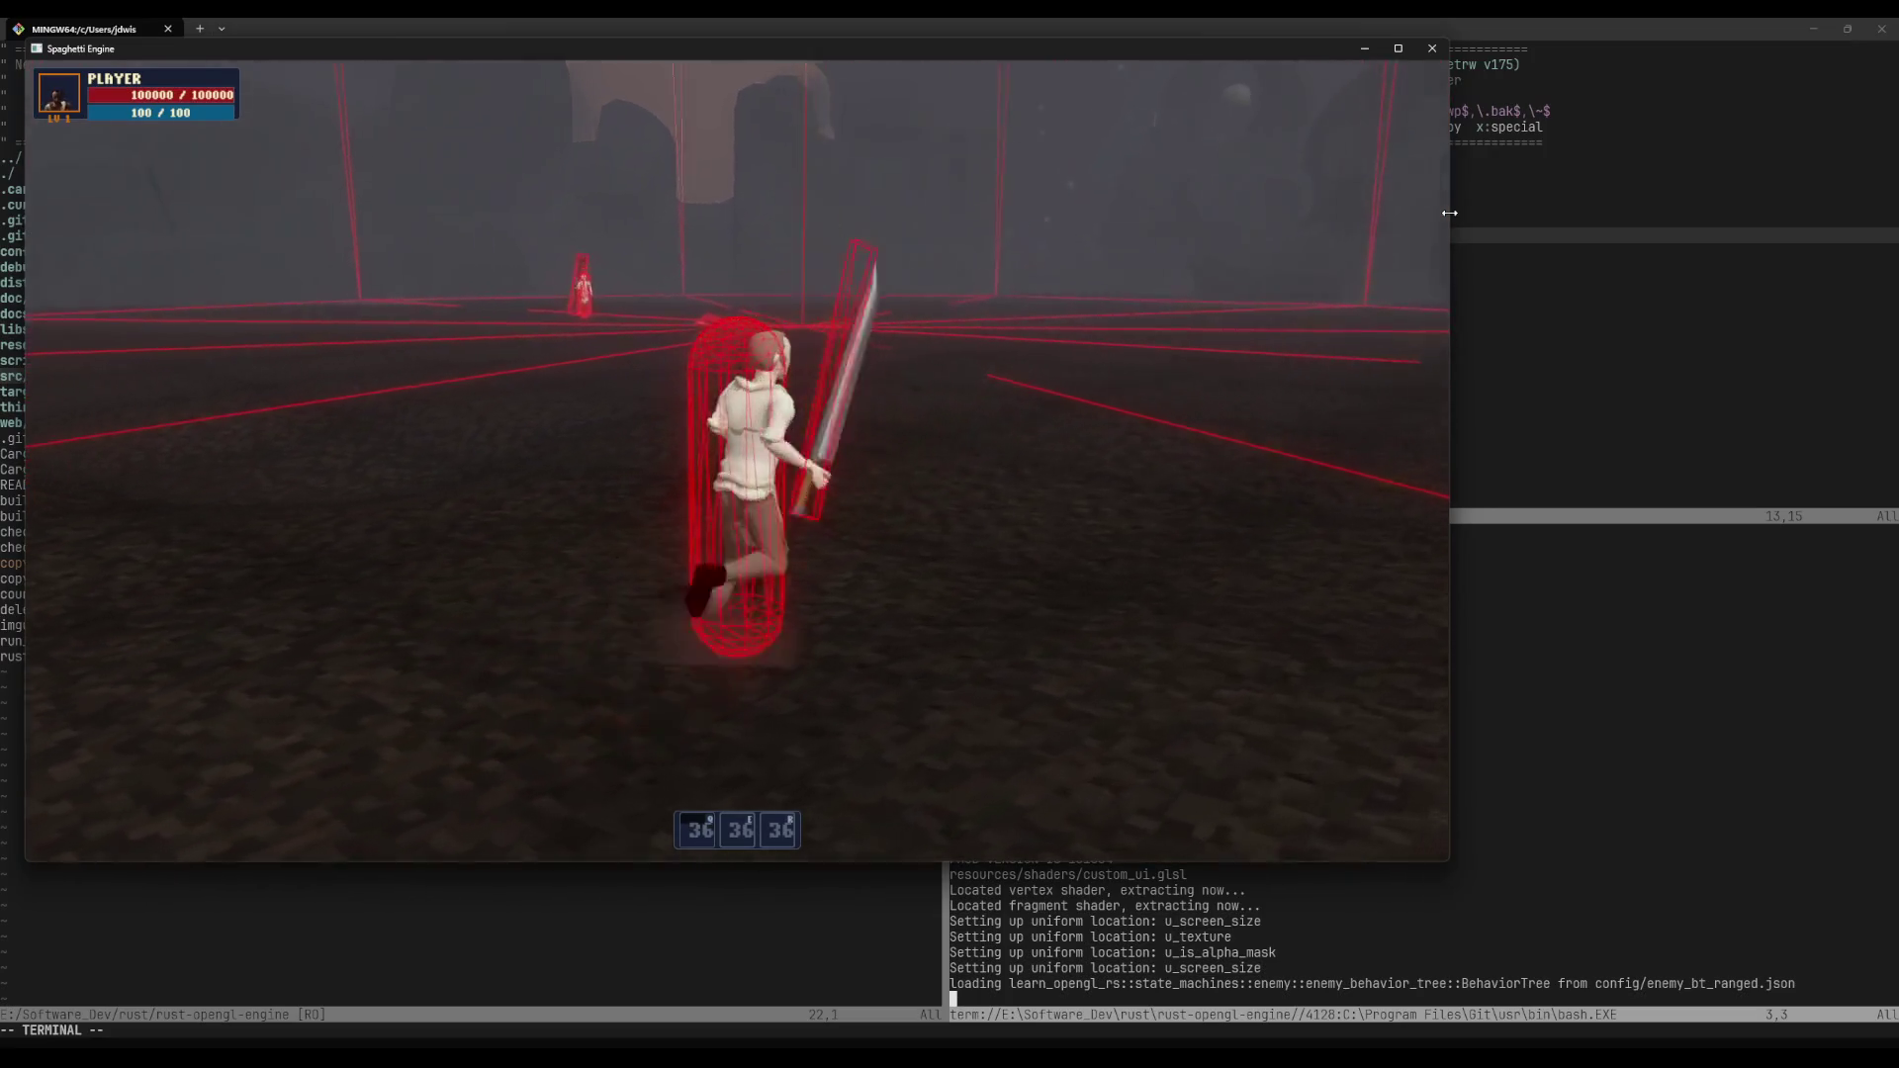
{"action": "key", "text": "w"}
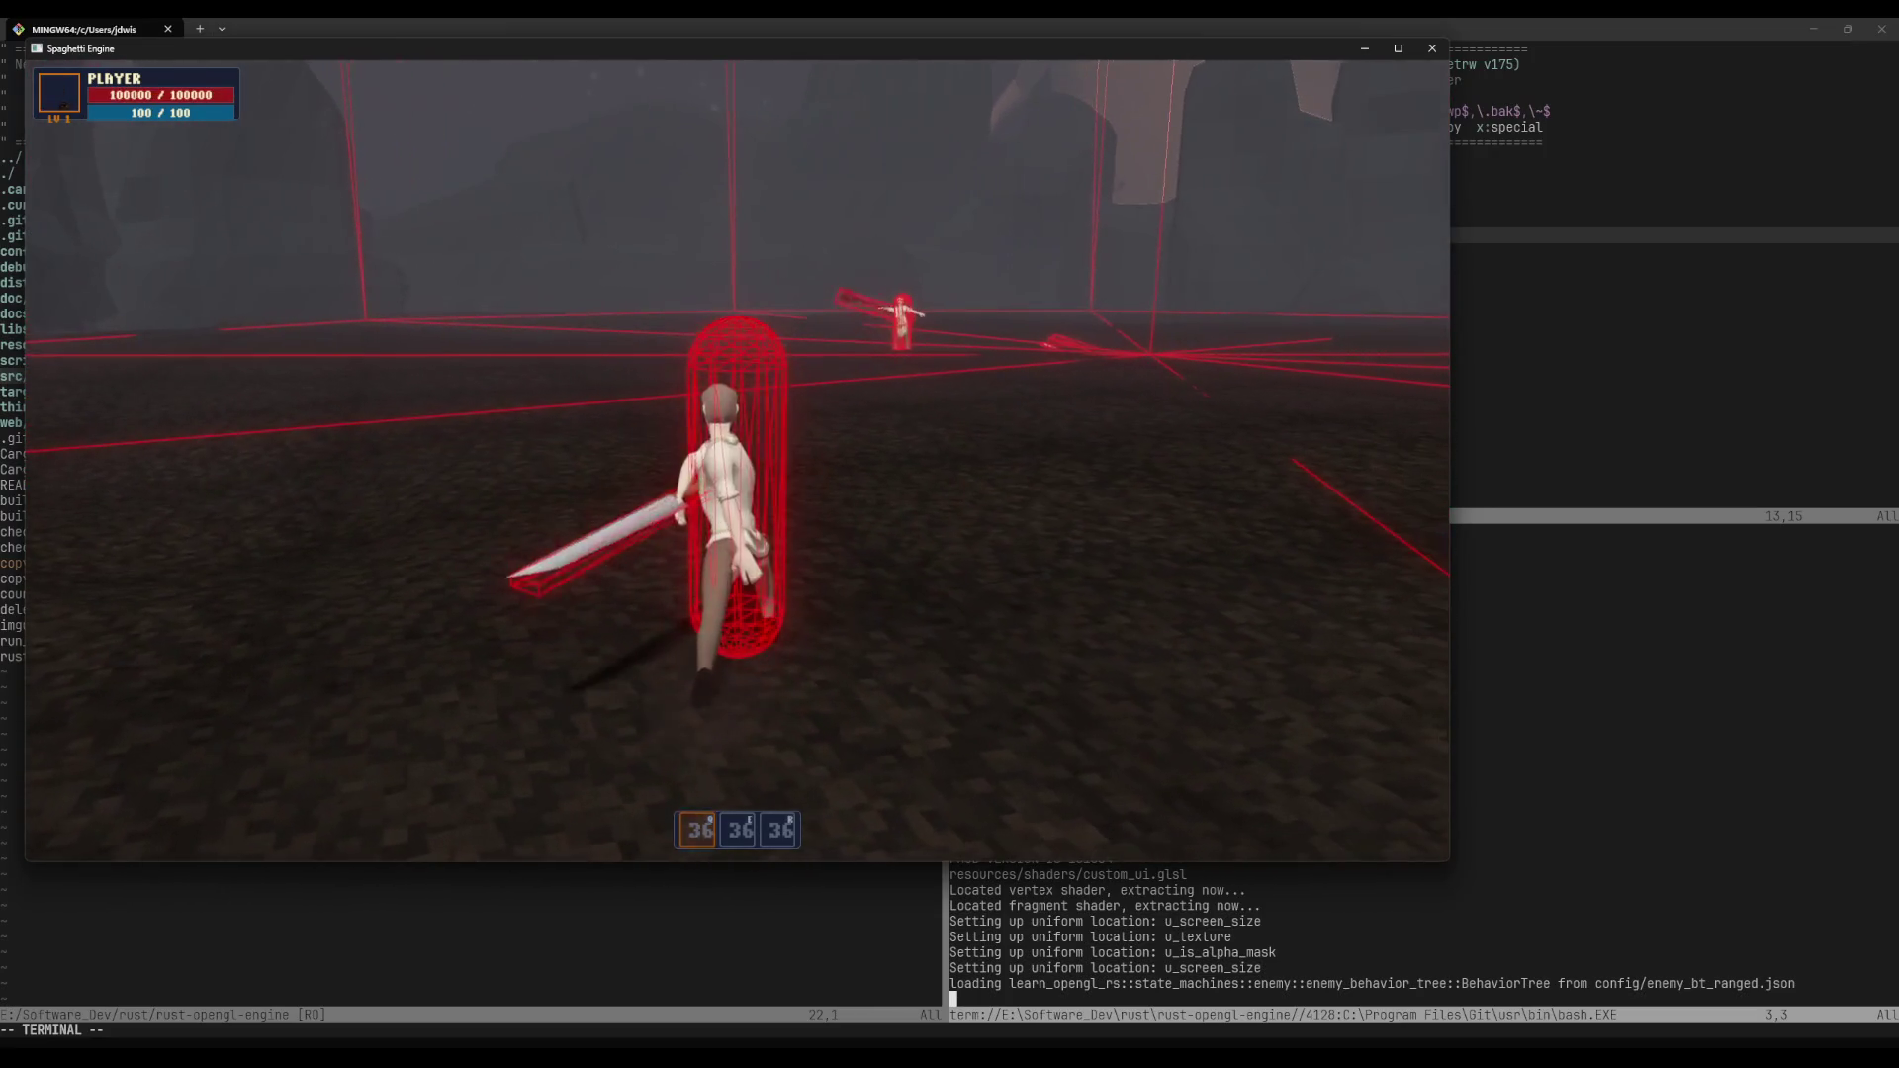
{"action": "key", "text": "s"}
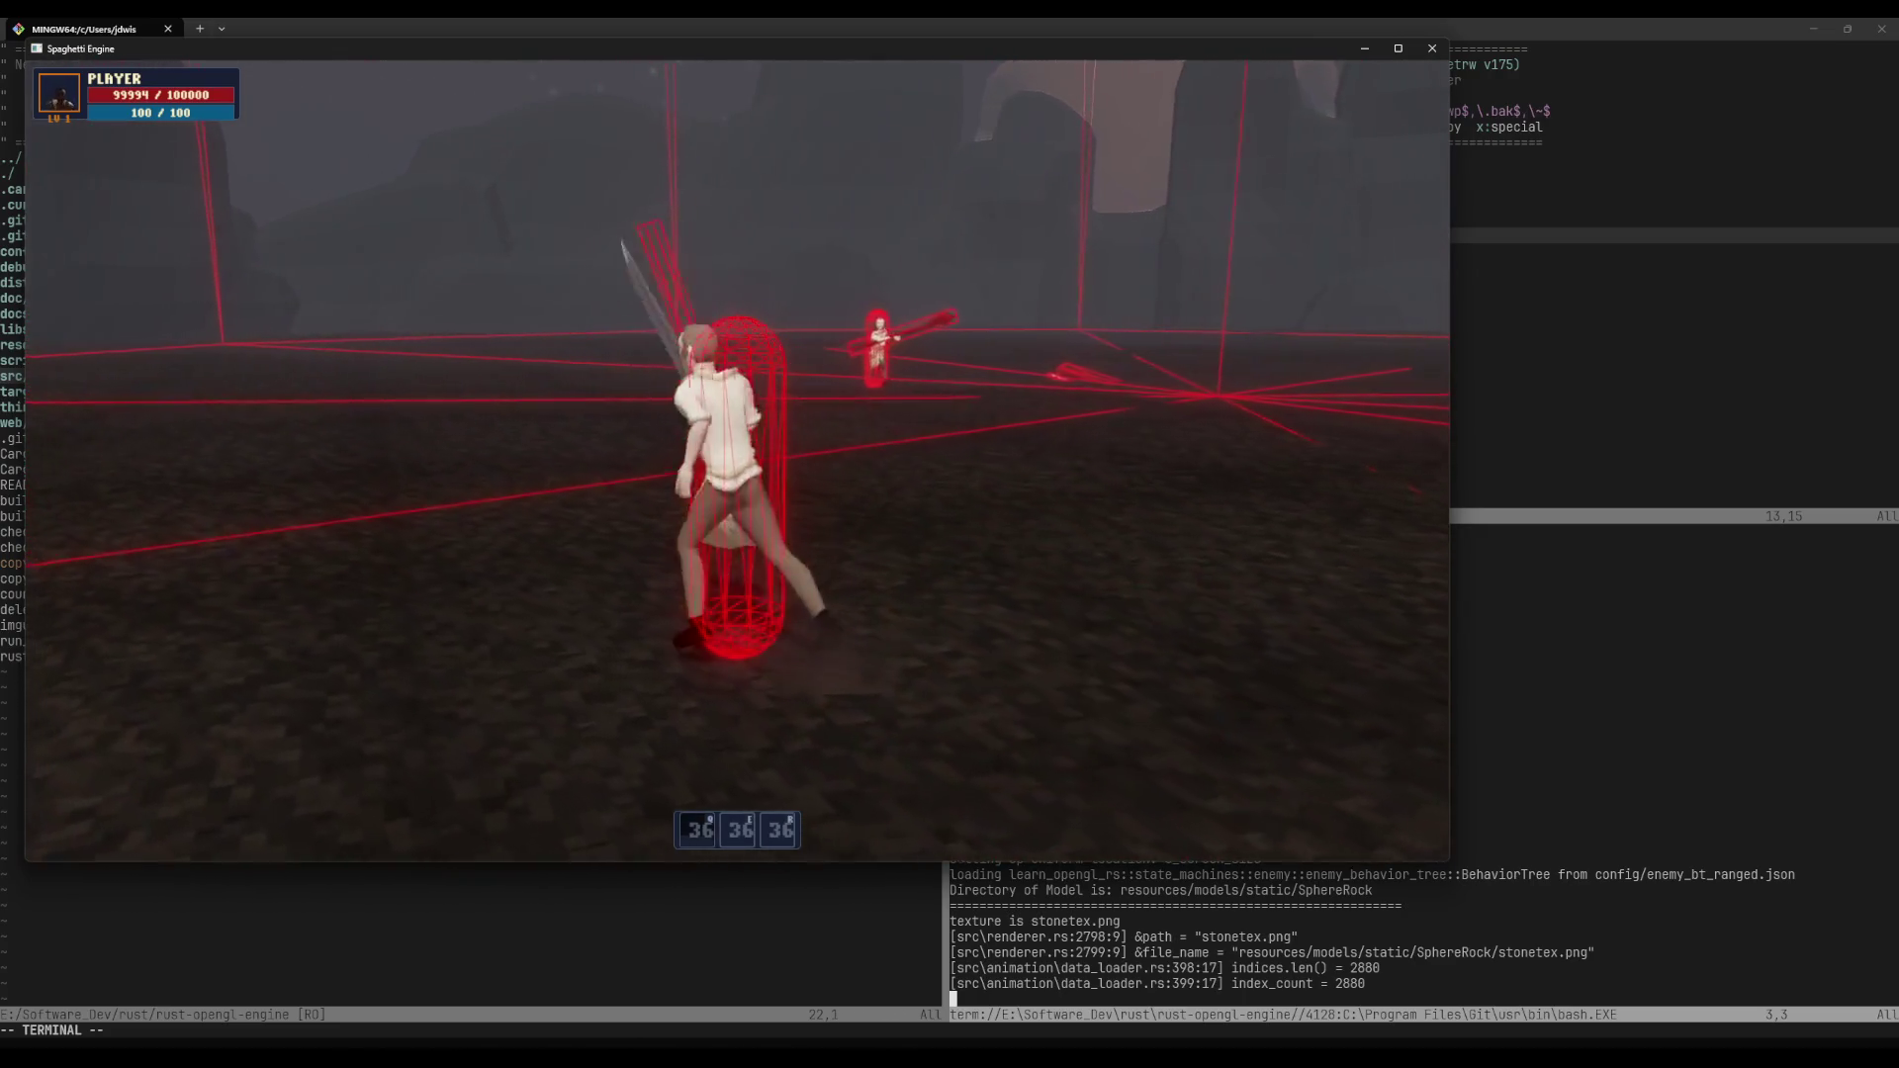
{"action": "key", "text": "space"}
Step: Close in on the enemy, swing the sword at it, then bring up the System Menu with Escape
{"action": "key", "text": "w"}
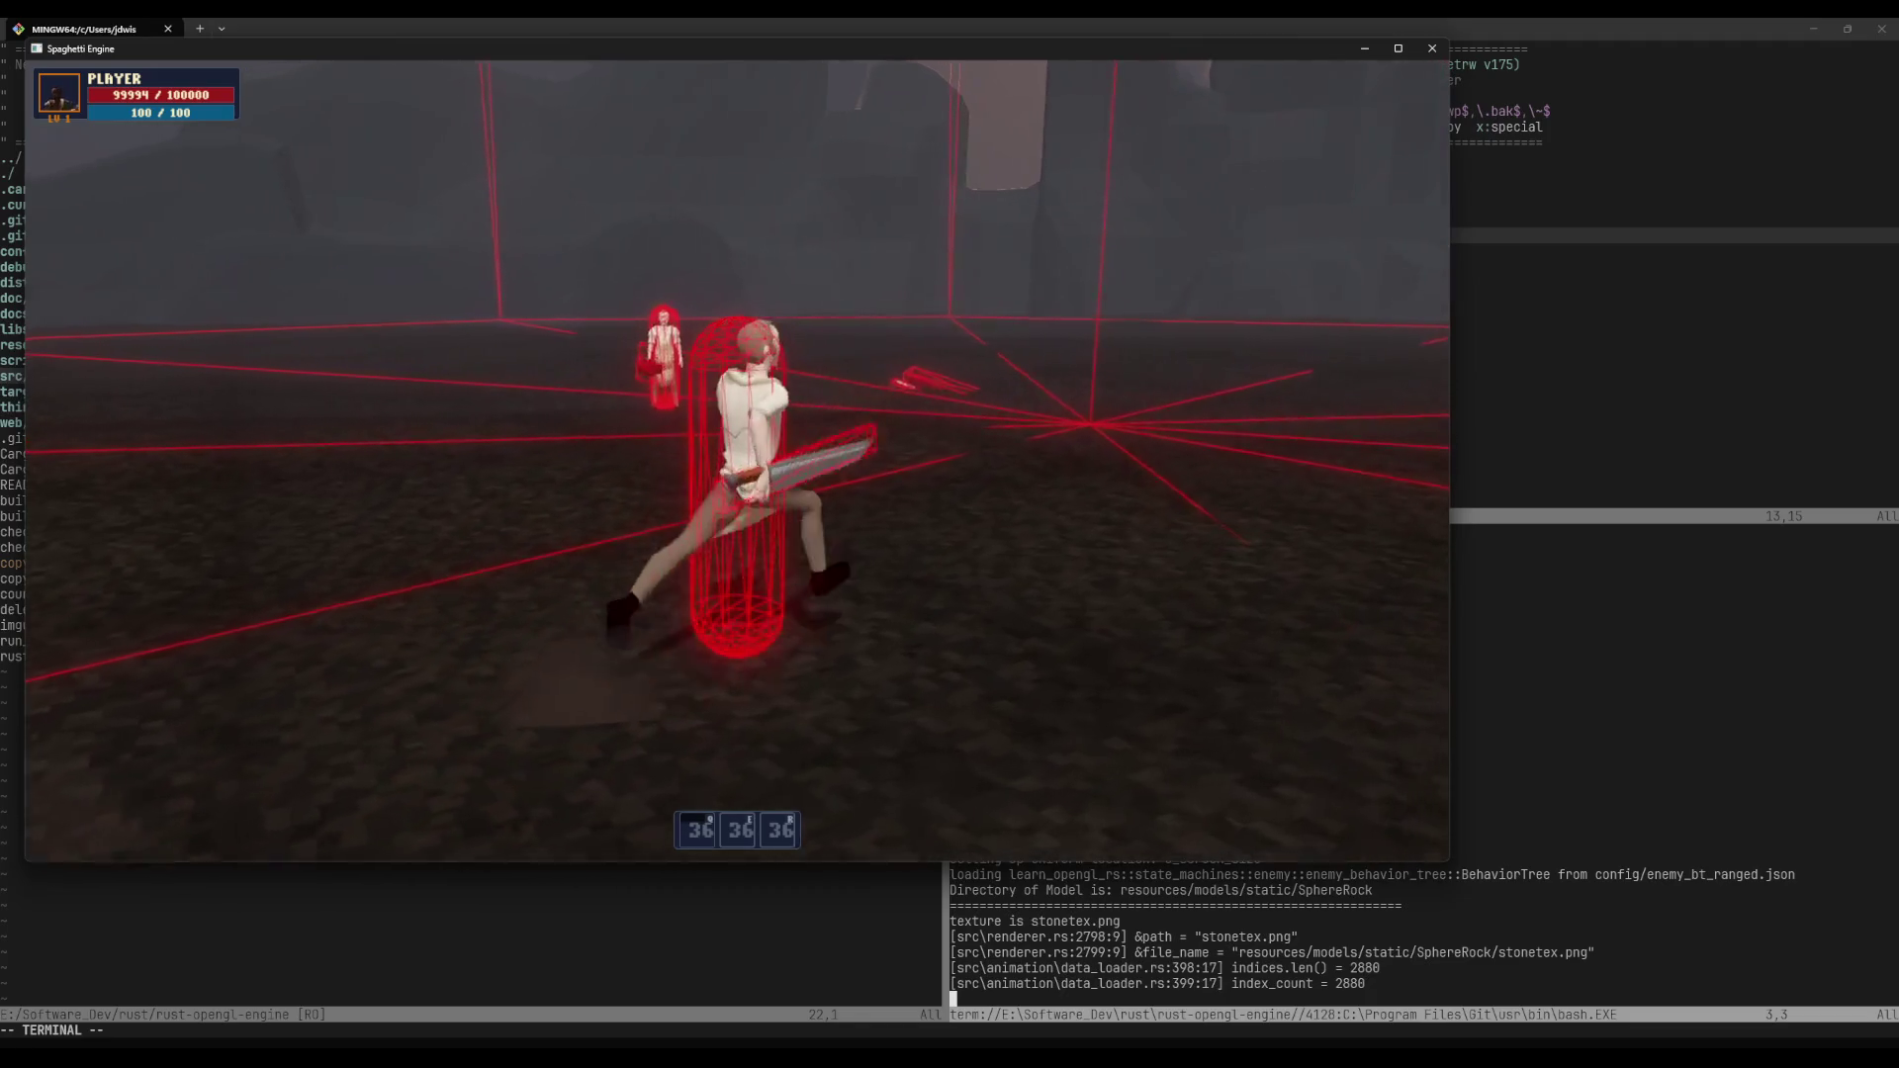
{"action": "key", "text": "1"}
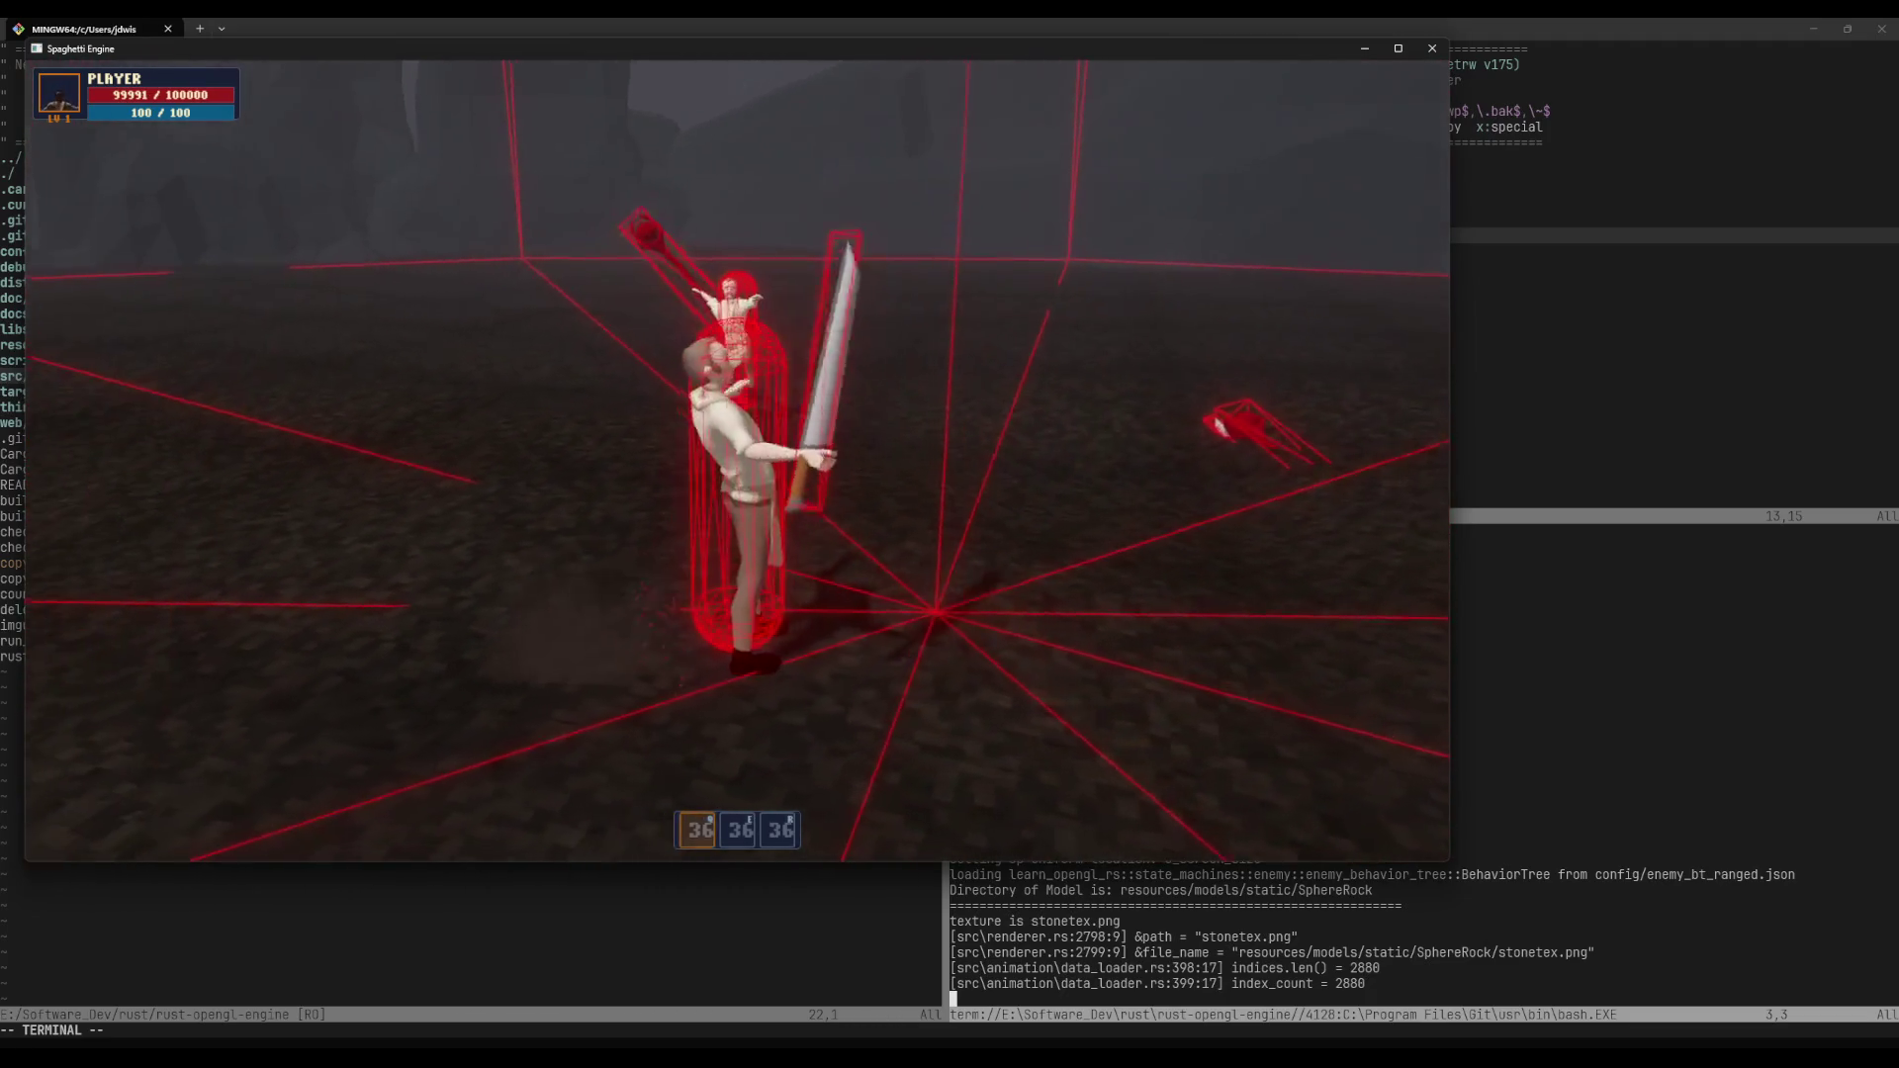
{"action": "key", "text": "w"}
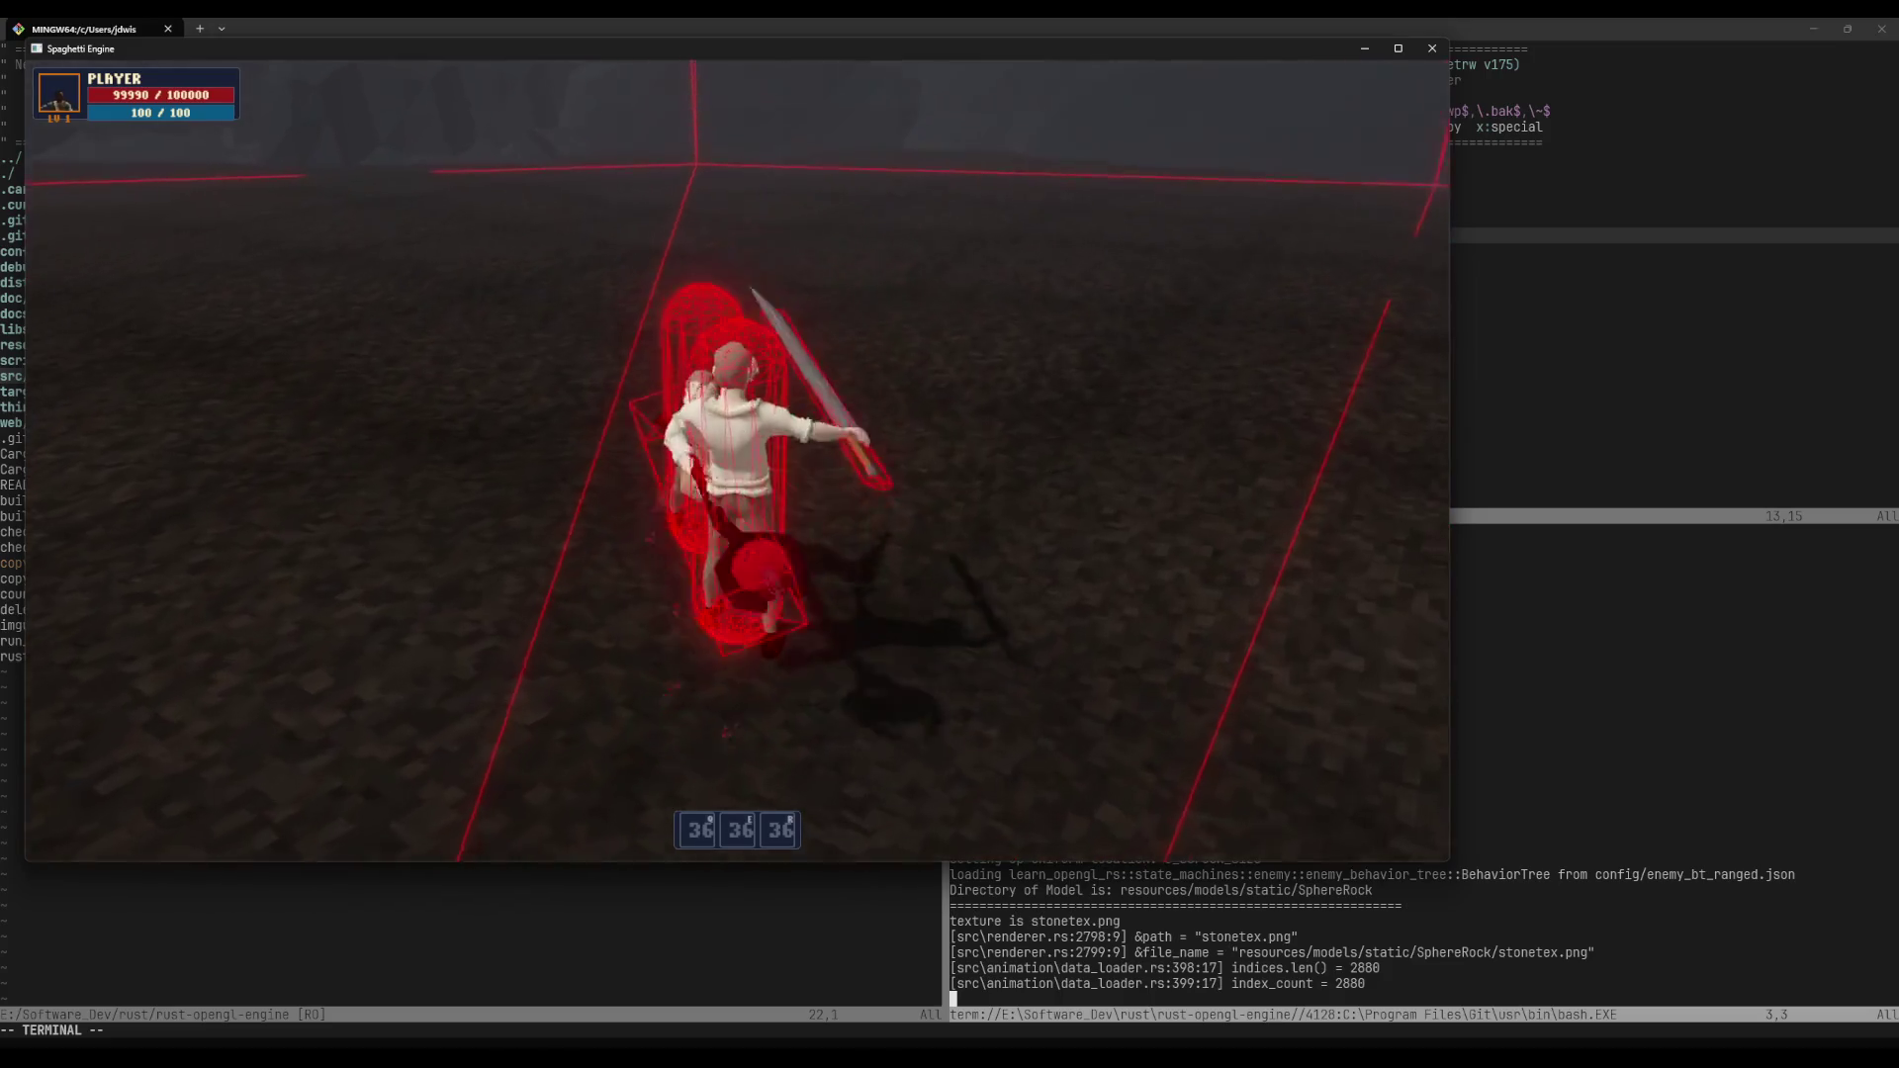
{"action": "key", "text": "w"}
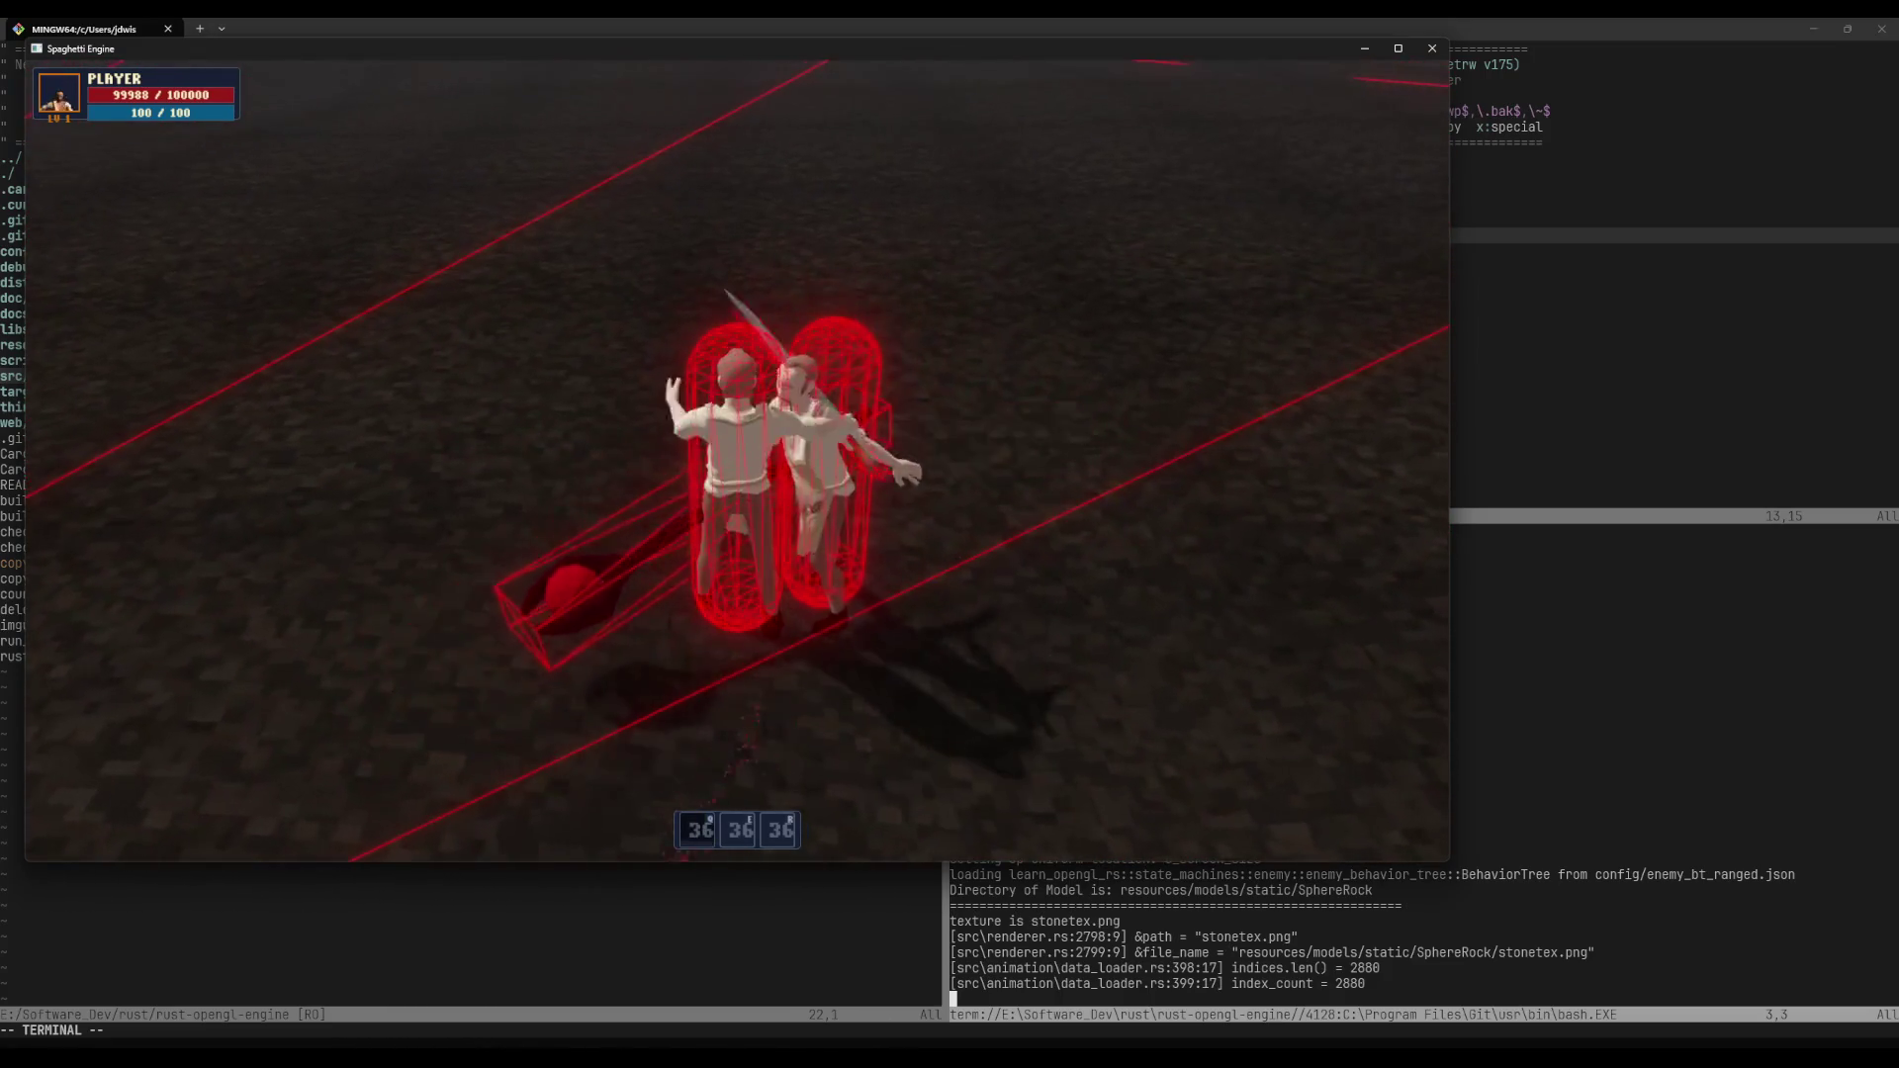
{"action": "key", "text": "1"}
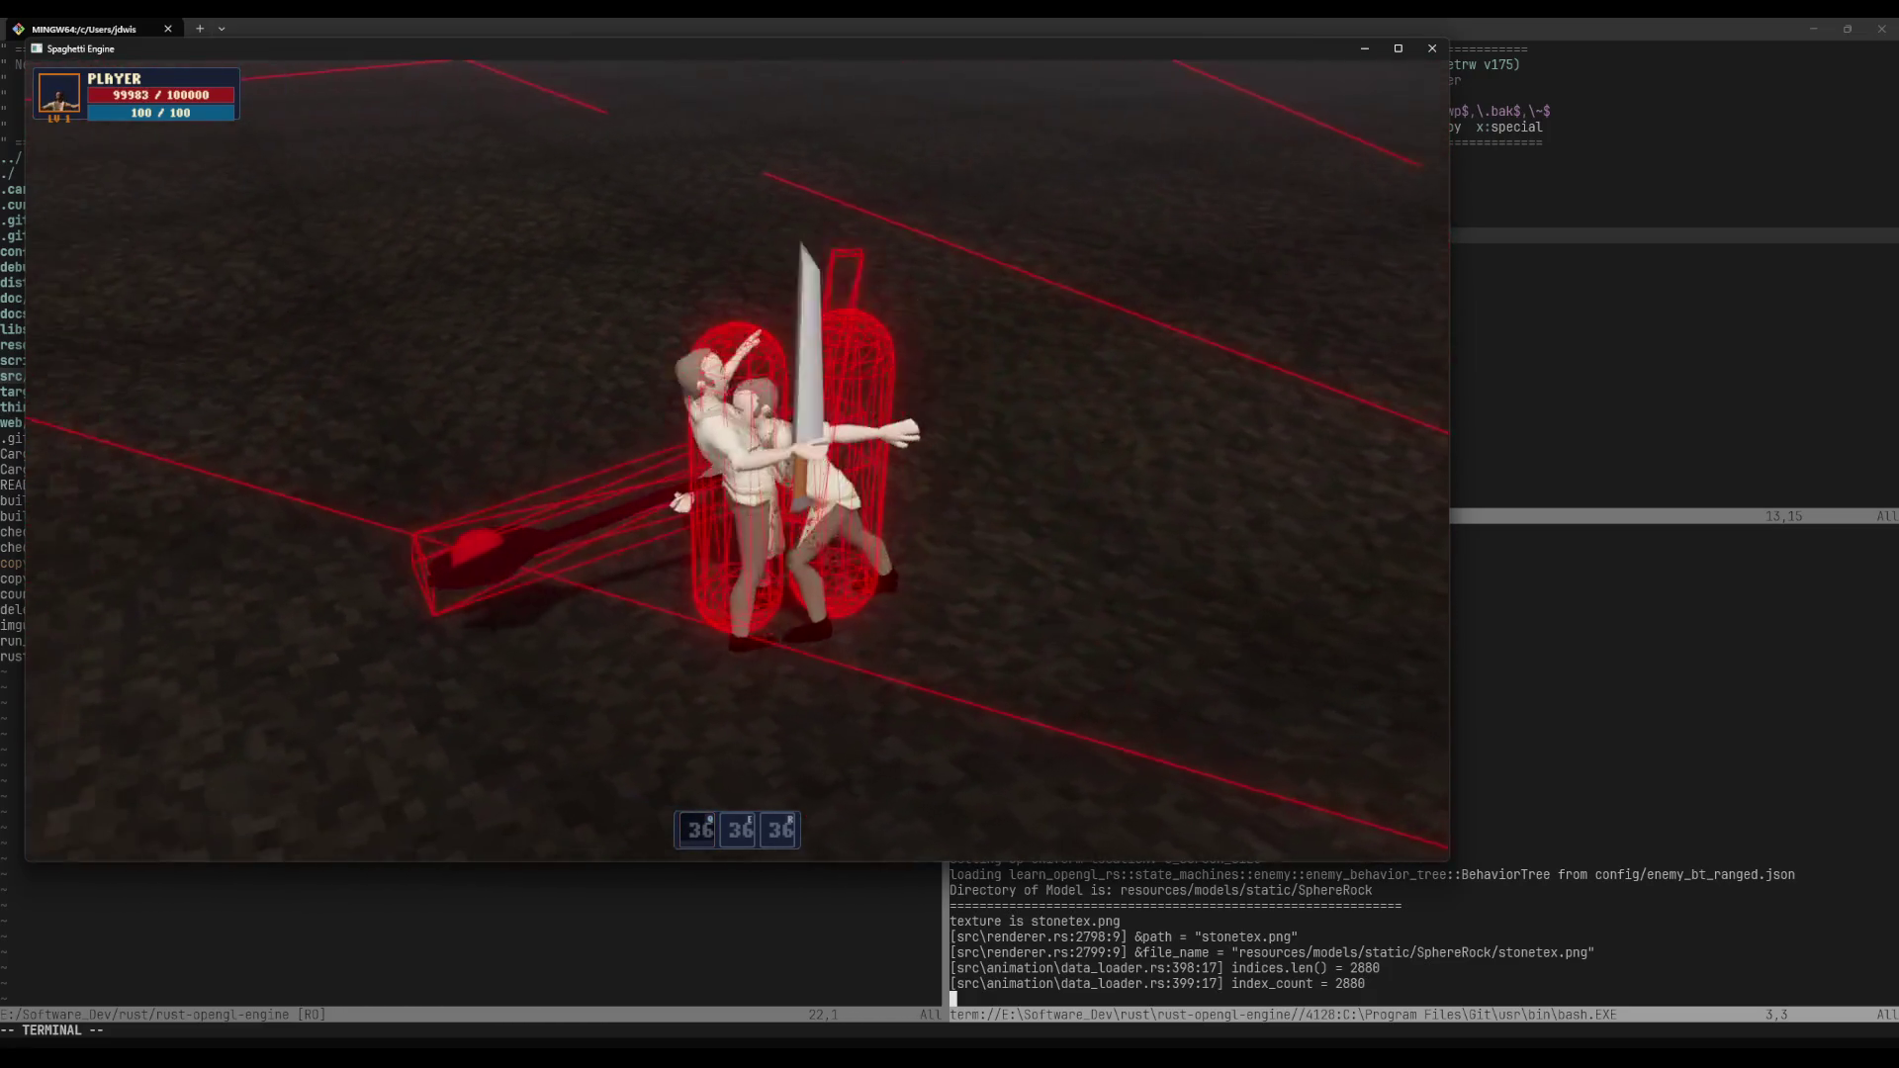
{"action": "key", "text": "Escape"}
{"action": "key", "text": "alt+Tab"}
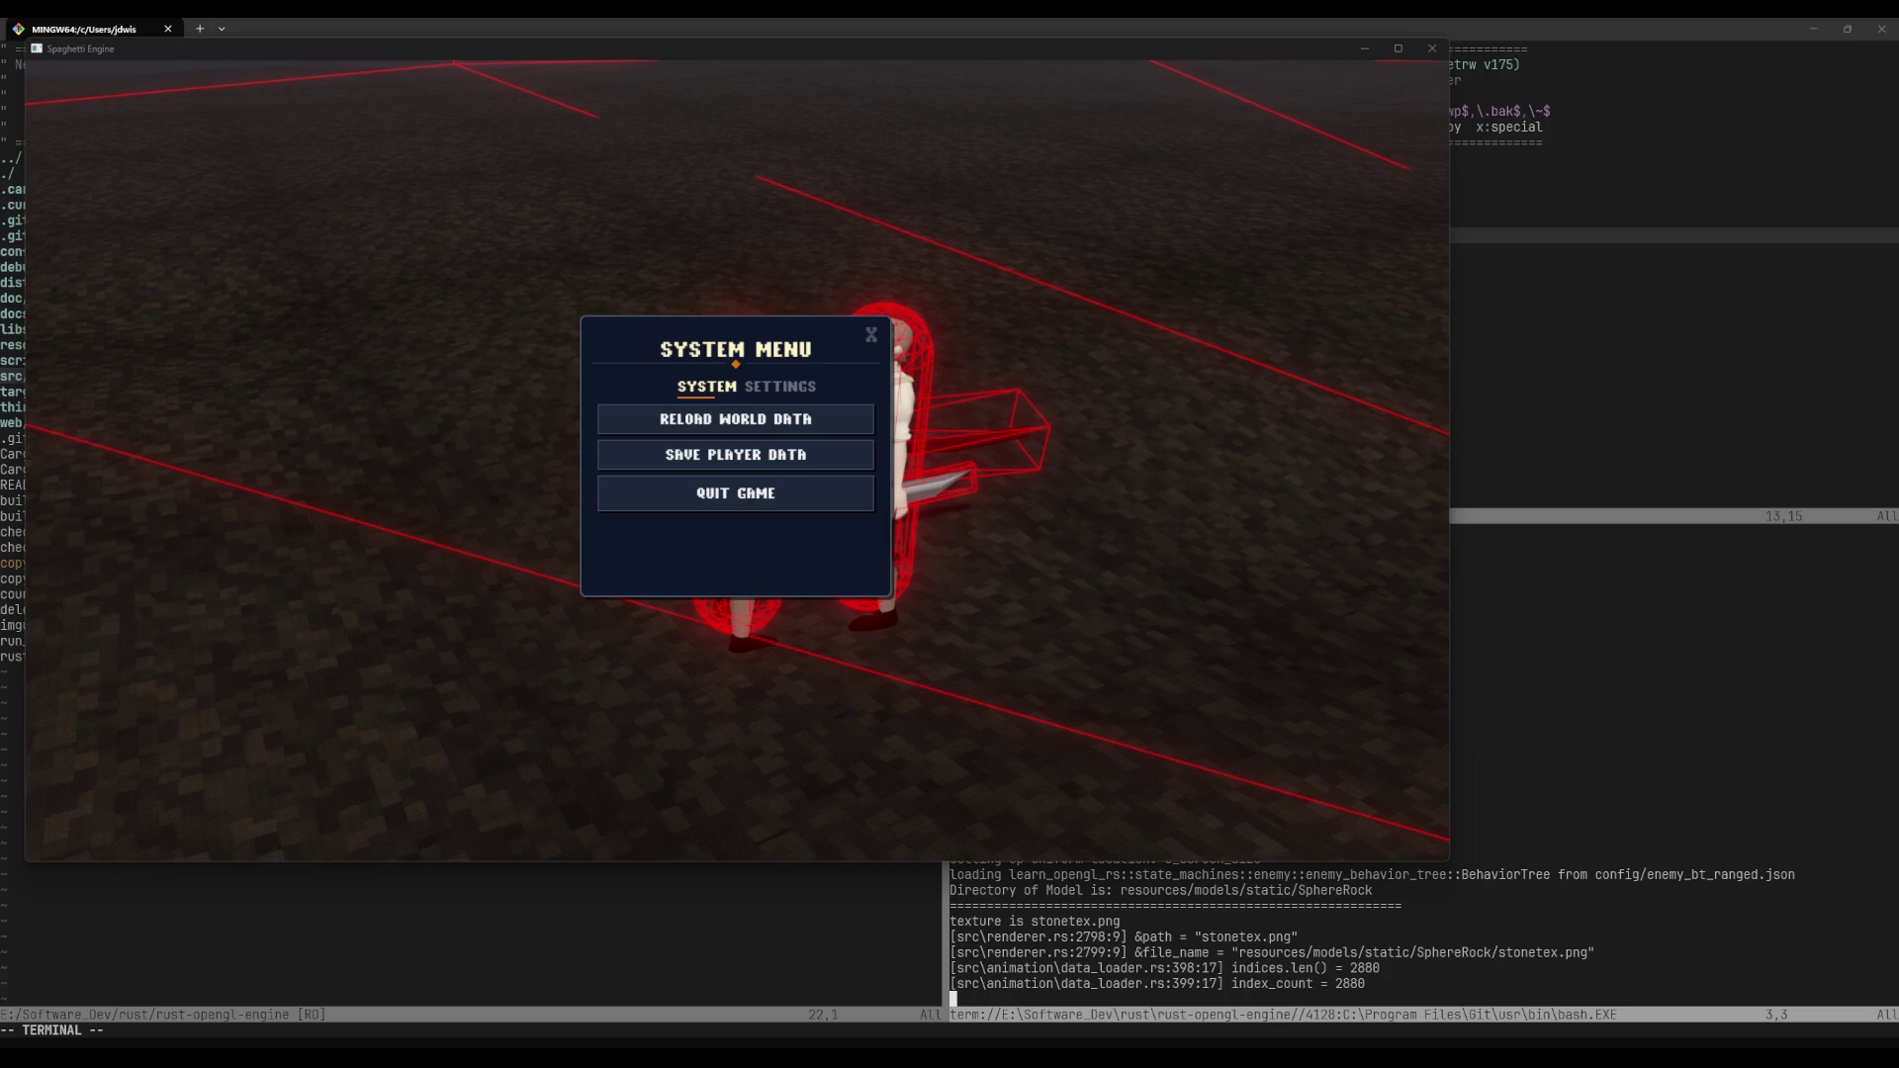
Step: Turn off Gizmo Rendering in the game's Settings and resume play
{"action": "left_click", "coordinate": [1206, 481]}
{"action": "key", "text": "Escape"}
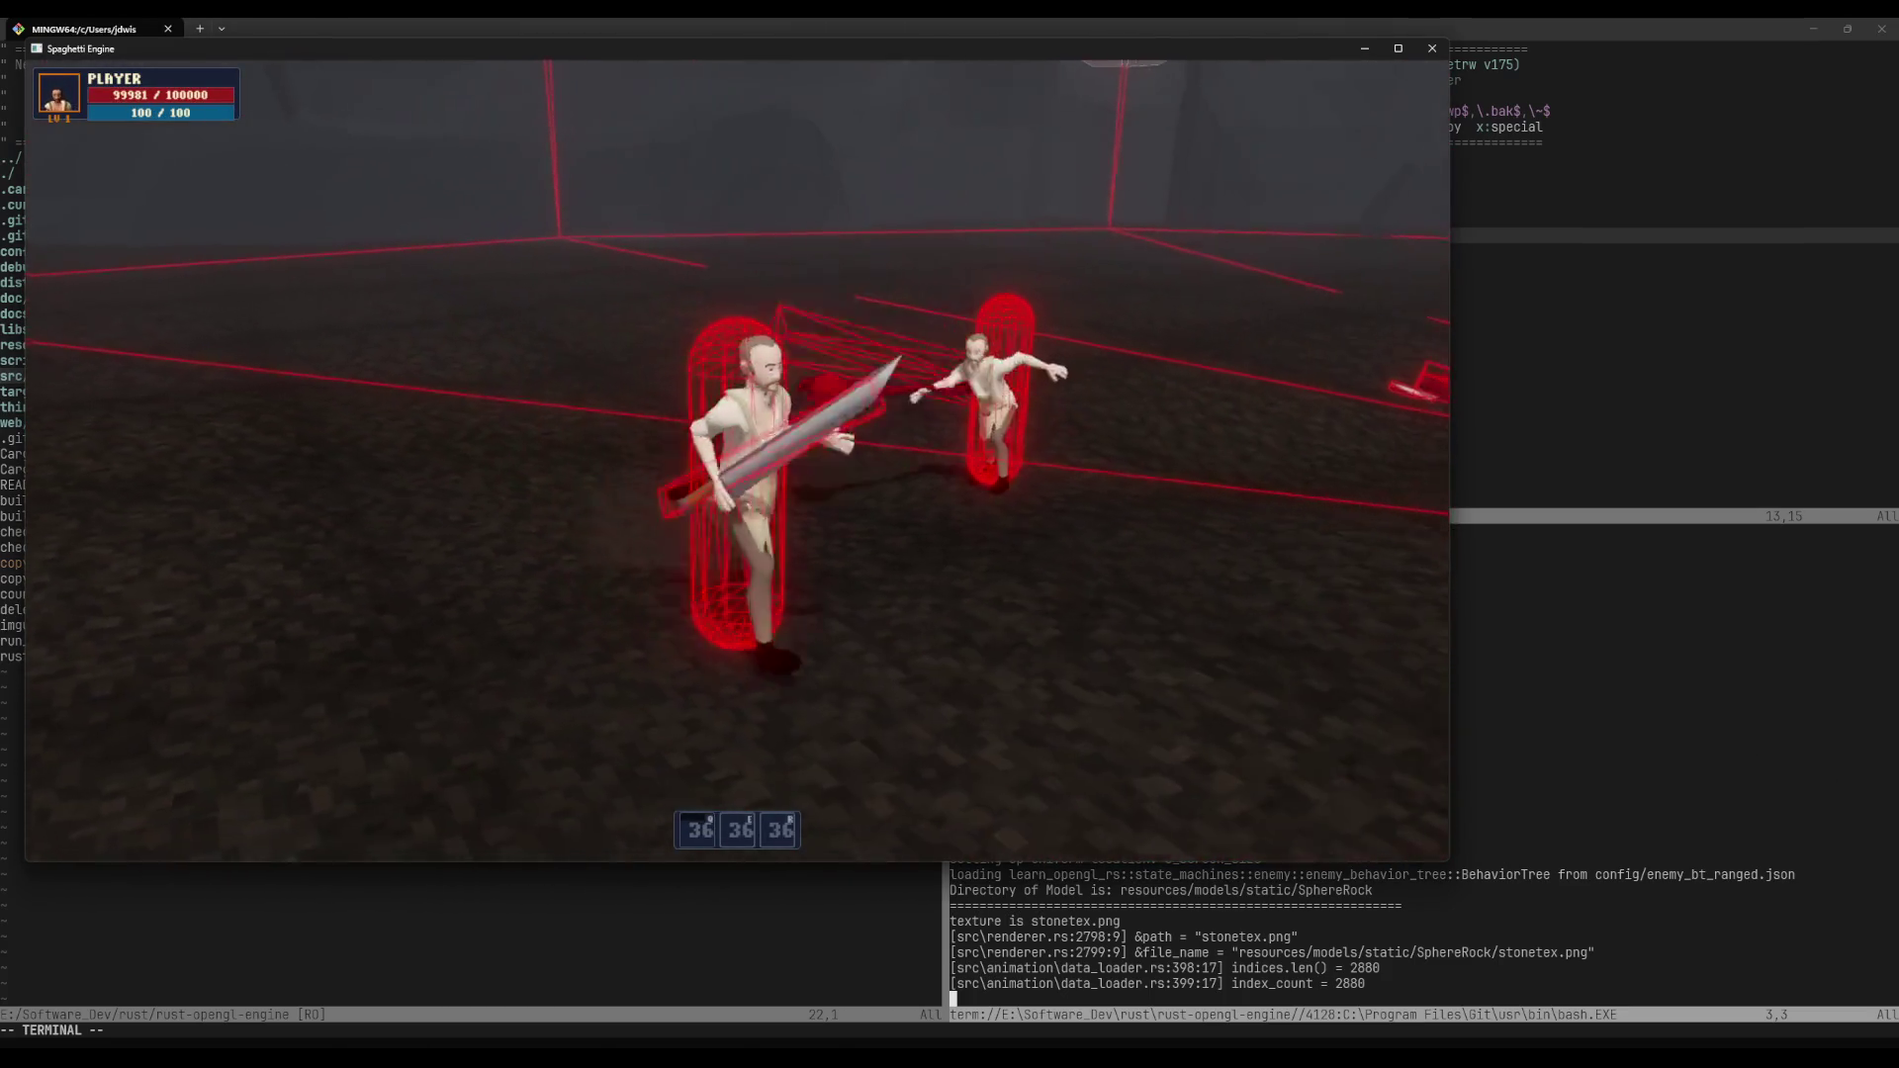
{"action": "key", "text": "Escape"}
{"action": "left_click", "coordinate": [780, 386]}
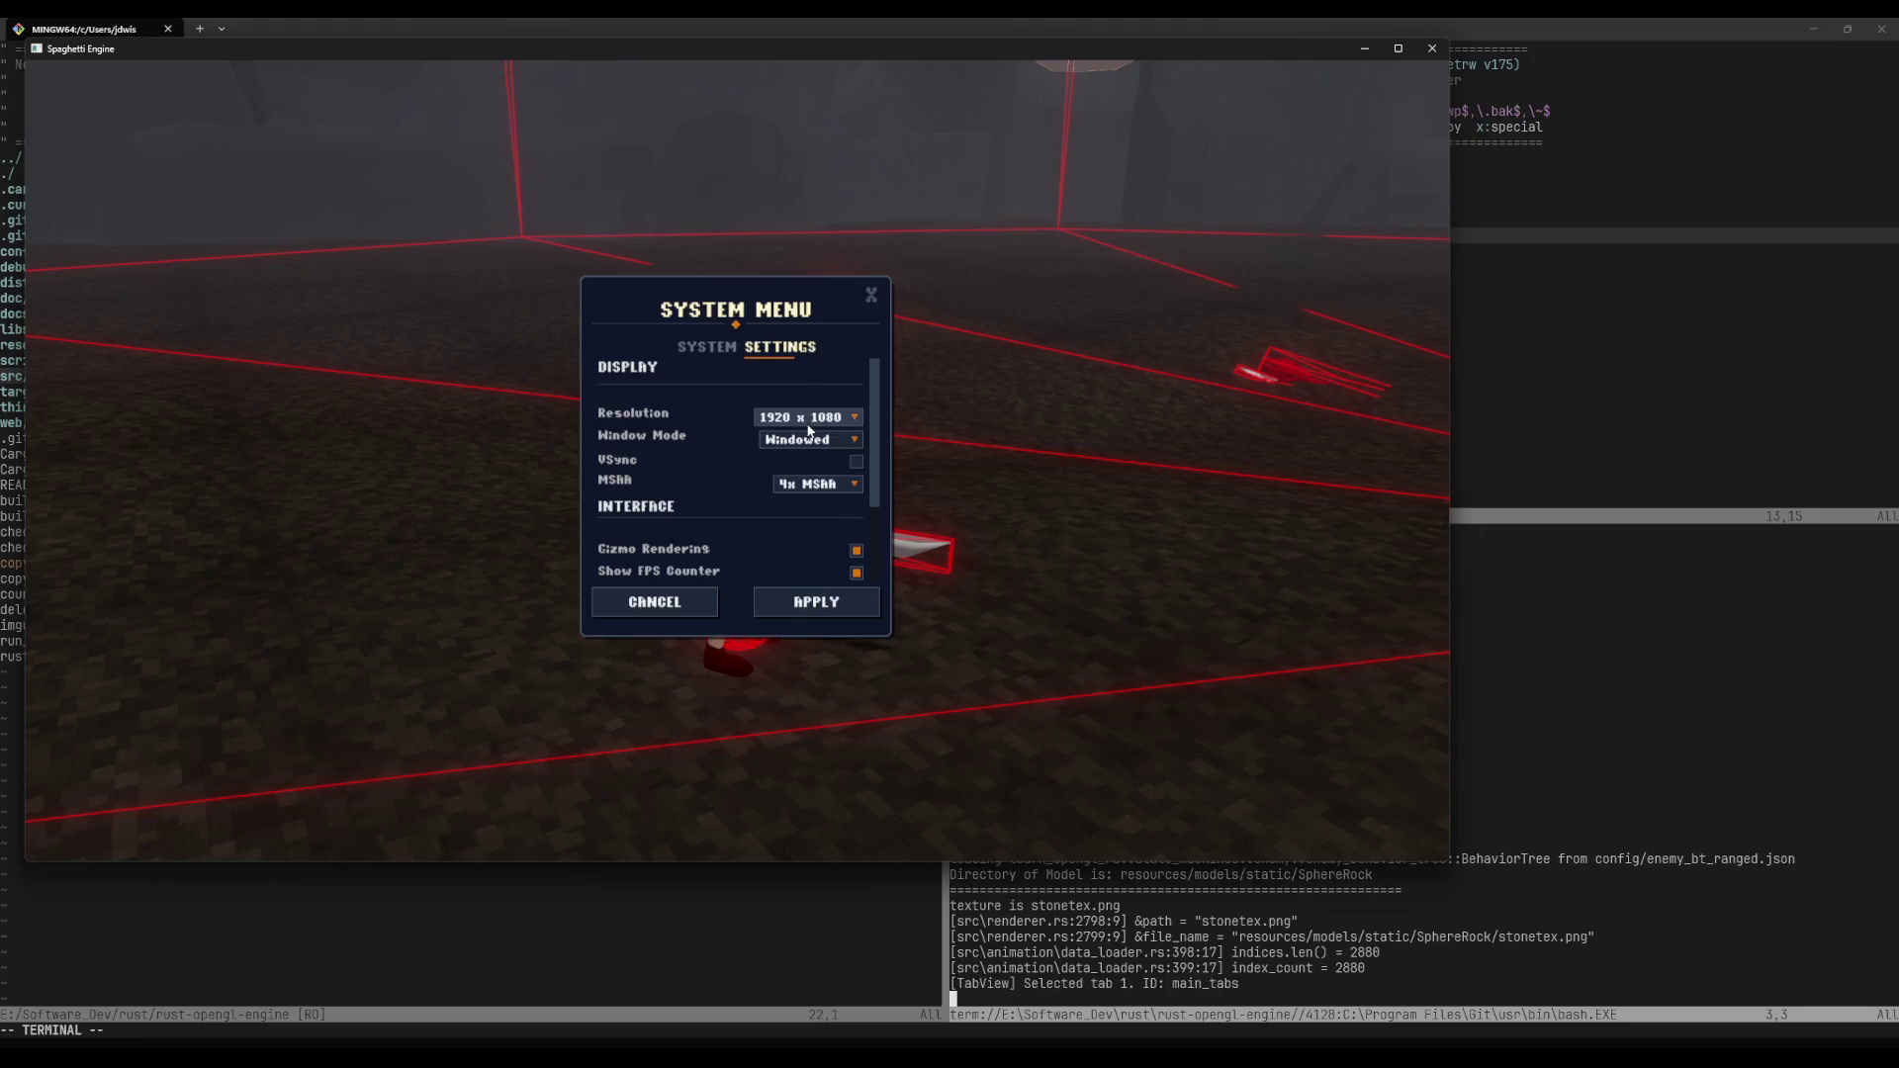
{"action": "left_click", "coordinate": [859, 554]}
{"action": "key", "text": "Escape"}
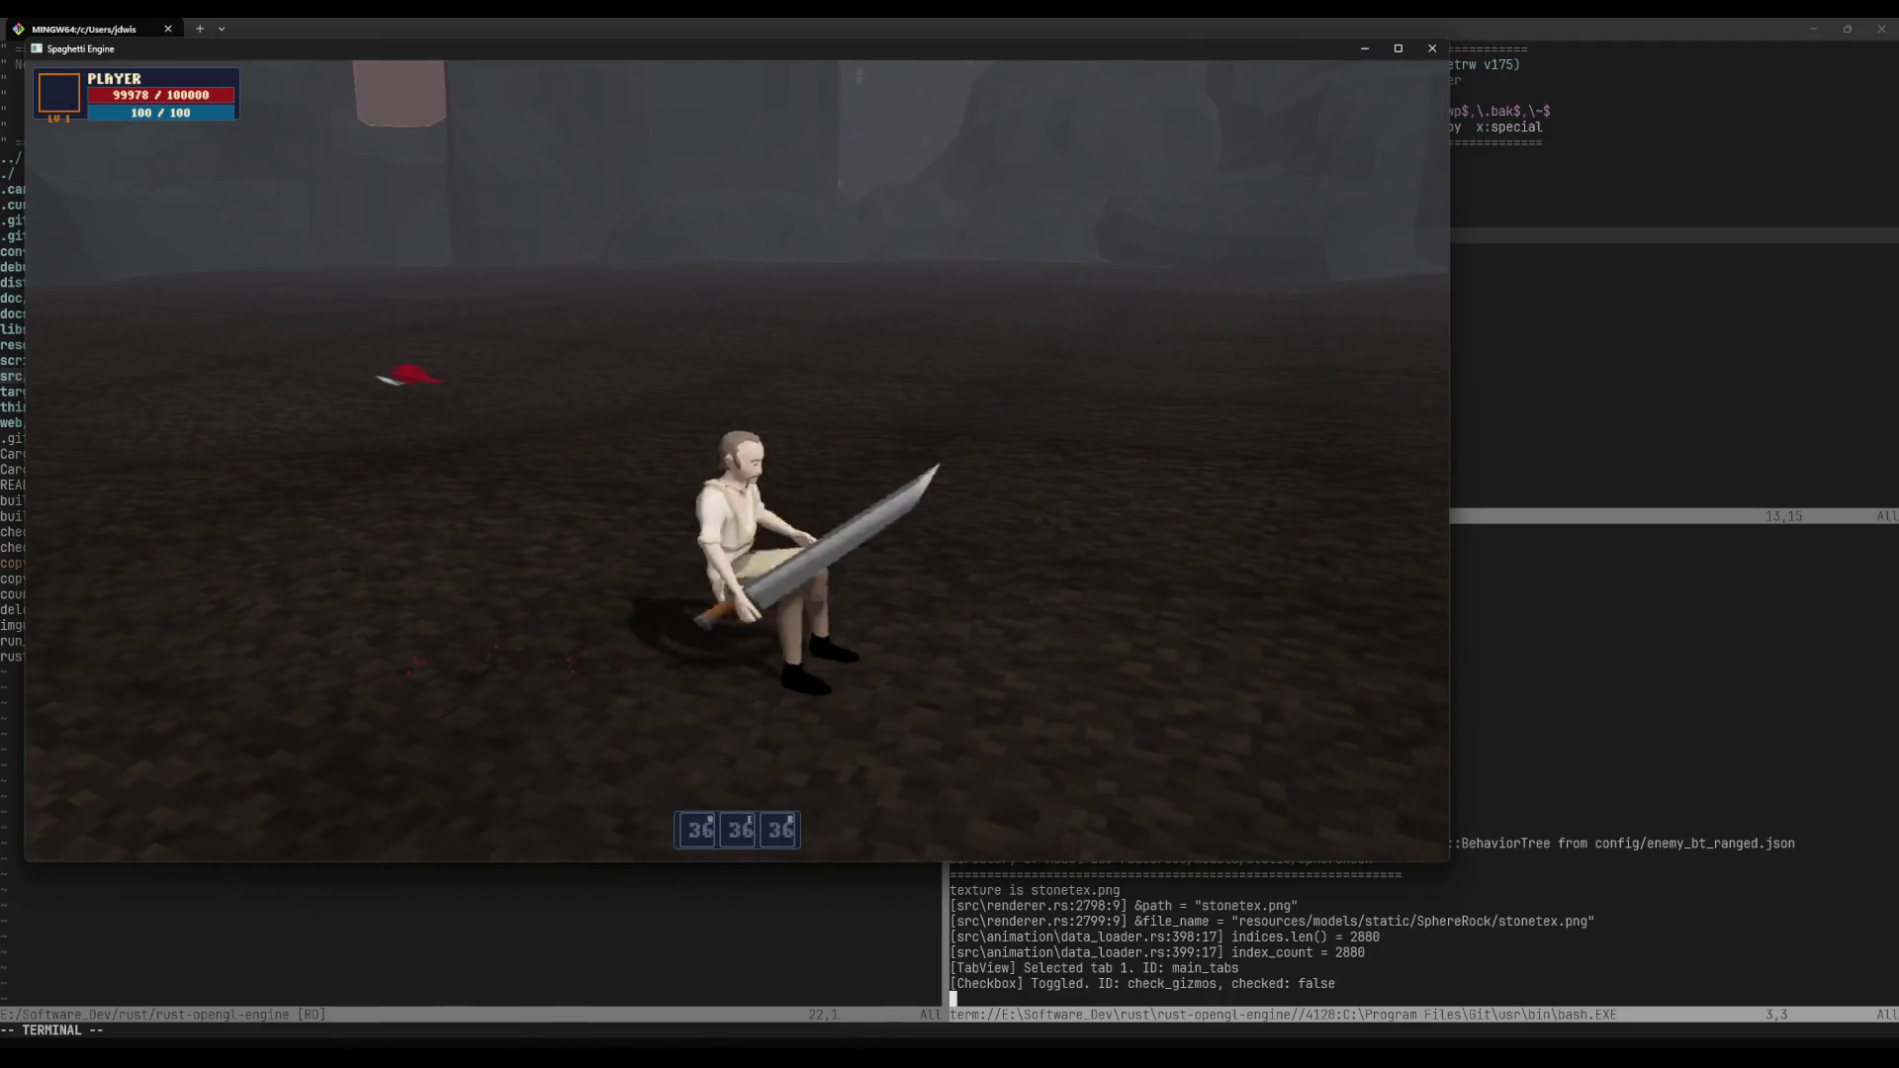
Step: Apply and save the changed settings, then run and swing the sword to test
{"action": "key", "text": "Escape"}
{"action": "scroll", "coordinate": [710, 549], "scroll_direction": "down", "scroll_amount": 1}
{"action": "scroll", "coordinate": [721, 538], "scroll_direction": "down", "scroll_amount": 2}
{"action": "scroll", "coordinate": [653, 495], "scroll_direction": "up", "scroll_amount": 2}
{"action": "scroll", "coordinate": [672, 506], "scroll_direction": "up", "scroll_amount": 1}
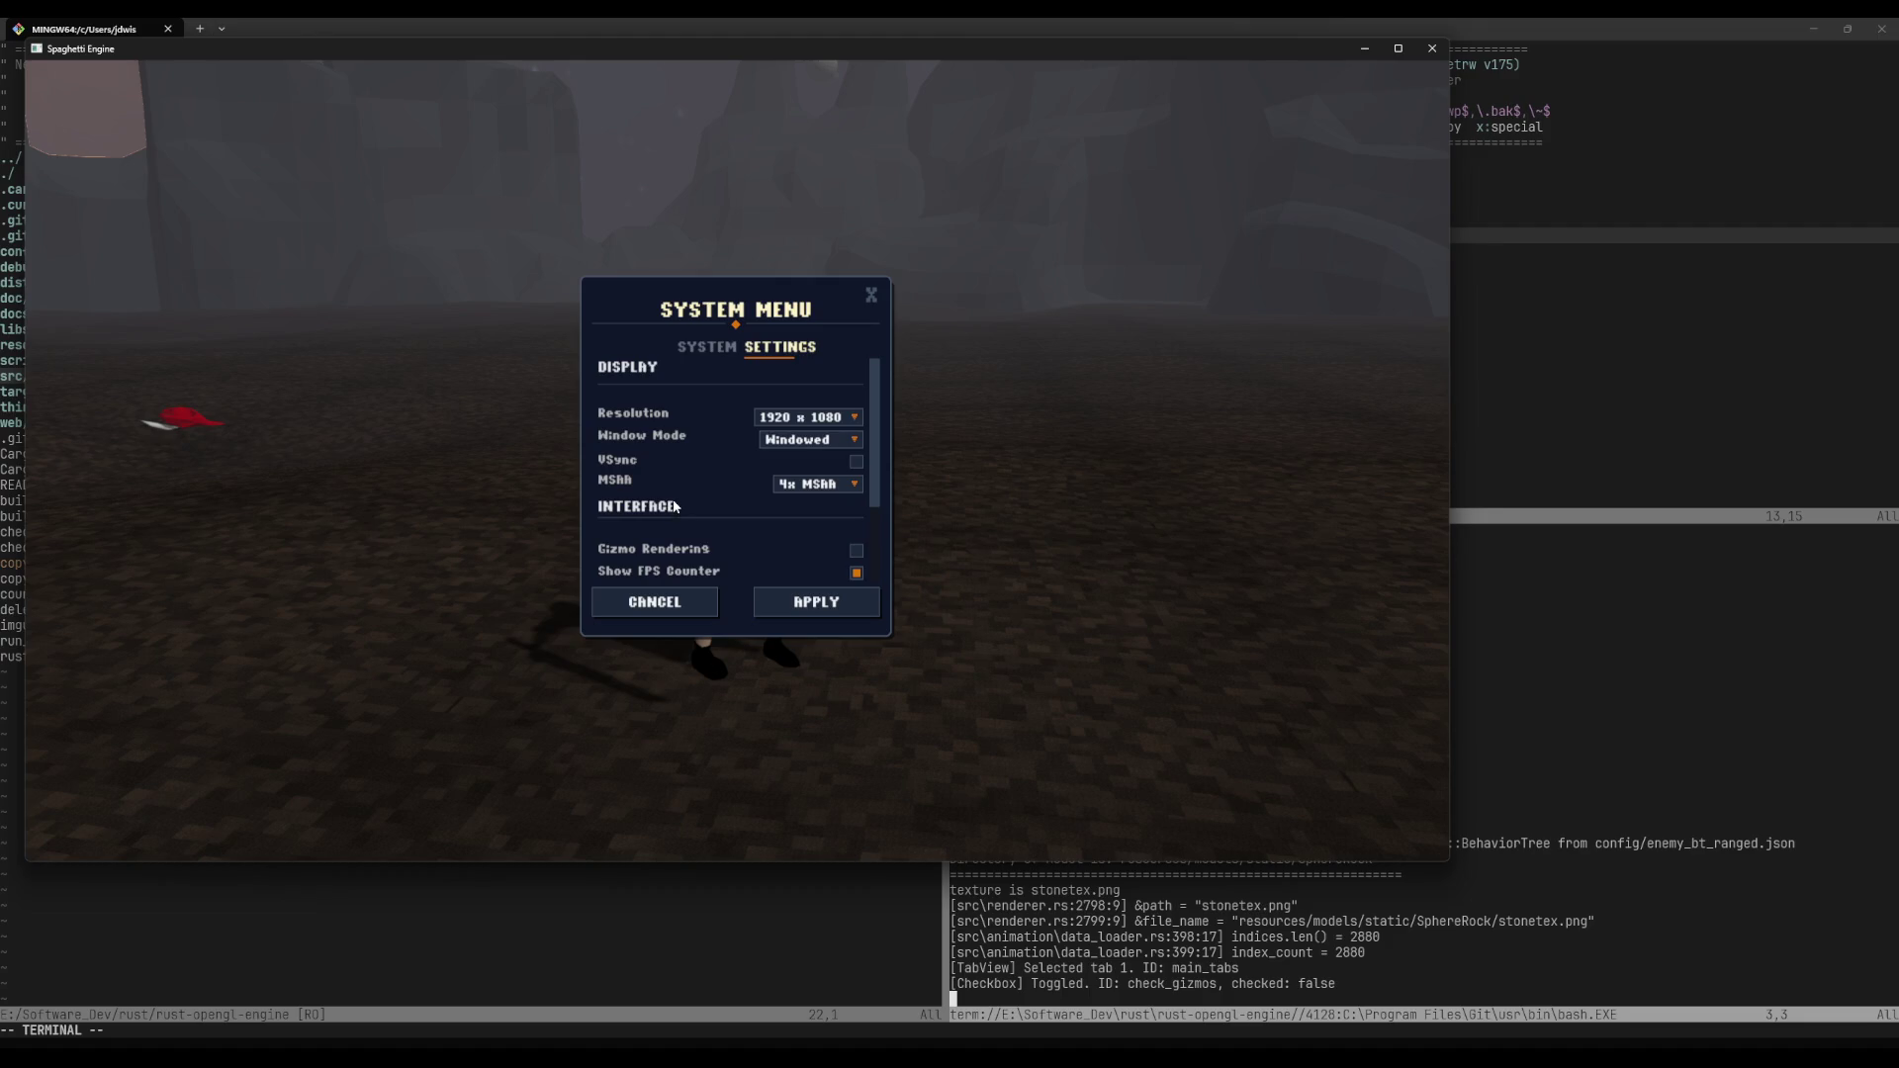
{"action": "scroll", "coordinate": [688, 470], "scroll_direction": "down", "scroll_amount": 3}
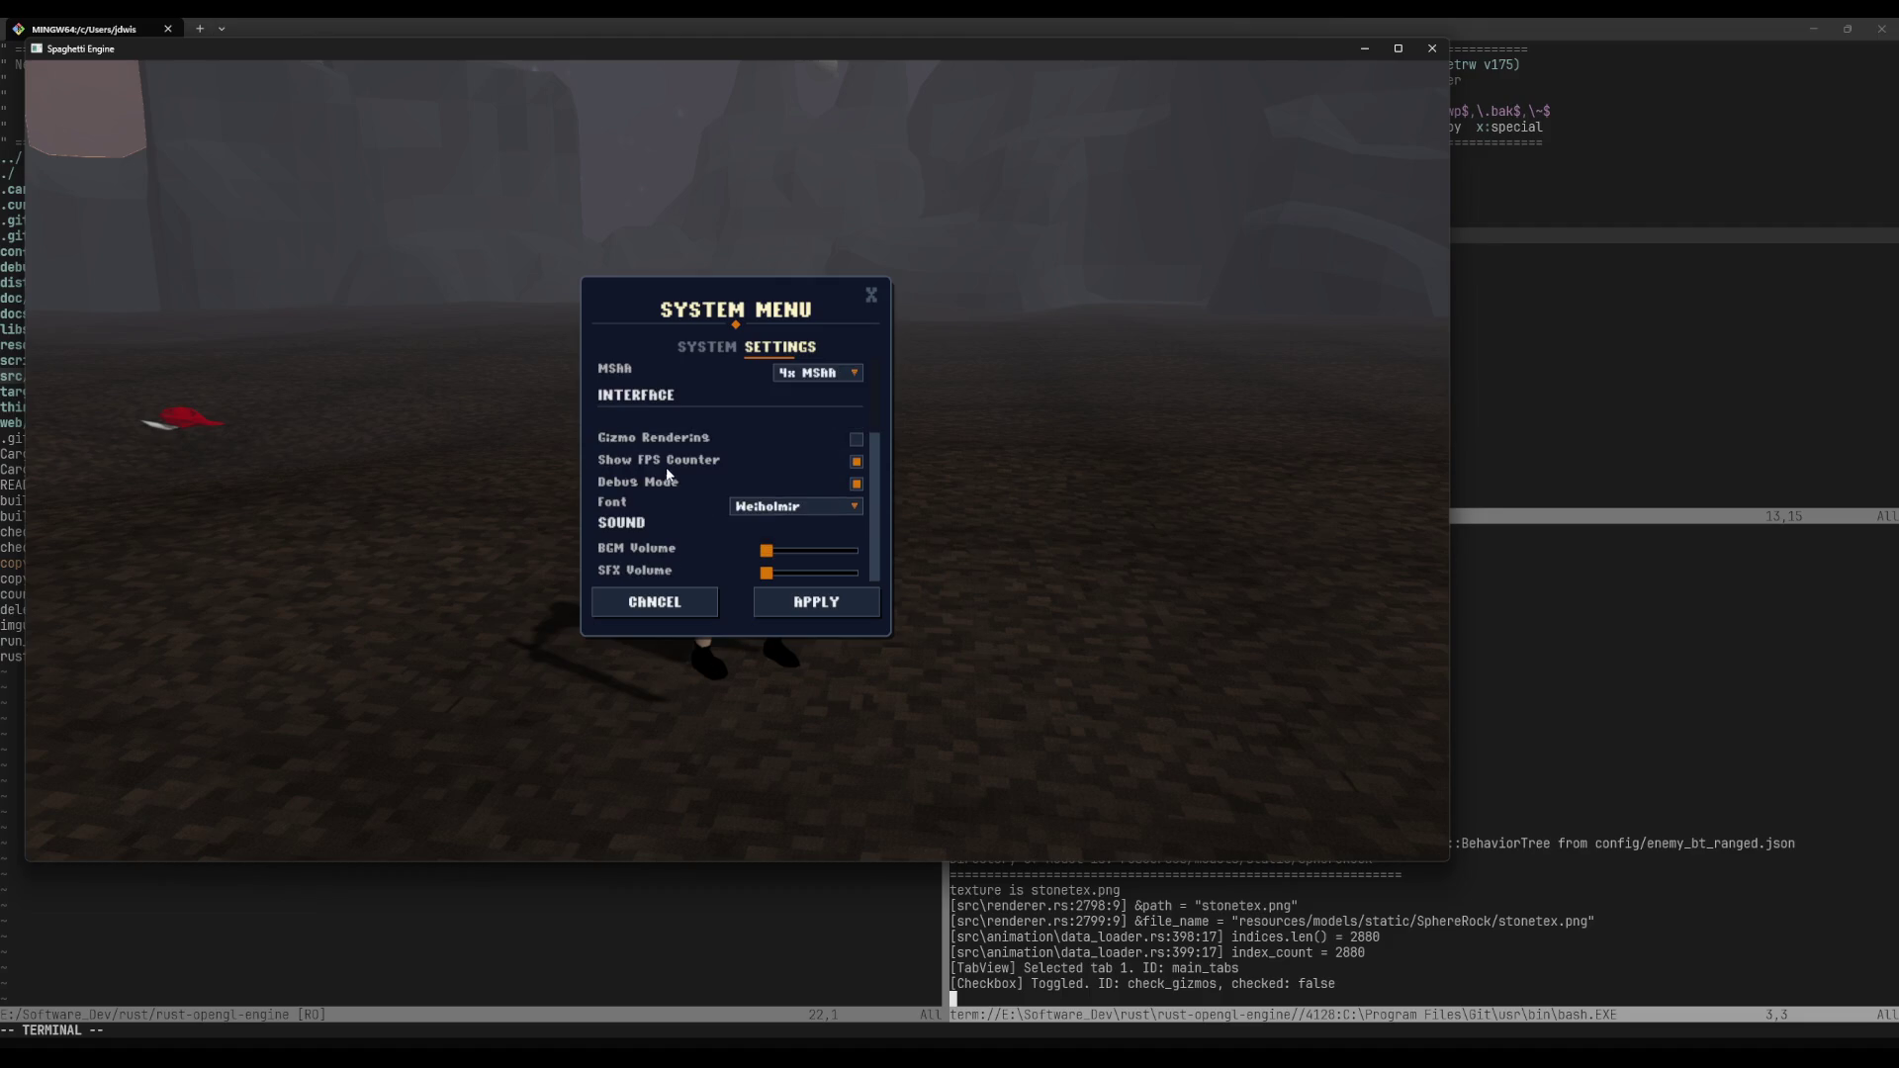
{"action": "left_click", "coordinate": [810, 601]}
{"action": "key", "text": "w"}
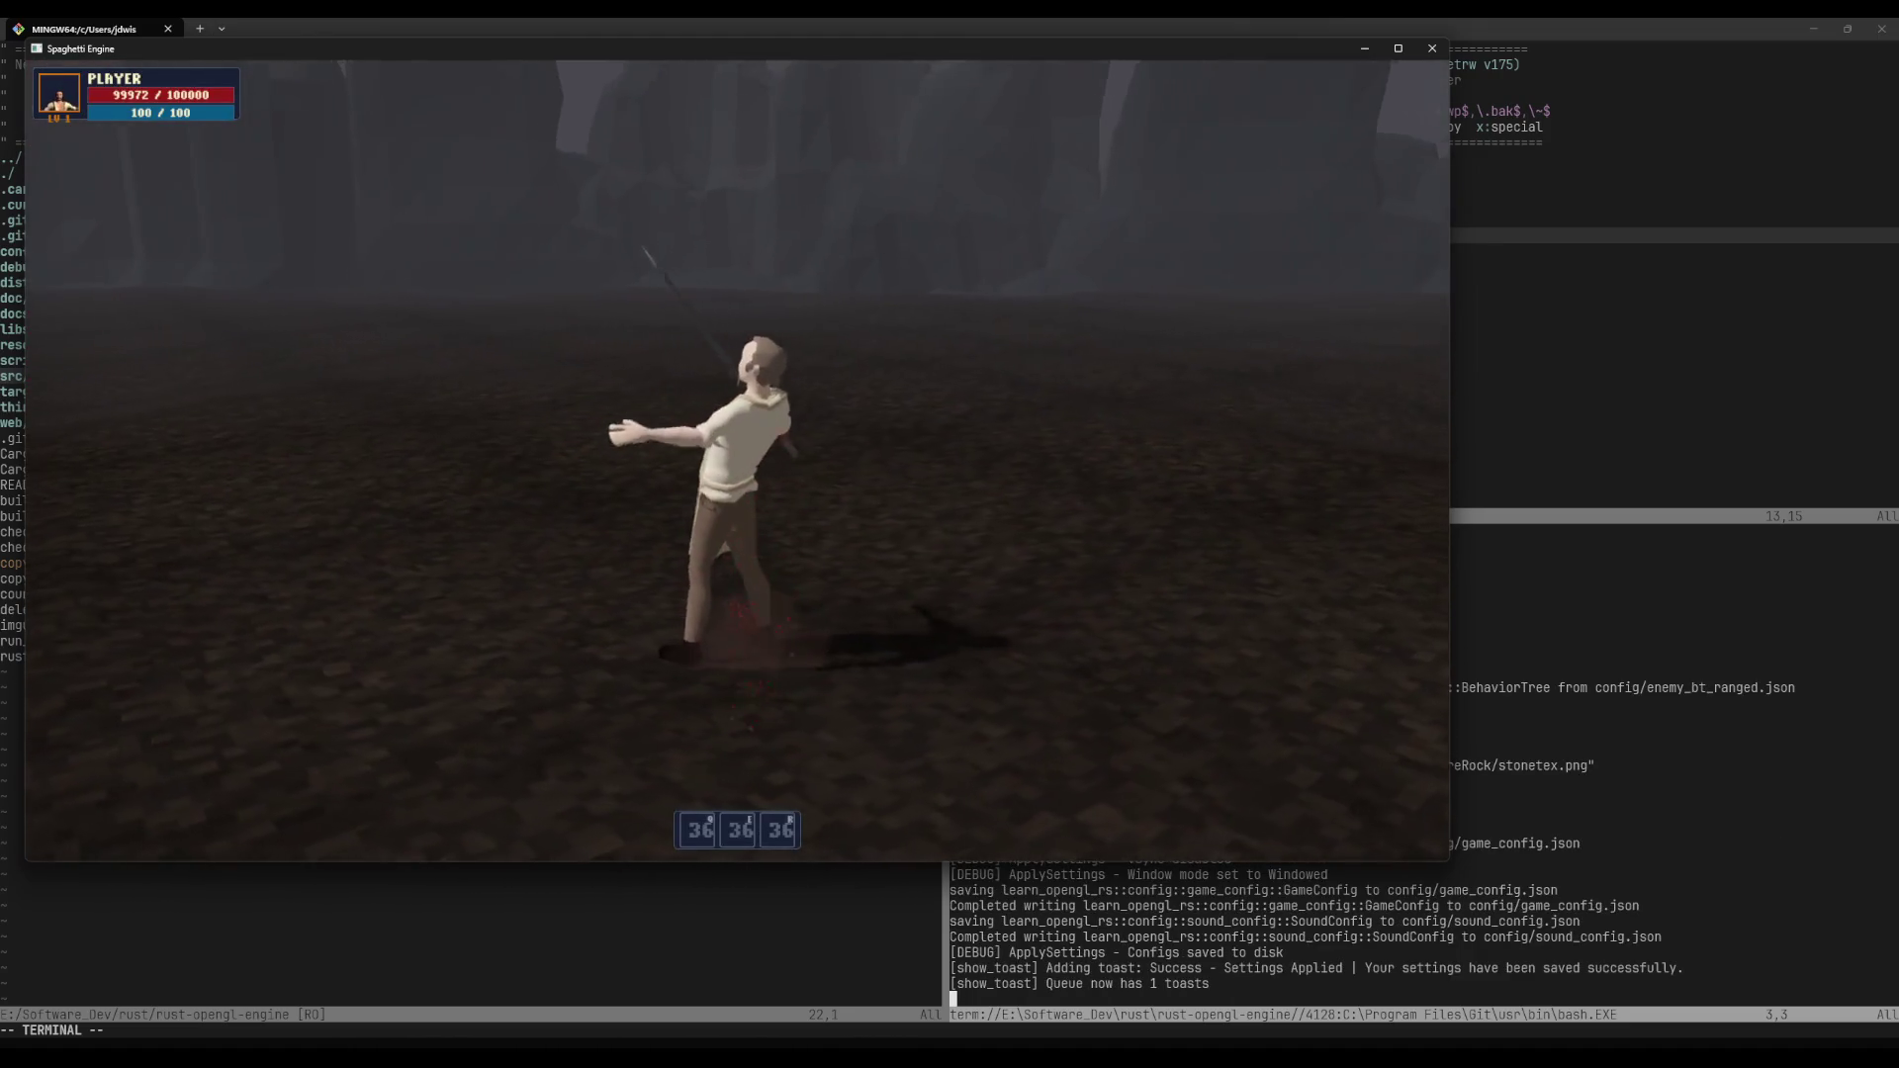
Step: Quit the game from the System page and reopen a fresh :term in Neovim
{"action": "key", "text": "Escape"}
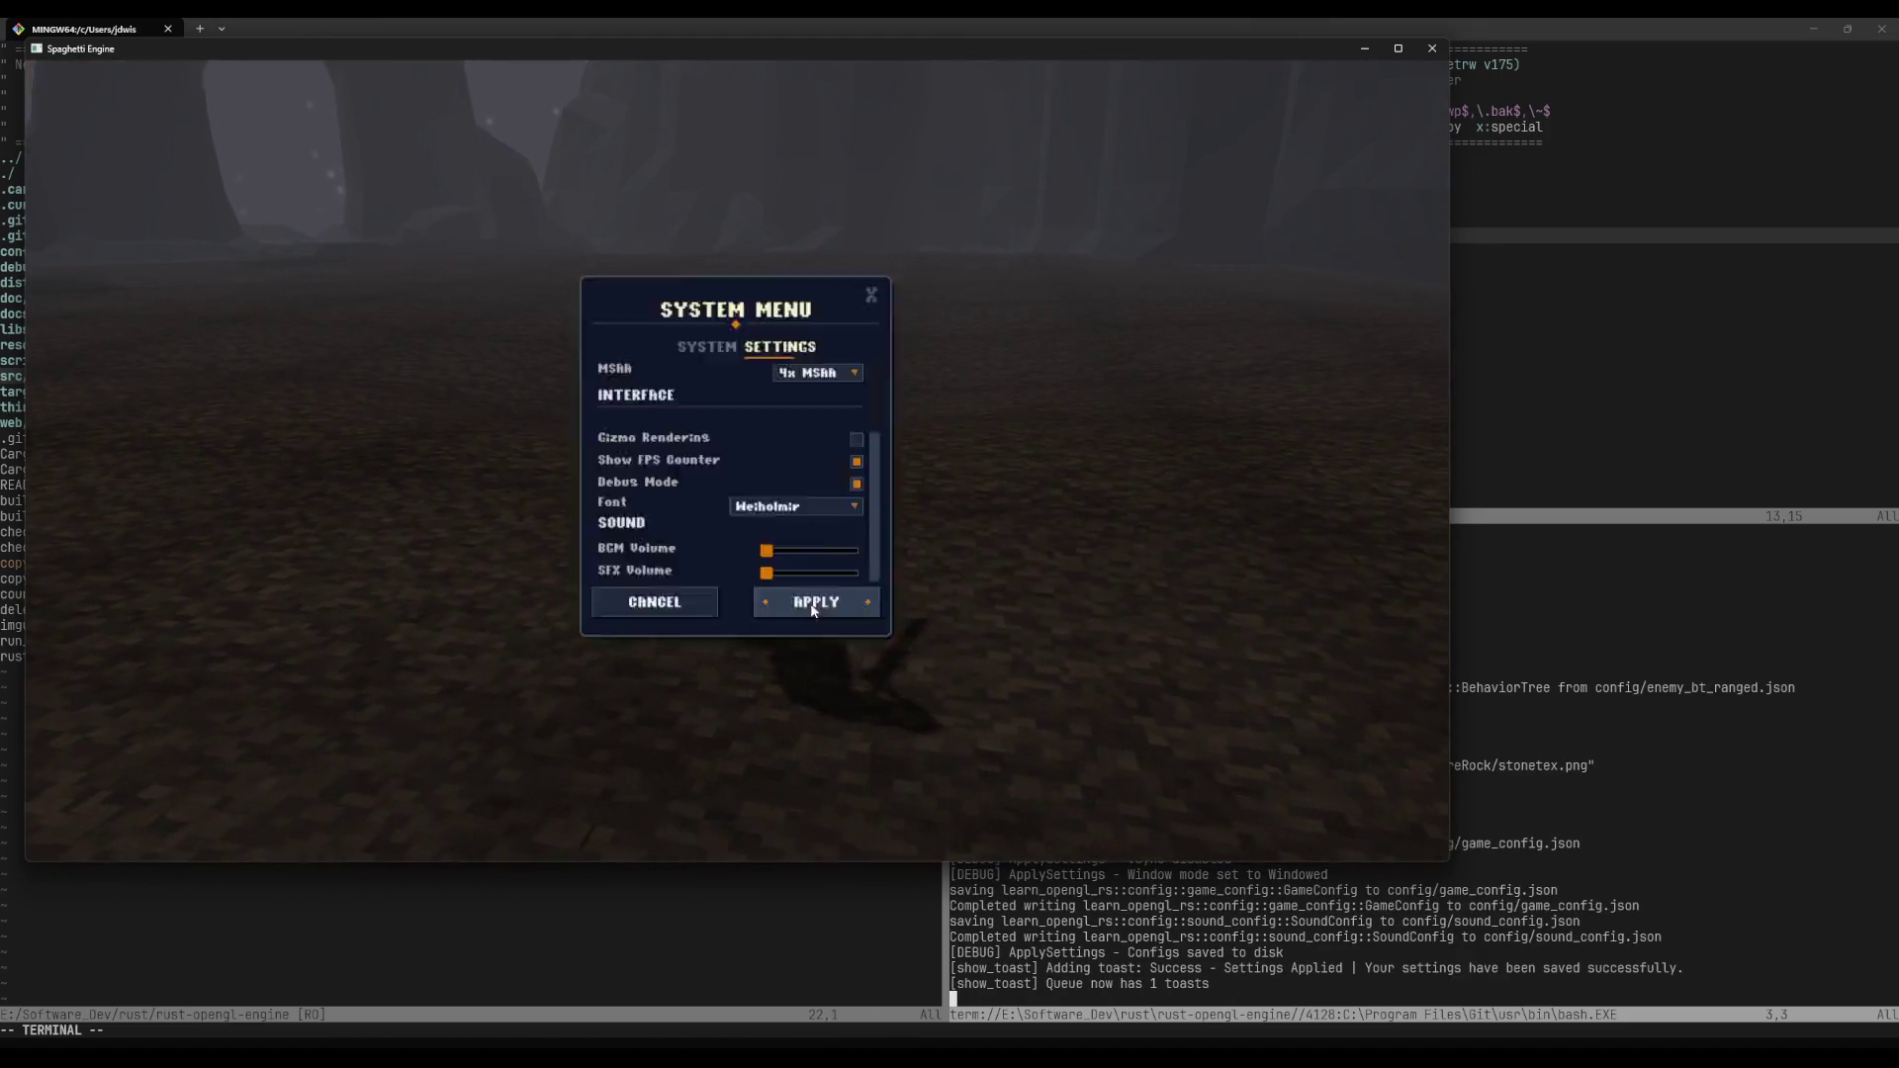
{"action": "left_click", "coordinate": [706, 346]}
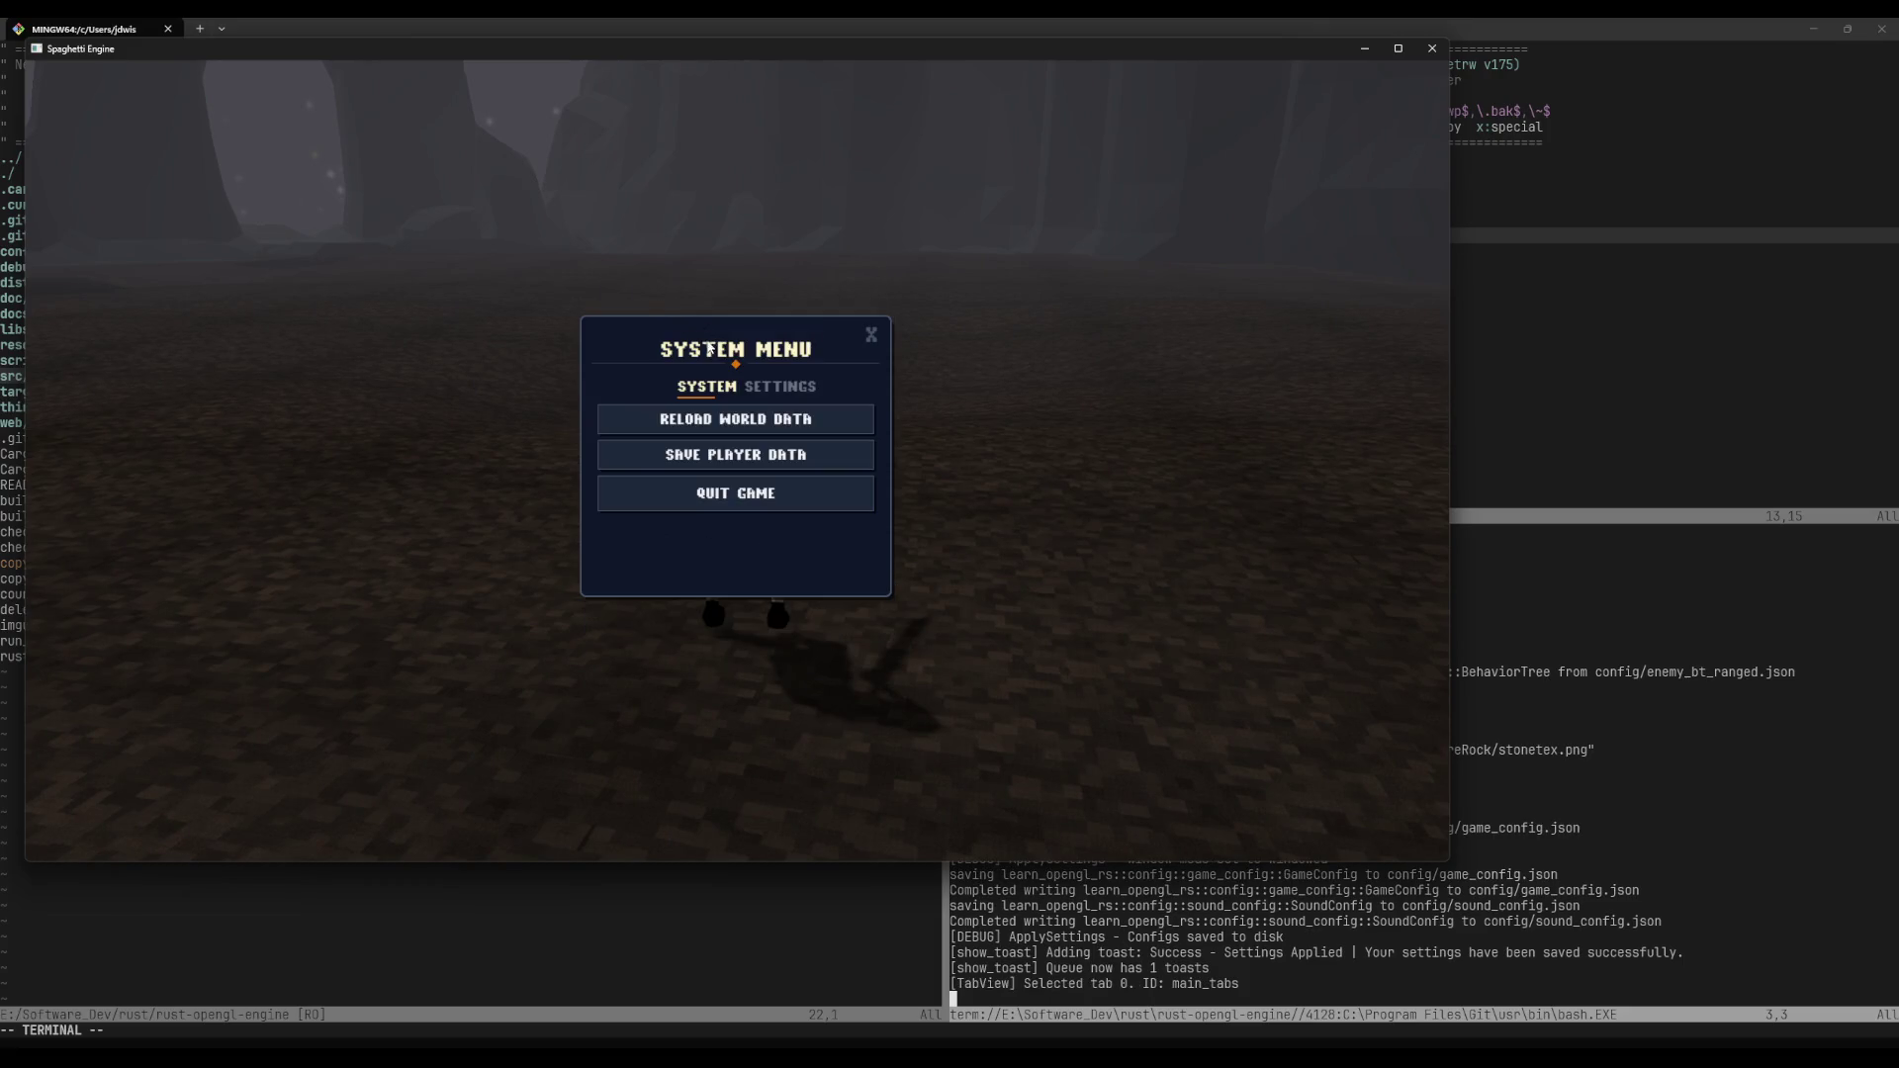
{"action": "left_click", "coordinate": [735, 492]}
{"action": "left_click", "coordinate": [1168, 657]}
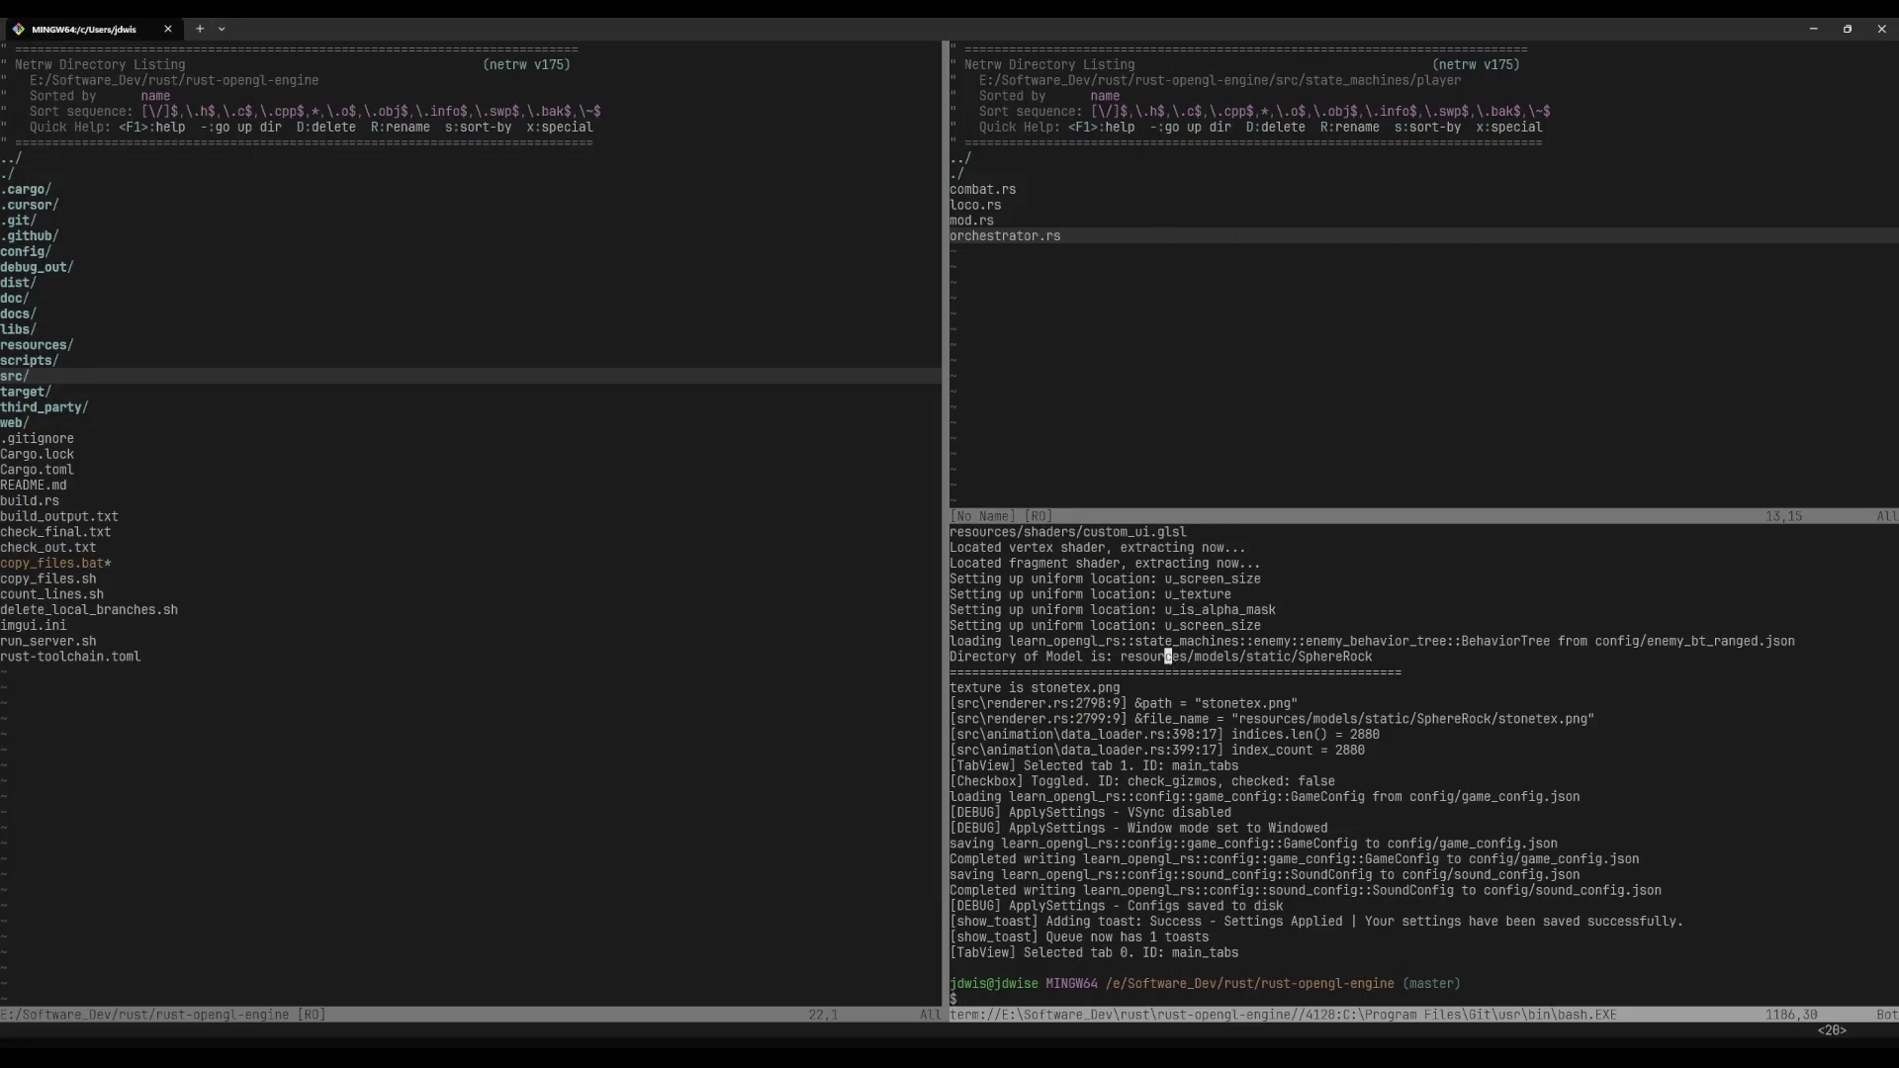
{"action": "type", "text": ":term"}
{"action": "key", "text": "Return"}
{"action": "key", "text": "i"}
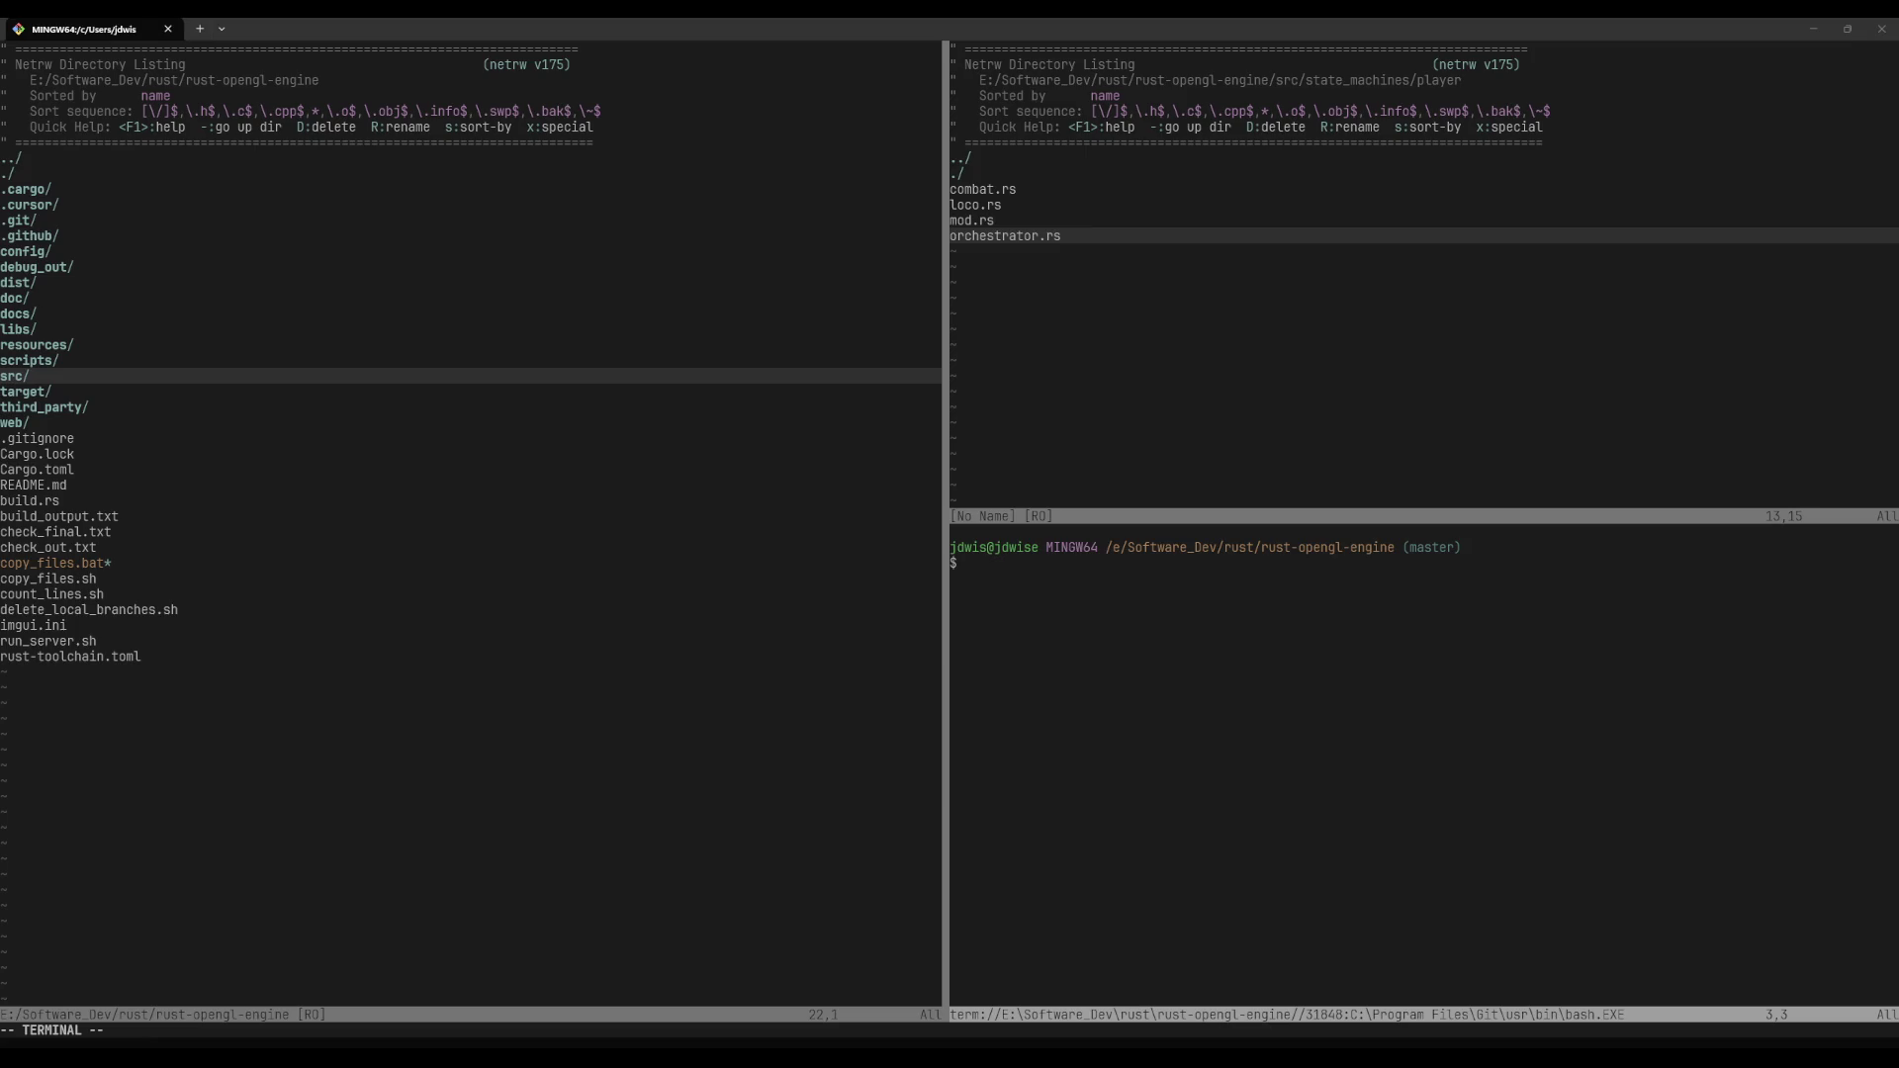
Step: Launch Blender 4.3.2 from the Start menu search and dismiss its splash screen
{"action": "key", "text": "super"}
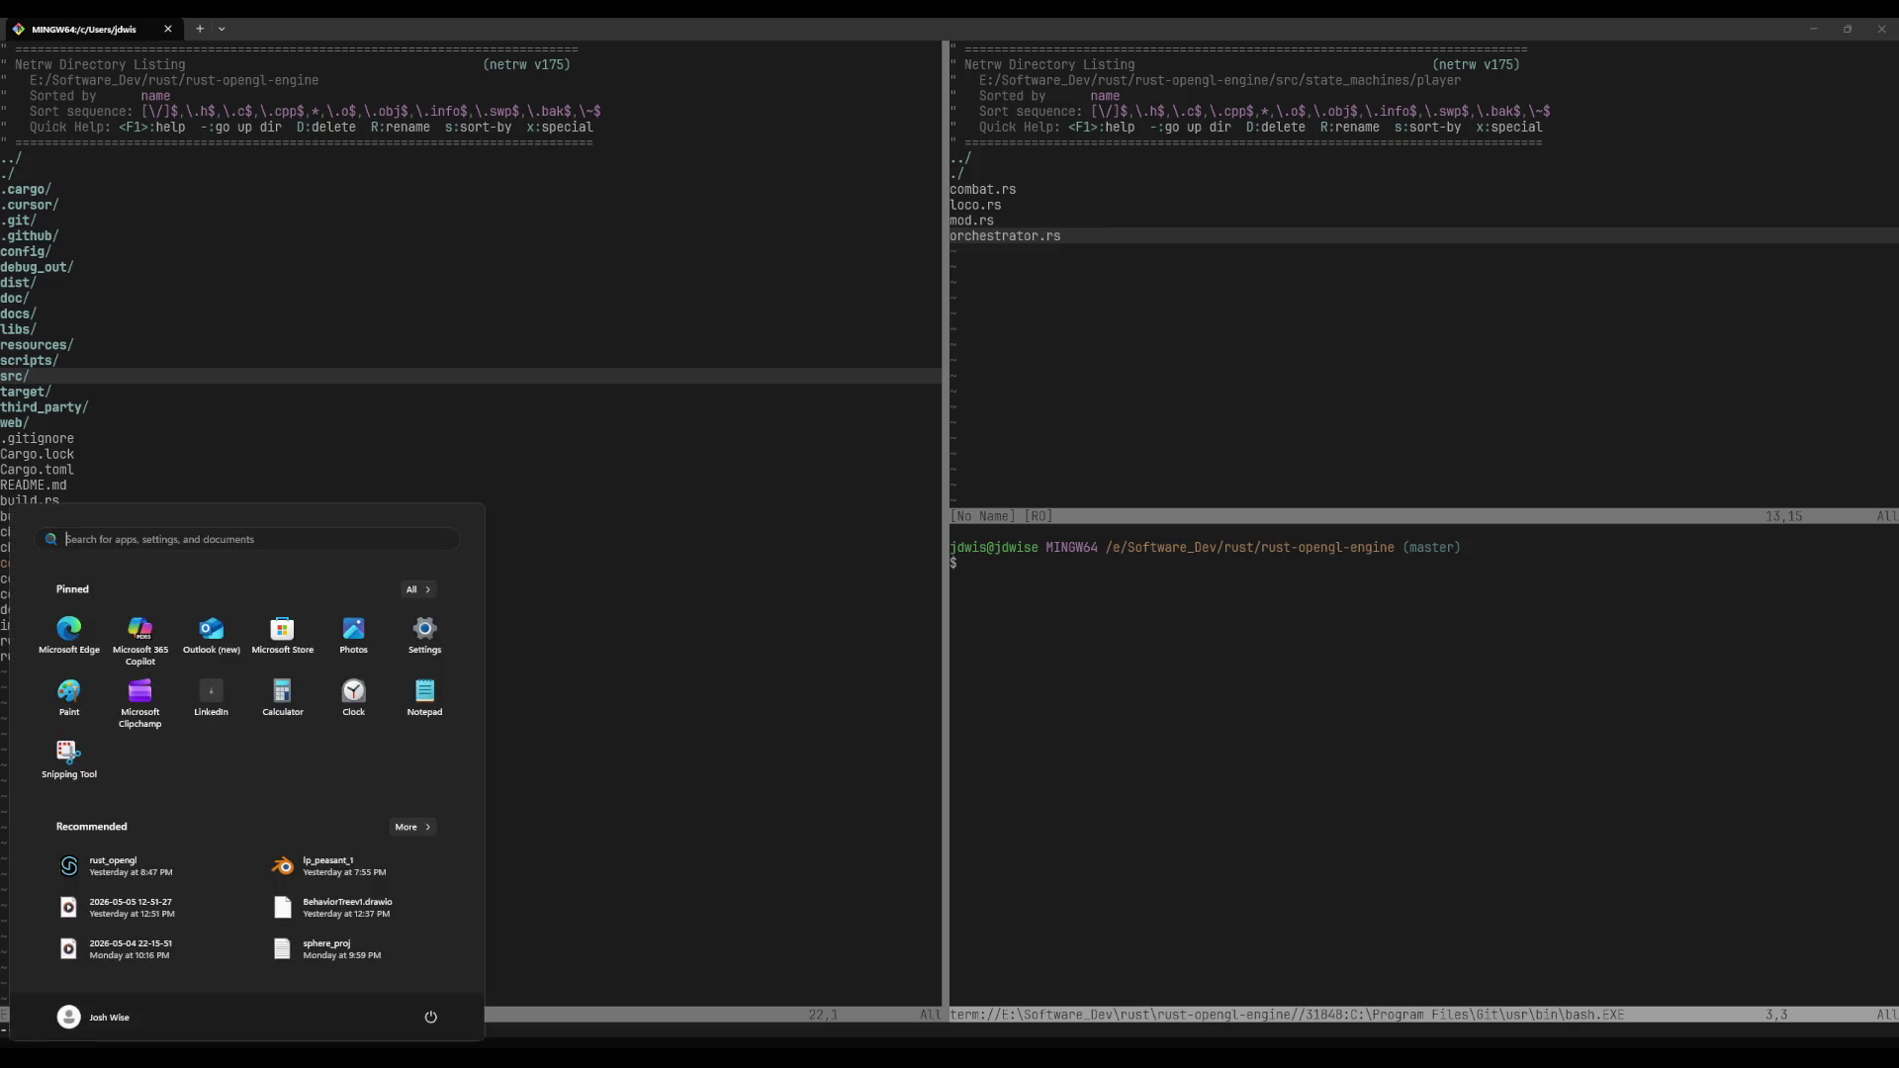
{"action": "type", "text": "blender"}
{"action": "key", "text": "Return"}
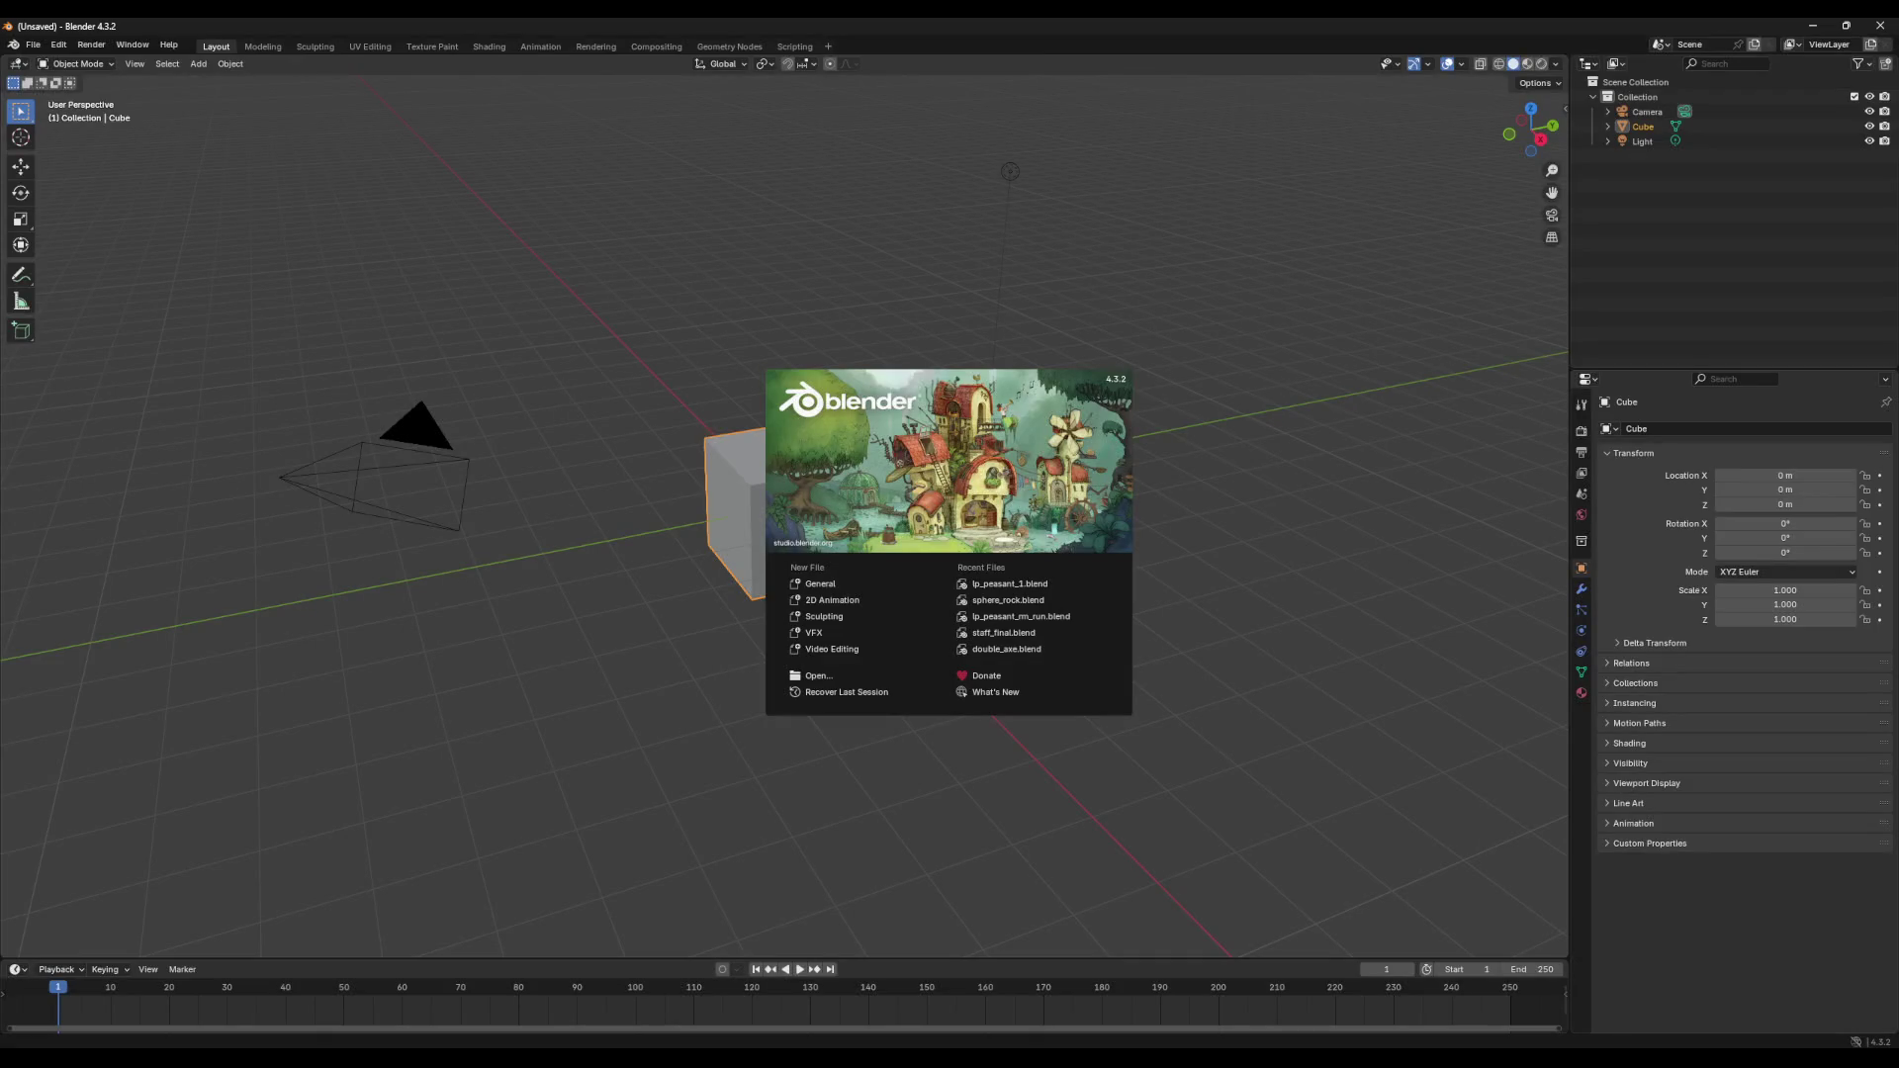
{"action": "left_click", "coordinate": [33, 47]}
Step: Open lp_peasant_1.blend from recent files and browse the armature's action list
{"action": "left_click", "coordinate": [33, 46]}
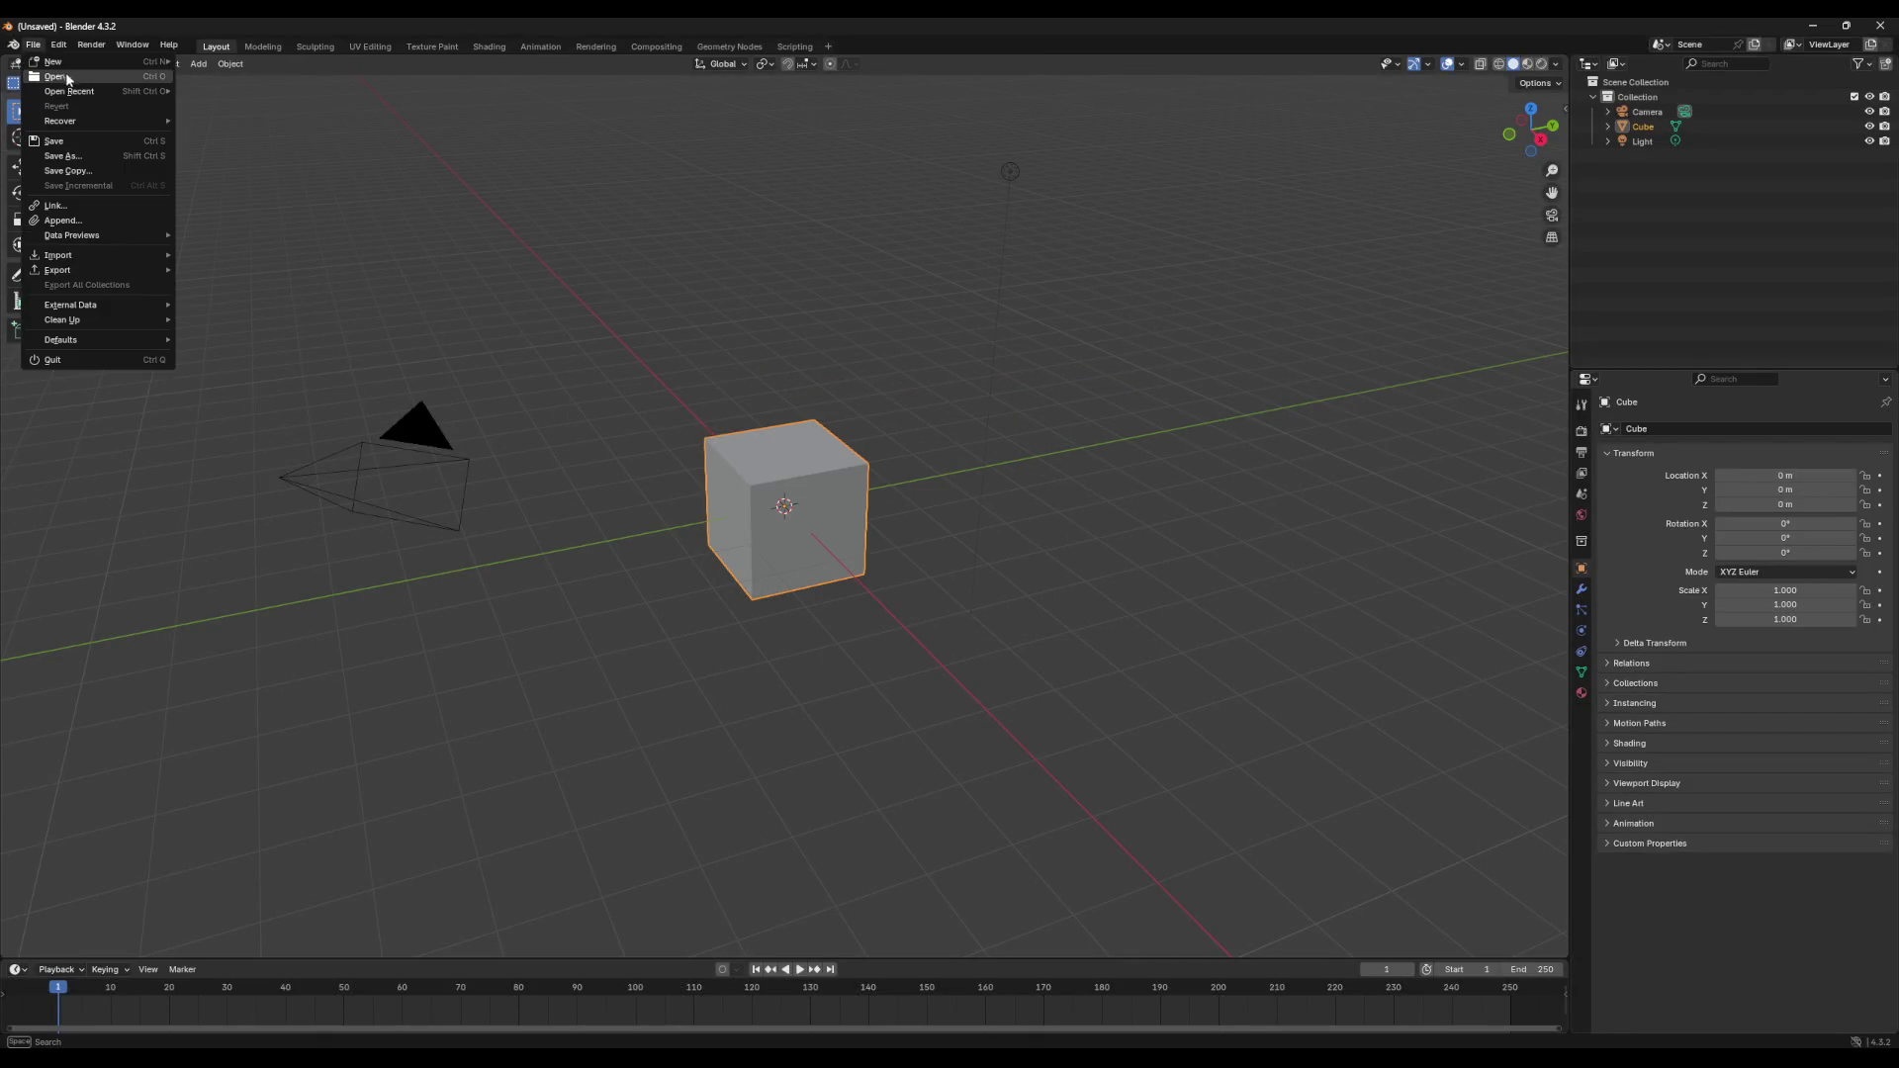
{"action": "mouse_move", "coordinate": [126, 92]}
{"action": "left_click", "coordinate": [237, 90]}
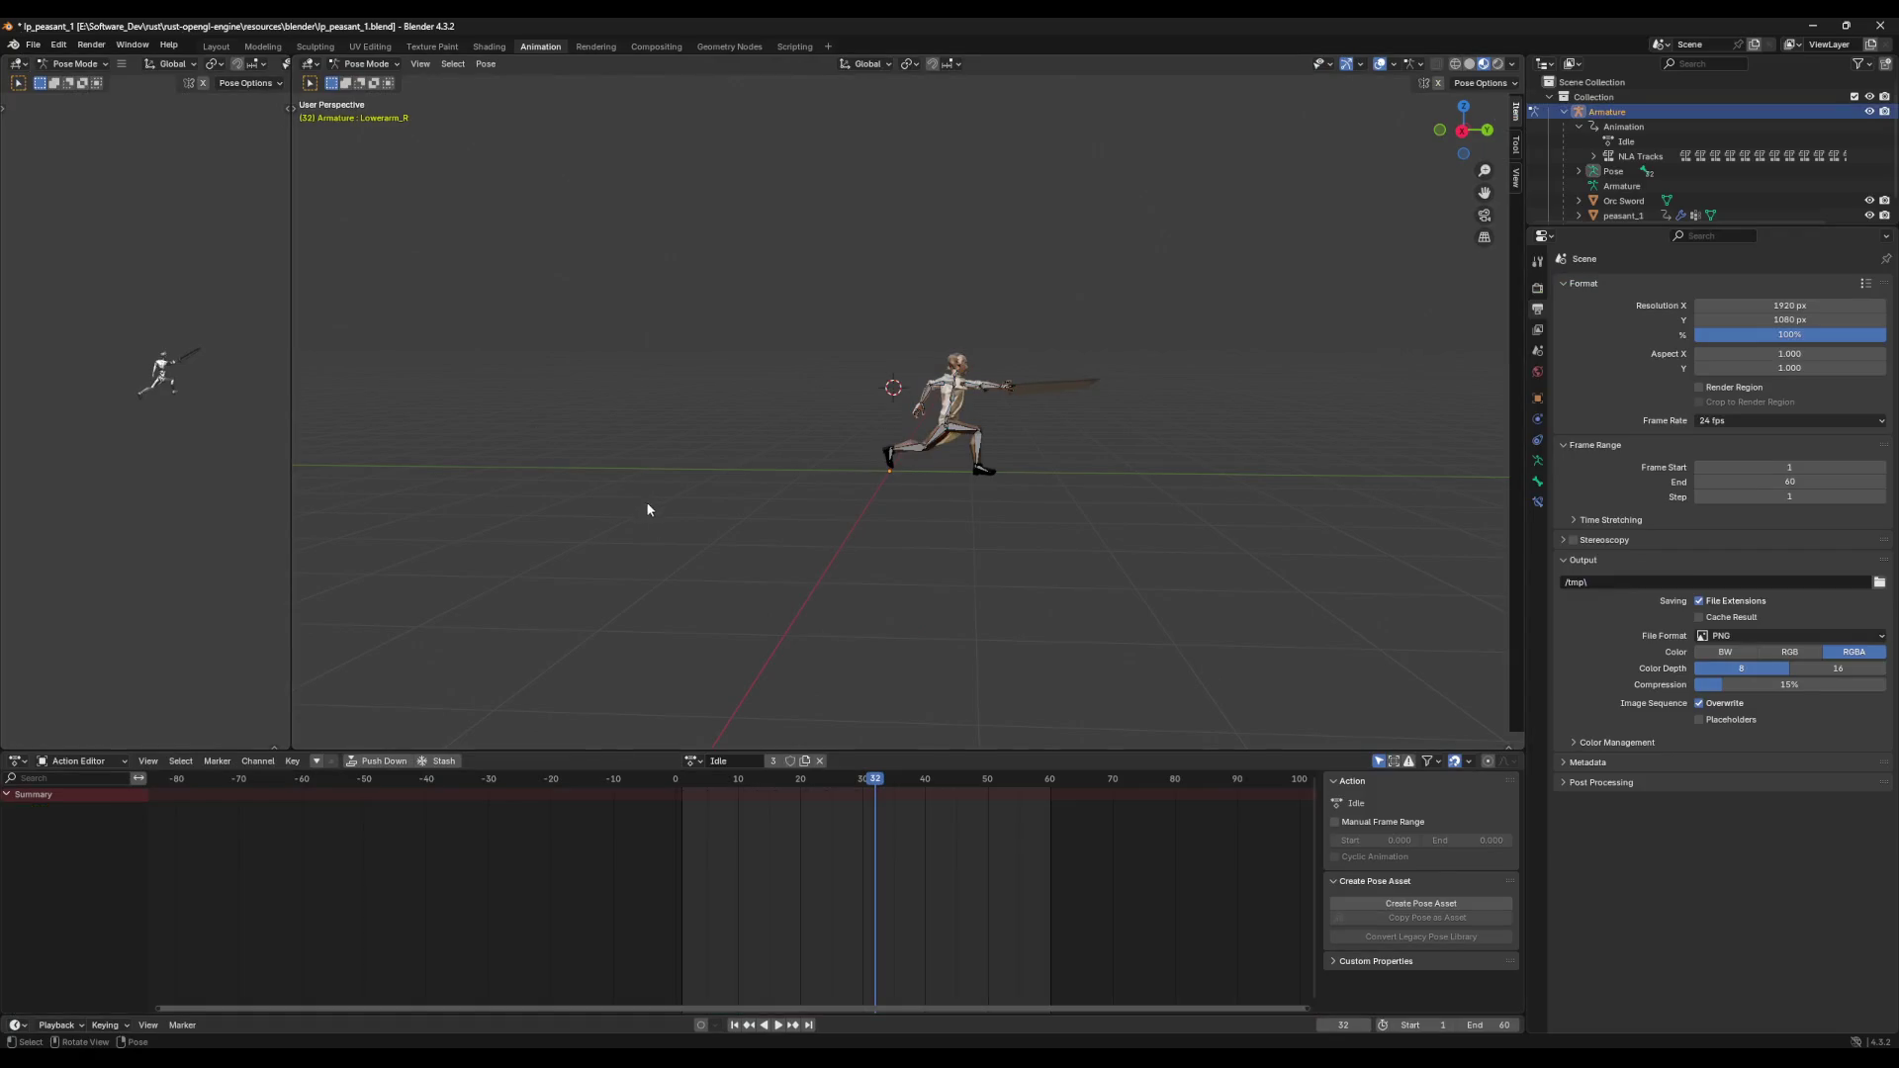
{"action": "left_click", "coordinate": [708, 785]}
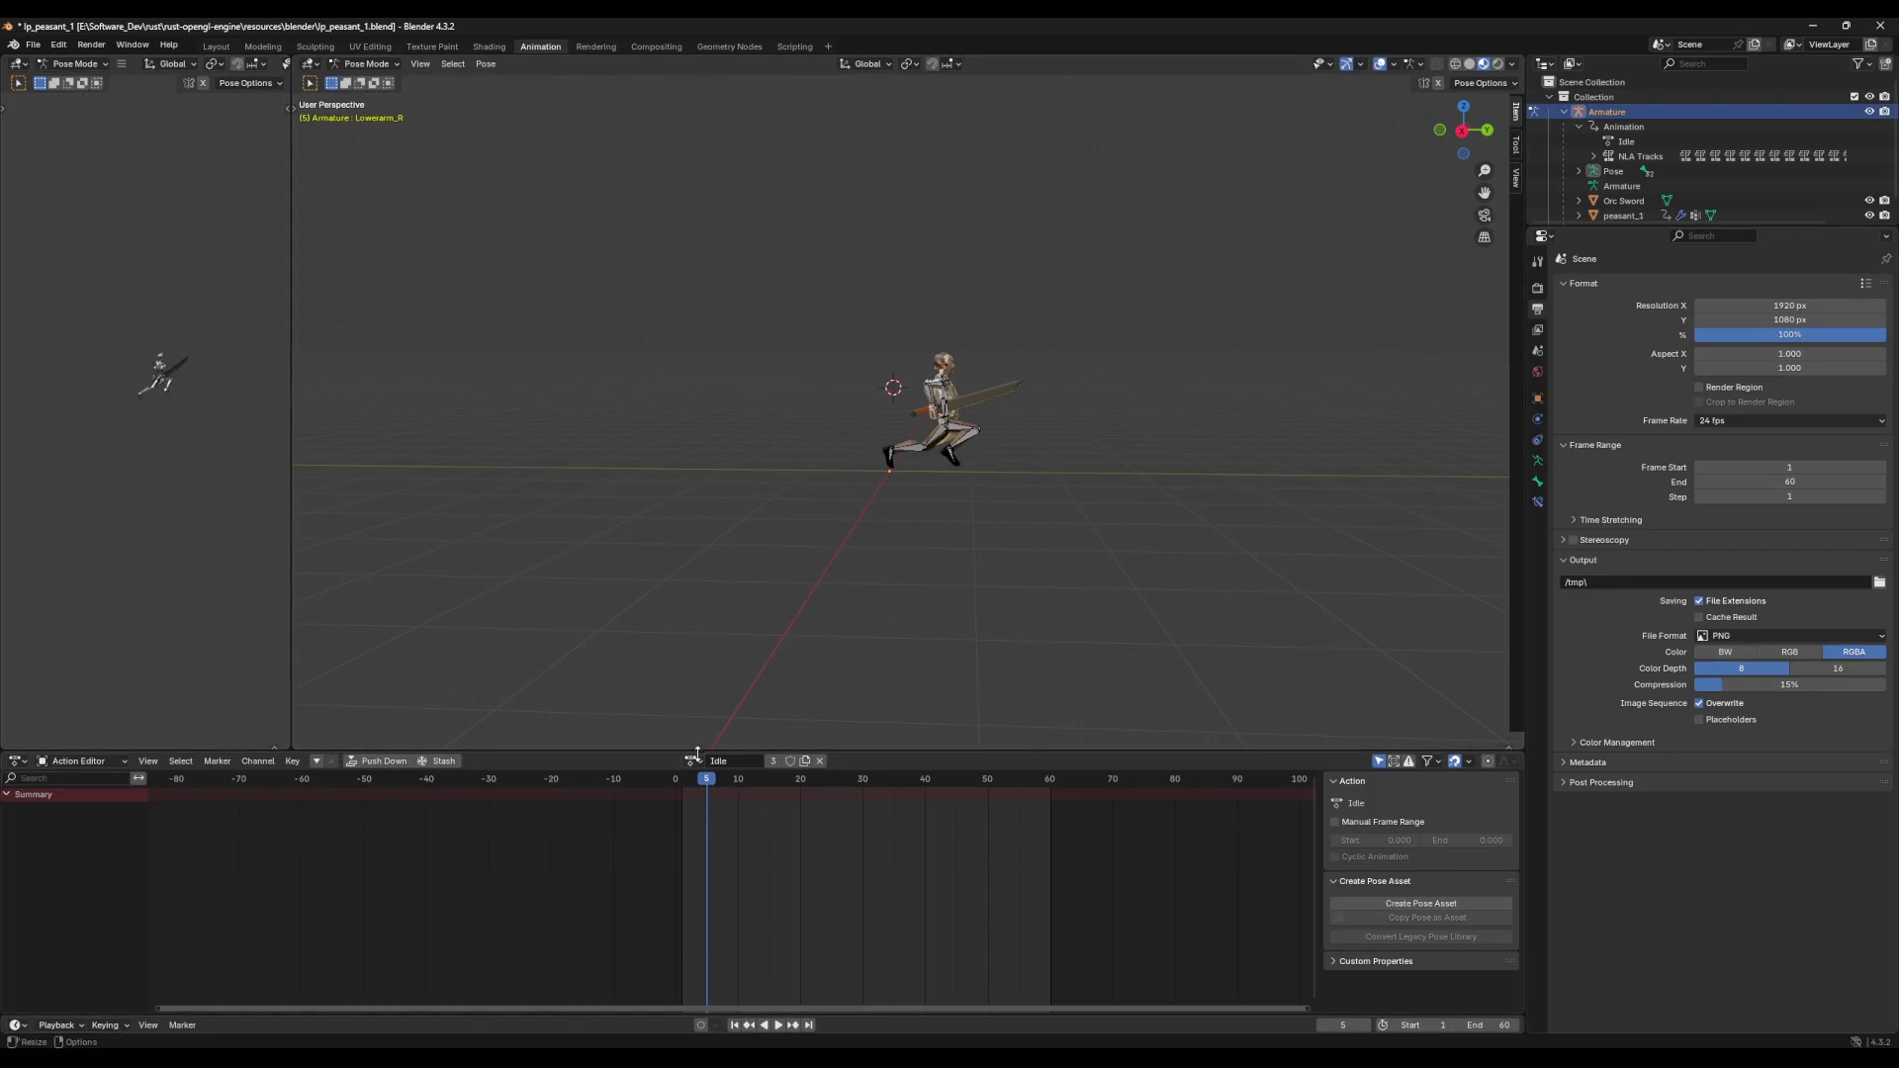
{"action": "left_click", "coordinate": [692, 761]}
{"action": "key", "text": "Up"}
{"action": "key", "text": "ctrl+z"}
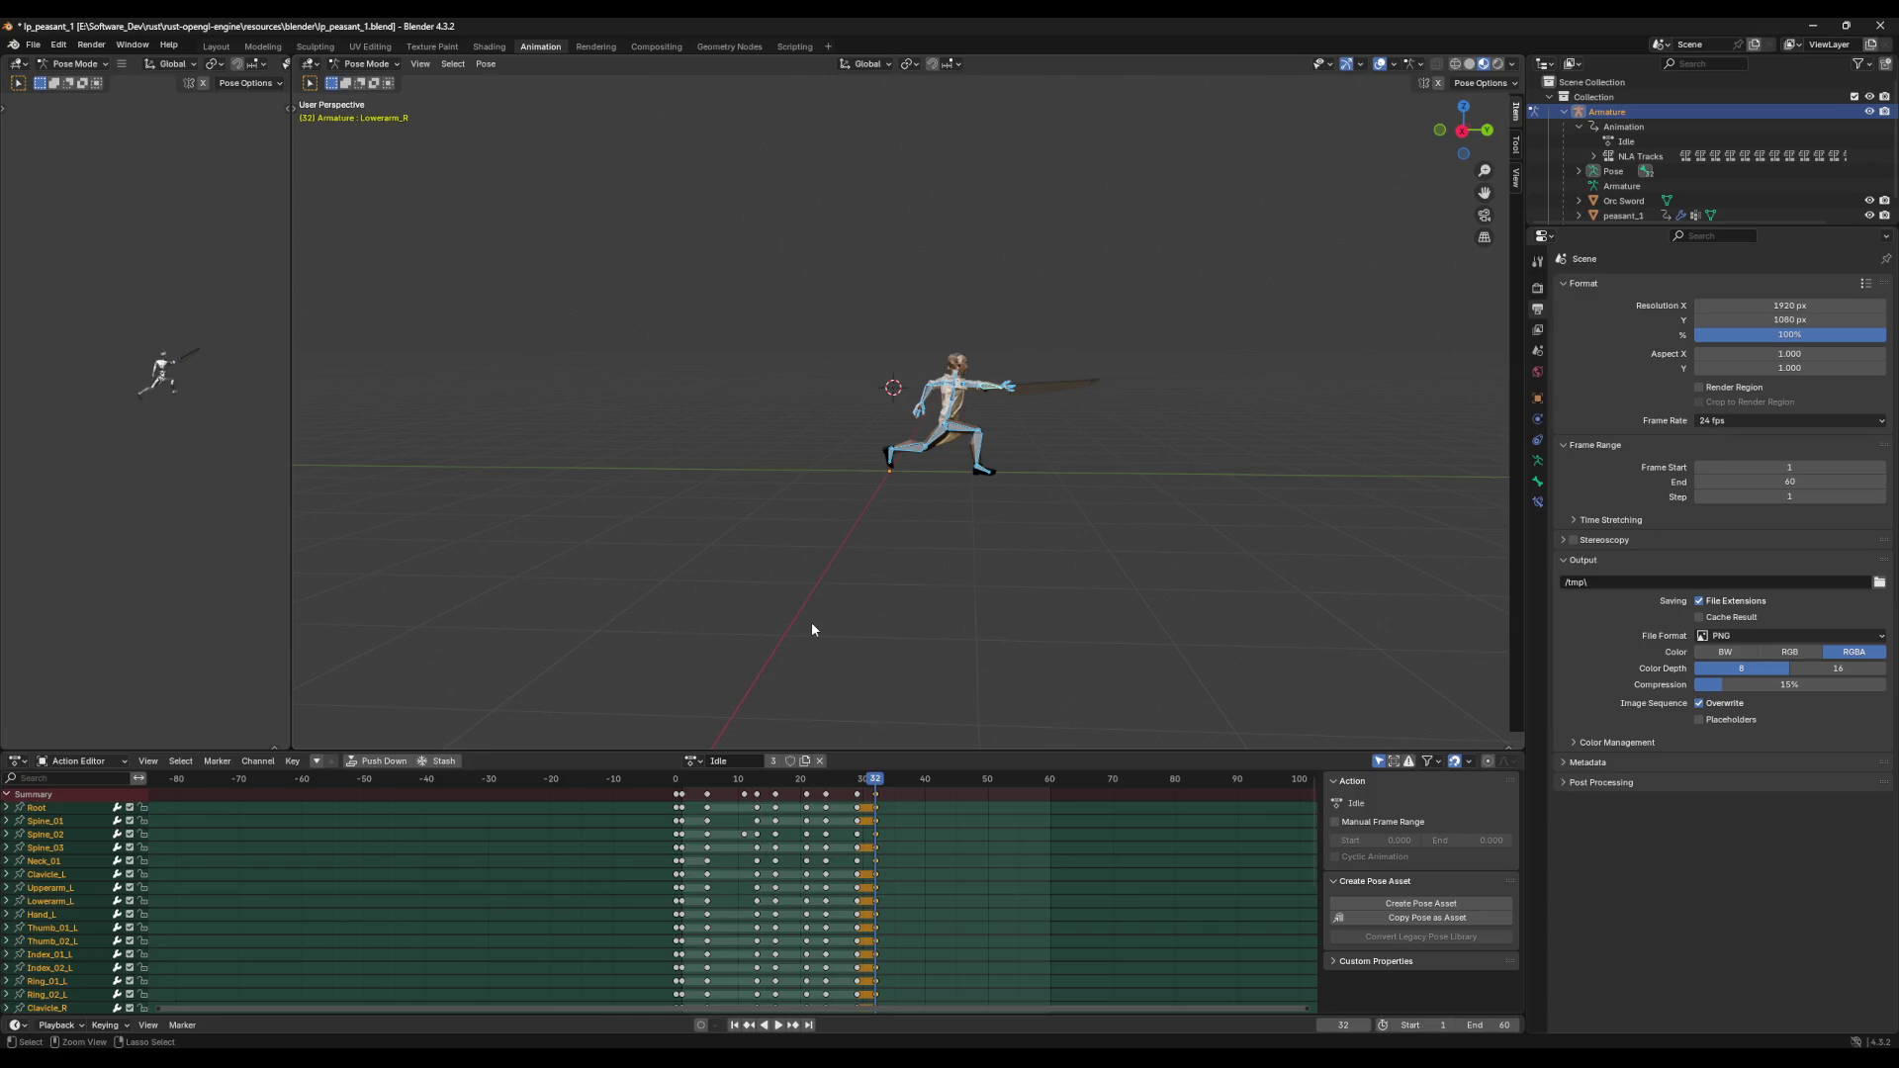
{"action": "left_click", "coordinate": [785, 603]}
{"action": "key", "text": "ctrl+z"}
Step: Duplicate the Idle action, rename the copy to Stabby, and save the file
{"action": "left_click", "coordinate": [804, 761]}
{"action": "left_click", "coordinate": [731, 764]}
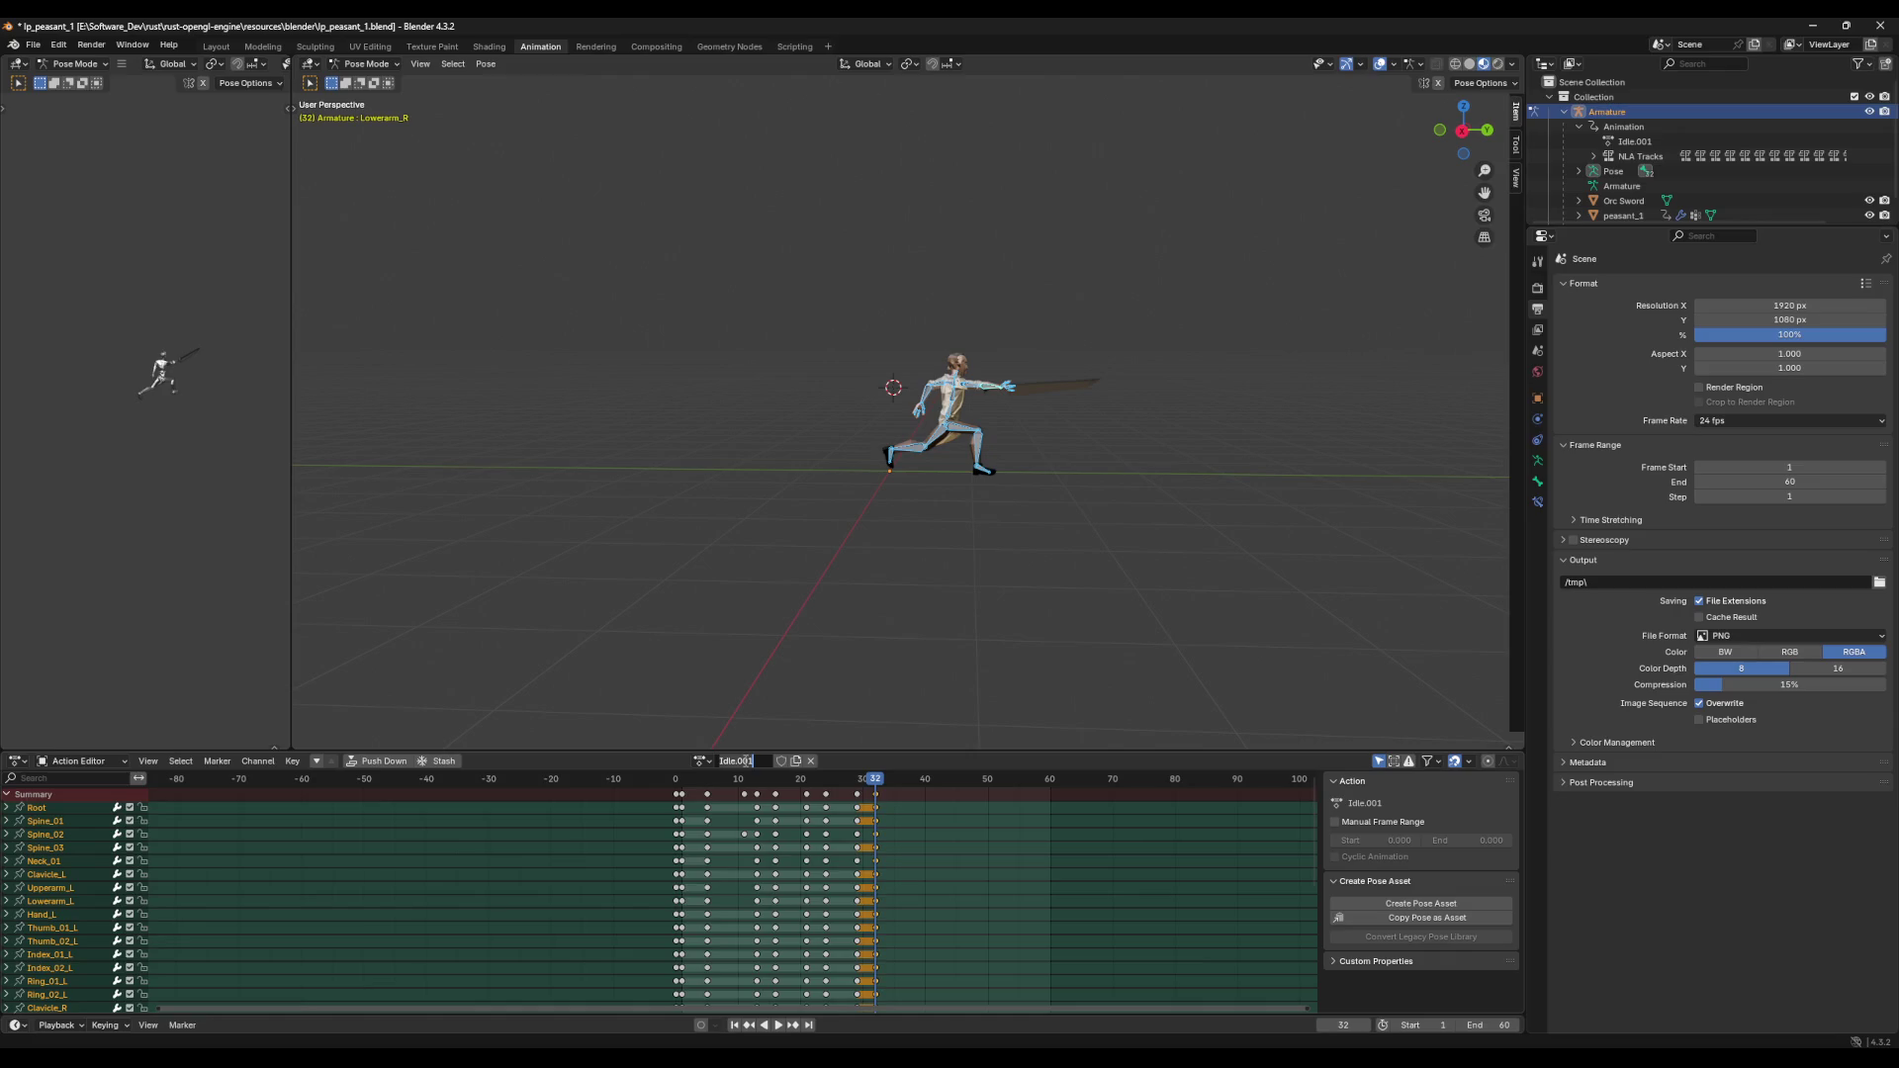
{"action": "type", "text": "Sta"}
{"action": "type", "text": "b"}
{"action": "key", "text": "Return"}
{"action": "left_click", "coordinate": [1215, 540]}
{"action": "key", "text": "ctrl+s"}
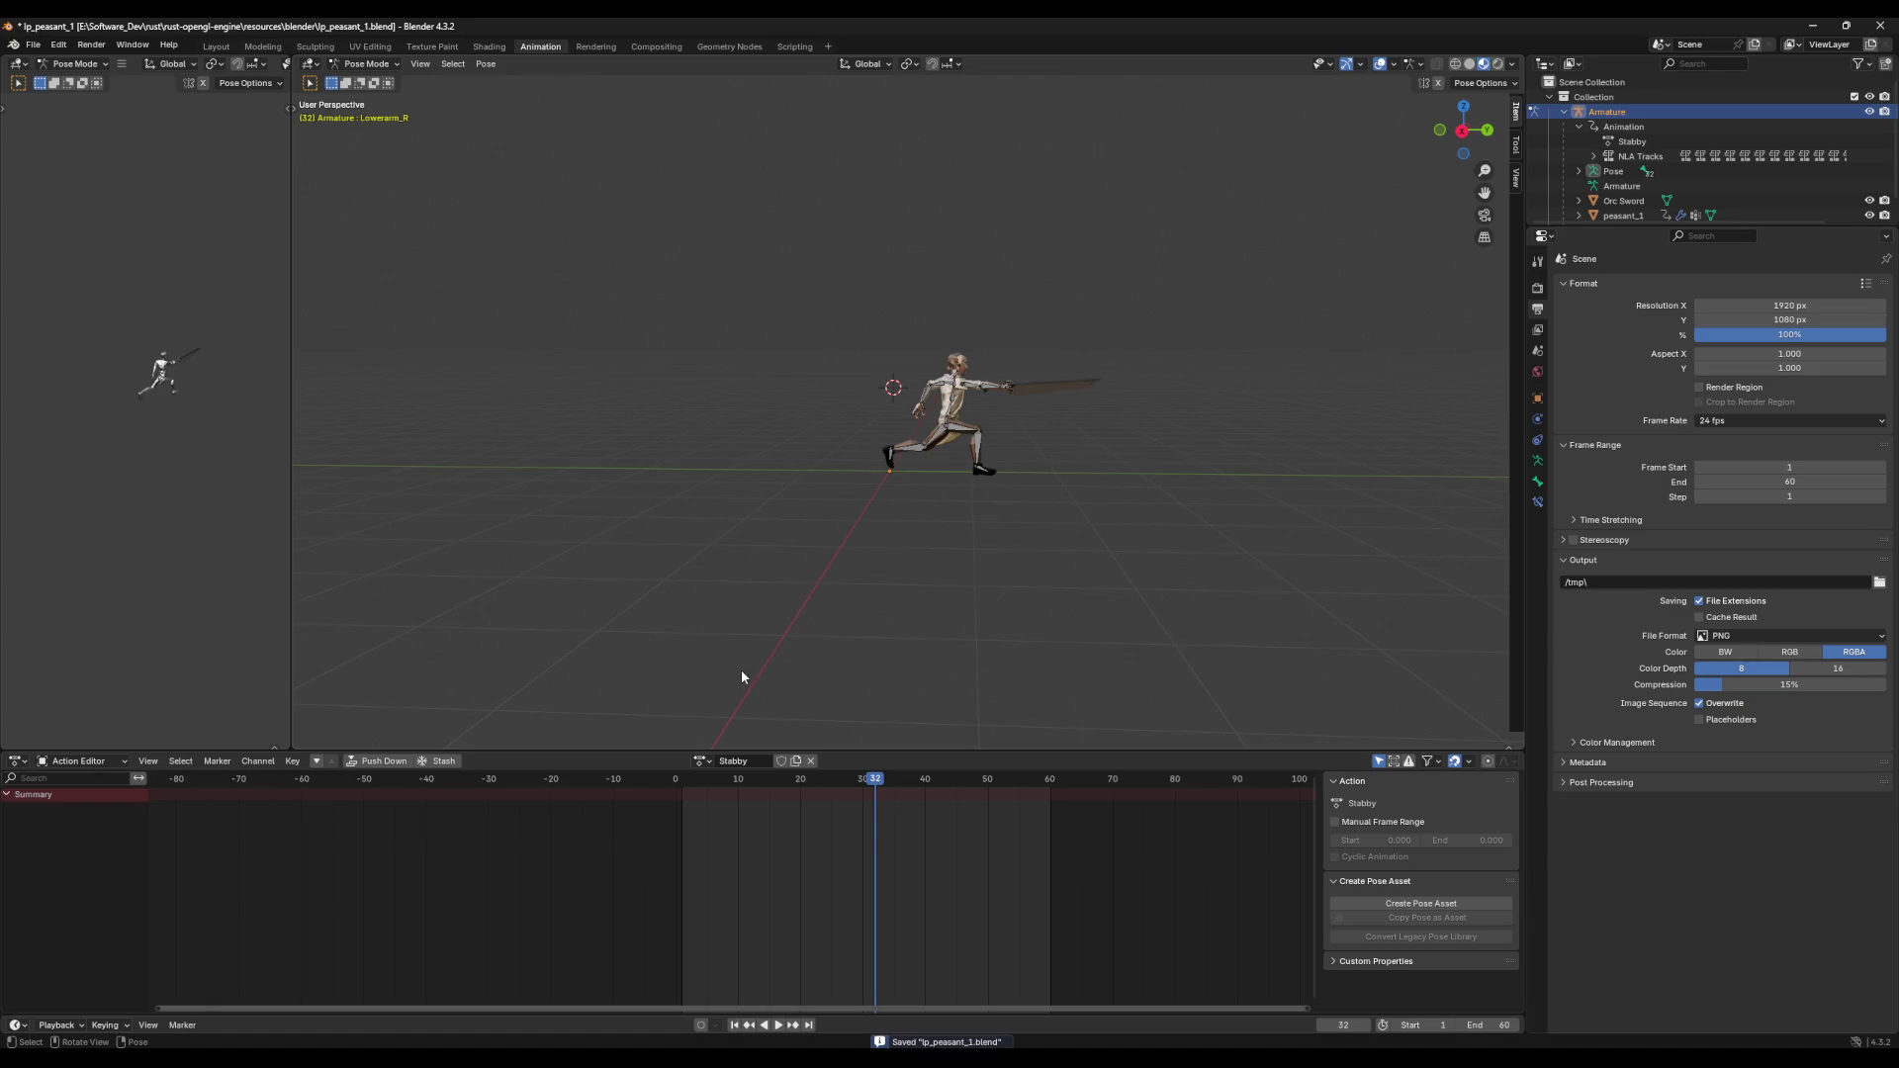
Step: Switch the armature's action back to Idle with all pose bones selected
{"action": "key", "text": "a"}
{"action": "left_click", "coordinate": [706, 760]}
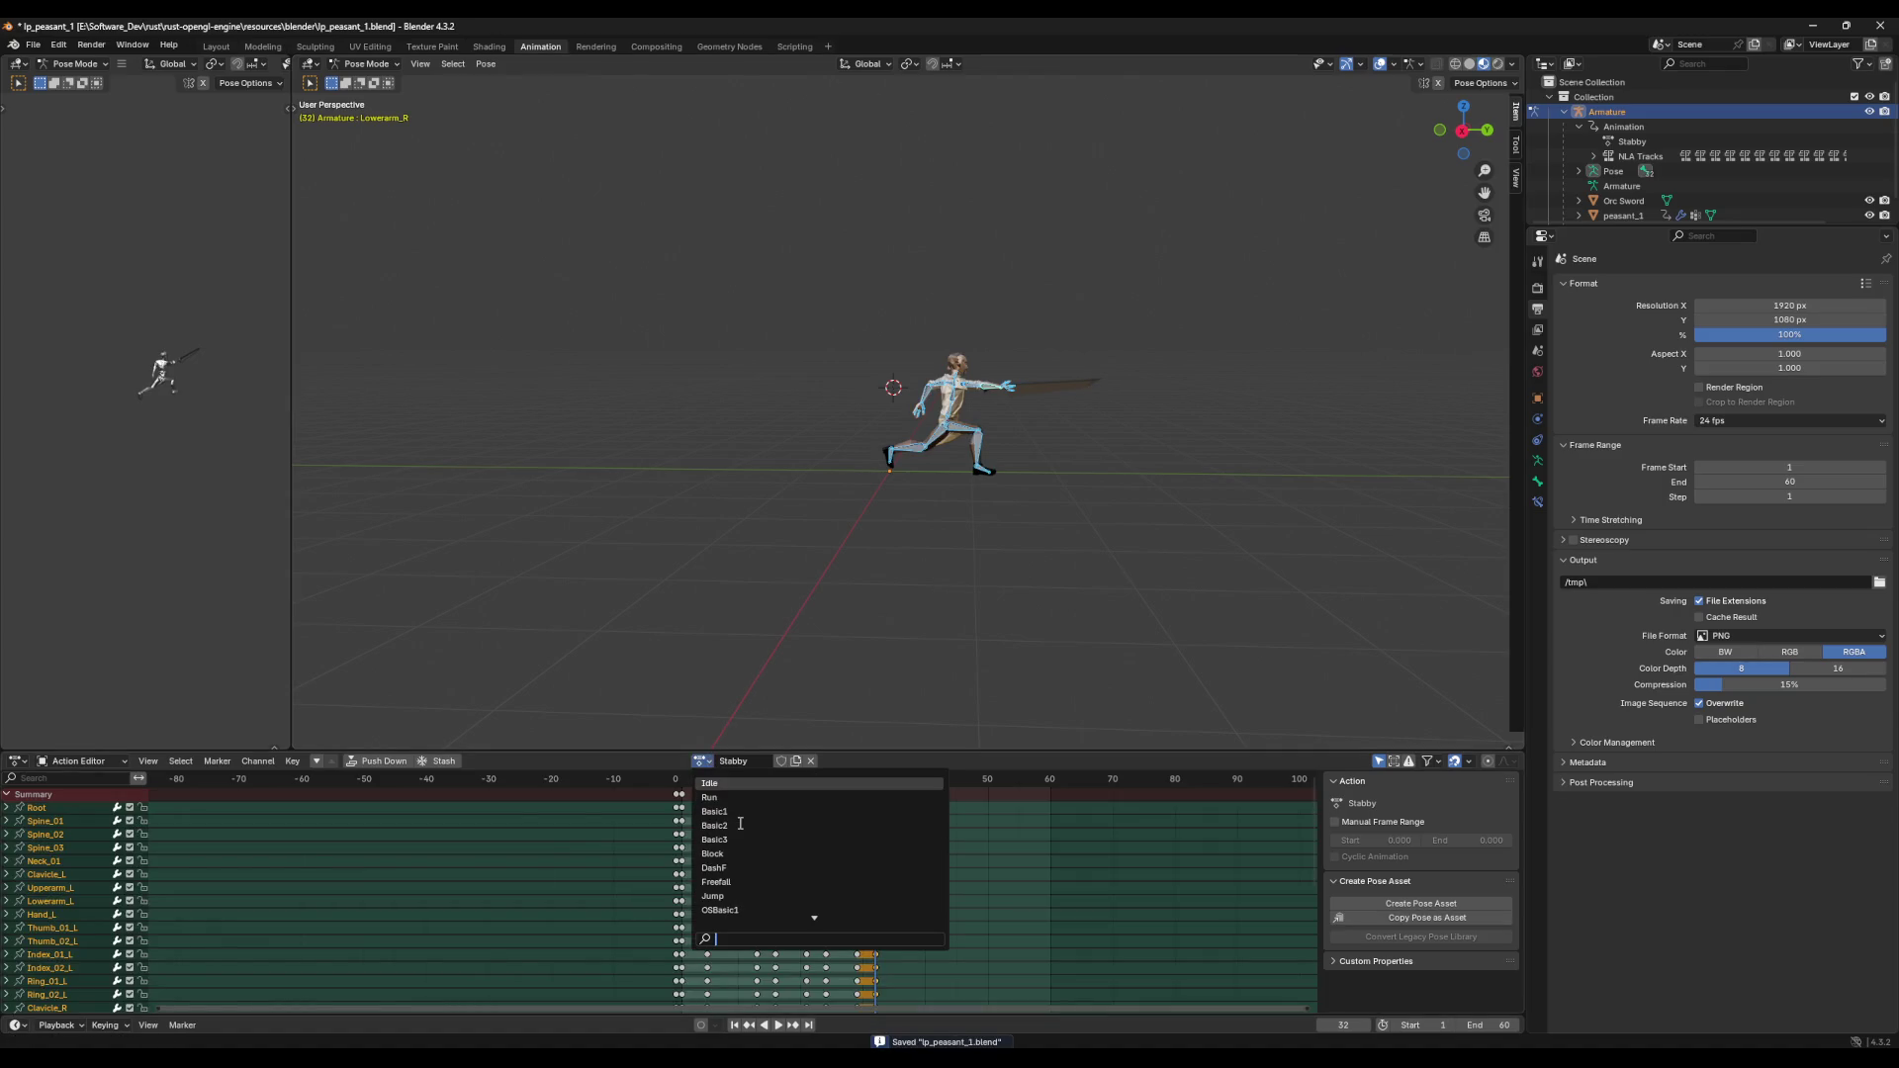
{"action": "left_click", "coordinate": [739, 785]}
{"action": "key", "text": "alt+a"}
{"action": "key", "text": "a"}
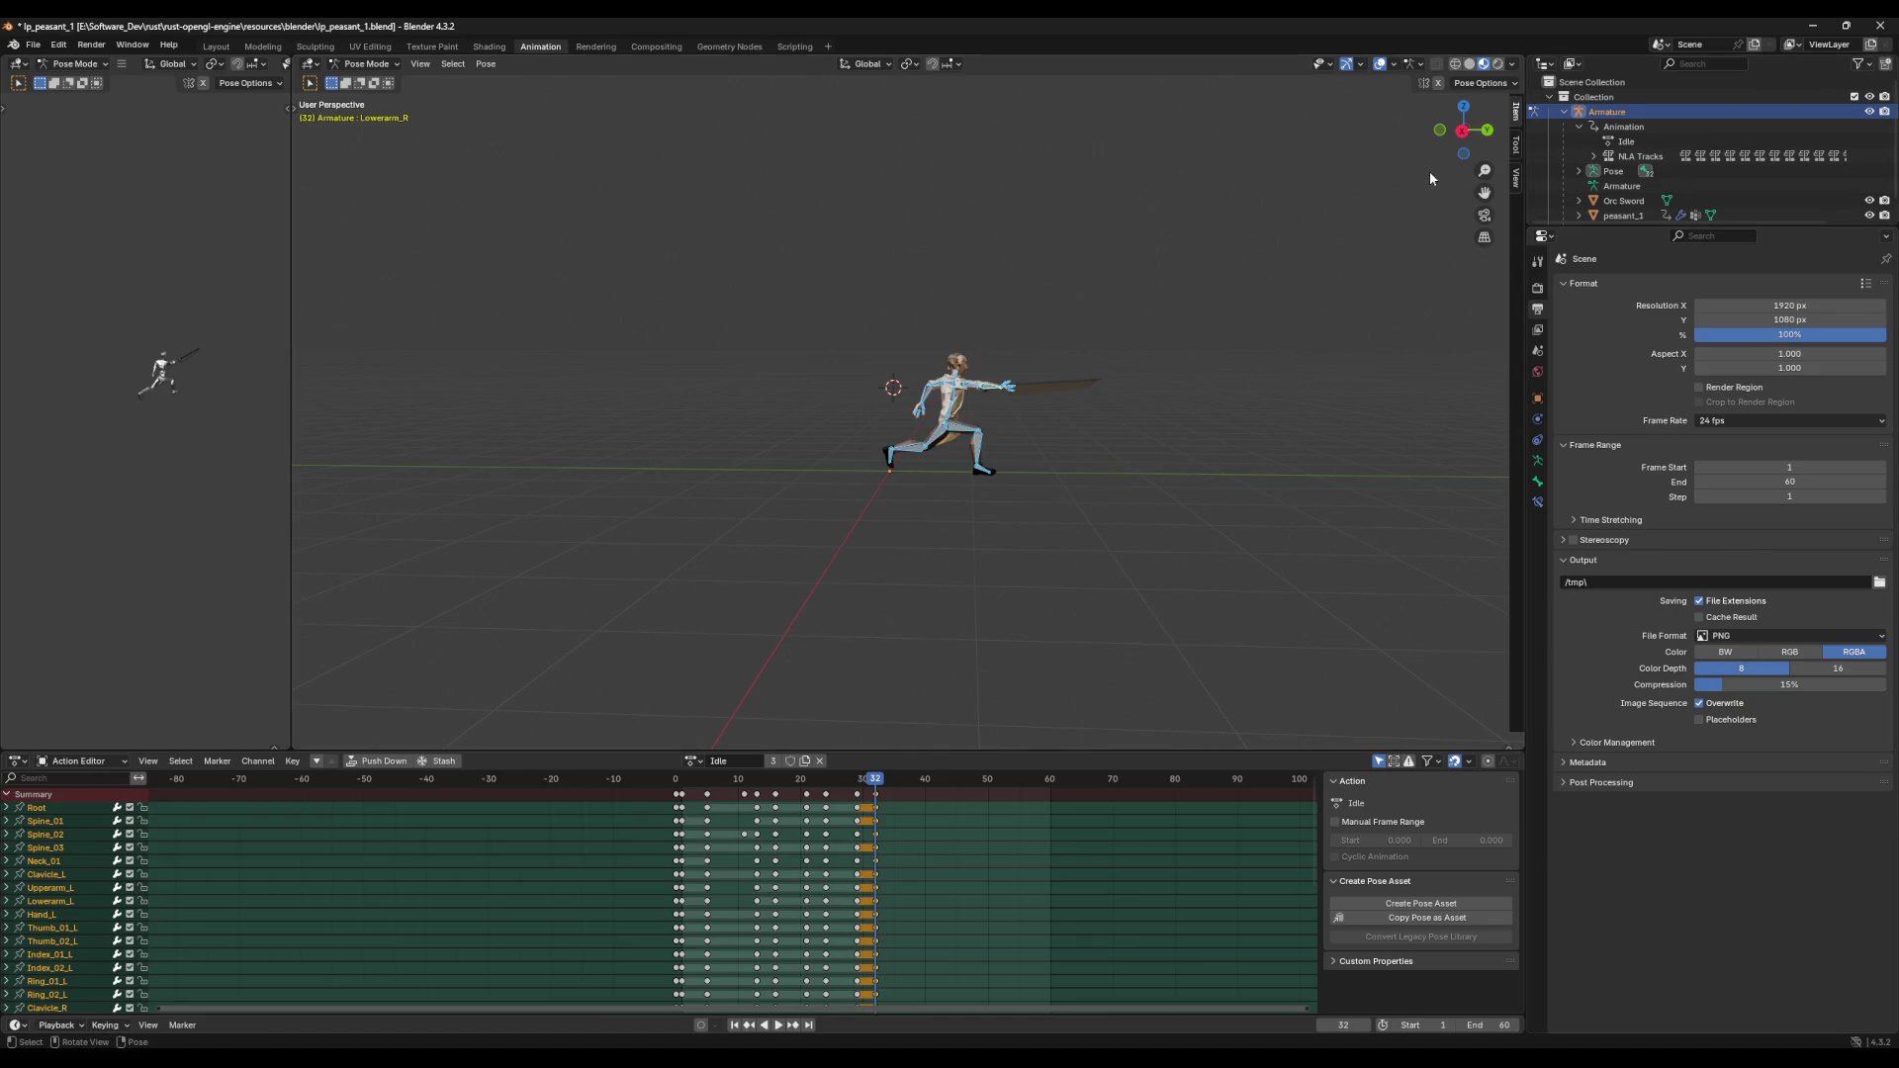
Step: Cancel reverting the file, then recover and load the last session
{"action": "left_click", "coordinate": [36, 45]}
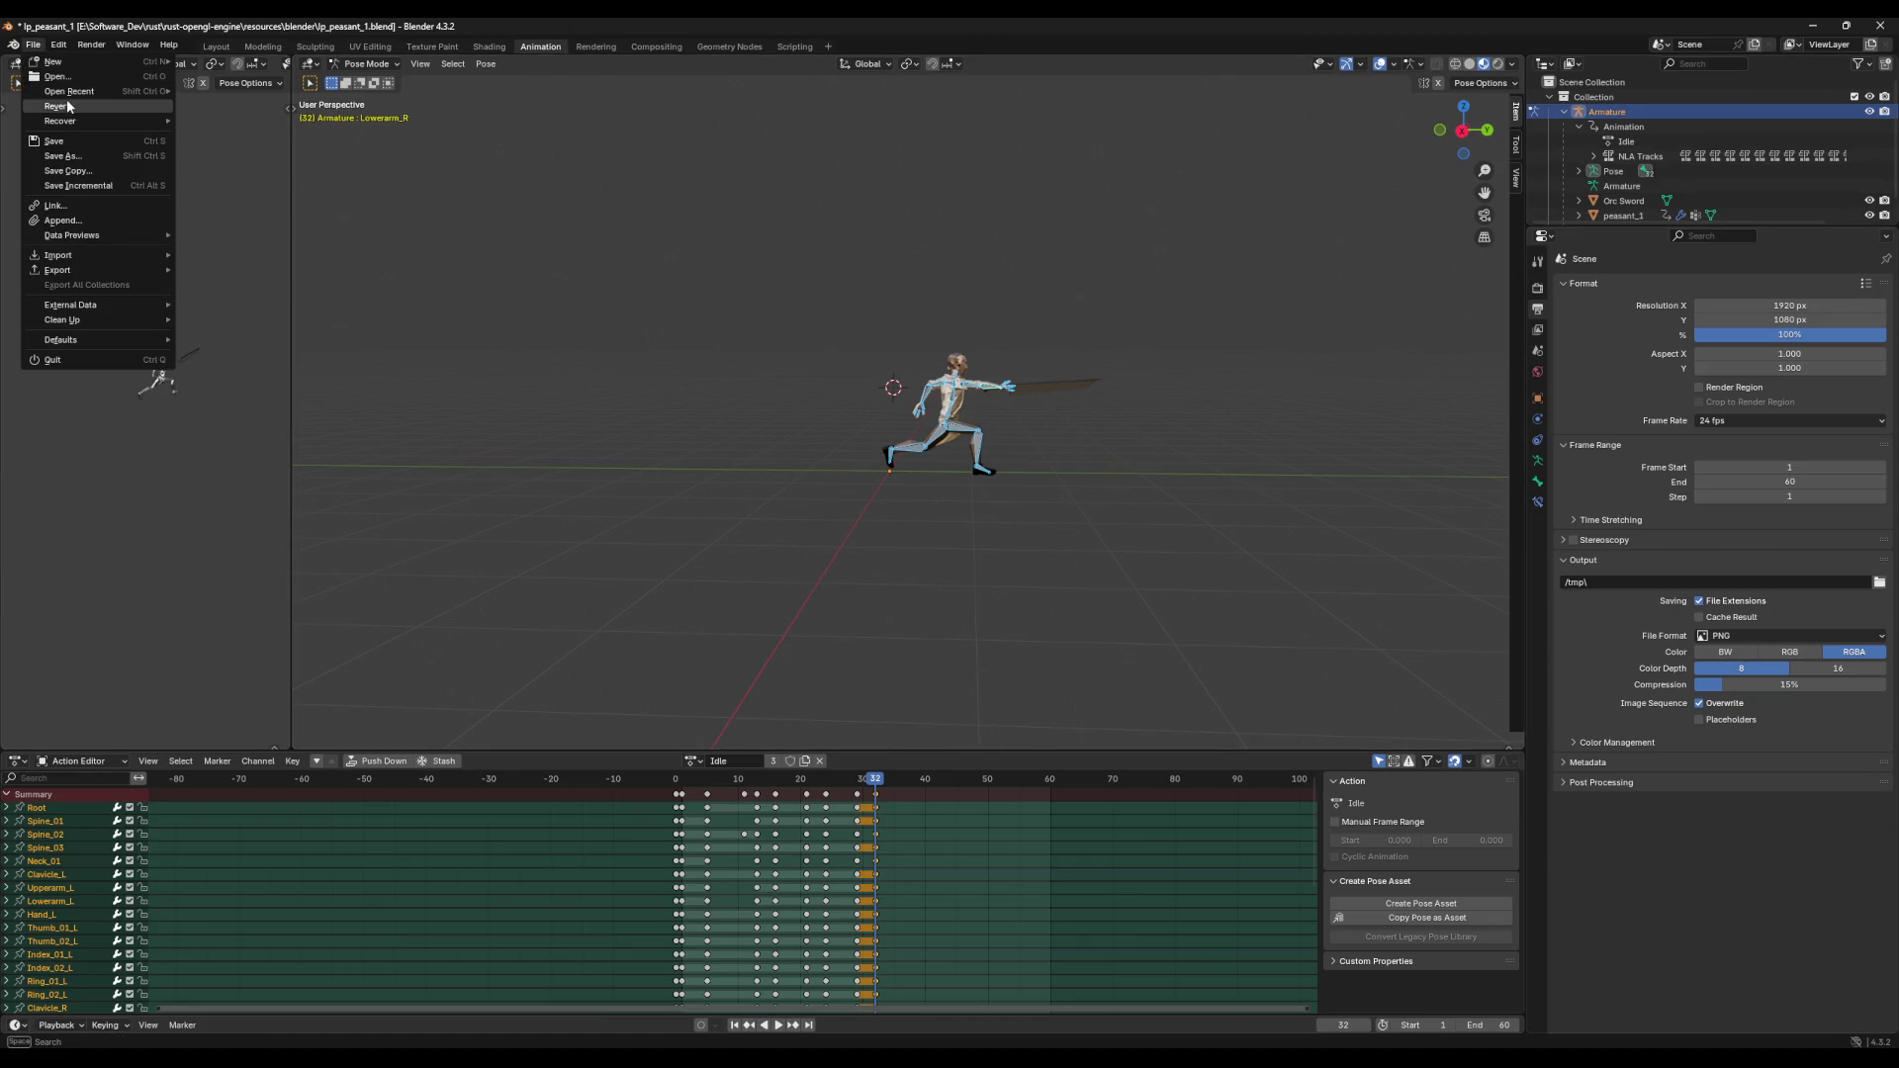
{"action": "left_click", "coordinate": [75, 104]}
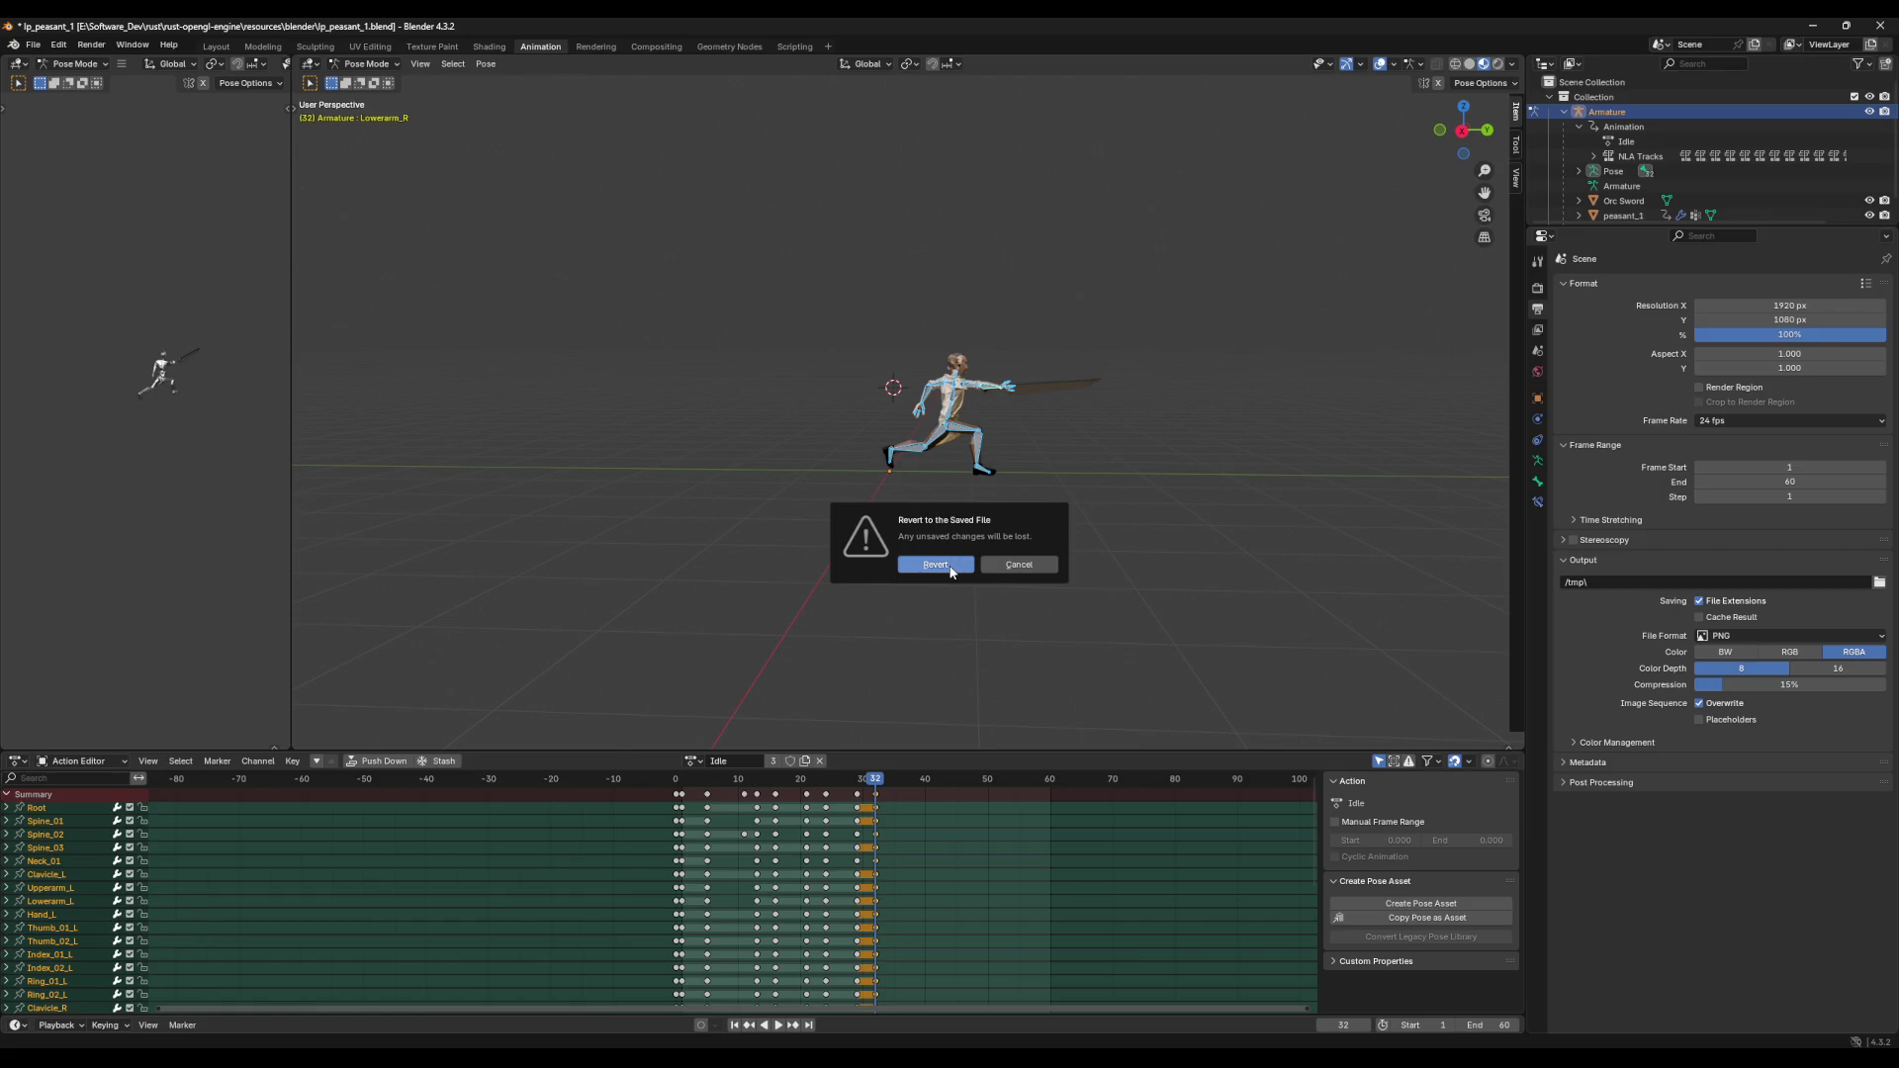
{"action": "left_click", "coordinate": [1016, 565]}
{"action": "left_click", "coordinate": [33, 45]}
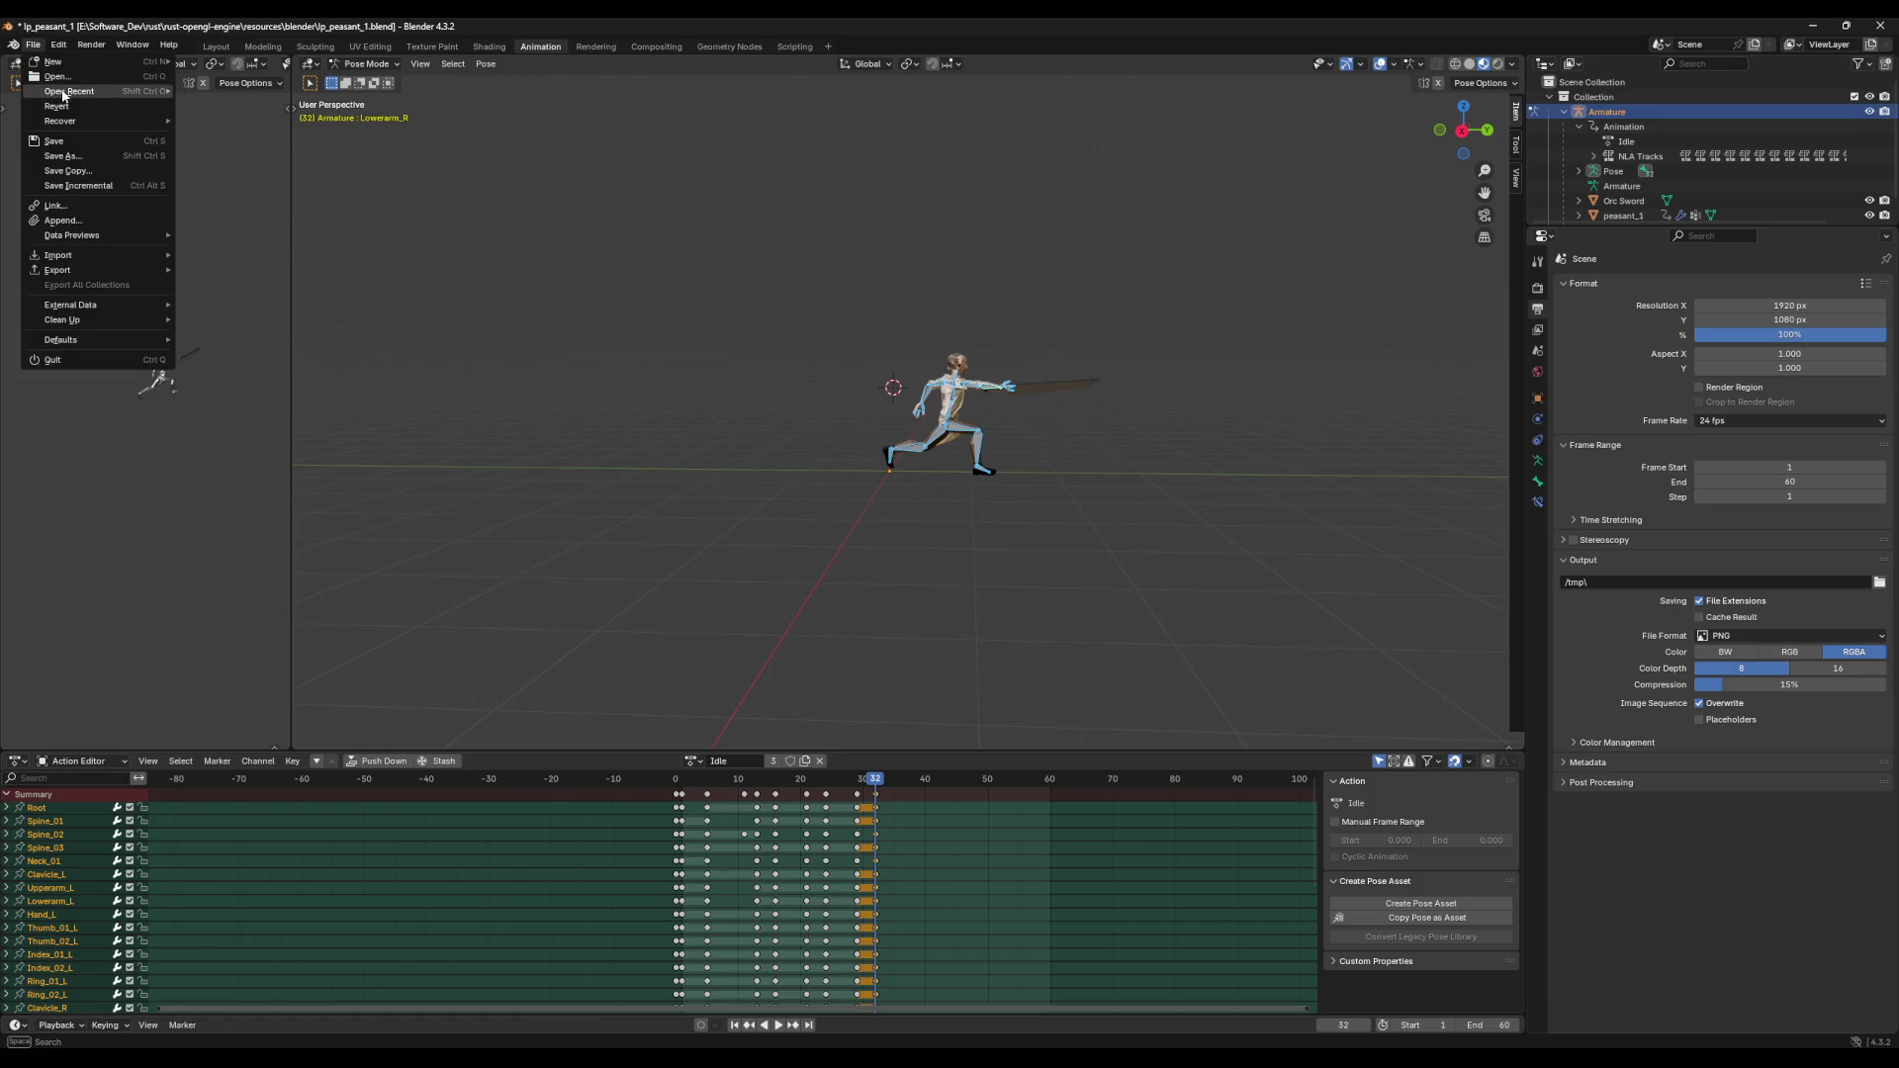
{"action": "mouse_move", "coordinate": [64, 120]}
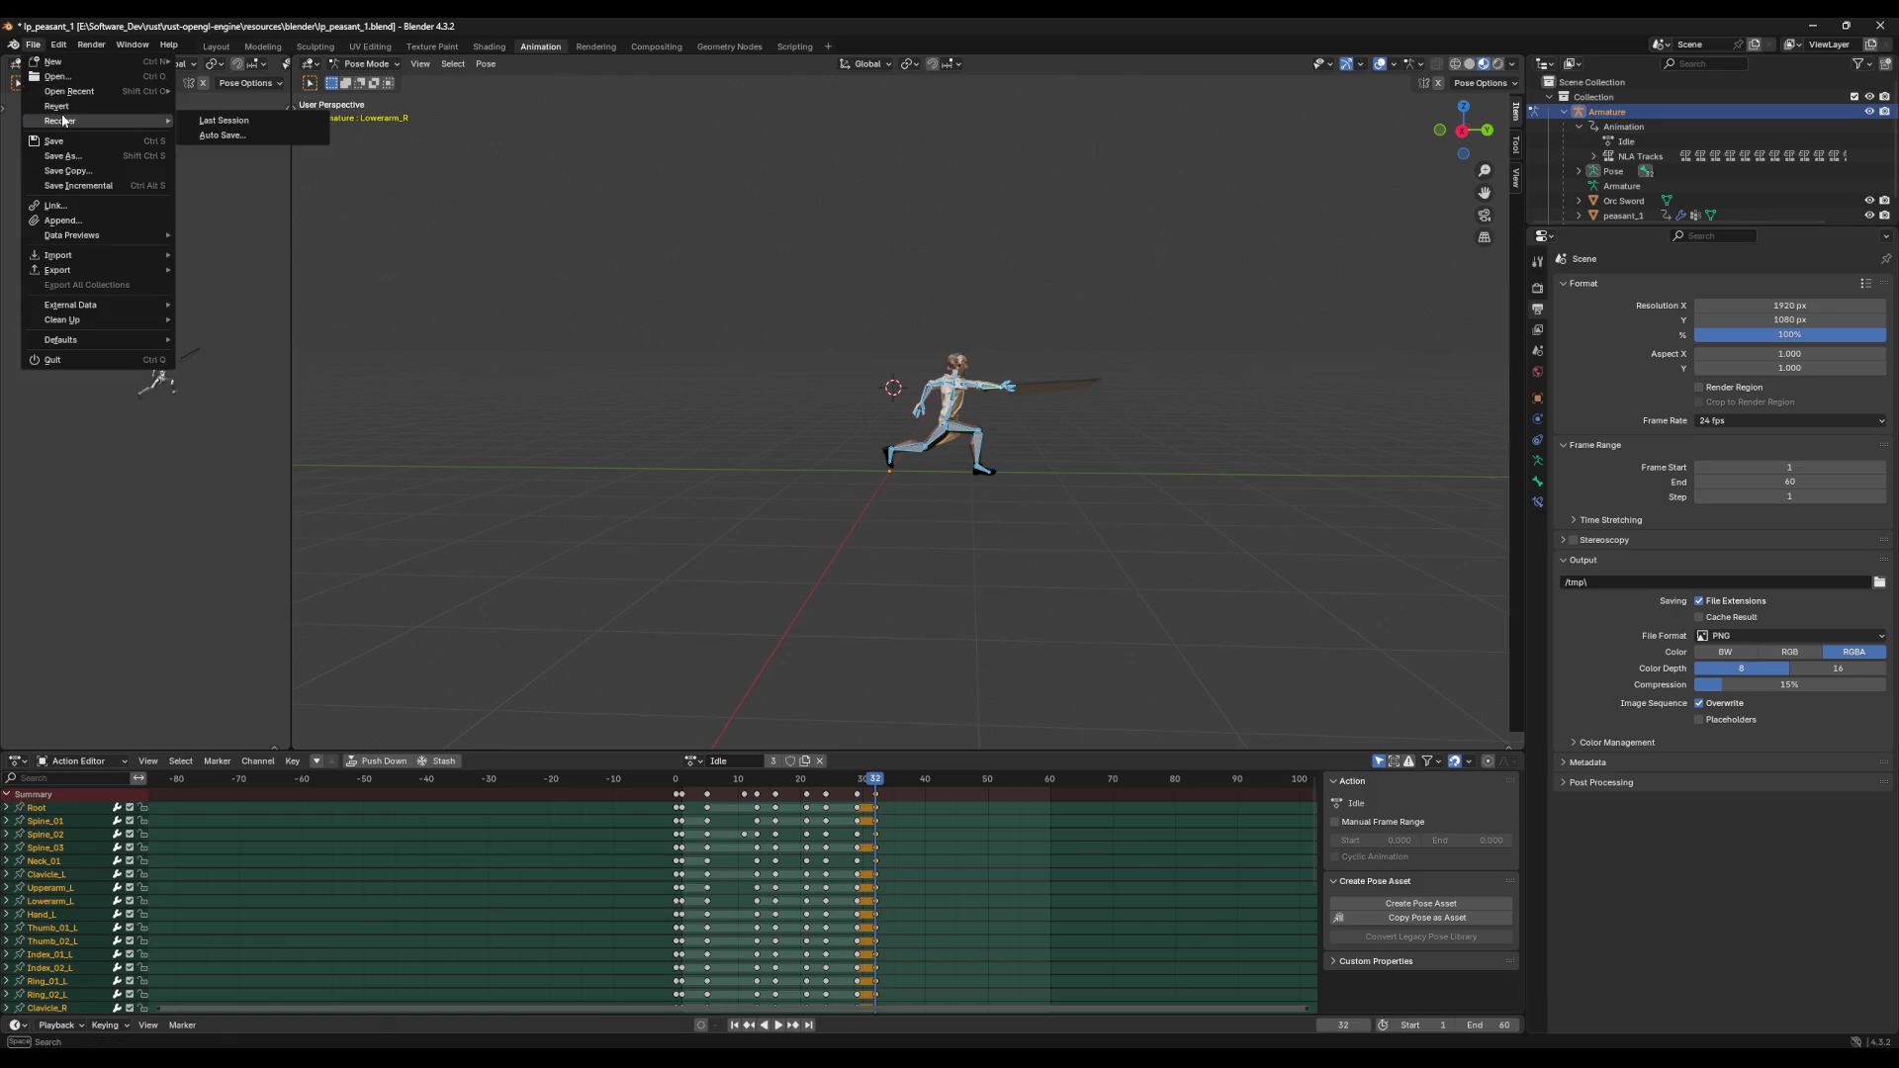
{"action": "left_click", "coordinate": [223, 121]}
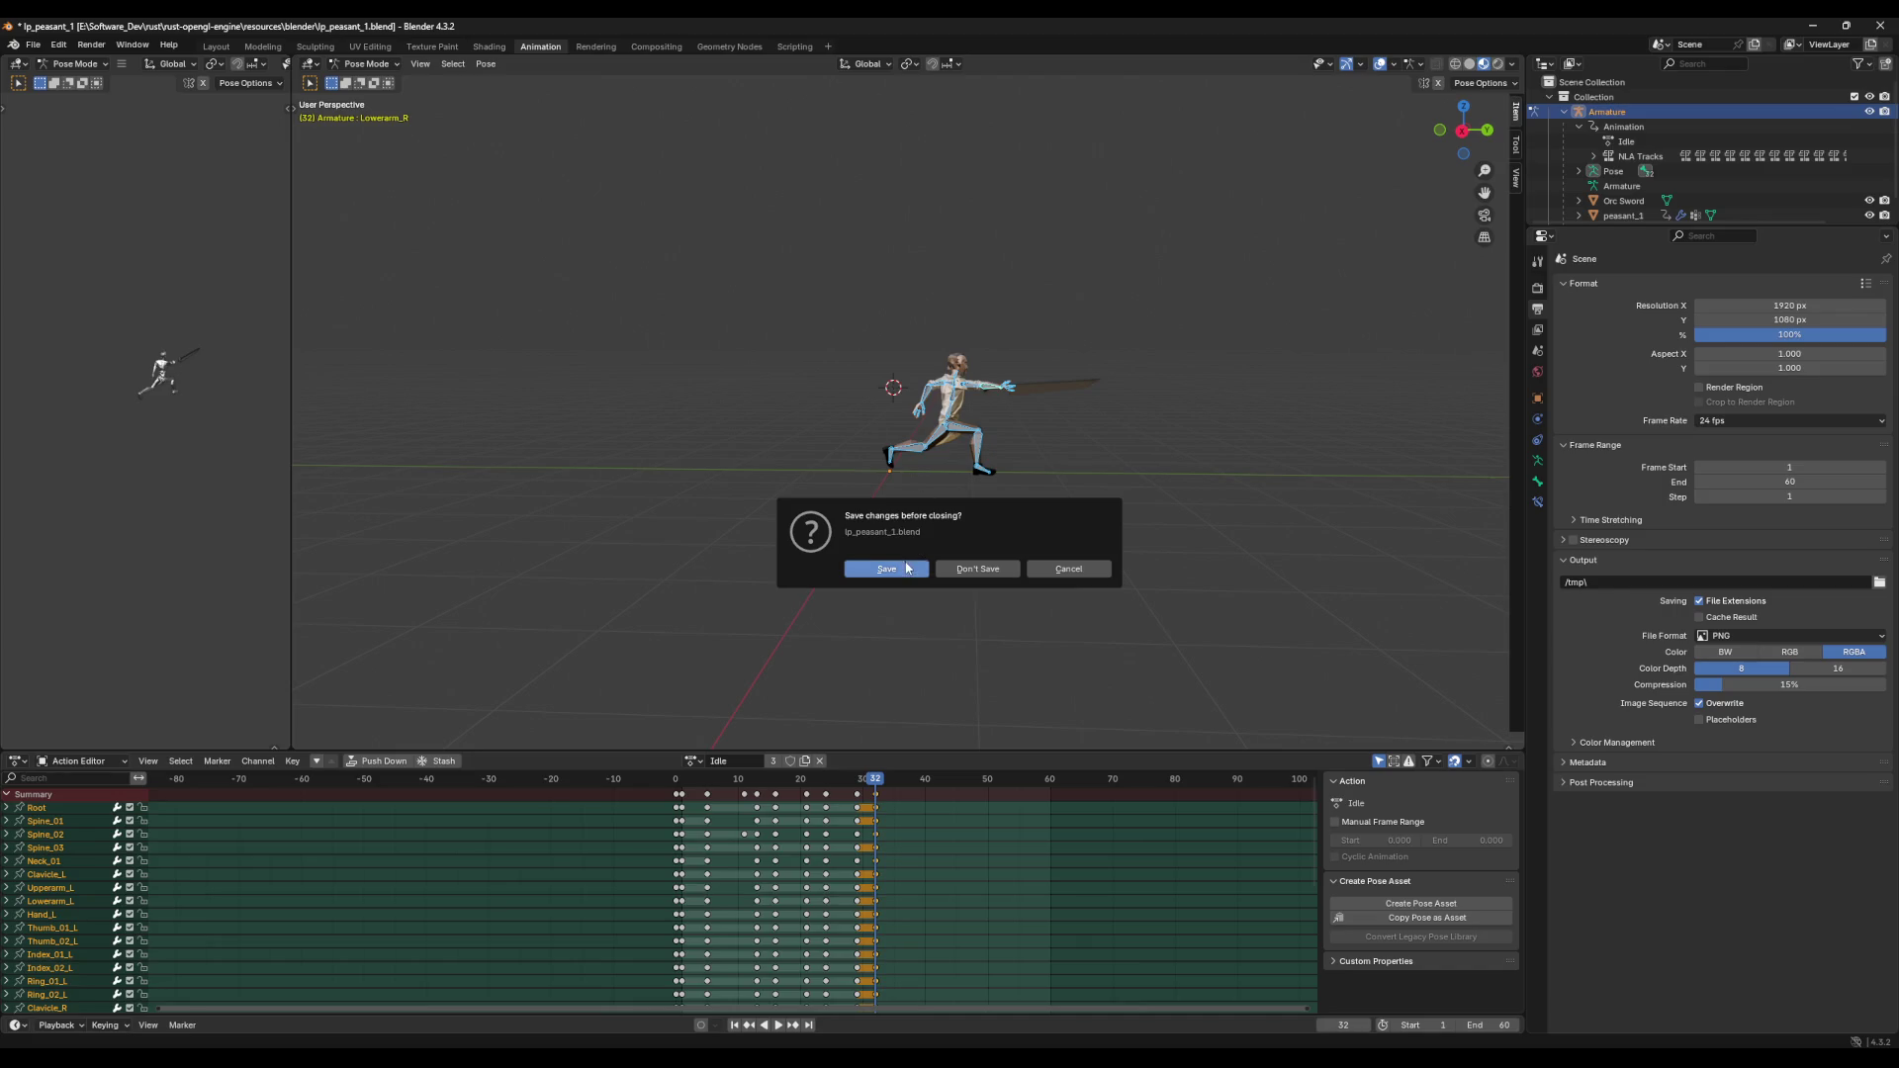
{"action": "left_click", "coordinate": [974, 569]}
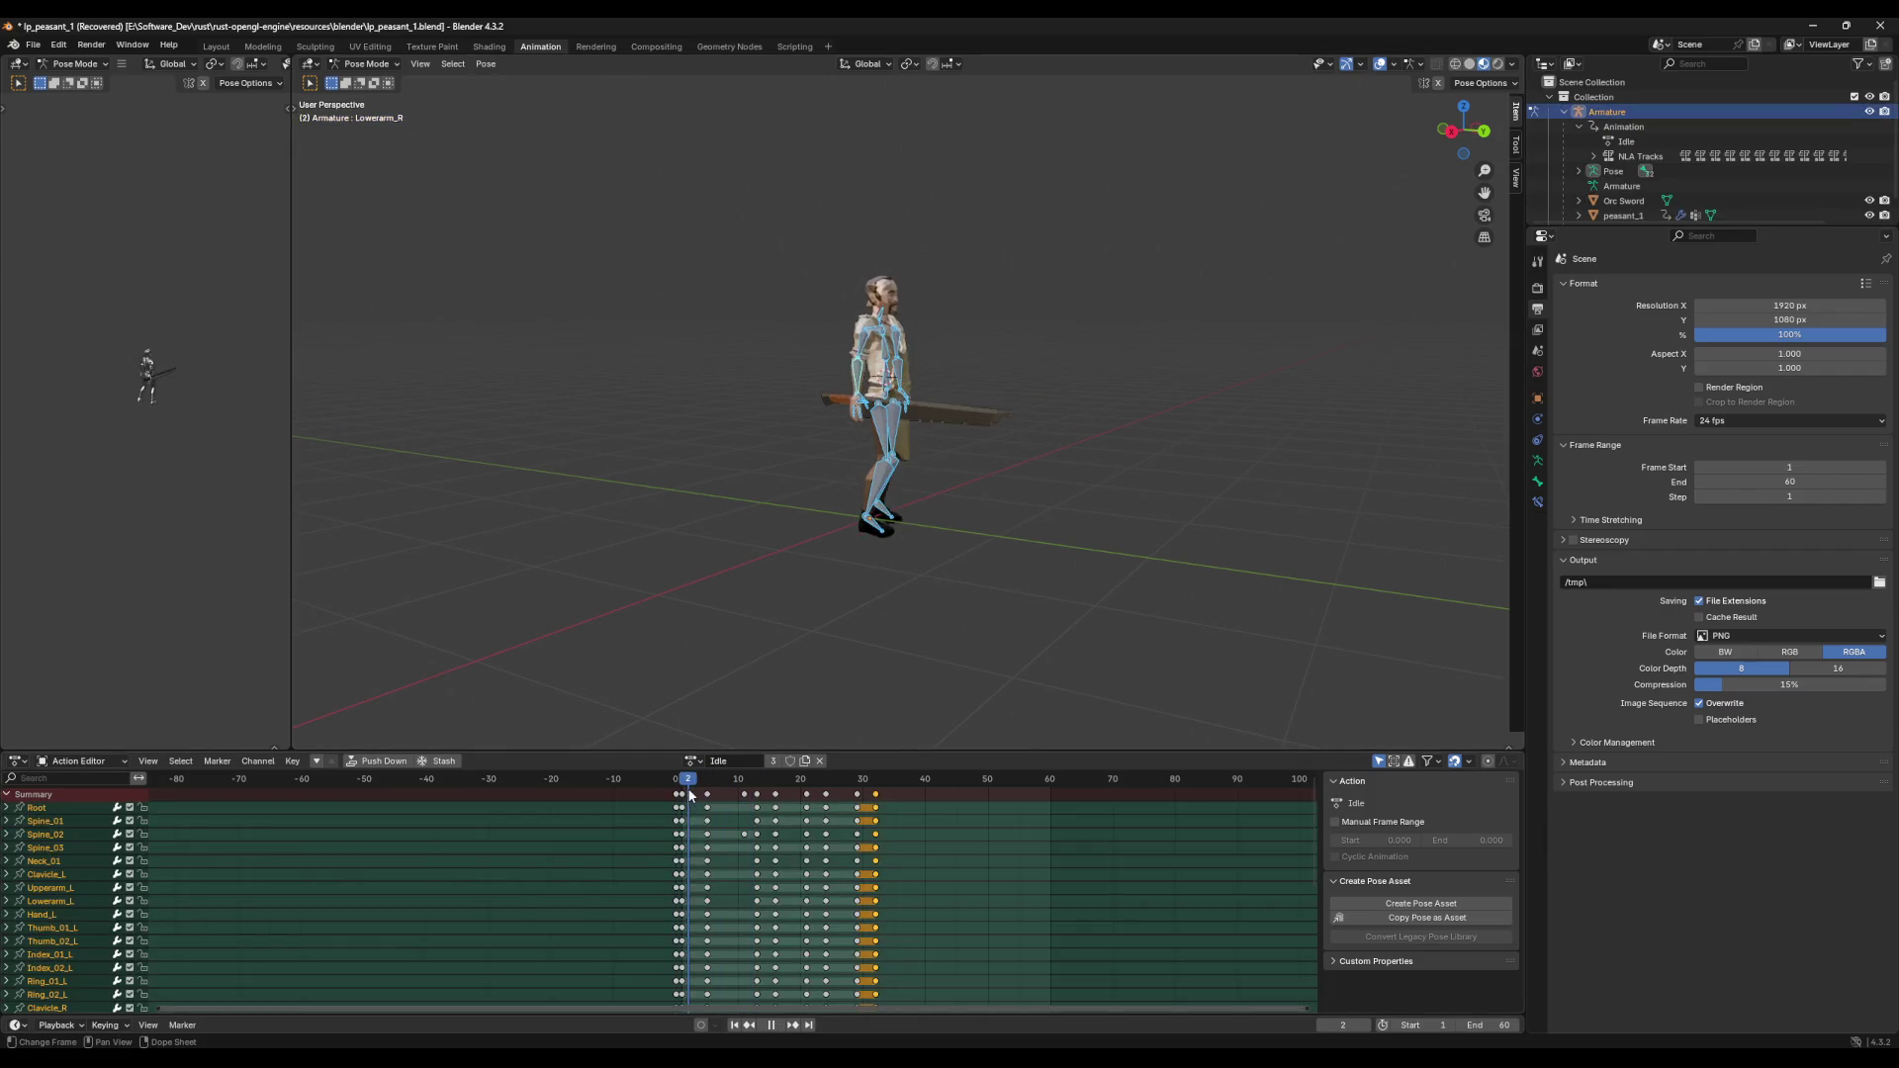
{"action": "left_click", "coordinate": [33, 46]}
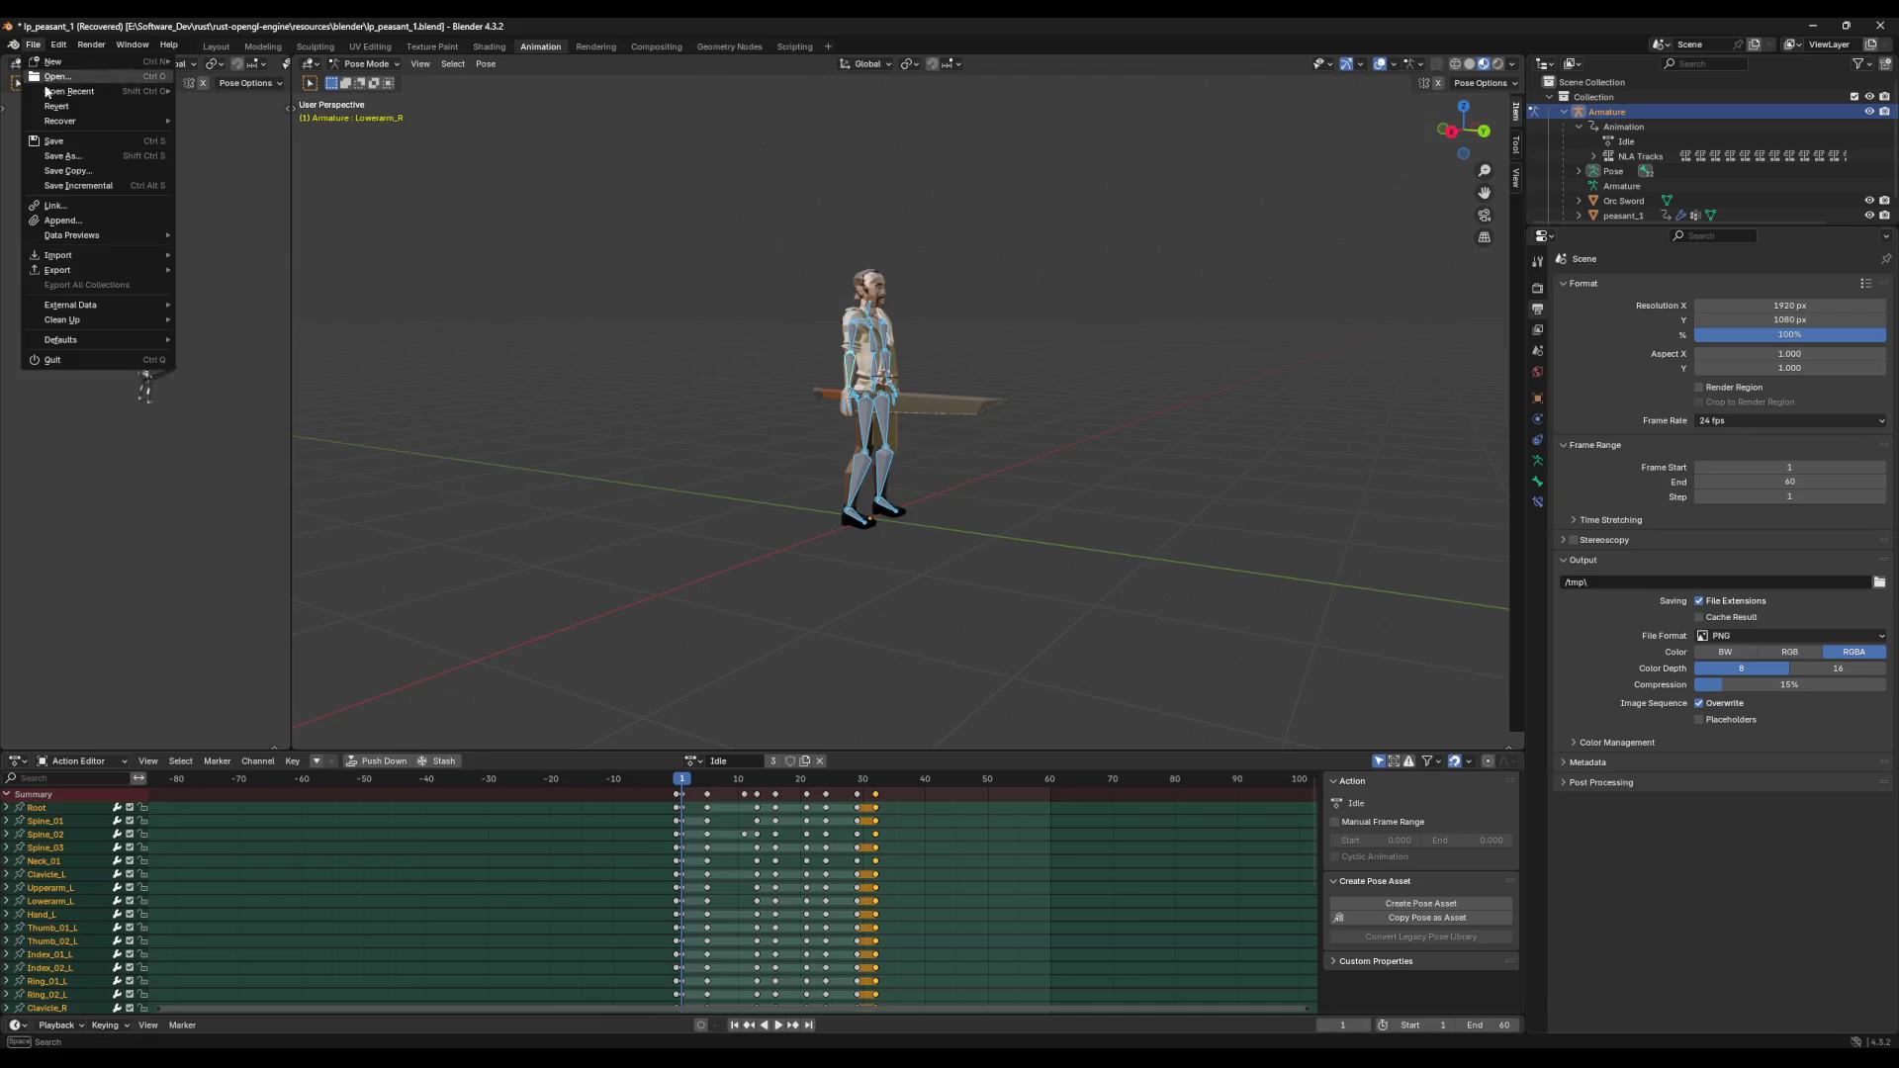
Step: Discard unsaved changes for File > Open, then close the file browser without opening anything
{"action": "left_click", "coordinate": [58, 76]}
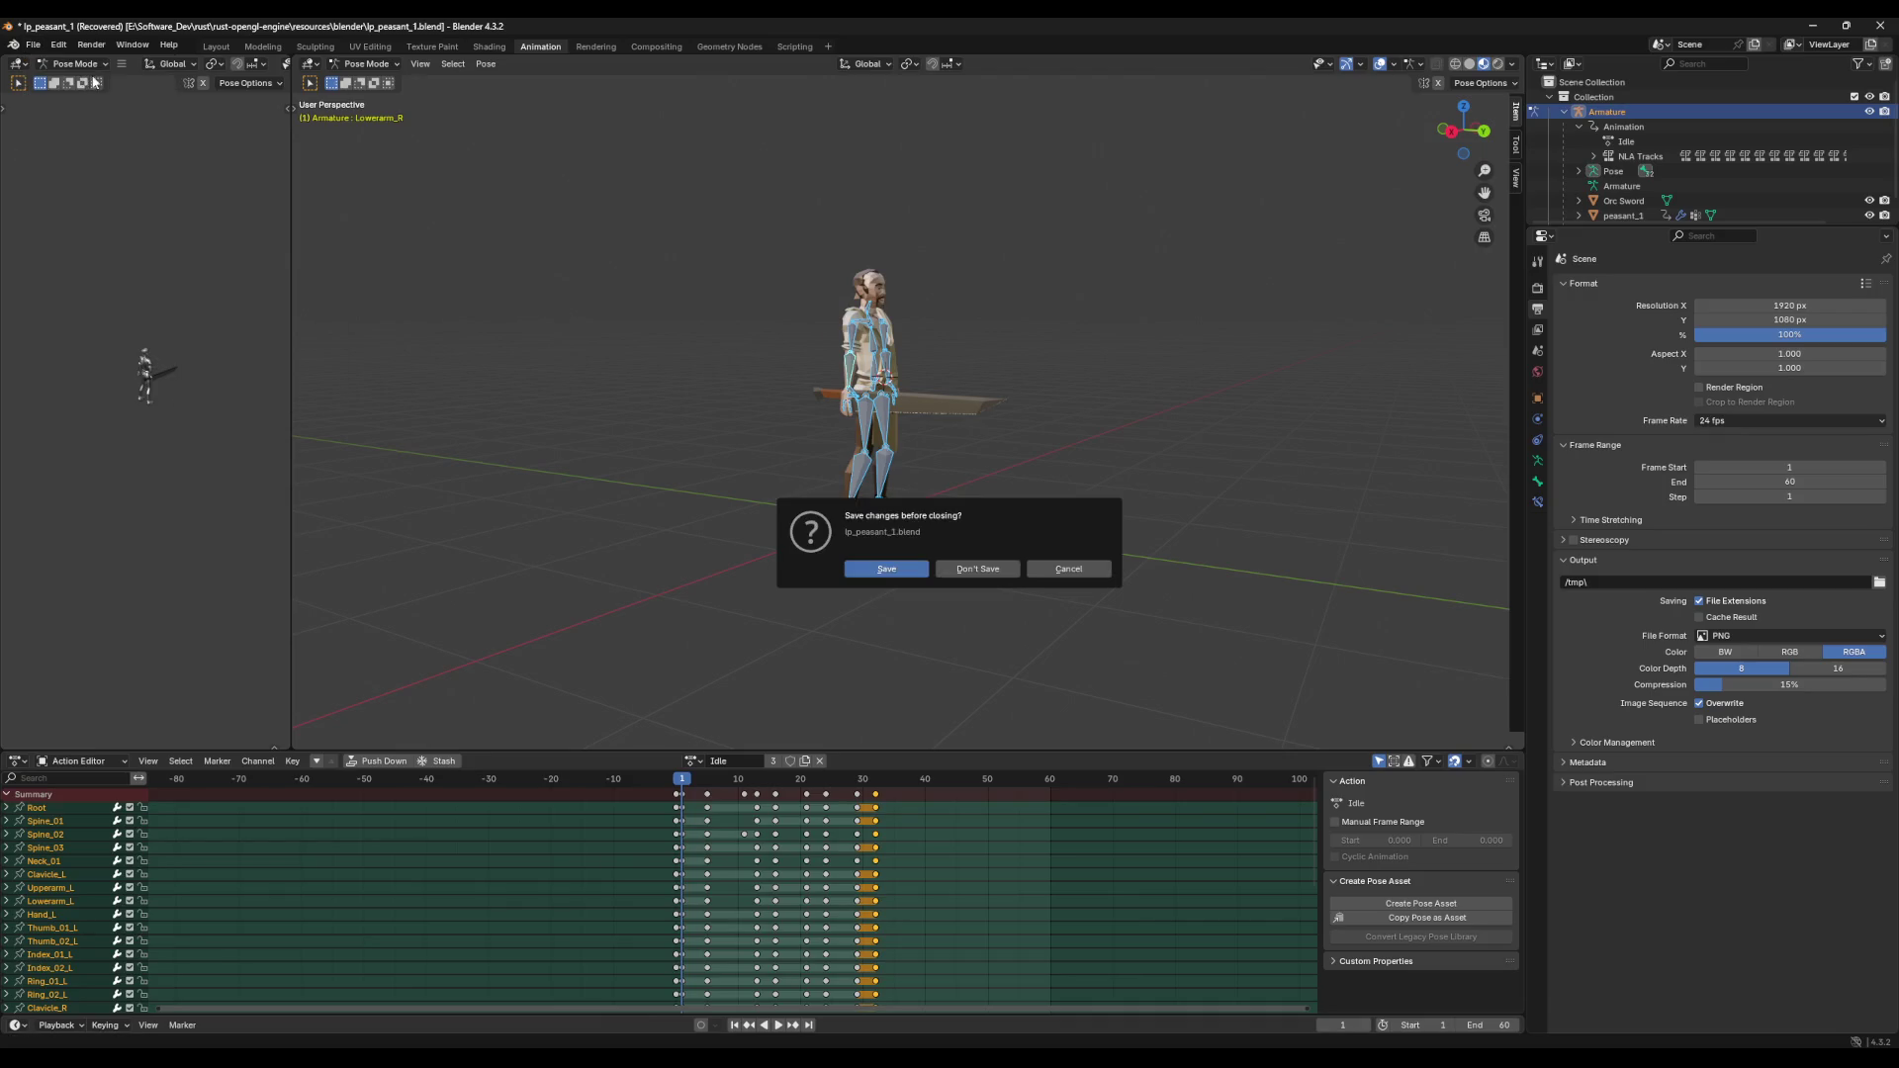
{"action": "left_click", "coordinate": [969, 570]}
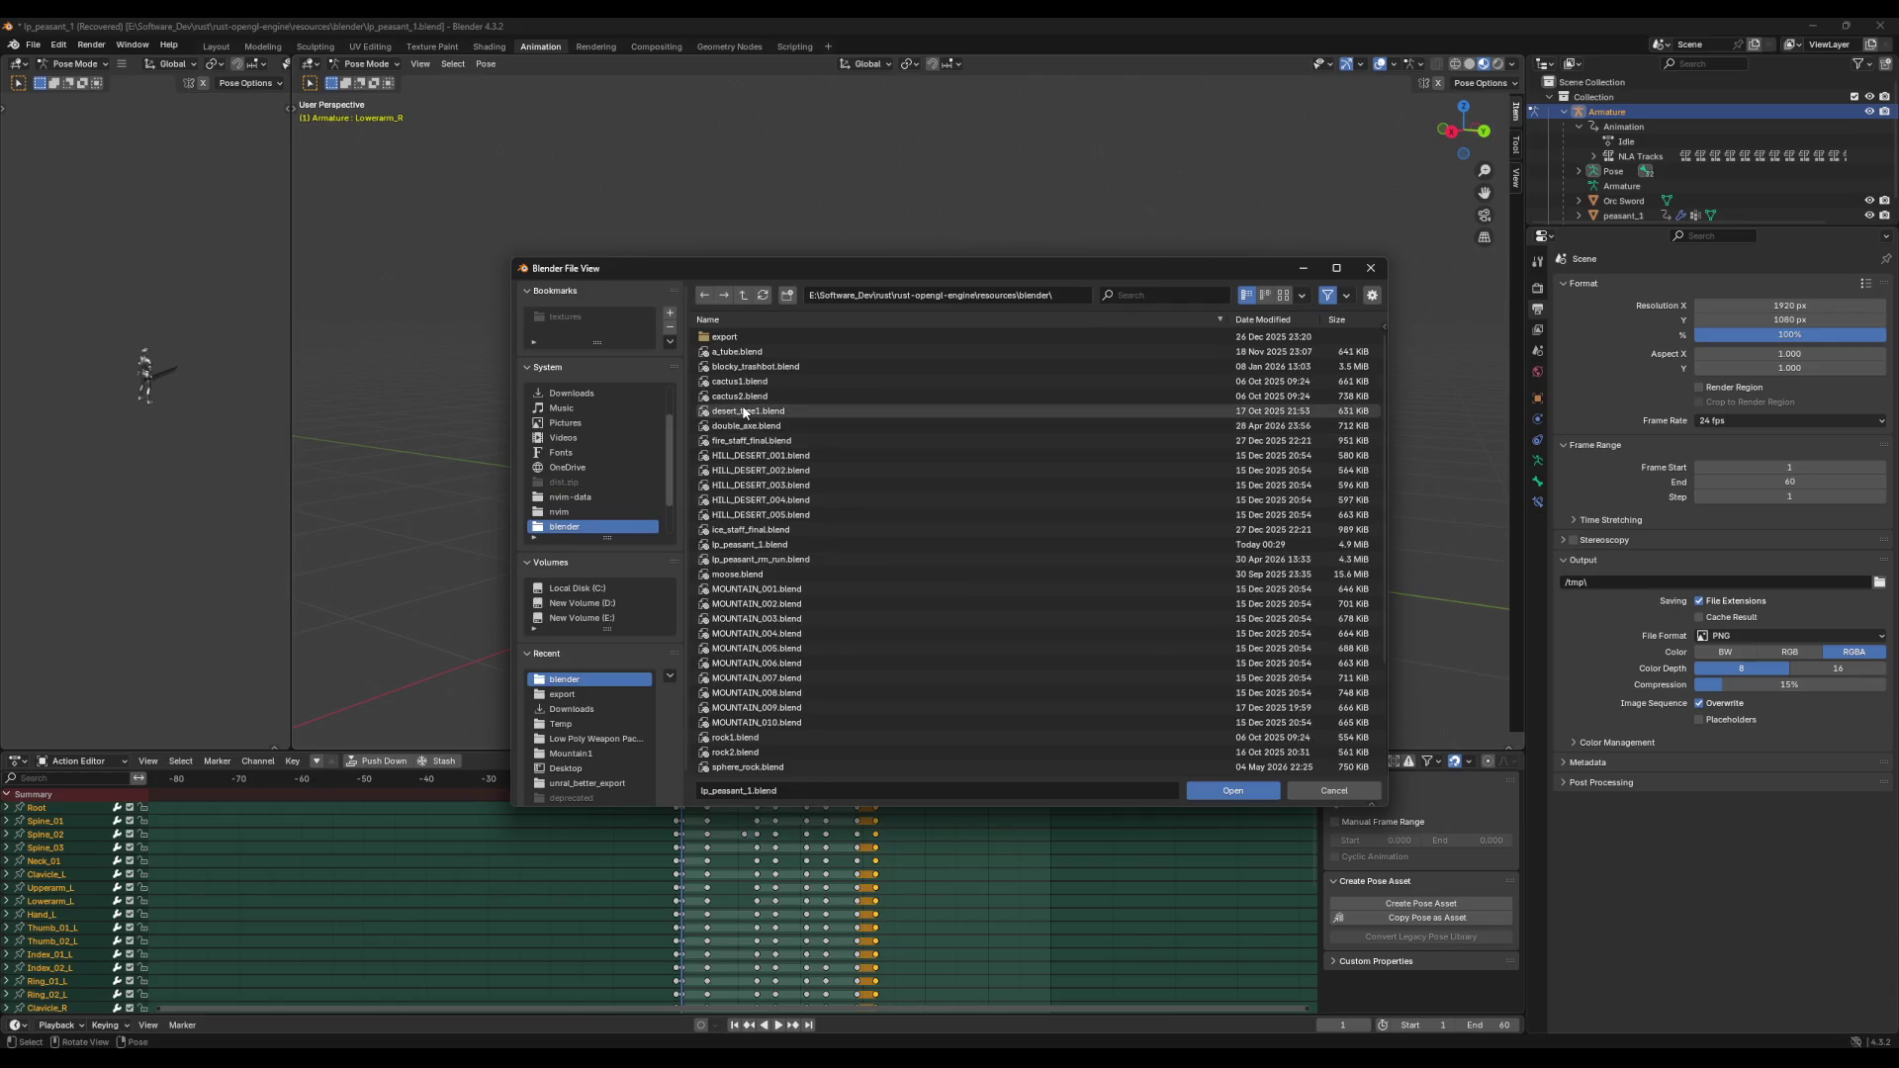
{"action": "scroll", "coordinate": [744, 411], "scroll_direction": "down", "scroll_amount": 5}
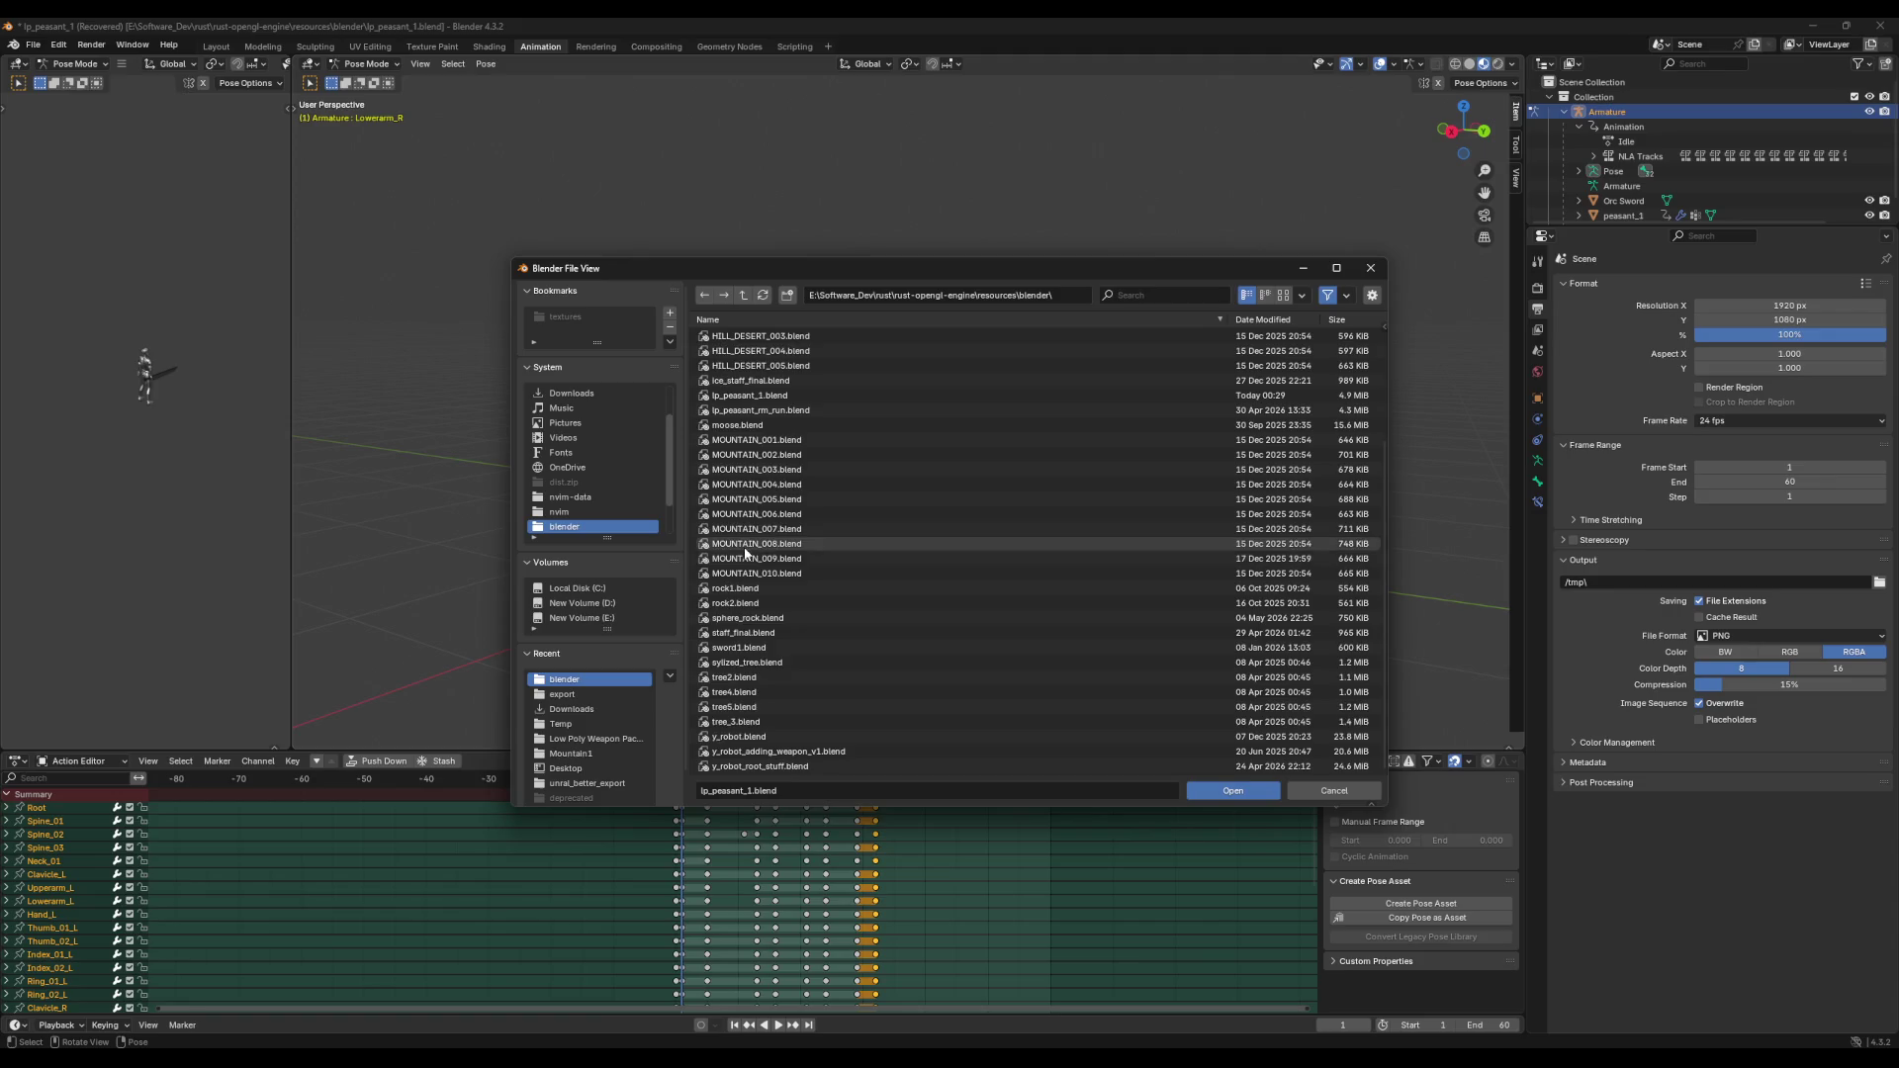
{"action": "scroll", "coordinate": [745, 550], "scroll_direction": "up", "scroll_amount": 5}
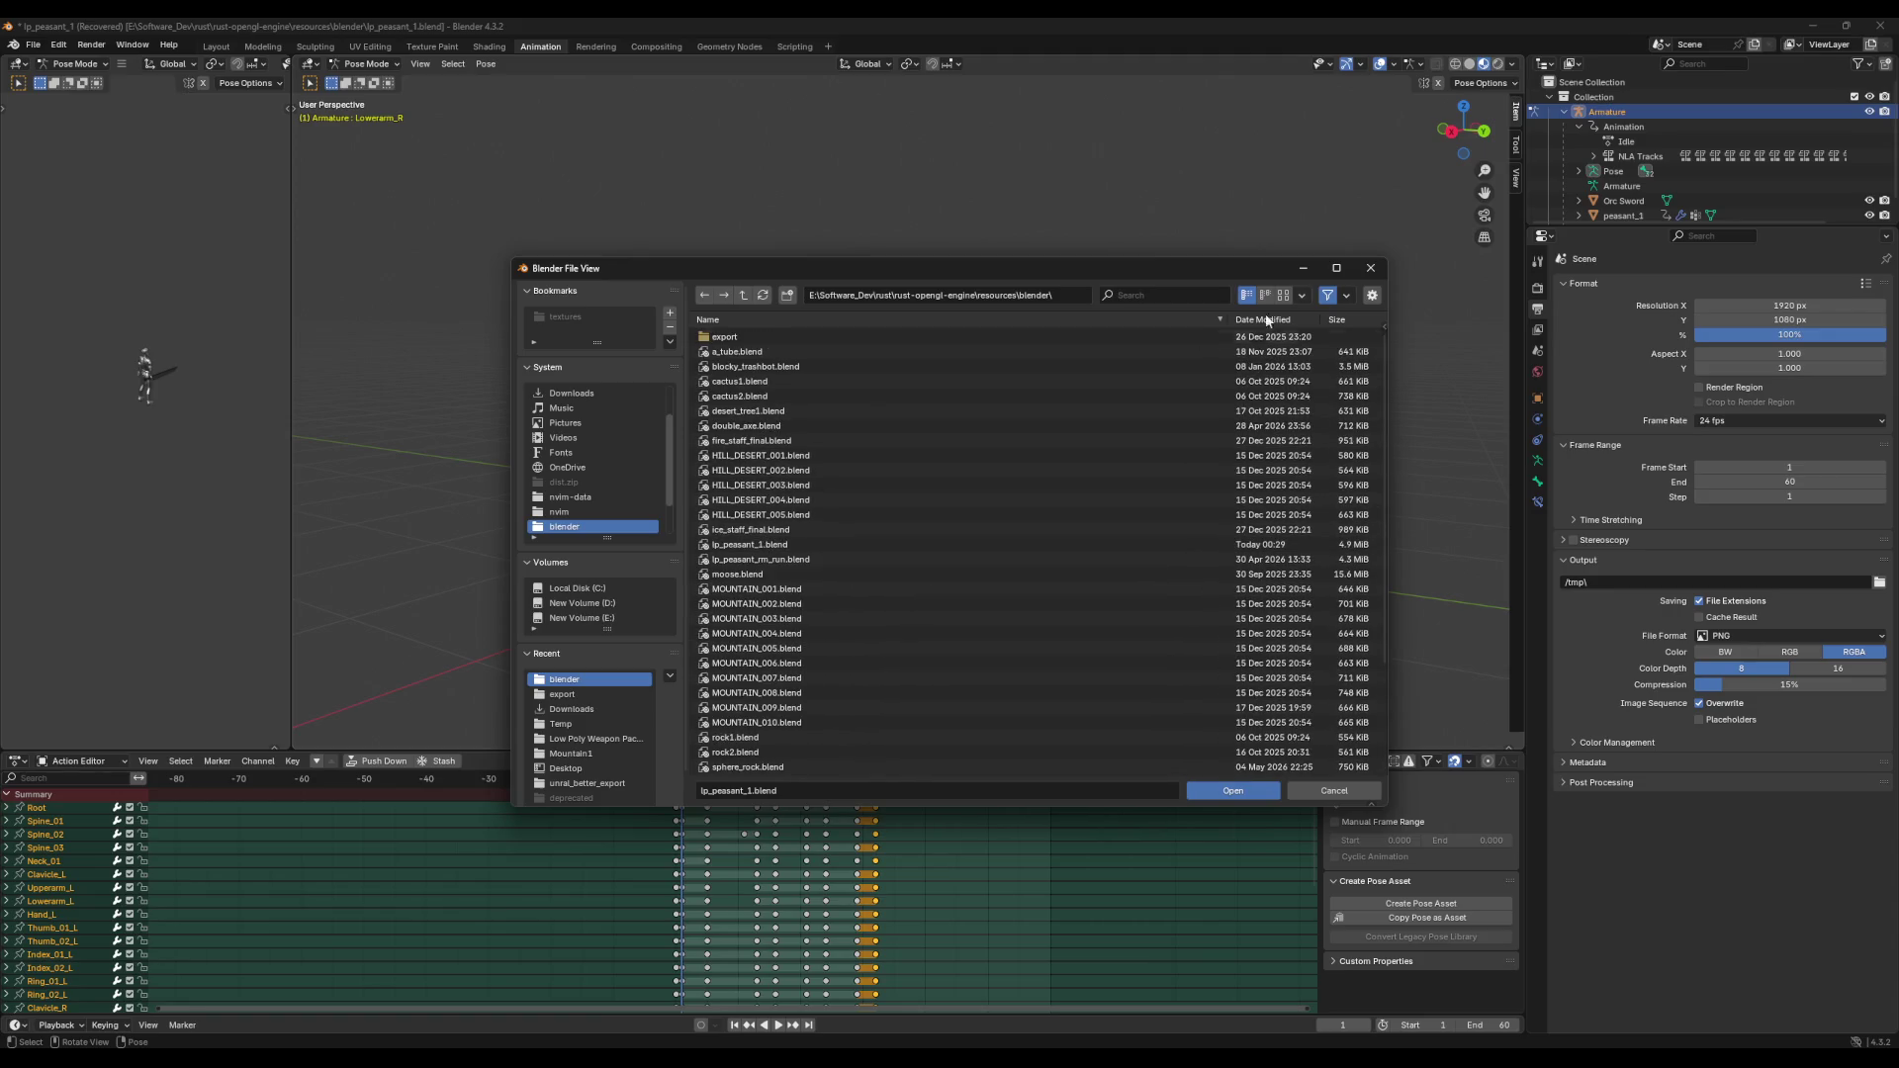
{"action": "left_click", "coordinate": [1370, 270]}
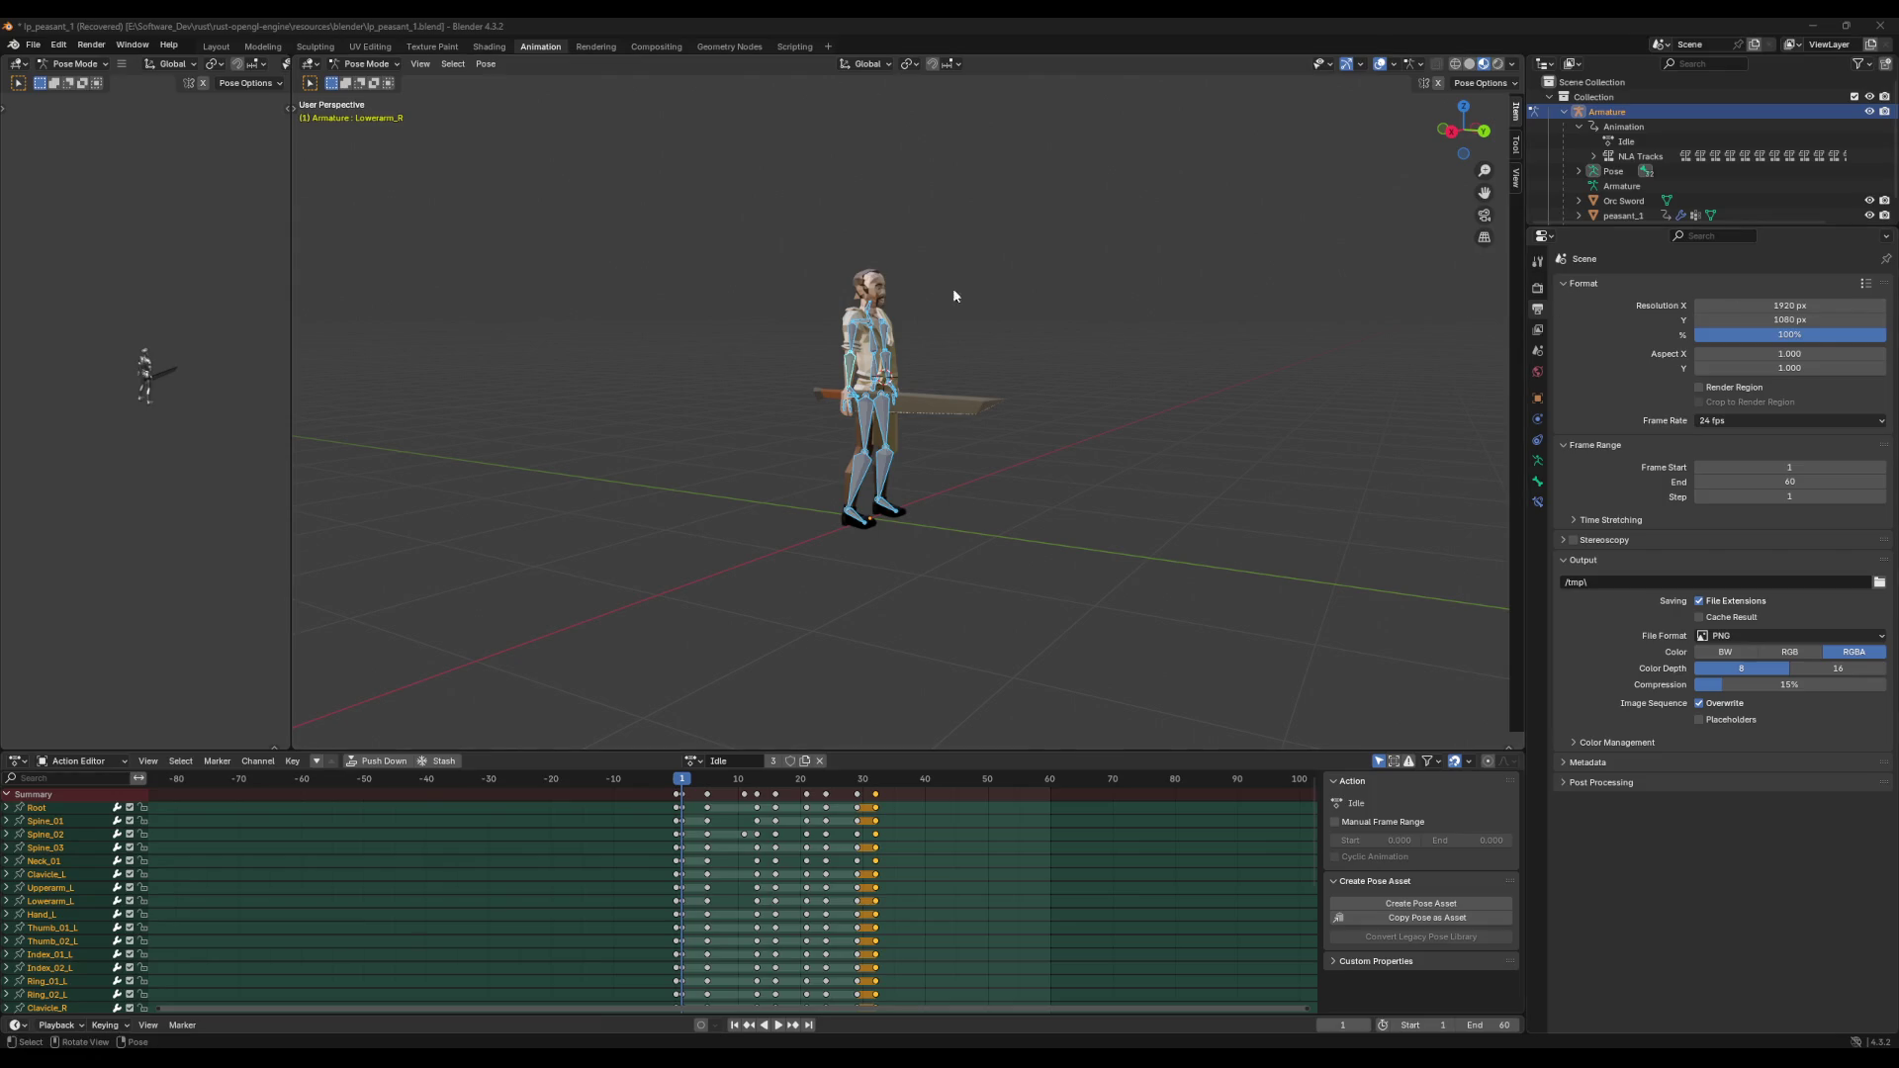
Step: Recover the lp_peasant_1_19376_autosave.blend auto-save and orbit to a side view
{"action": "left_click", "coordinate": [24, 47]}
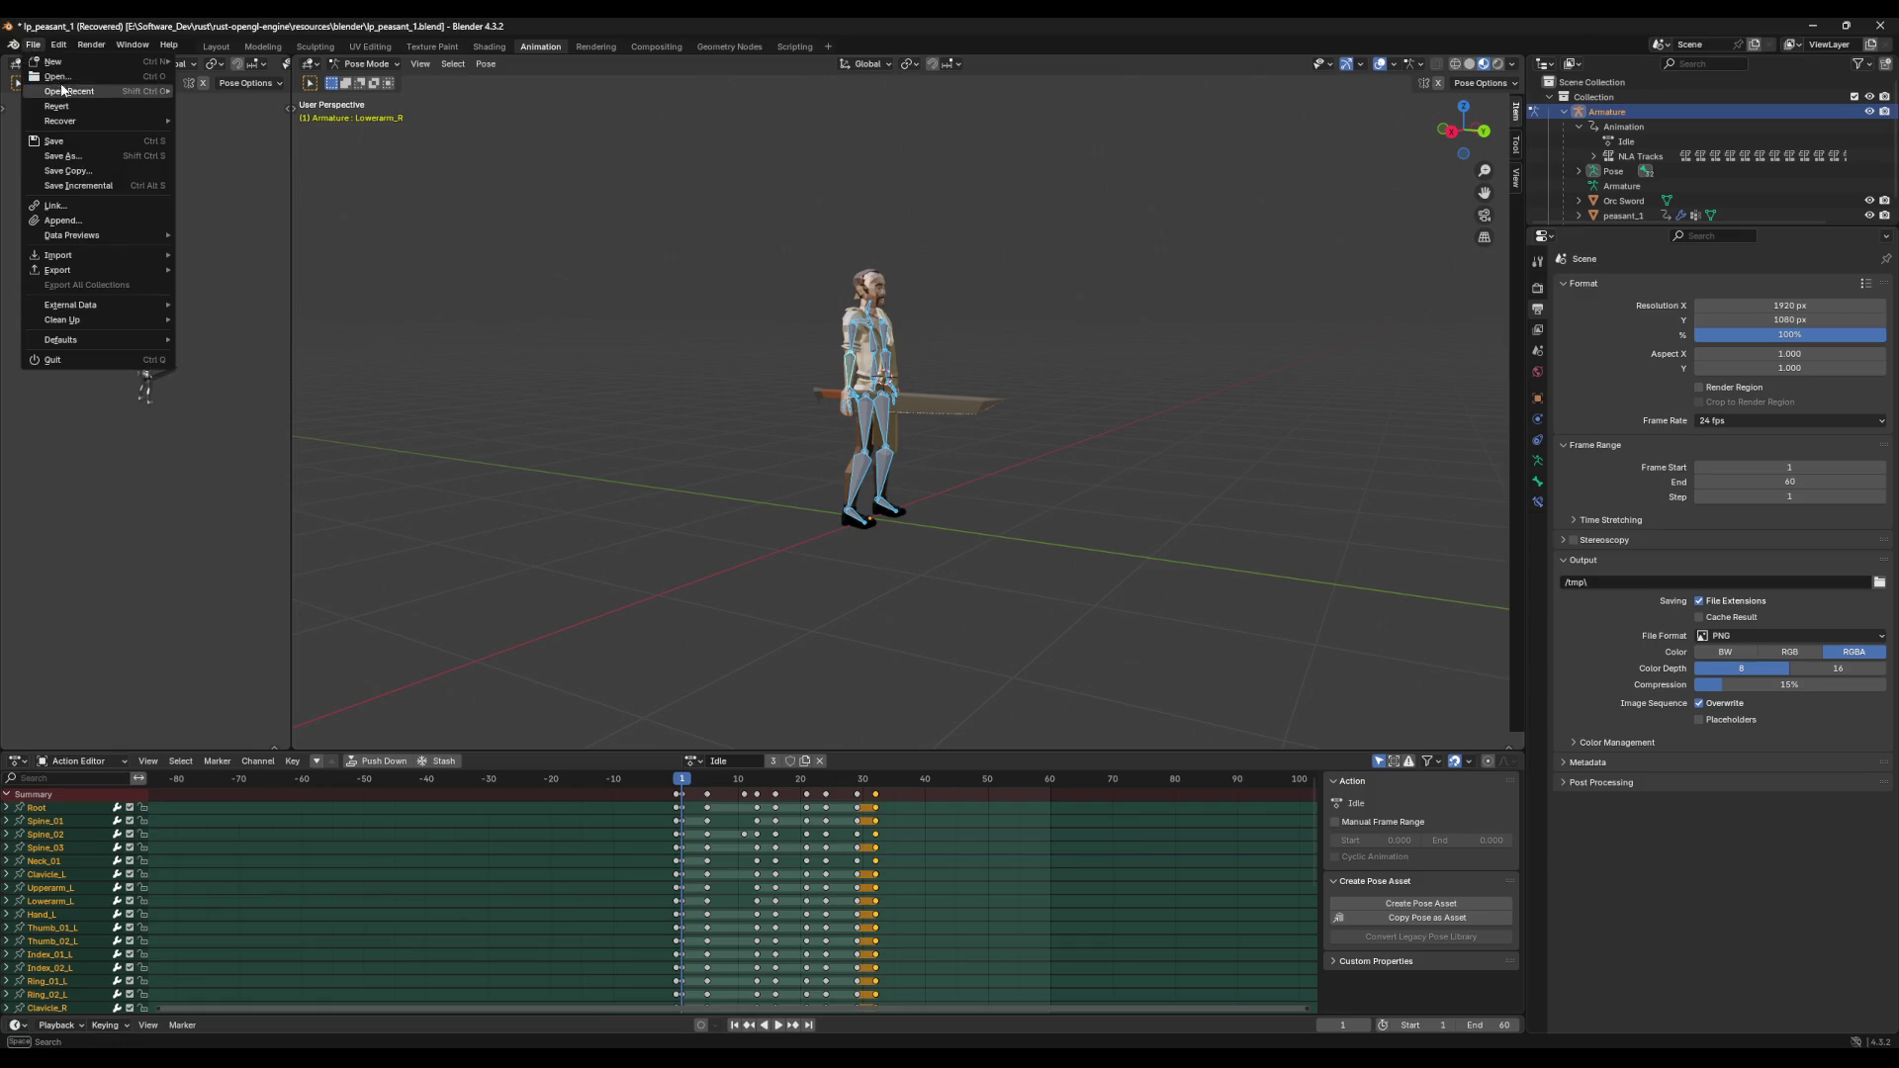
{"action": "mouse_move", "coordinate": [86, 123]}
{"action": "left_click", "coordinate": [233, 134]}
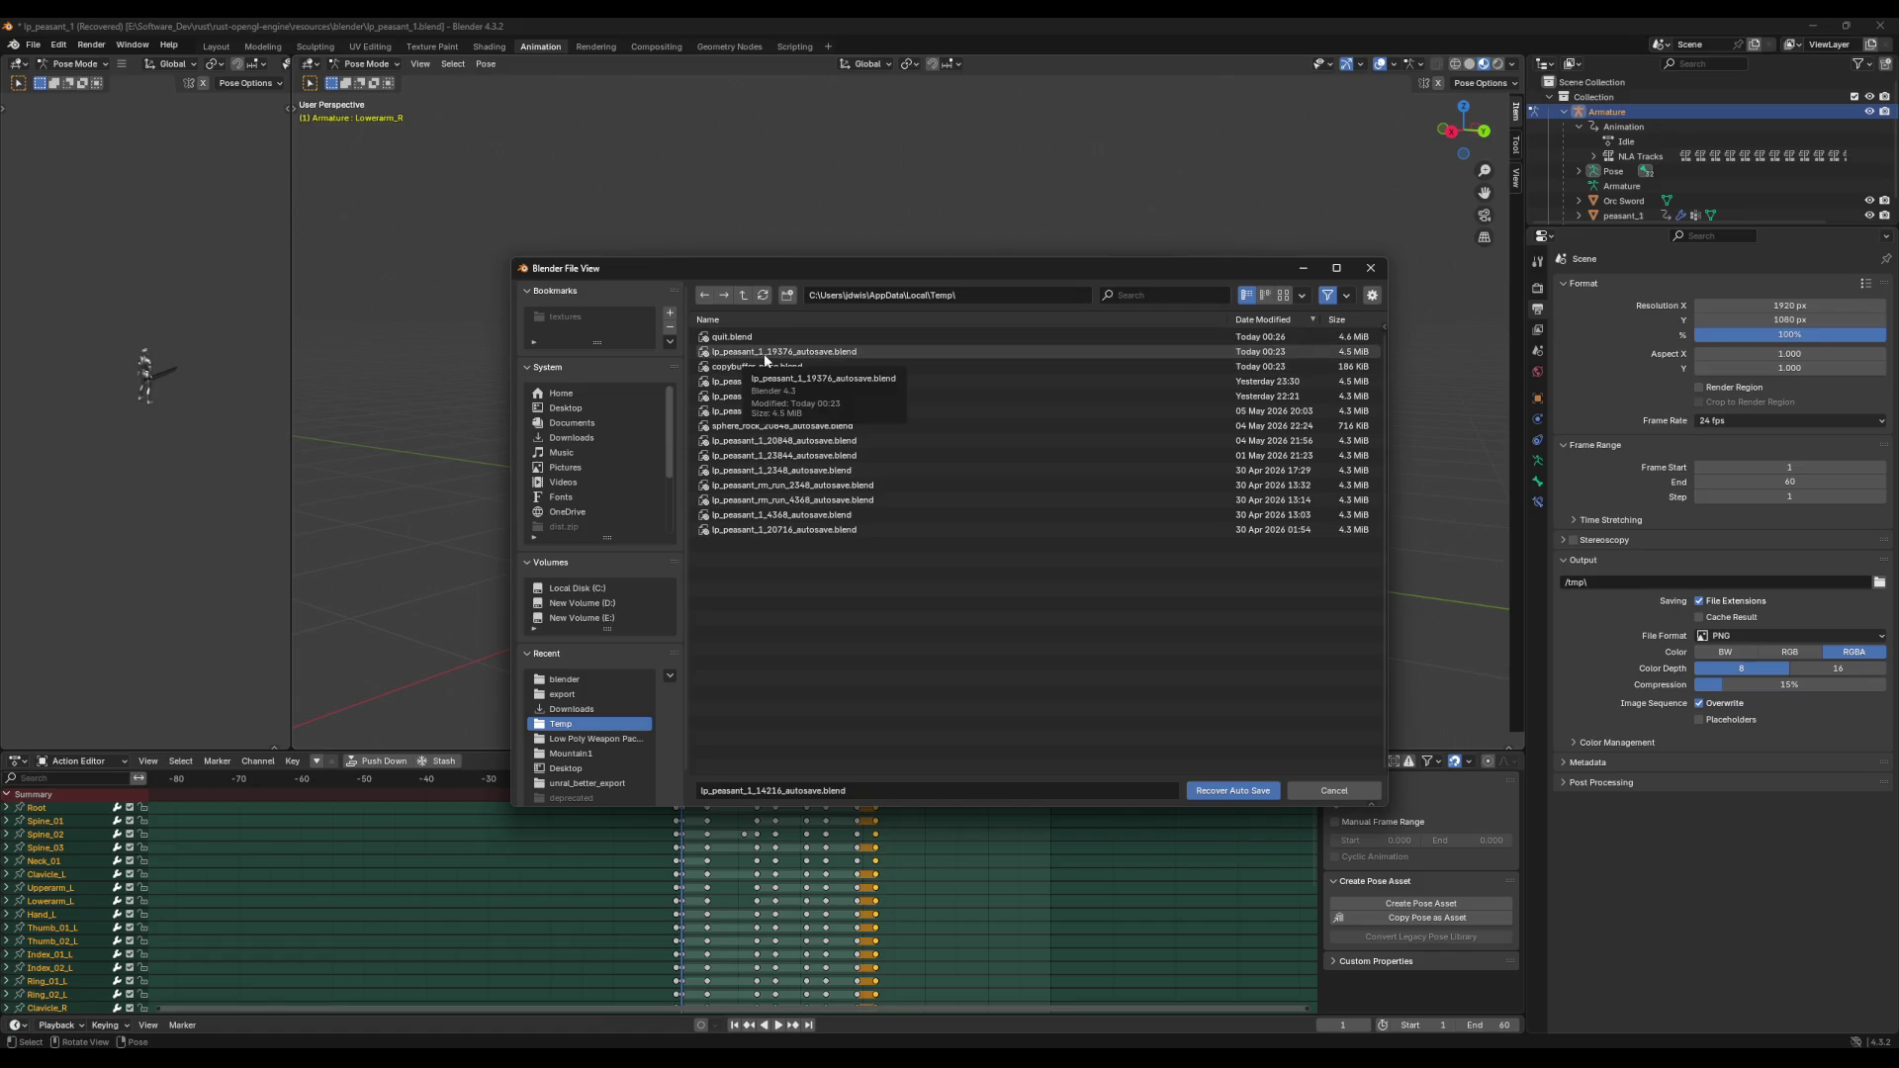
{"action": "left_click", "coordinate": [776, 355]}
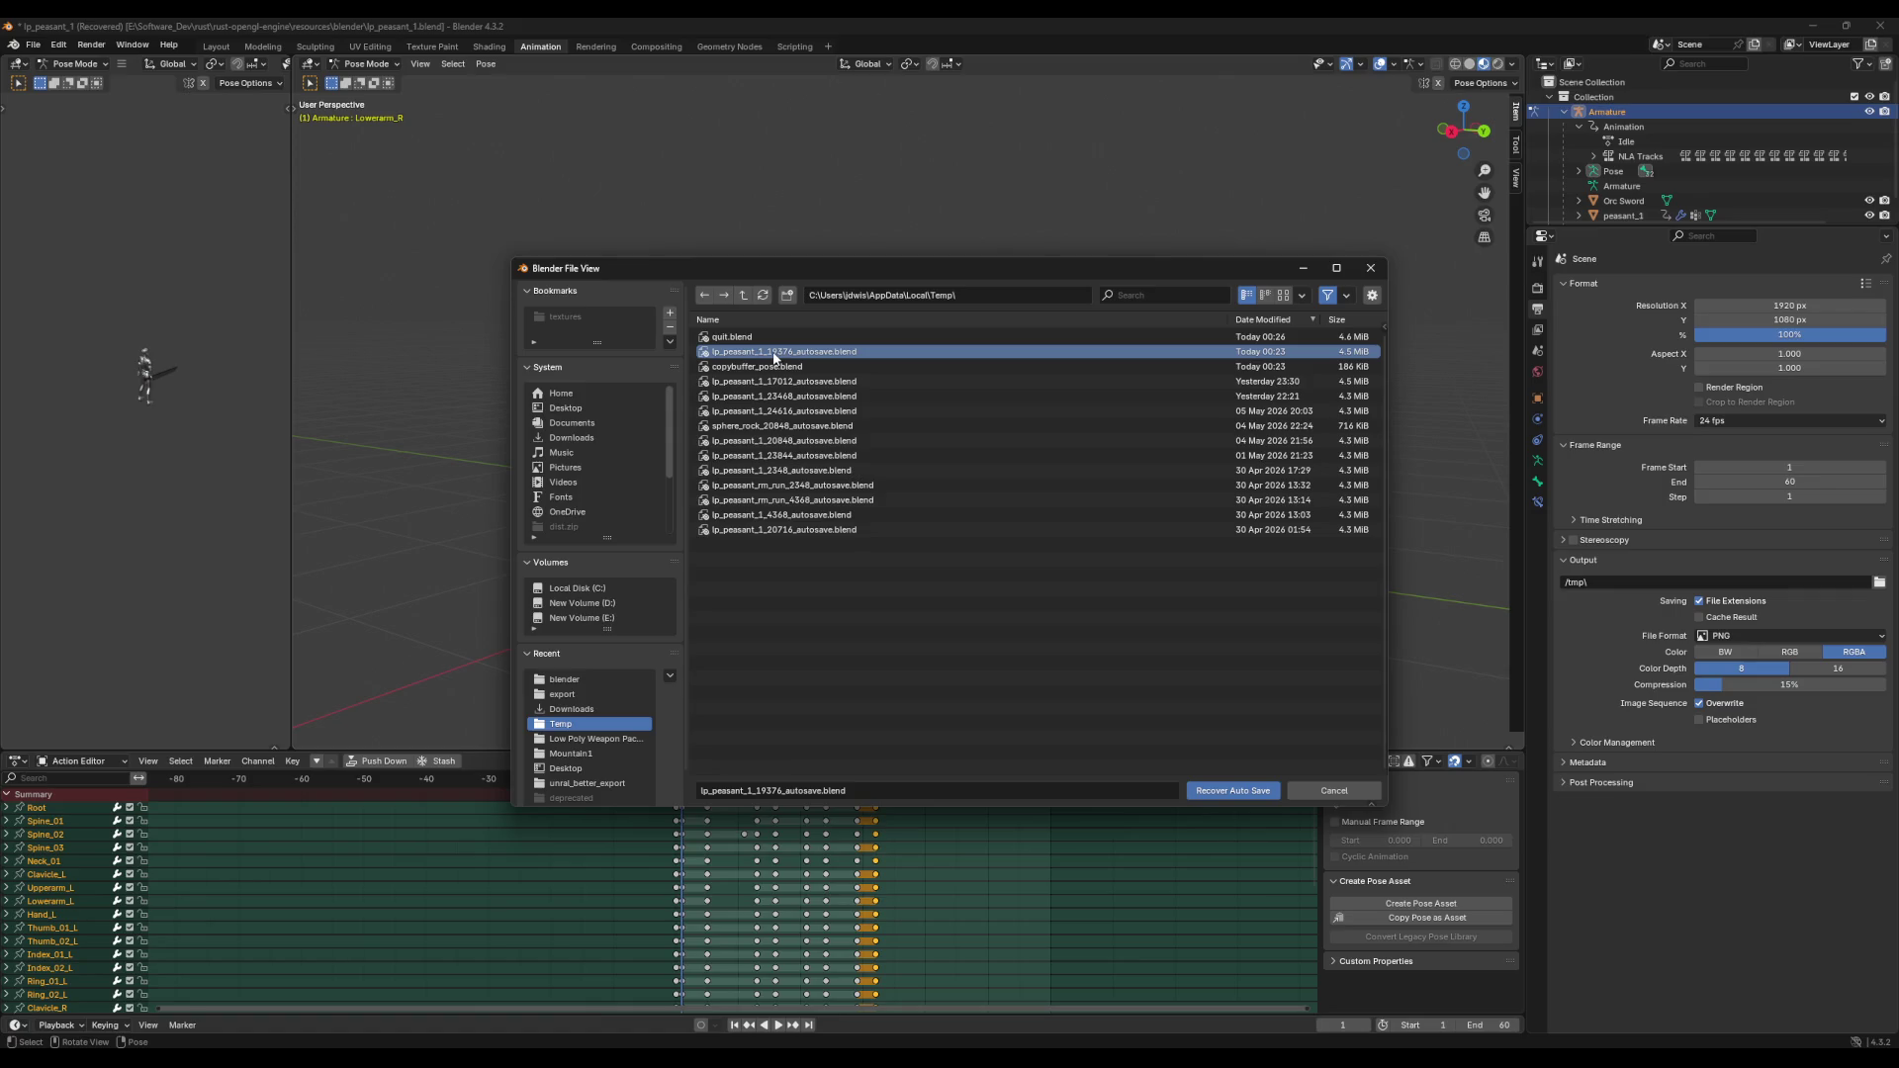
{"action": "double_click", "coordinate": [776, 356]}
{"action": "left_click", "coordinate": [621, 455]}
{"action": "middle_click_drag", "start_coordinate": [621, 455], "coordinate": [715, 465]}
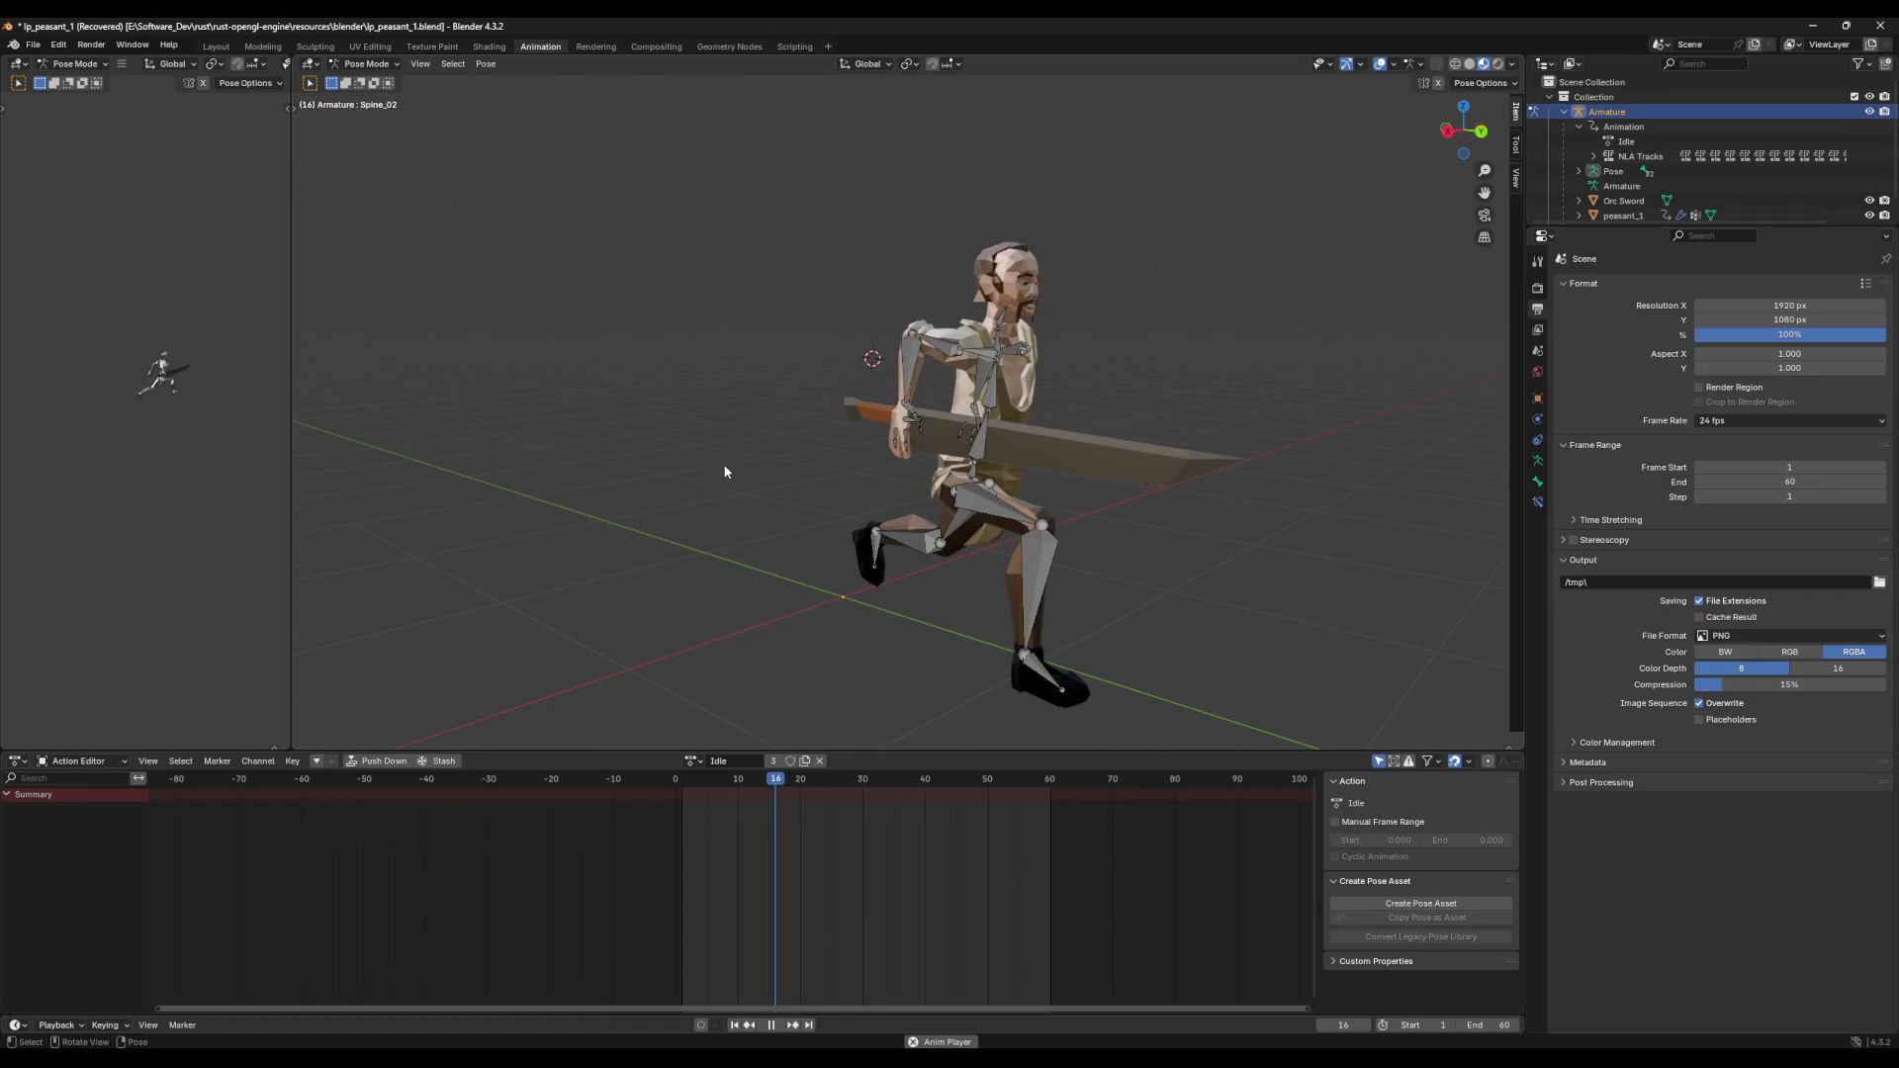
Step: Preview the animation, then recover the copybuffer_pose.blend auto-save and play it
{"action": "key", "text": "space"}
{"action": "key", "text": "a"}
{"action": "key", "text": "ctrl+z"}
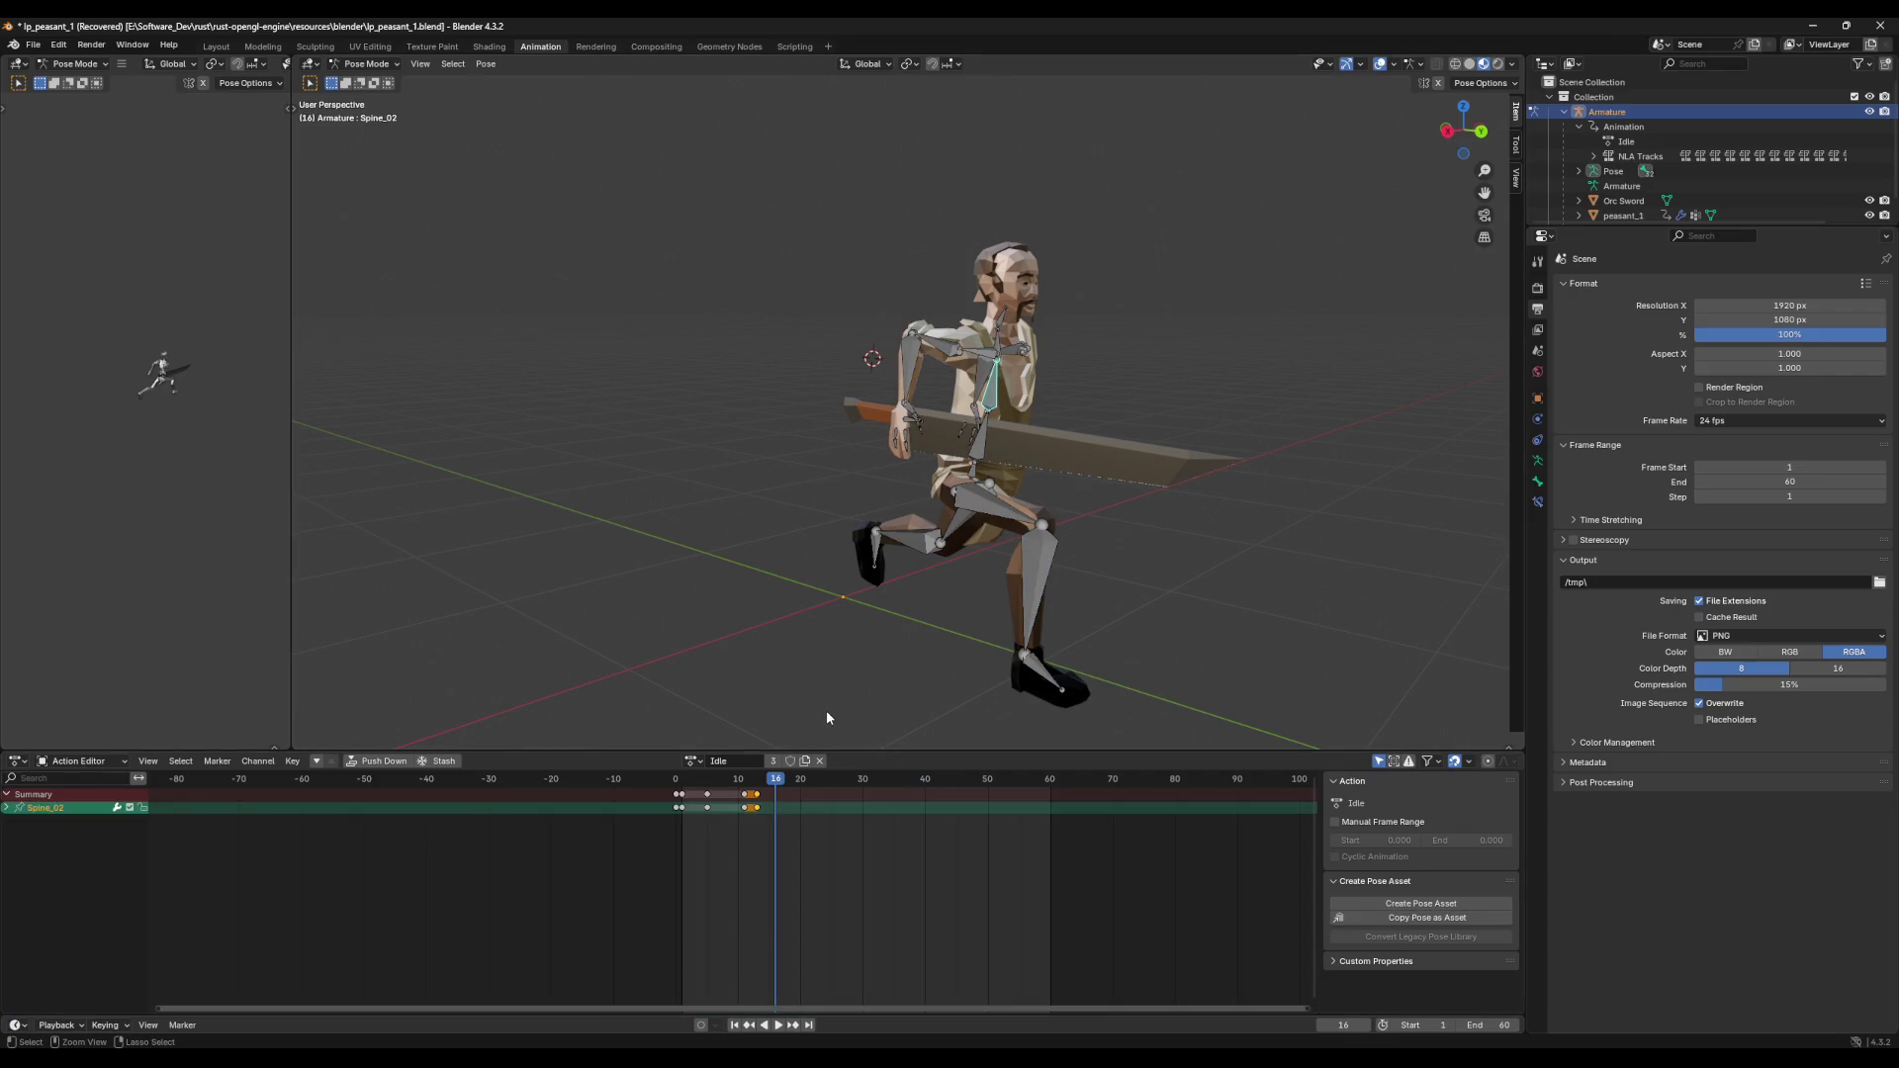
{"action": "left_click", "coordinate": [32, 46]}
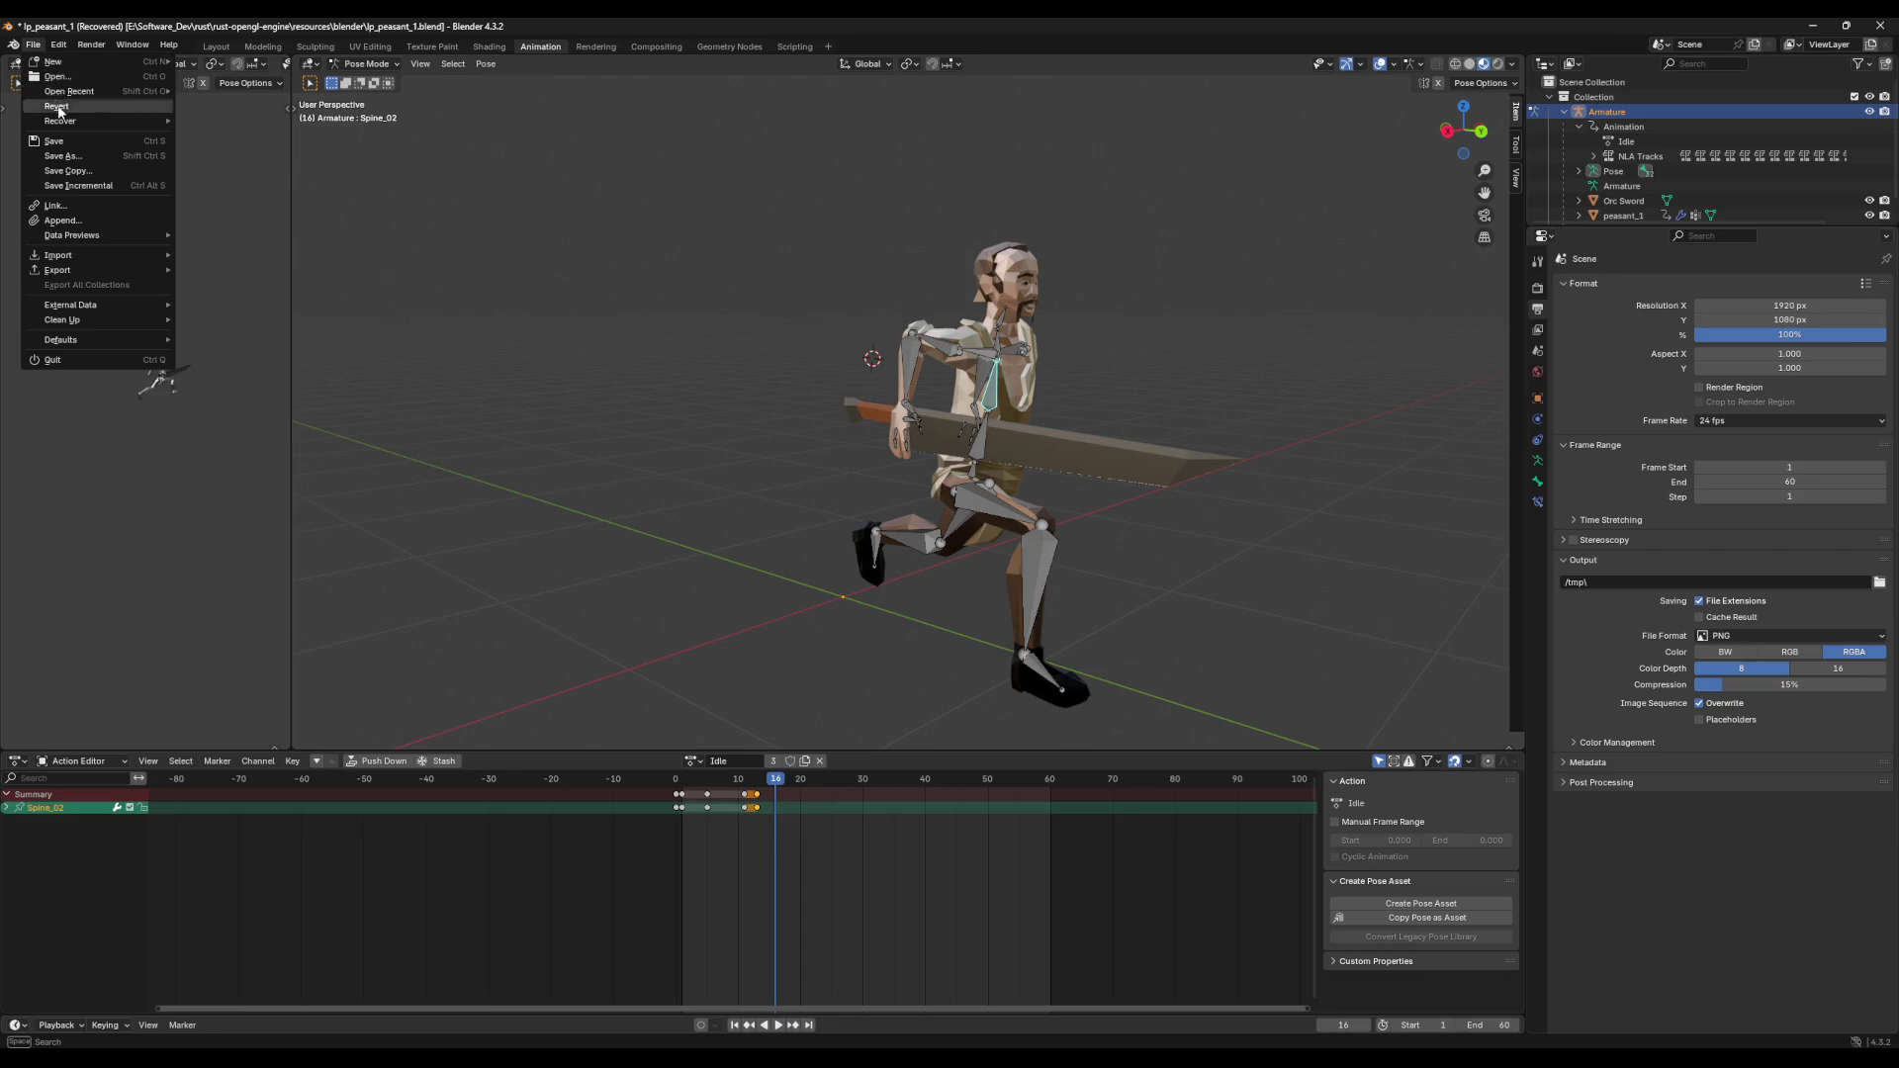
{"action": "mouse_move", "coordinate": [75, 118]}
{"action": "left_click", "coordinate": [216, 135]}
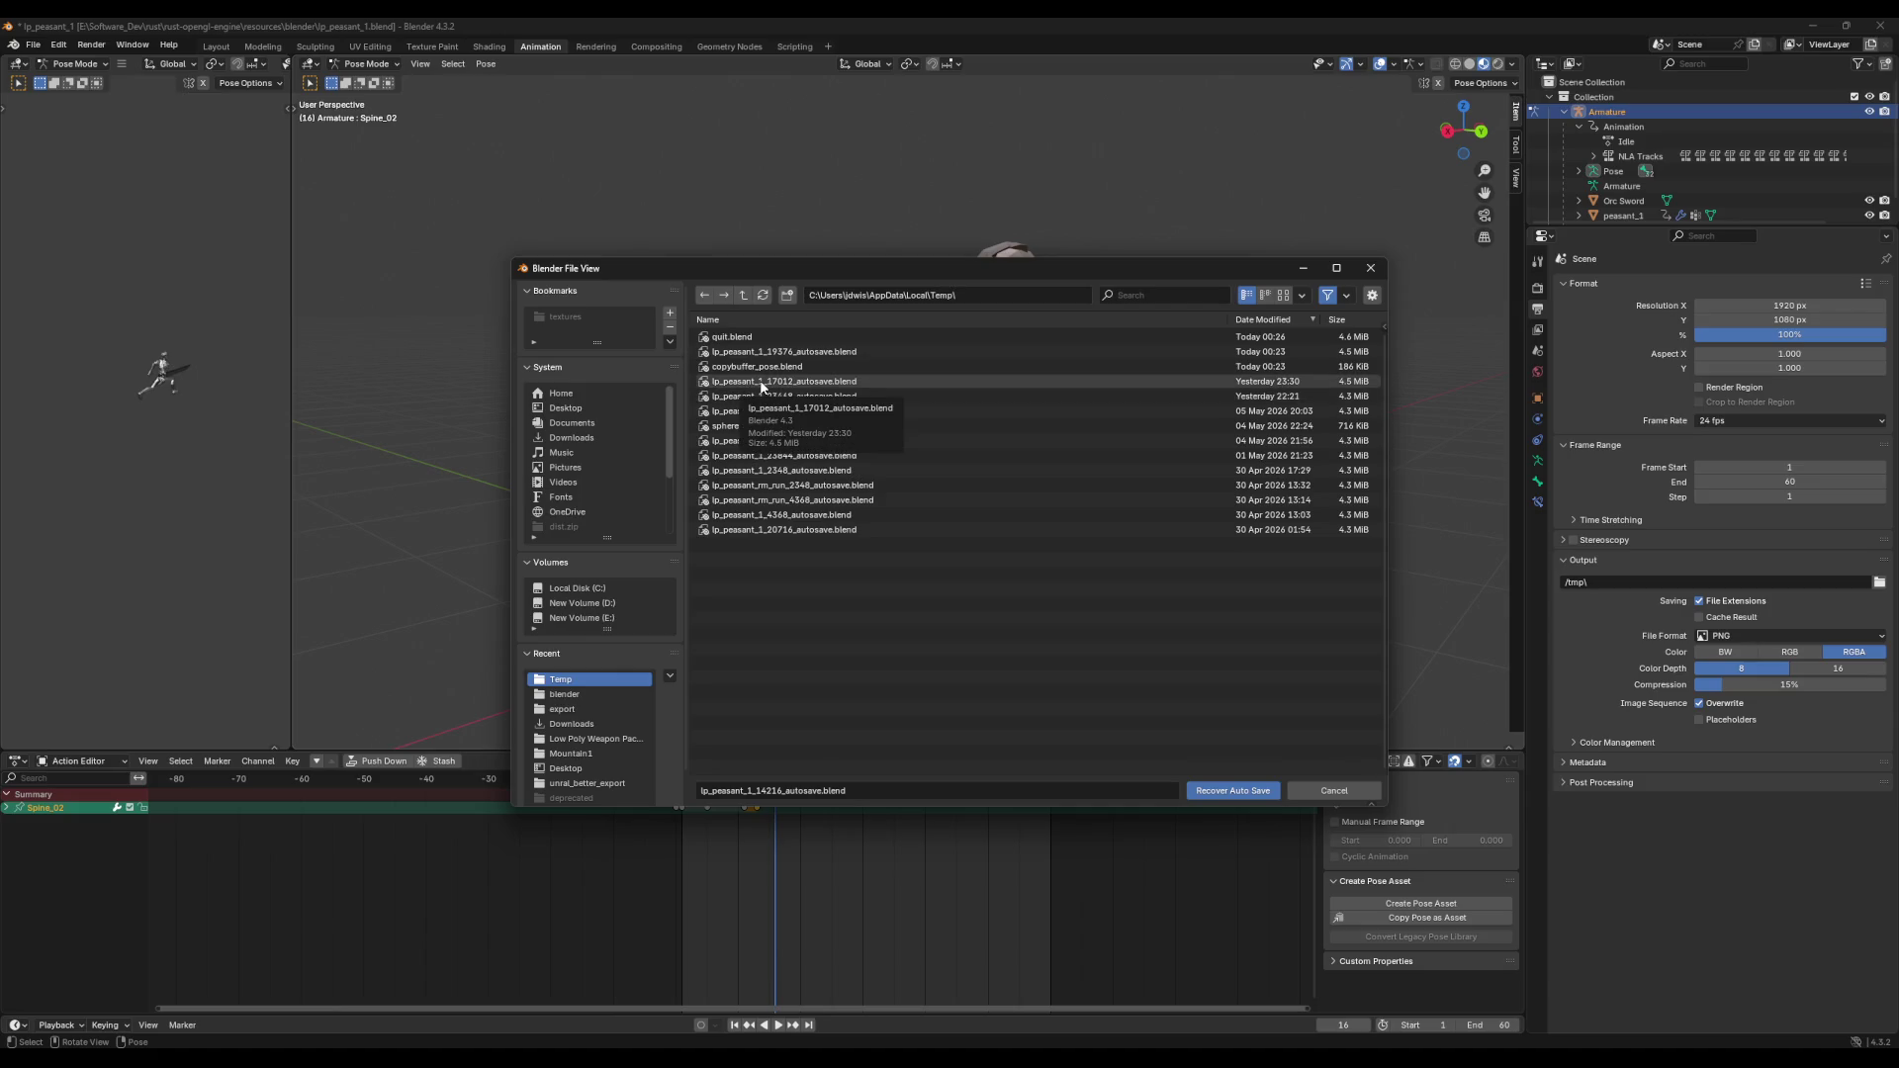
{"action": "left_click", "coordinate": [756, 366]}
{"action": "left_click", "coordinate": [1227, 791]}
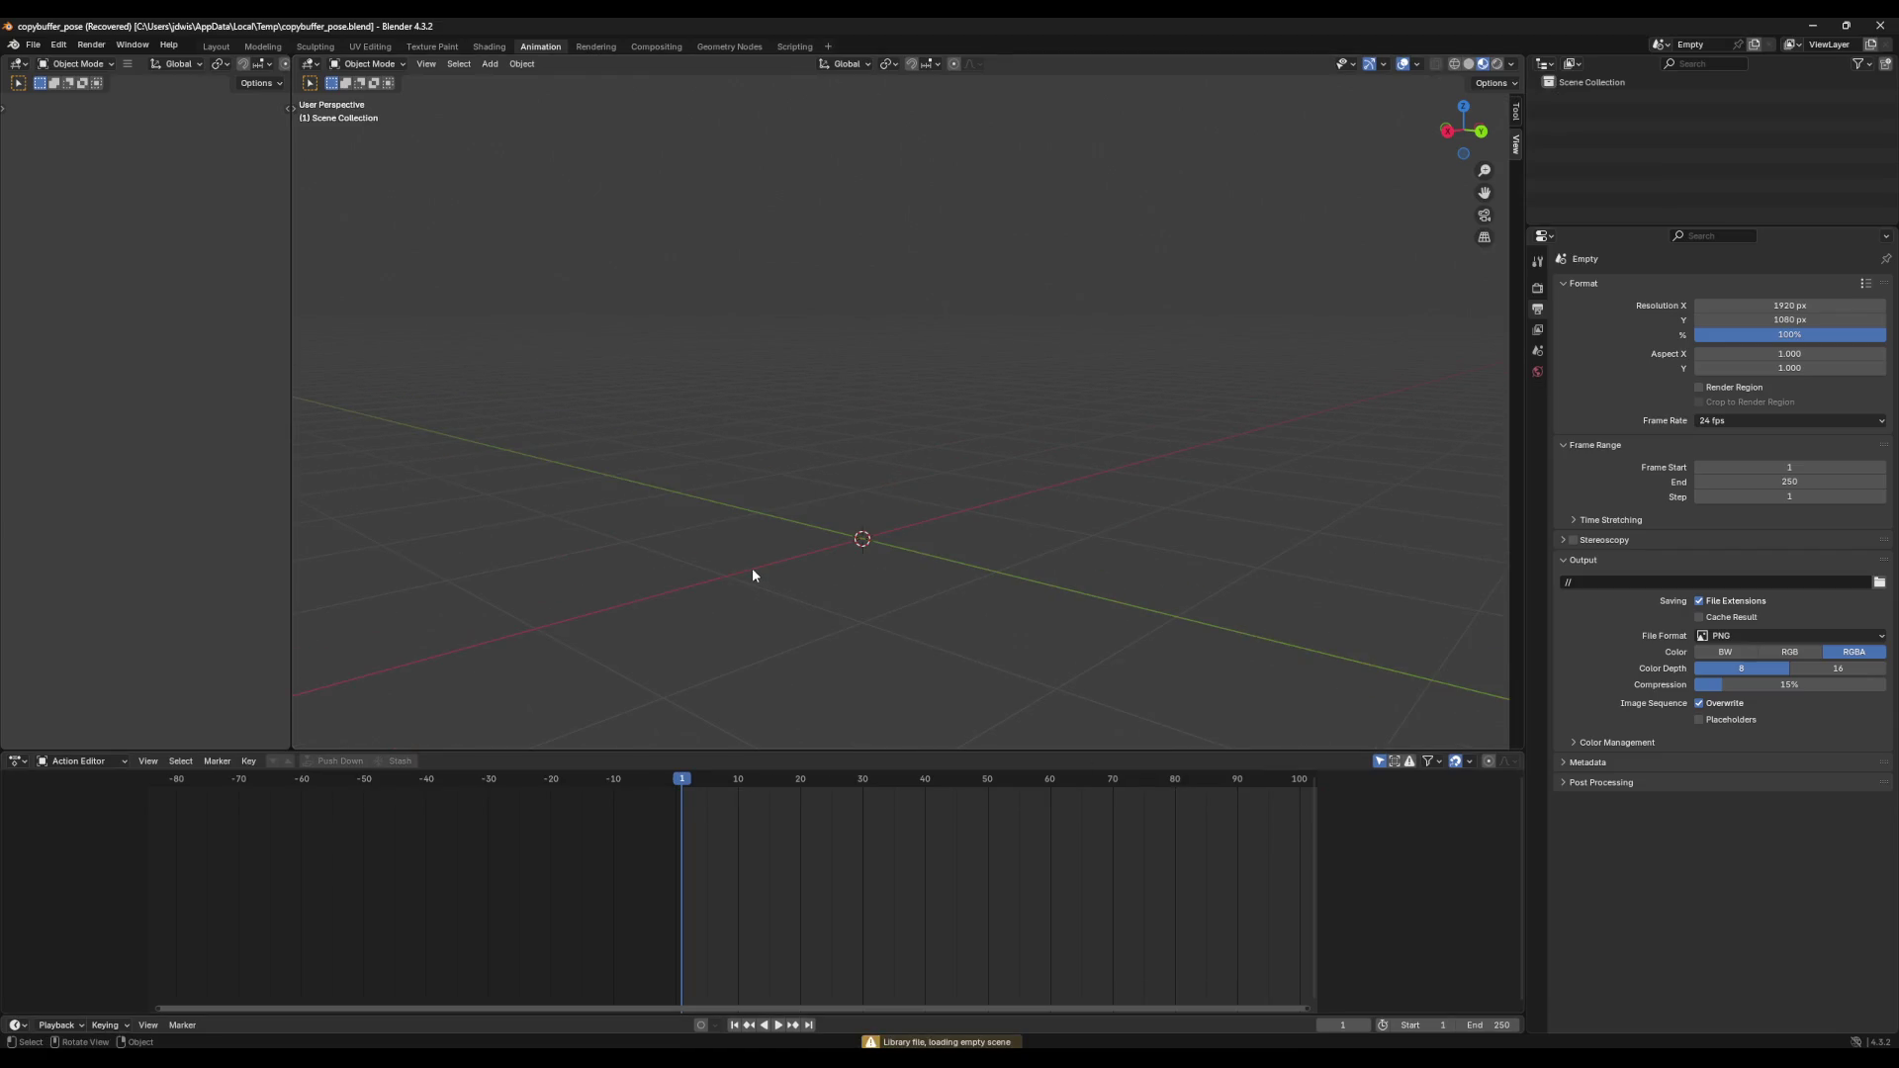
{"action": "key", "text": "space"}
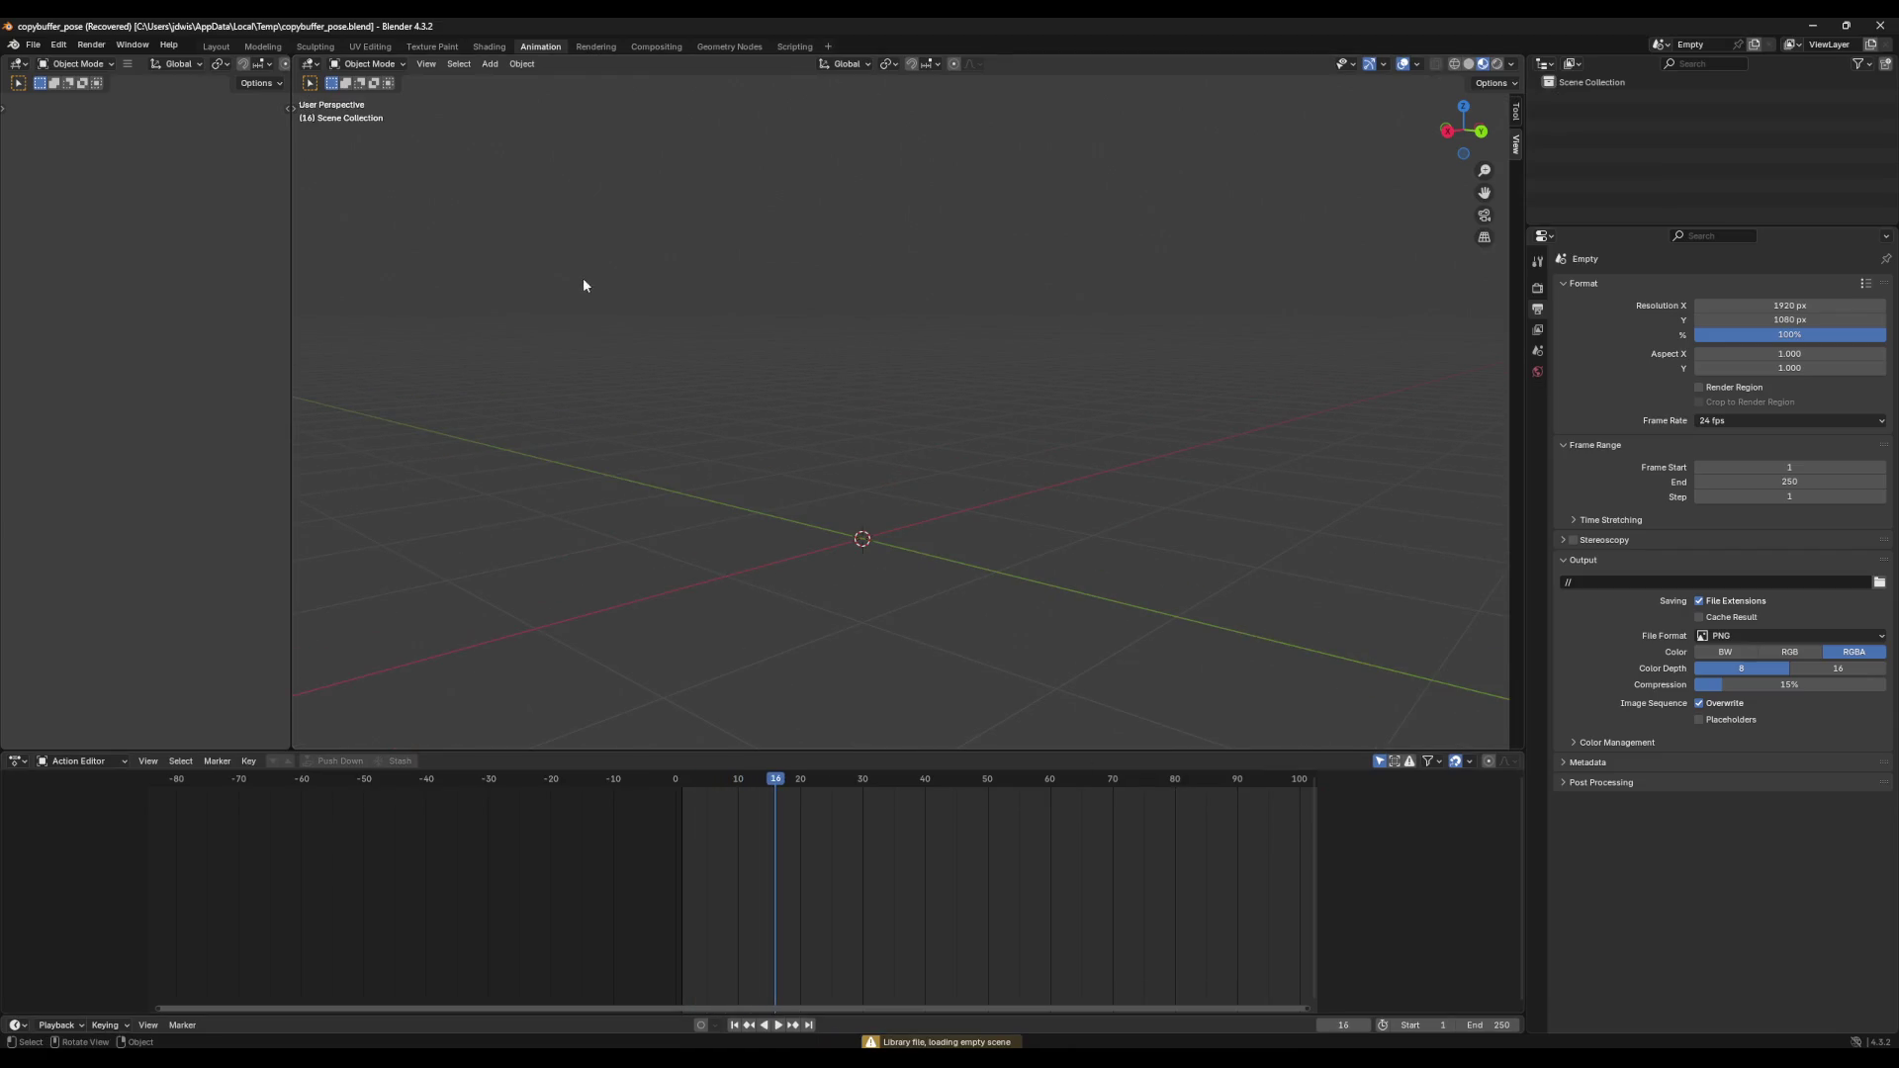
Step: Reopen lp_peasant_1.blend from the recent files list
{"action": "left_click", "coordinate": [33, 44]}
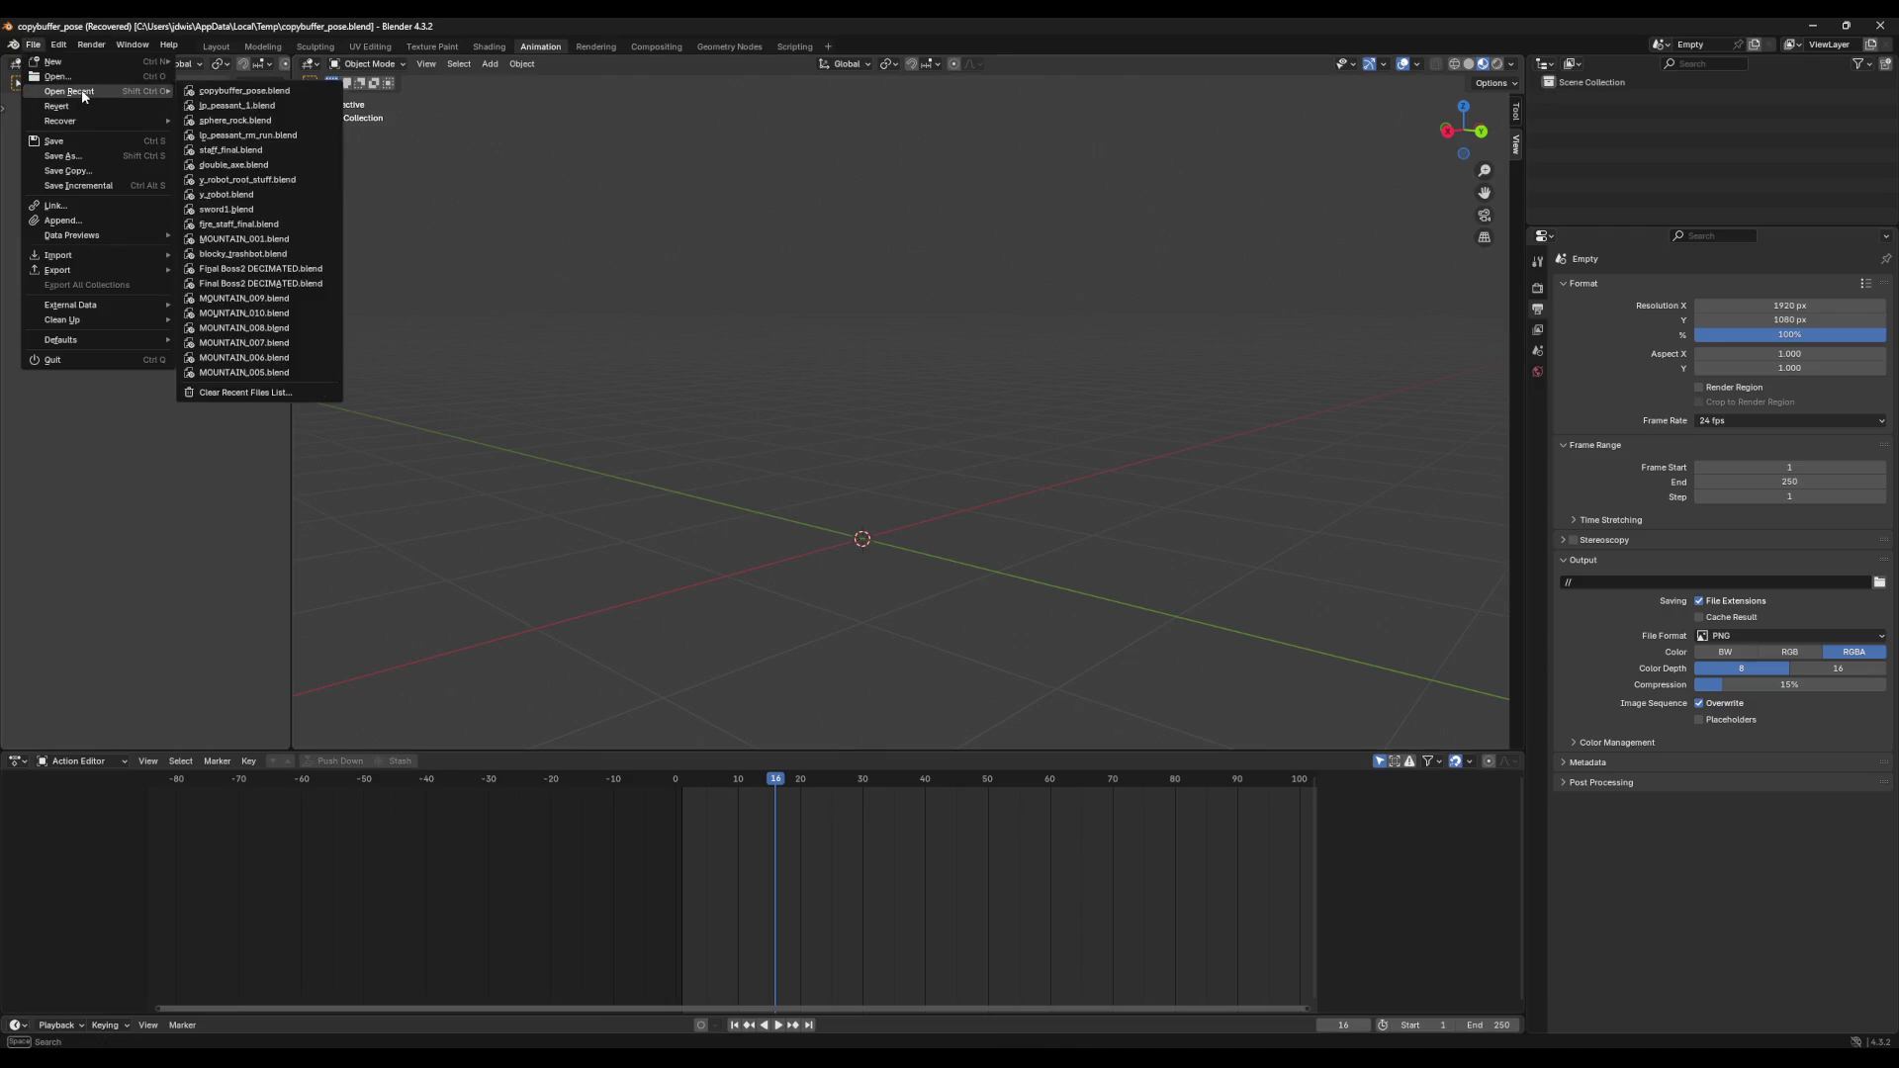
{"action": "mouse_move", "coordinate": [73, 120]}
{"action": "left_click", "coordinate": [246, 106]}
{"action": "left_click", "coordinate": [247, 109]}
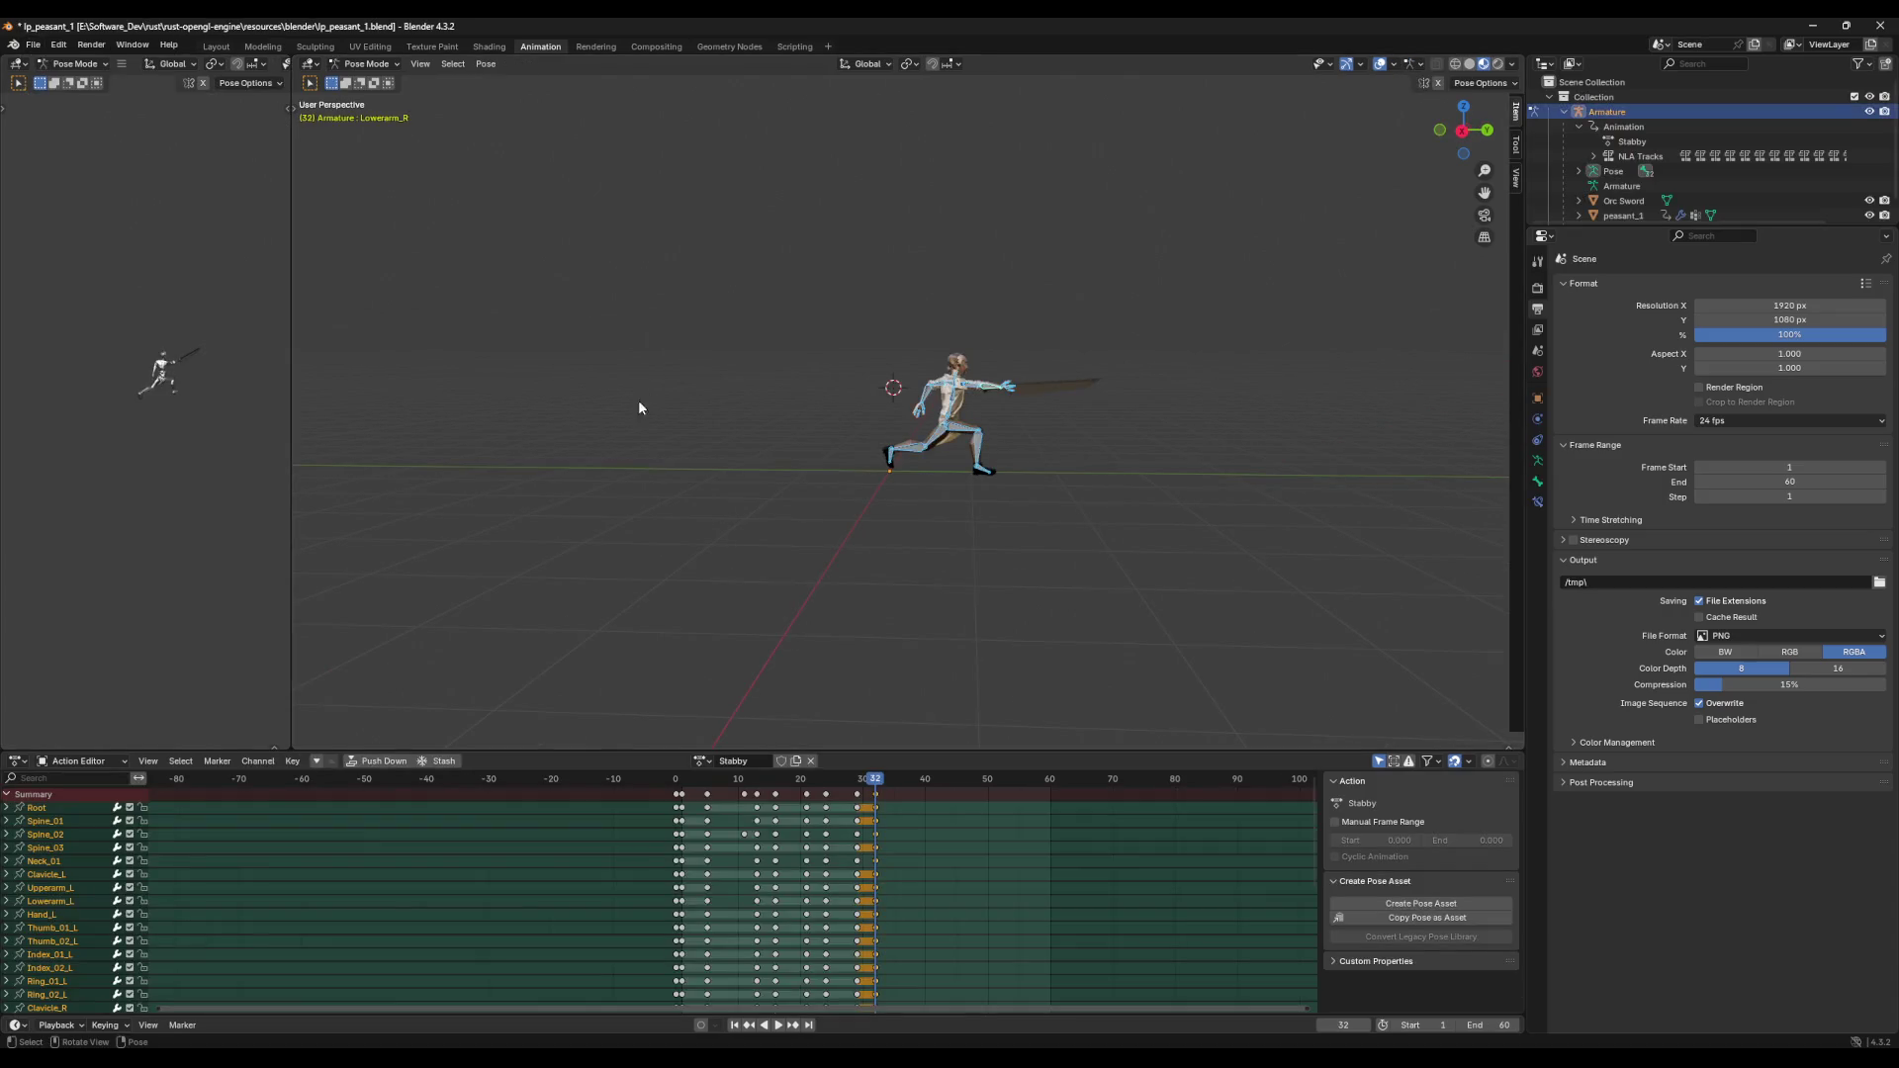
Step: Save the character file and switch the armature's action to Idle
{"action": "middle_click_drag", "start_coordinate": [698, 451], "coordinate": [546, 463]}
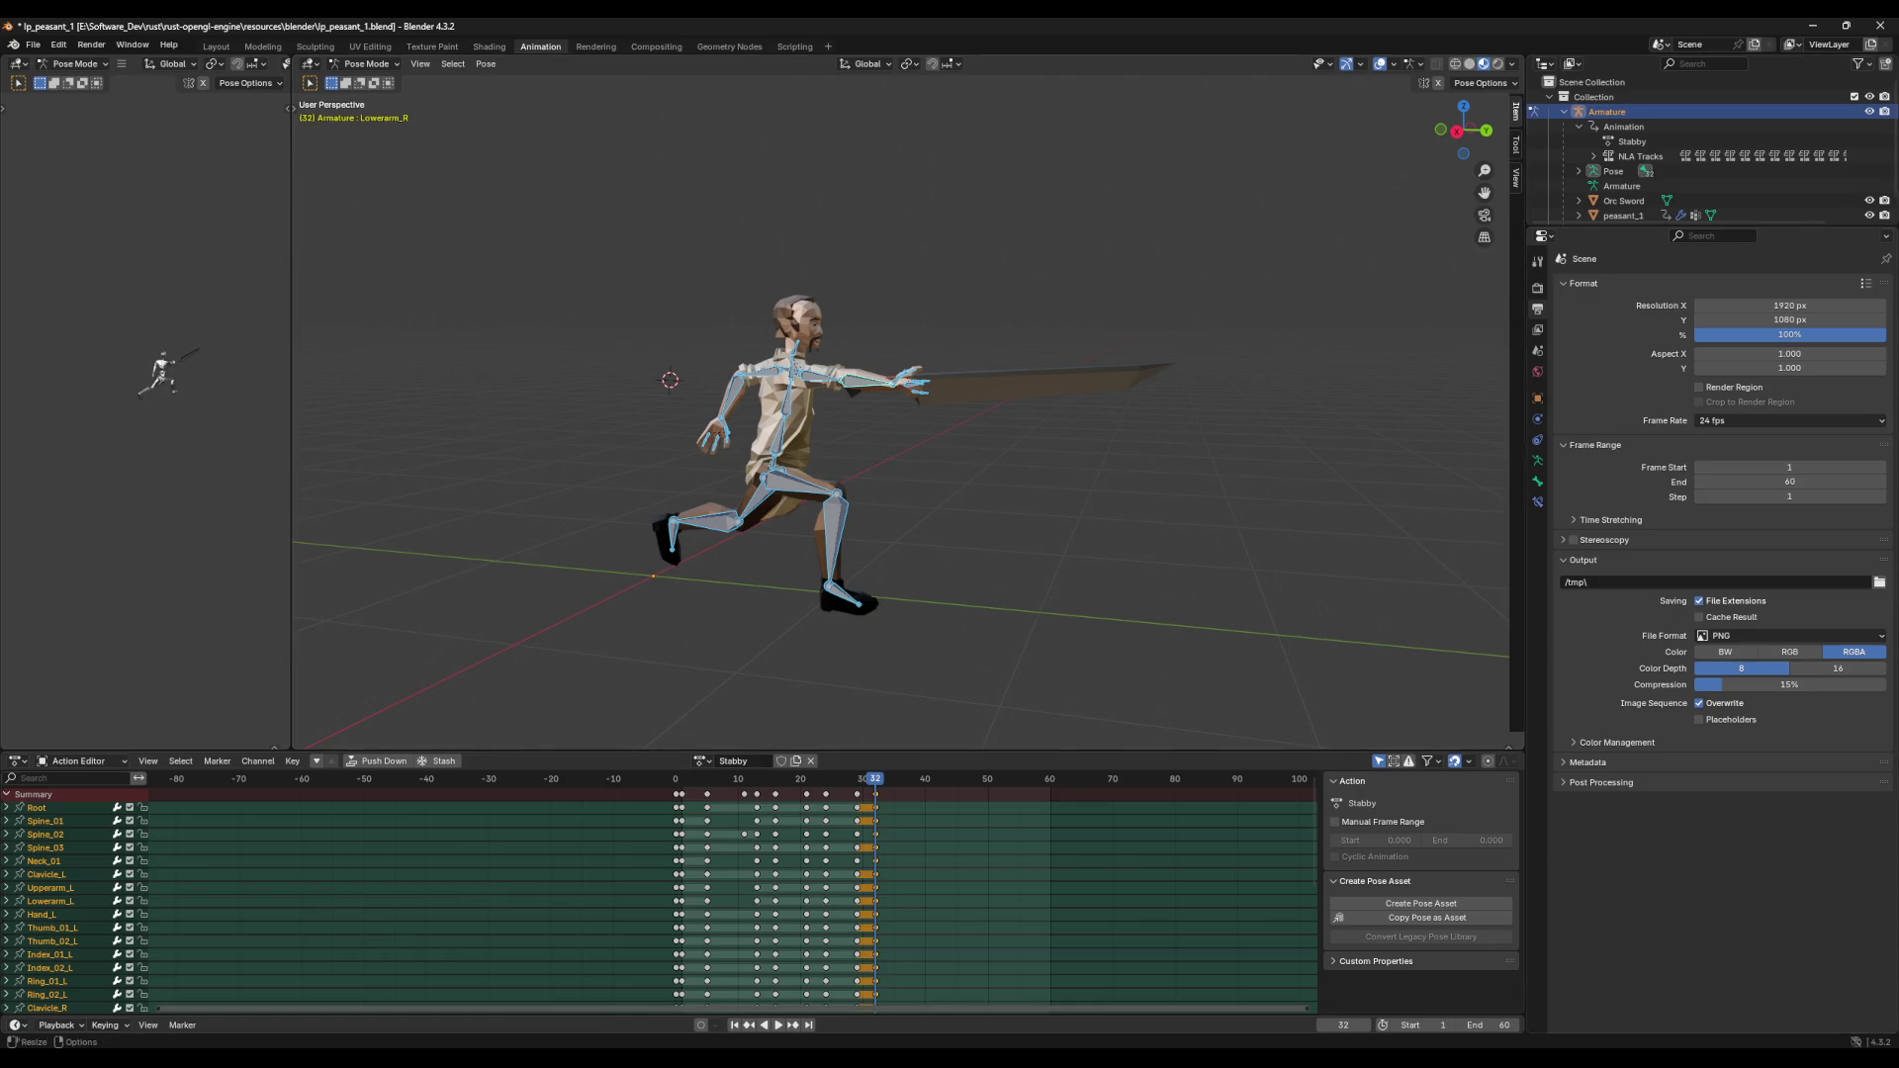
{"action": "key", "text": "ctrl+s"}
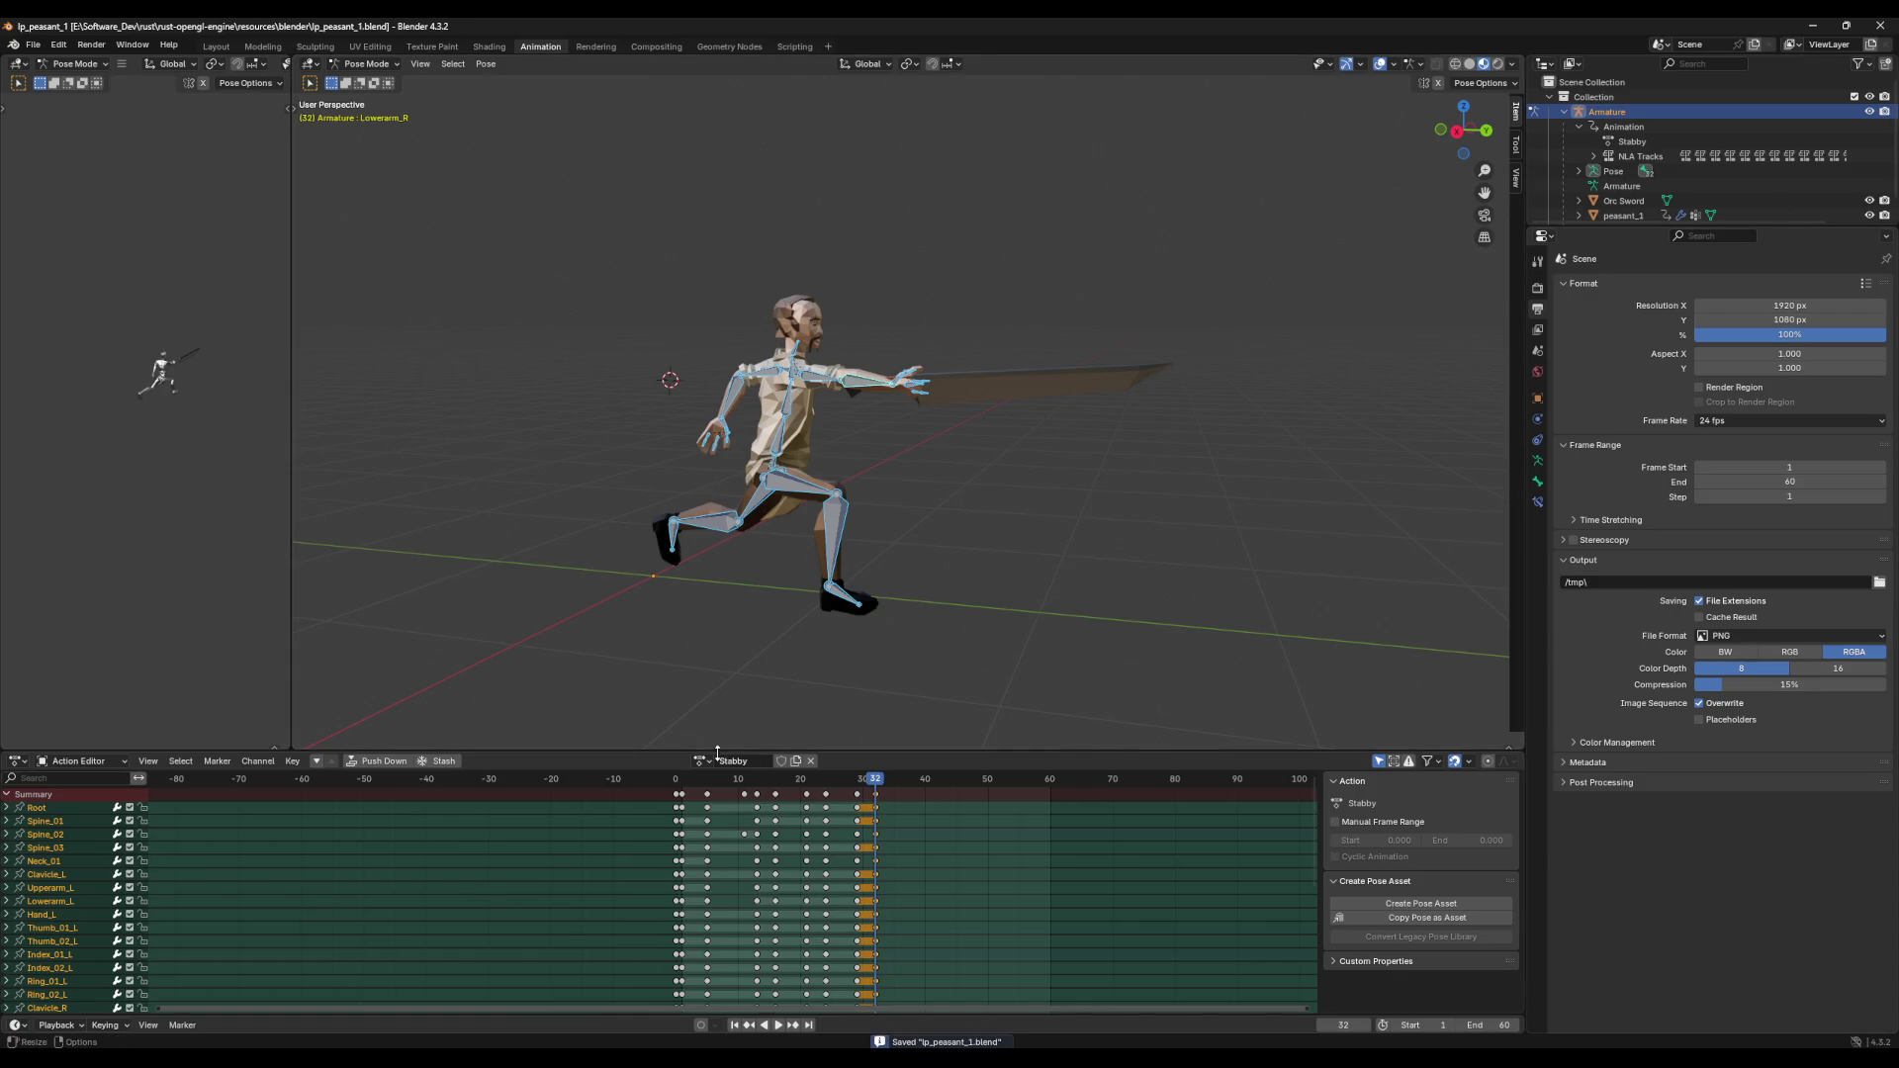
{"action": "left_click", "coordinate": [704, 763]}
{"action": "scroll", "coordinate": [722, 791], "scroll_direction": "up", "scroll_amount": 6}
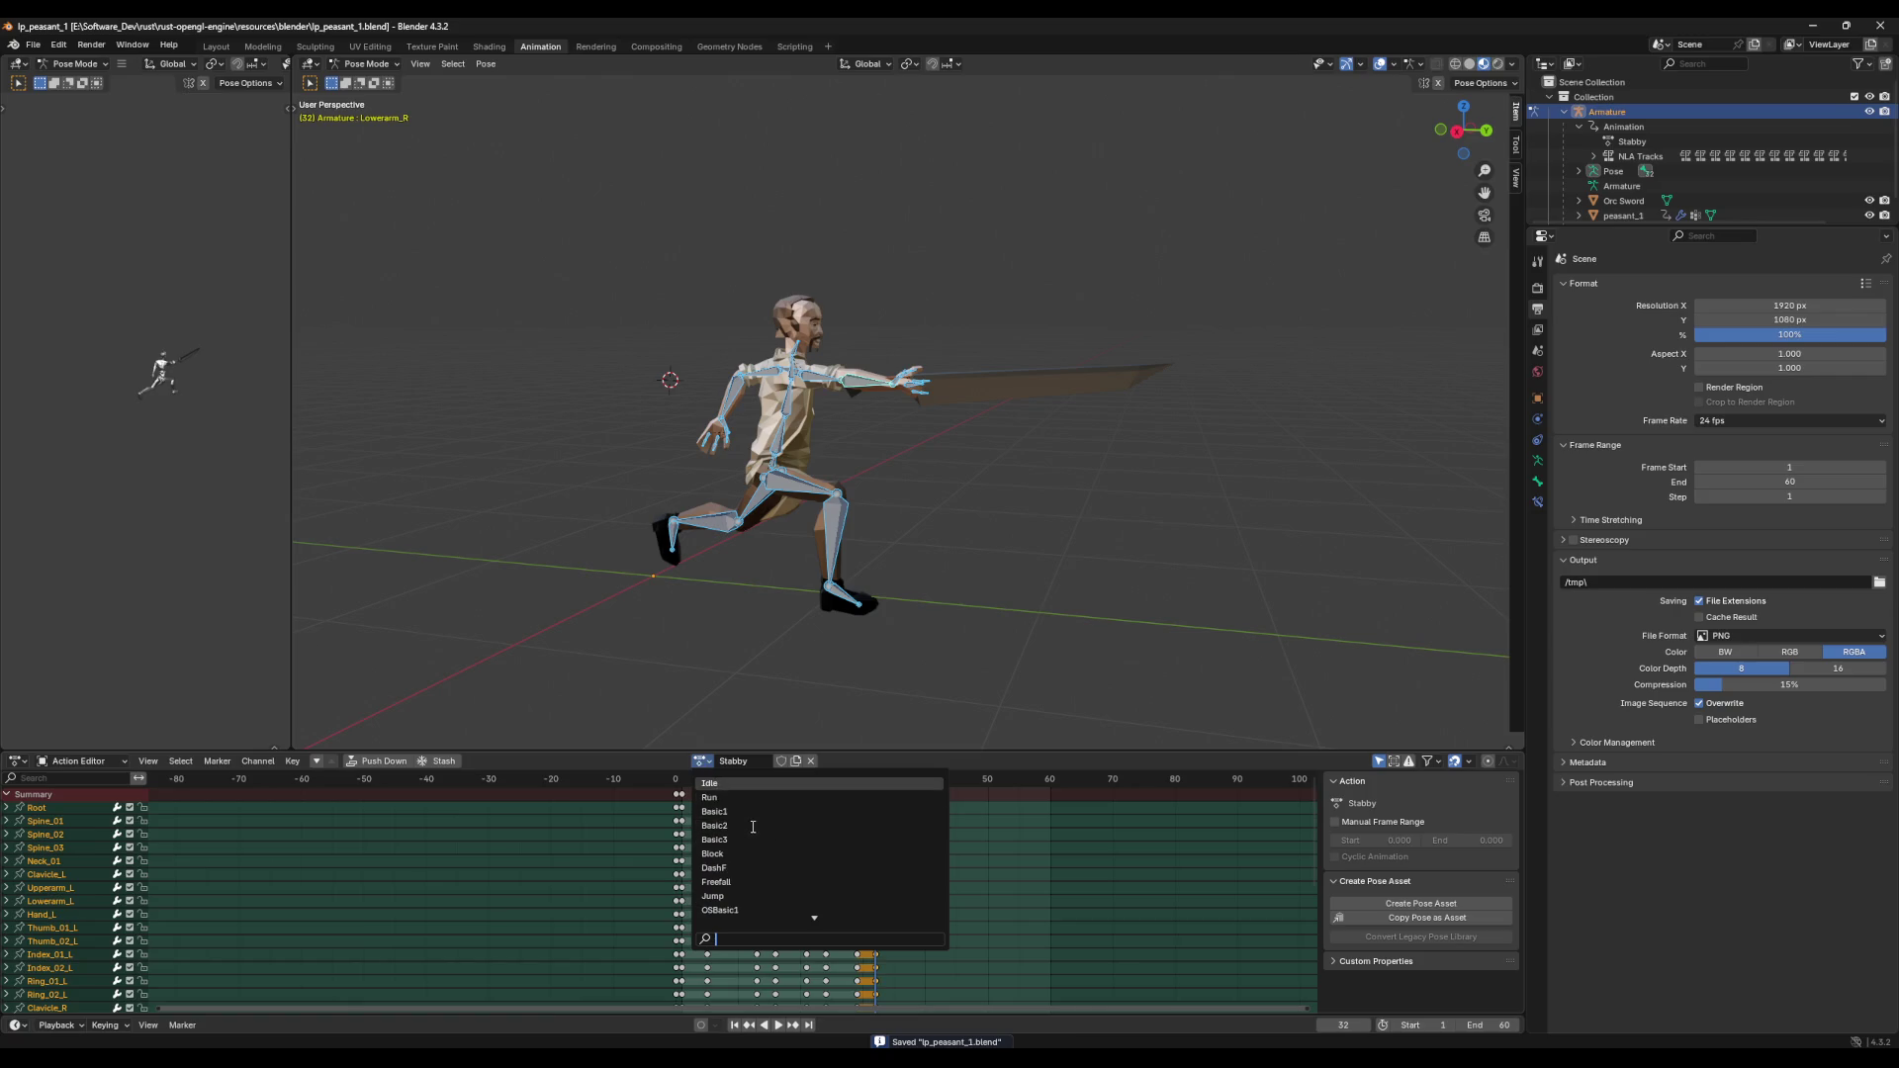
{"action": "left_click", "coordinate": [746, 785]}
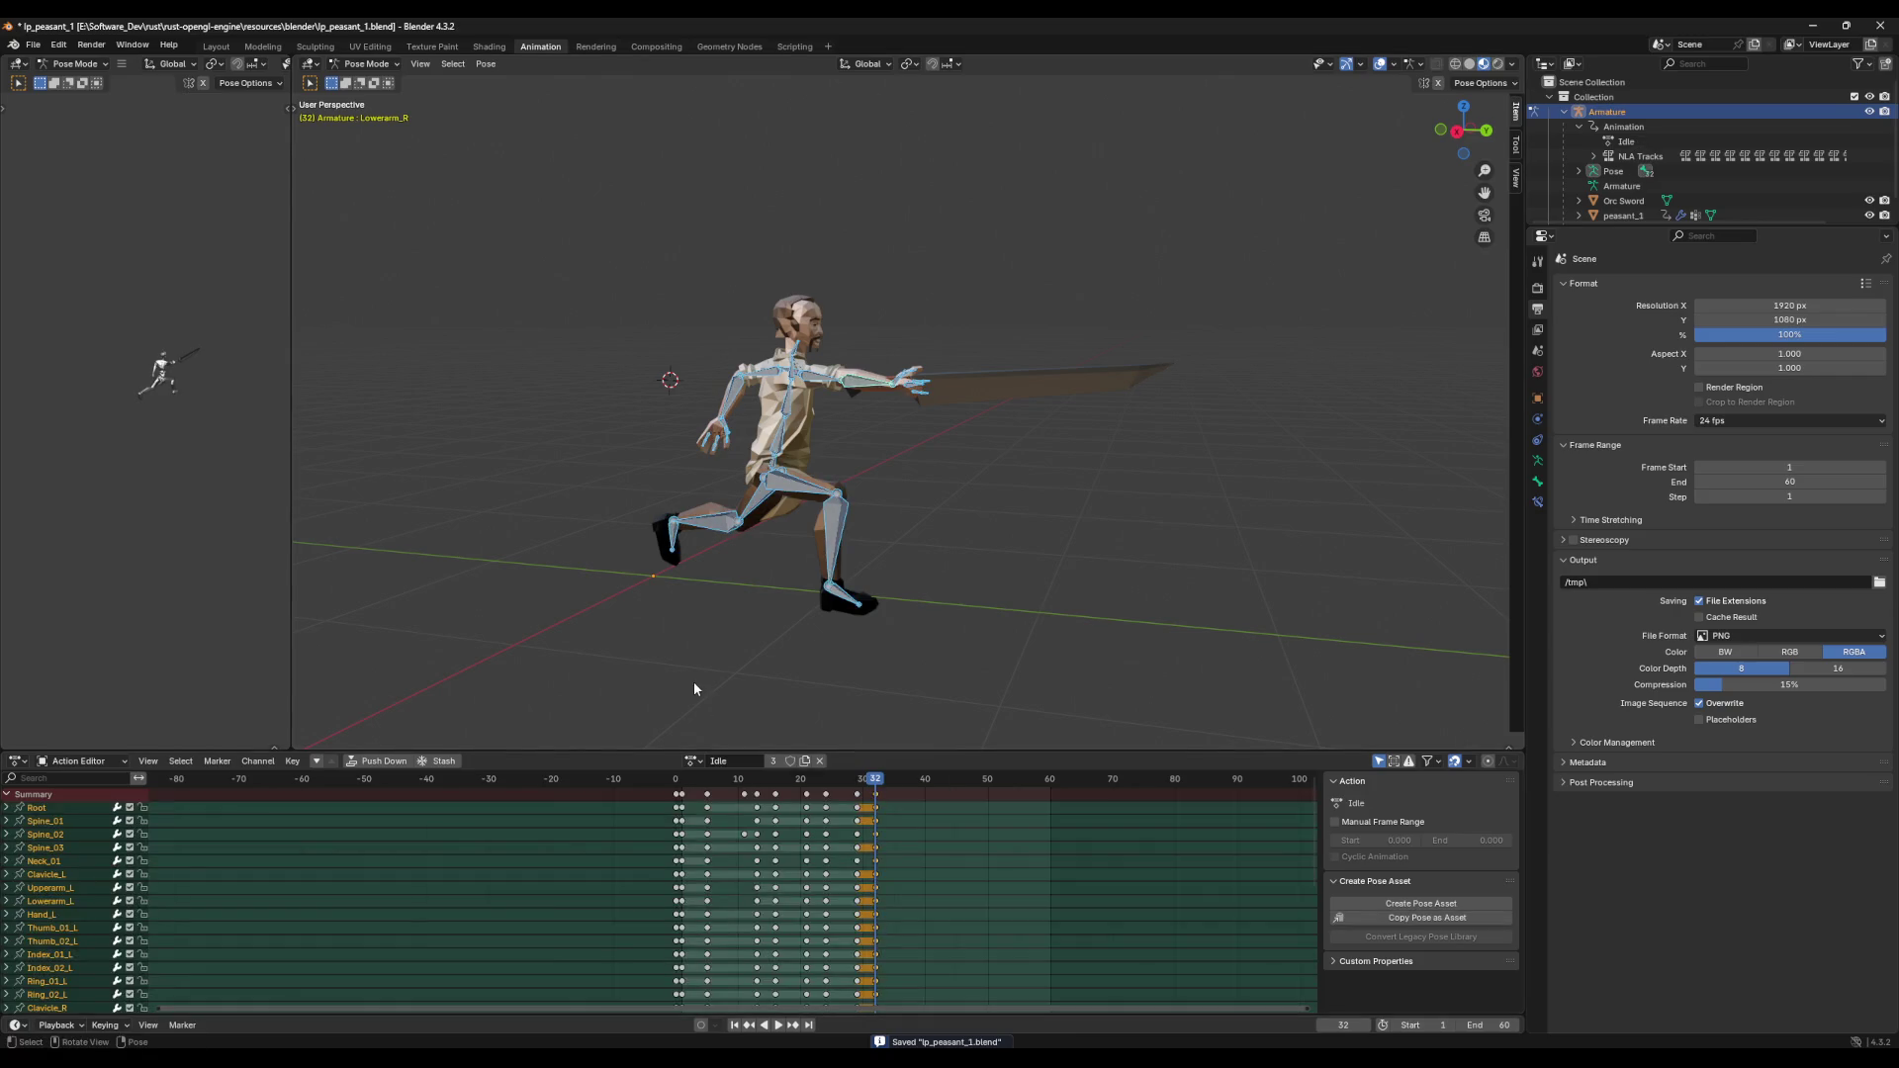
{"action": "left_click", "coordinate": [713, 778]}
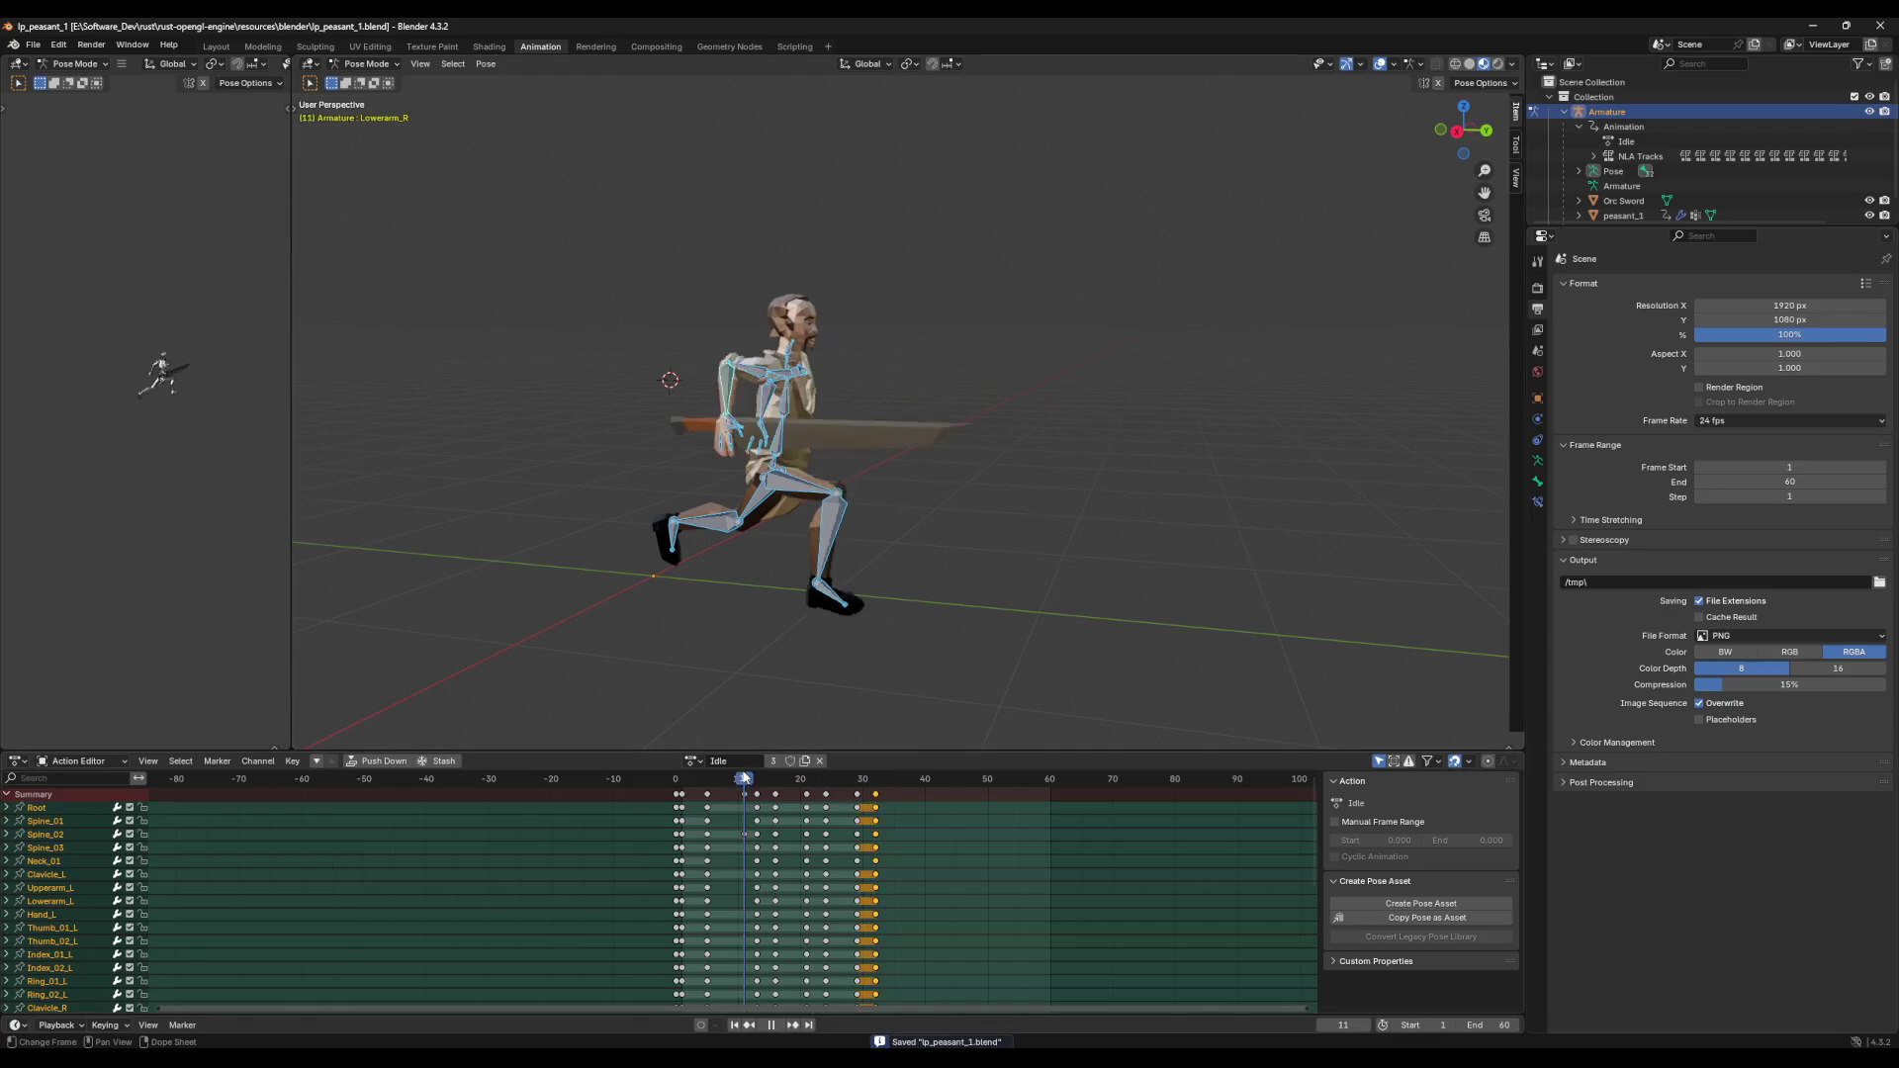
{"action": "left_click", "coordinate": [695, 761]}
{"action": "key", "text": "Escape"}
{"action": "key", "text": "ctrl+s"}
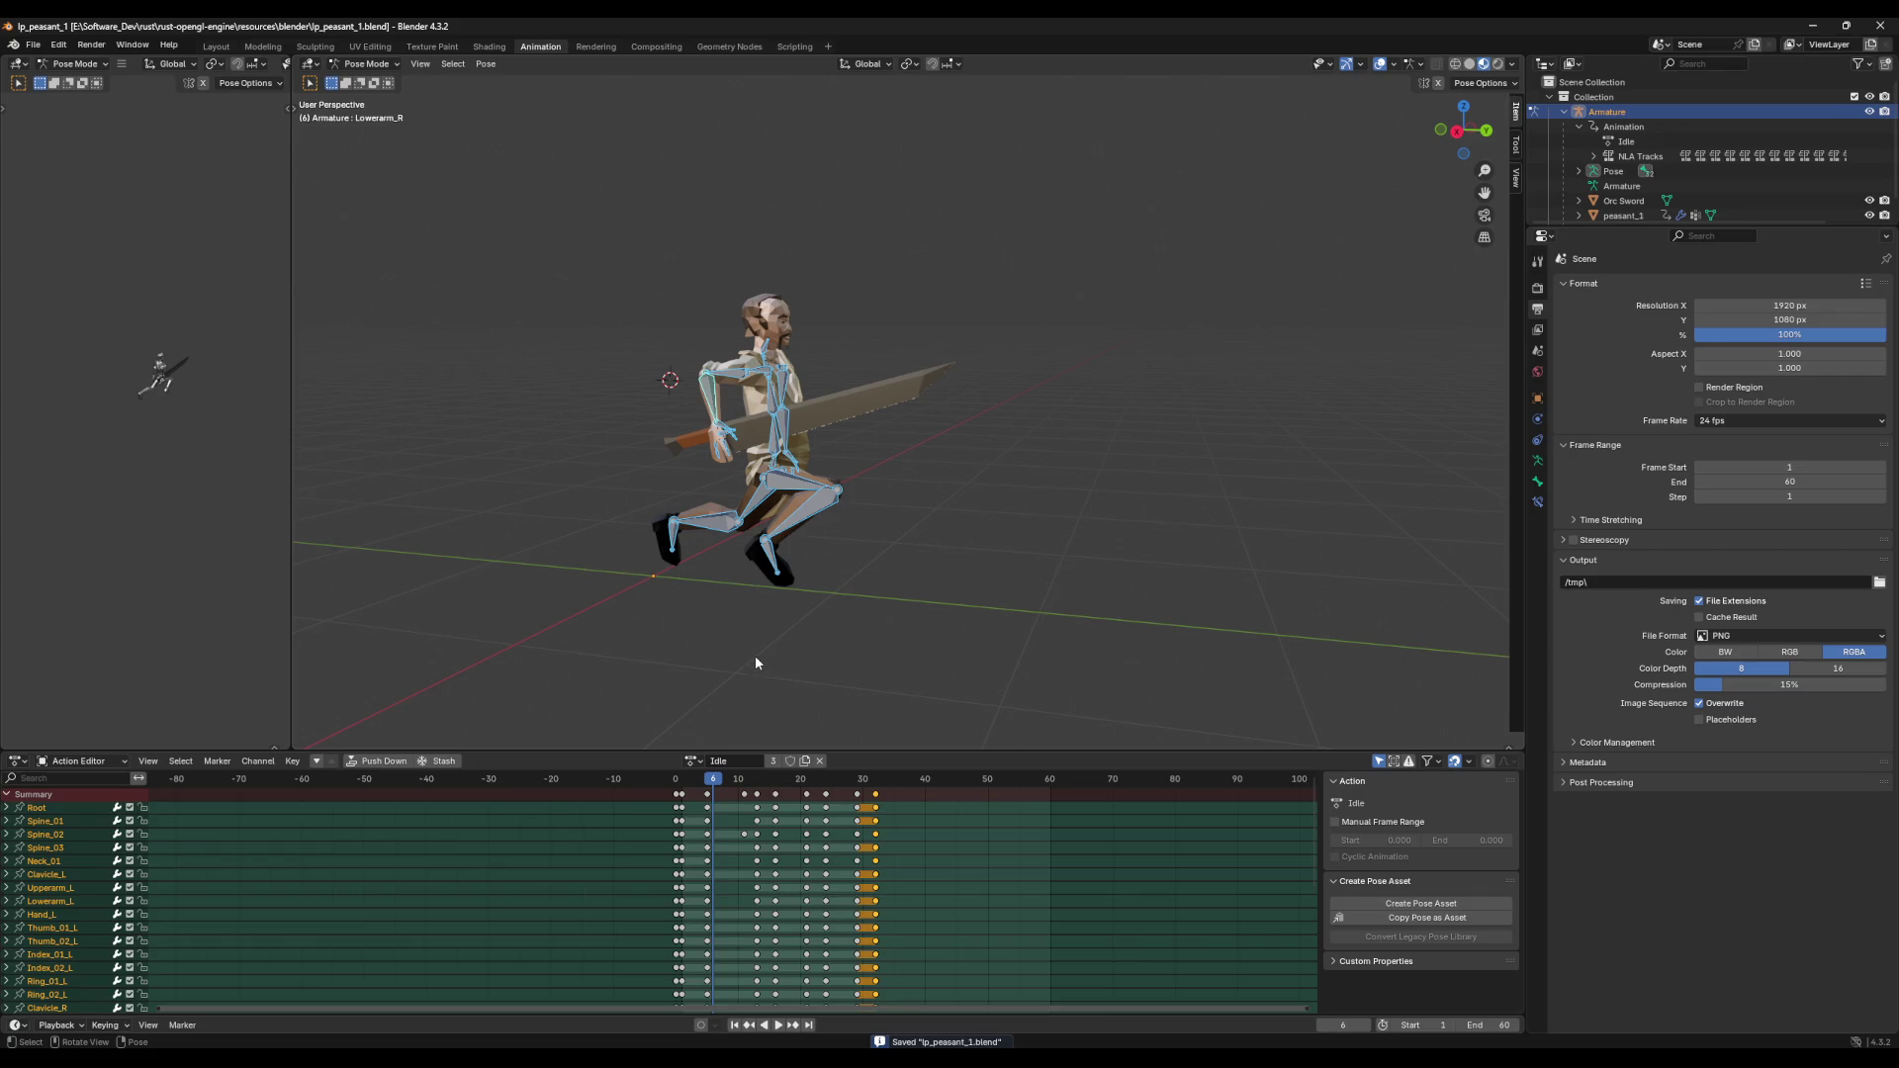
Step: Delete every Idle keyframe column after frame 1 and save
{"action": "left_click", "coordinate": [680, 781]}
{"action": "key", "text": "space"}
{"action": "key", "text": "Escape"}
{"action": "middle_click_drag", "start_coordinate": [775, 669], "coordinate": [709, 662]}
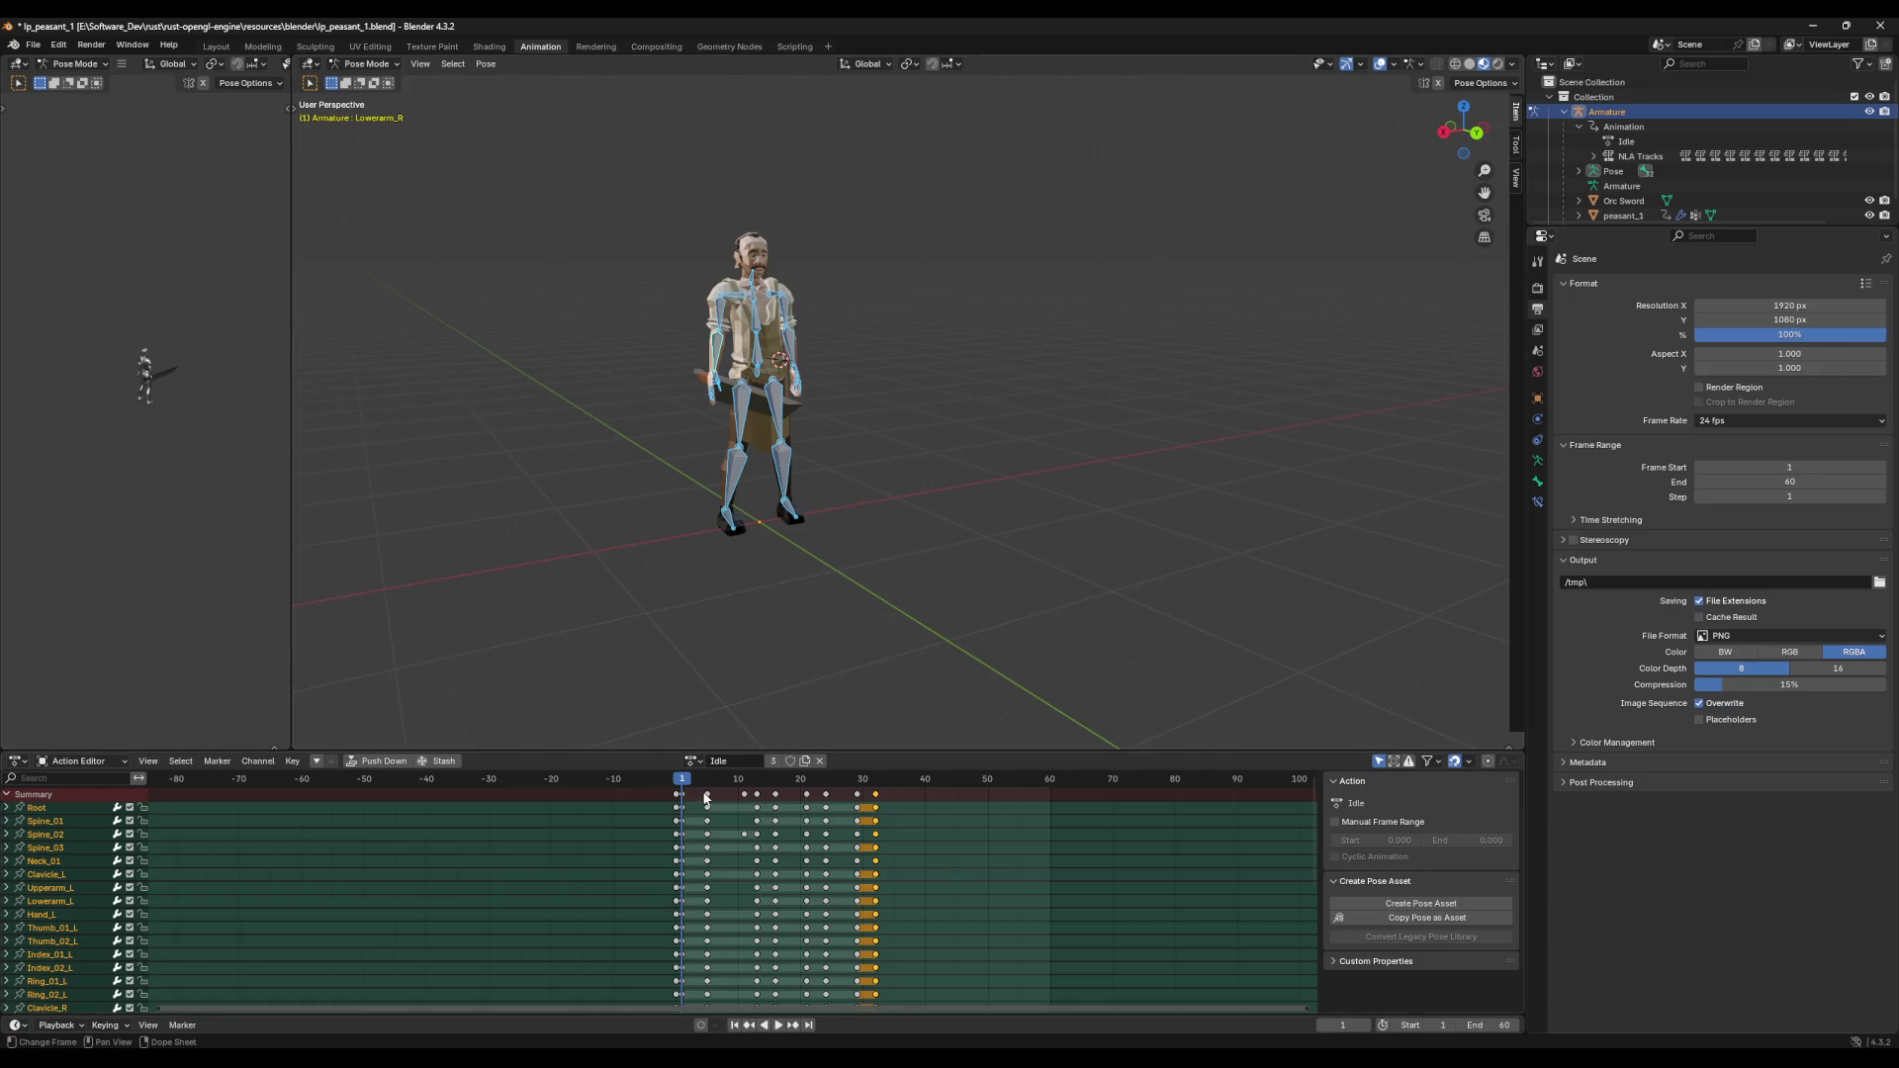
{"action": "left_click", "coordinate": [706, 795]}
{"action": "left_click", "coordinate": [757, 794], "text": "shift"}
{"action": "left_click", "coordinate": [775, 794], "text": "shift"}
{"action": "left_click", "coordinate": [807, 794], "text": "shift"}
{"action": "left_click", "coordinate": [825, 794], "text": "shift"}
{"action": "left_click", "coordinate": [856, 794], "text": "shift"}
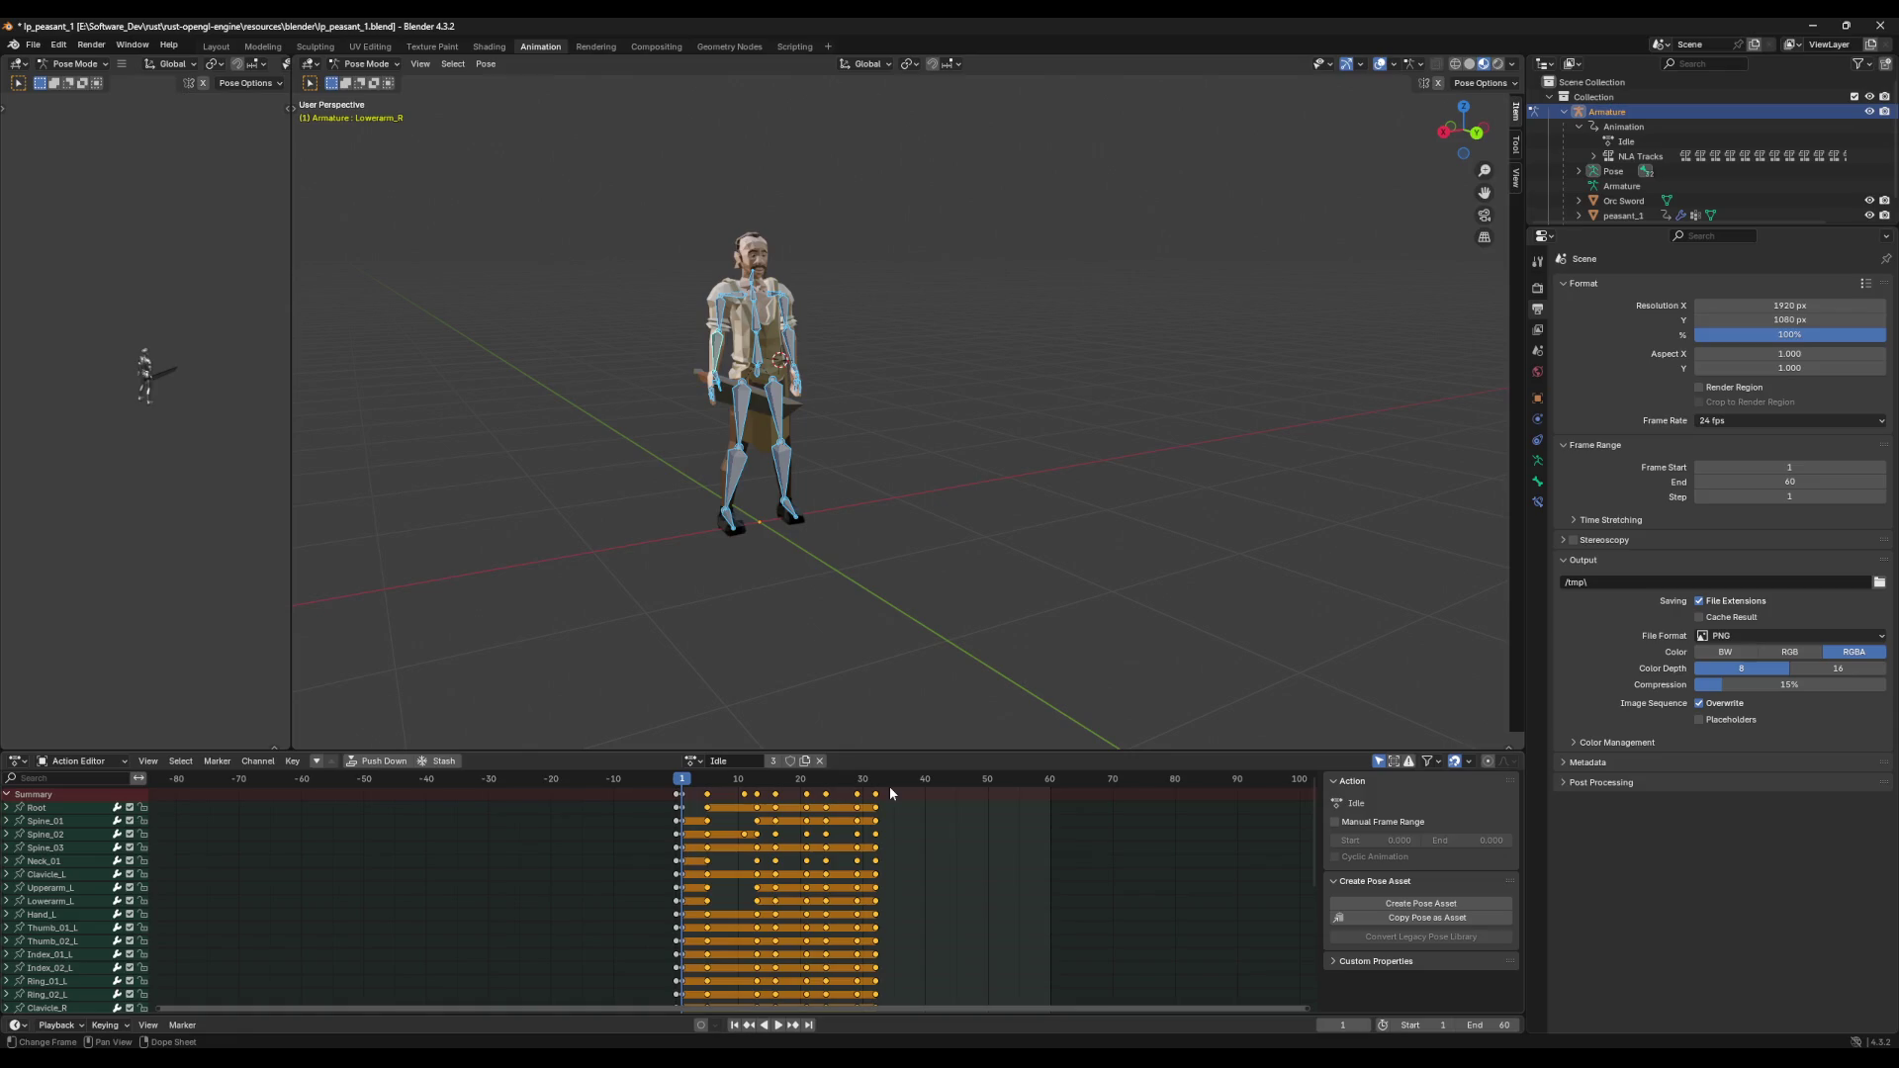
{"action": "key", "text": "Delete"}
{"action": "left_click", "coordinate": [710, 677]}
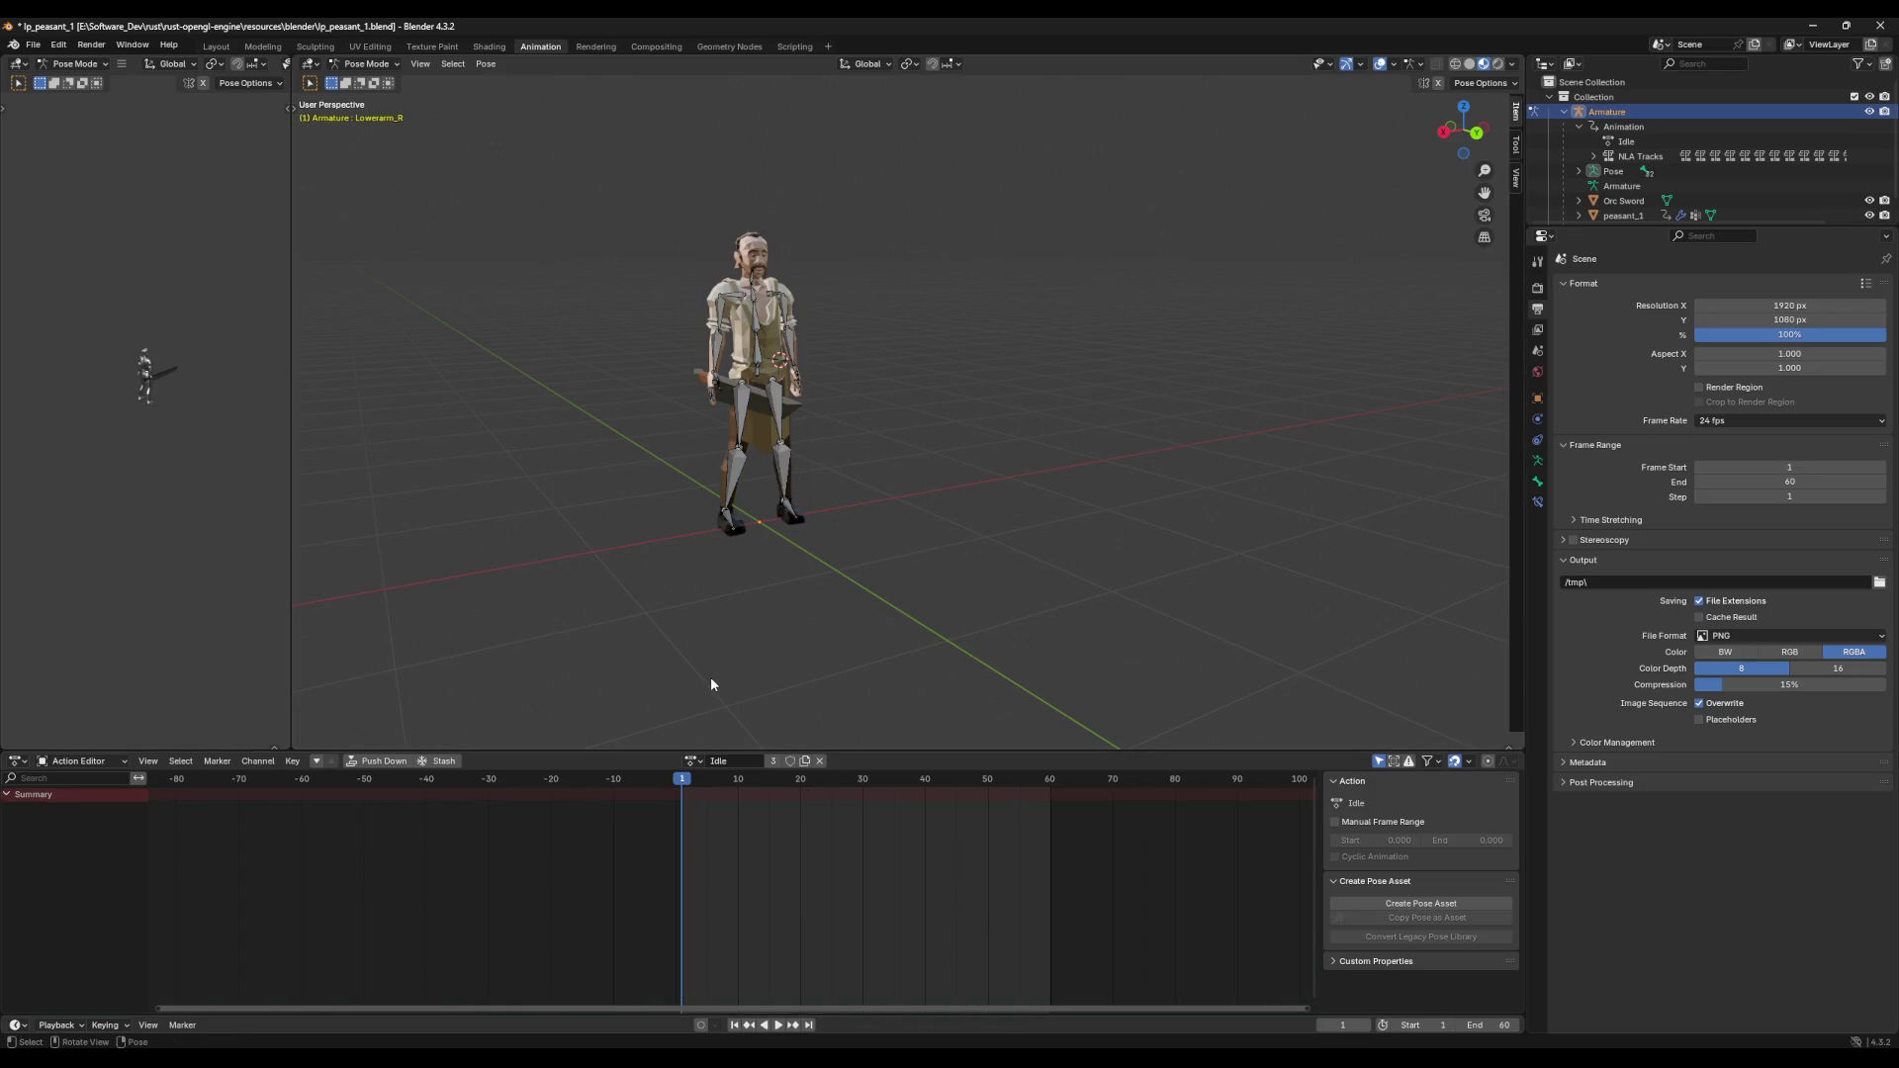
{"action": "key", "text": "ctrl+s"}
{"action": "key", "text": "a"}
Step: Copy the first-frame keys and paste them at frame 60
{"action": "left_click_drag", "start_coordinate": [684, 784], "coordinate": [861, 789]}
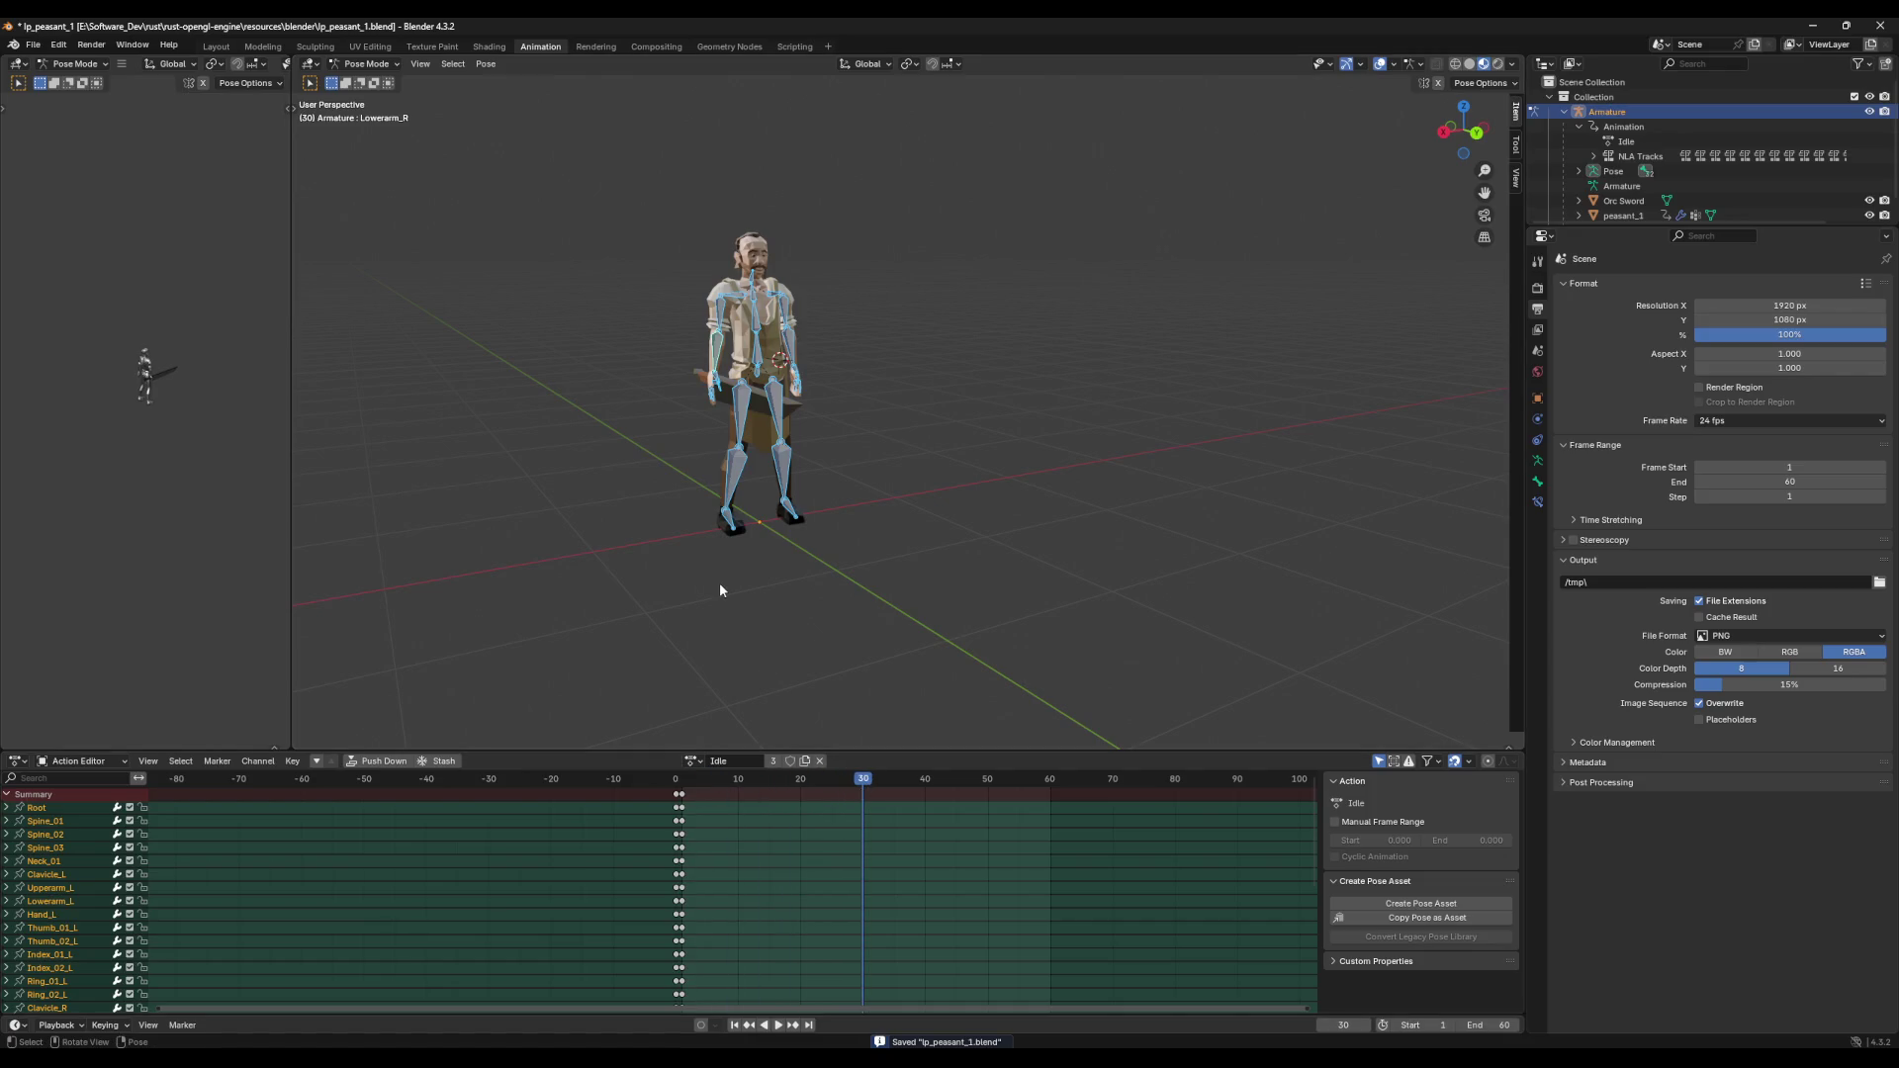
{"action": "left_click", "coordinate": [679, 794]}
{"action": "left_click_drag", "start_coordinate": [849, 779], "coordinate": [1051, 792]}
{"action": "key", "text": "ctrl+v"}
{"action": "key", "text": "ctrl+s"}
{"action": "left_click", "coordinate": [849, 645]}
{"action": "key", "text": "a"}
Step: Play the Idle loop, stop at frame 30, and orbit to a three-quarter view
{"action": "middle_click_drag", "start_coordinate": [829, 625], "coordinate": [845, 600]}
{"action": "key", "text": "space"}
{"action": "key", "text": "space"}
{"action": "left_click_drag", "start_coordinate": [801, 781], "coordinate": [864, 791]}
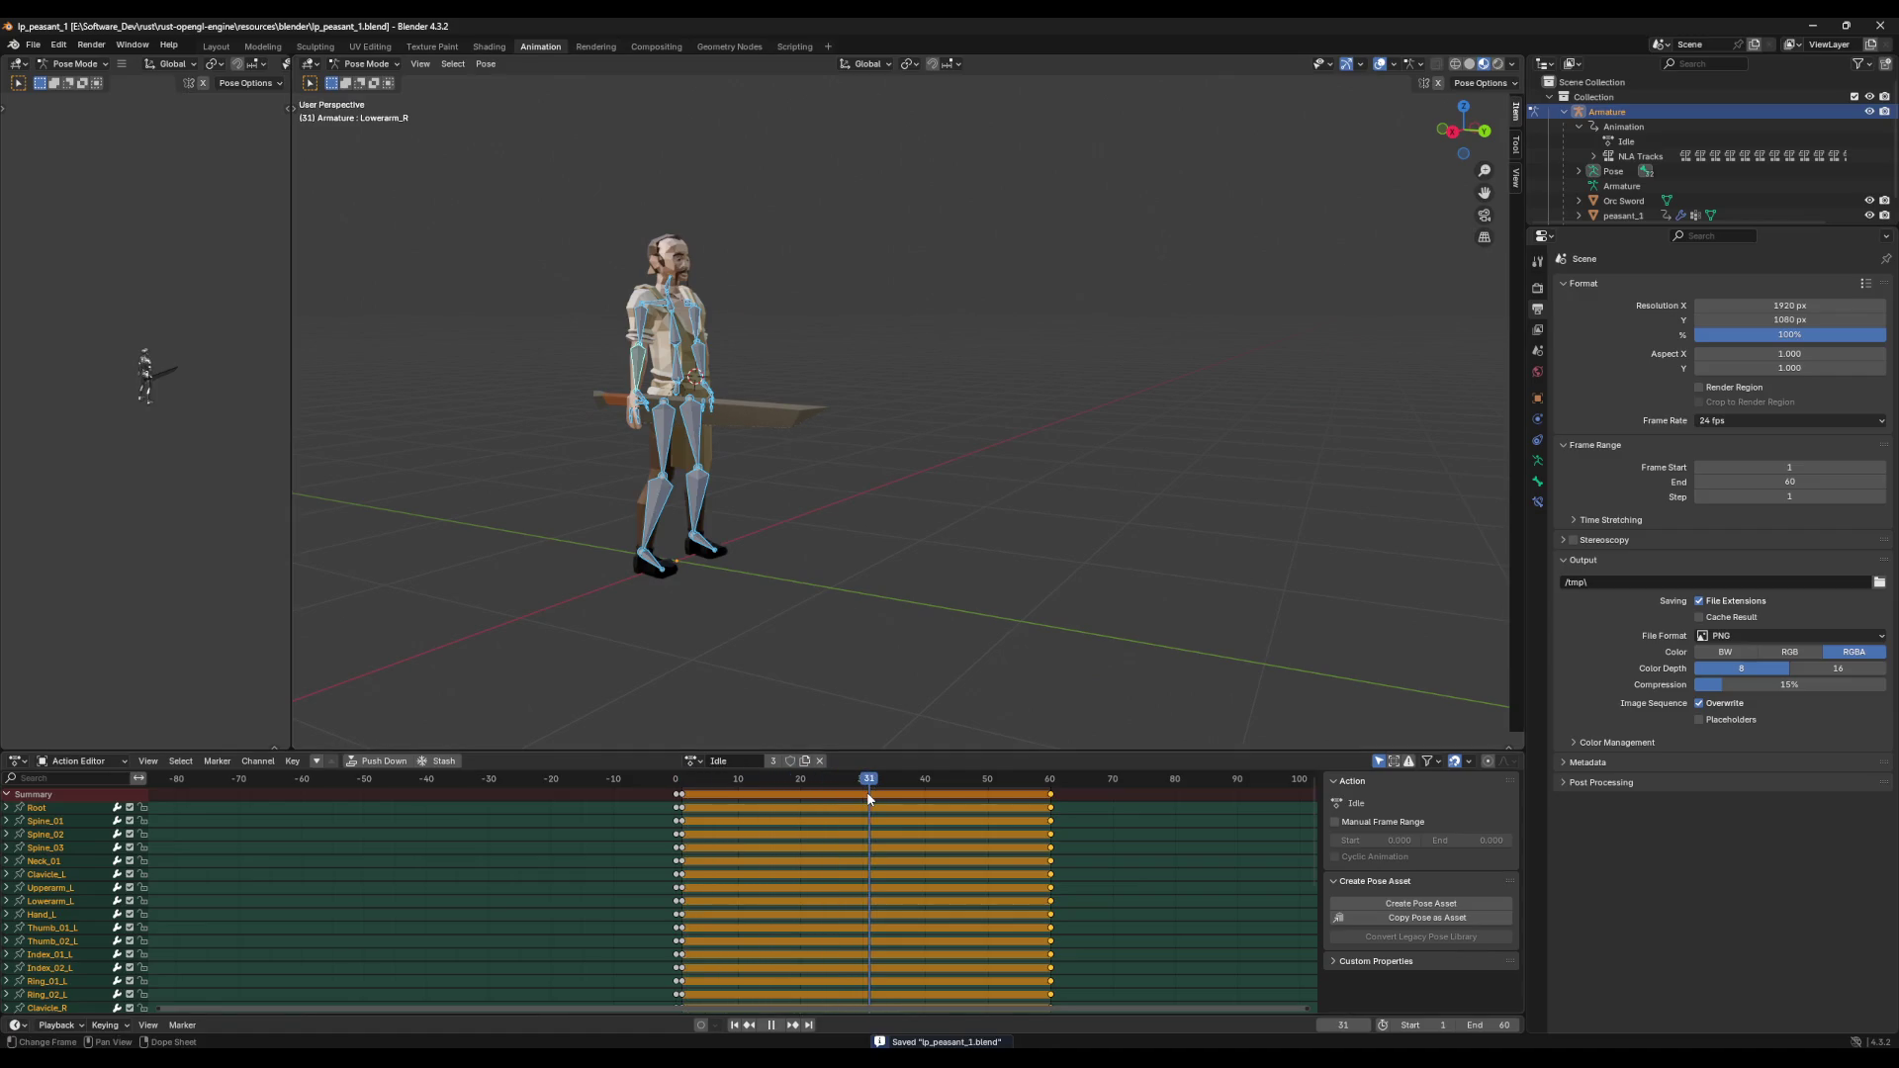
{"action": "mouse_move", "coordinate": [826, 682]}
{"action": "middle_mouse_down"}
{"action": "mouse_move", "coordinate": [714, 690]}
{"action": "mouse_move", "coordinate": [738, 669]}
{"action": "mouse_move", "coordinate": [621, 655]}
{"action": "middle_mouse_up"}
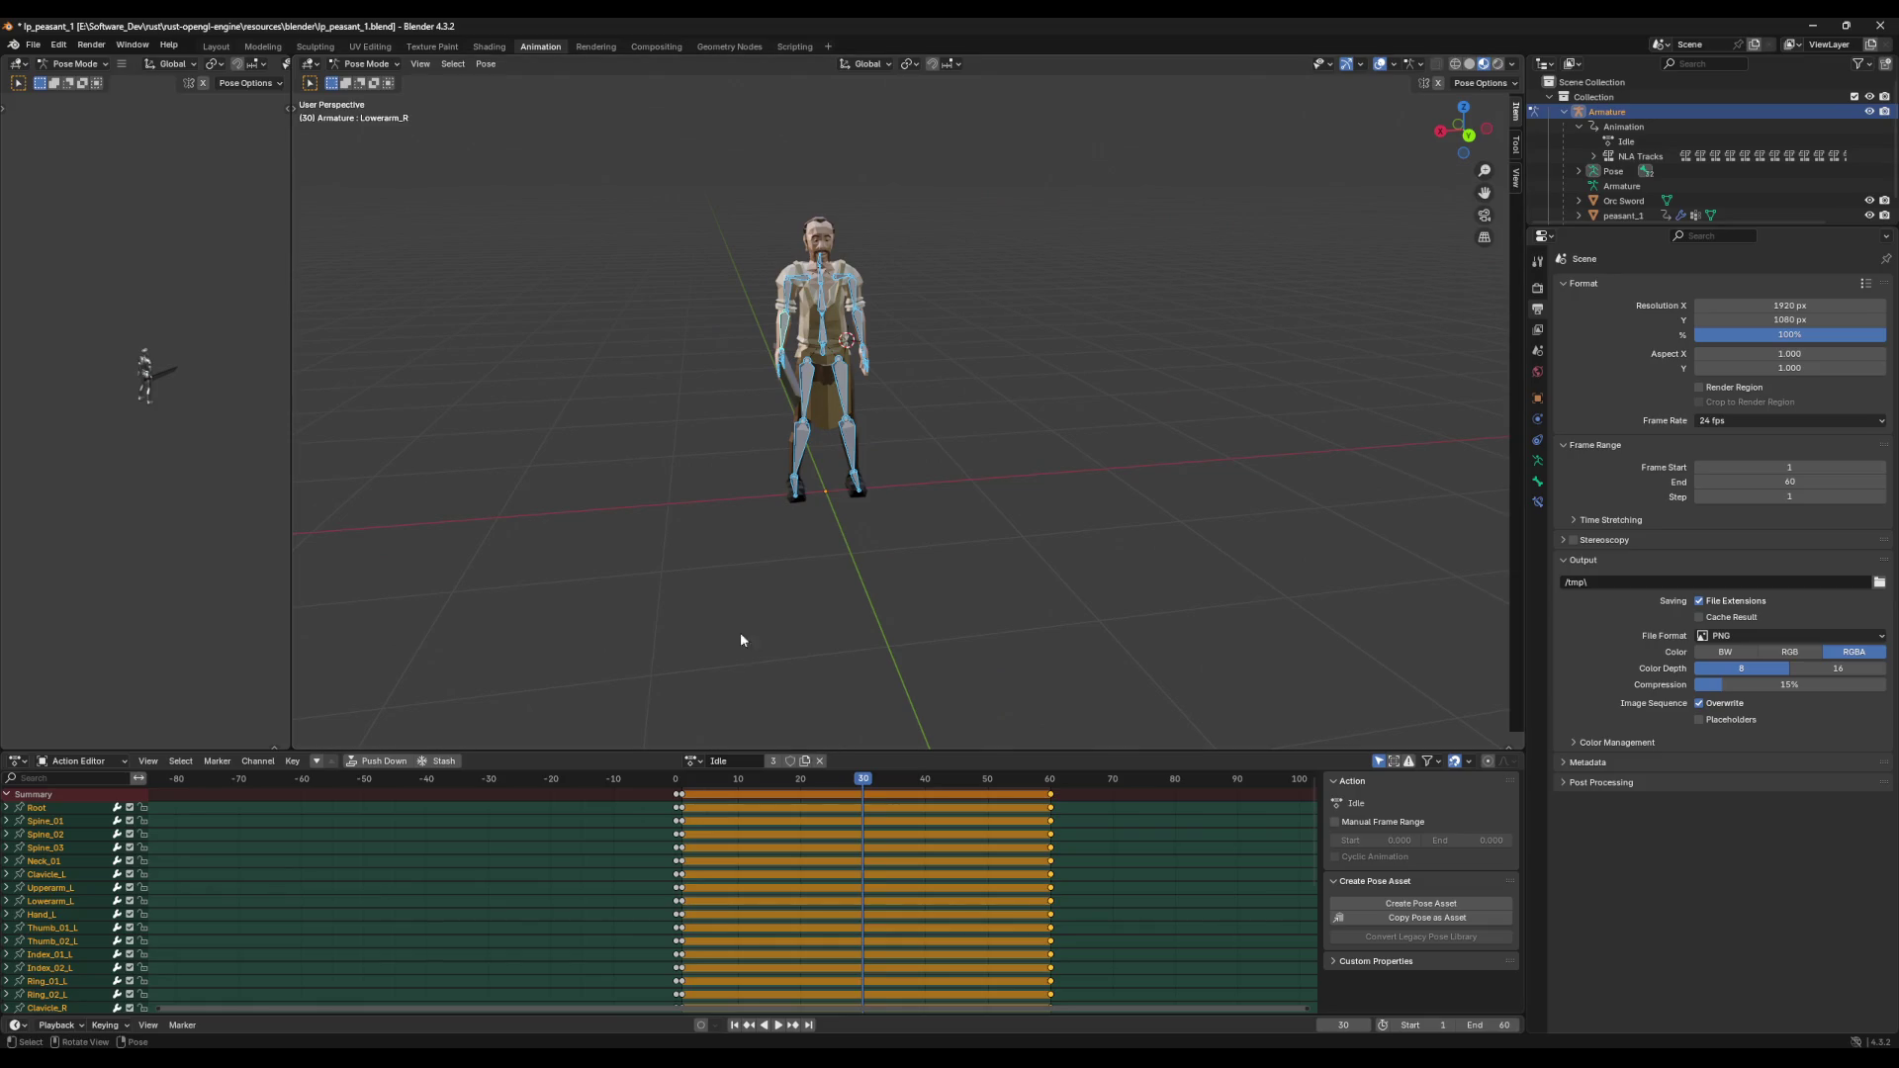
{"action": "mouse_move", "coordinate": [725, 610]}
{"action": "middle_mouse_down"}
{"action": "mouse_move", "coordinate": [783, 614]}
{"action": "mouse_move", "coordinate": [619, 443]}
{"action": "mouse_move", "coordinate": [688, 449]}
{"action": "mouse_move", "coordinate": [670, 463]}
{"action": "mouse_move", "coordinate": [725, 479]}
{"action": "mouse_move", "coordinate": [624, 444]}
{"action": "middle_mouse_up"}
Step: Tilt Spine_02 slightly, undoing a trial move of Upperarm_R
{"action": "left_click", "coordinate": [575, 344]}
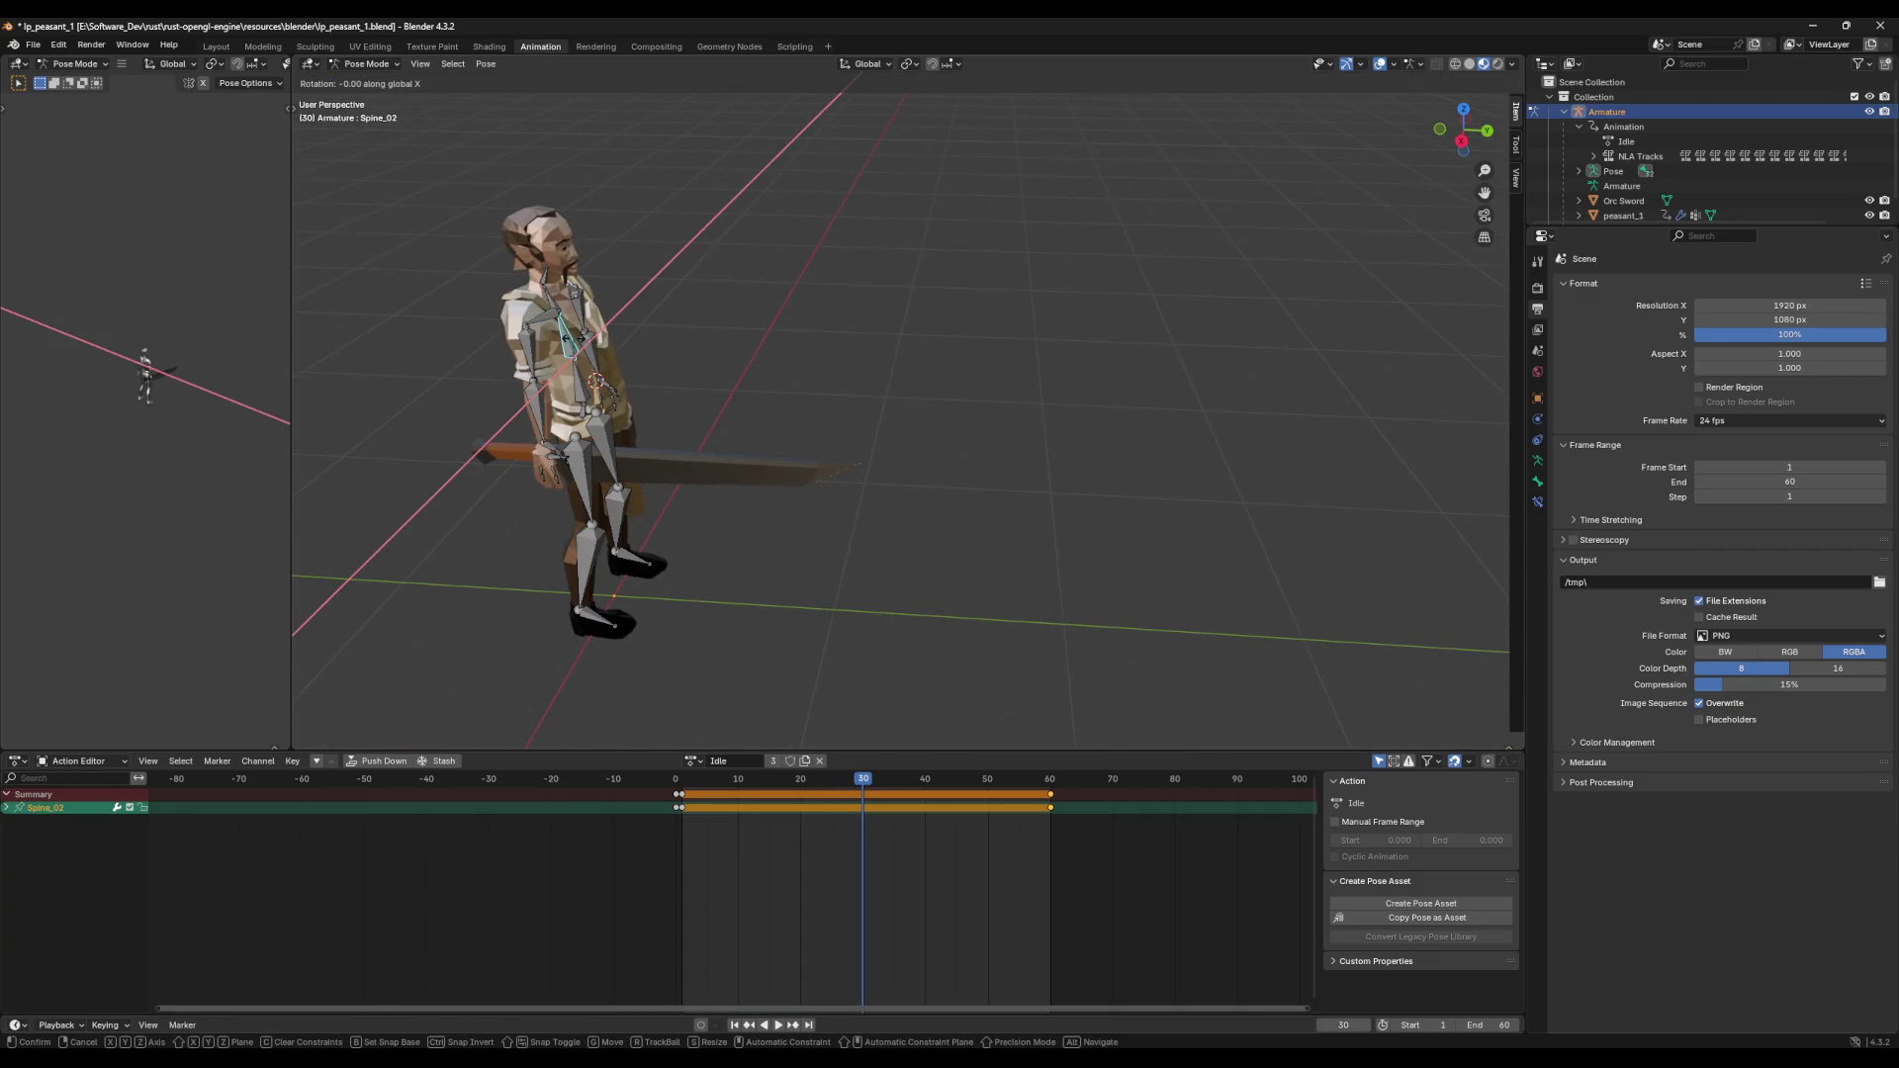
{"action": "key", "text": "r"}
{"action": "left_click", "coordinate": [934, 389]}
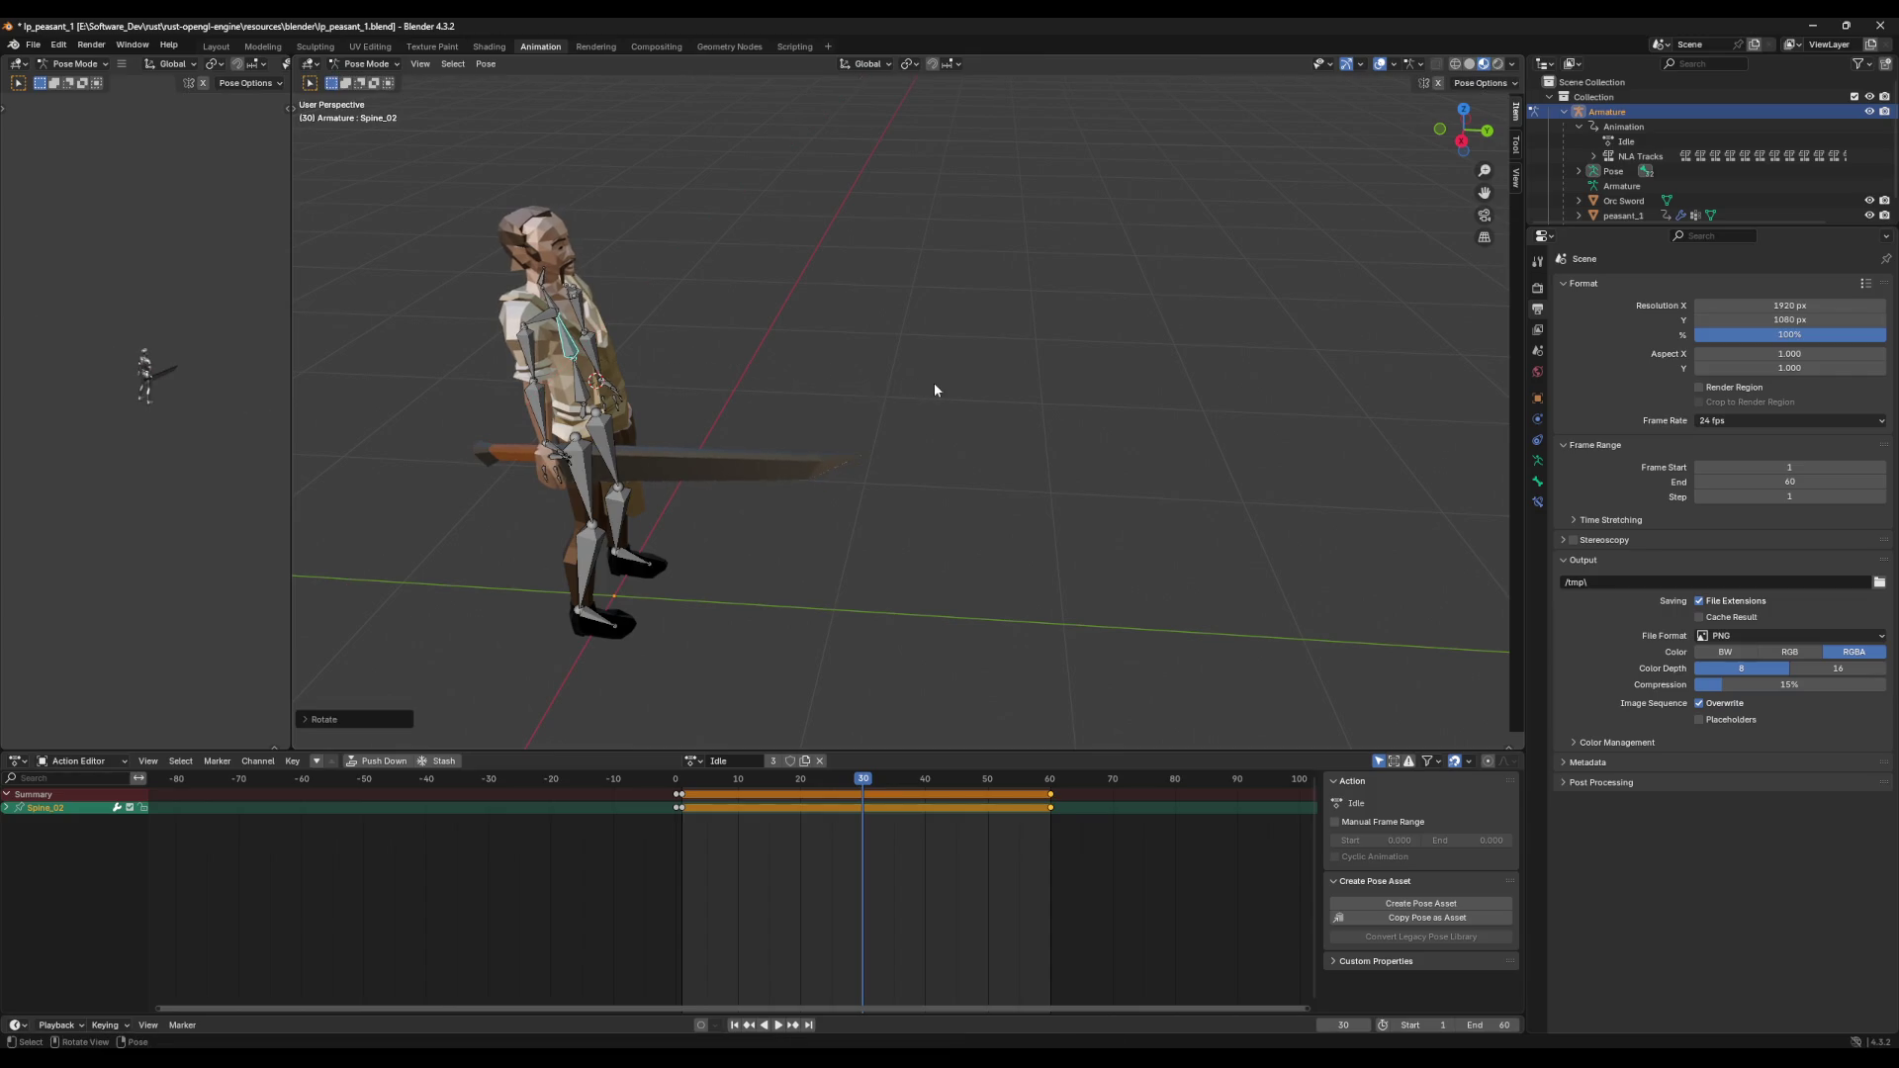
{"action": "left_click", "coordinate": [547, 282]}
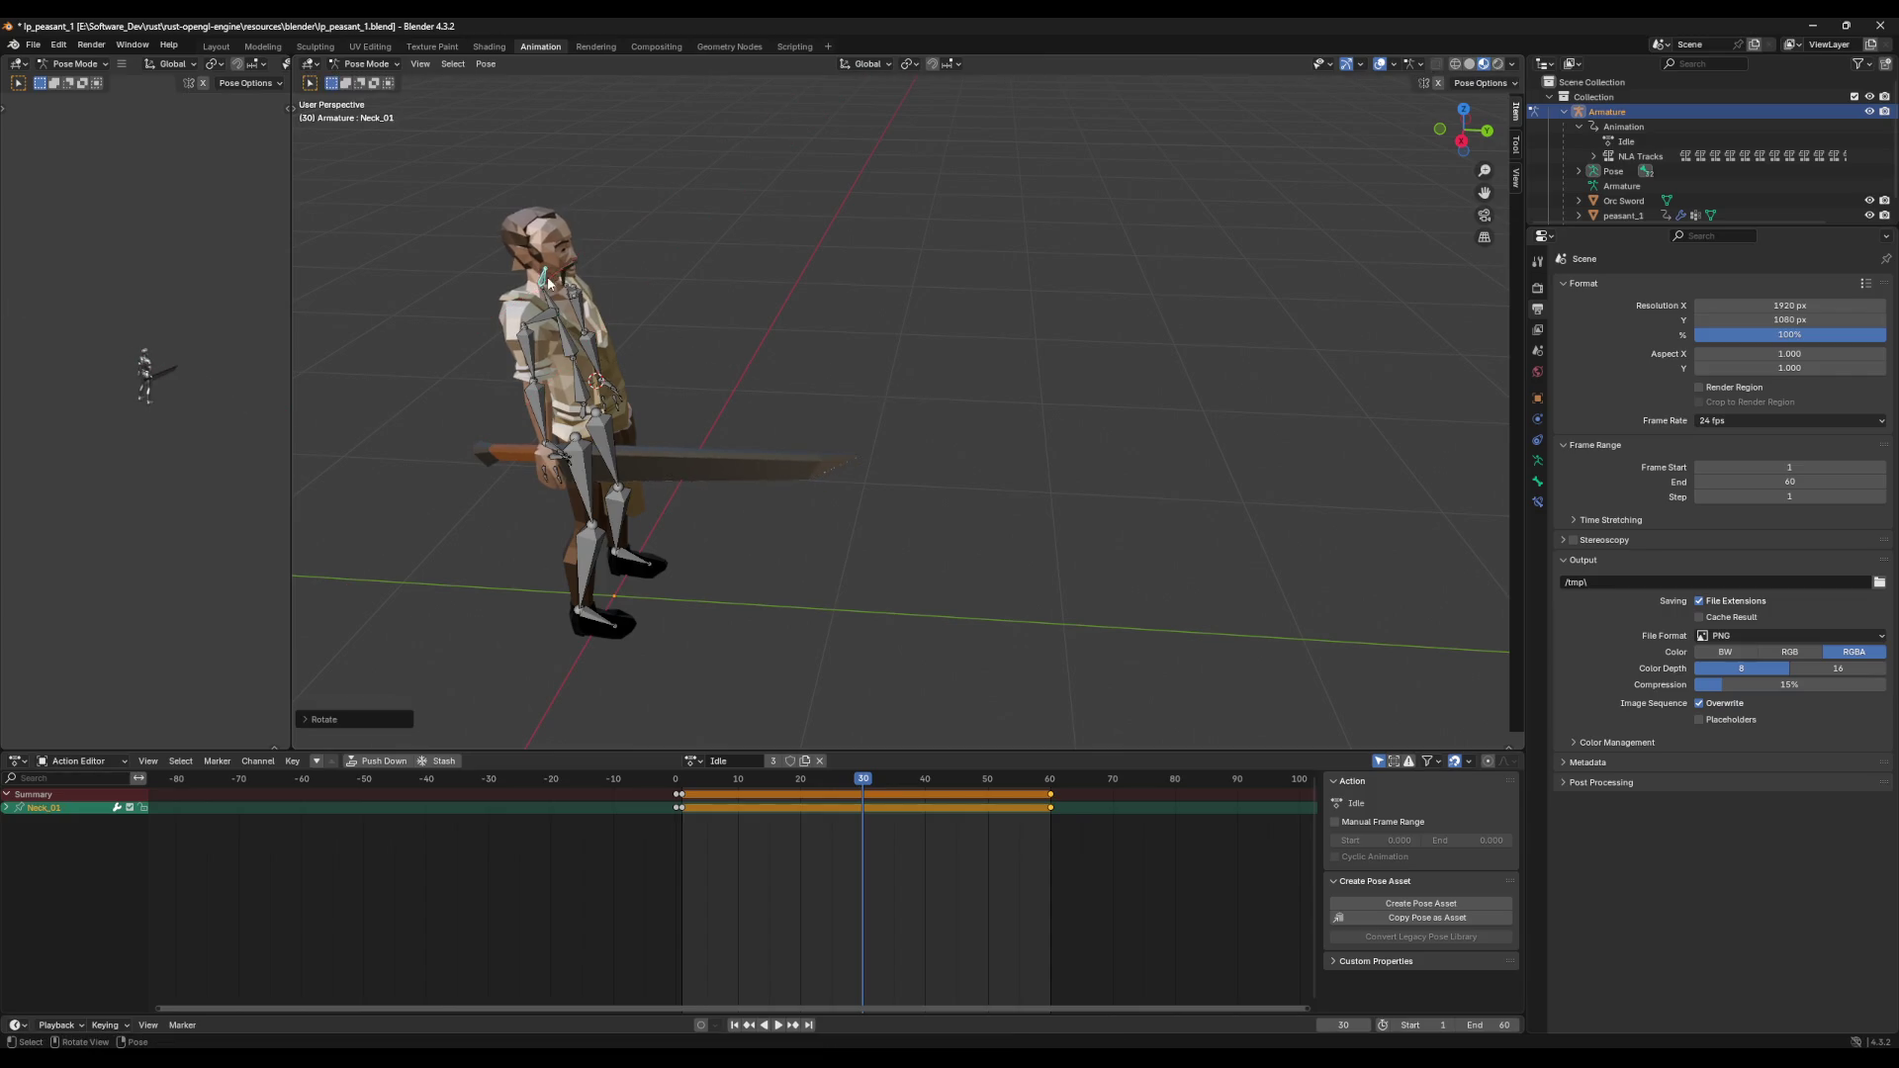
{"action": "left_click", "coordinate": [530, 339]}
{"action": "key", "text": "g"}
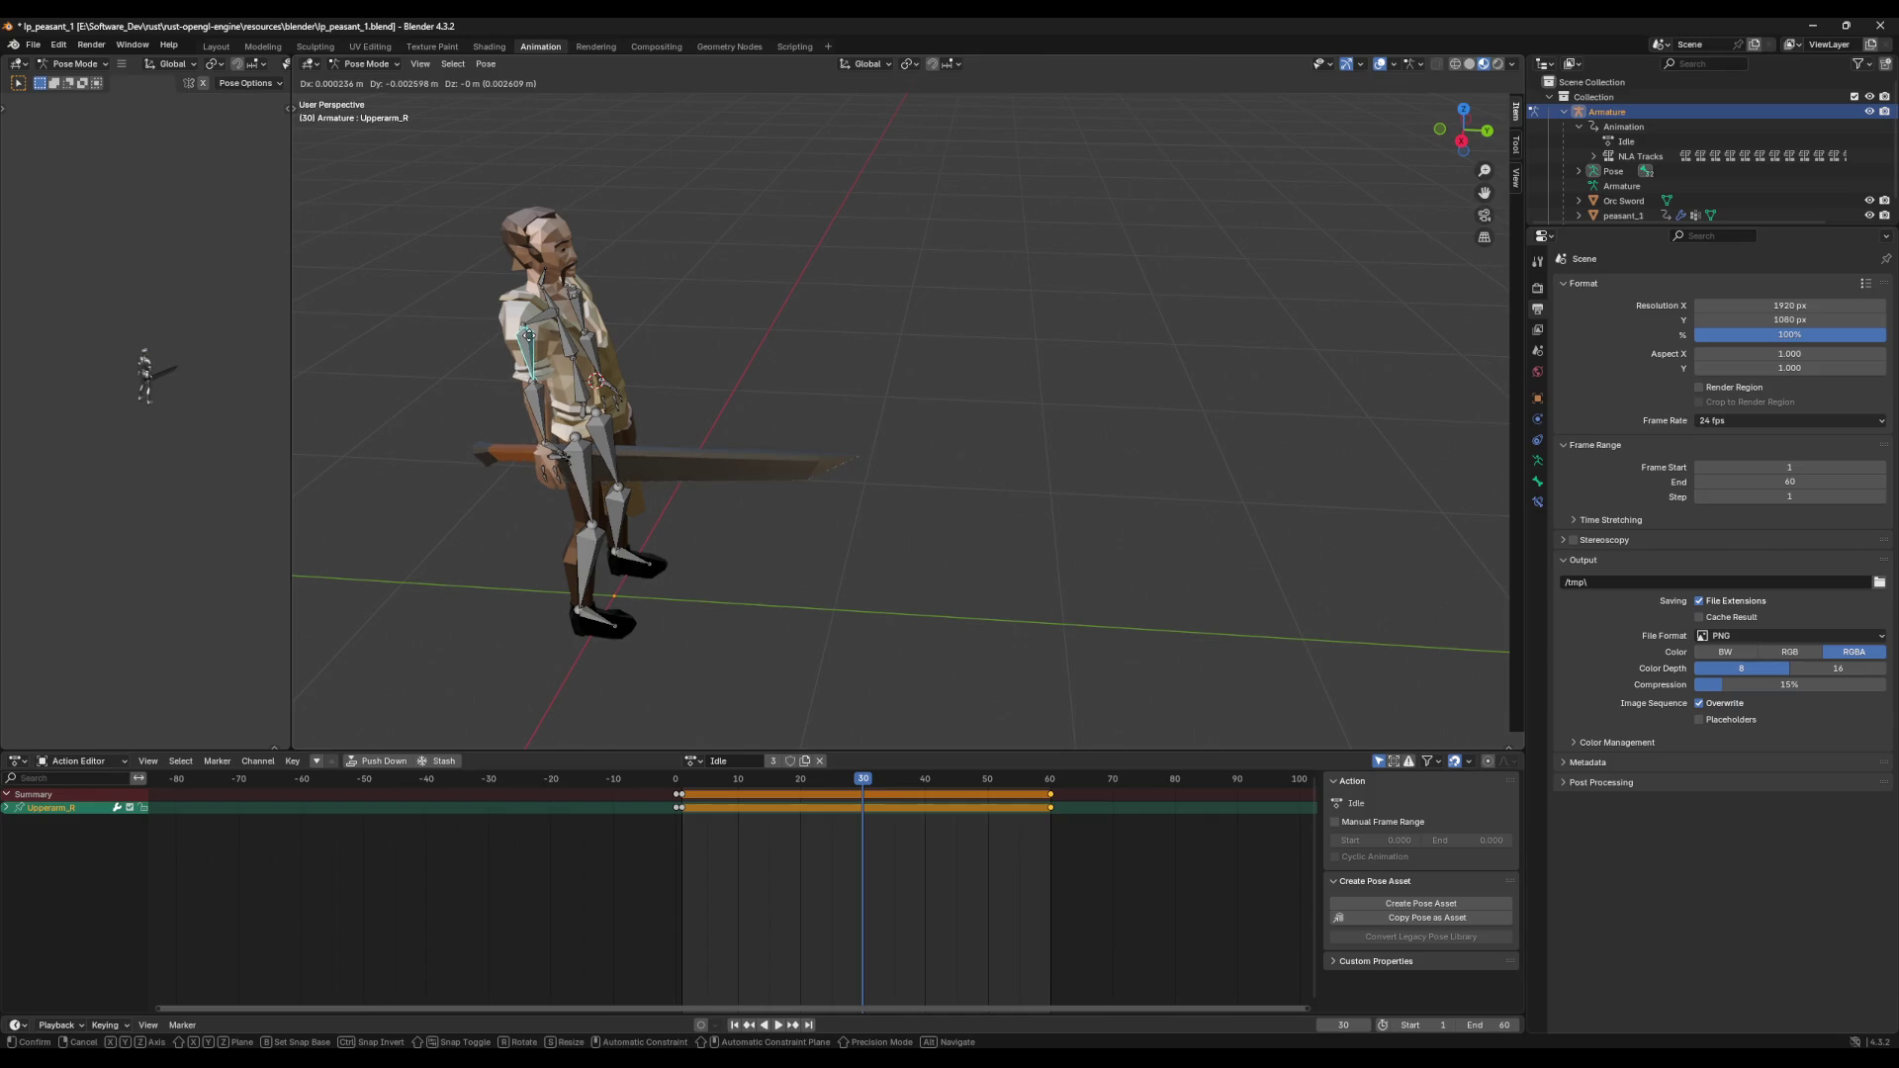
{"action": "left_click", "coordinate": [534, 351]}
{"action": "middle_click_drag", "start_coordinate": [534, 352], "coordinate": [665, 329]}
{"action": "key", "text": "ctrl+z"}
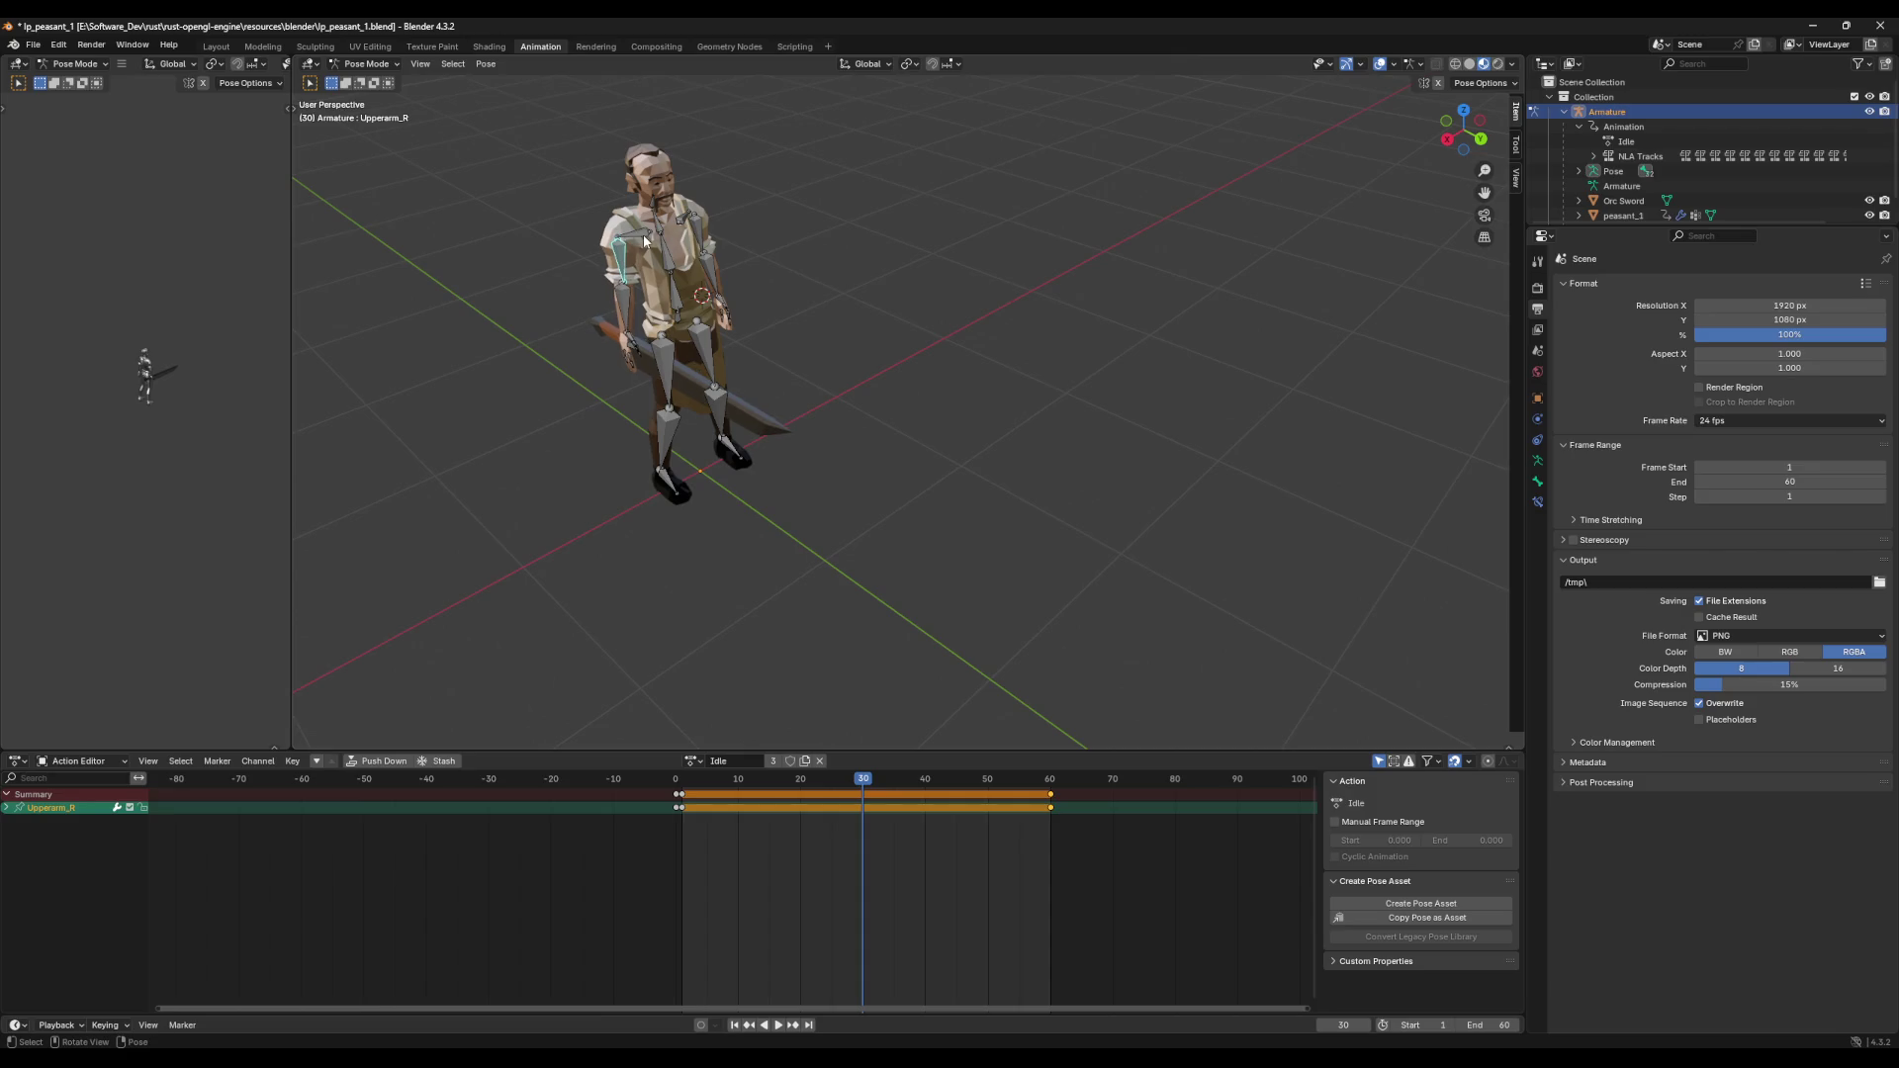
Step: Rotate Clavicle_R and Upperarm_R slightly for the frame-30 pose
{"action": "left_click", "coordinate": [643, 234]}
{"action": "key", "text": "r"}
{"action": "middle_click_drag", "start_coordinate": [644, 234], "coordinate": [770, 252]}
{"action": "left_click", "coordinate": [767, 237]}
{"action": "left_click", "coordinate": [691, 218]}
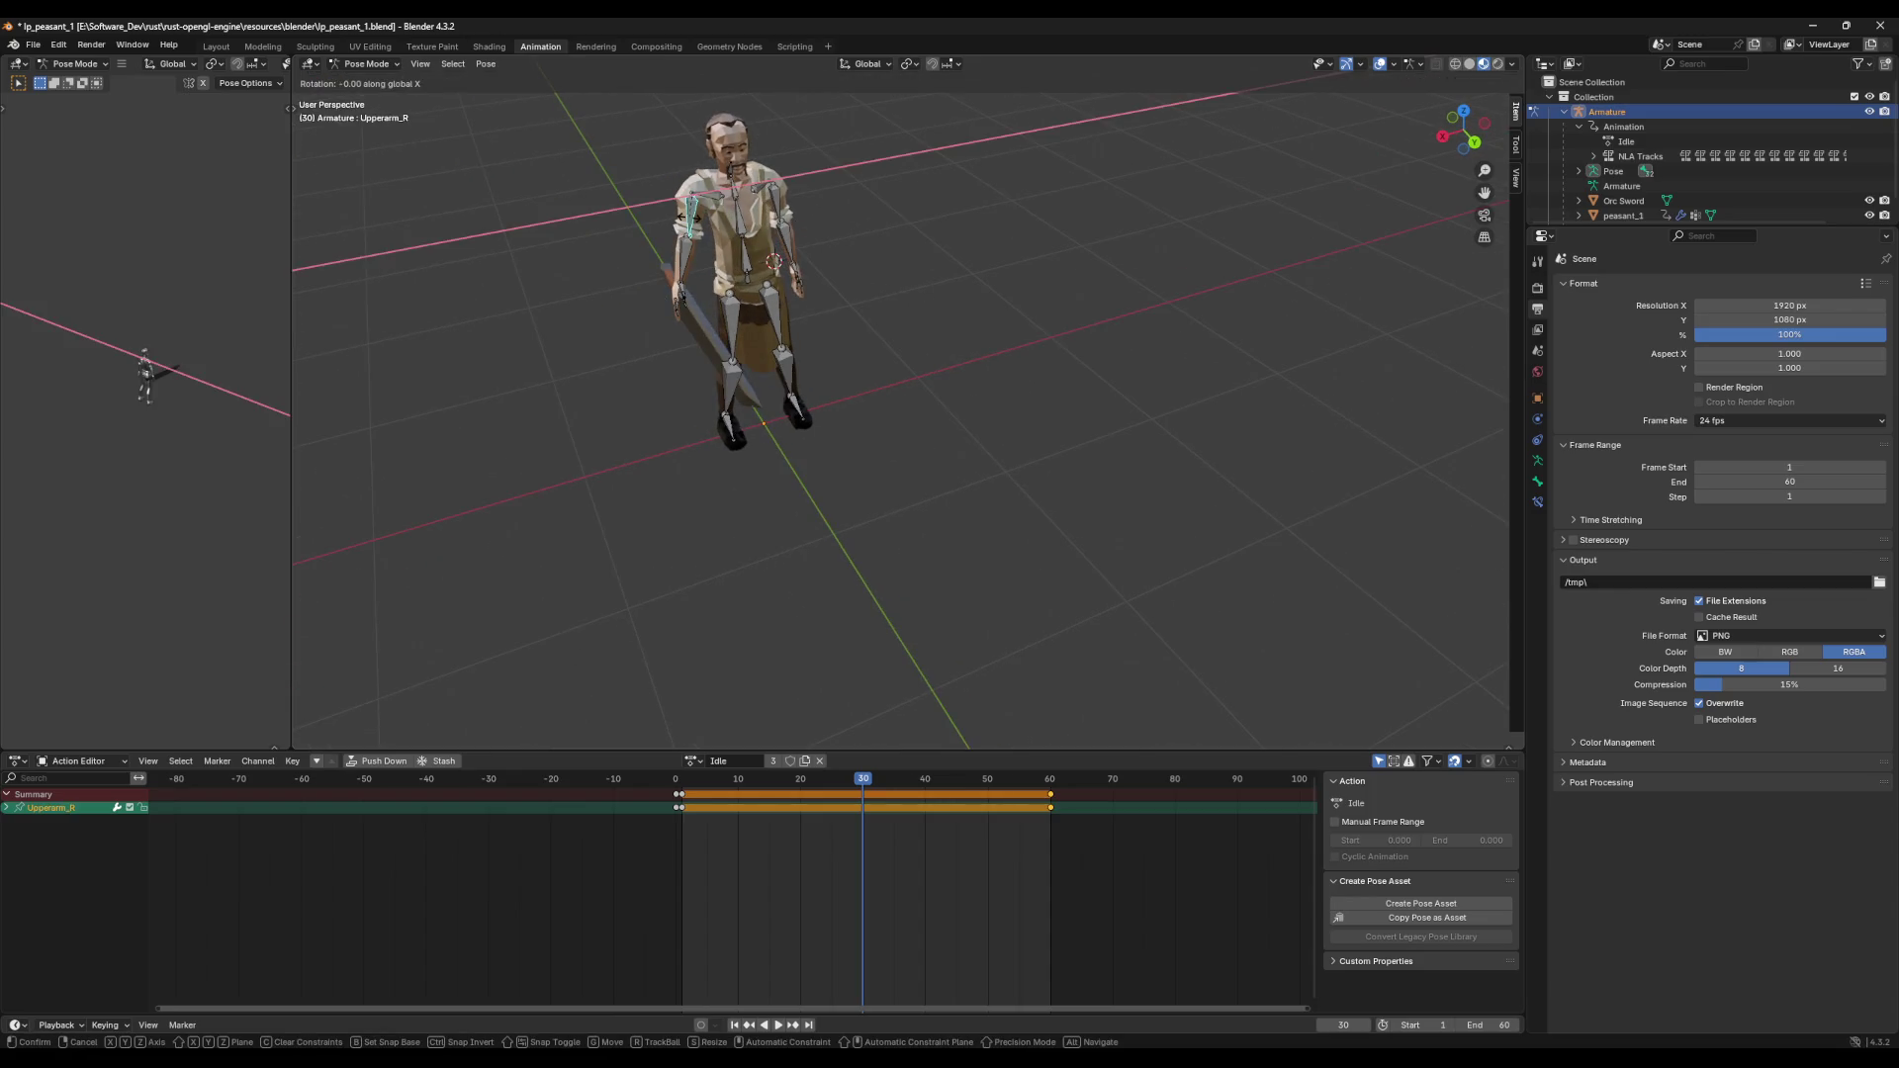
{"action": "key", "text": "r"}
{"action": "middle_click_drag", "start_coordinate": [690, 219], "coordinate": [822, 217], "text": "alt"}
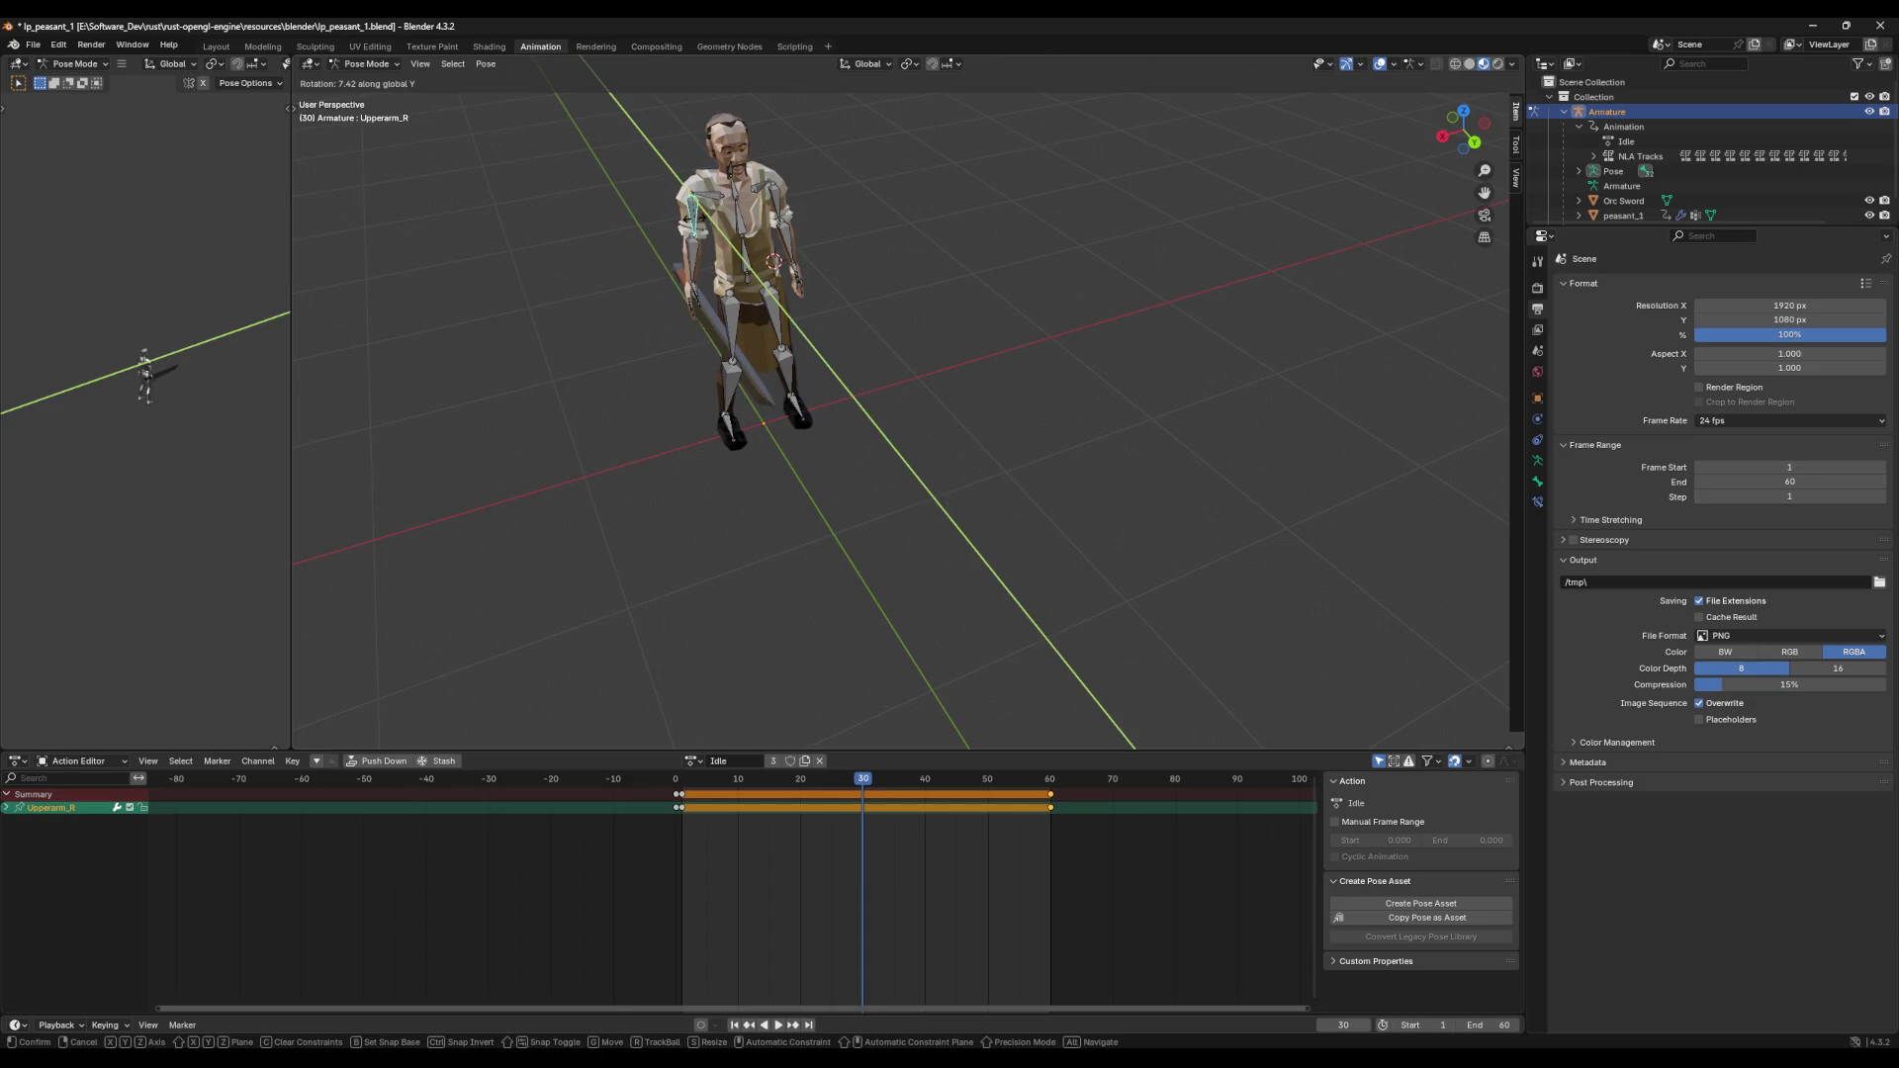
{"action": "left_click", "coordinate": [822, 217]}
Step: Rotate Clavicle_L about Y and Upperarm_L slightly to mirror the right side
{"action": "left_click", "coordinate": [862, 174]}
{"action": "key", "text": "r"}
{"action": "key", "text": "x"}
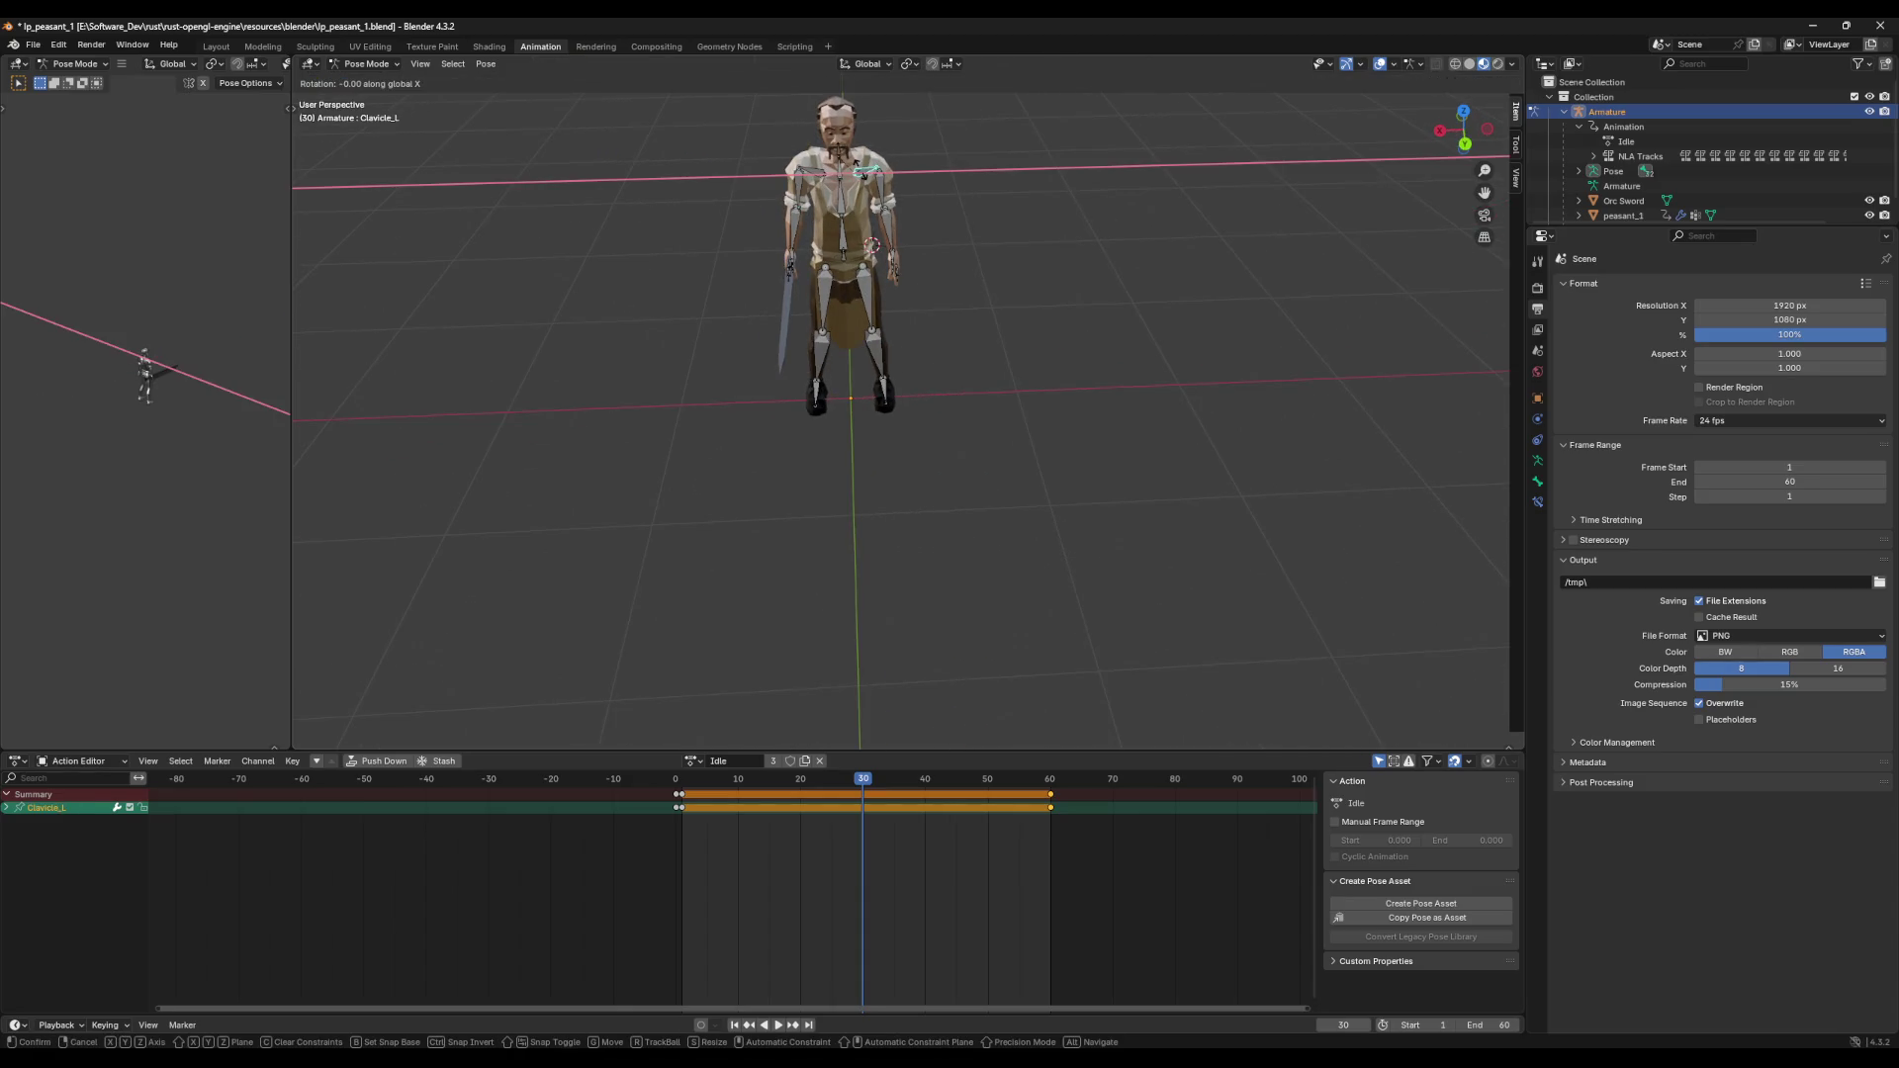
{"action": "key", "text": "y"}
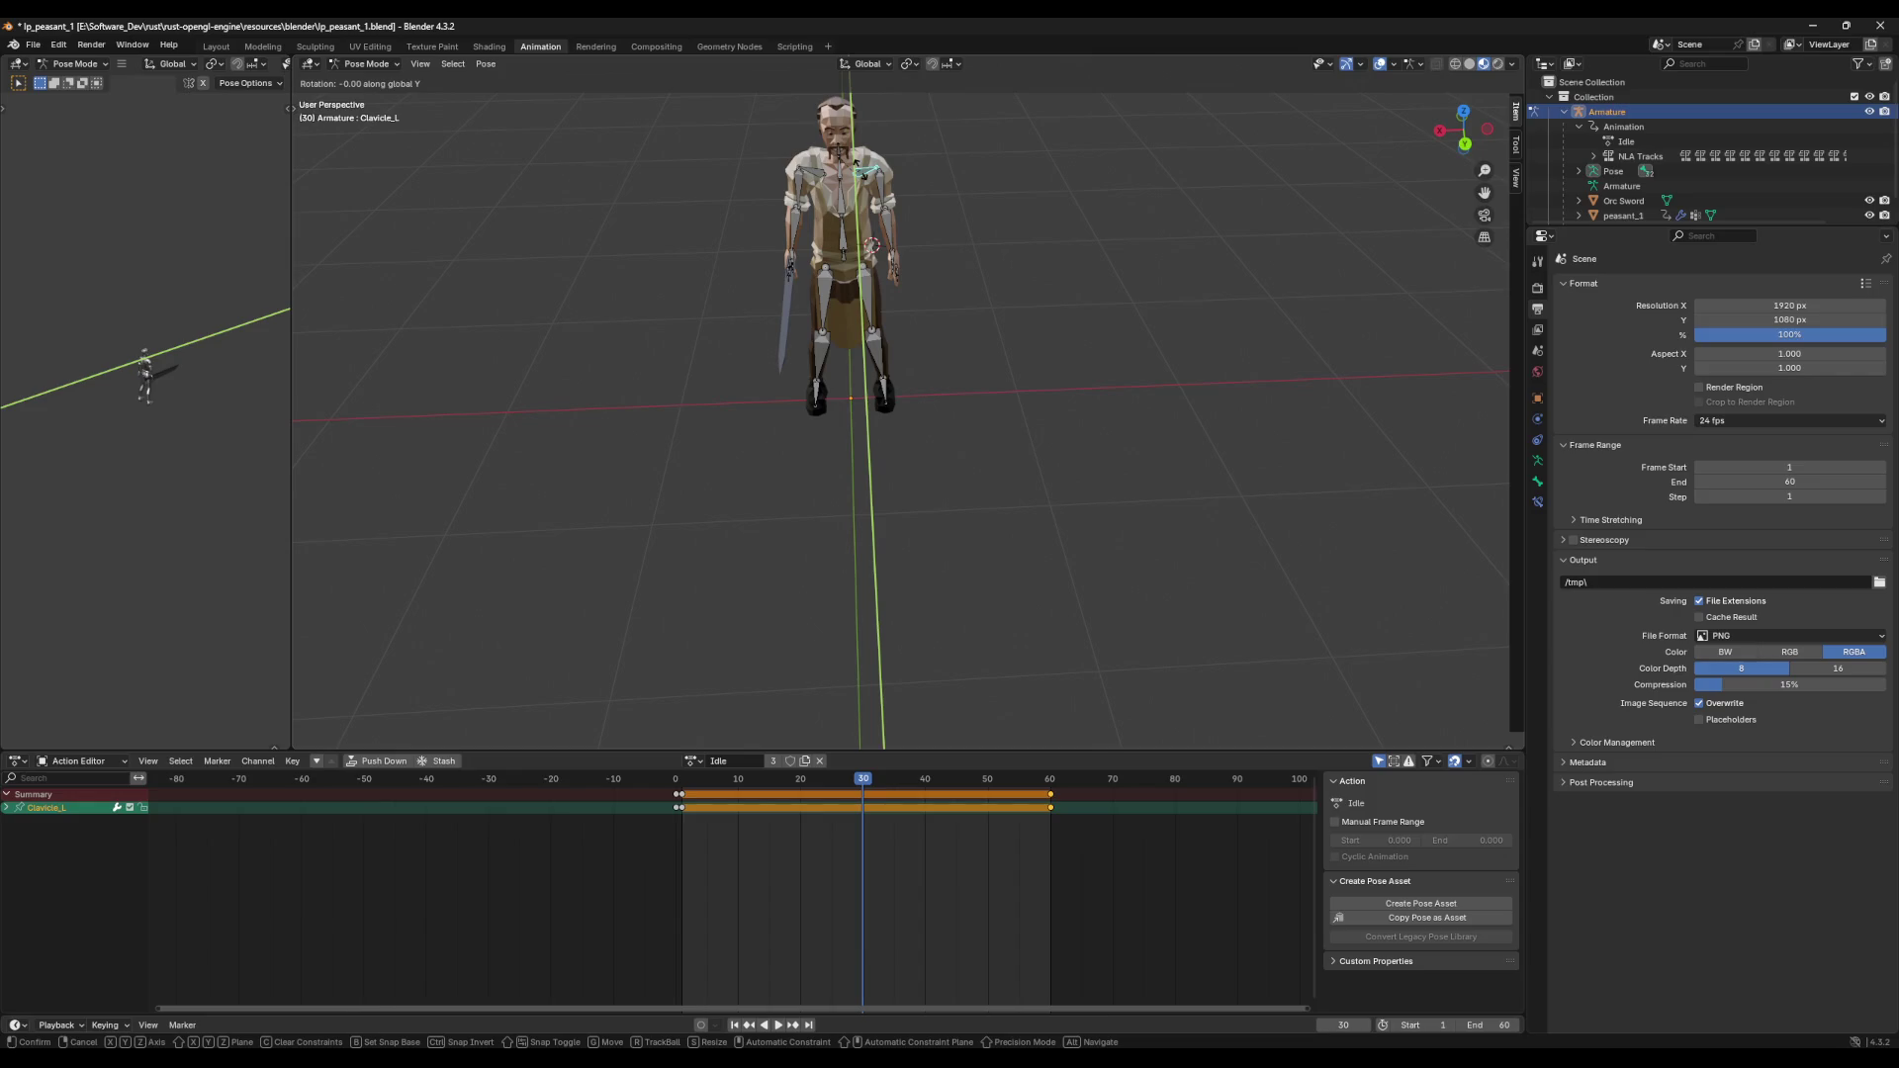
{"action": "left_click", "coordinate": [874, 176]}
{"action": "left_click", "coordinate": [883, 186]}
{"action": "key", "text": "r"}
{"action": "key", "text": "x"}
{"action": "key", "text": "z"}
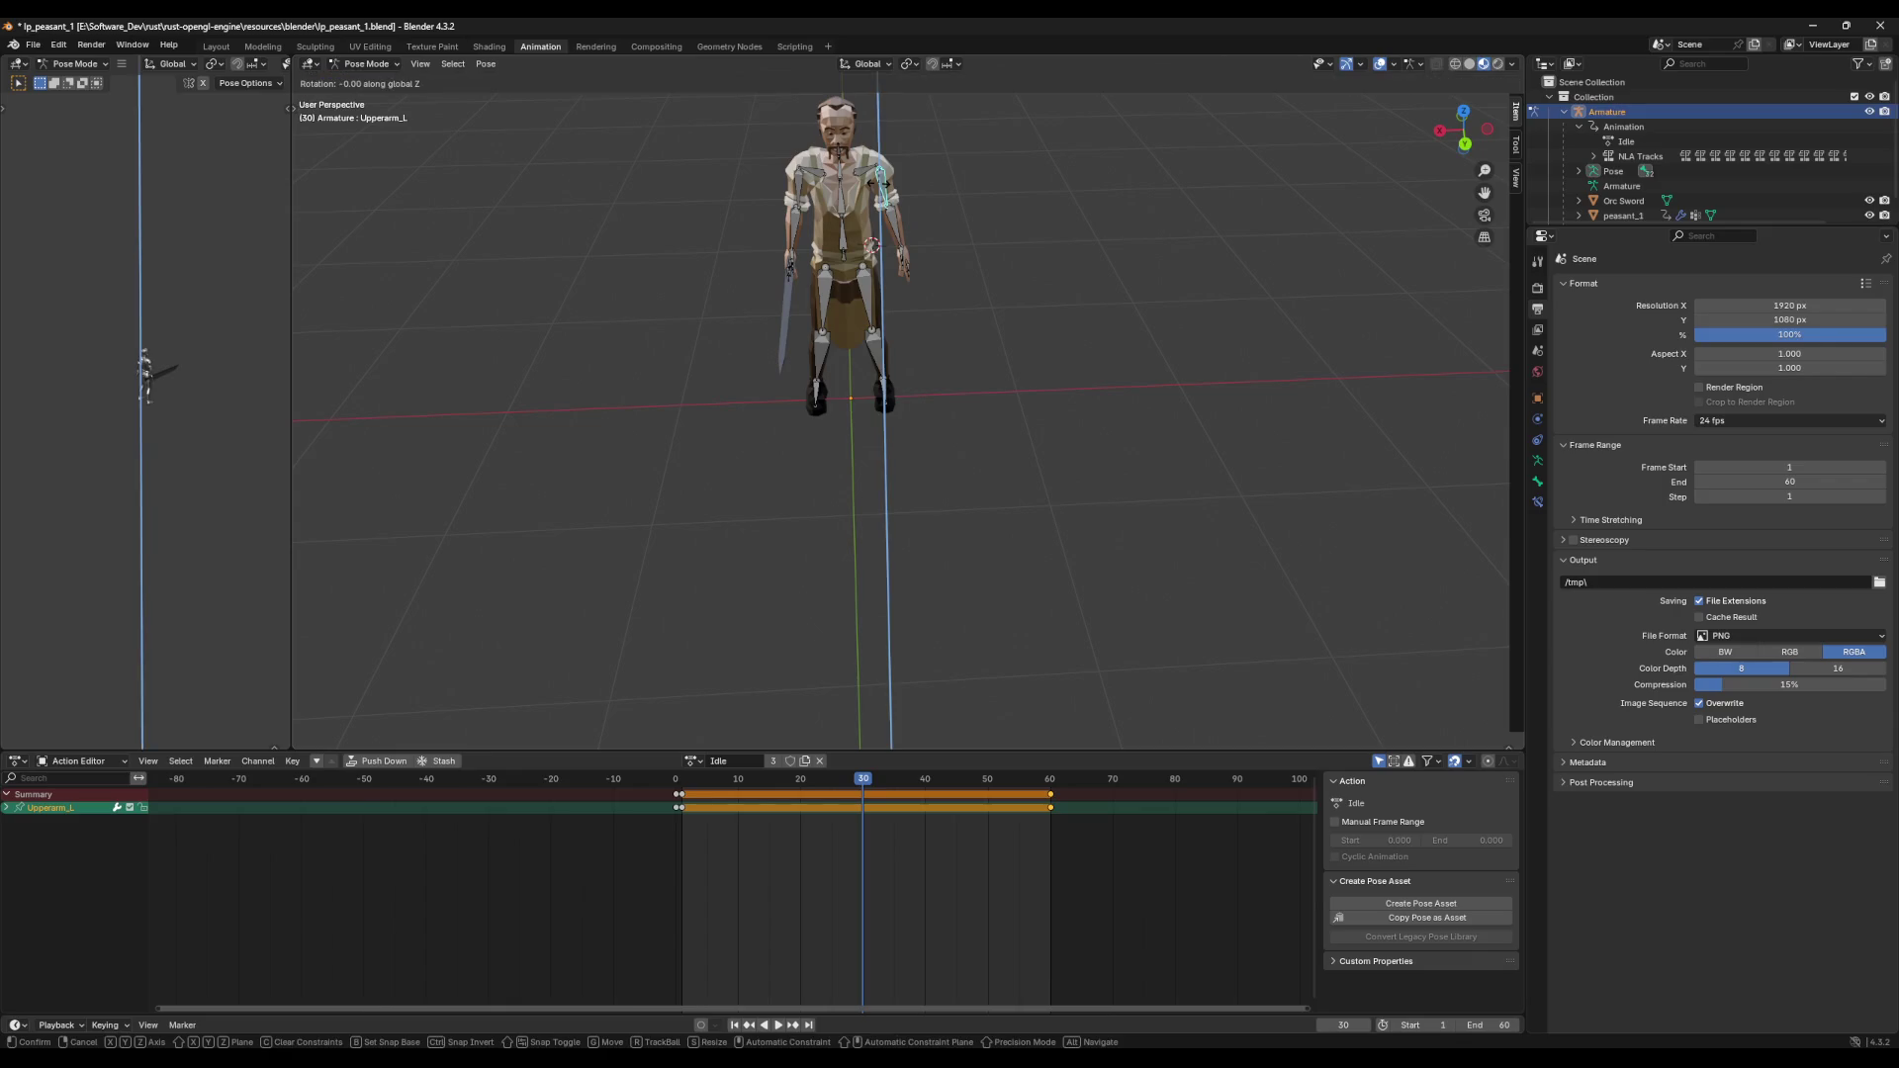
{"action": "key", "text": "z"}
{"action": "key", "text": "z"}
{"action": "key", "text": "y"}
{"action": "left_click", "coordinate": [915, 210]}
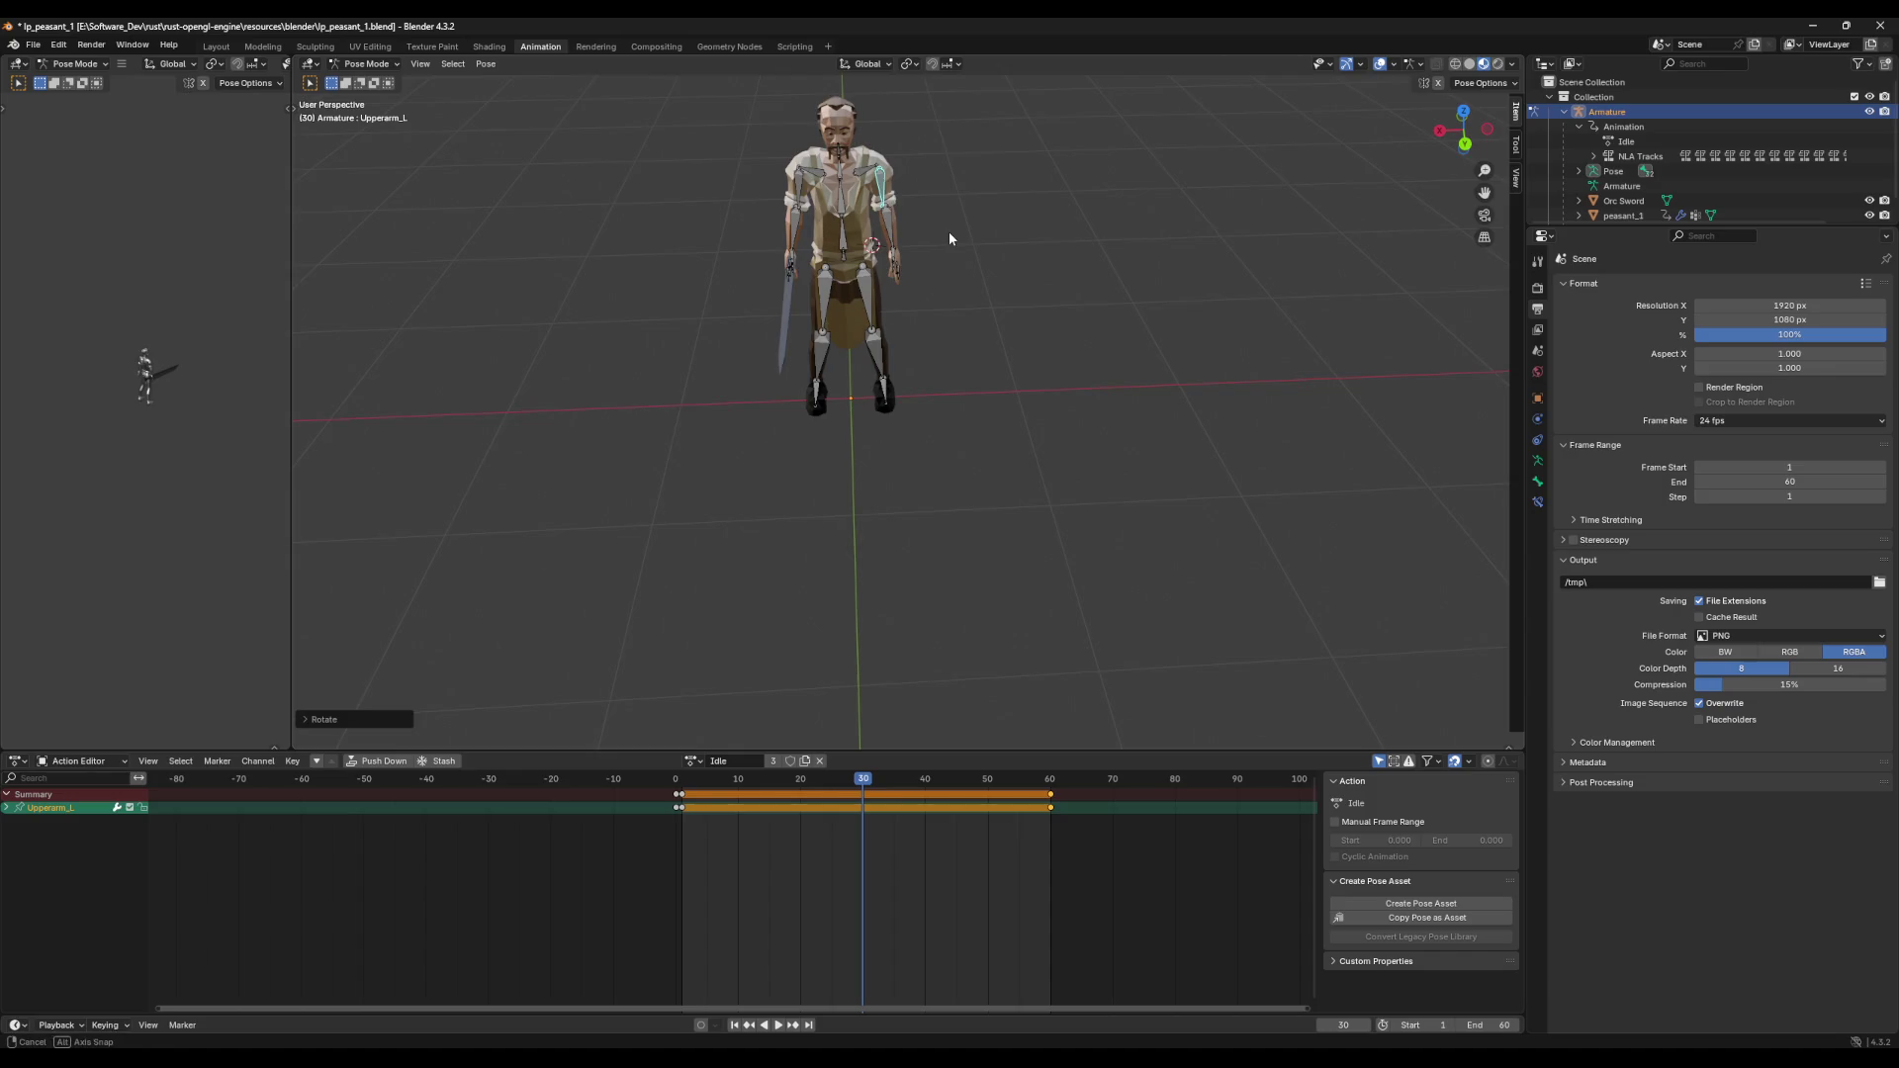
{"action": "middle_click_drag", "start_coordinate": [947, 232], "coordinate": [941, 258]}
Step: Play the adjusted Idle animation from the start and view it from the side
{"action": "key", "text": "a"}
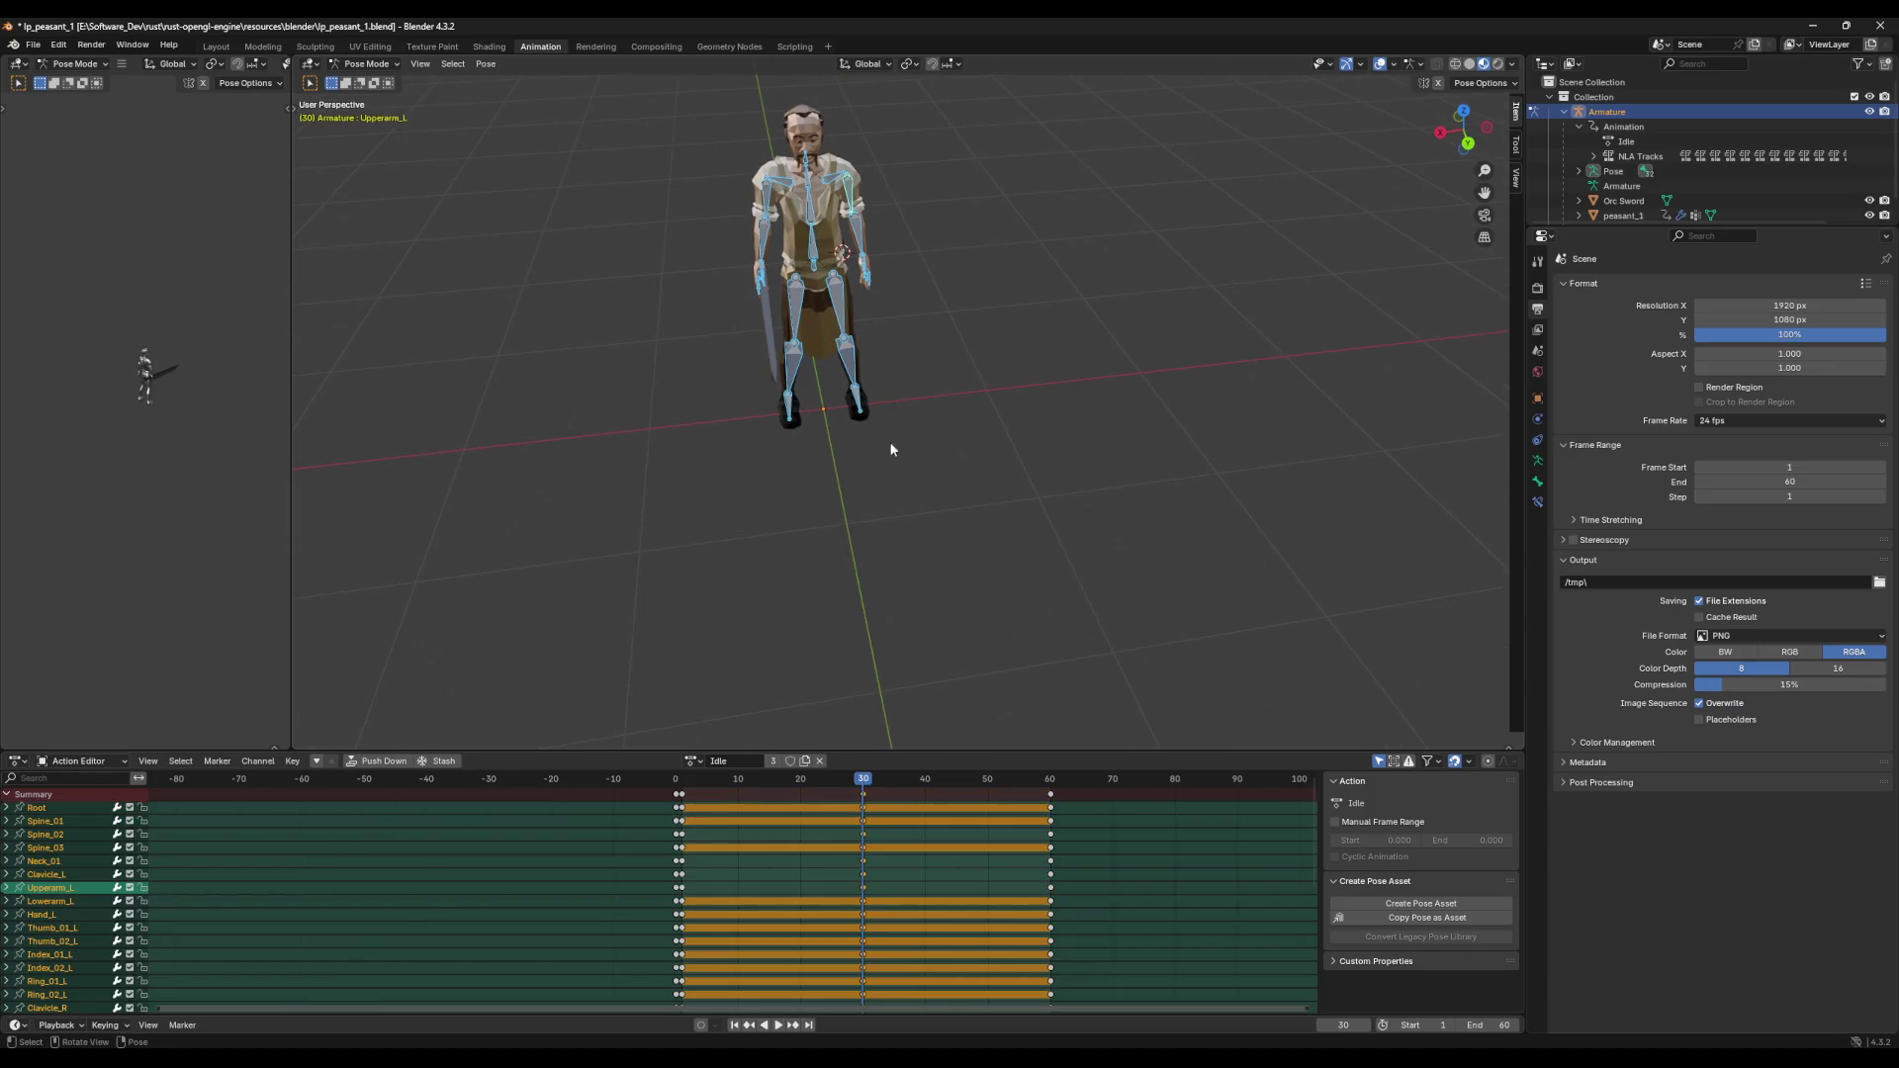
{"action": "key", "text": "shift+Left"}
{"action": "key", "text": "space"}
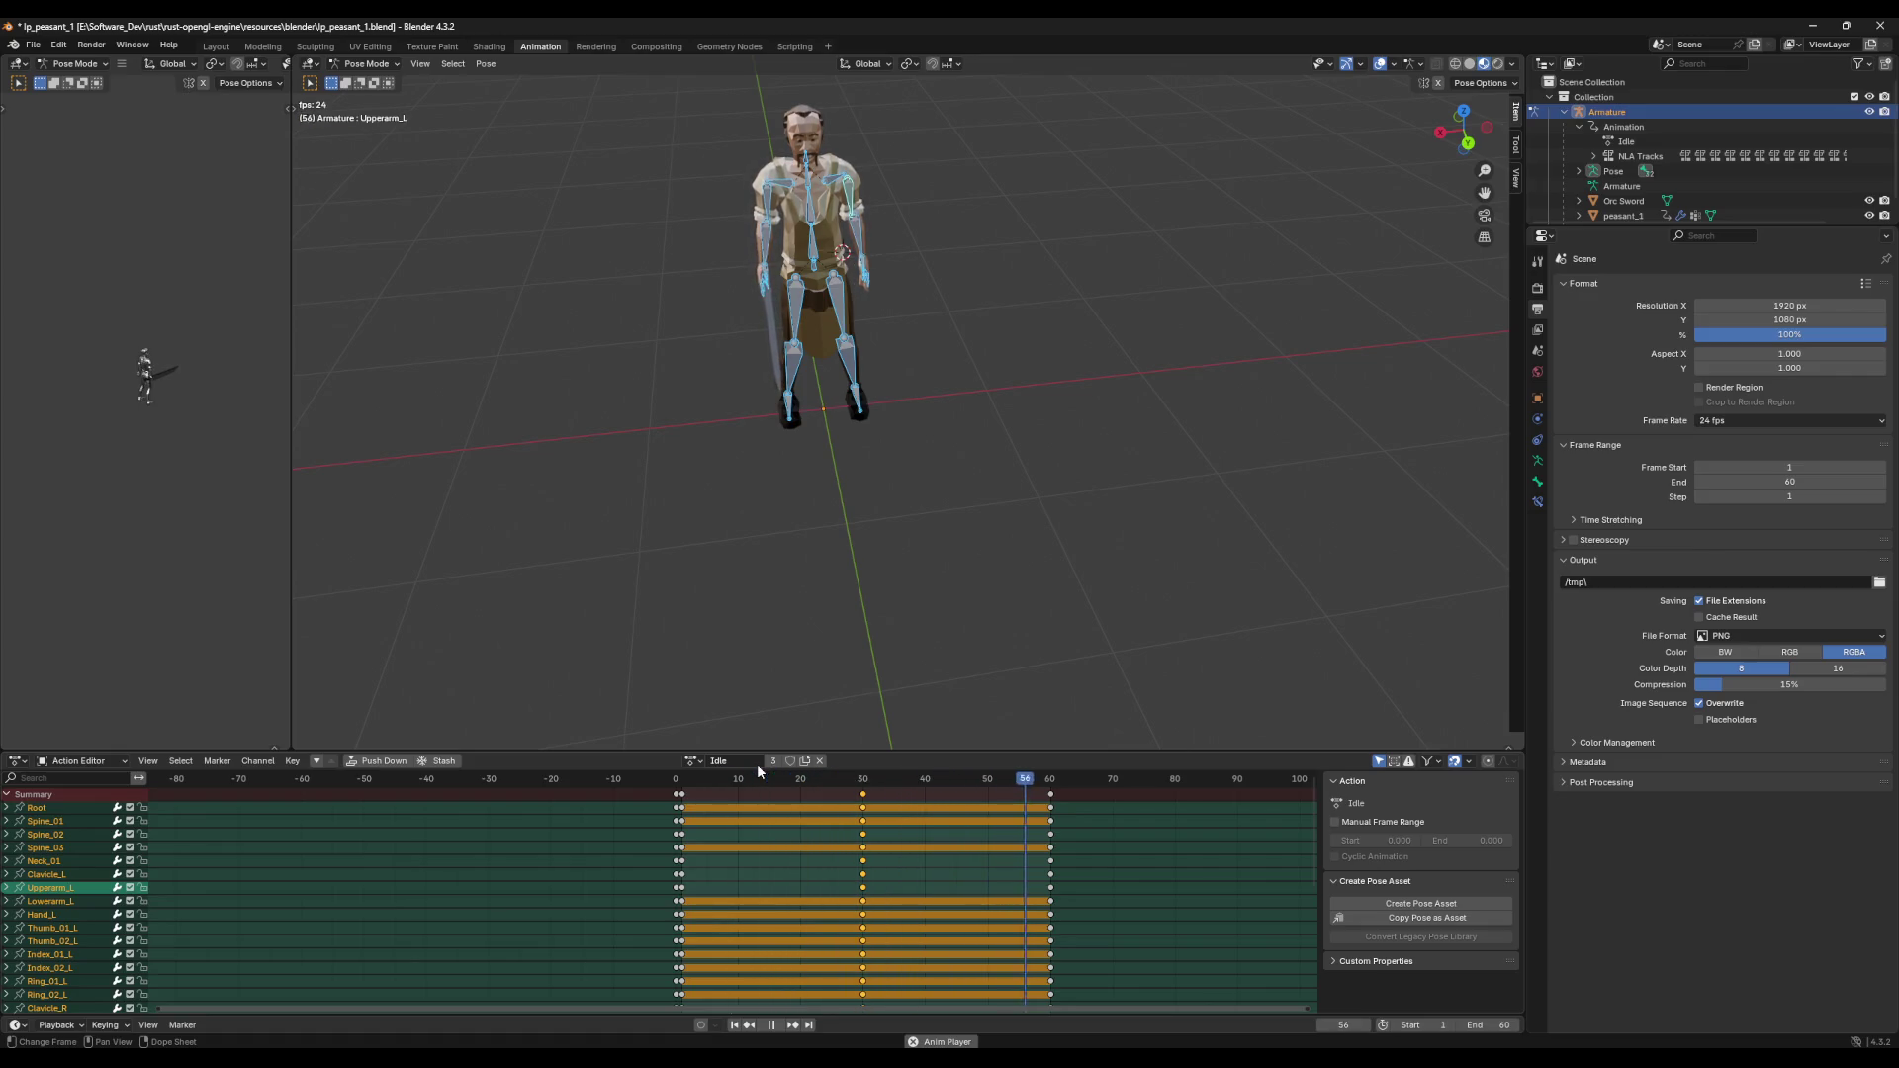
{"action": "middle_click_drag", "start_coordinate": [694, 534], "coordinate": [839, 473]}
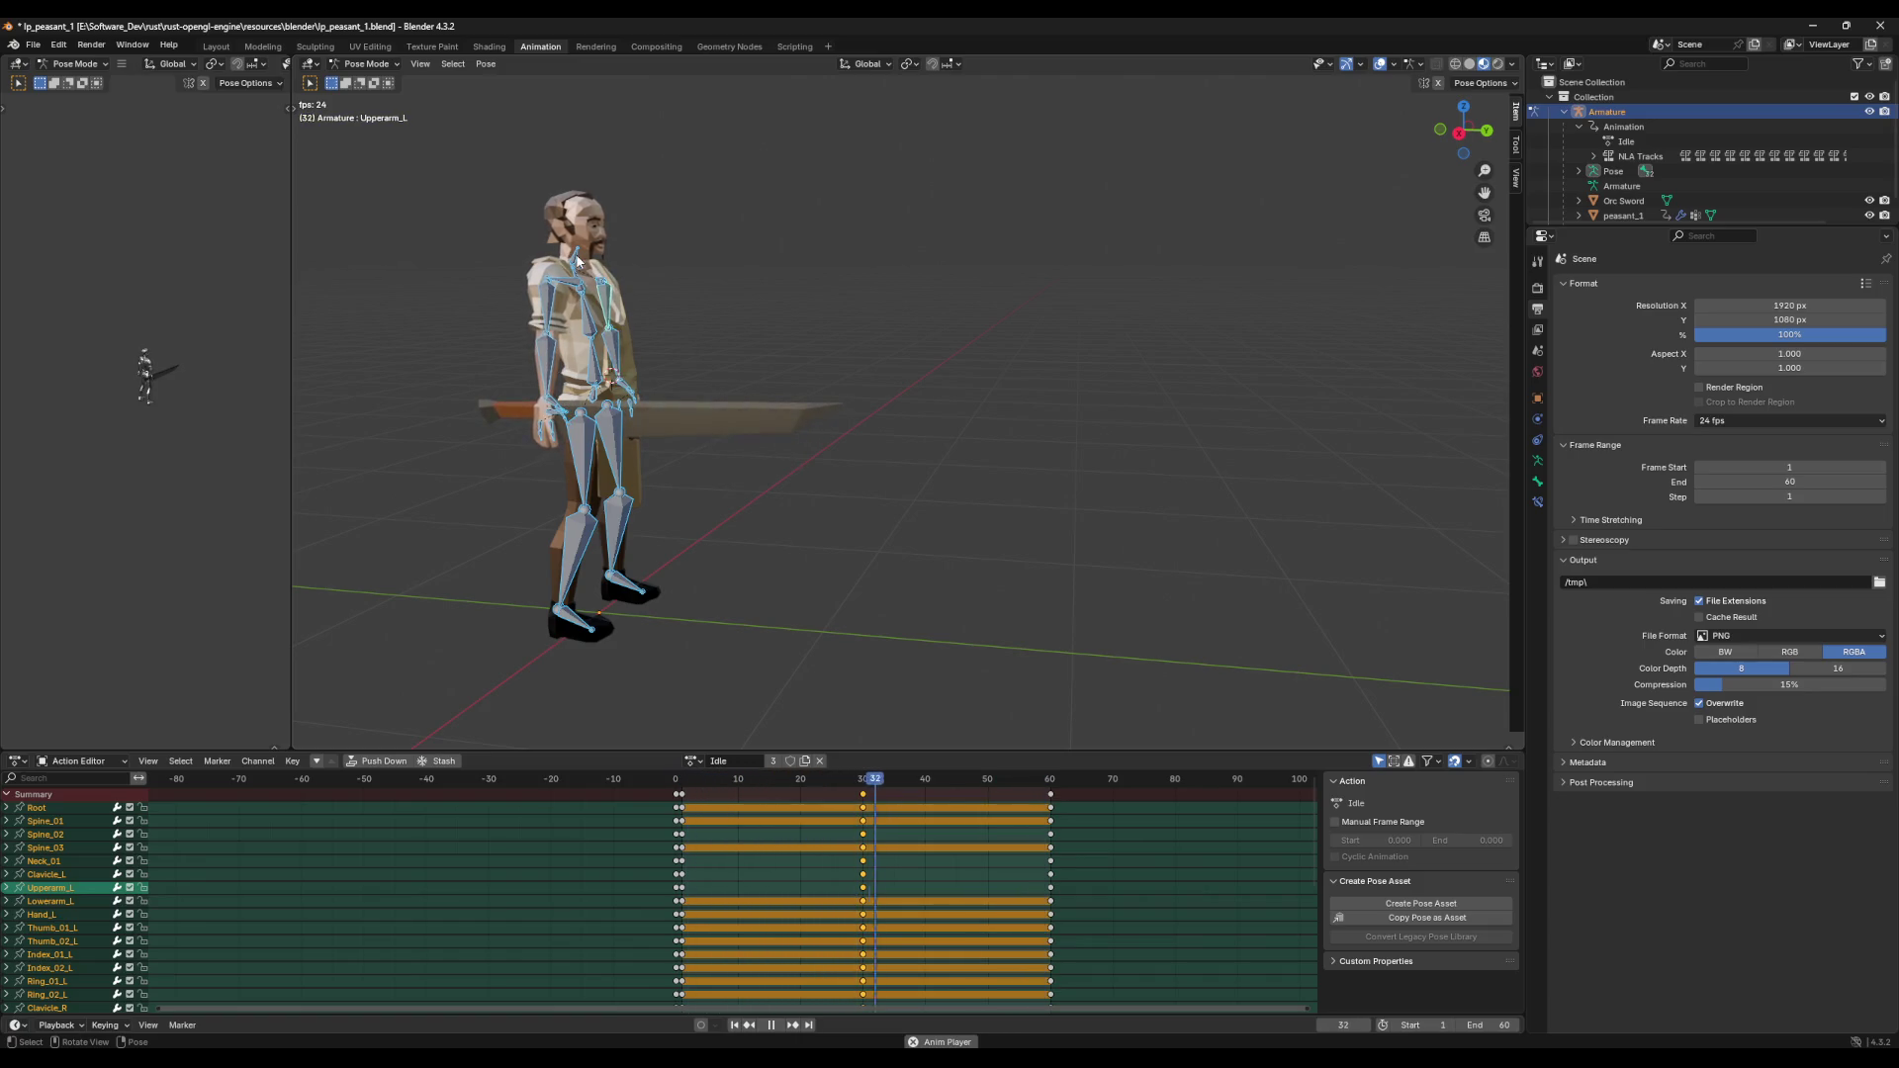
{"action": "key", "text": "space"}
Step: At frame 30, rotate the Neck_01 bone and key the whole pose
{"action": "left_click_drag", "start_coordinate": [969, 780], "coordinate": [863, 779]}
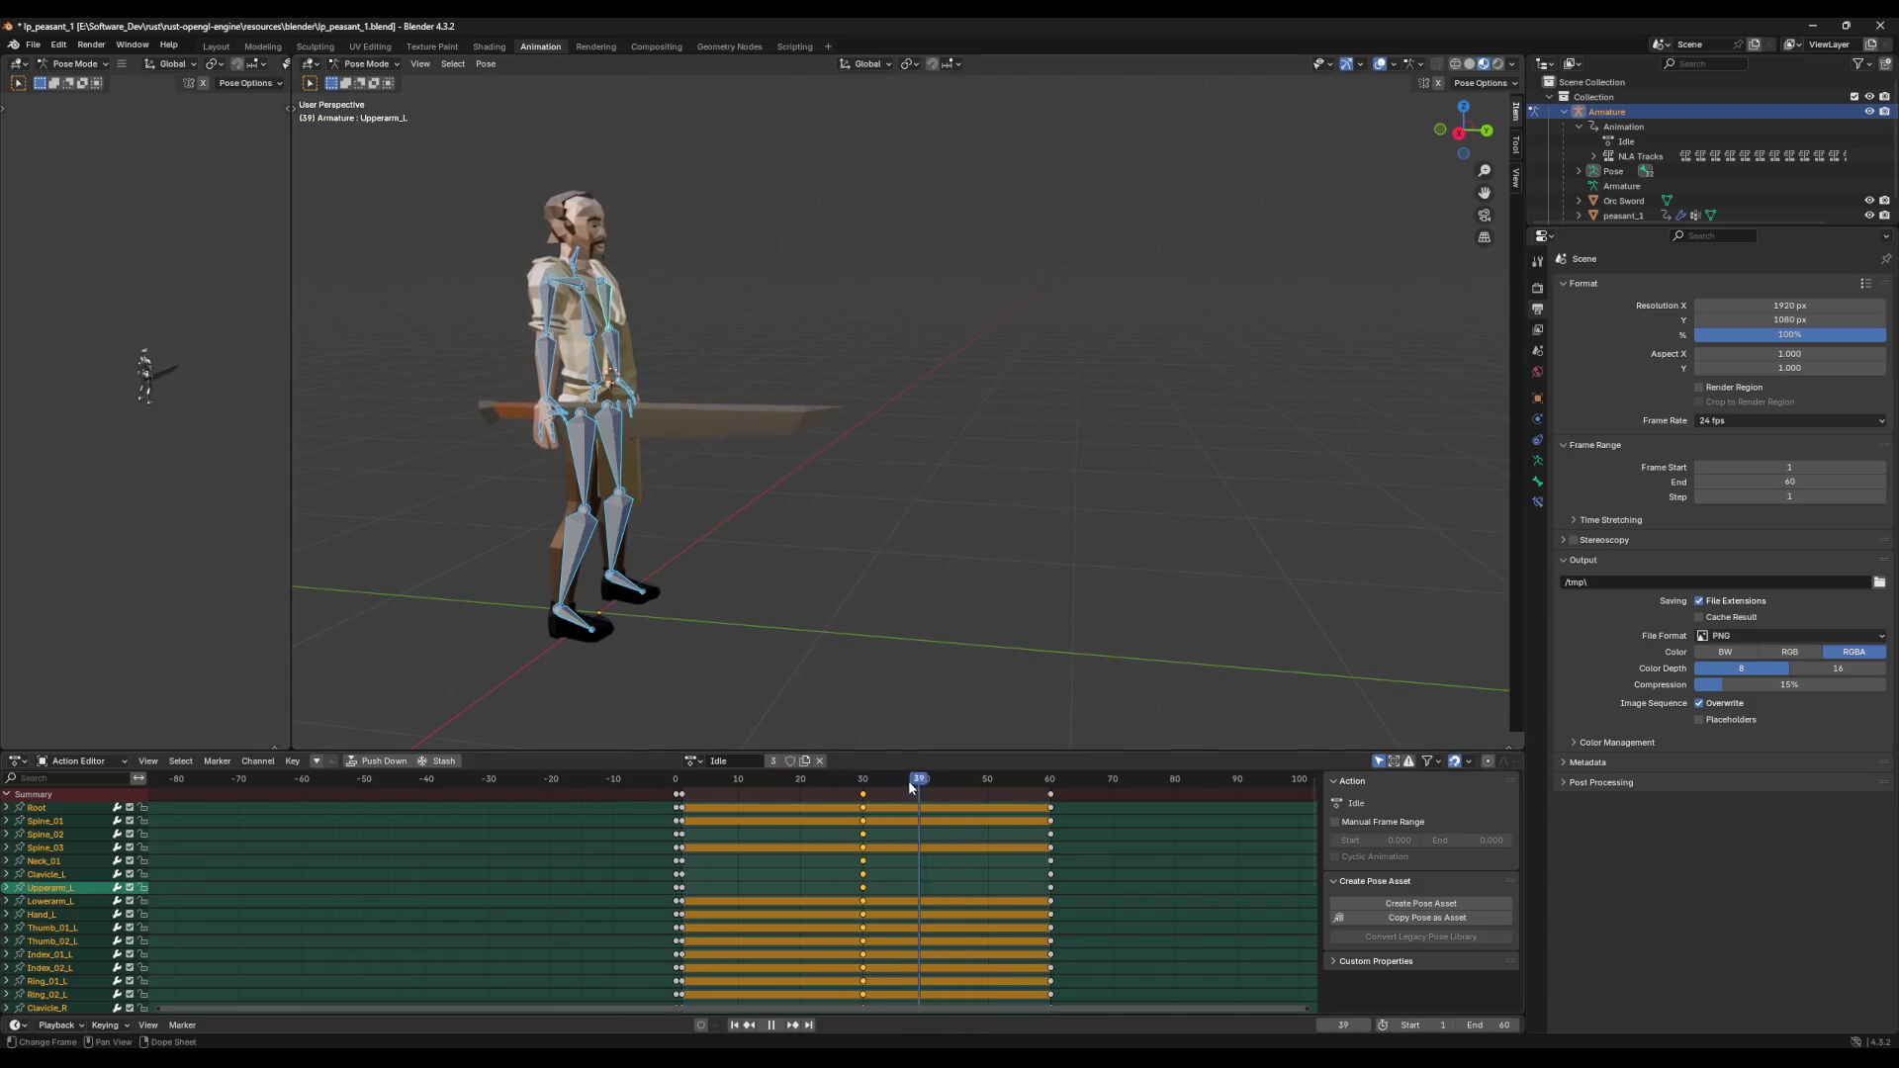
{"action": "key", "text": "alt+a"}
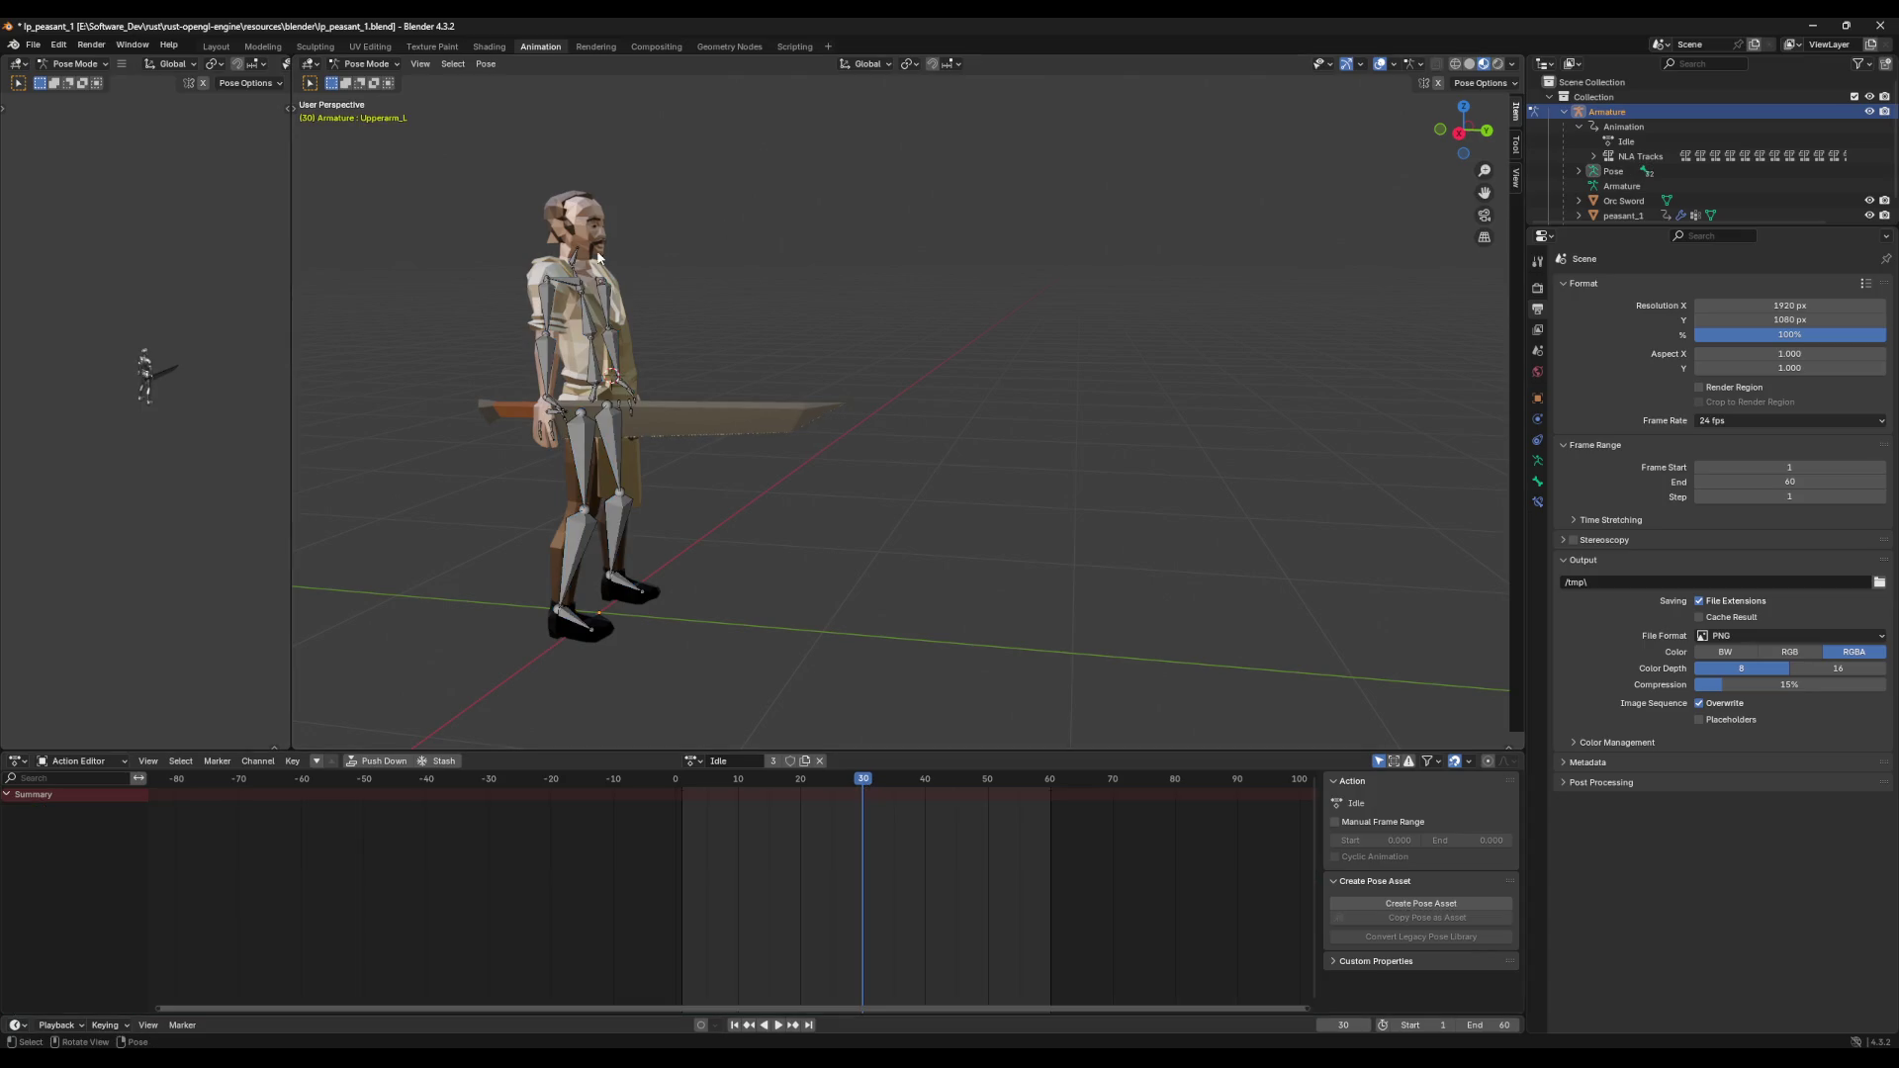
{"action": "left_click", "coordinate": [577, 259]}
{"action": "key", "text": "r"}
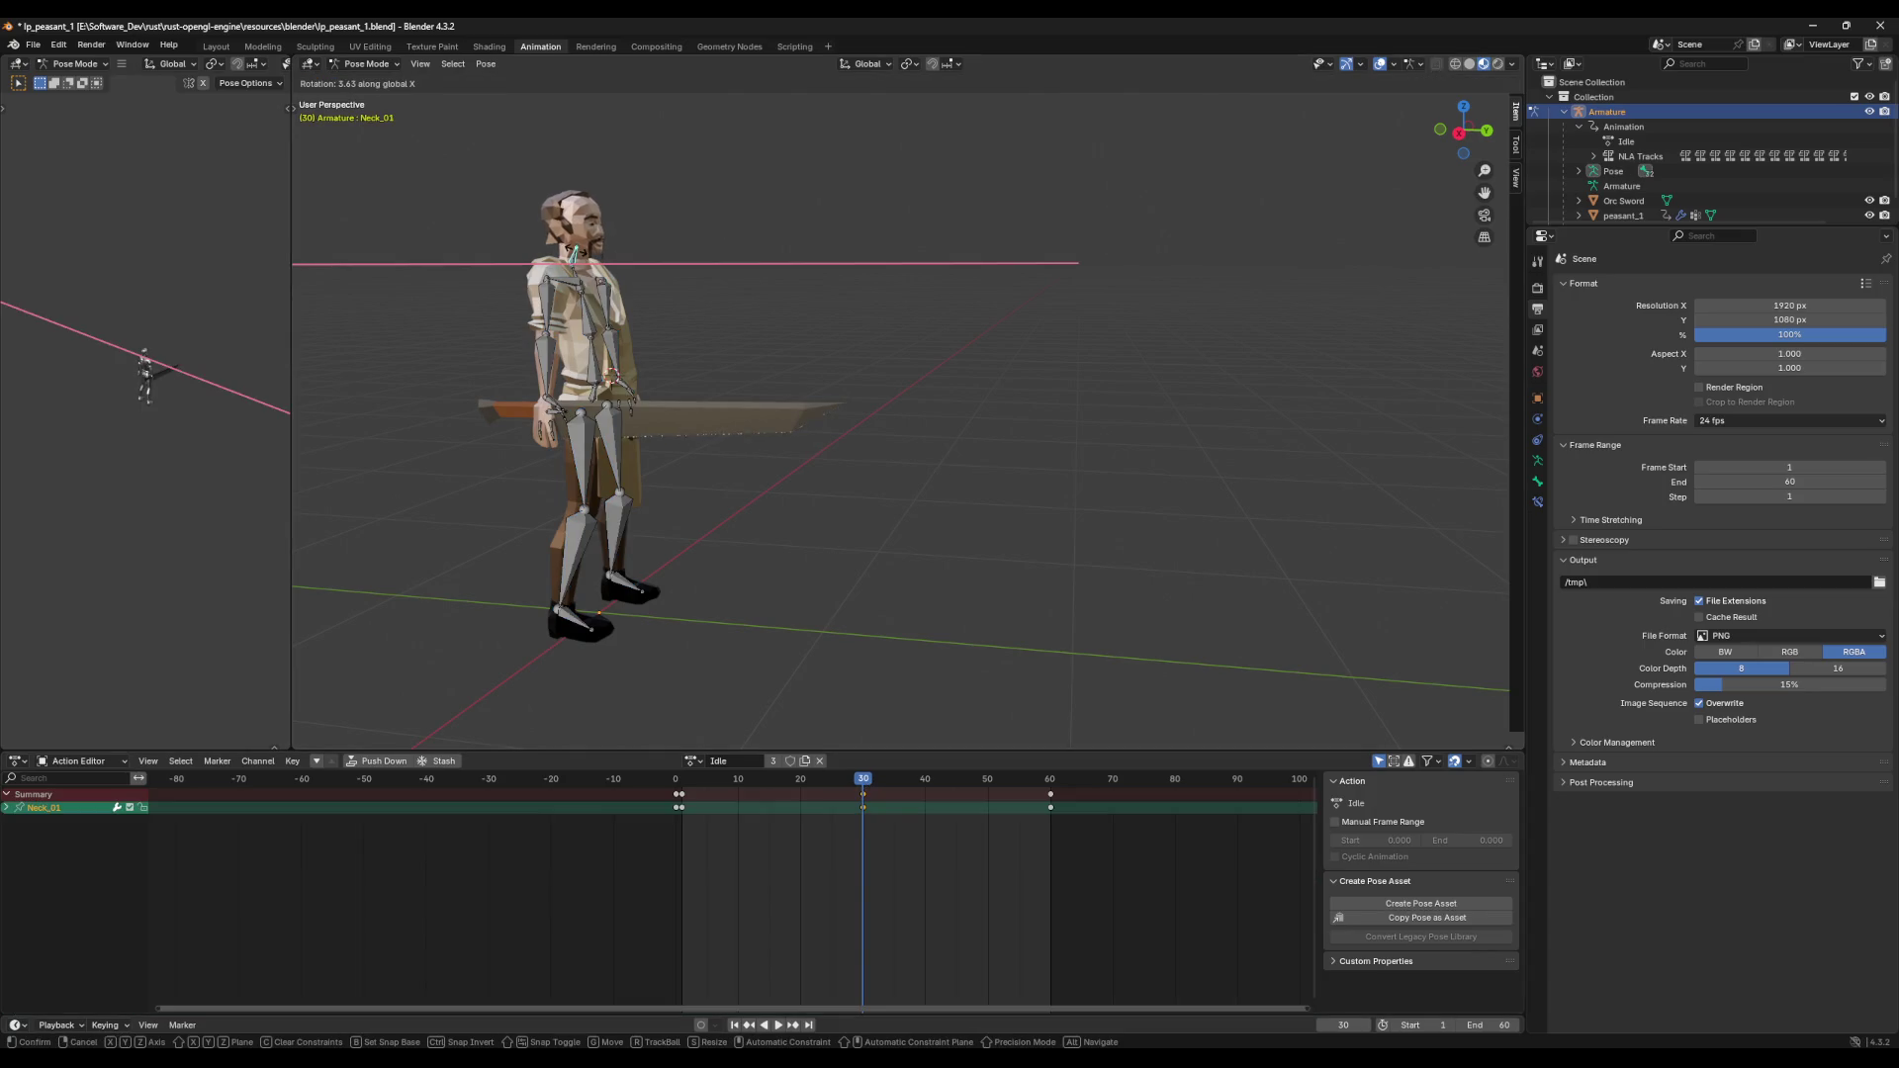
{"action": "left_click", "coordinate": [608, 264]}
{"action": "key", "text": "a"}
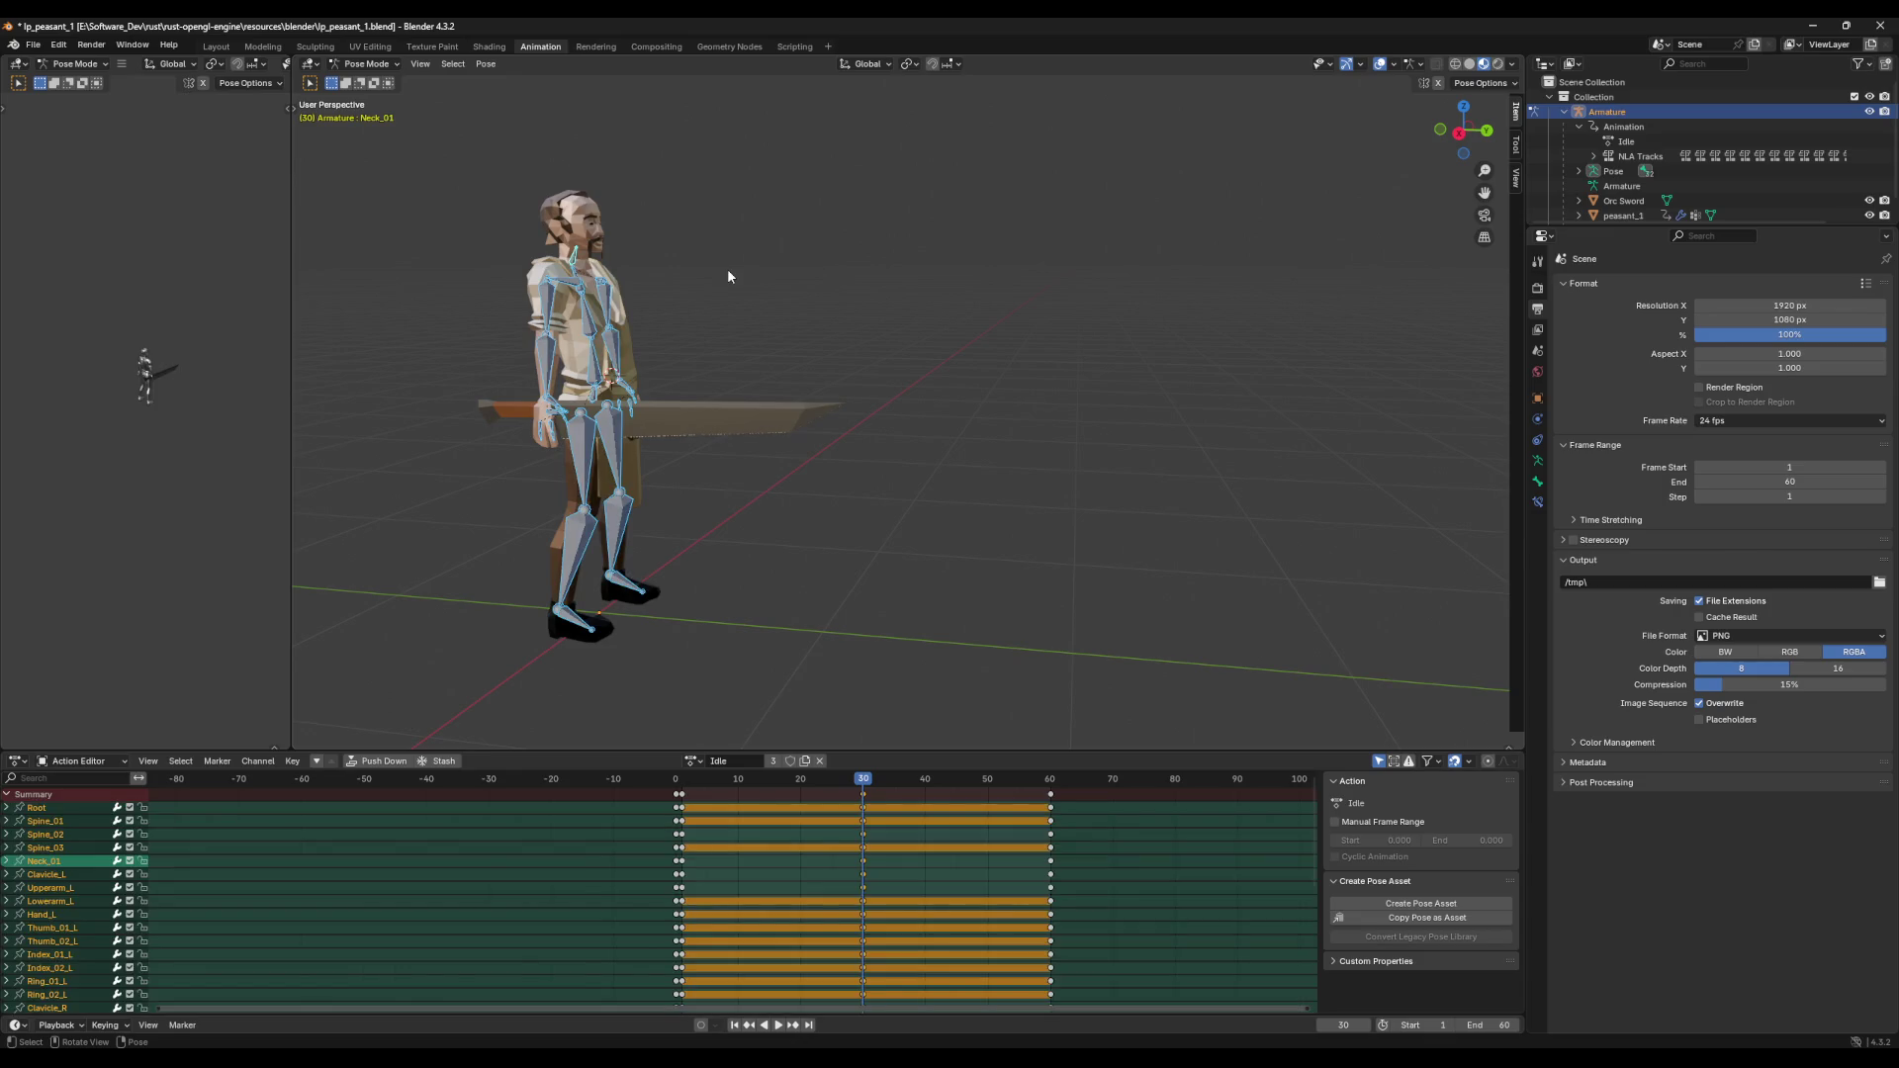
{"action": "key", "text": "i"}
Step: Change the scene end frame from 60 to 59 and replay the looping Idle action
{"action": "middle_click_drag", "start_coordinate": [858, 588], "coordinate": [888, 574]}
{"action": "key", "text": "space"}
{"action": "key", "text": "space"}
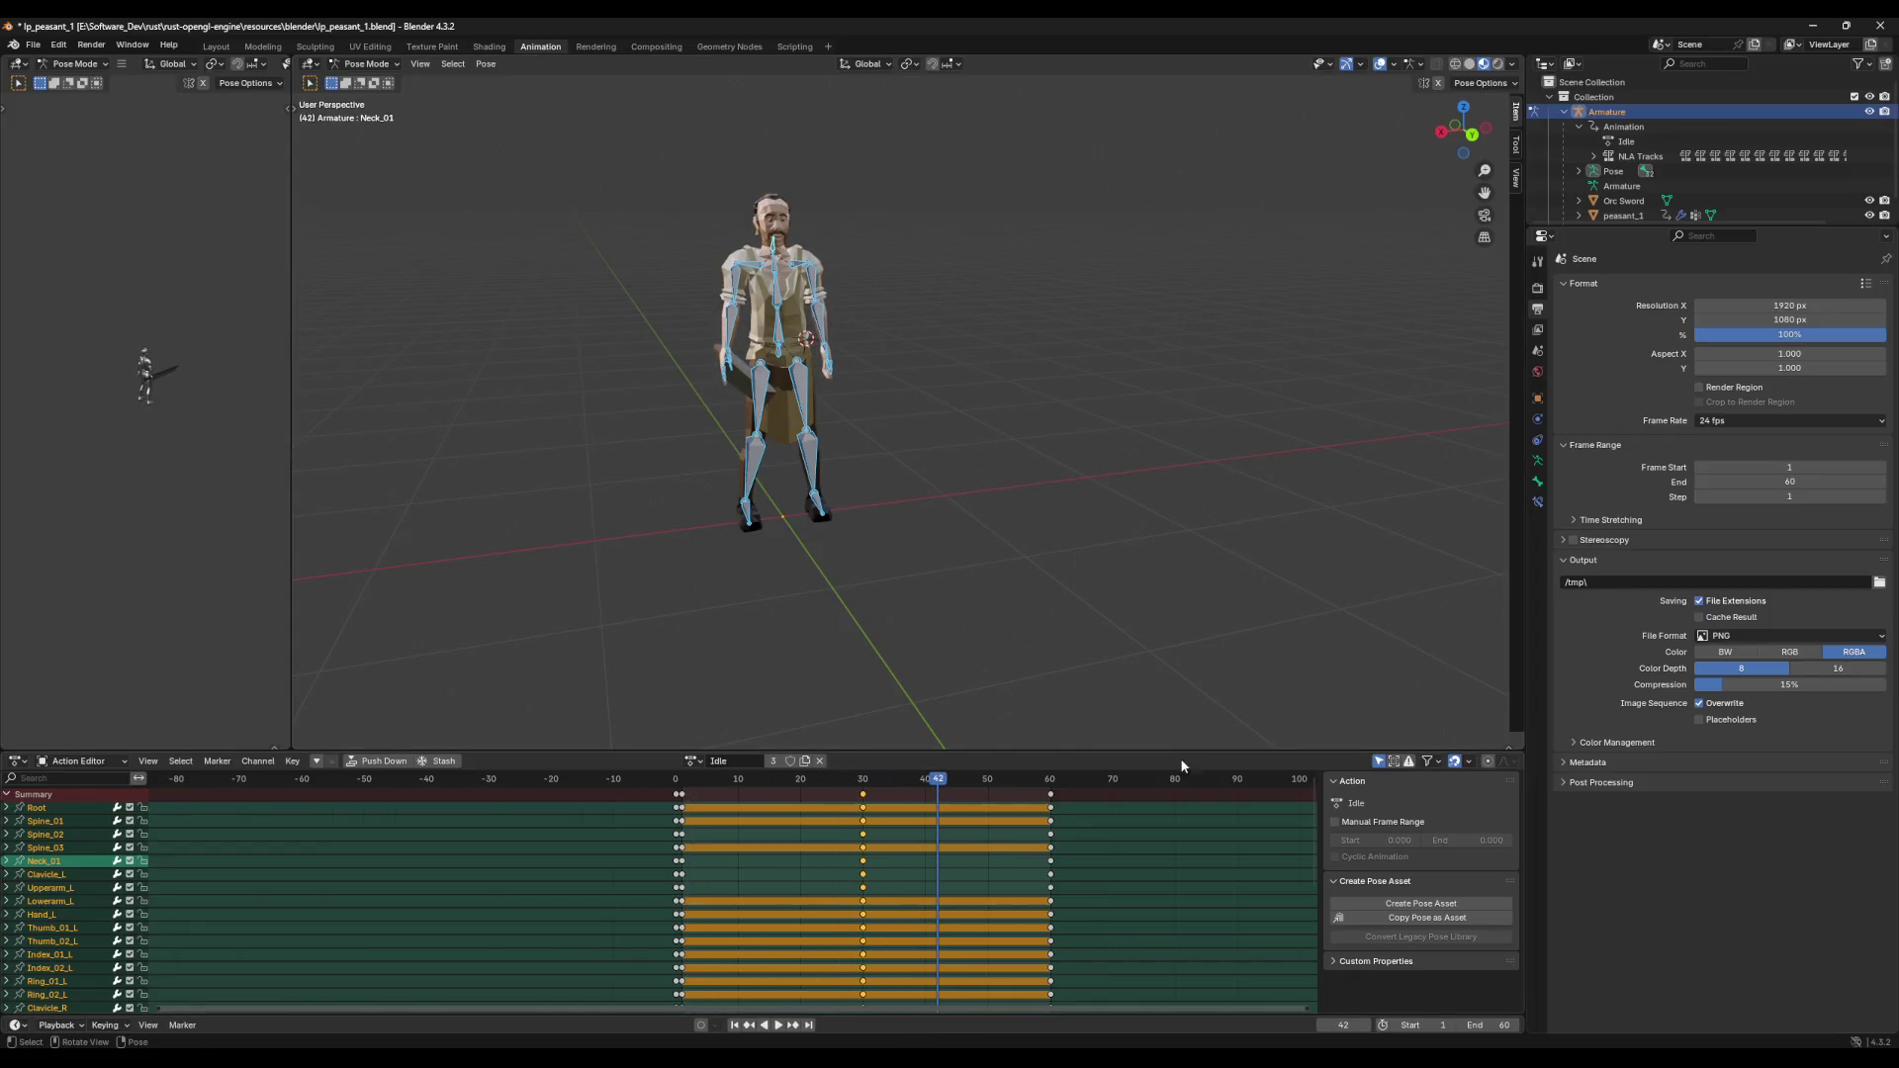
{"action": "left_click", "coordinate": [1504, 1024]}
{"action": "type", "text": "59"}
{"action": "key", "text": "Return"}
{"action": "left_click", "coordinate": [677, 805]}
{"action": "key", "text": "space"}
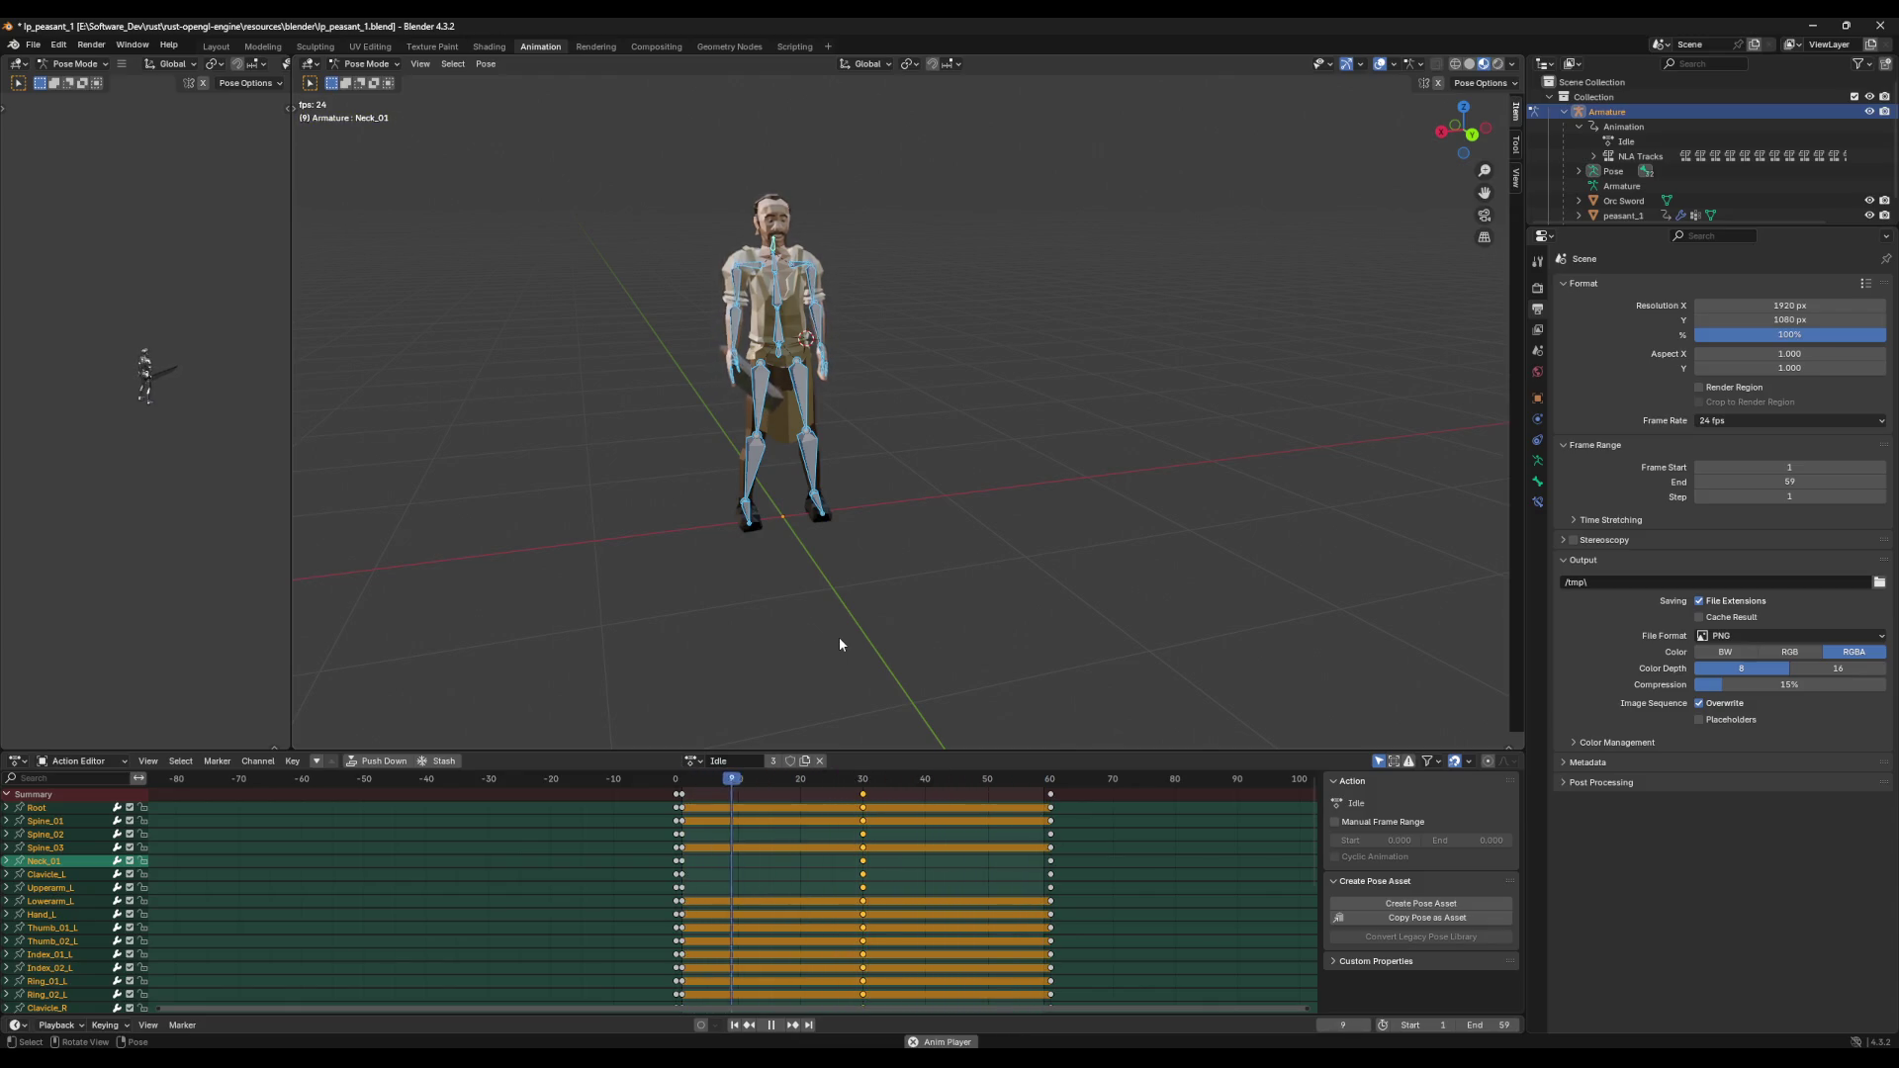
{"action": "key", "text": "space"}
Step: Paste the copied pose keys at frame 60 and save lp_peasant_1.blend
{"action": "left_click", "coordinate": [714, 801]}
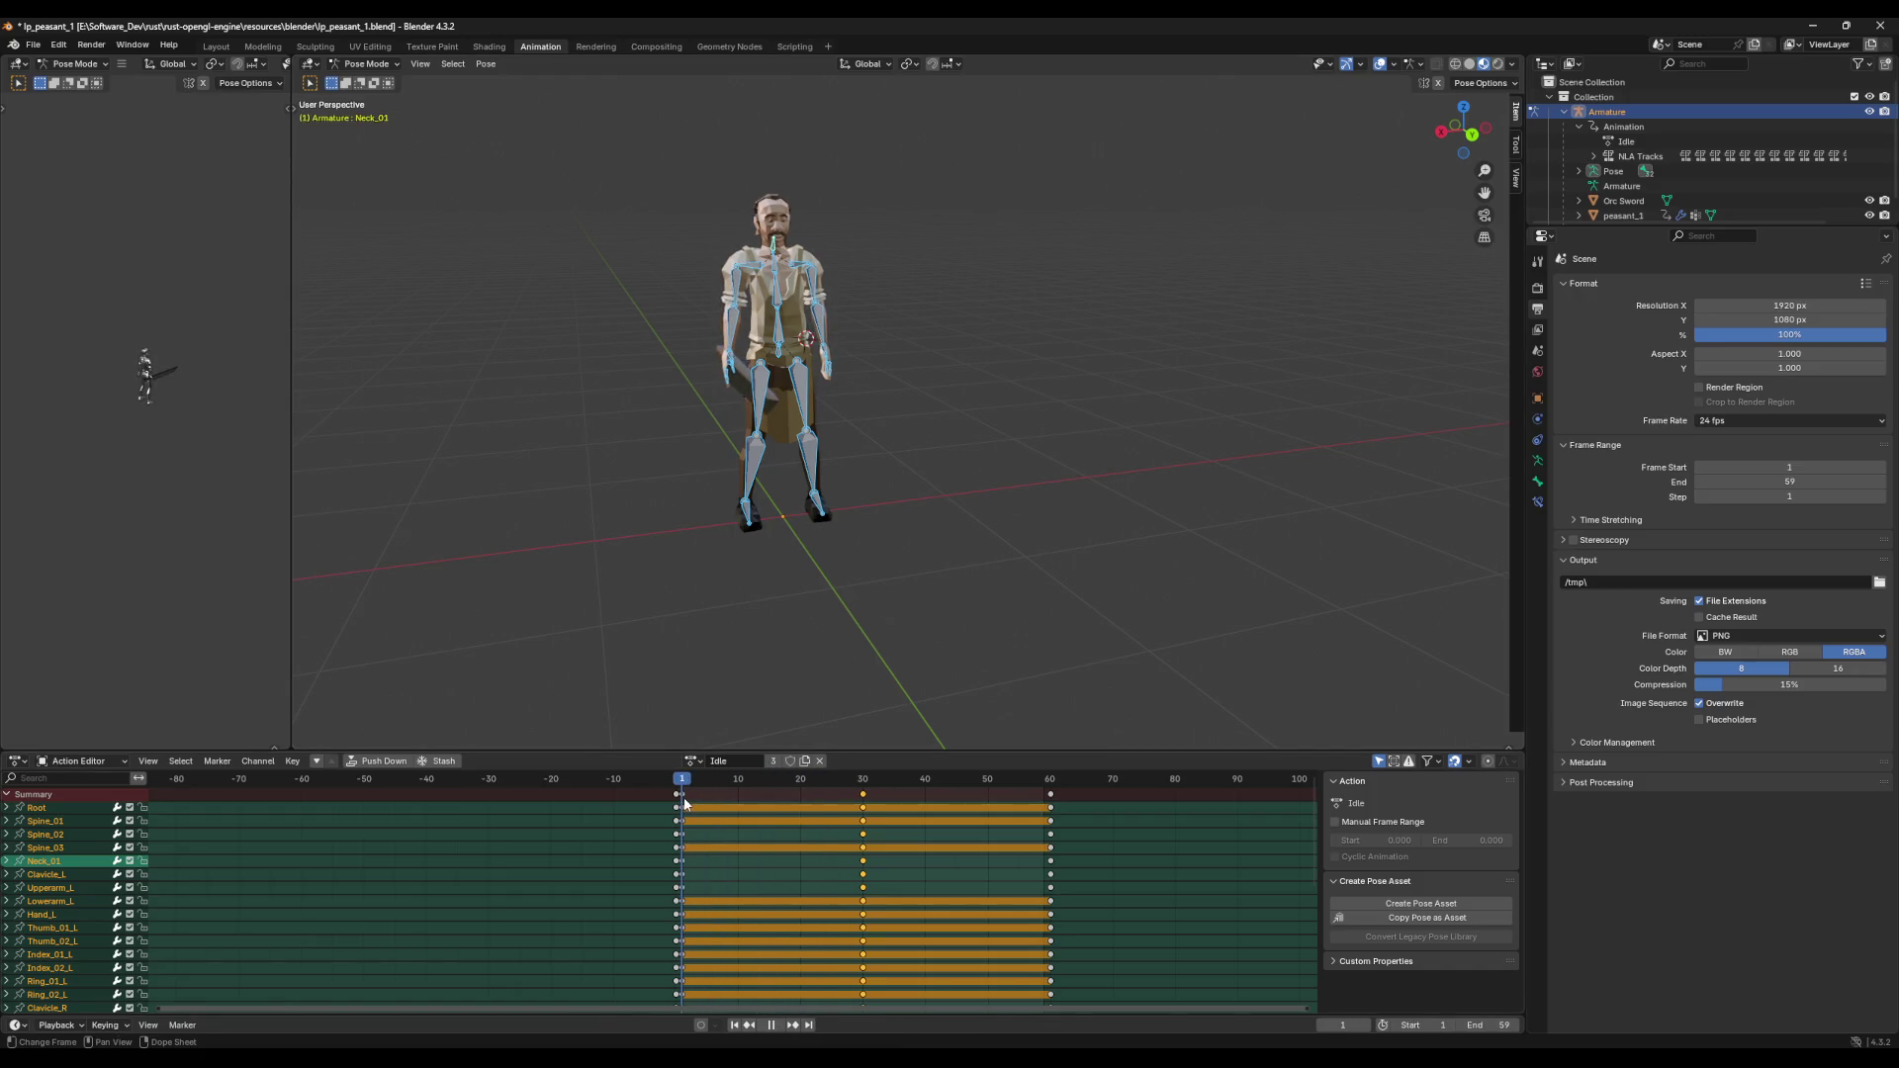
{"action": "mouse_move", "coordinate": [714, 801]}
{"action": "left_mouse_down"}
{"action": "mouse_move", "coordinate": [733, 808]}
{"action": "mouse_move", "coordinate": [682, 813]}
{"action": "left_mouse_up"}
{"action": "left_click", "coordinate": [1053, 788]}
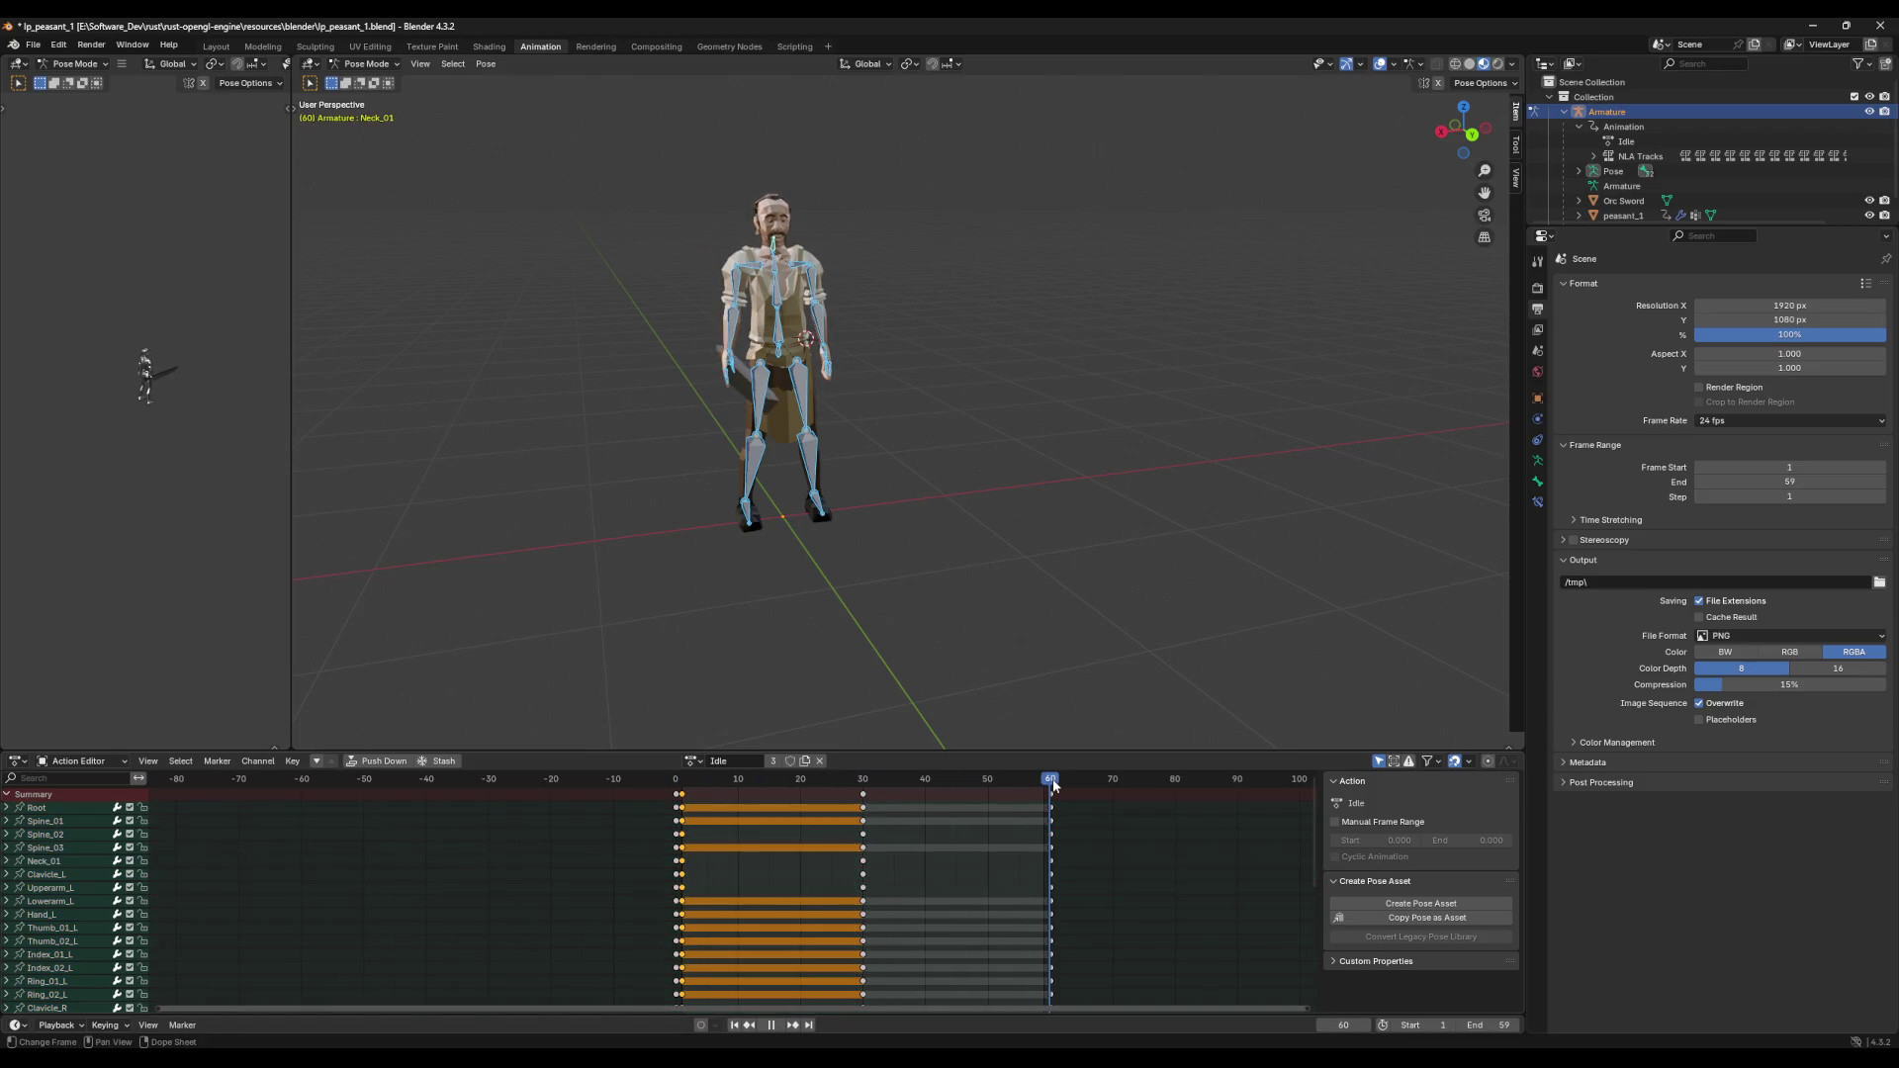
{"action": "key", "text": "ctrl+v"}
{"action": "key", "text": "ctrl+s"}
Step: Play the Idle loop from frame 1, save again, and go to the Scripting workspace
{"action": "left_click", "coordinate": [683, 793]}
{"action": "key", "text": "space"}
{"action": "key", "text": "space"}
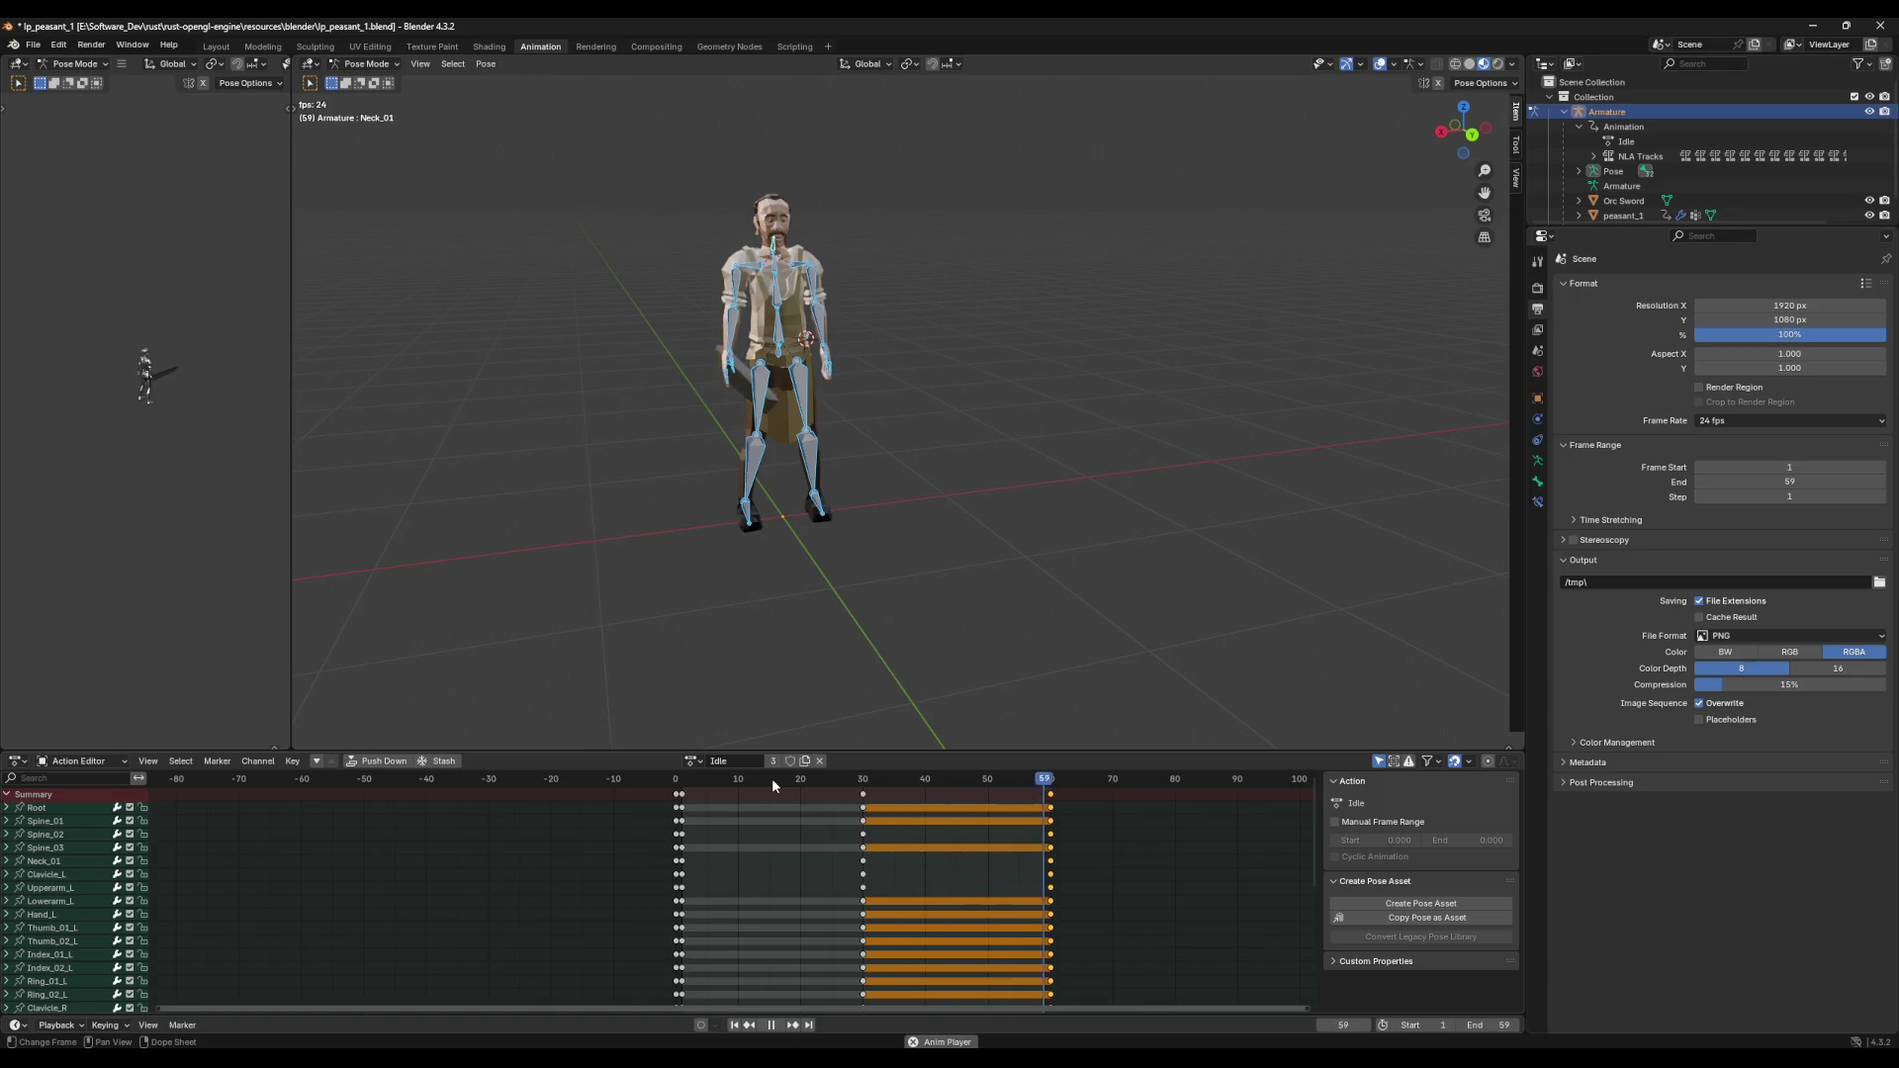
{"action": "mouse_move", "coordinate": [744, 633]}
{"action": "middle_mouse_down"}
{"action": "mouse_move", "coordinate": [730, 601]}
{"action": "mouse_move", "coordinate": [856, 603]}
{"action": "middle_mouse_up"}
{"action": "key", "text": "space"}
{"action": "key", "text": "ctrl+s"}
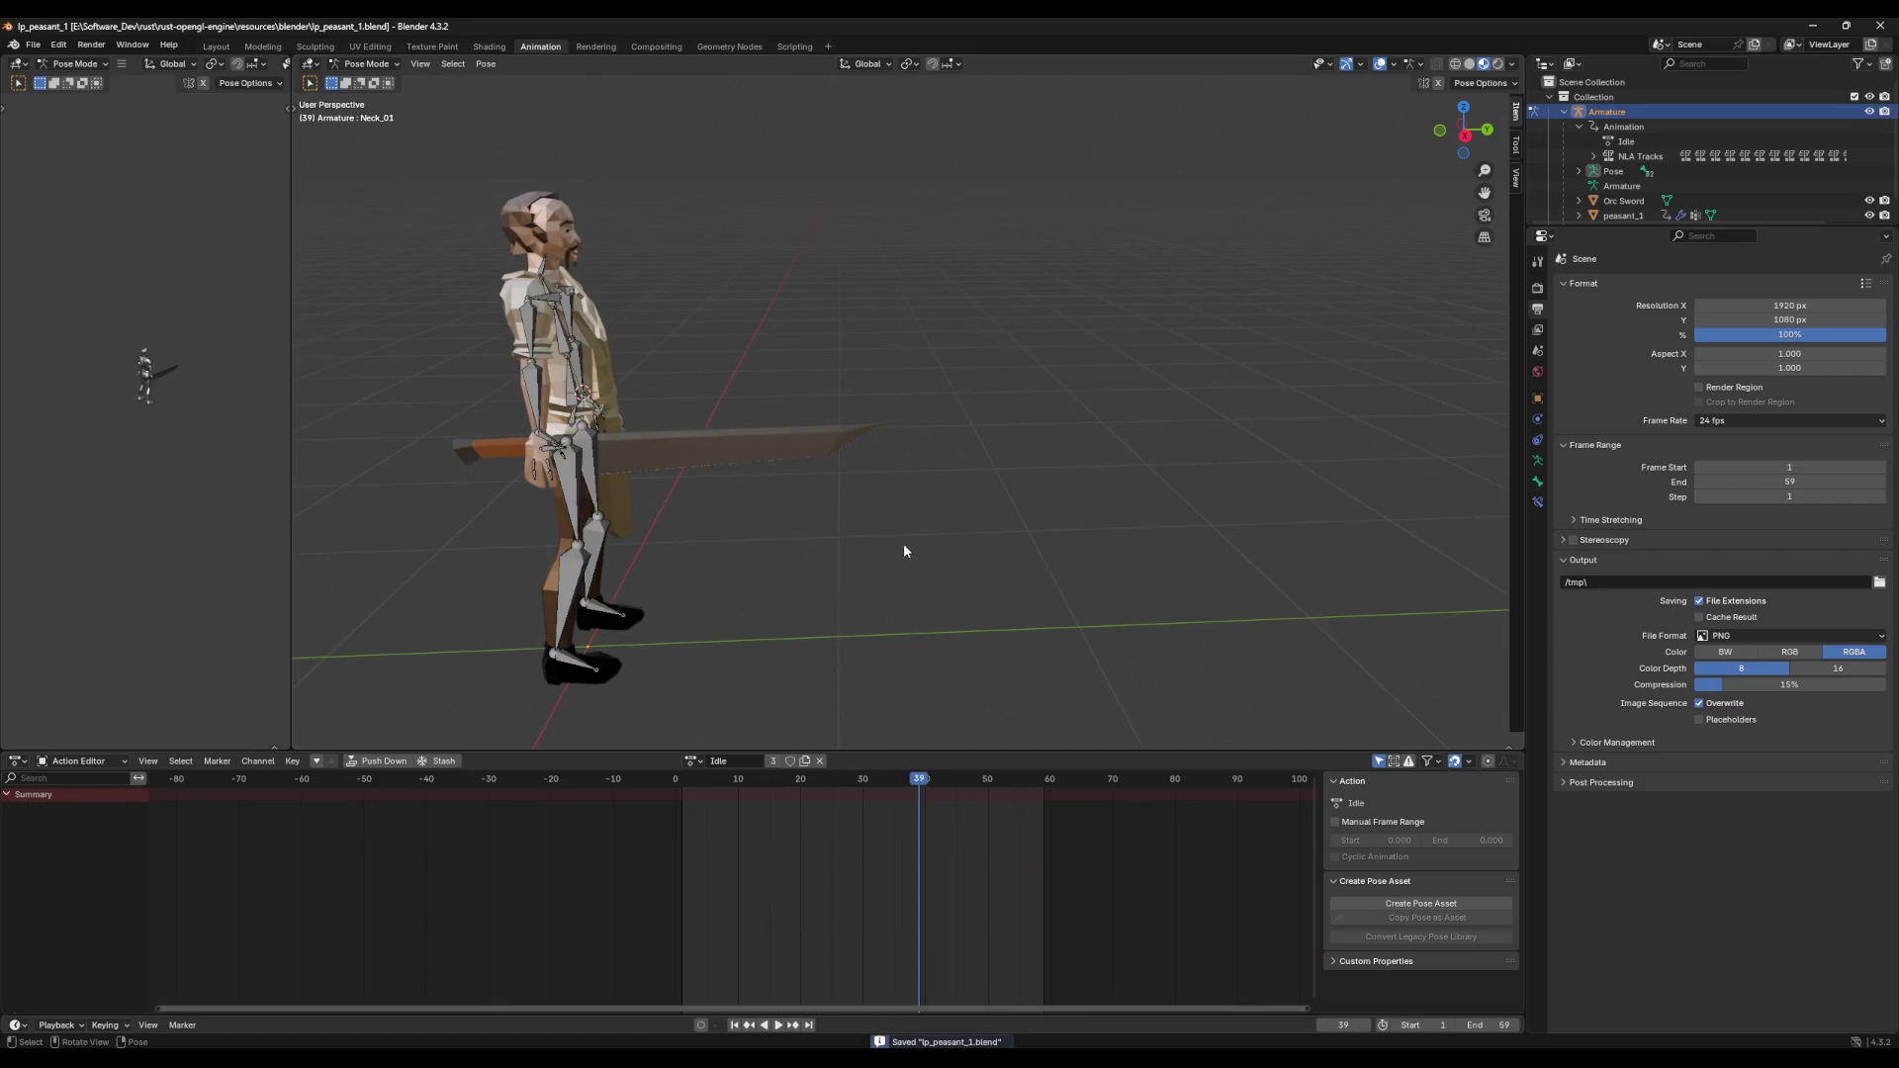
{"action": "left_click", "coordinate": [806, 48]}
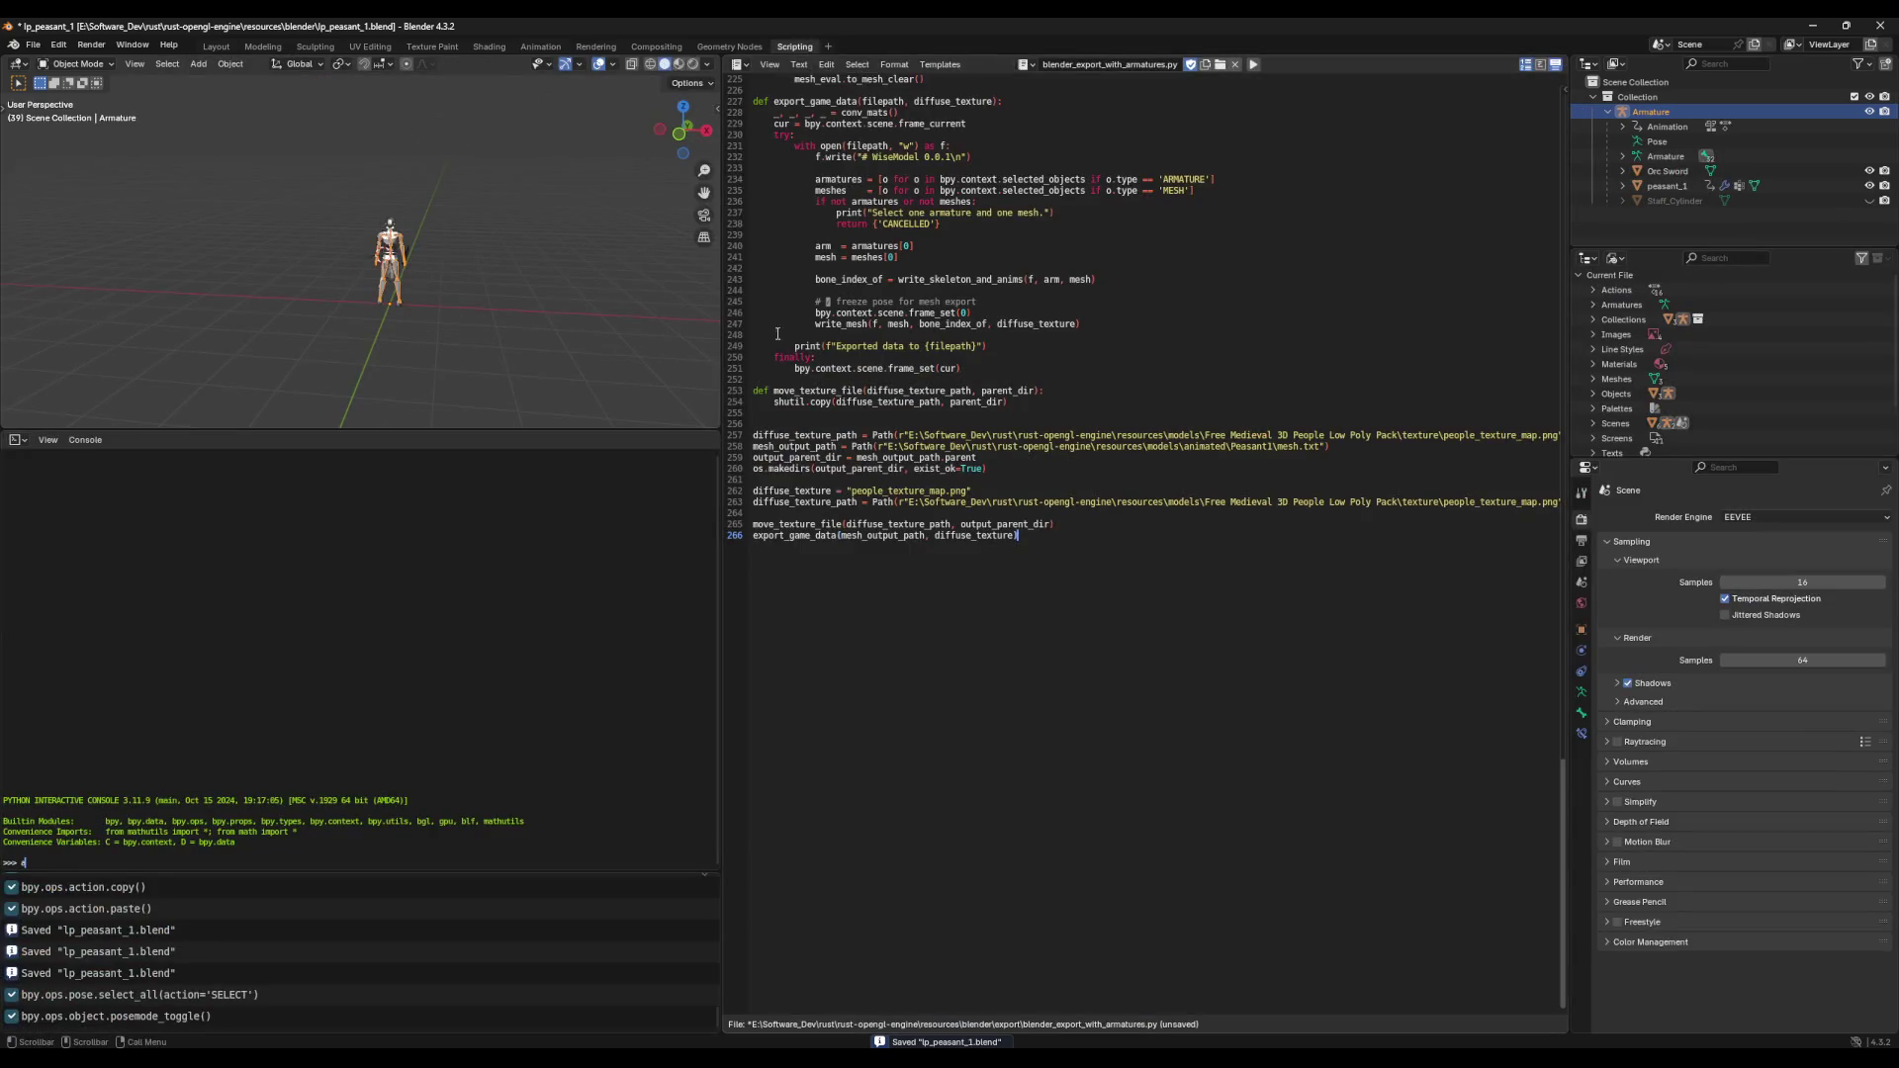
Step: Select all objects, run the export script, check the terminal, and return to Animation
{"action": "left_click", "coordinate": [551, 348]}
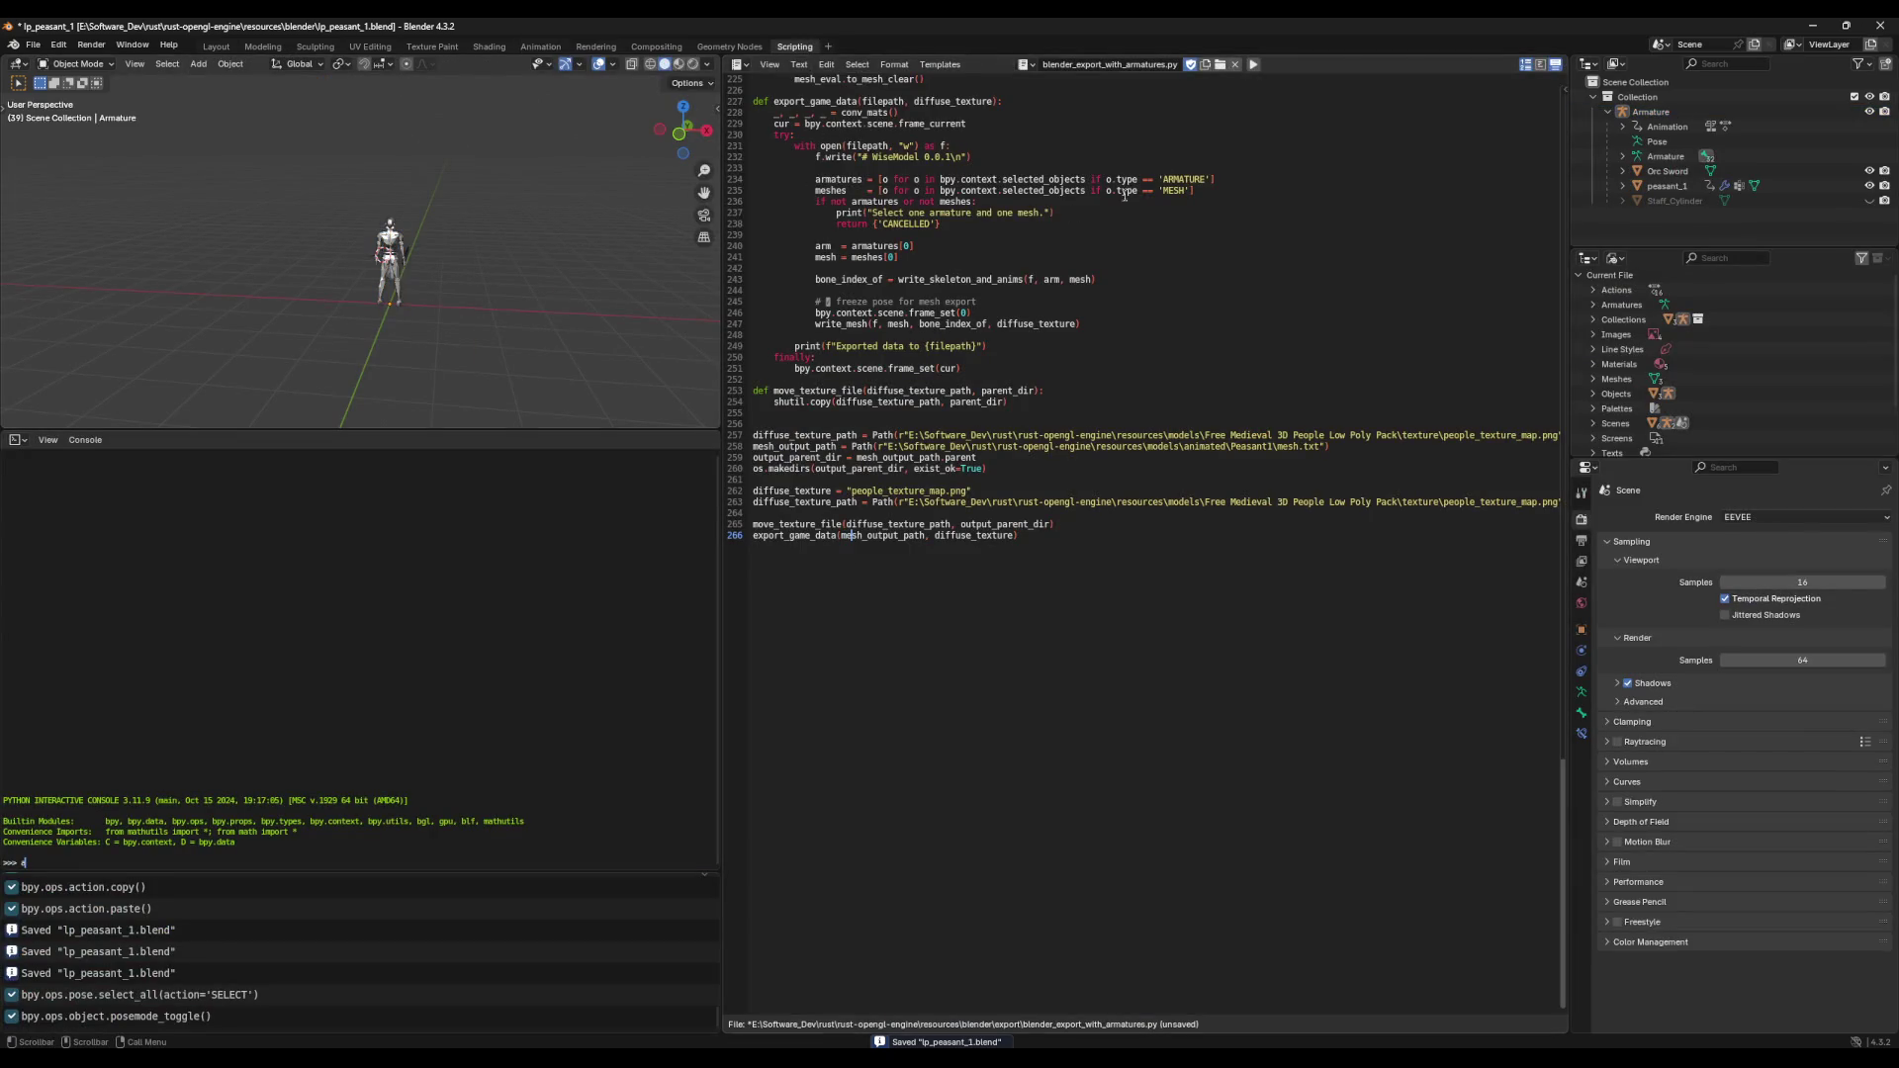
{"action": "left_click", "coordinate": [1253, 64]}
{"action": "key", "text": "a"}
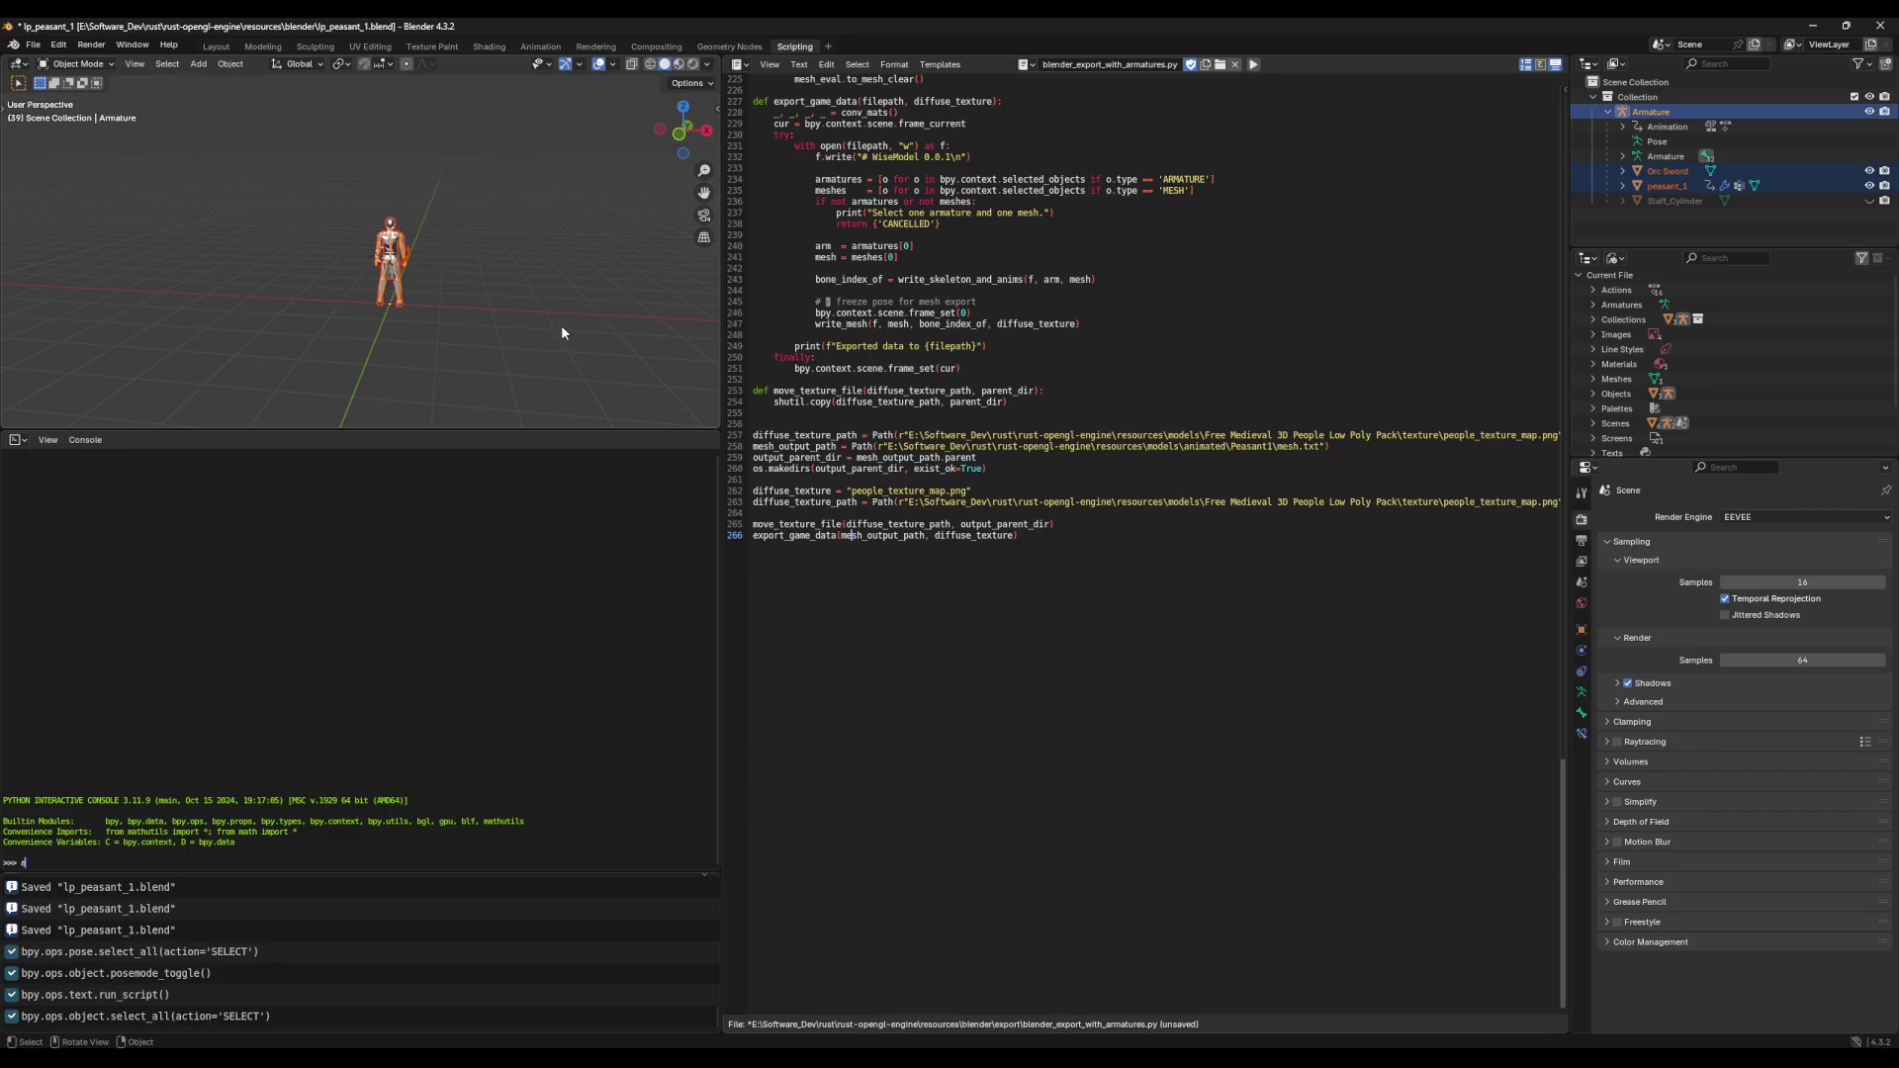
{"action": "left_click", "coordinate": [1808, 26]}
{"action": "left_click", "coordinate": [522, 596]}
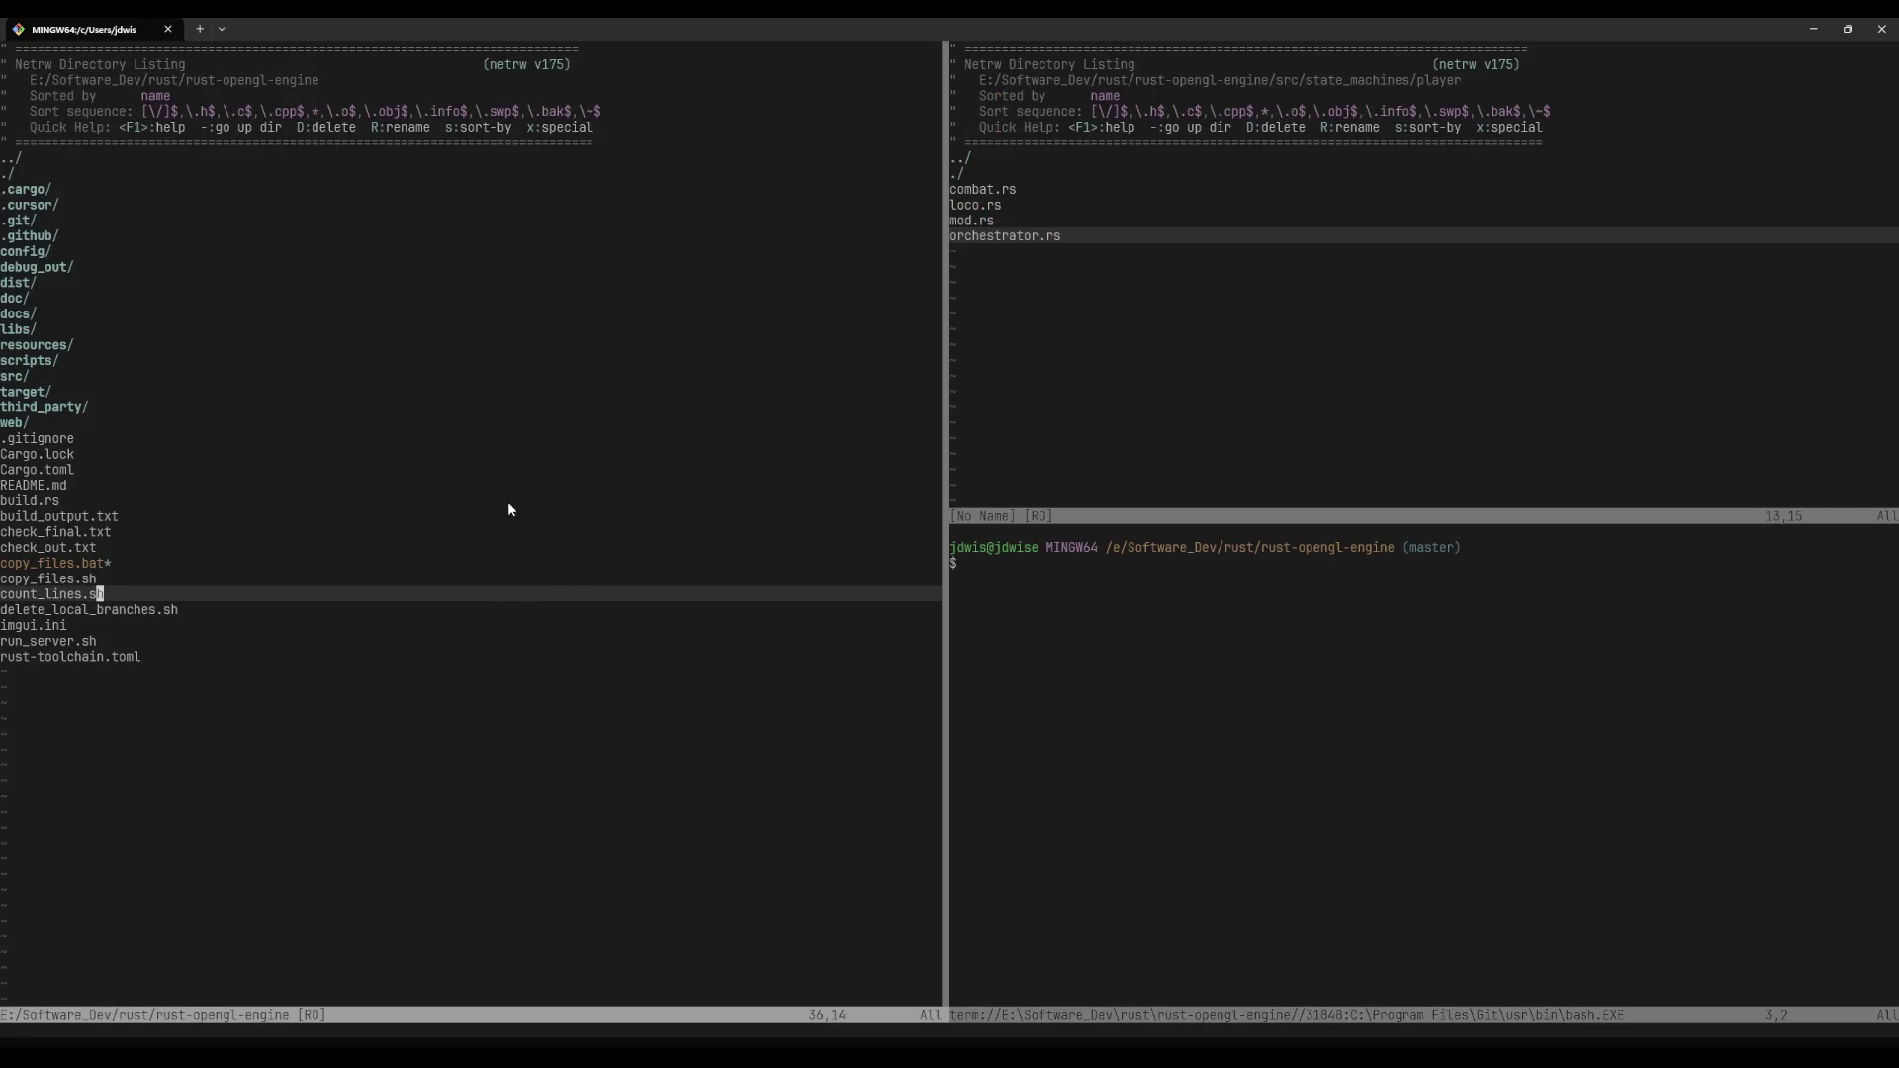
{"action": "left_click", "coordinate": [619, 1023]}
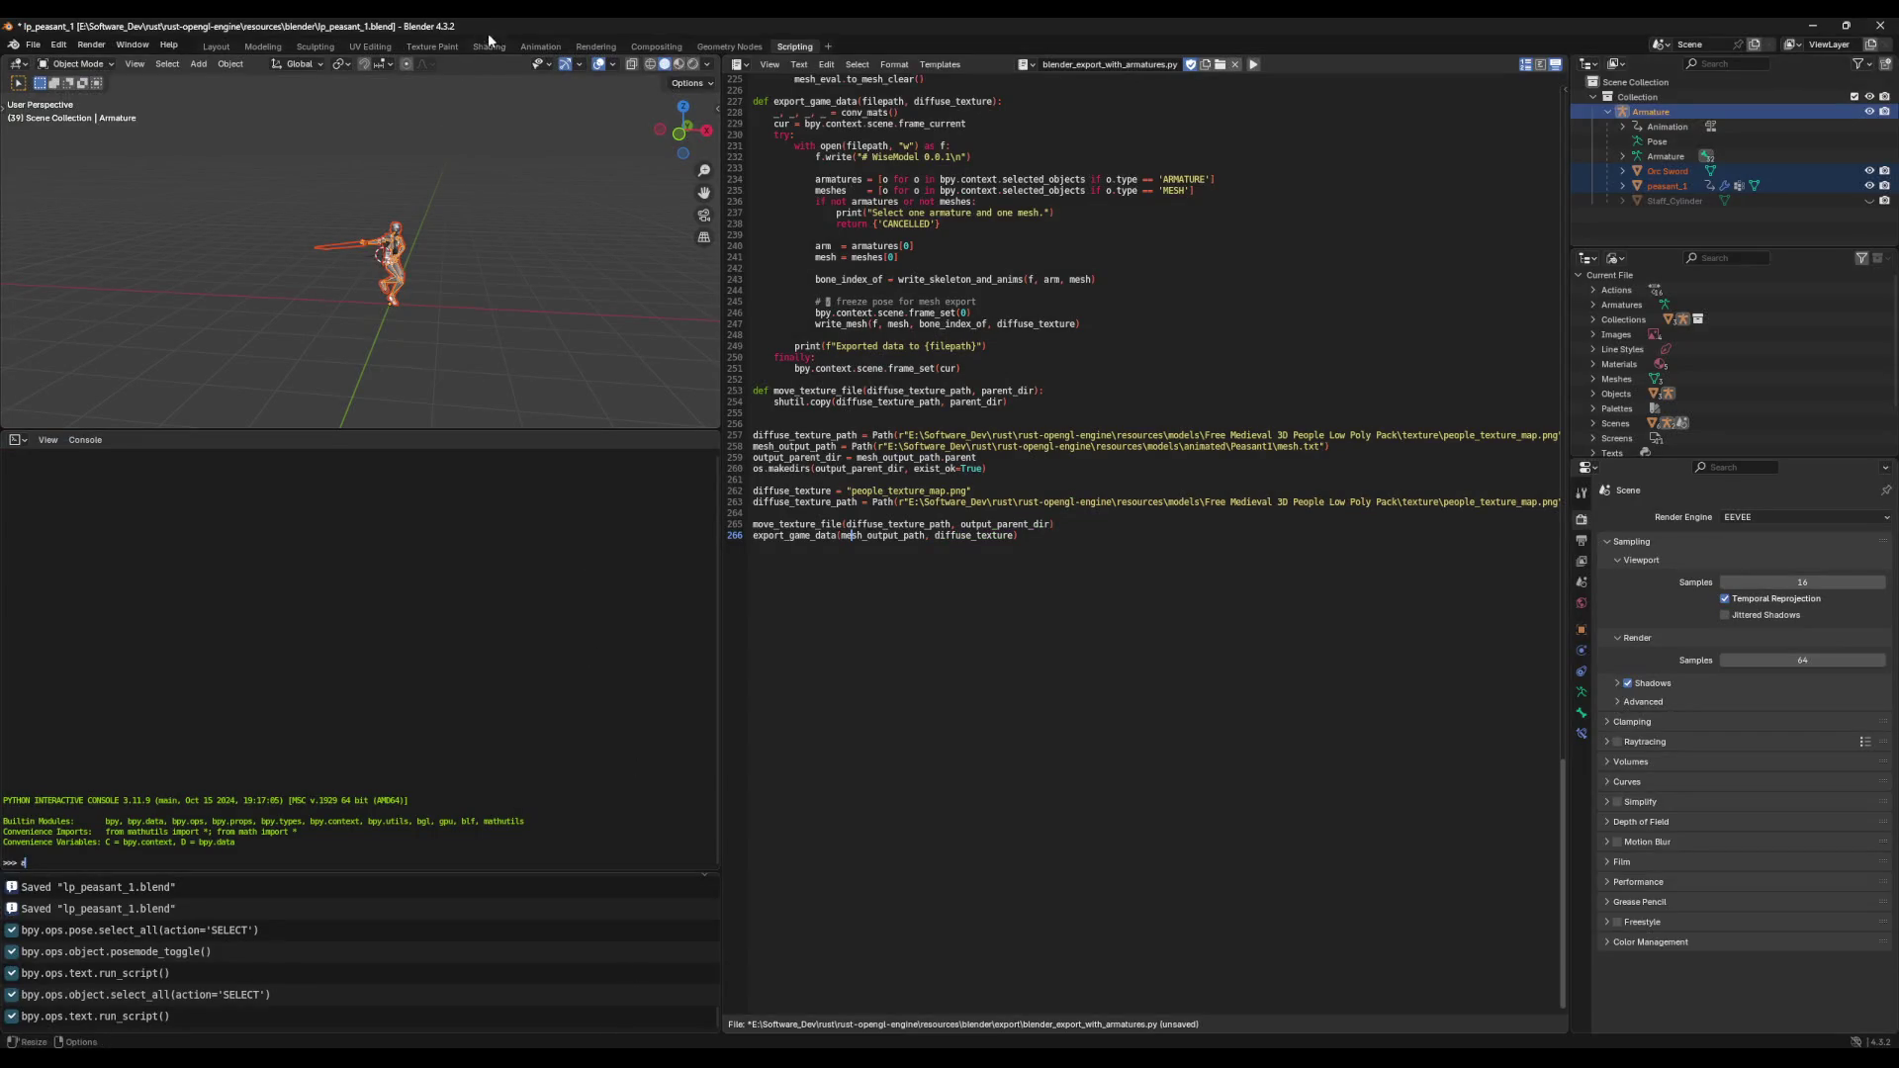
{"action": "left_click", "coordinate": [534, 46]}
{"action": "left_click", "coordinate": [709, 760]}
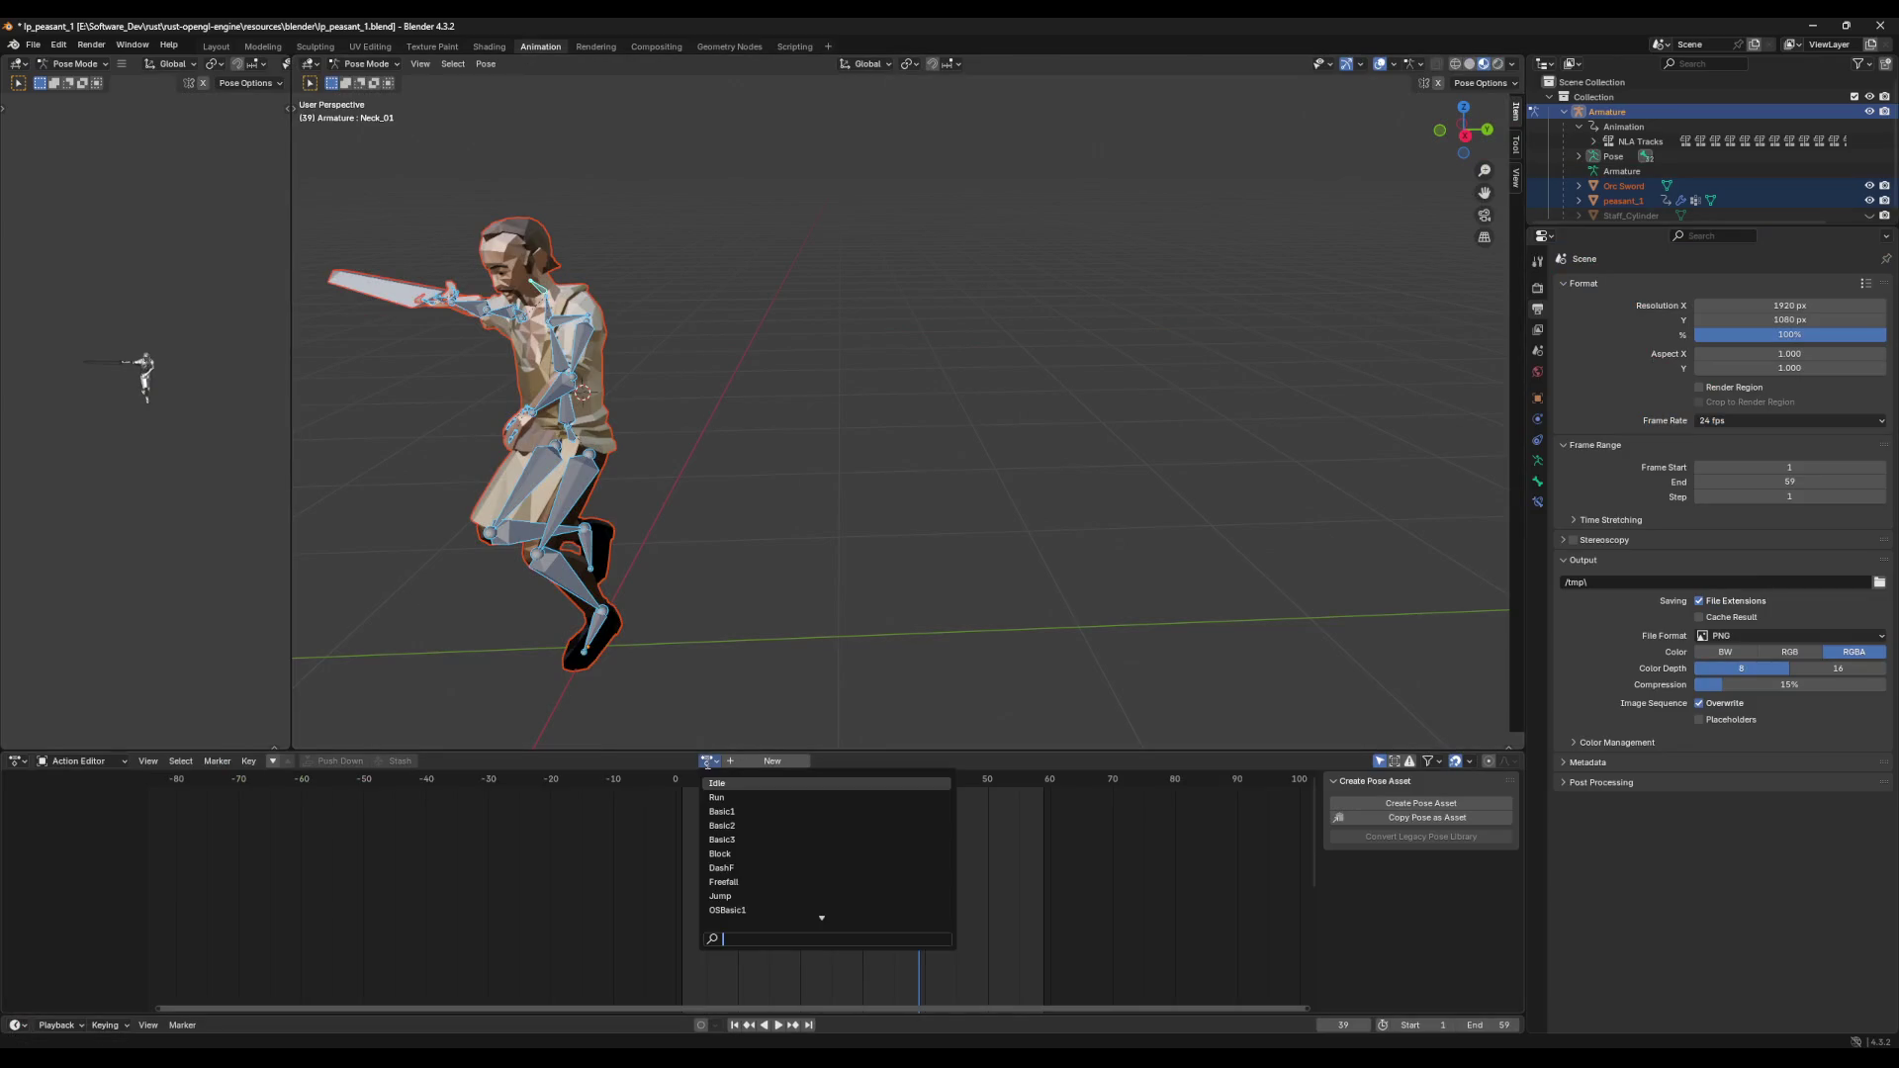
Step: Load the Stabby action, push it down into its own NLA track, and save
{"action": "left_click", "coordinate": [728, 896]}
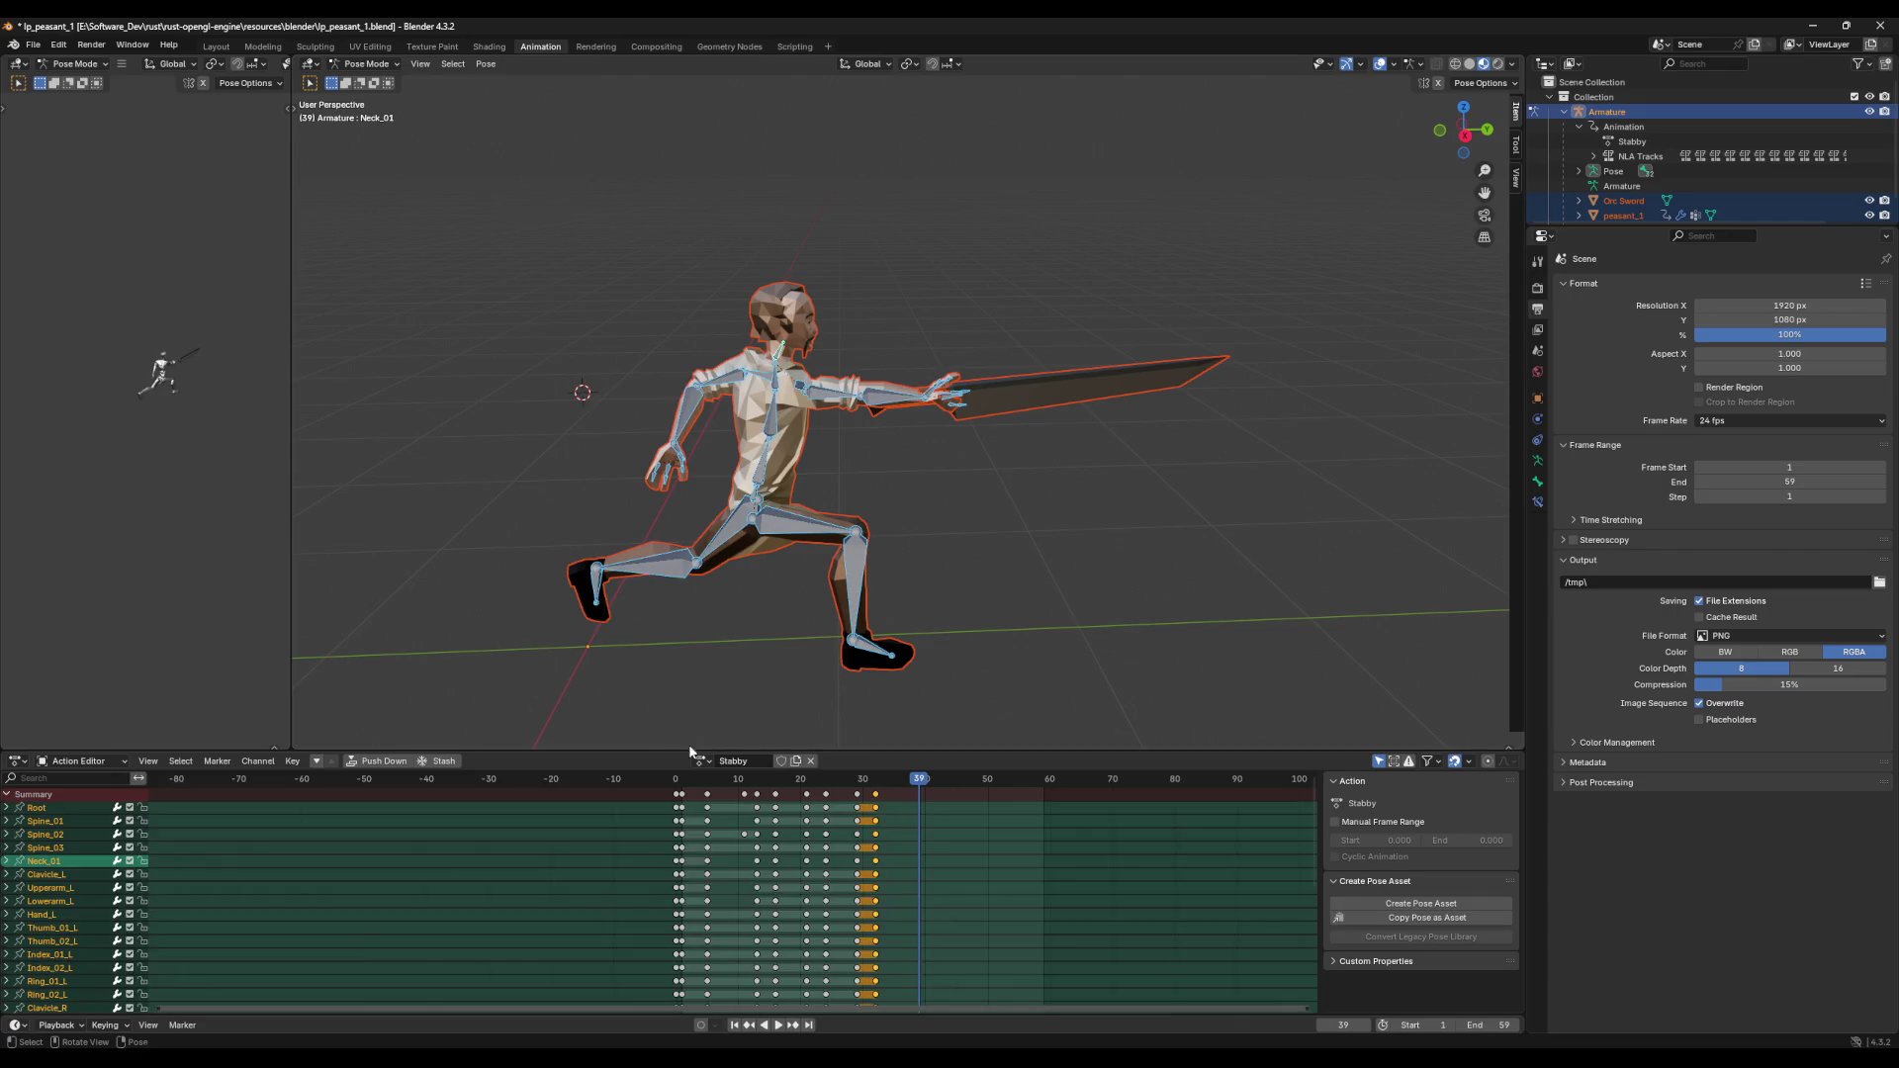
{"action": "left_click", "coordinate": [17, 760]}
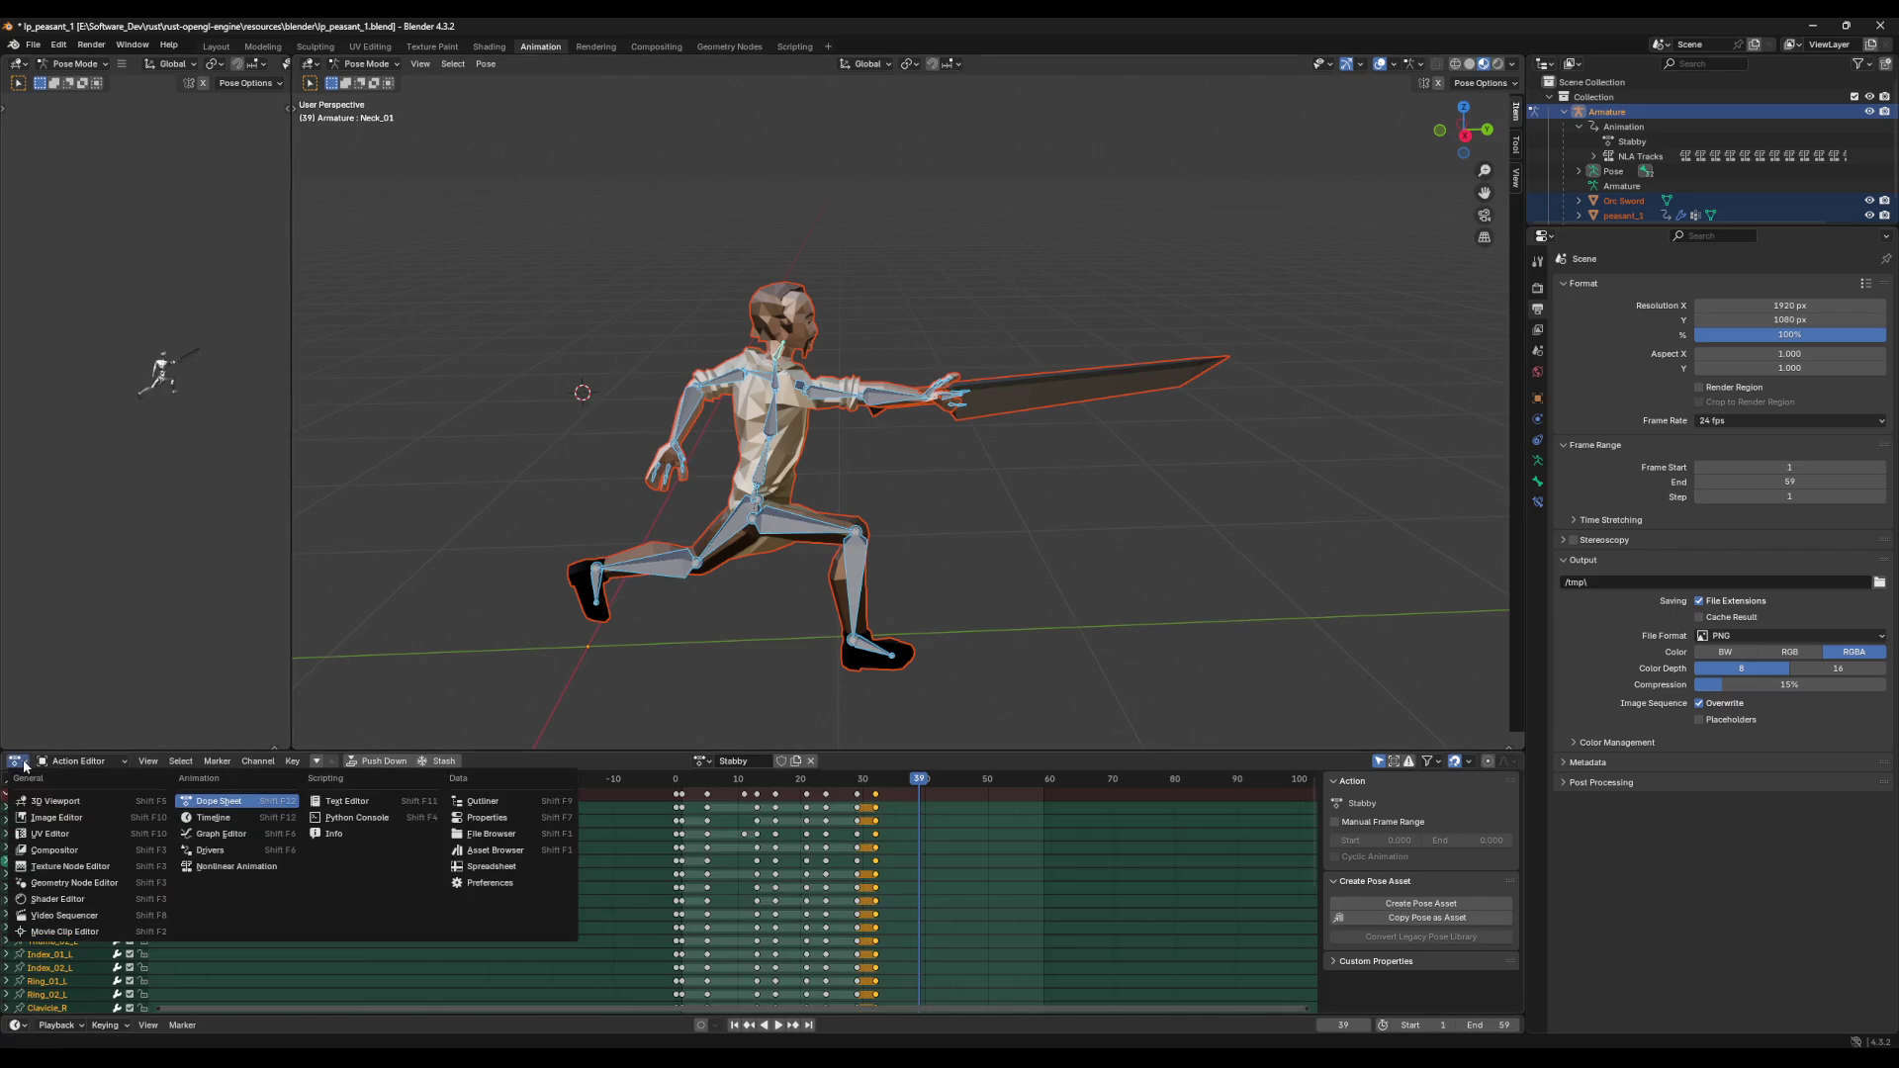
{"action": "left_click", "coordinate": [230, 873]}
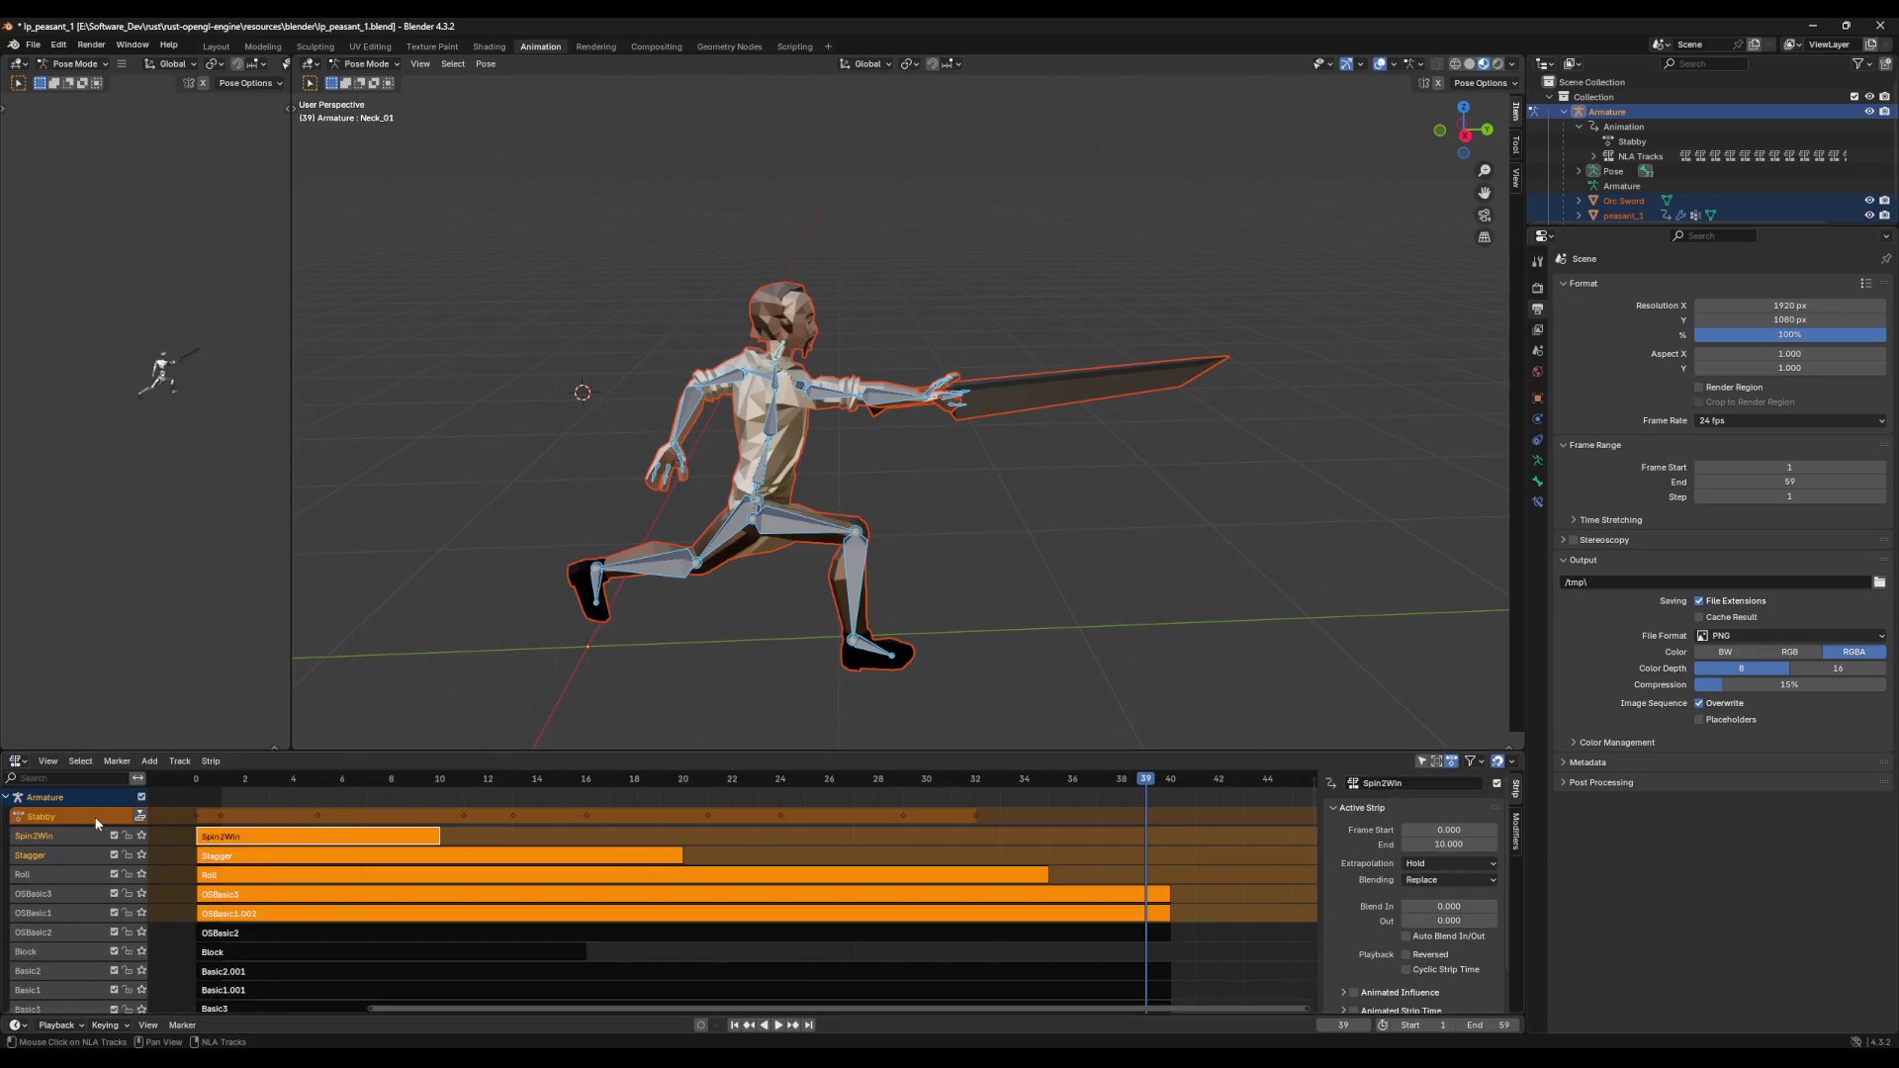
{"action": "left_click", "coordinate": [139, 817]}
{"action": "key", "text": "ctrl+s"}
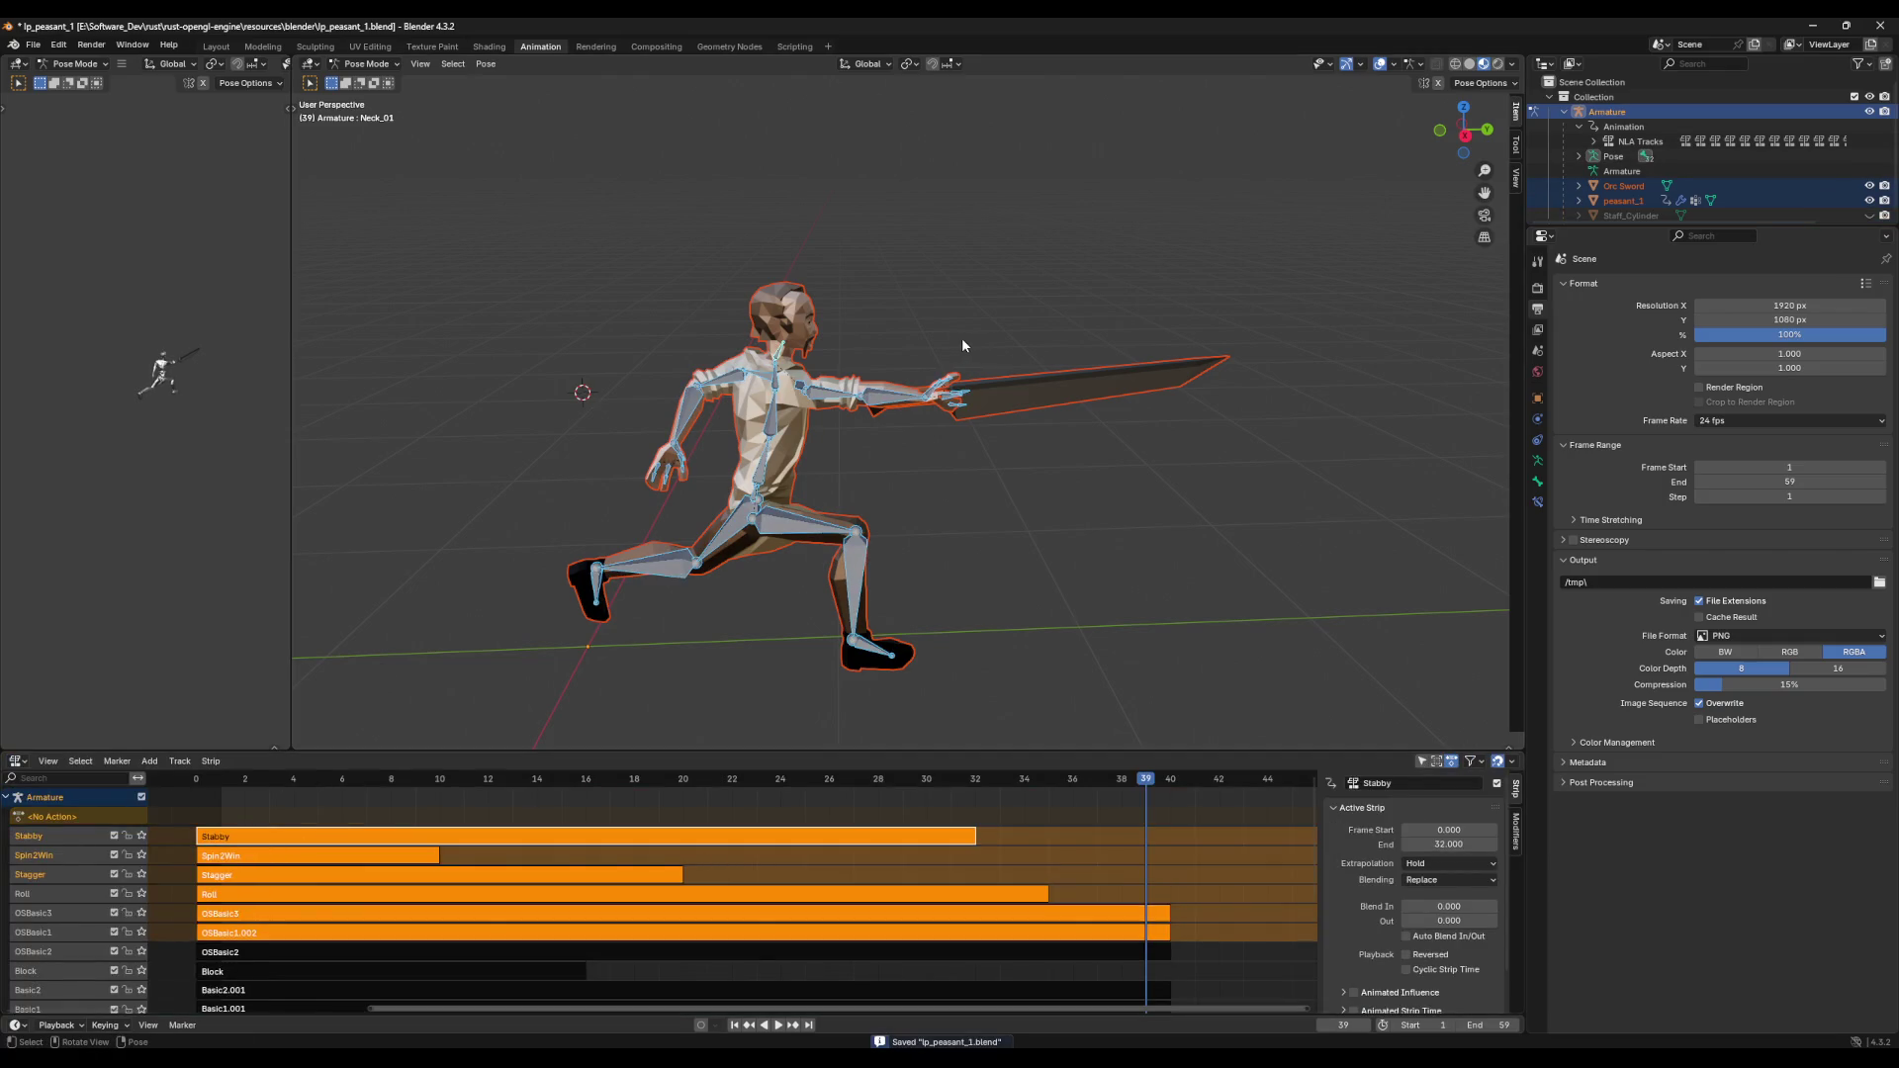
Step: Save the file, rerun the export script from Scripting, and minimise Blender
{"action": "middle_click_drag", "start_coordinate": [553, 188], "coordinate": [533, 230]}
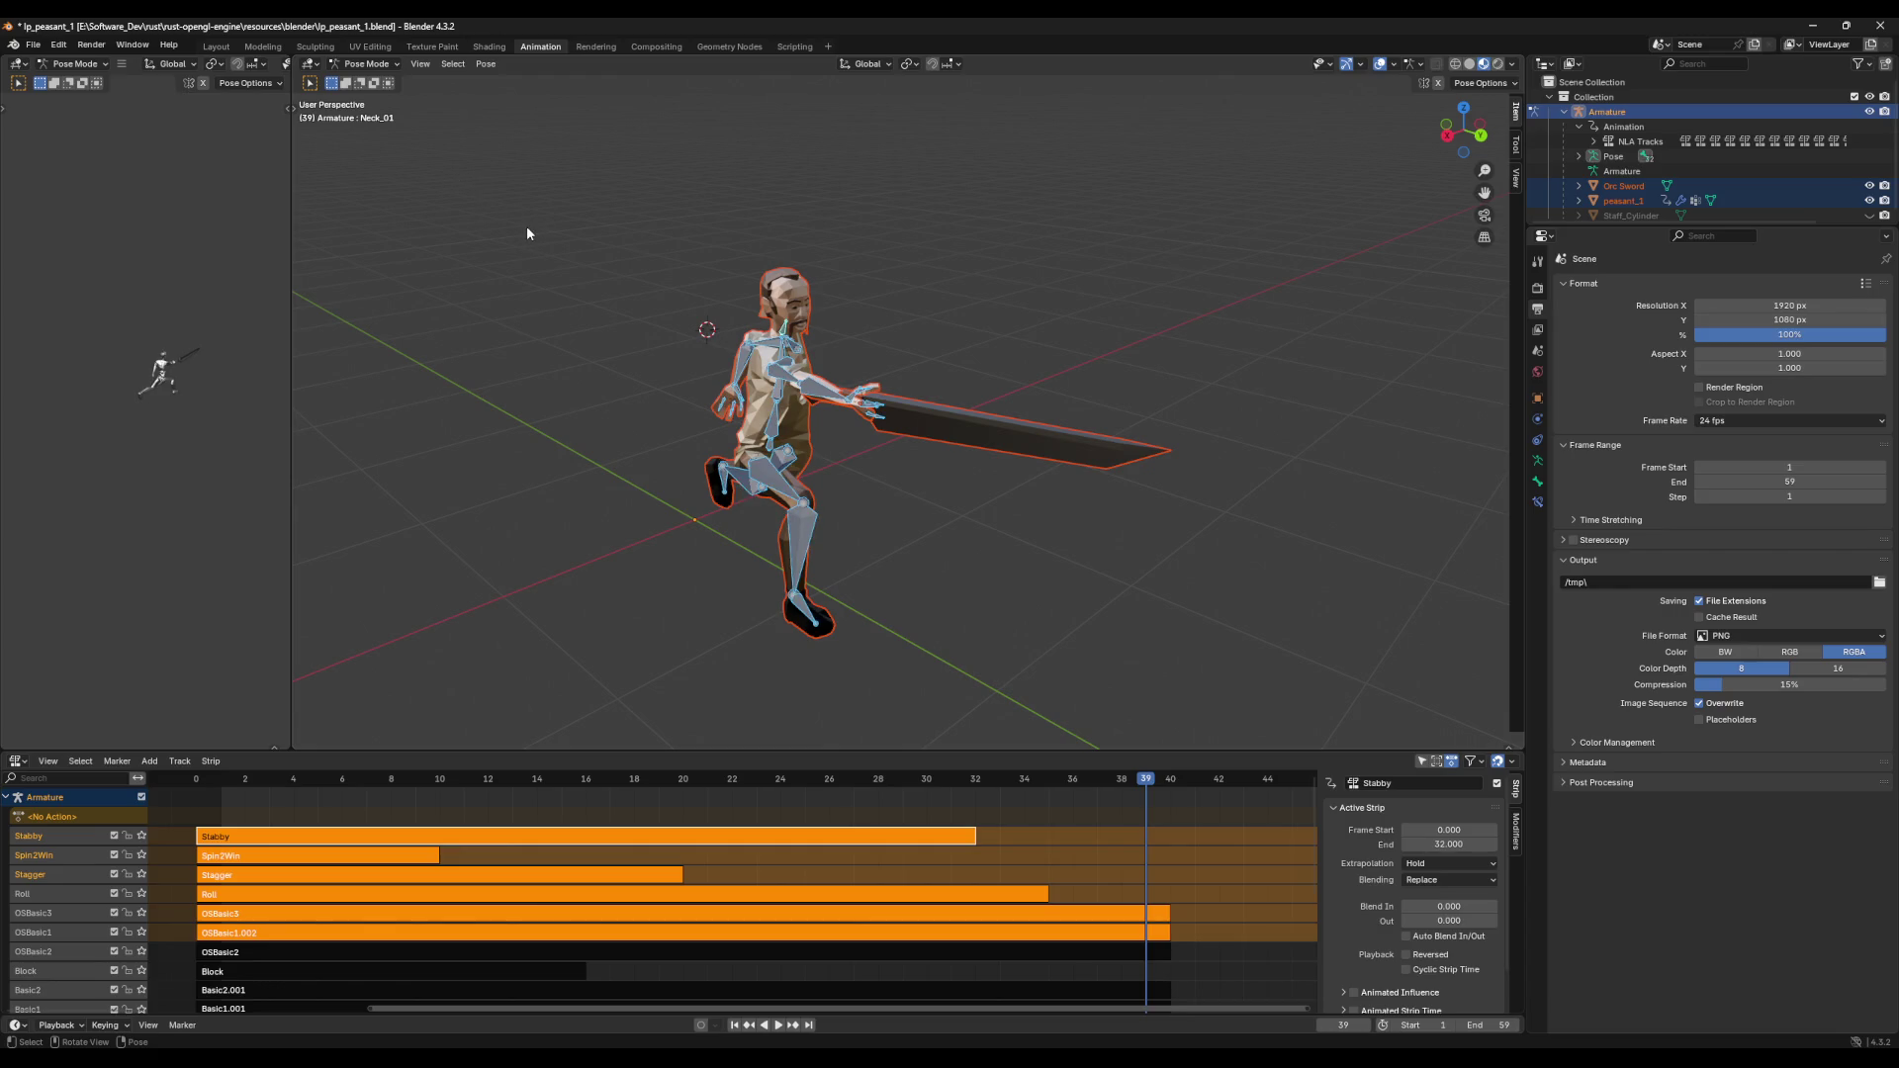
{"action": "key", "text": "ctrl+s"}
{"action": "key", "text": "alt+a"}
{"action": "left_click", "coordinate": [33, 44]}
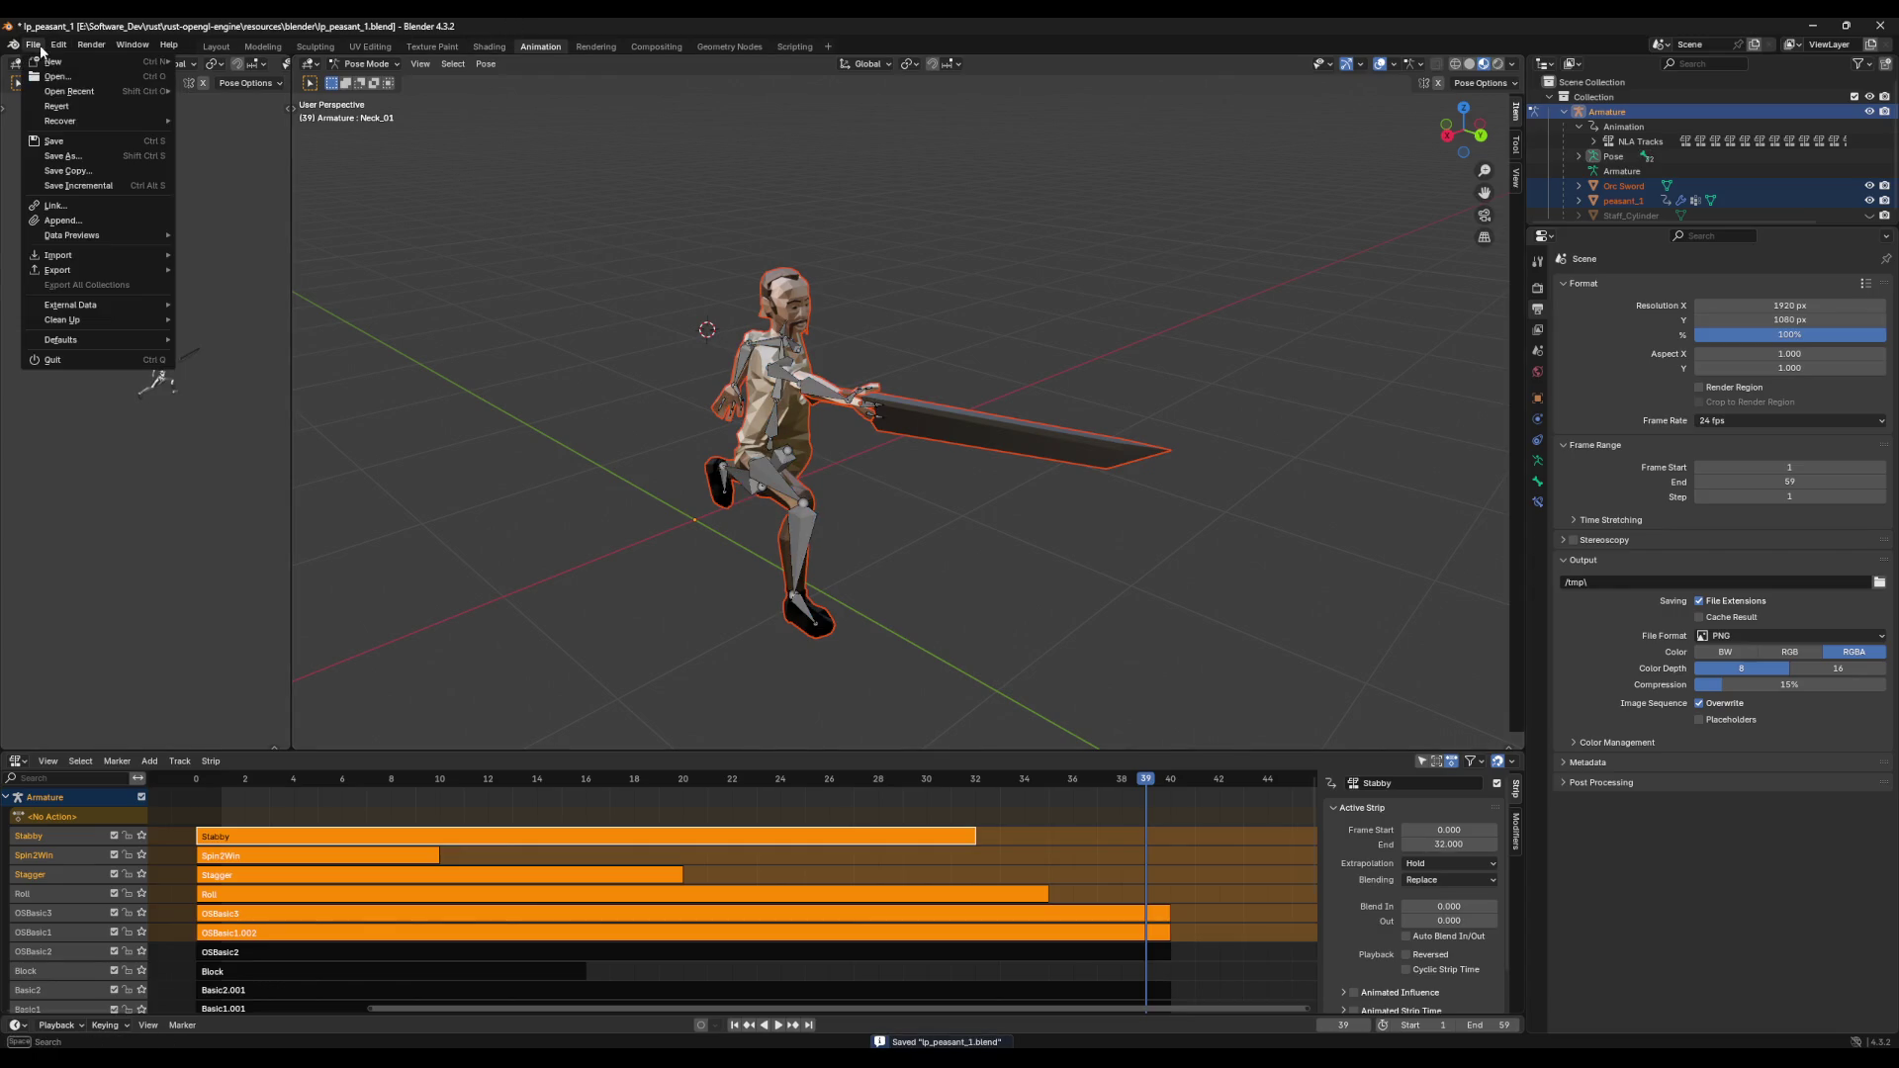
{"action": "mouse_move", "coordinate": [86, 93]}
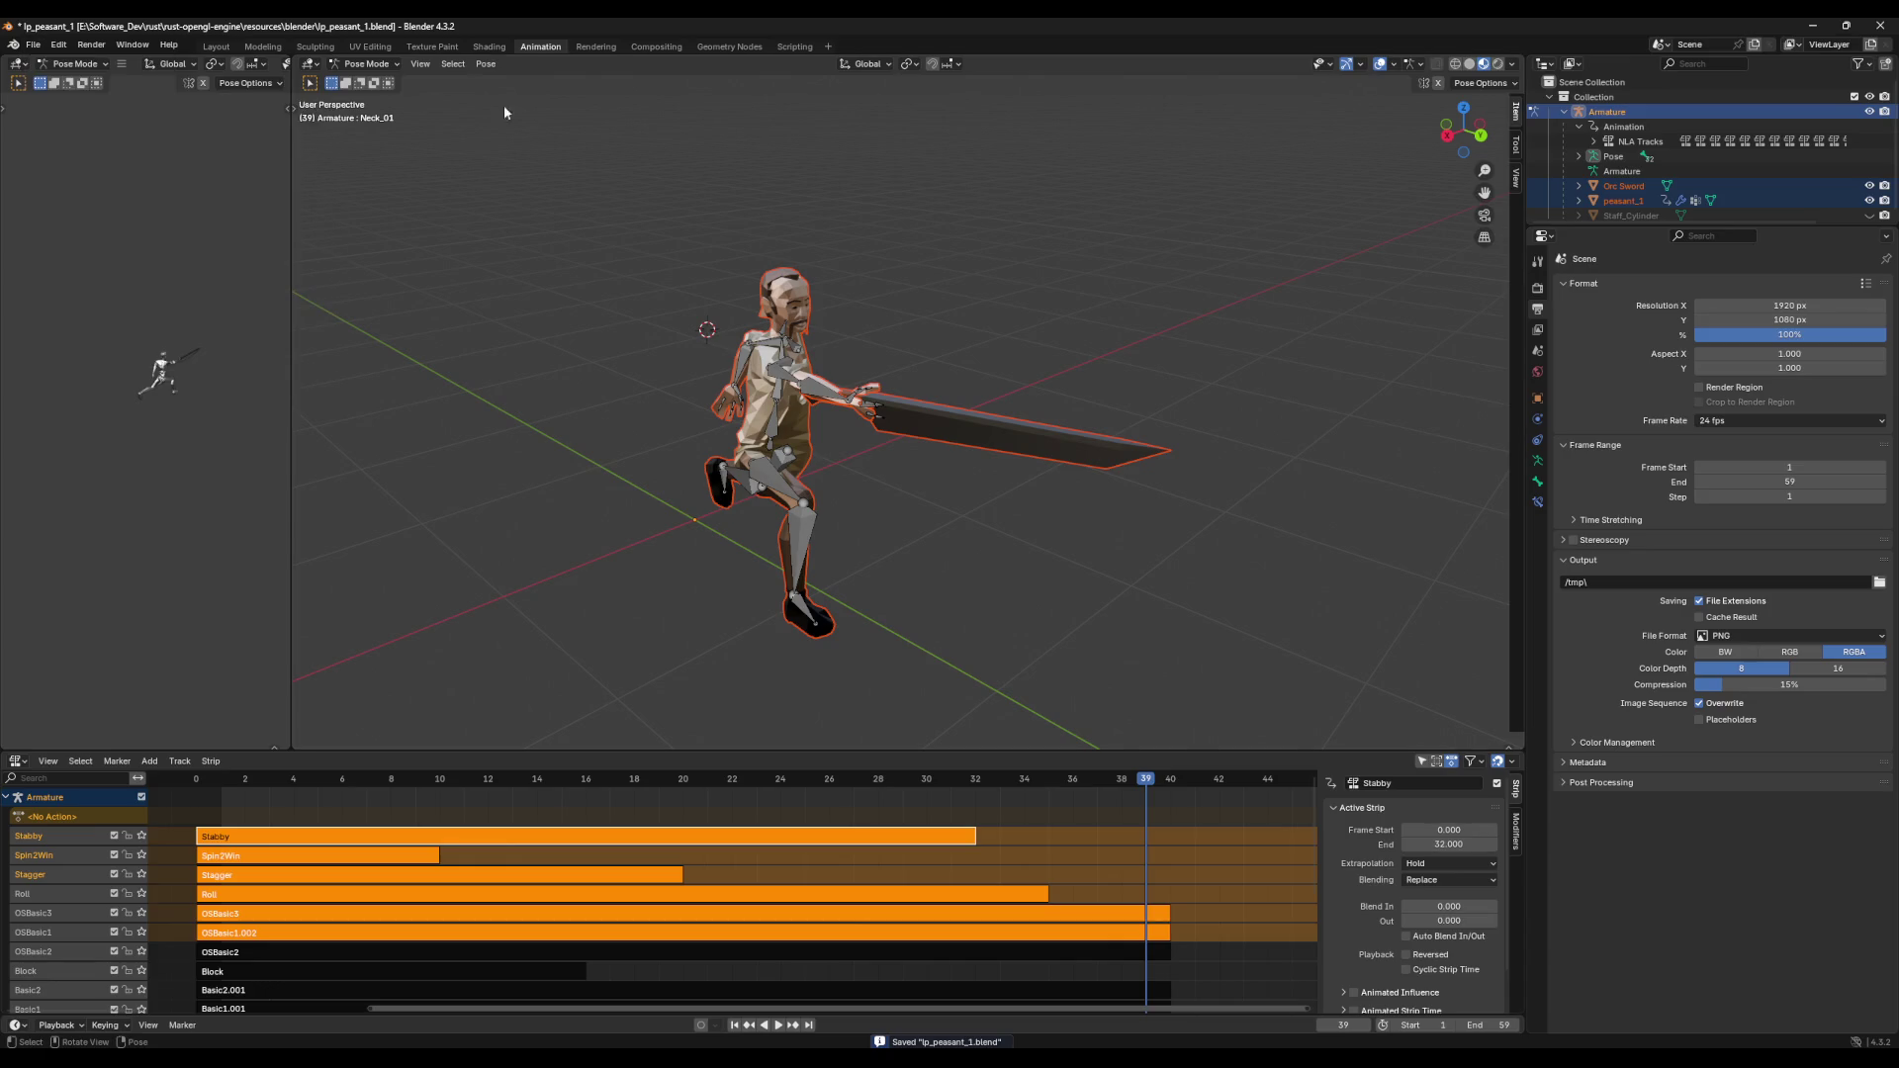
{"action": "left_click", "coordinate": [792, 46]}
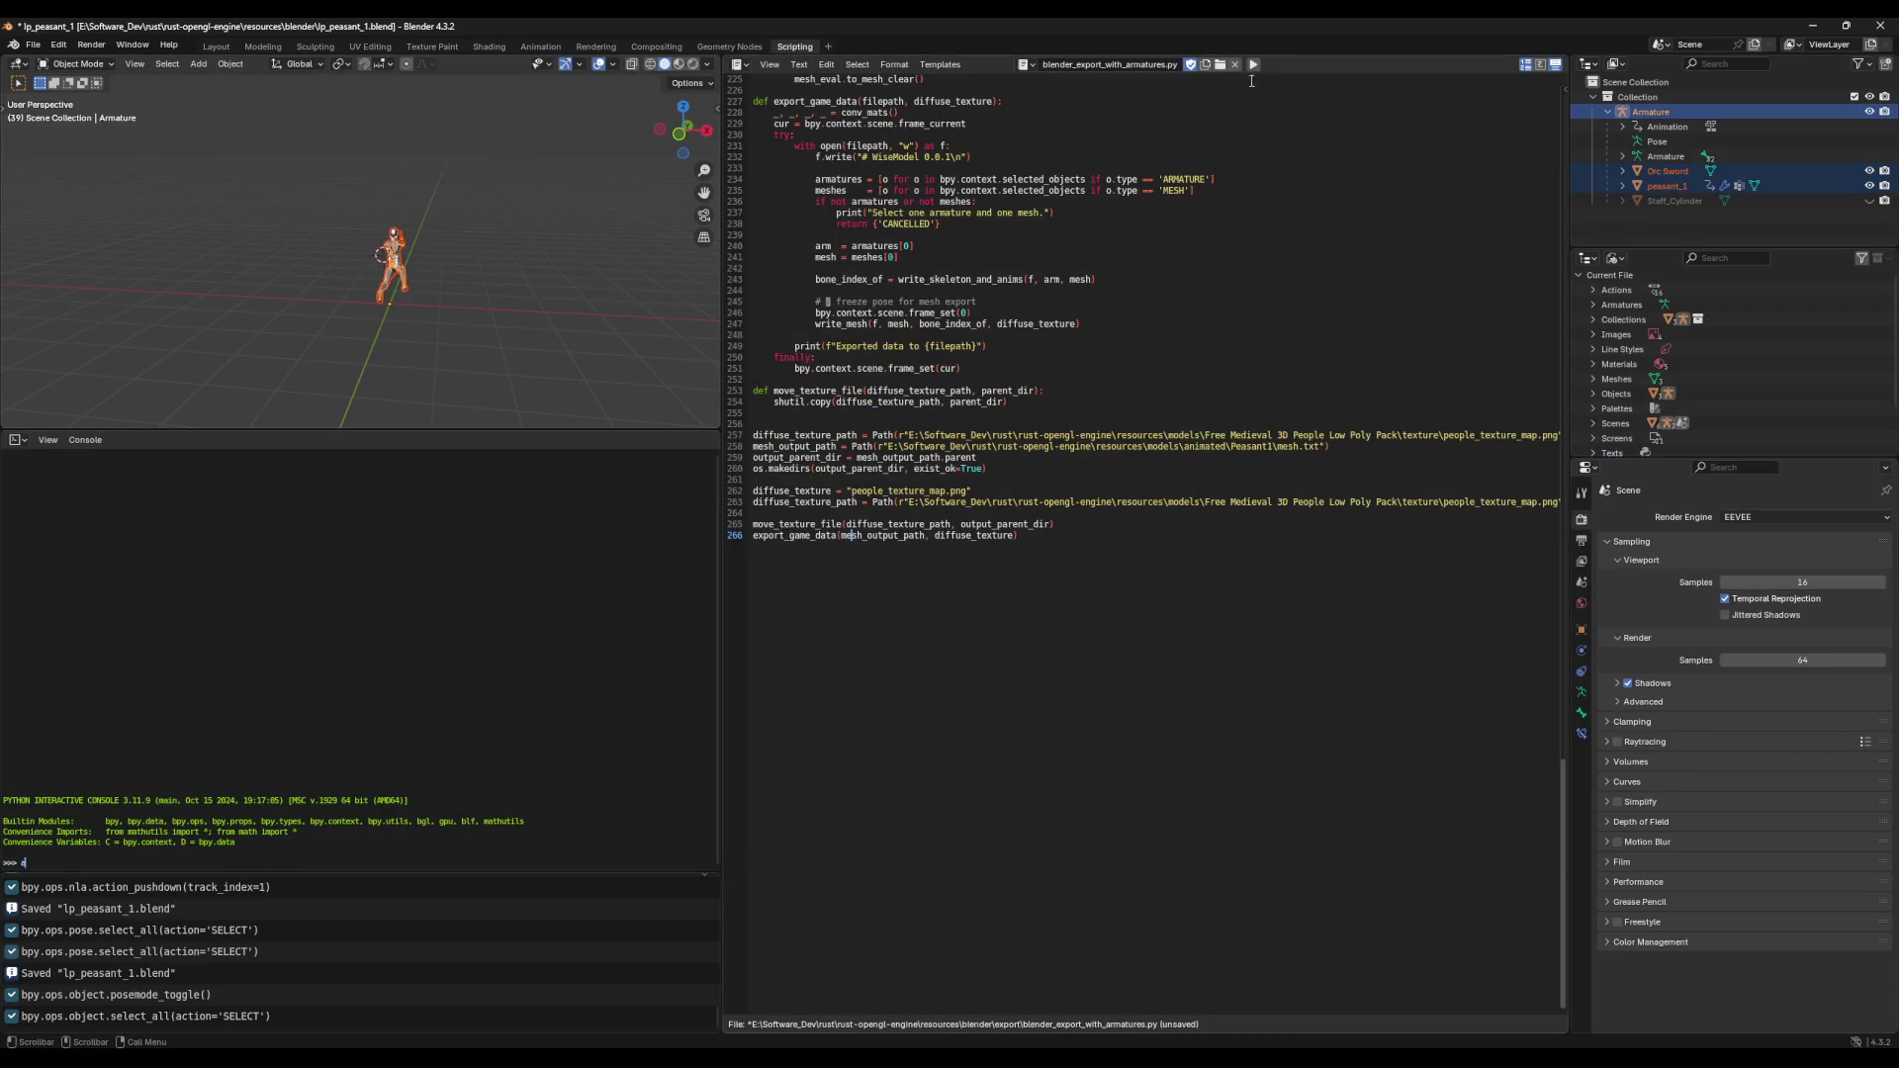
{"action": "middle_click_drag", "start_coordinate": [596, 310], "coordinate": [642, 297]}
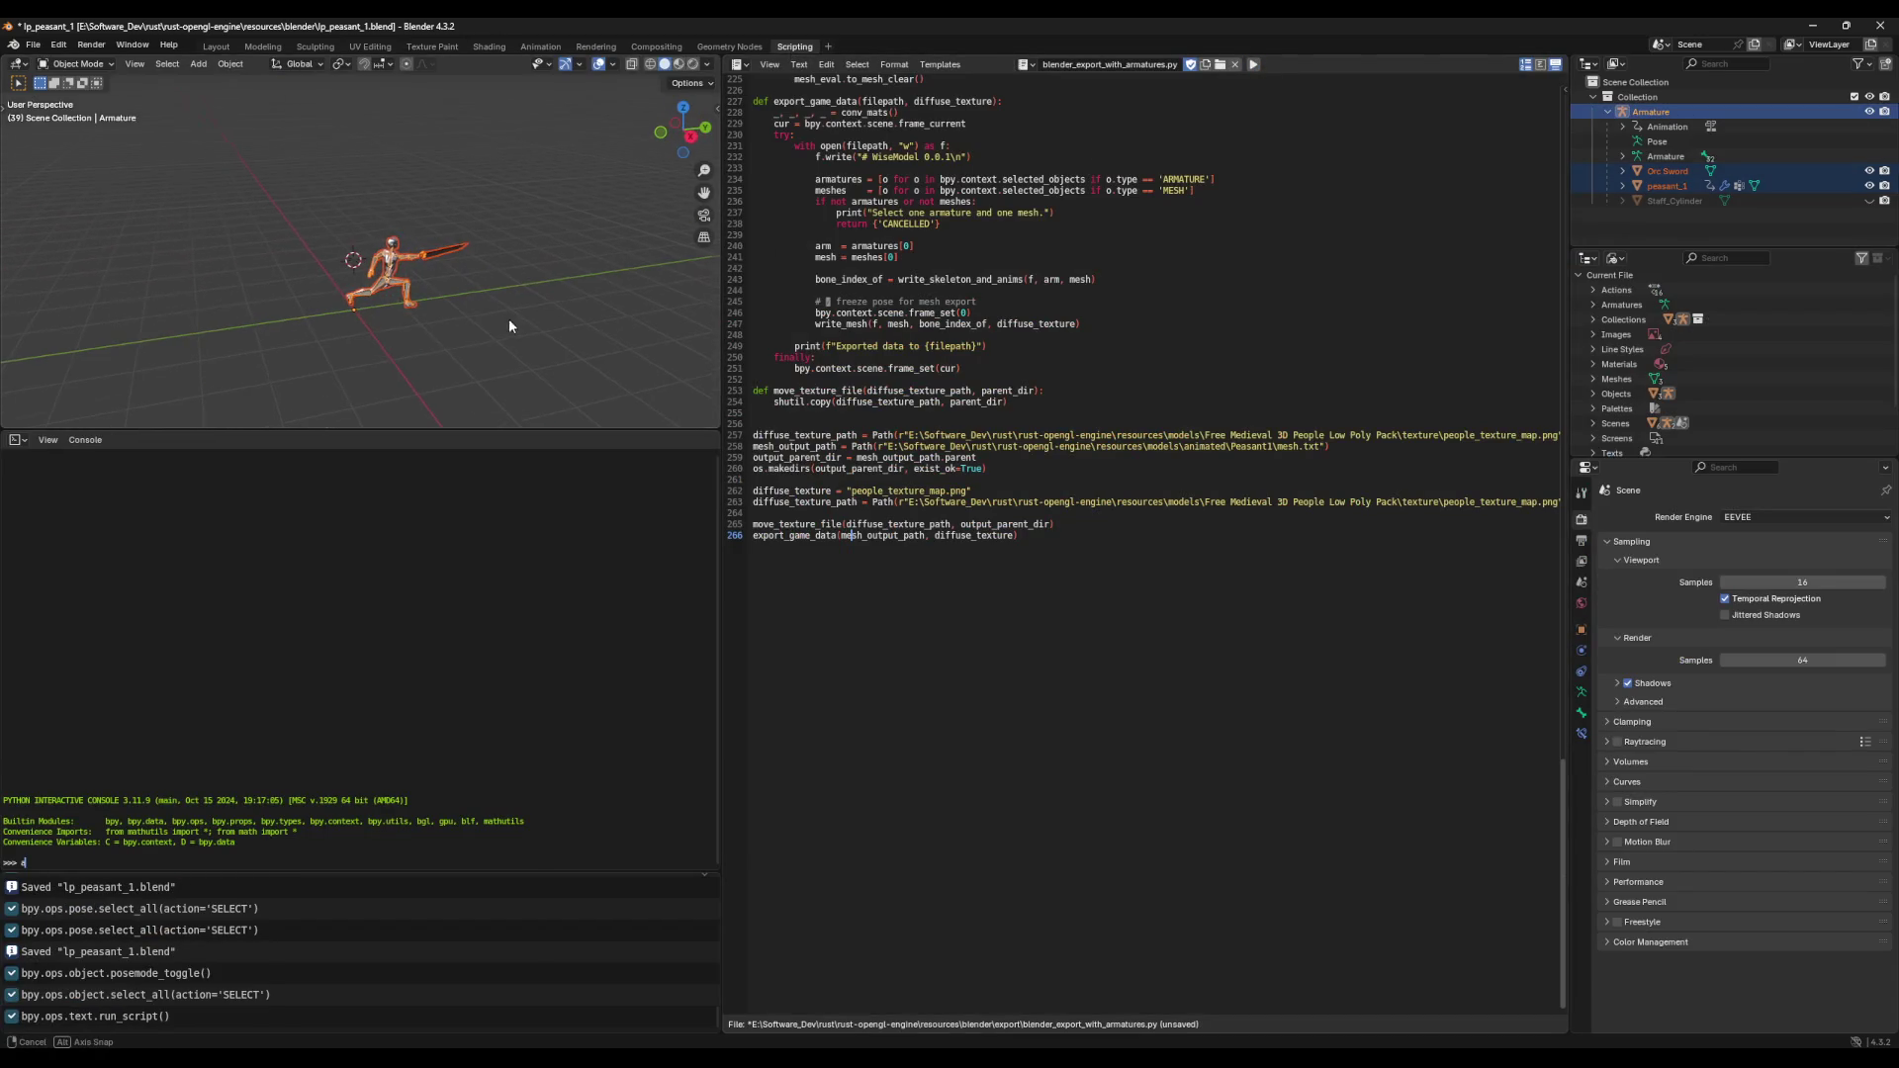
{"action": "left_click", "coordinate": [1811, 26]}
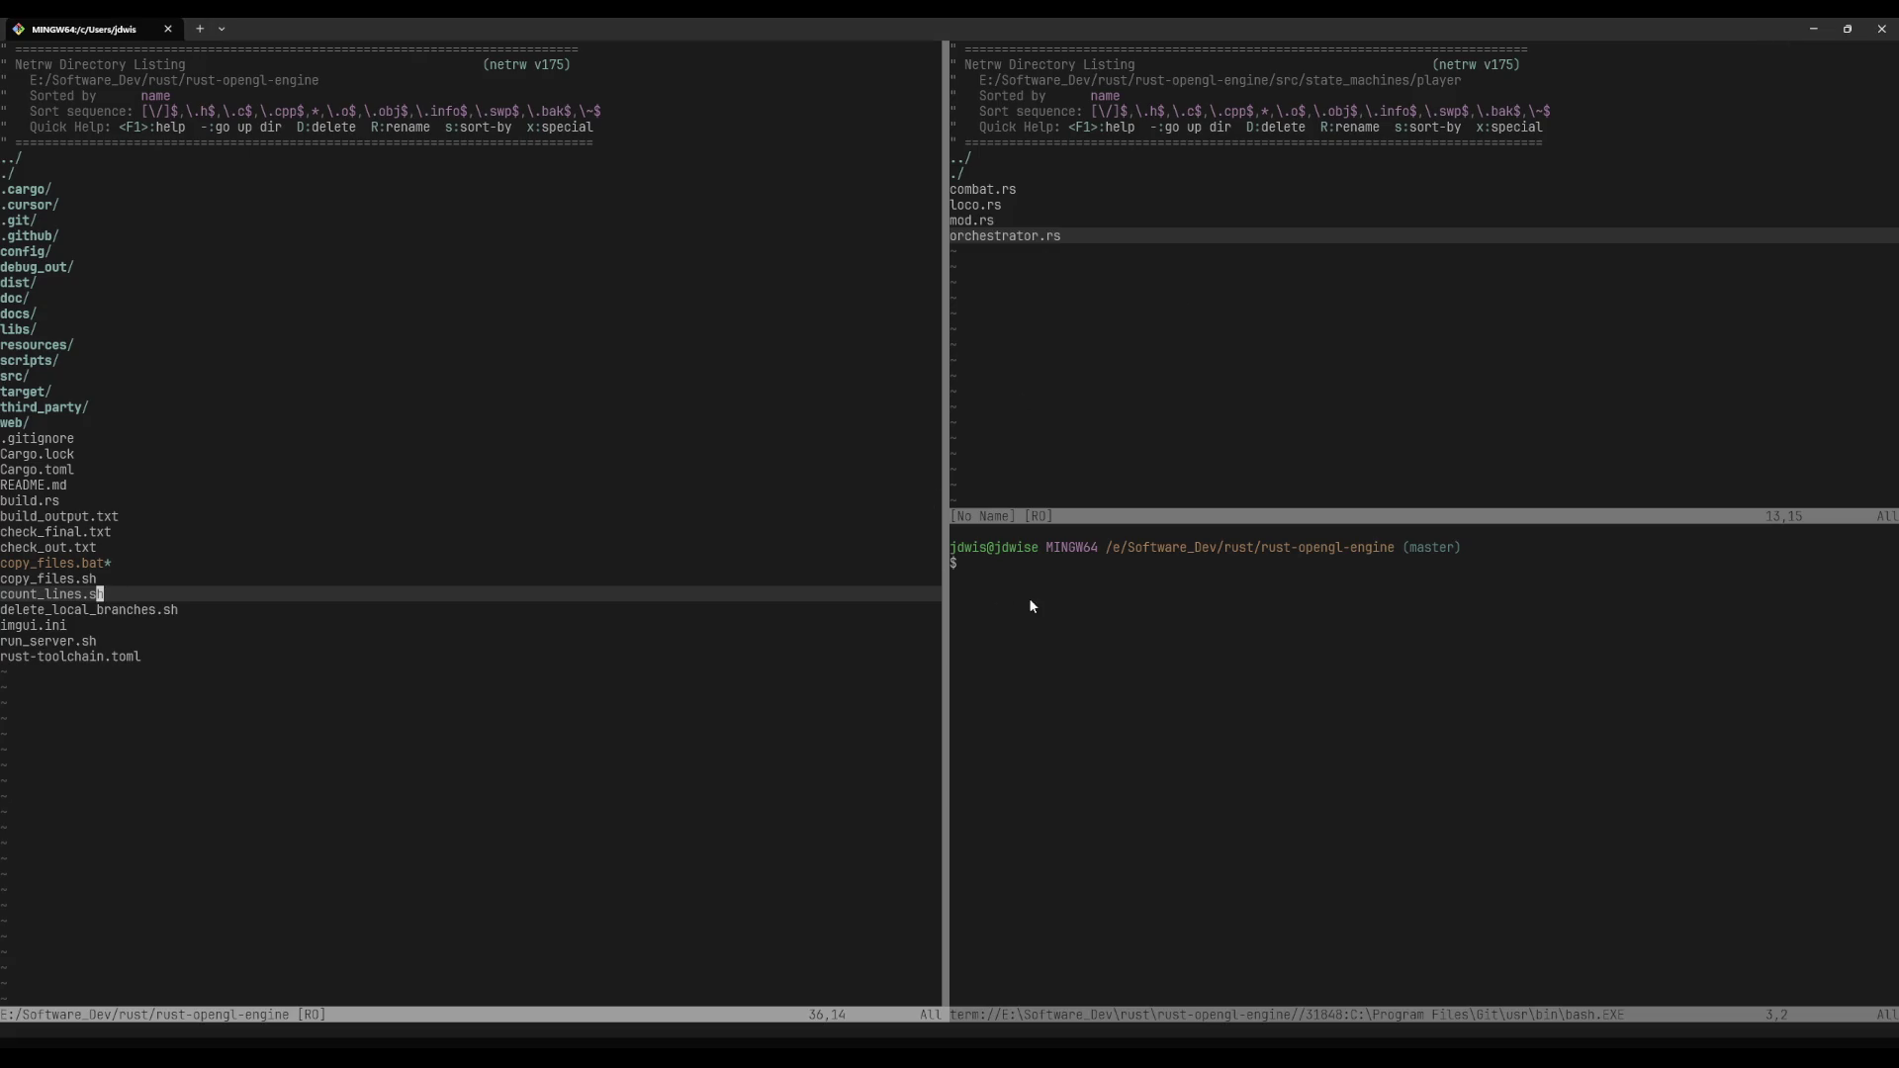
Step: Open combat_system.rs through the fuzzy file finder with the query 'combat'
{"action": "left_click", "coordinate": [548, 571]}
{"action": "key", "text": "k"}
{"action": "key", "text": "k"}
{"action": "key", "text": "k"}
{"action": "key", "text": "k"}
{"action": "key", "text": "k"}
{"action": "key", "text": "k"}
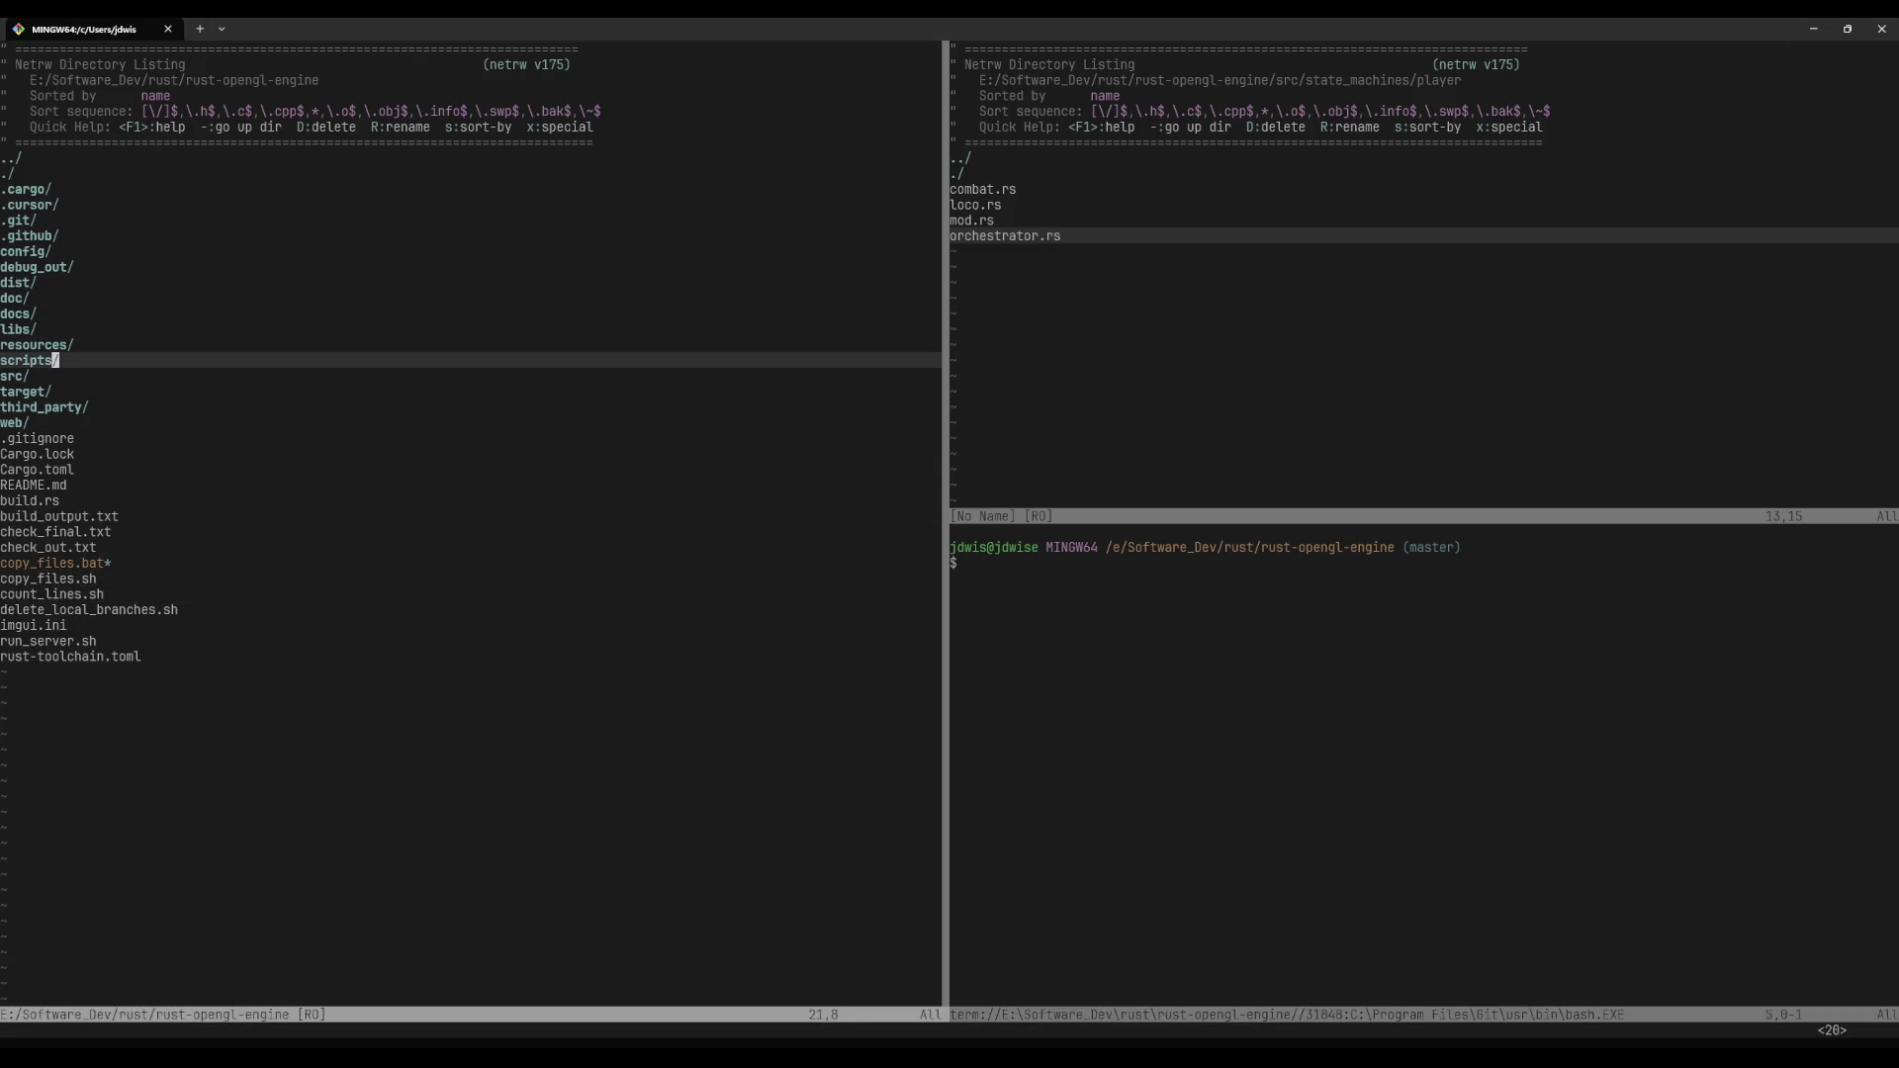
{"action": "key", "text": "g"}
{"action": "key", "text": "g"}
{"action": "key", "text": "space"}
{"action": "key", "text": "f"}
{"action": "key", "text": "f"}
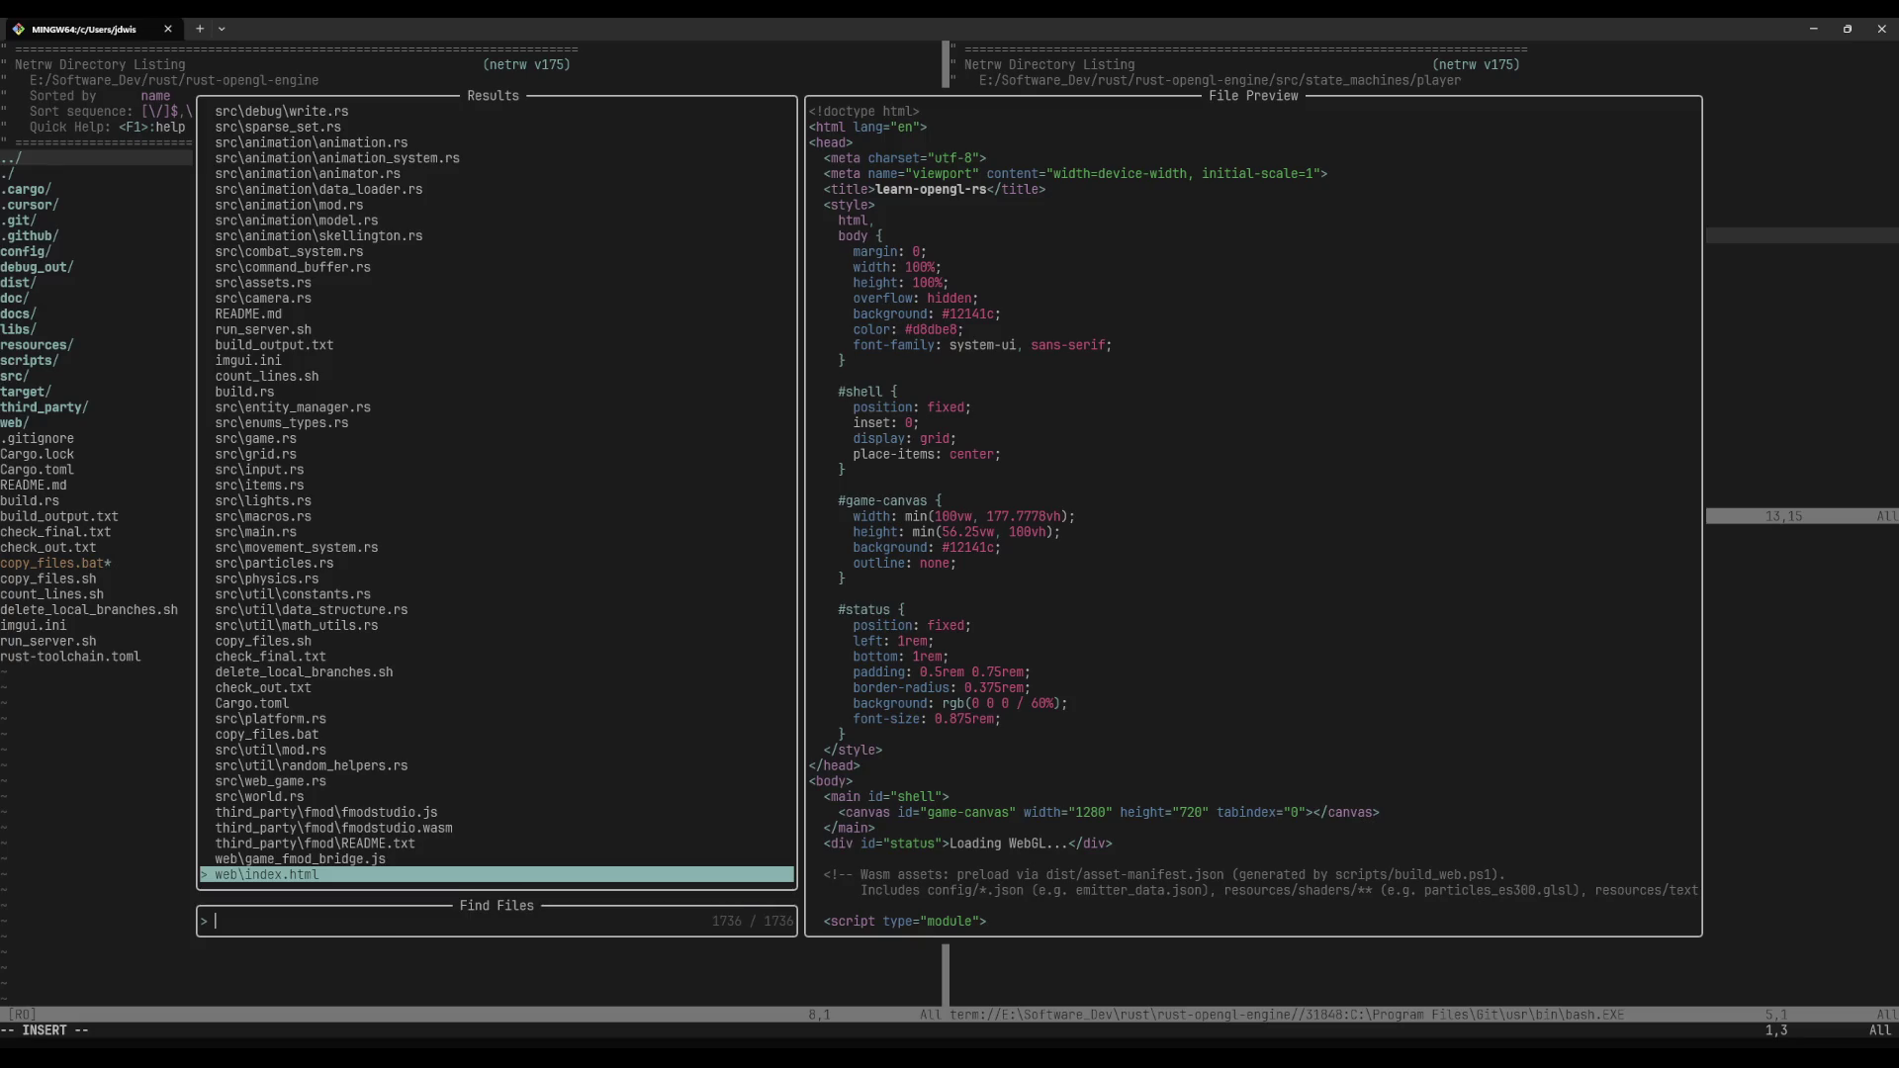
{"action": "type", "text": "combat"}
{"action": "key", "text": "Return"}
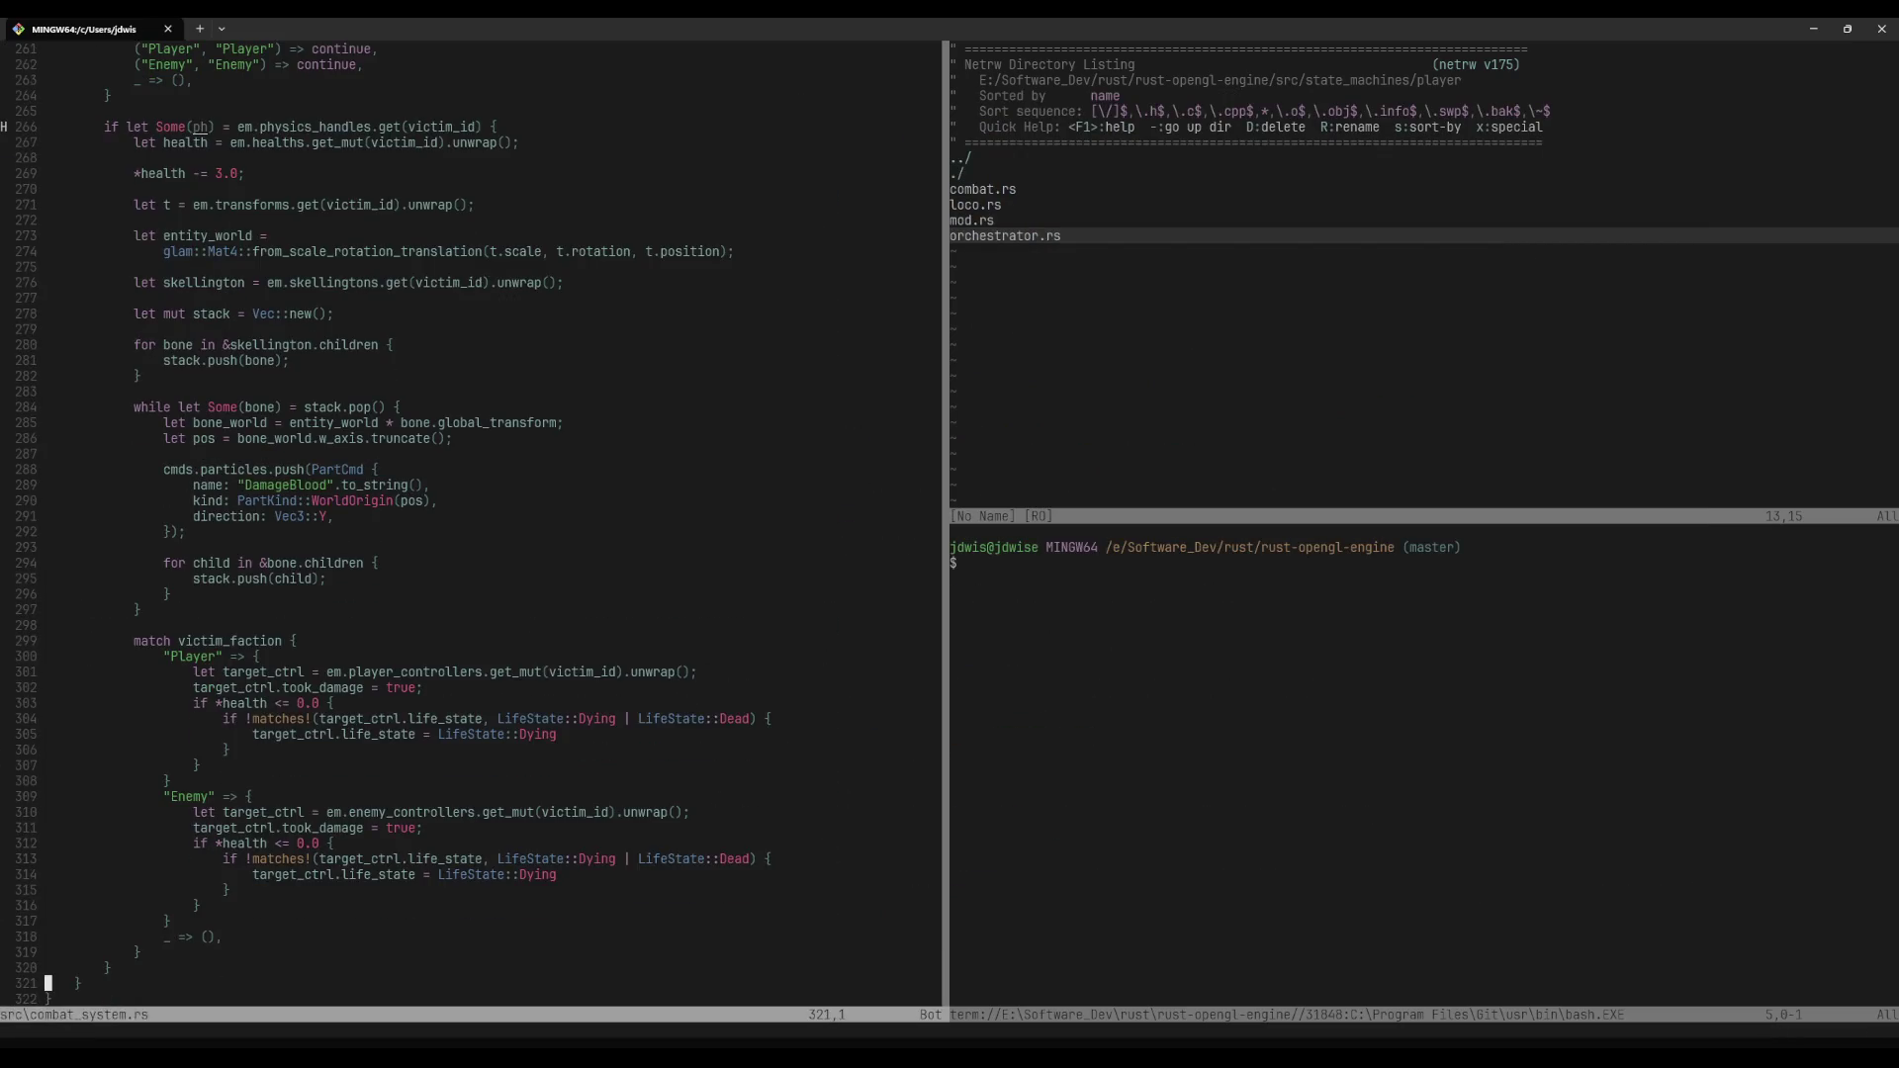
Step: Browse the src and player folder listings up to the state_machines folder
{"action": "key", "text": "space"}
{"action": "key", "text": "p"}
{"action": "key", "text": "v"}
{"action": "key", "text": "j"}
{"action": "key", "text": "j"}
{"action": "key", "text": "j"}
{"action": "key", "text": "j"}
{"action": "key", "text": "j"}
{"action": "key", "text": "j"}
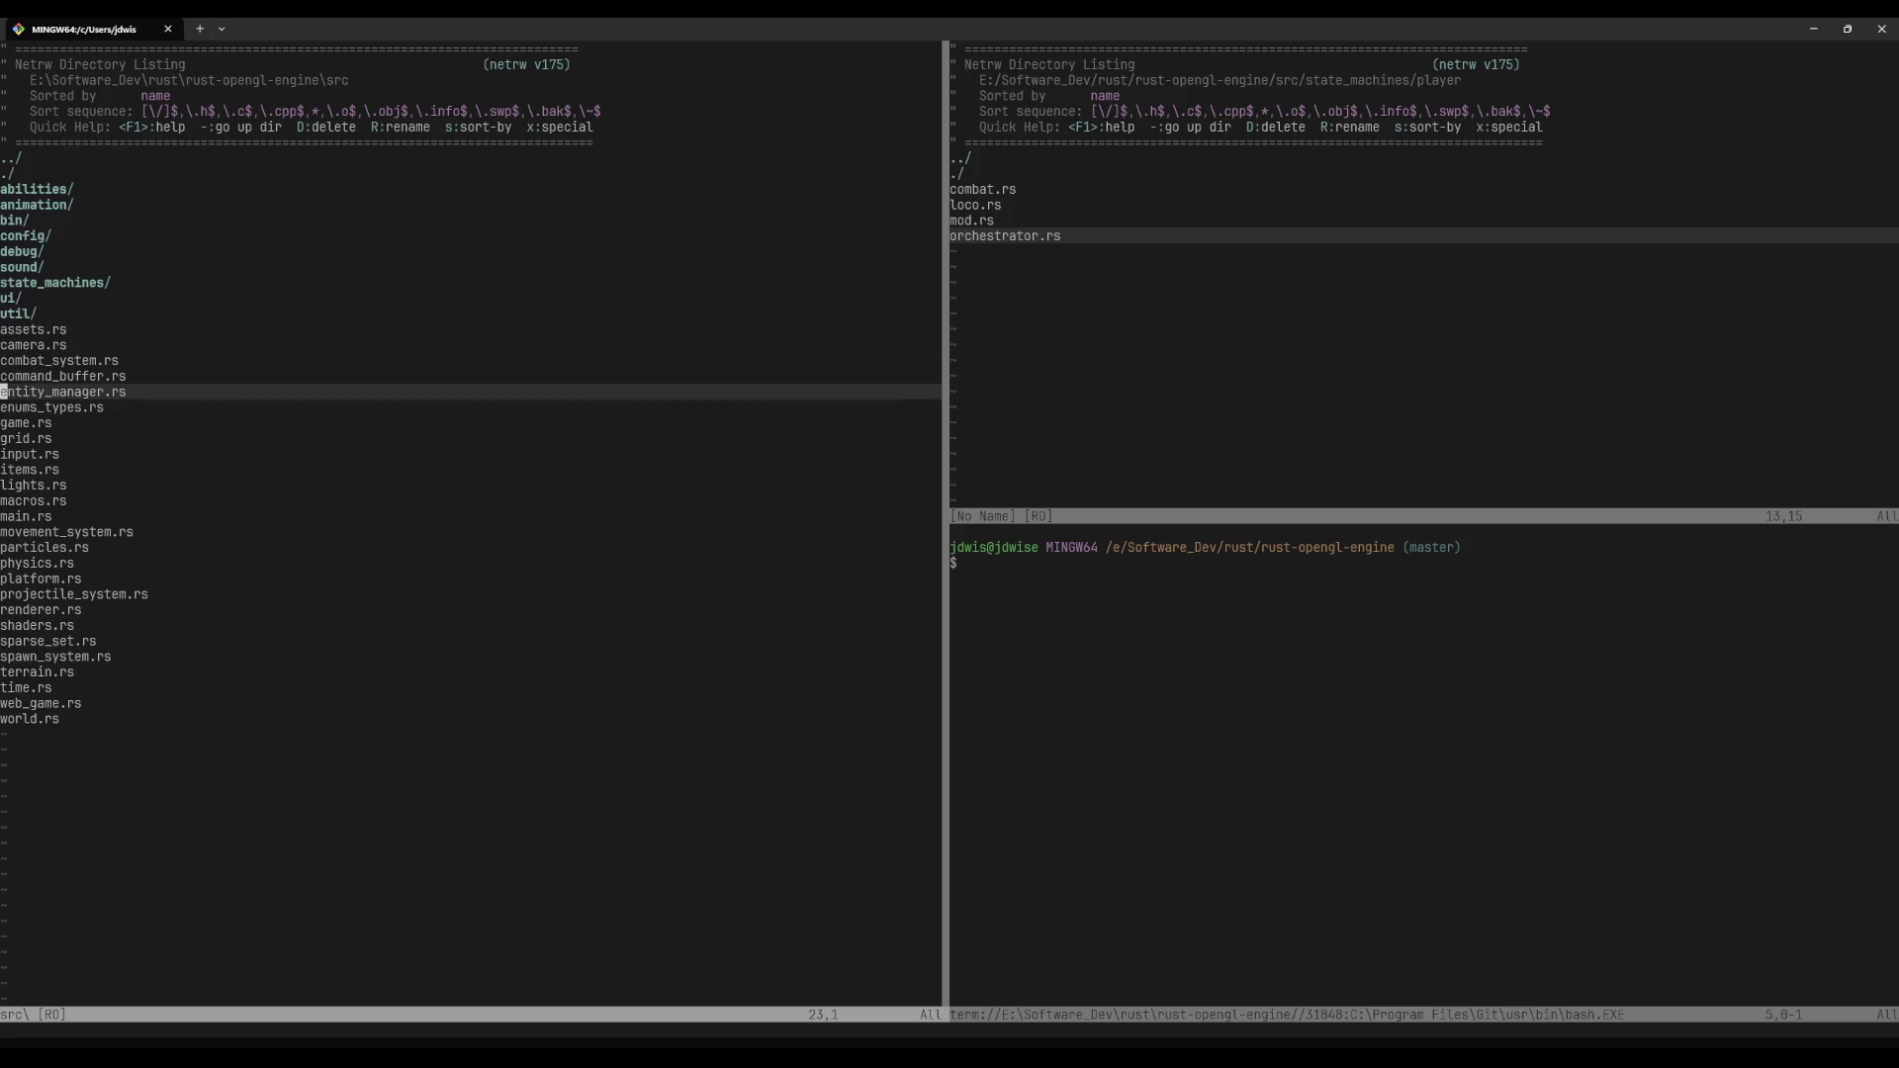
{"action": "key", "text": "ctrl+w"}
{"action": "key", "text": "l"}
{"action": "key", "text": "k"}
{"action": "key", "text": "k"}
{"action": "key", "text": "k"}
{"action": "key", "text": "minus"}
Step: Search the files for 'weapon' and open config/weapon_pools_config.json
{"action": "key", "text": "space"}
{"action": "type", "text": "pfanim"}
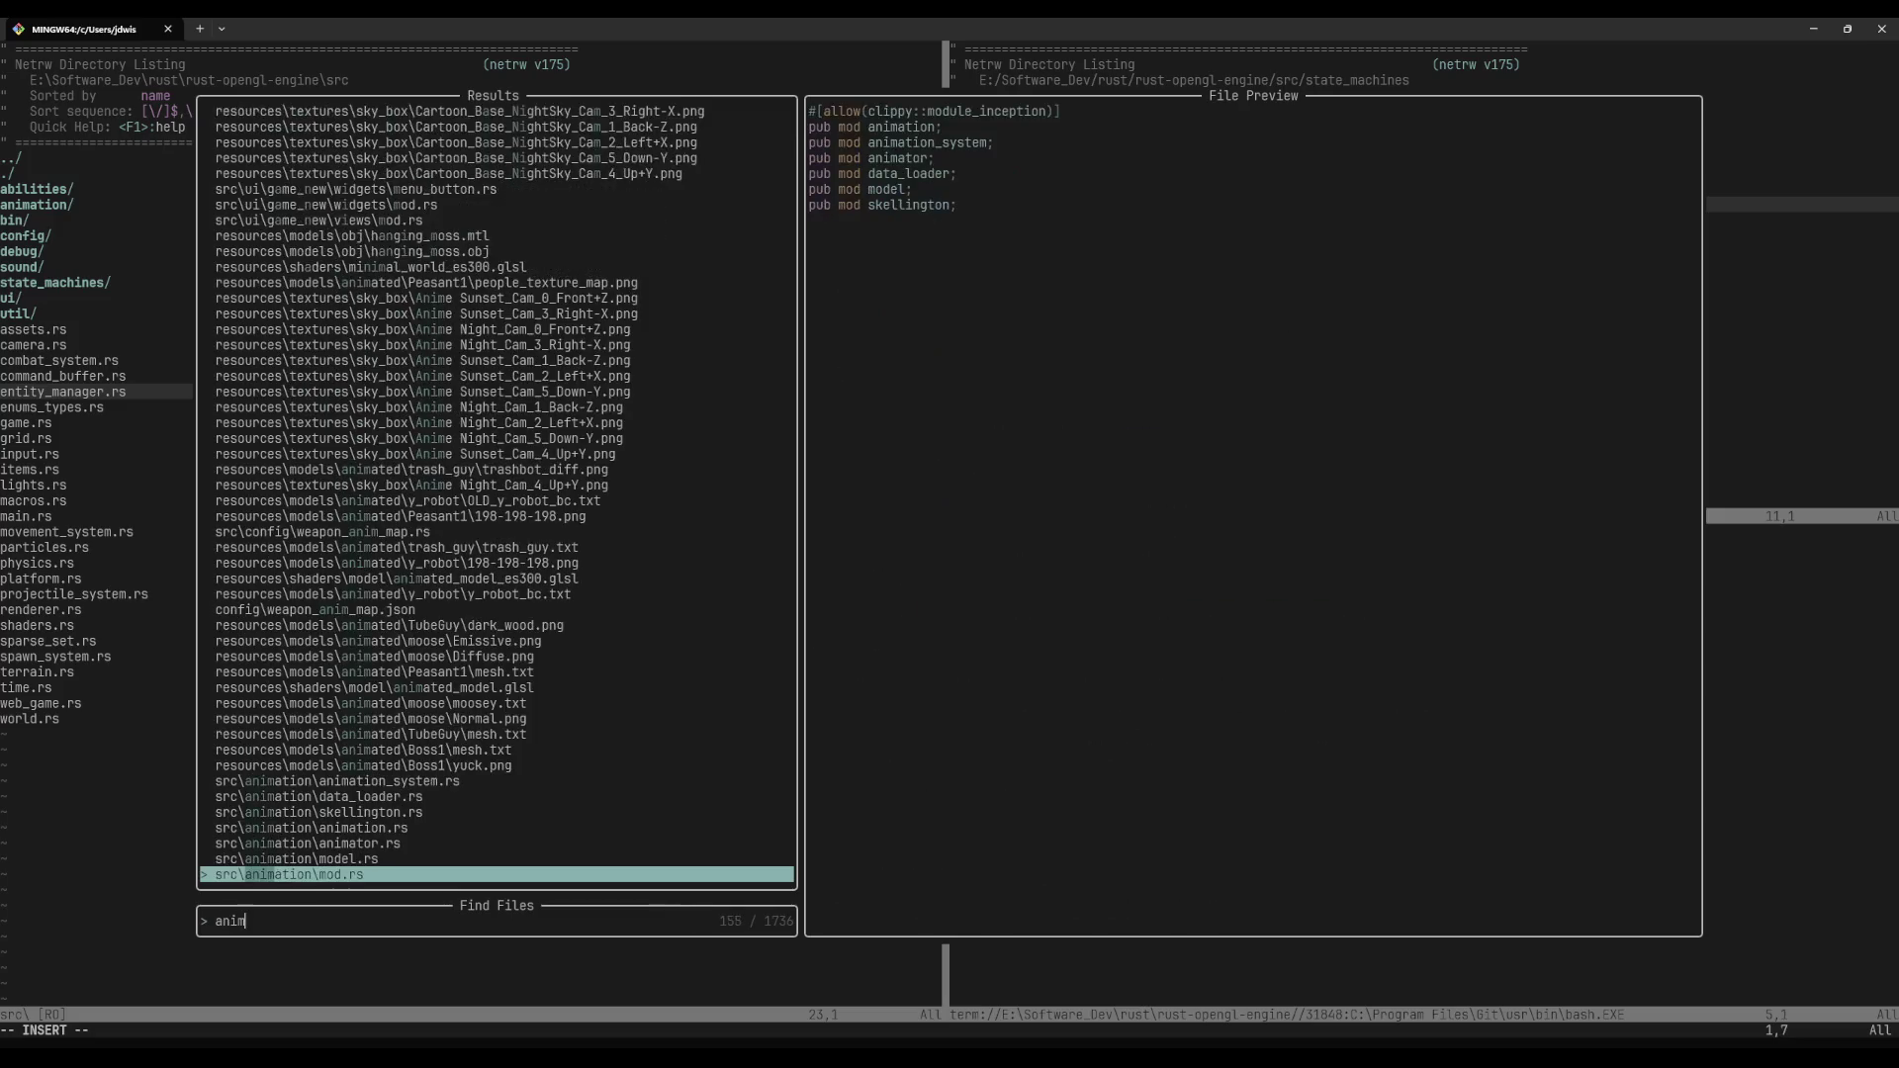
{"action": "key", "text": "Up"}
{"action": "key", "text": "Up"}
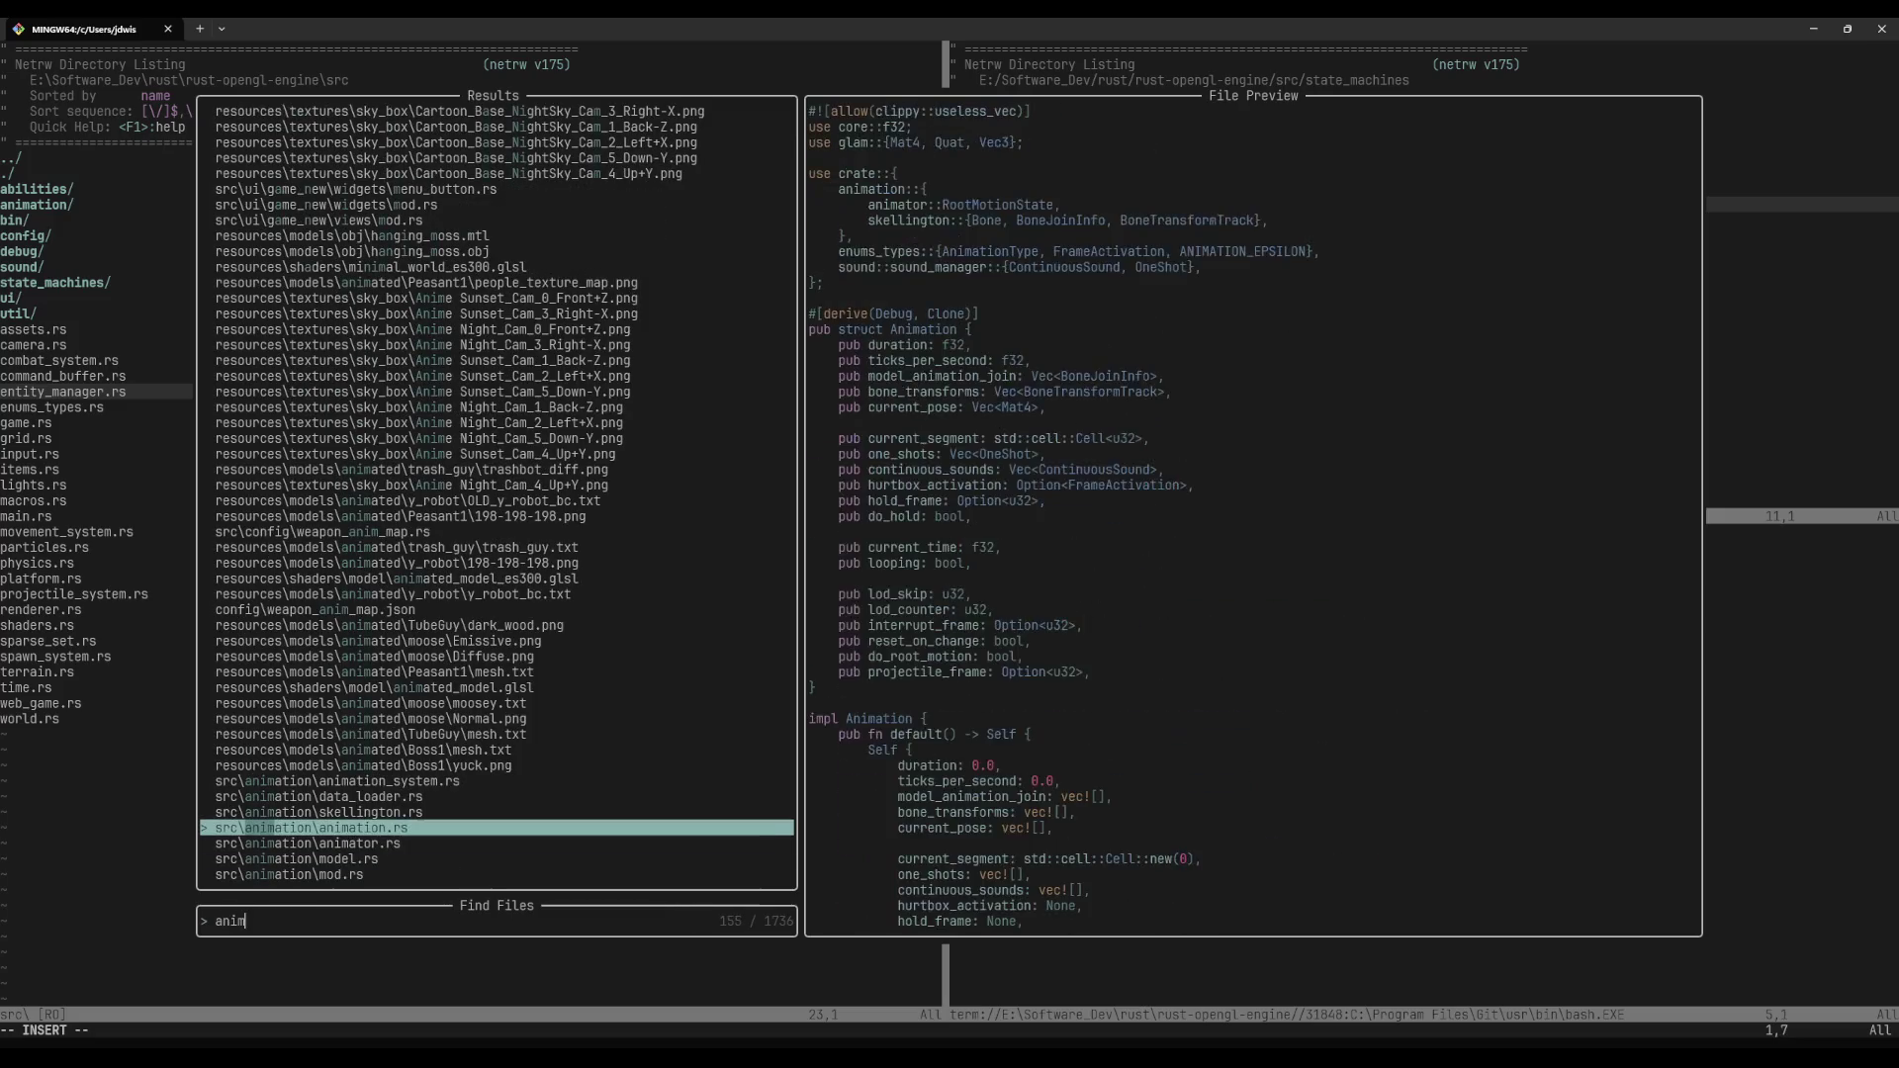
{"action": "key", "text": "BackSpace"}
{"action": "key", "text": "BackSpace"}
{"action": "key", "text": "BackSpace"}
{"action": "type", "text": "weap"}
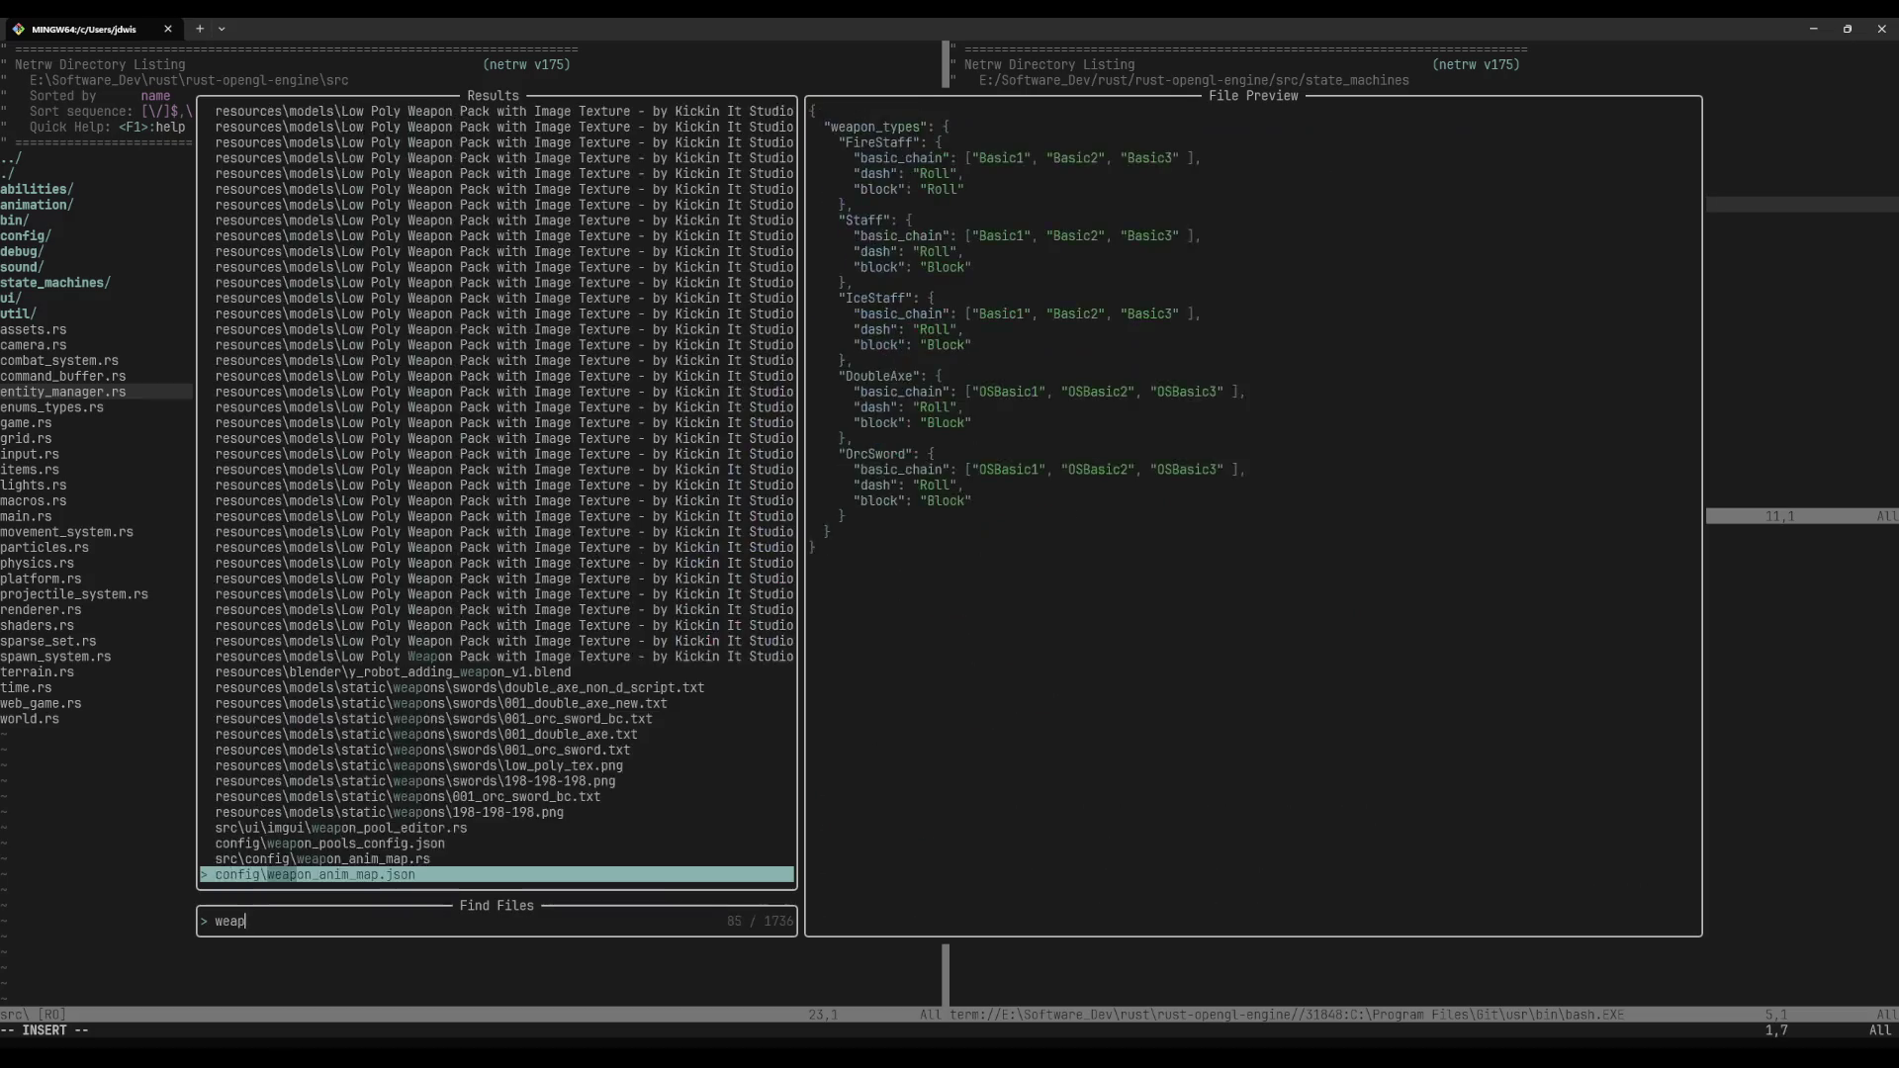
{"action": "type", "text": "on"}
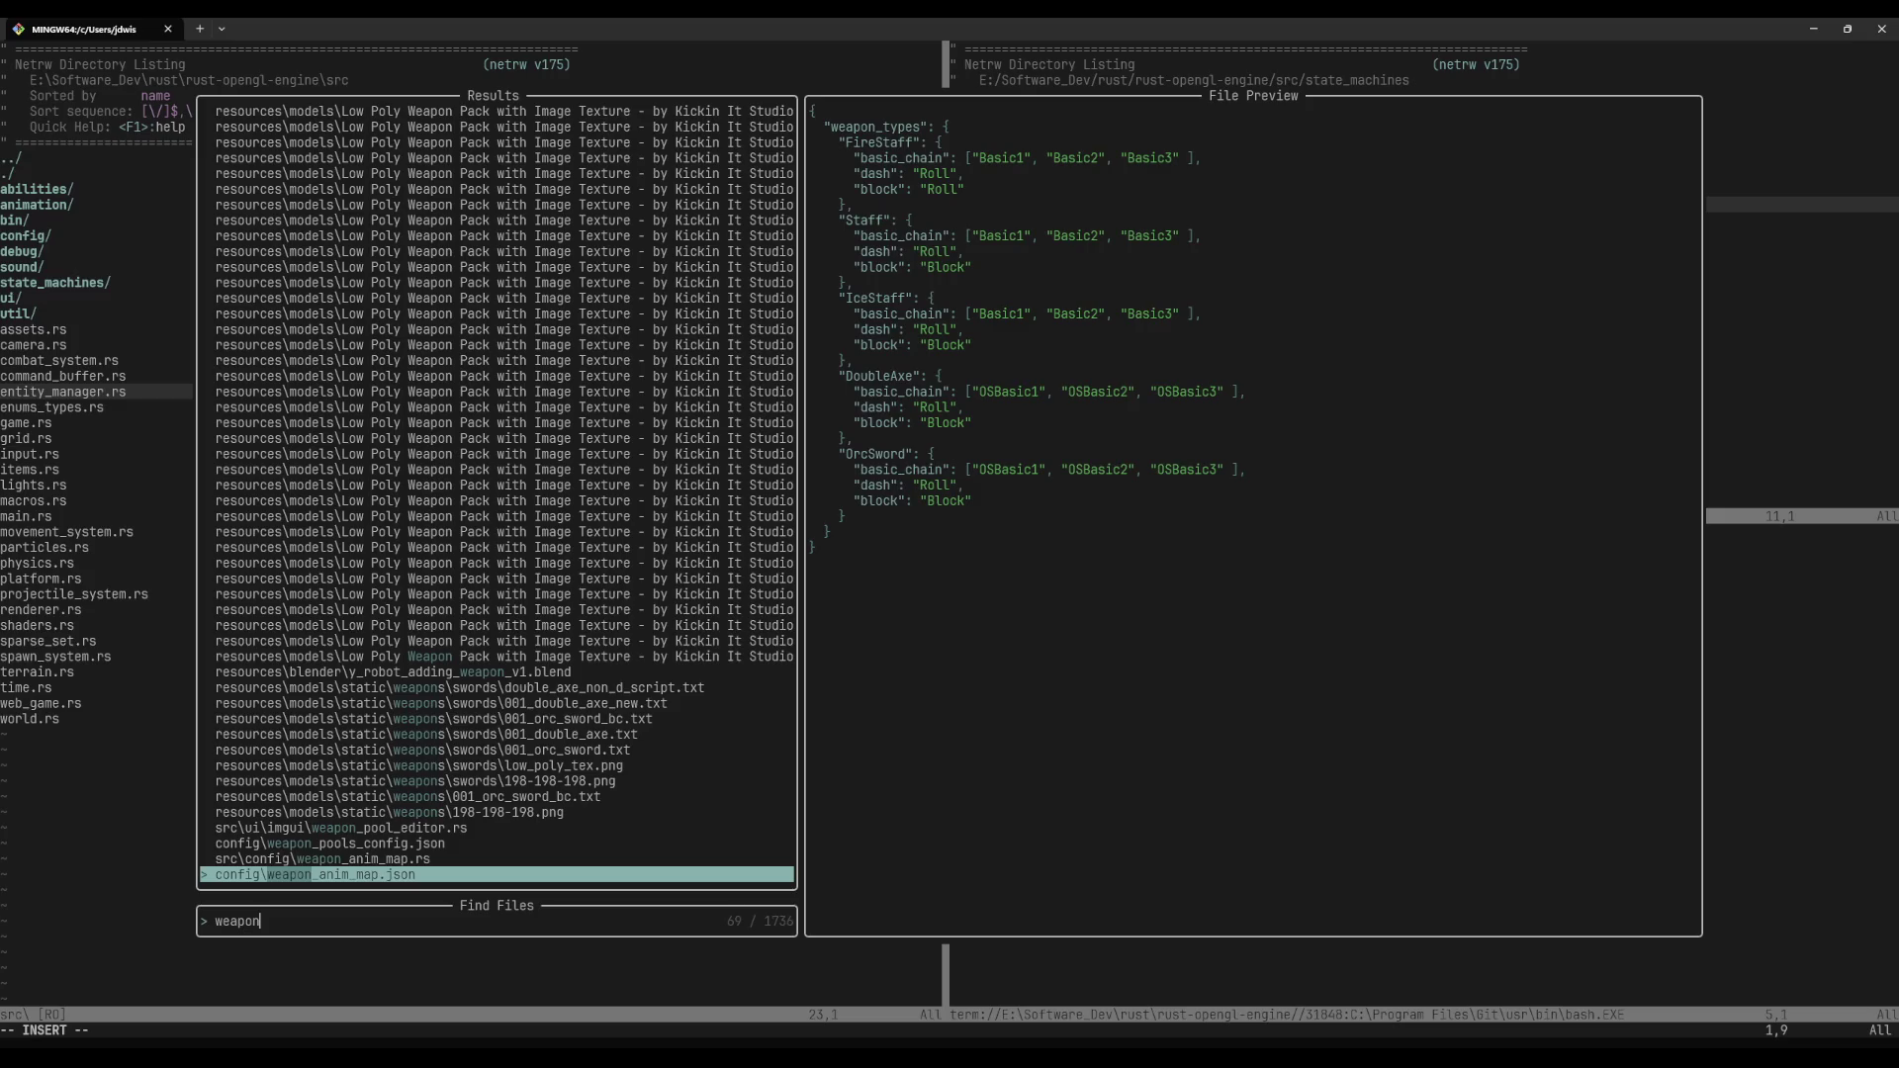
{"action": "type", "text": "kk"}
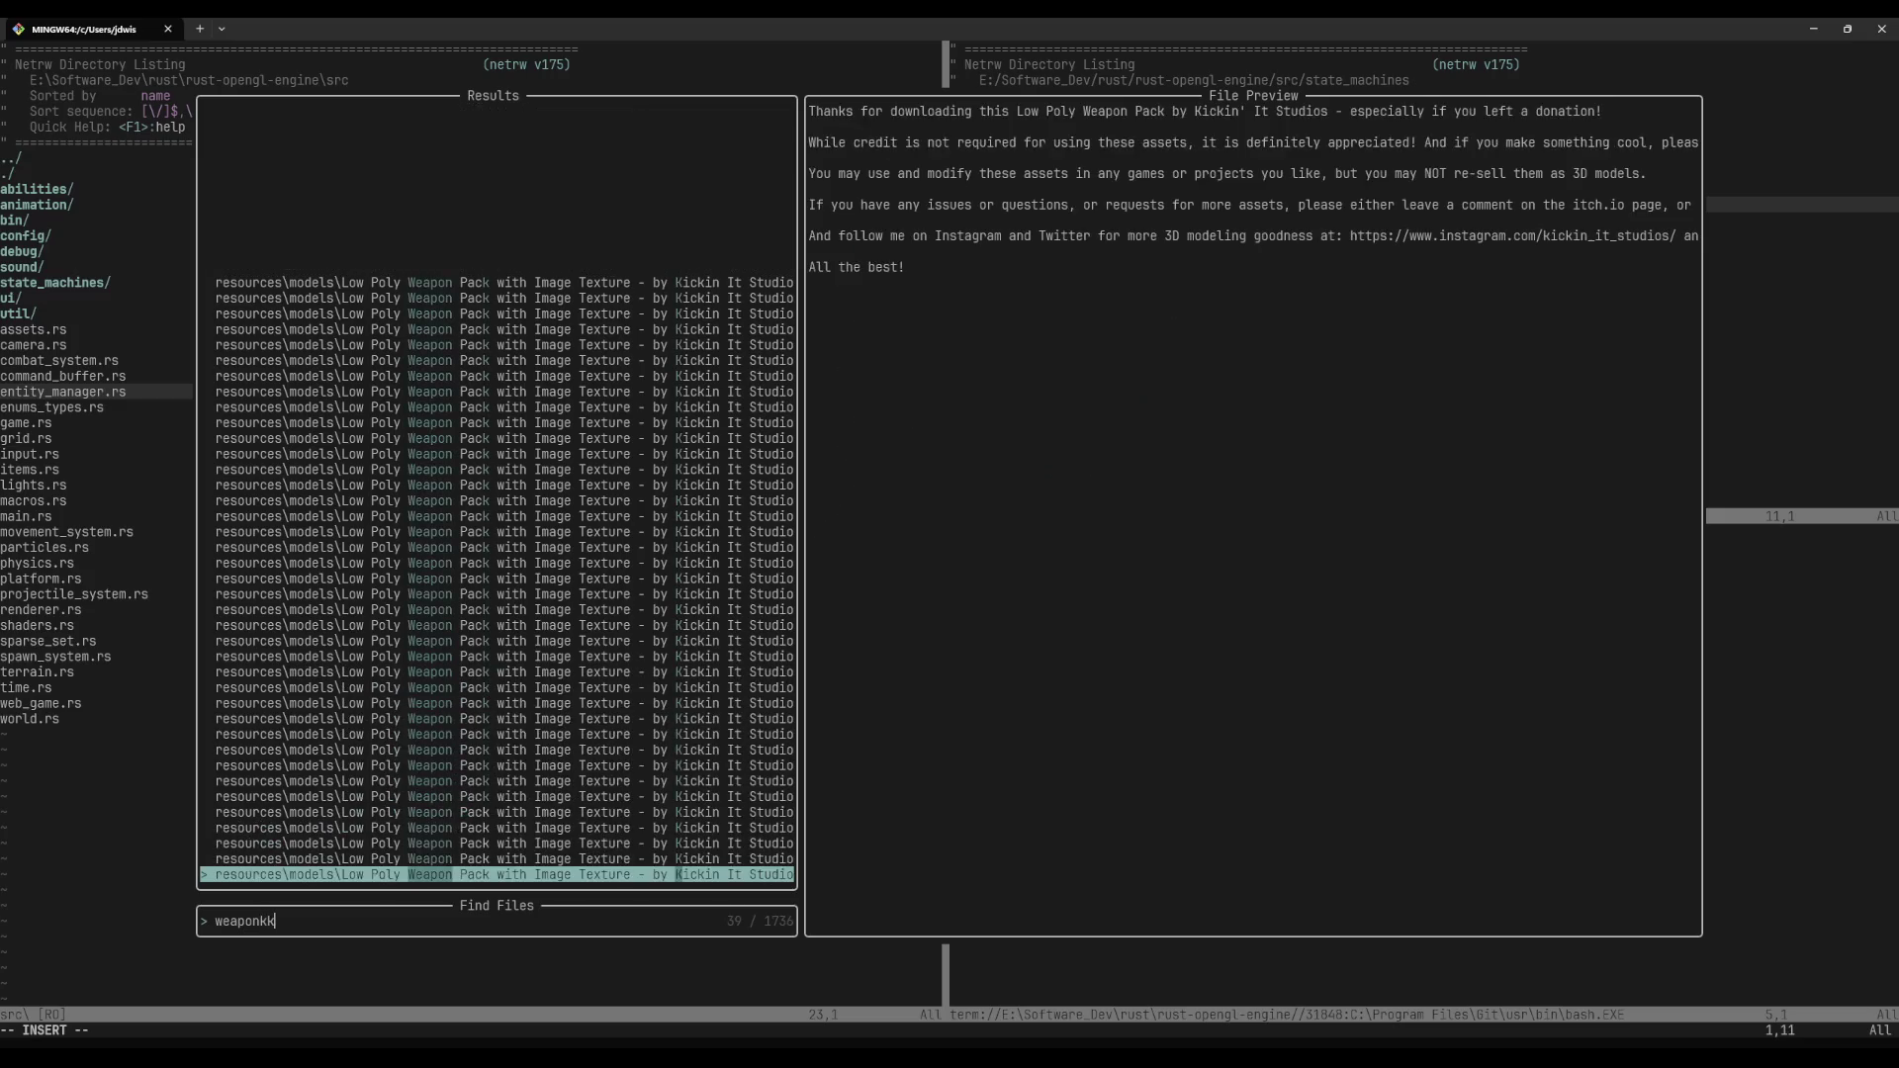
{"action": "key", "text": "BackSpace"}
{"action": "key", "text": "BackSpace"}
{"action": "key", "text": "Up"}
{"action": "key", "text": "Up"}
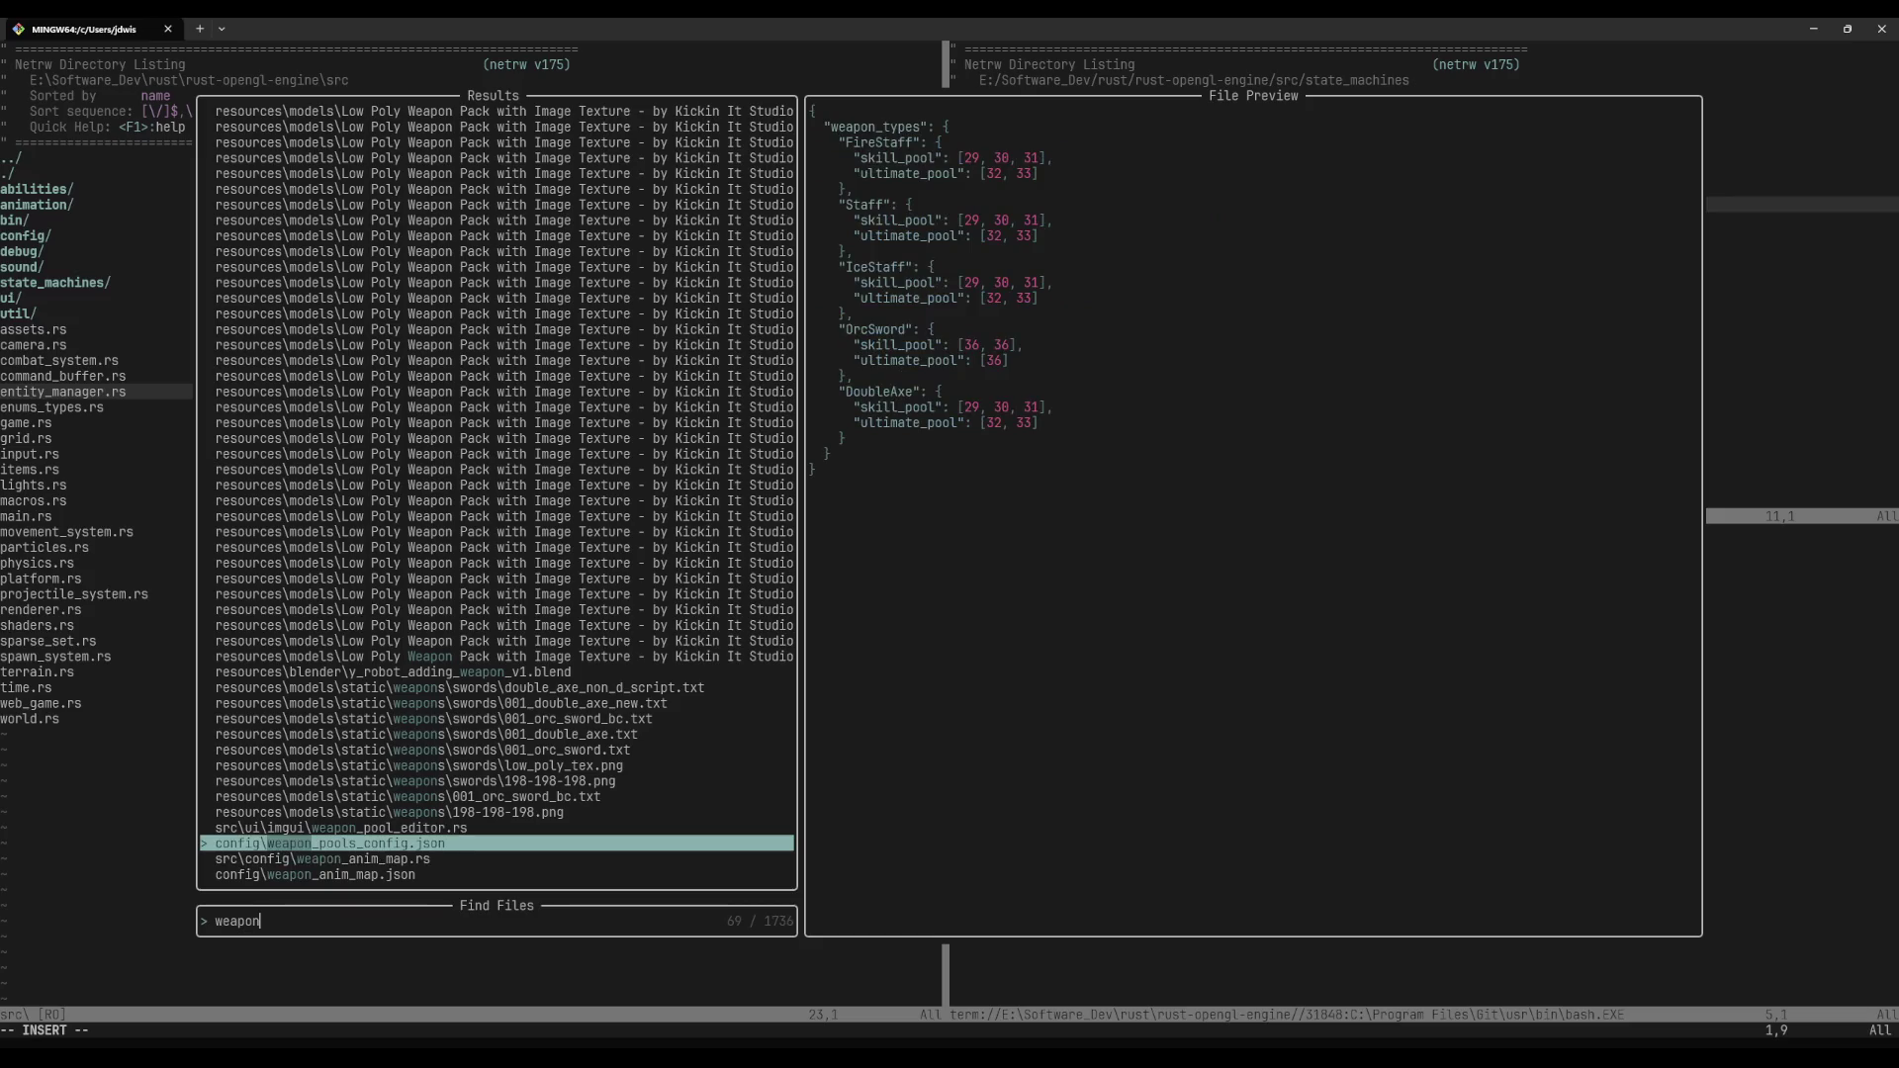
{"action": "key", "text": "Return"}
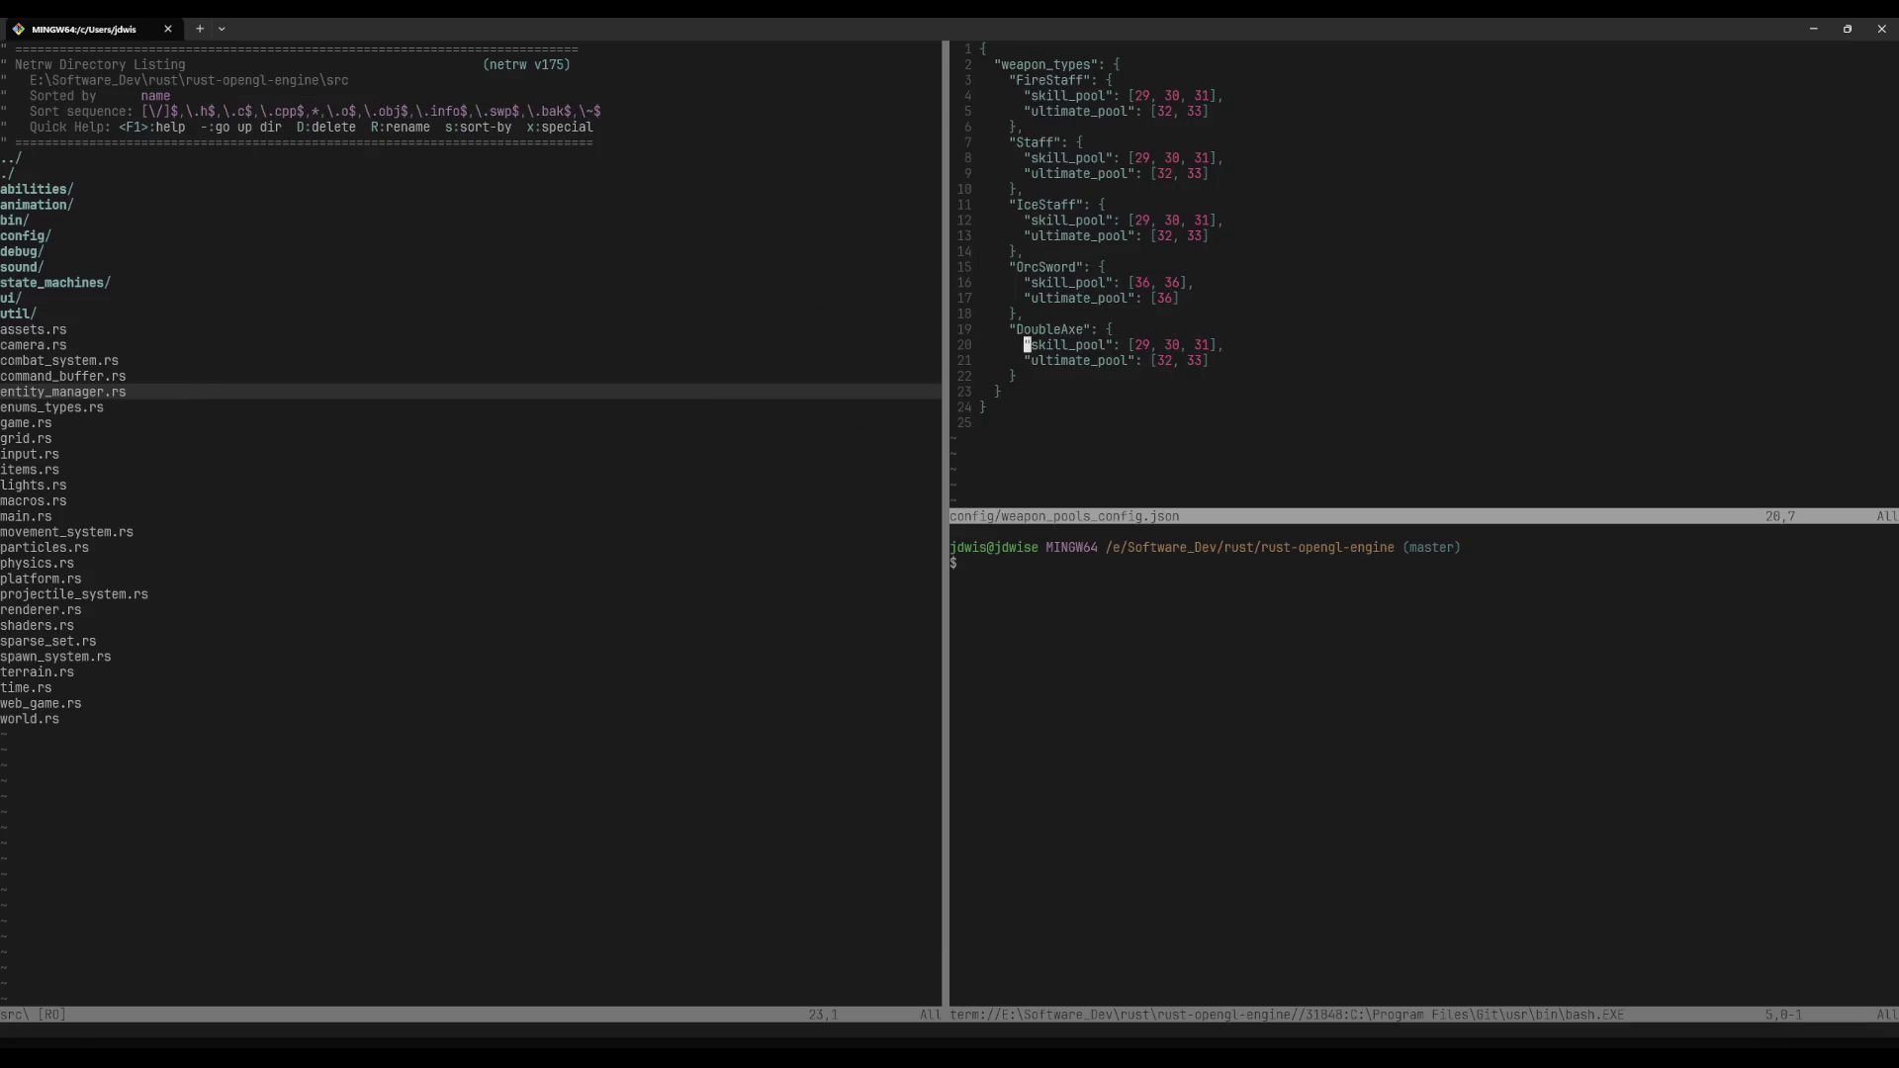
Step: Move between the Neovim panes and navigate the file listing into the src folder
{"action": "key", "text": "ctrl+w"}
{"action": "key", "text": "j"}
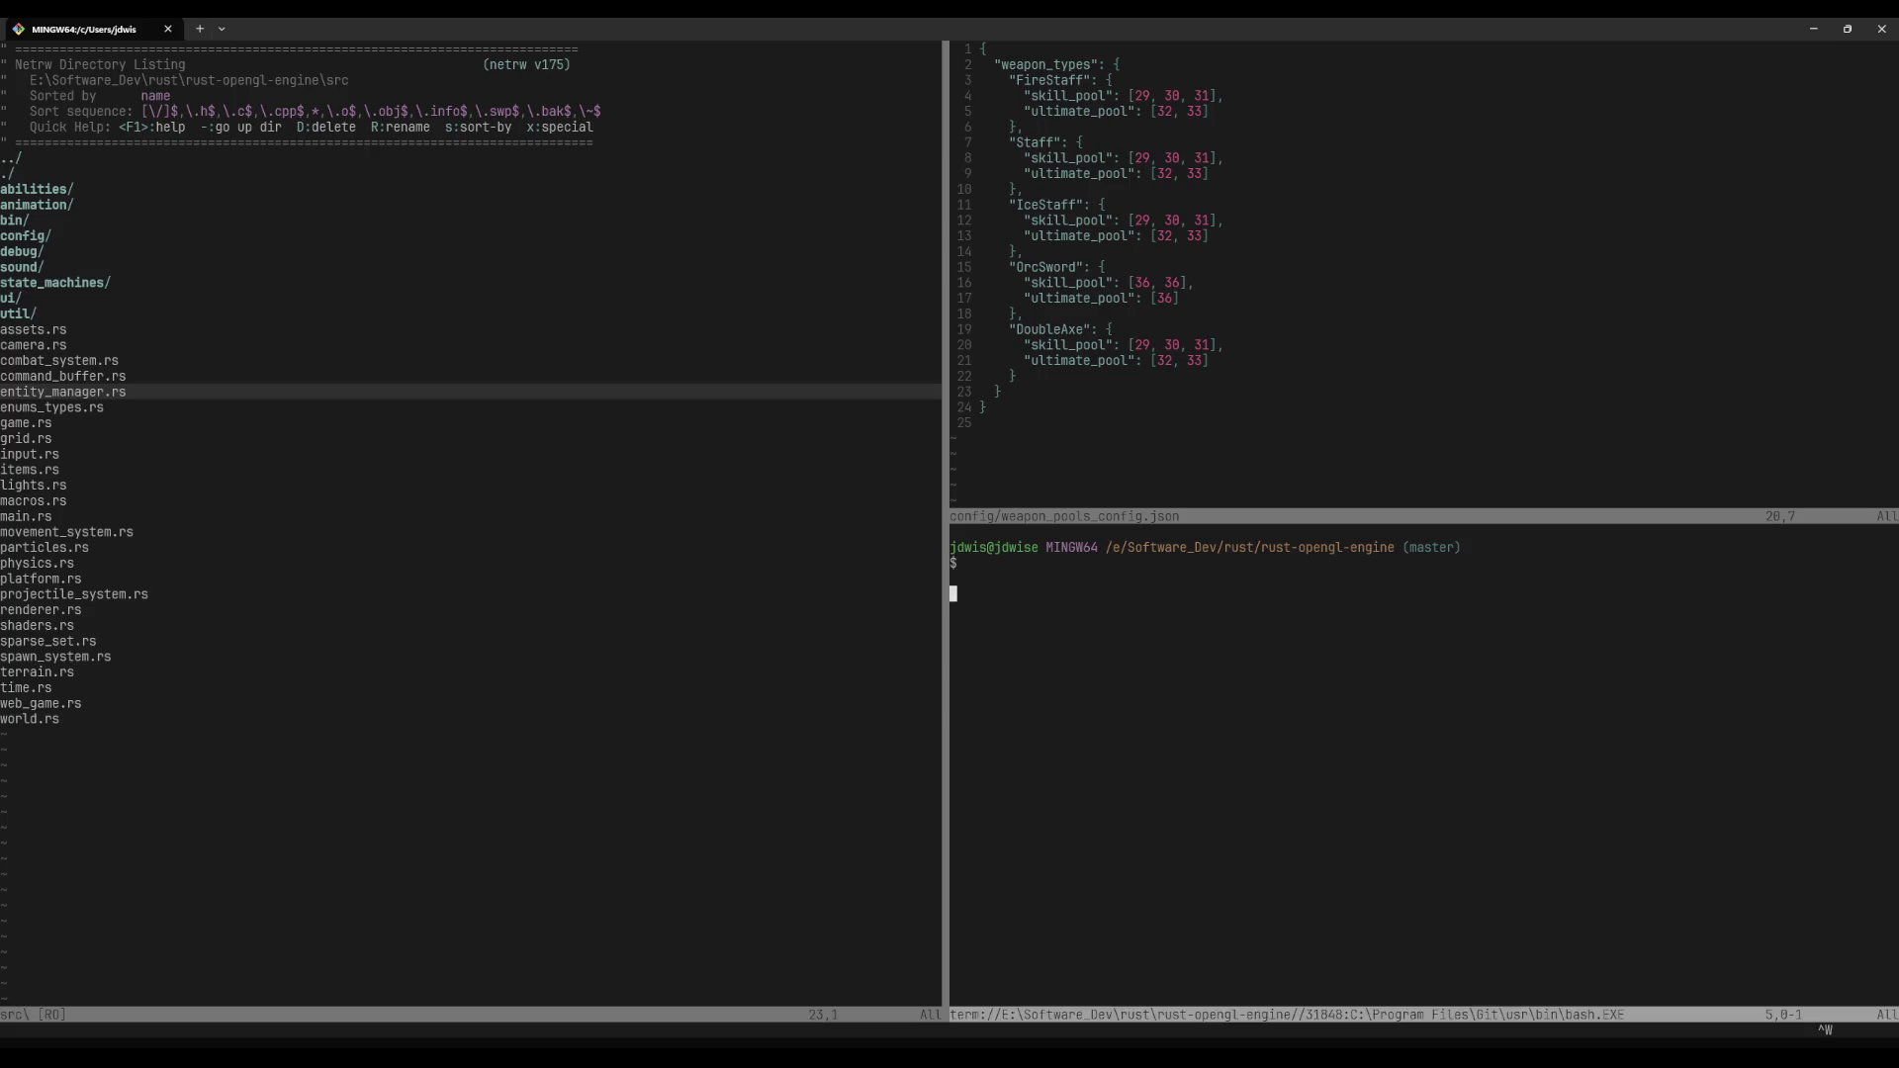
{"action": "key", "text": "h"}
{"action": "key", "text": "ctrl+w"}
{"action": "key", "text": "l"}
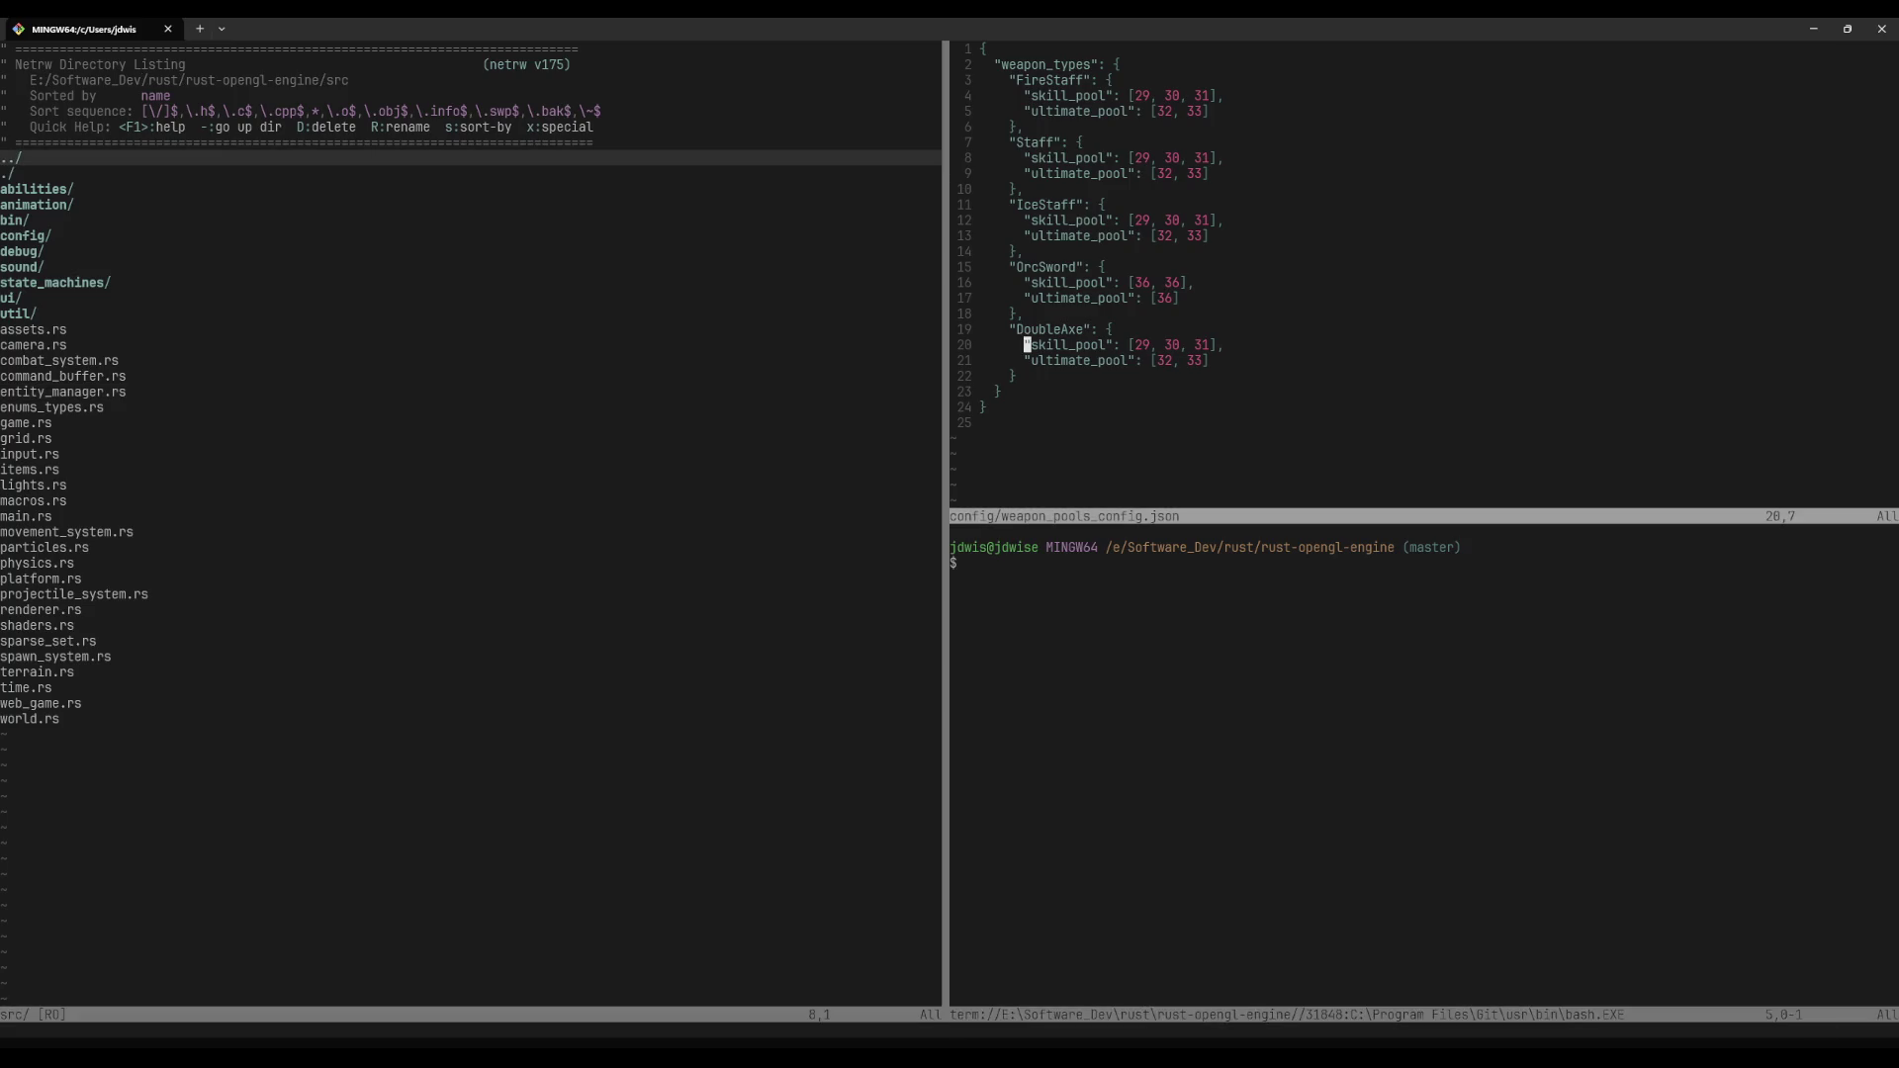
{"action": "key", "text": "ctrl+w"}
{"action": "key", "text": "j"}
{"action": "key", "text": "j"}
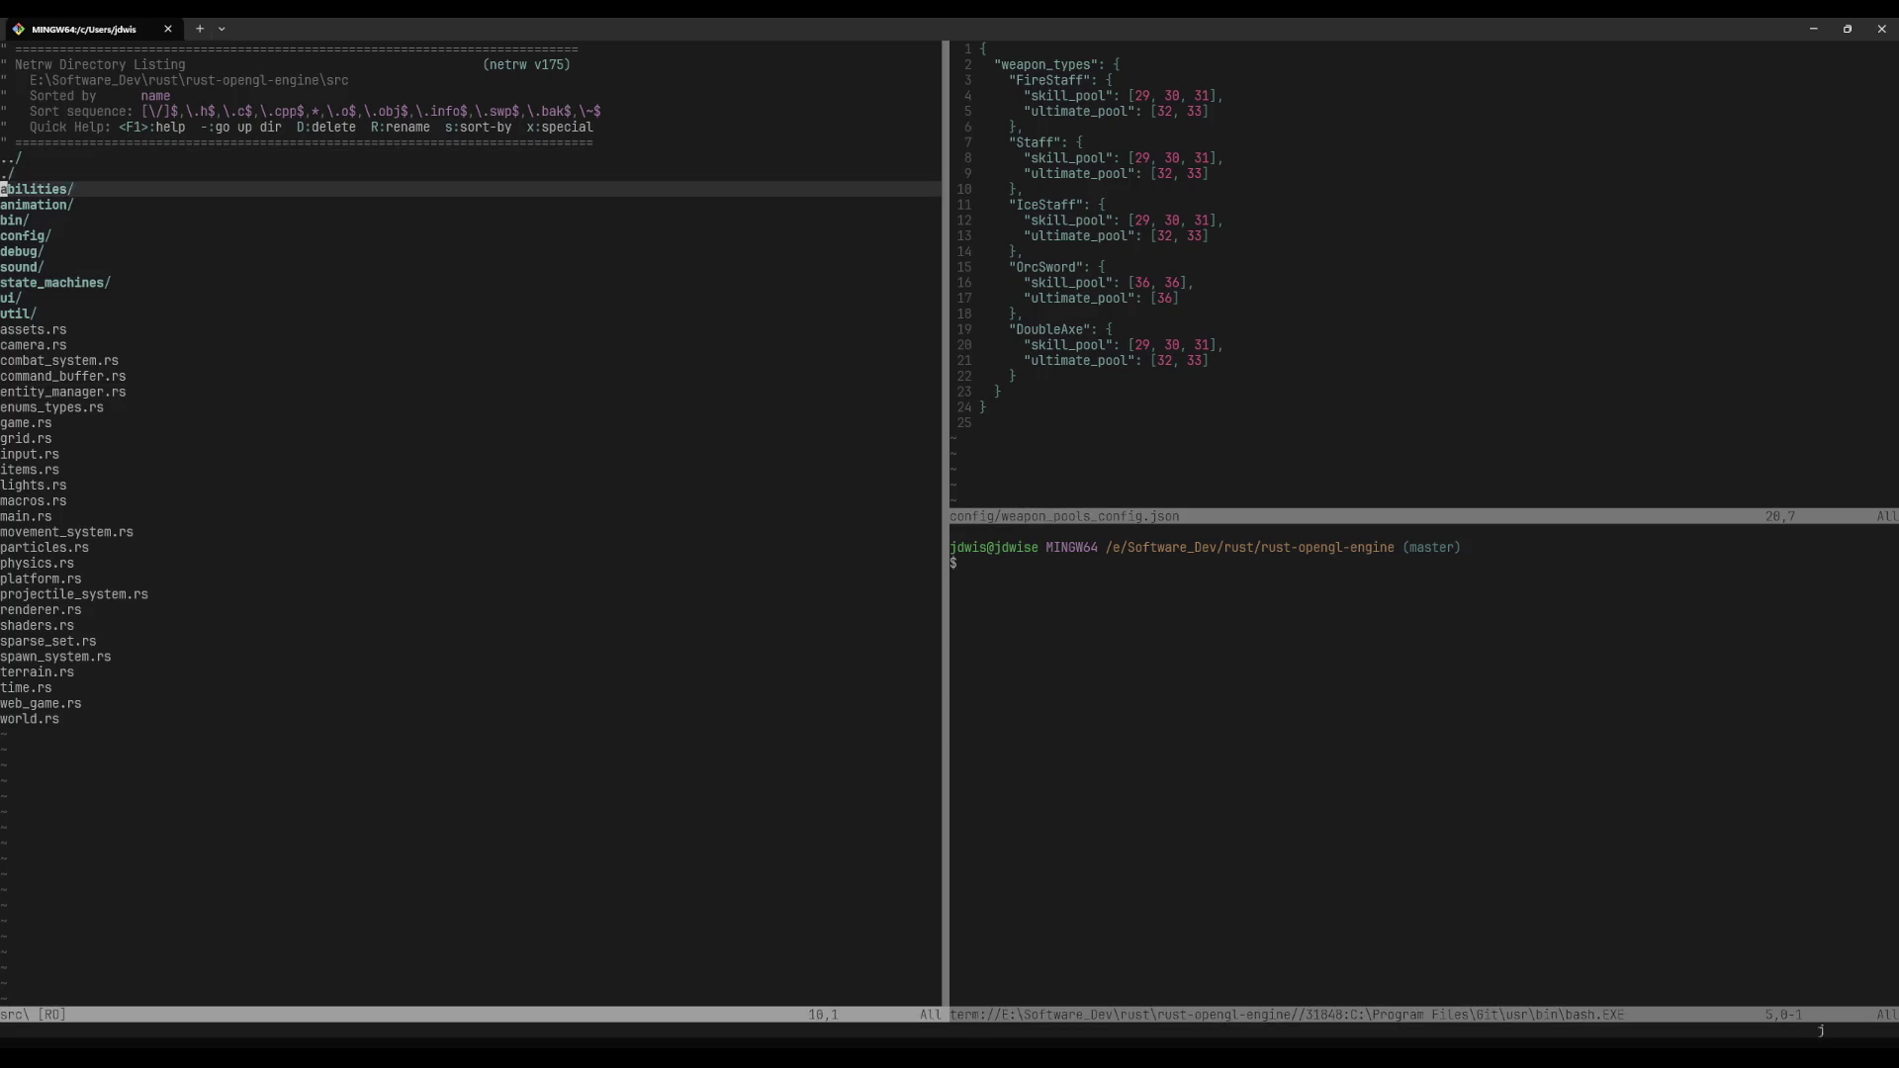
{"action": "key", "text": "minus"}
{"action": "key", "text": "j"}
{"action": "key", "text": "j"}
{"action": "key", "text": "j"}
{"action": "key", "text": "j"}
{"action": "key", "text": "j"}
{"action": "key", "text": "j"}
{"action": "key", "text": "k"}
{"action": "key", "text": "k"}
{"action": "key", "text": "k"}
{"action": "key", "text": "k"}
{"action": "key", "text": "k"}
{"action": "key", "text": "k"}
{"action": "key", "text": "j"}
{"action": "key", "text": "j"}
{"action": "key", "text": "k"}
{"action": "key", "text": "Return"}
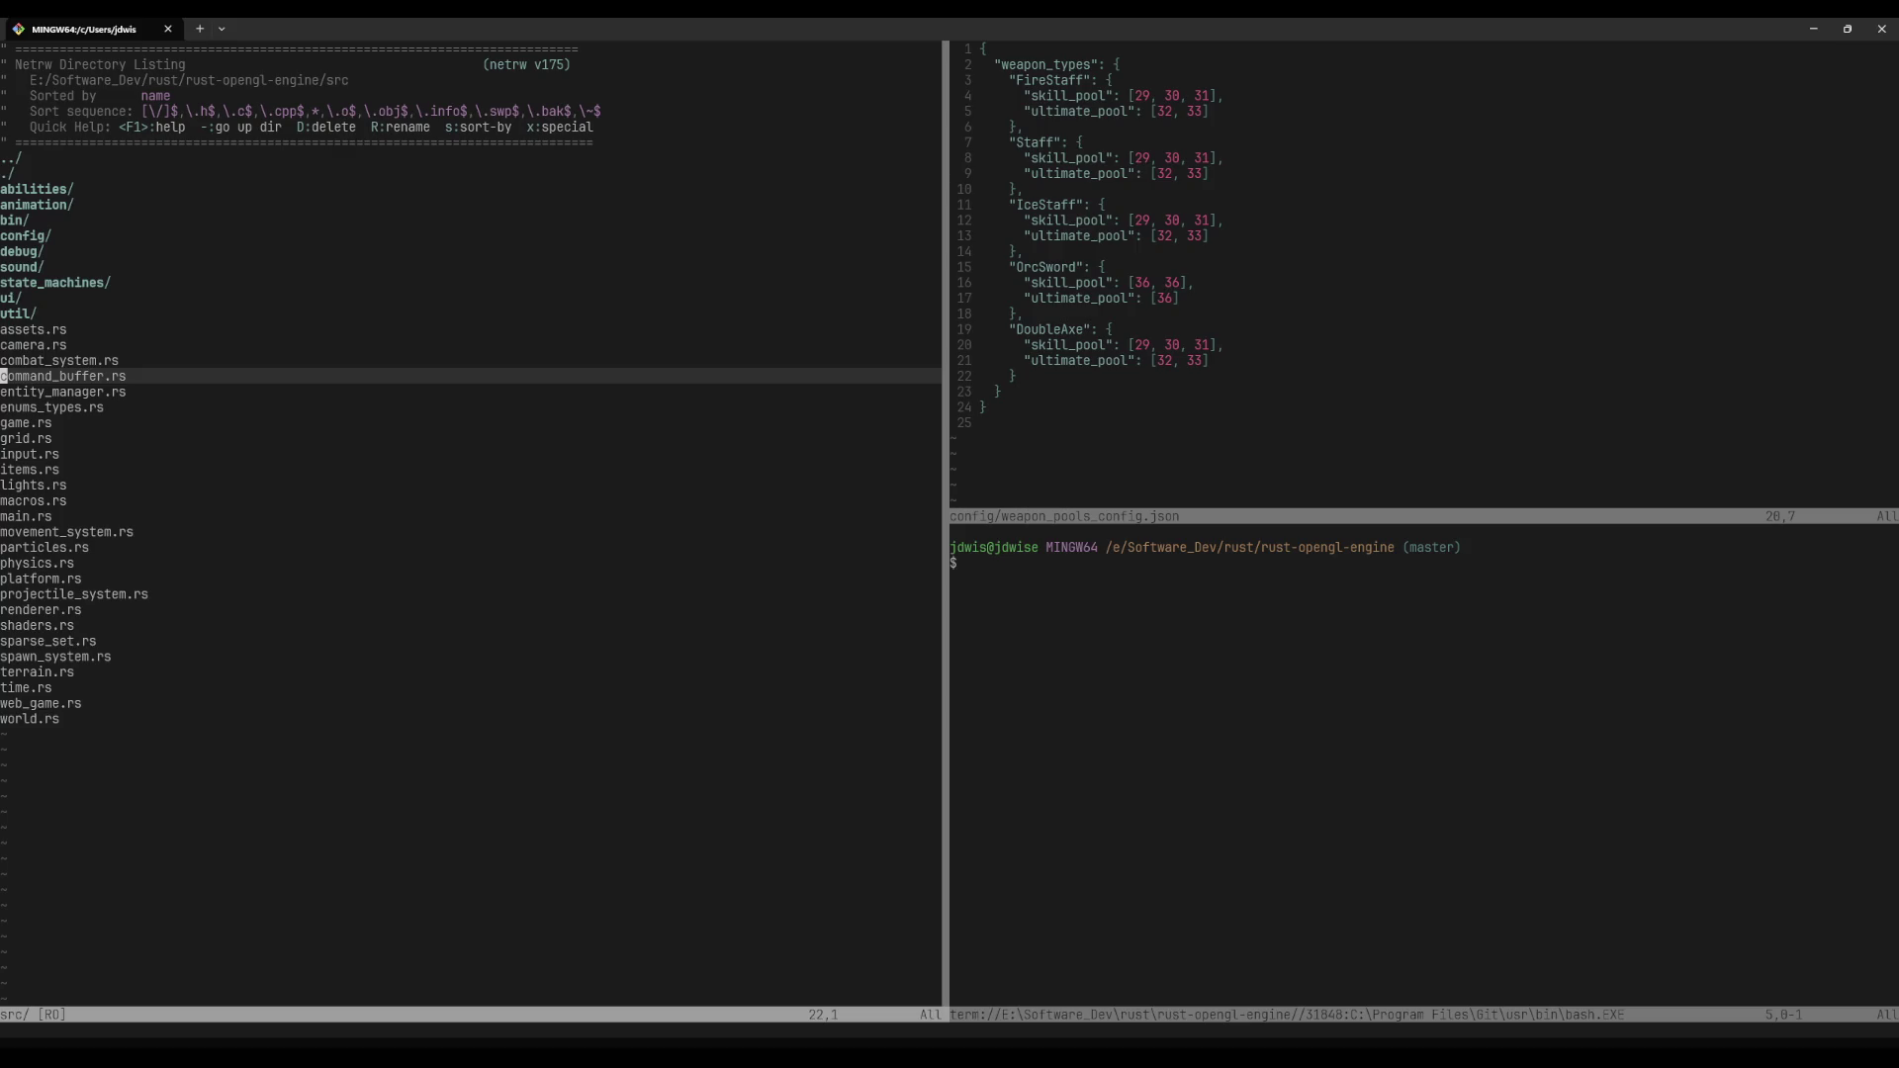
Step: Return to the project root, check the directory with :pwd, then open src/animation
{"action": "key", "text": "k"}
{"action": "key", "text": "k"}
{"action": "key", "text": "k"}
{"action": "key", "text": "k"}
{"action": "key", "text": "k"}
{"action": "key", "text": "k"}
{"action": "key", "text": "minus"}
{"action": "type", "text": ":pwd"}
{"action": "key", "text": "Return"}
{"action": "key", "text": "Return"}
{"action": "key", "text": "k"}
{"action": "key", "text": "k"}
{"action": "key", "text": "k"}
{"action": "key", "text": "k"}
{"action": "key", "text": "k"}
{"action": "key", "text": "k"}
{"action": "key", "text": "Return"}
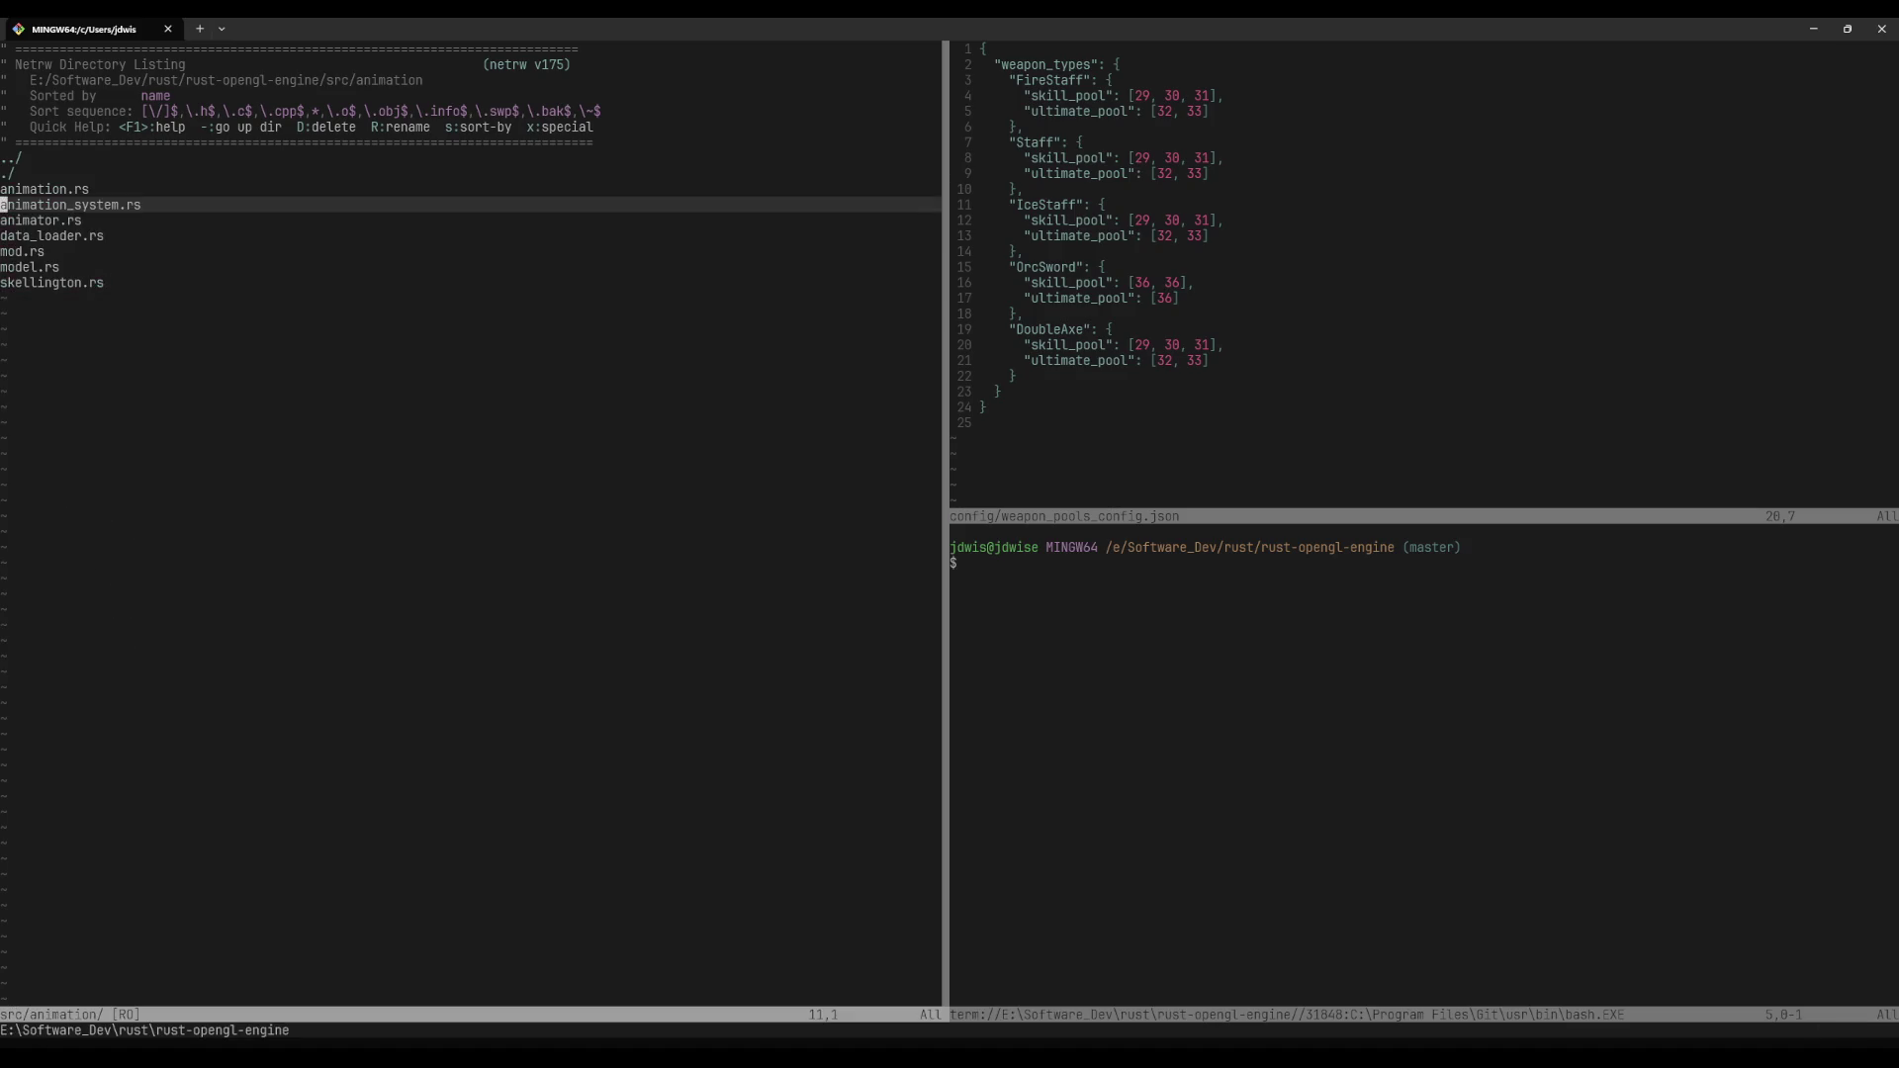
{"action": "key", "text": "k"}
{"action": "key", "text": "Return"}
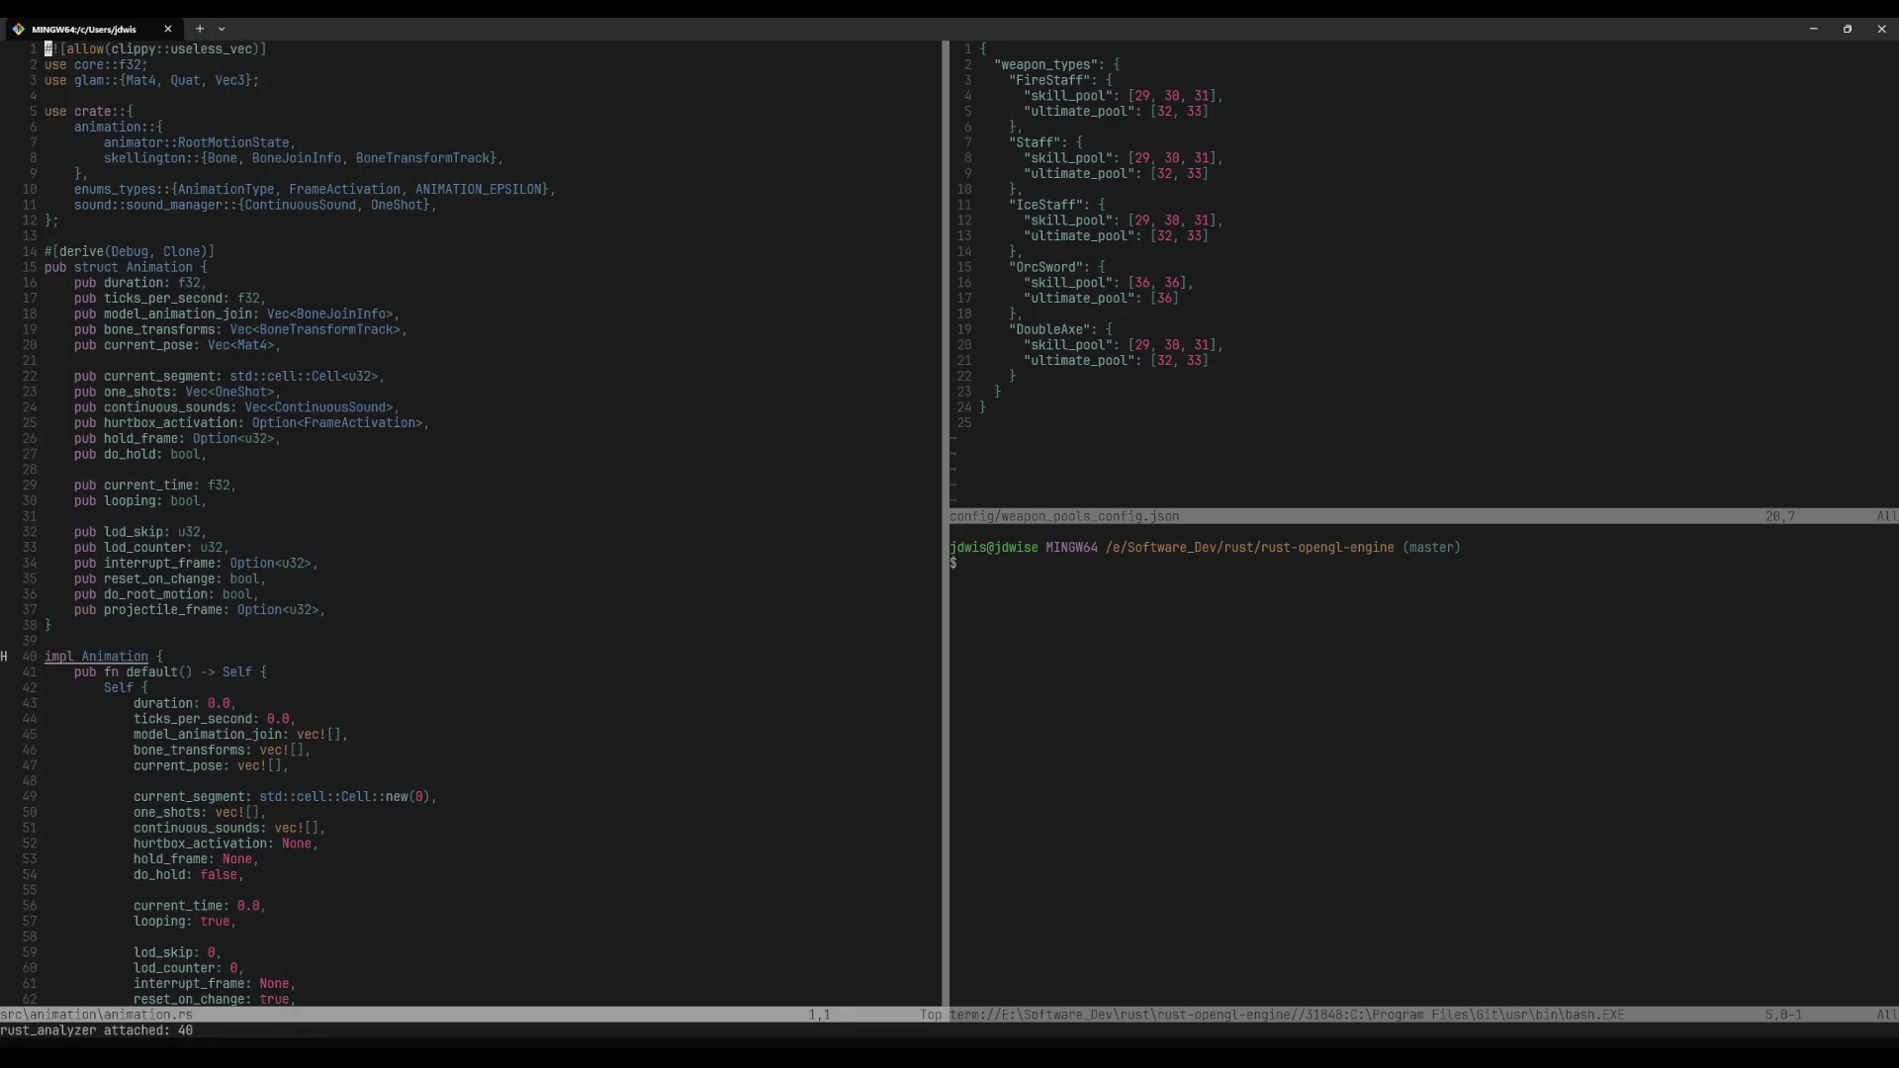
Step: Browse through the files in the src/animation folder
{"action": "key", "text": "space"}
{"action": "key", "text": "p"}
{"action": "key", "text": "v"}
{"action": "key", "text": "j"}
{"action": "key", "text": "j"}
{"action": "key", "text": "j"}
{"action": "key", "text": "k"}
{"action": "key", "text": "k"}
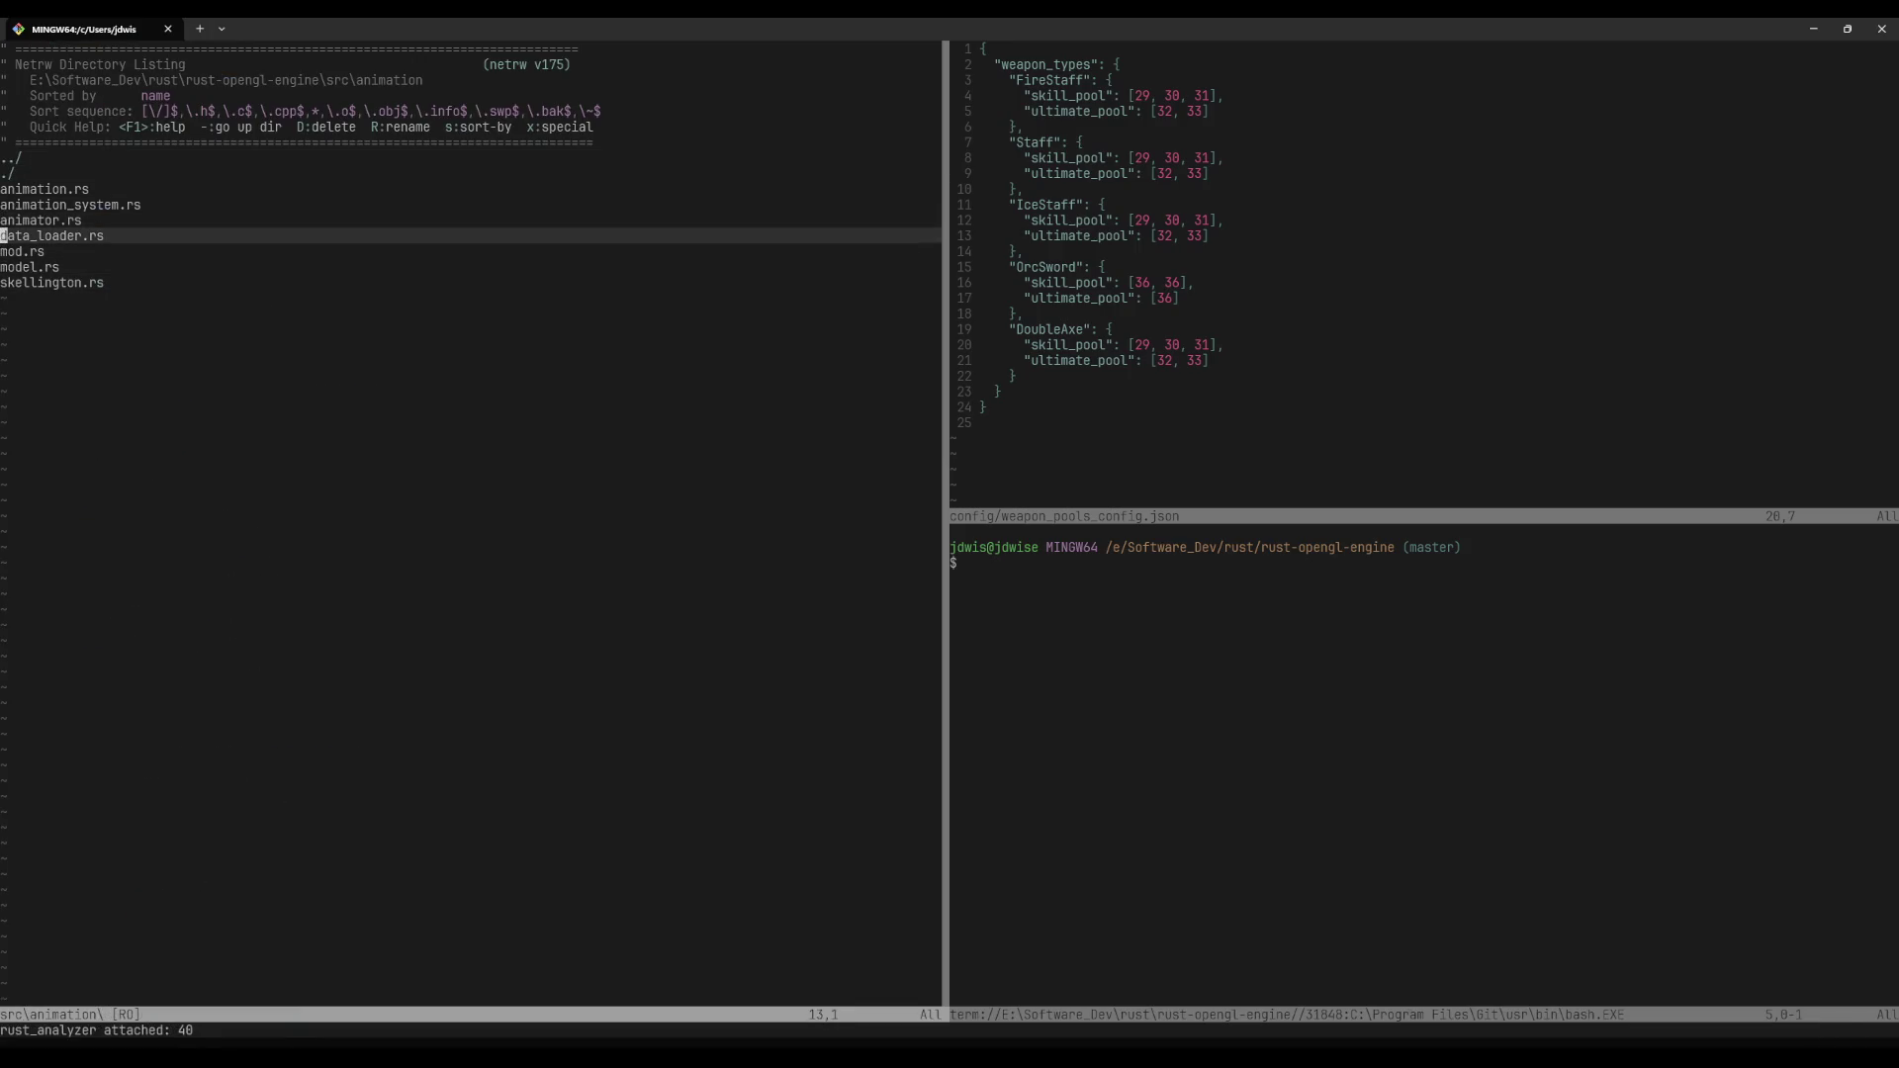
{"action": "key", "text": "k"}
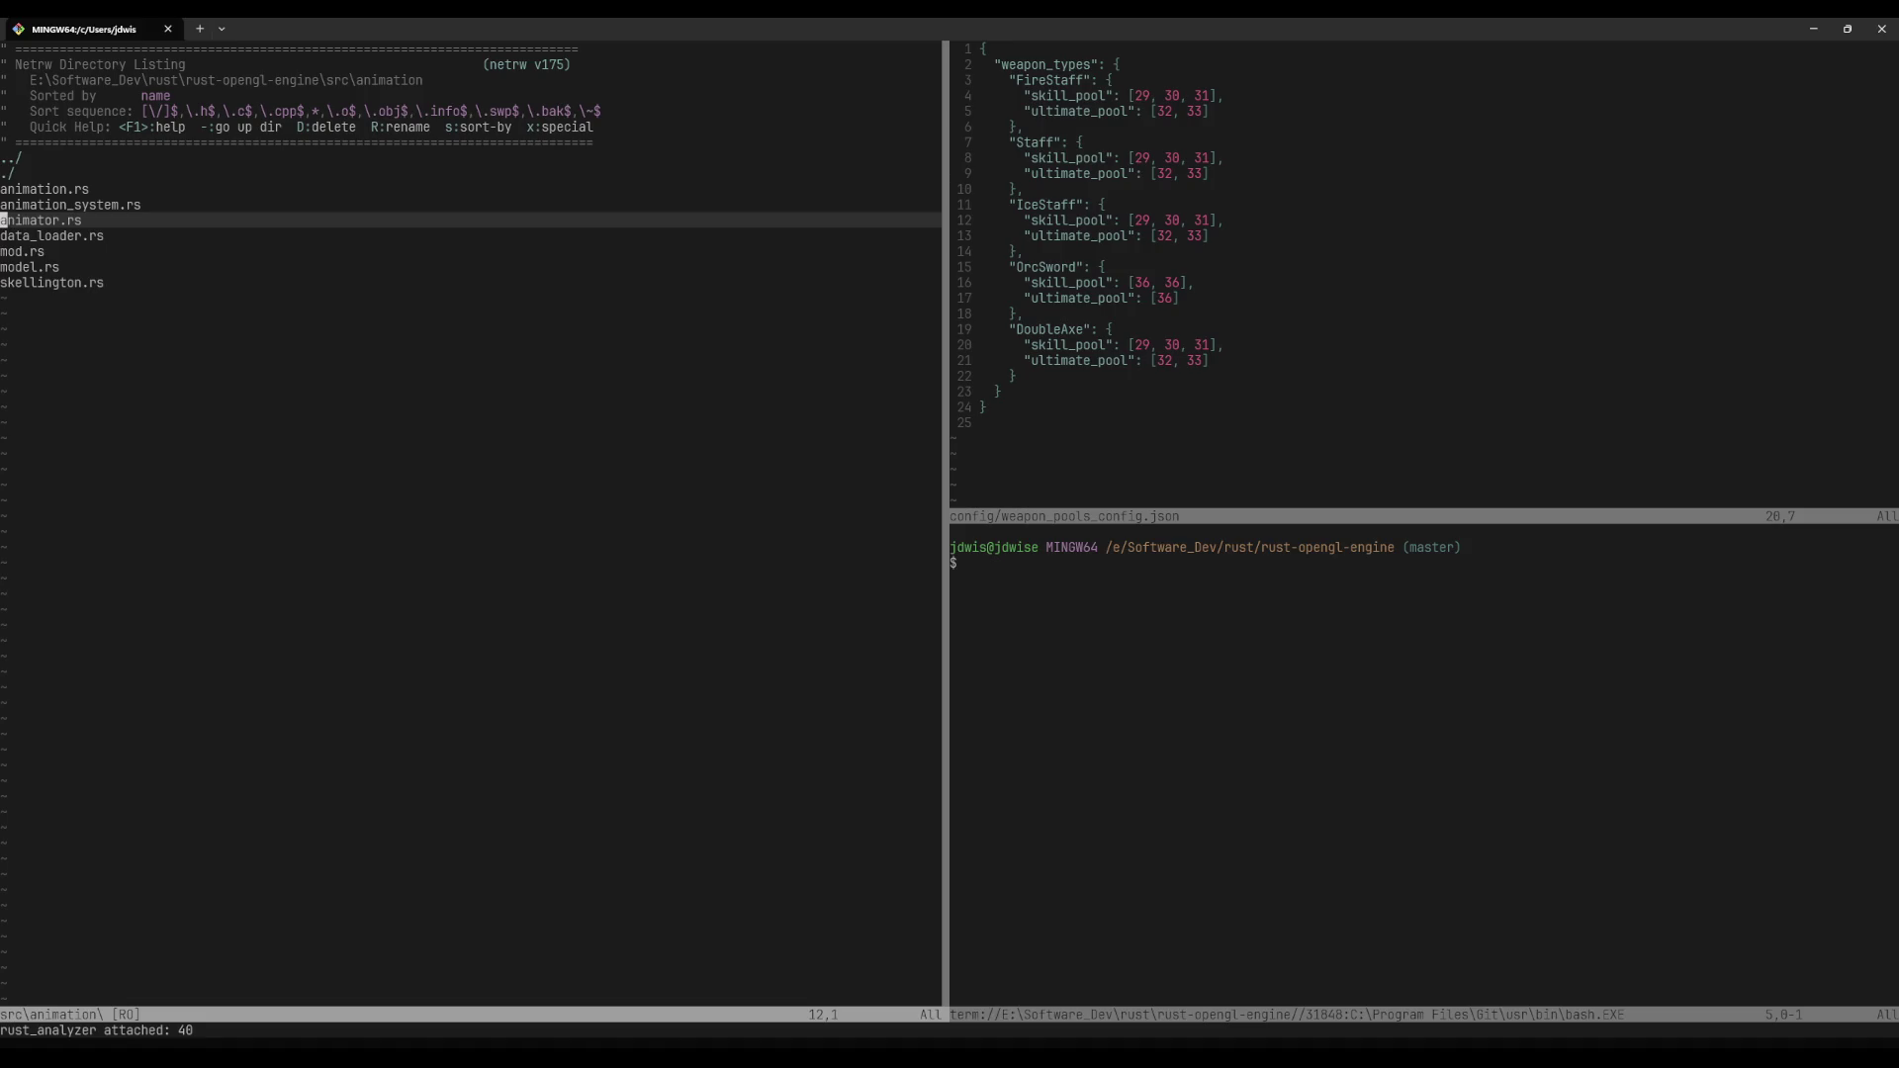
{"action": "left_click", "coordinate": [419, 282]}
{"action": "key", "text": "k"}
{"action": "key", "text": "k"}
{"action": "key", "text": "k"}
{"action": "key", "text": "k"}
{"action": "key", "text": "k"}
{"action": "key", "text": "k"}
Step: Go back up to the project root listing and open the project-wide file search
{"action": "key", "text": "-"}
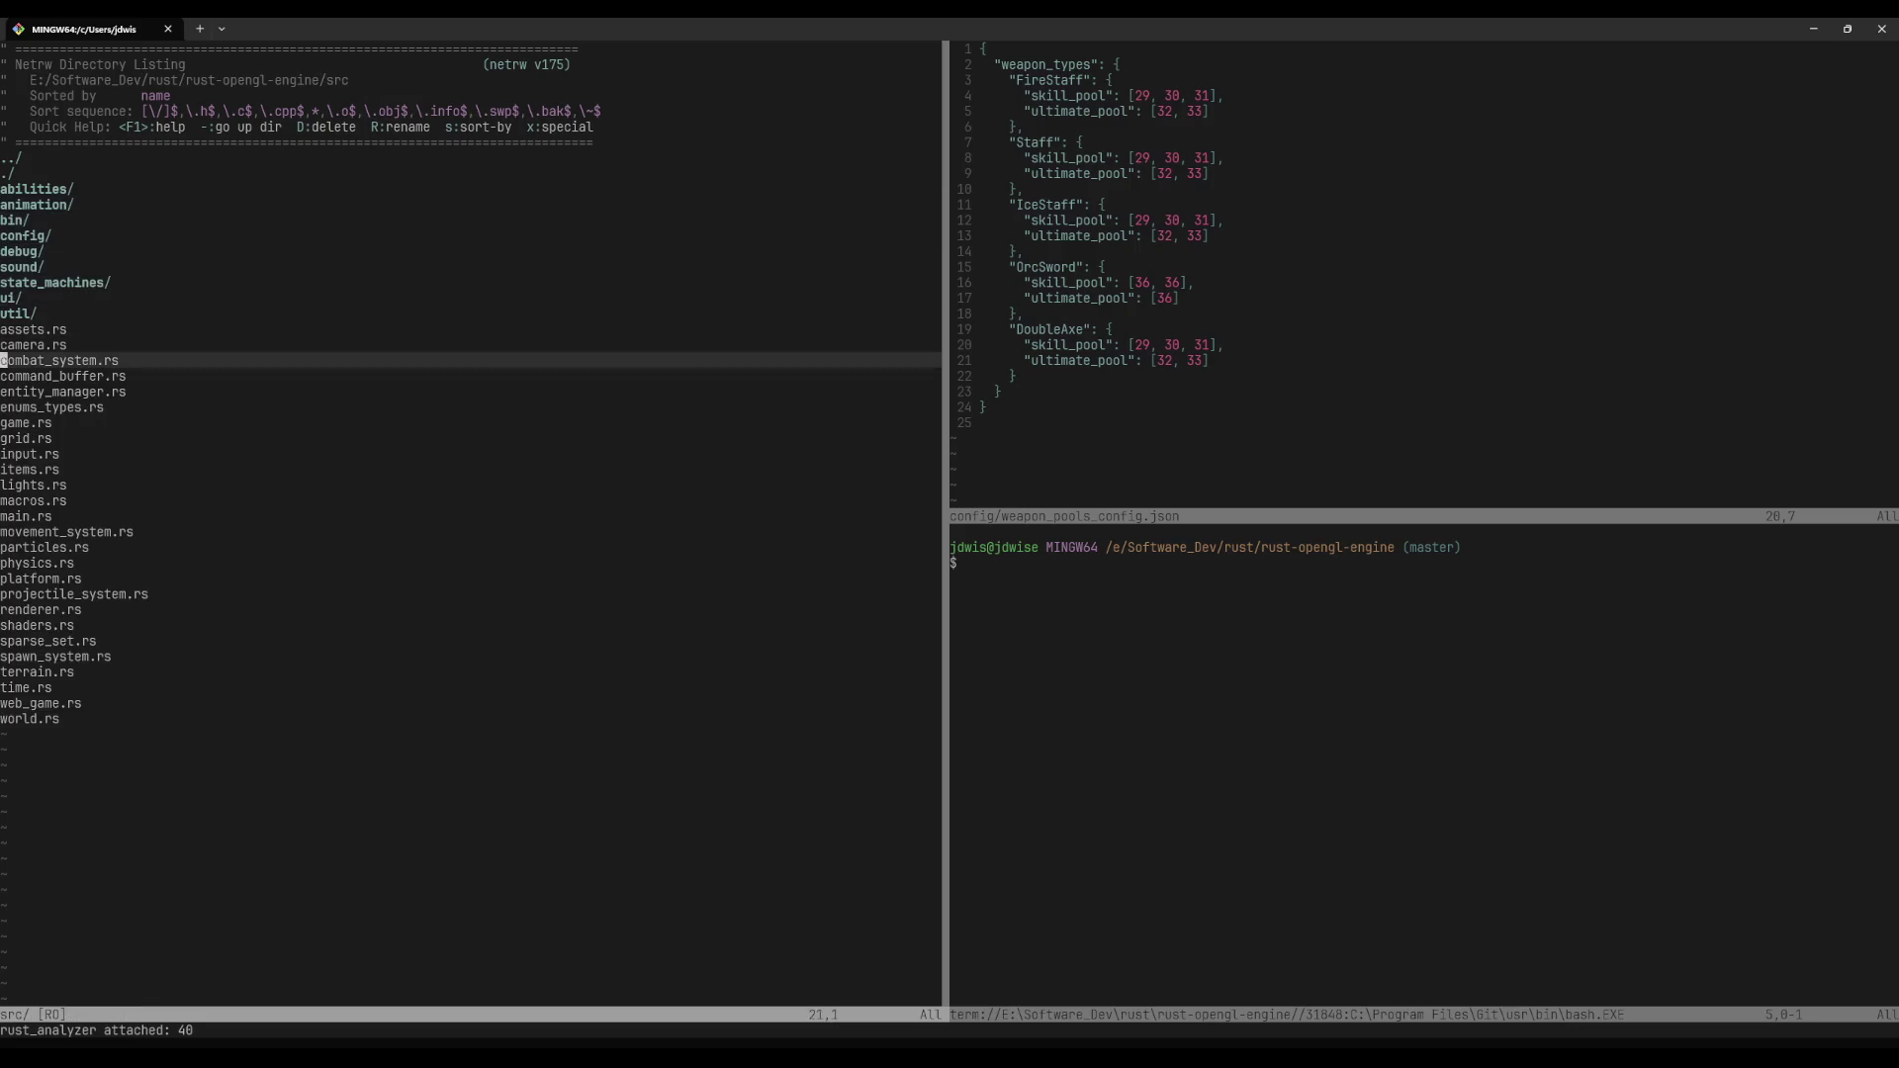
{"action": "key", "text": "-"}
{"action": "key", "text": "j"}
{"action": "key", "text": "k"}
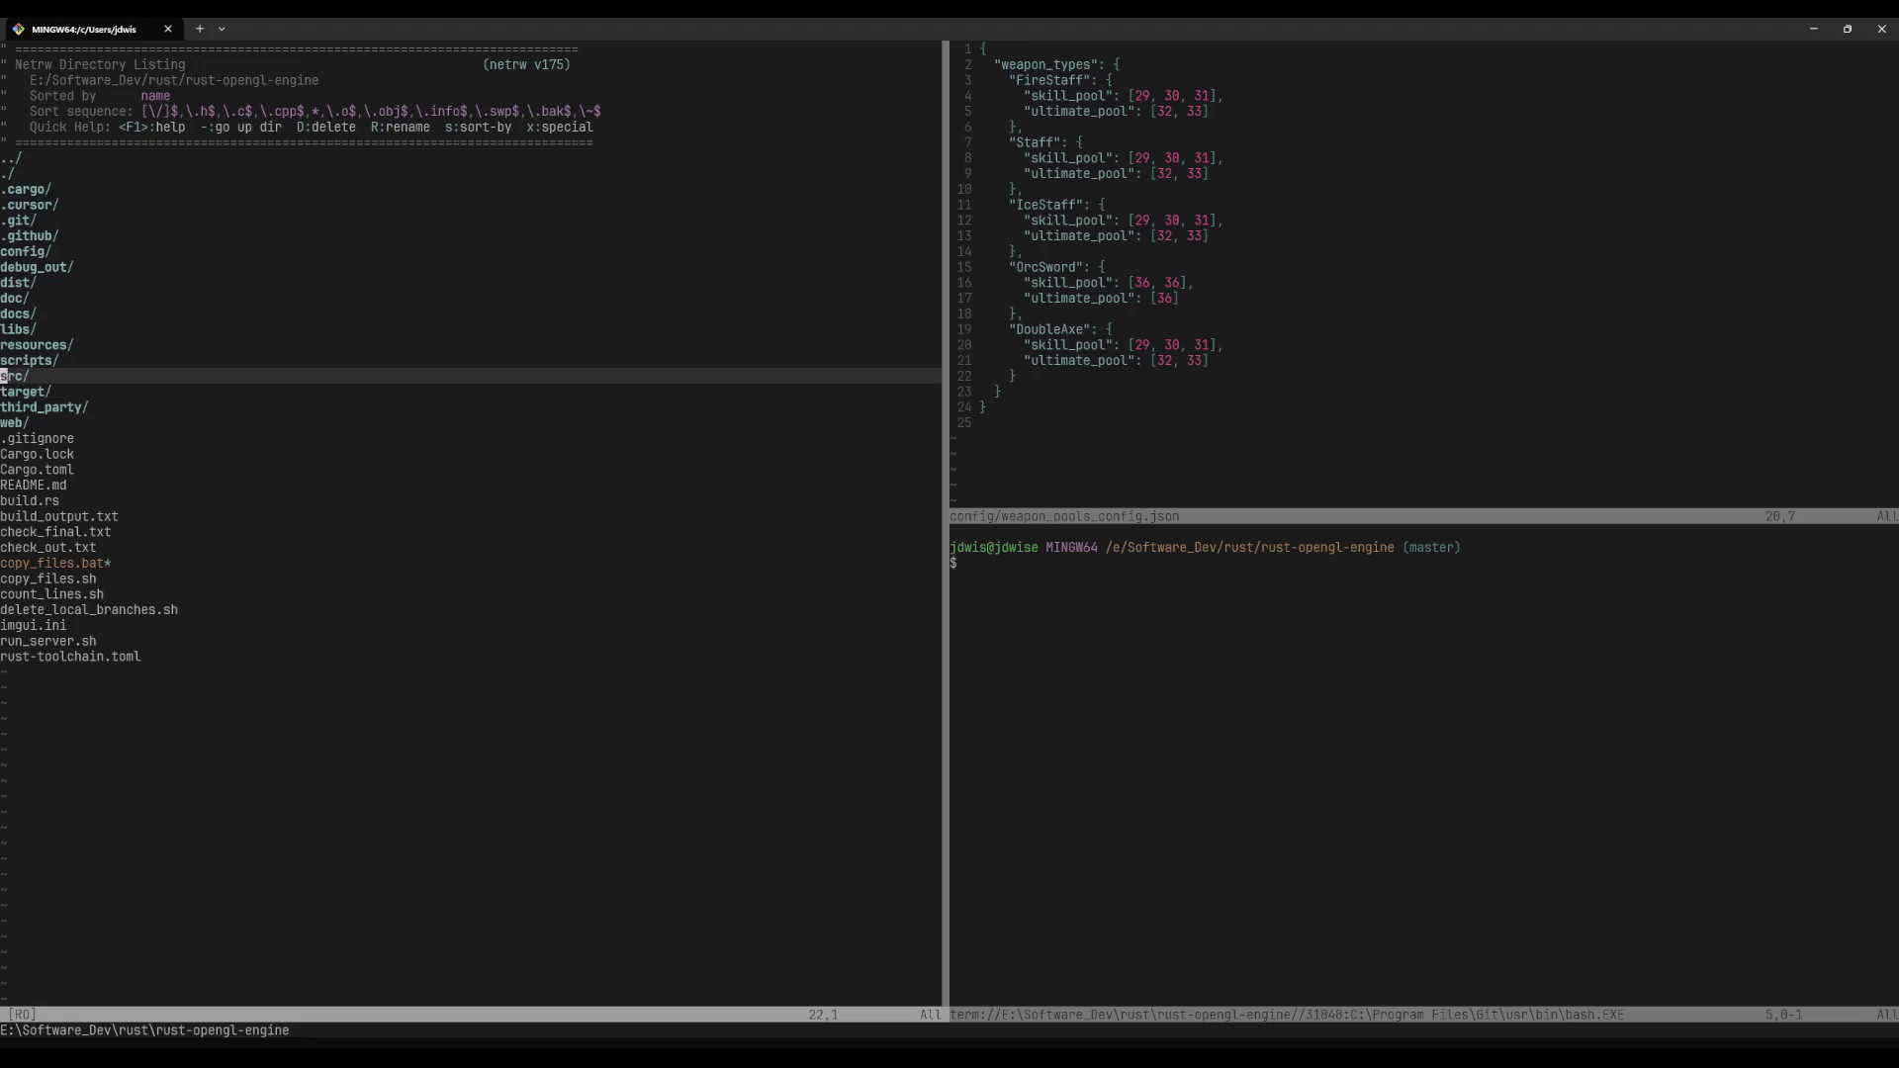
{"action": "key", "text": "k"}
{"action": "left_click", "coordinate": [419, 282]}
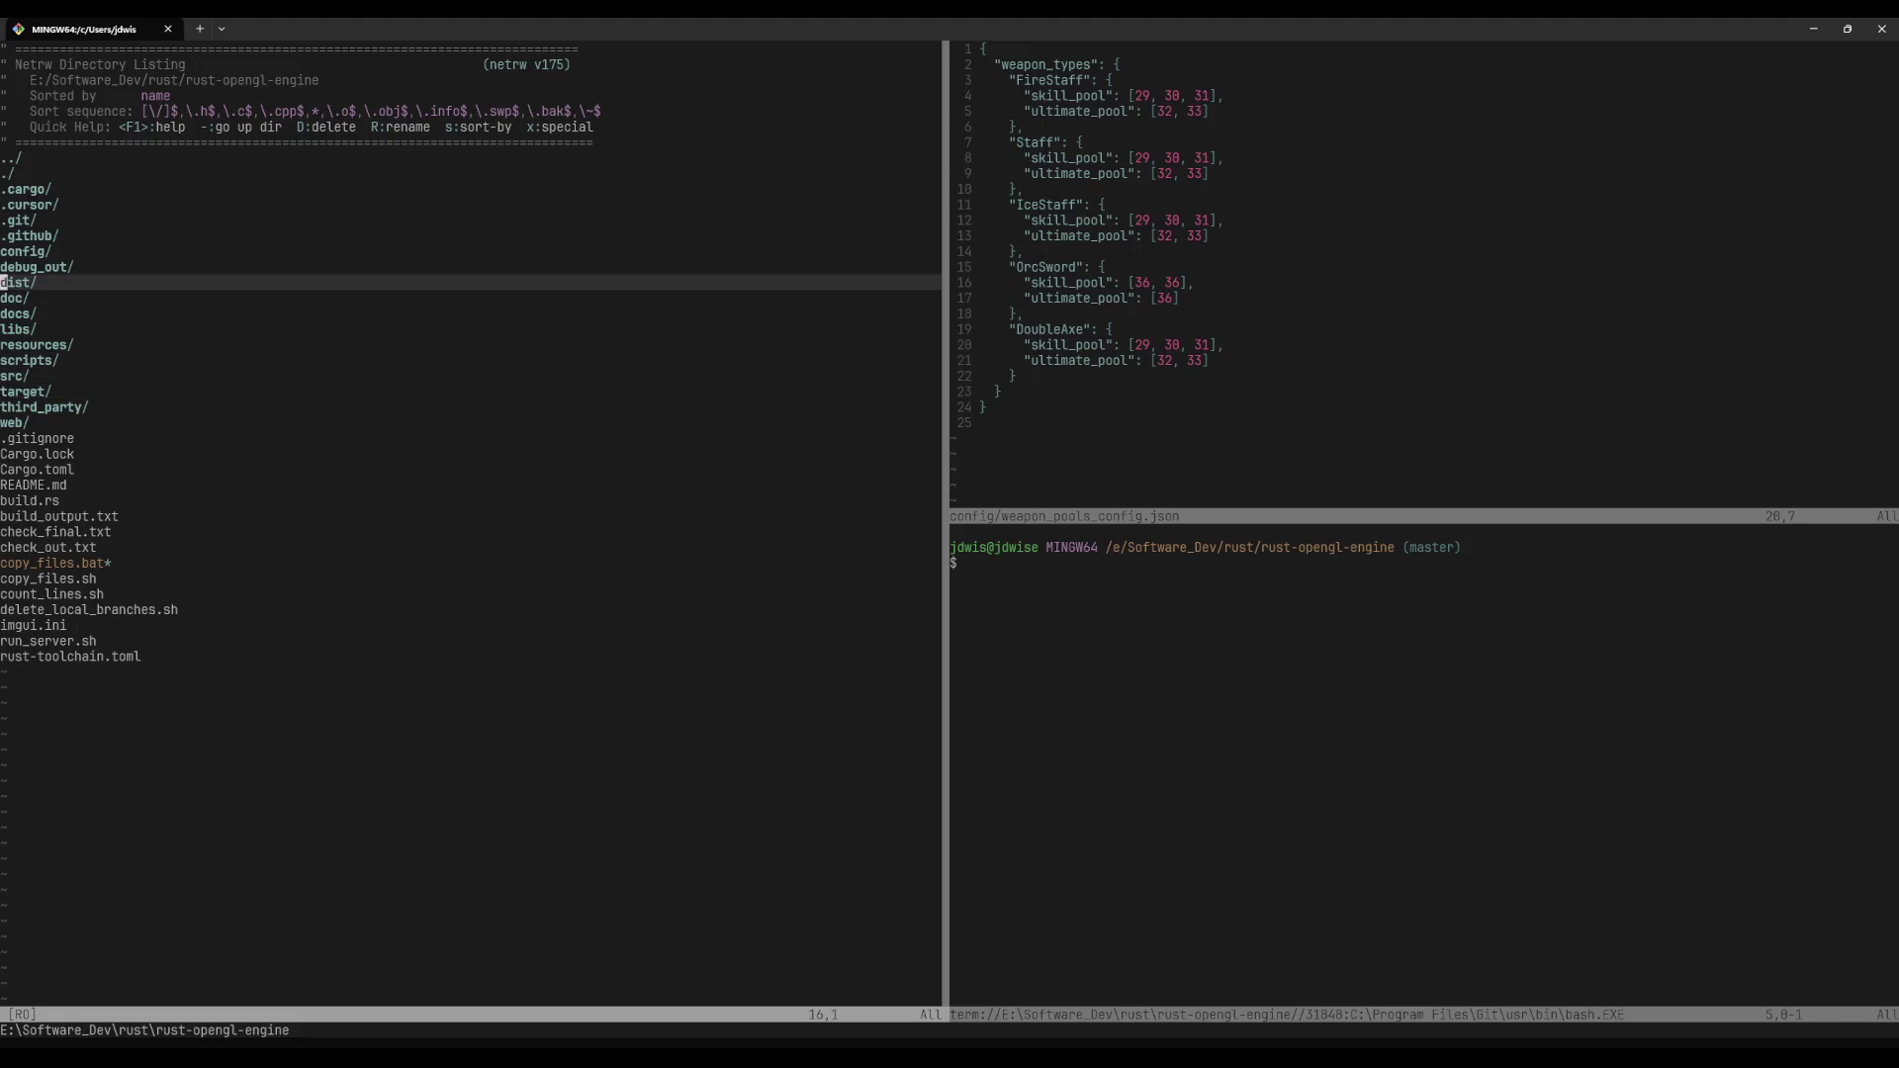
{"action": "key", "text": "space"}
Step: Find and open config/abilities_config.json with the project file search
{"action": "key", "text": "f"}
{"action": "key", "text": "f"}
{"action": "type", "text": "abi"}
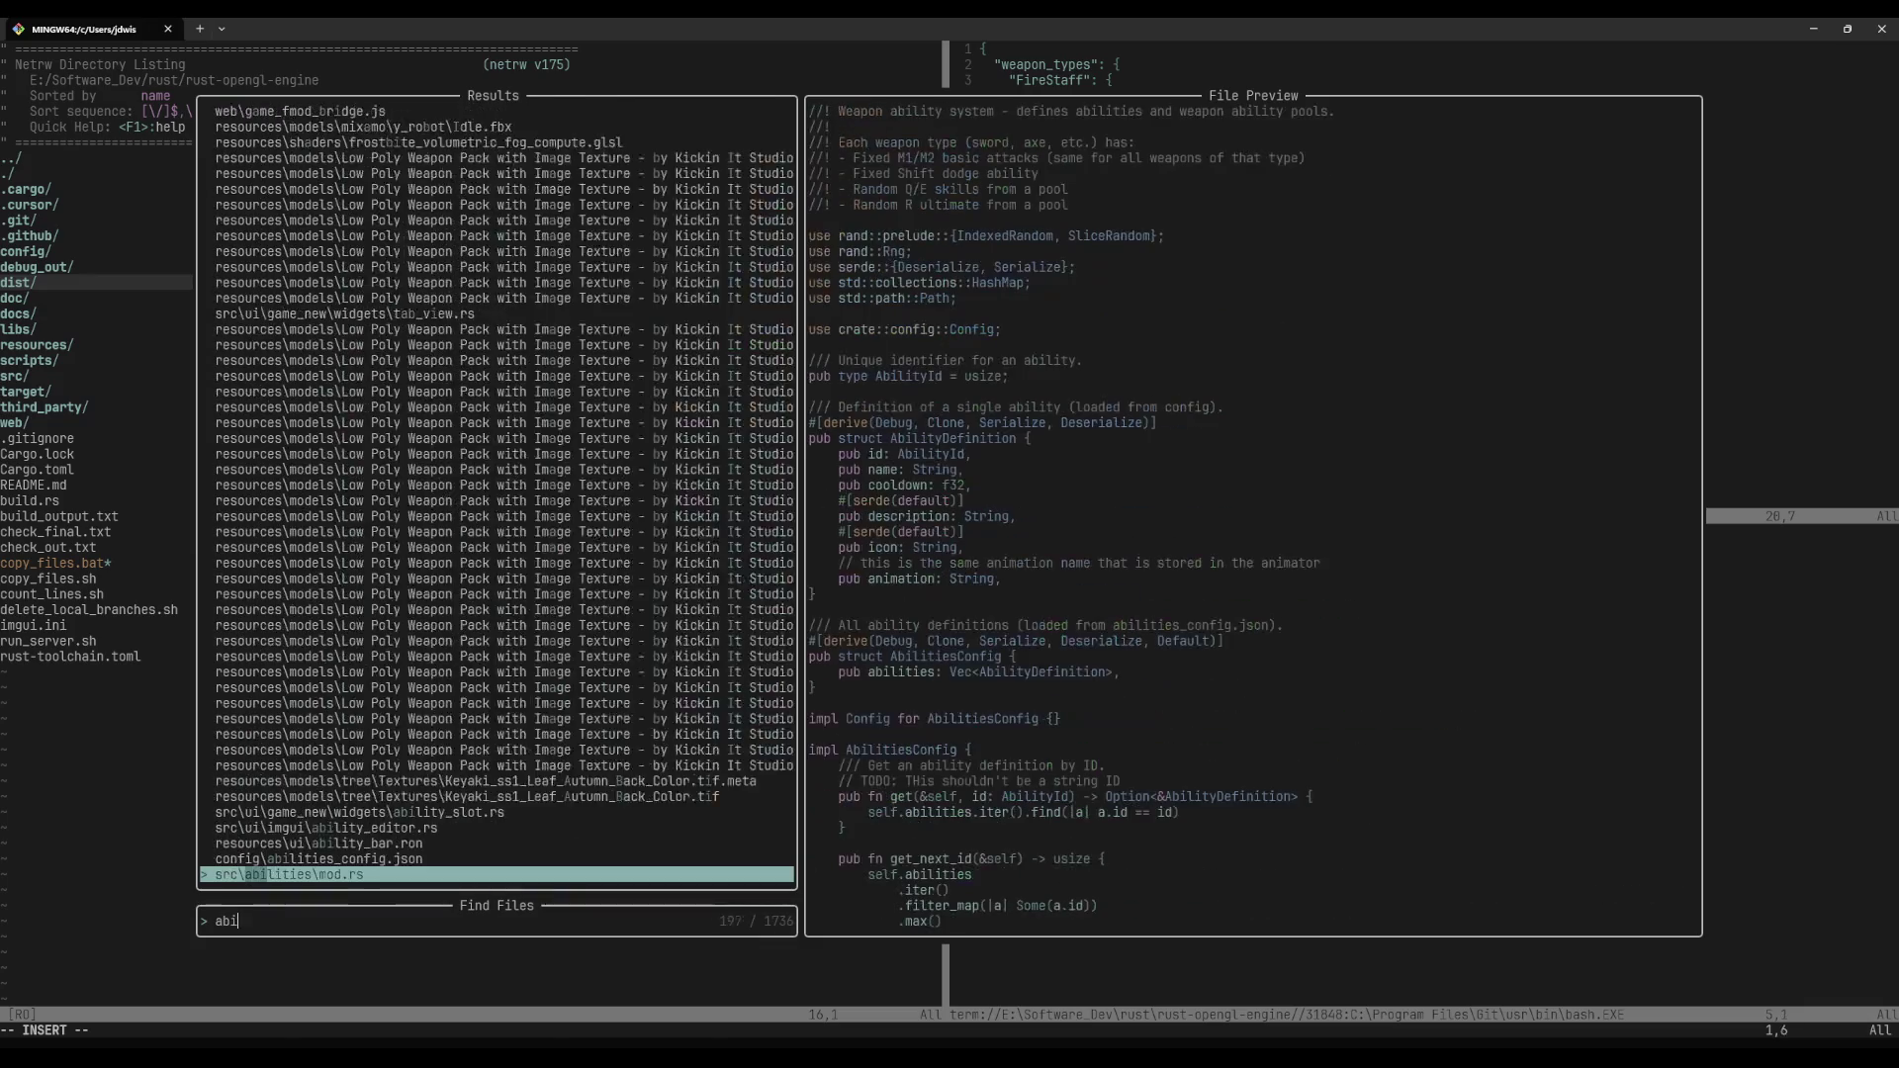
{"action": "type", "text": "lities"}
{"action": "key", "text": "Up"}
{"action": "key", "text": "Return"}
Step: Duplicate the Spin2Win ability entry below the original, add the separating comma, and save
{"action": "key", "text": "j"}
{"action": "key", "text": "j"}
{"action": "key", "text": "j"}
{"action": "key", "text": "j"}
{"action": "key", "text": "j"}
{"action": "key", "text": "j"}
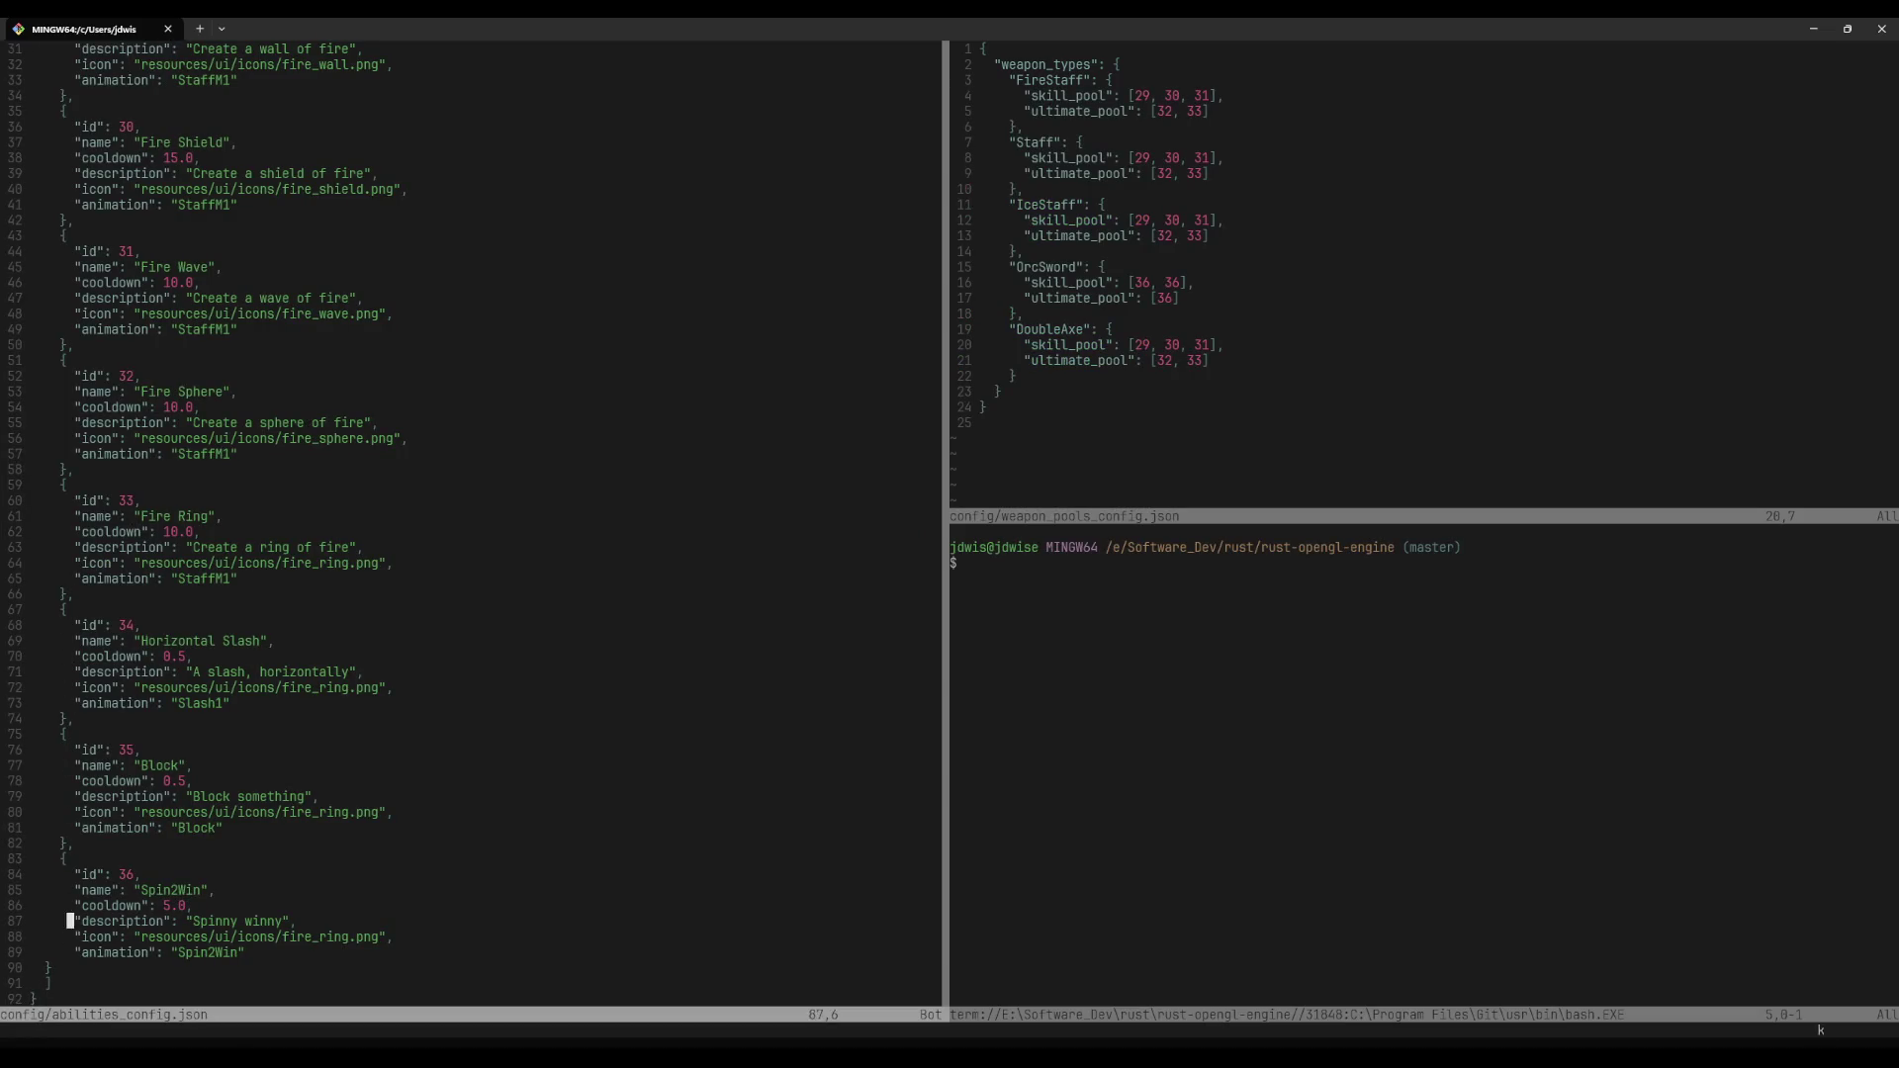
{"action": "key", "text": "shift+v"}
{"action": "key", "text": "j"}
{"action": "key", "text": "j"}
{"action": "key", "text": "j"}
{"action": "key", "text": "j"}
{"action": "key", "text": "j"}
{"action": "key", "text": "j"}
{"action": "key", "text": "y"}
{"action": "key", "text": "j"}
{"action": "key", "text": "j"}
{"action": "key", "text": "j"}
{"action": "key", "text": "p"}
{"action": "key", "text": "k"}
{"action": "key", "text": "A"}
{"action": "key", "text": "Escape"}
{"action": "key", "text": "shift+v"}
{"action": "key", "text": "j"}
{"action": "key", "text": "j"}
{"action": "key", "text": "j"}
{"action": "type", "text": "=:w"}
{"action": "key", "text": "Return"}
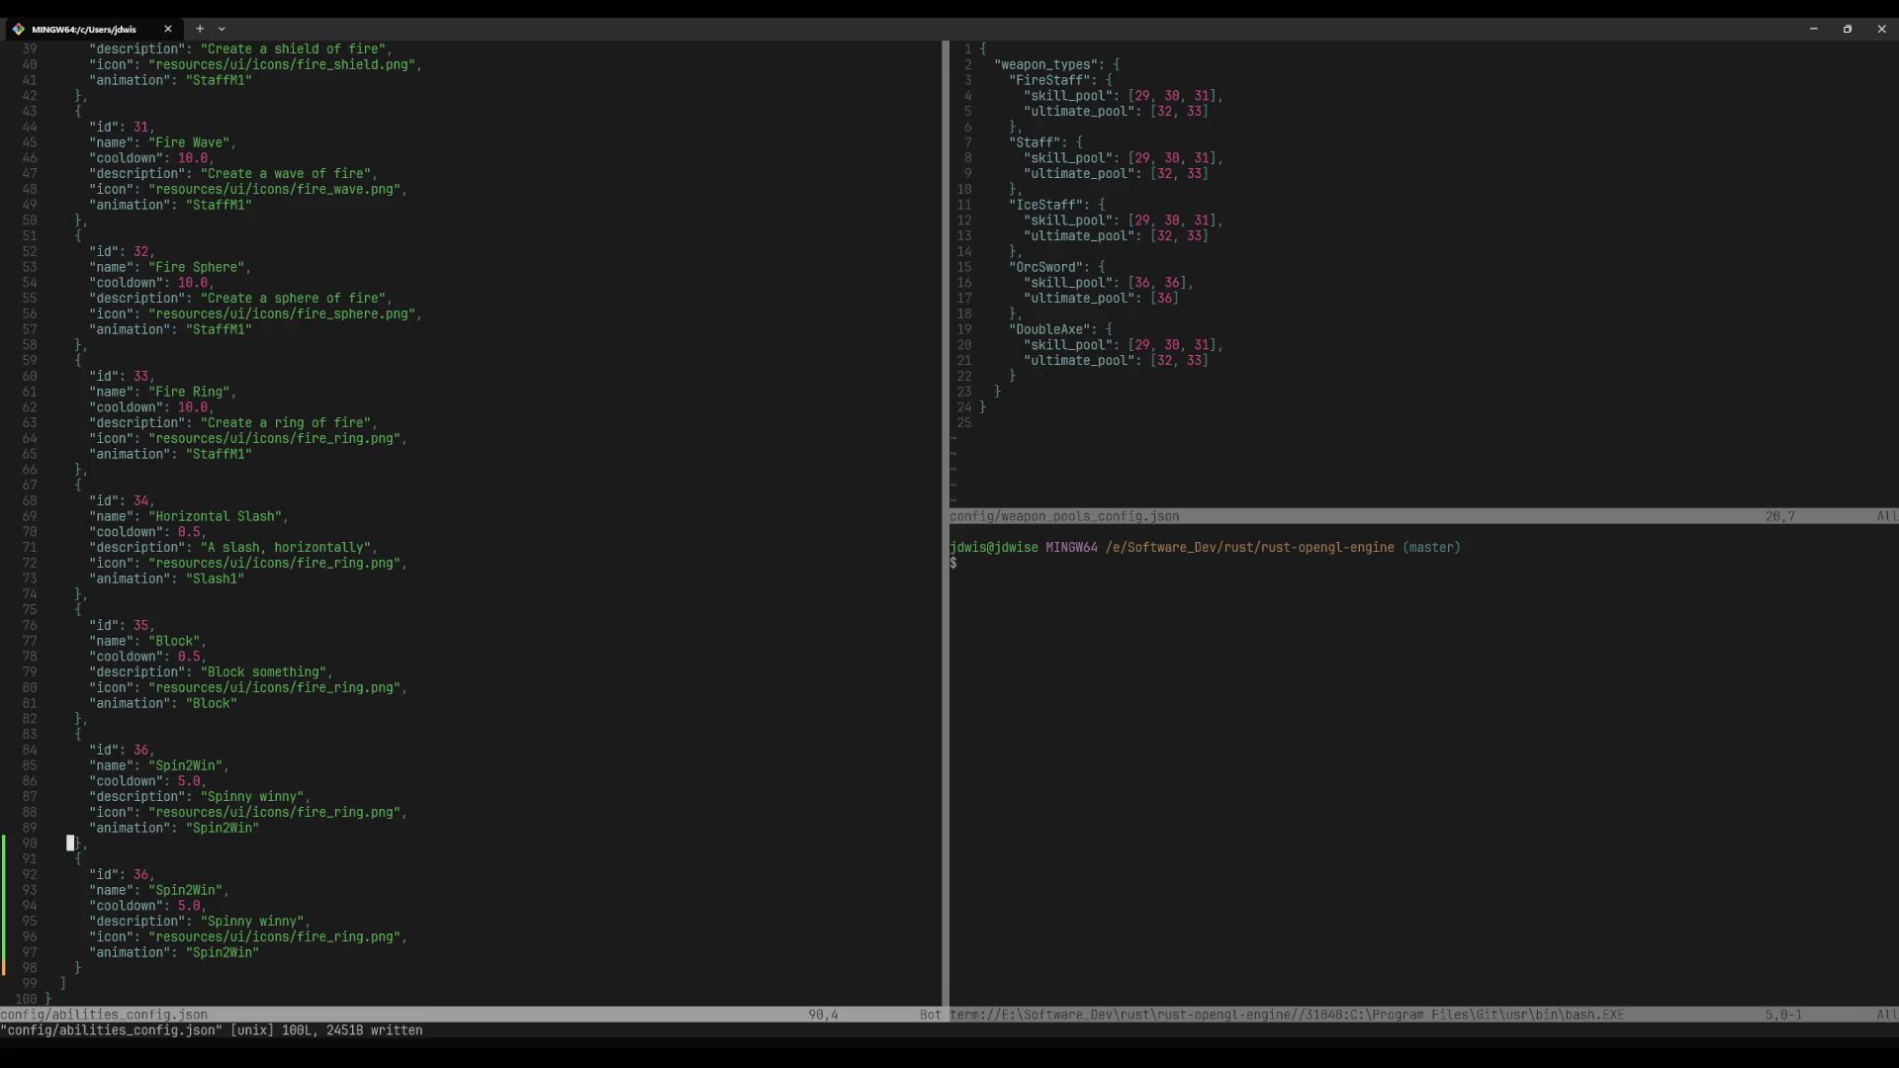
Step: Change the copied entry's id to 37 and its name to Stabby, then save
{"action": "key", "text": "w"}
{"action": "key", "text": "w"}
{"action": "type", "text": "wcw37"}
{"action": "key", "text": "Escape"}
{"action": "key", "text": "j"}
{"action": "key", "text": "l"}
{"action": "key", "text": "l"}
{"action": "type", "text": "cwStabby"}
{"action": "key", "text": "Escape"}
{"action": "type", "text": ":w"}
{"action": "key", "text": "Return"}
Step: Set the new ability's description to 'Stabby Wabby' and save
{"action": "key", "text": "l"}
{"action": "type", "text": "ci\"SSt"}
{"action": "key", "text": "BackSpace"}
{"action": "key", "text": "BackSpace"}
{"action": "type", "text": "tabby"}
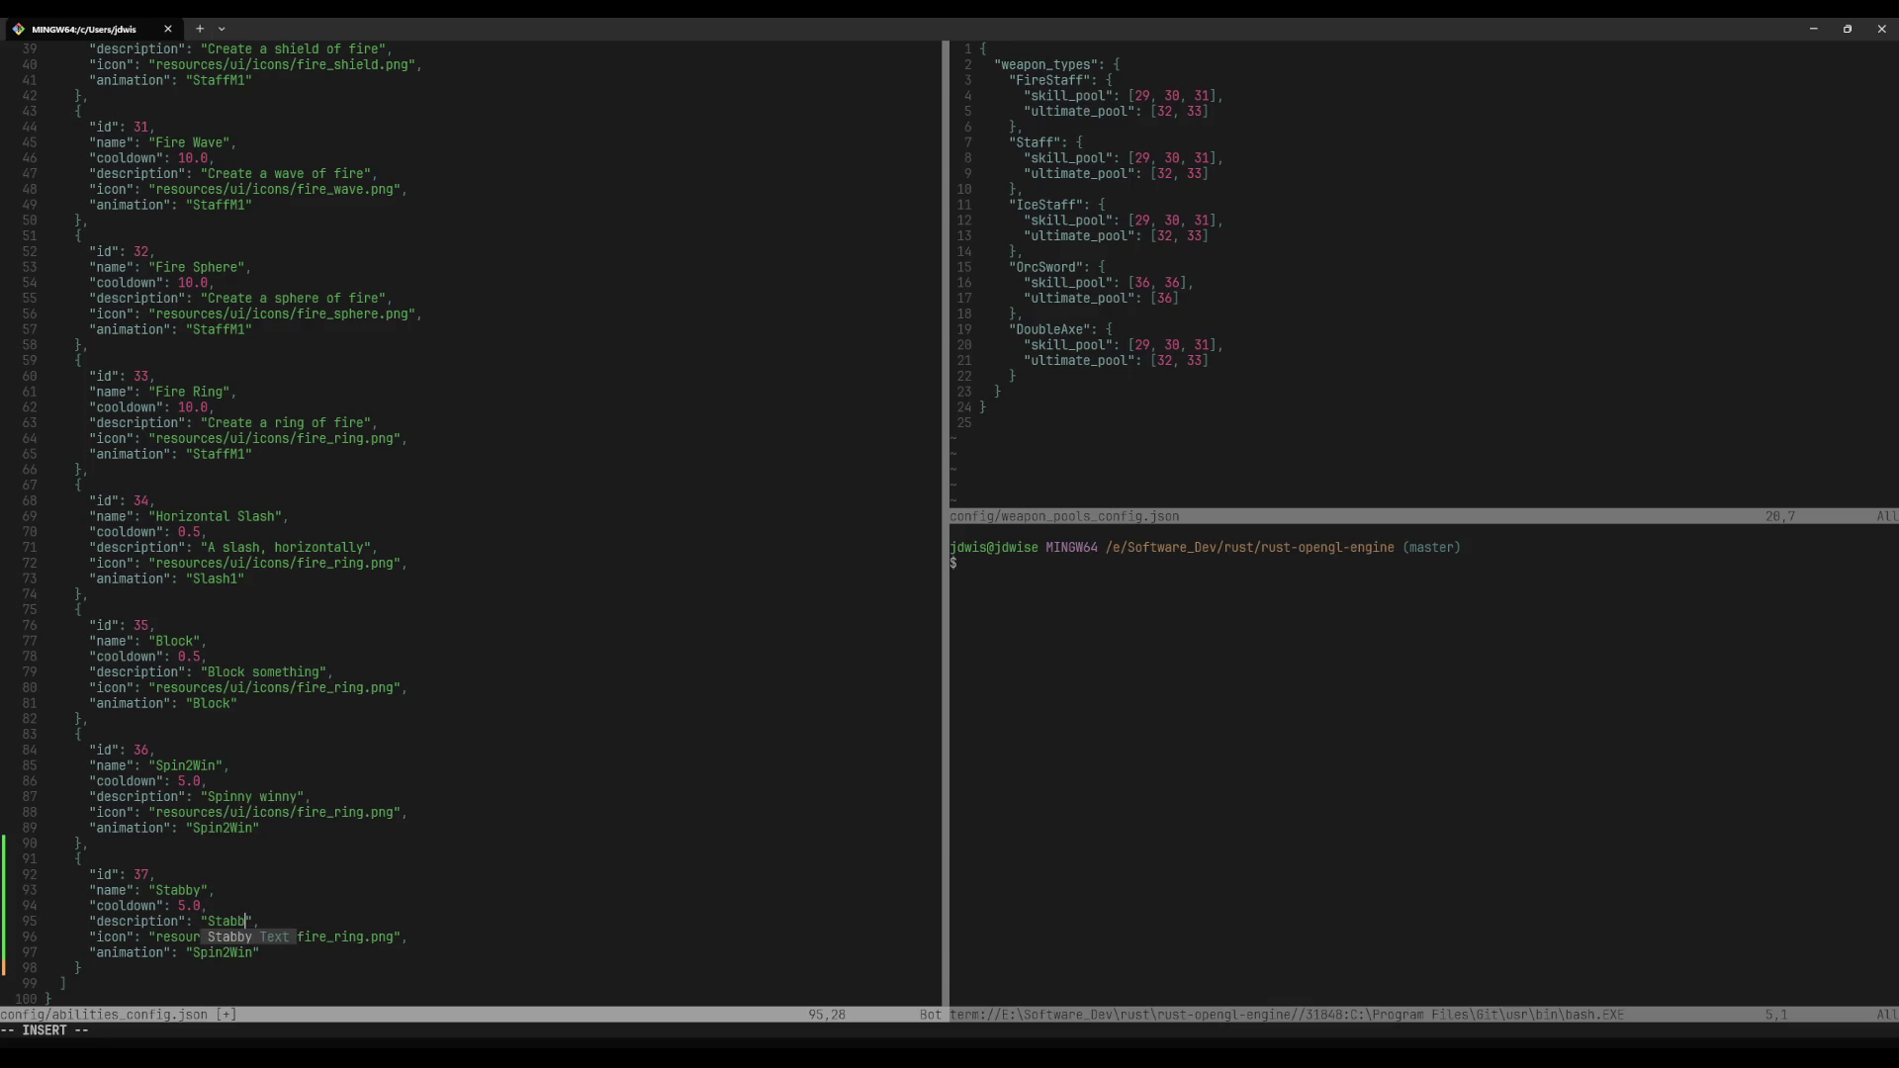
{"action": "type", "text": " Wabby"}
{"action": "key", "text": "Escape"}
{"action": "type", "text": ":w"}
{"action": "key", "text": "Return"}
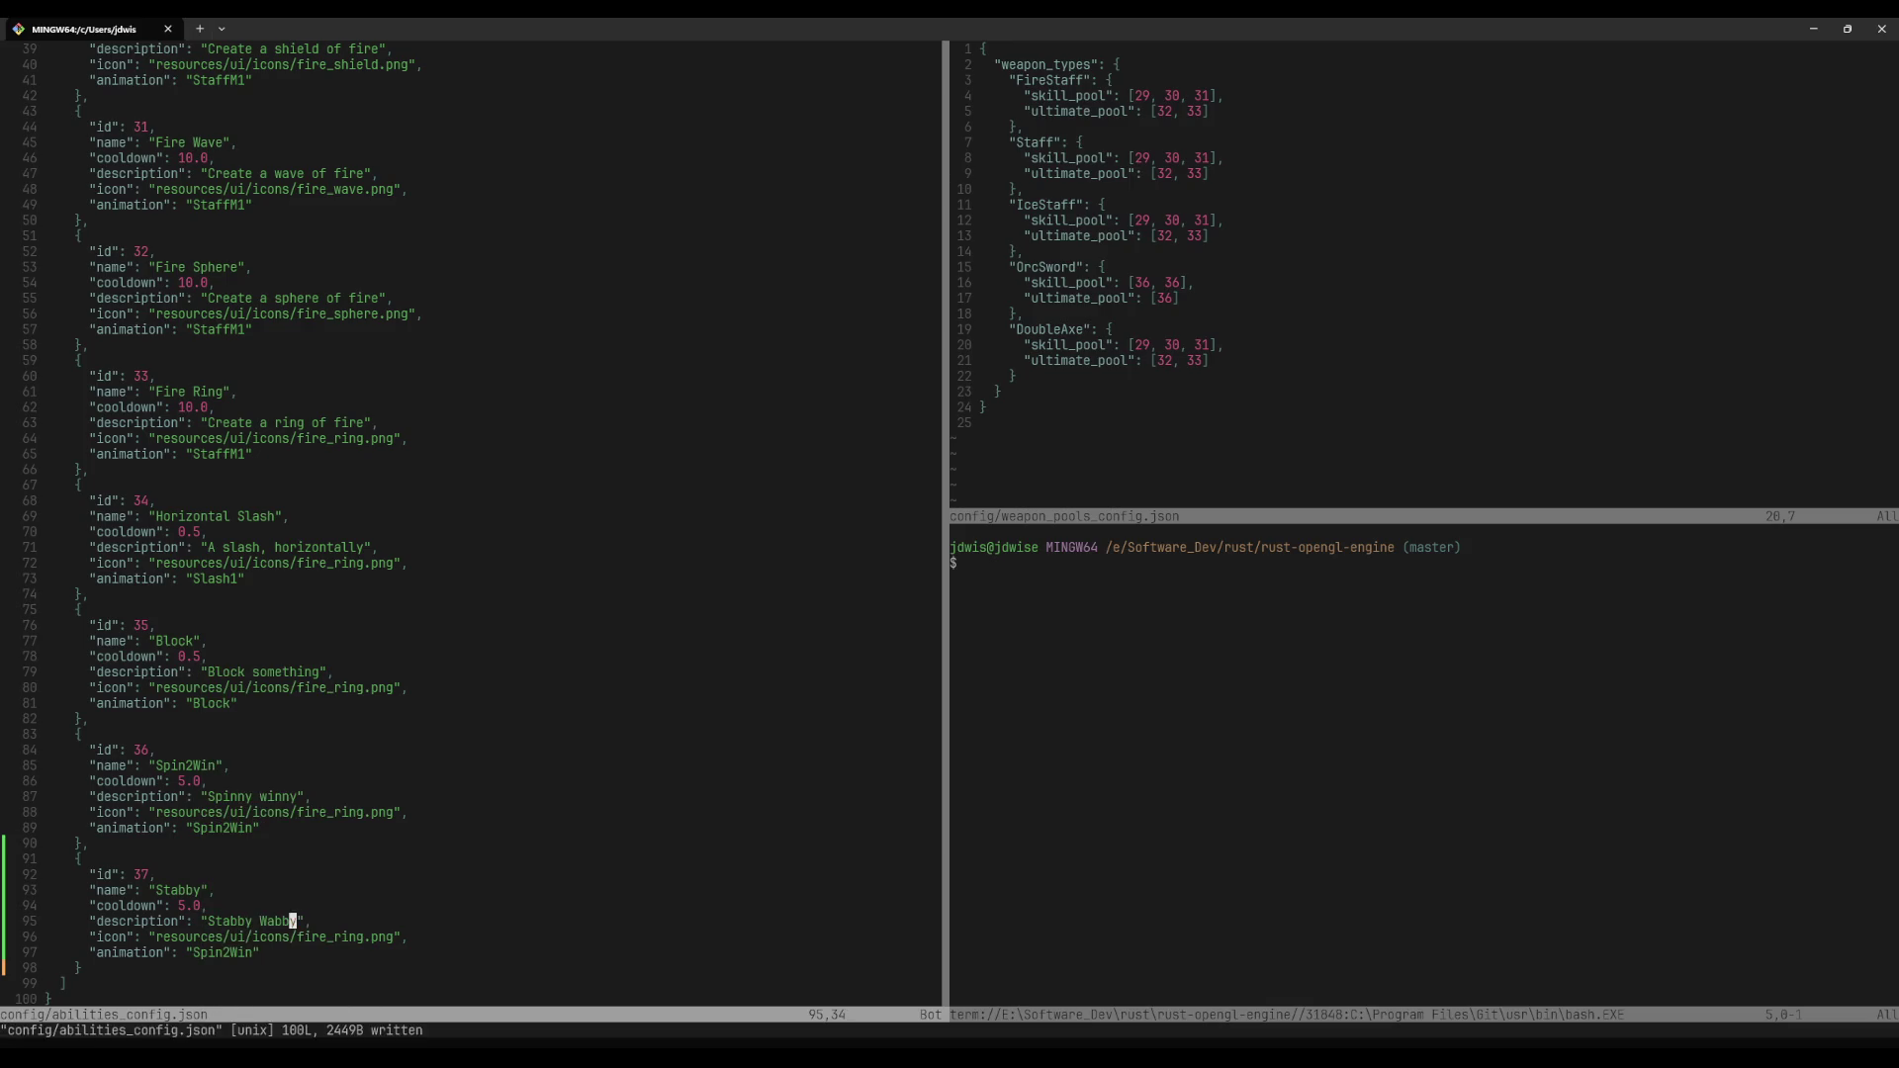
Step: Start retyping the animation value as 'Stab' and check the Stabby NLA strip name in Blender
{"action": "type", "text": "ci\"Stab"}
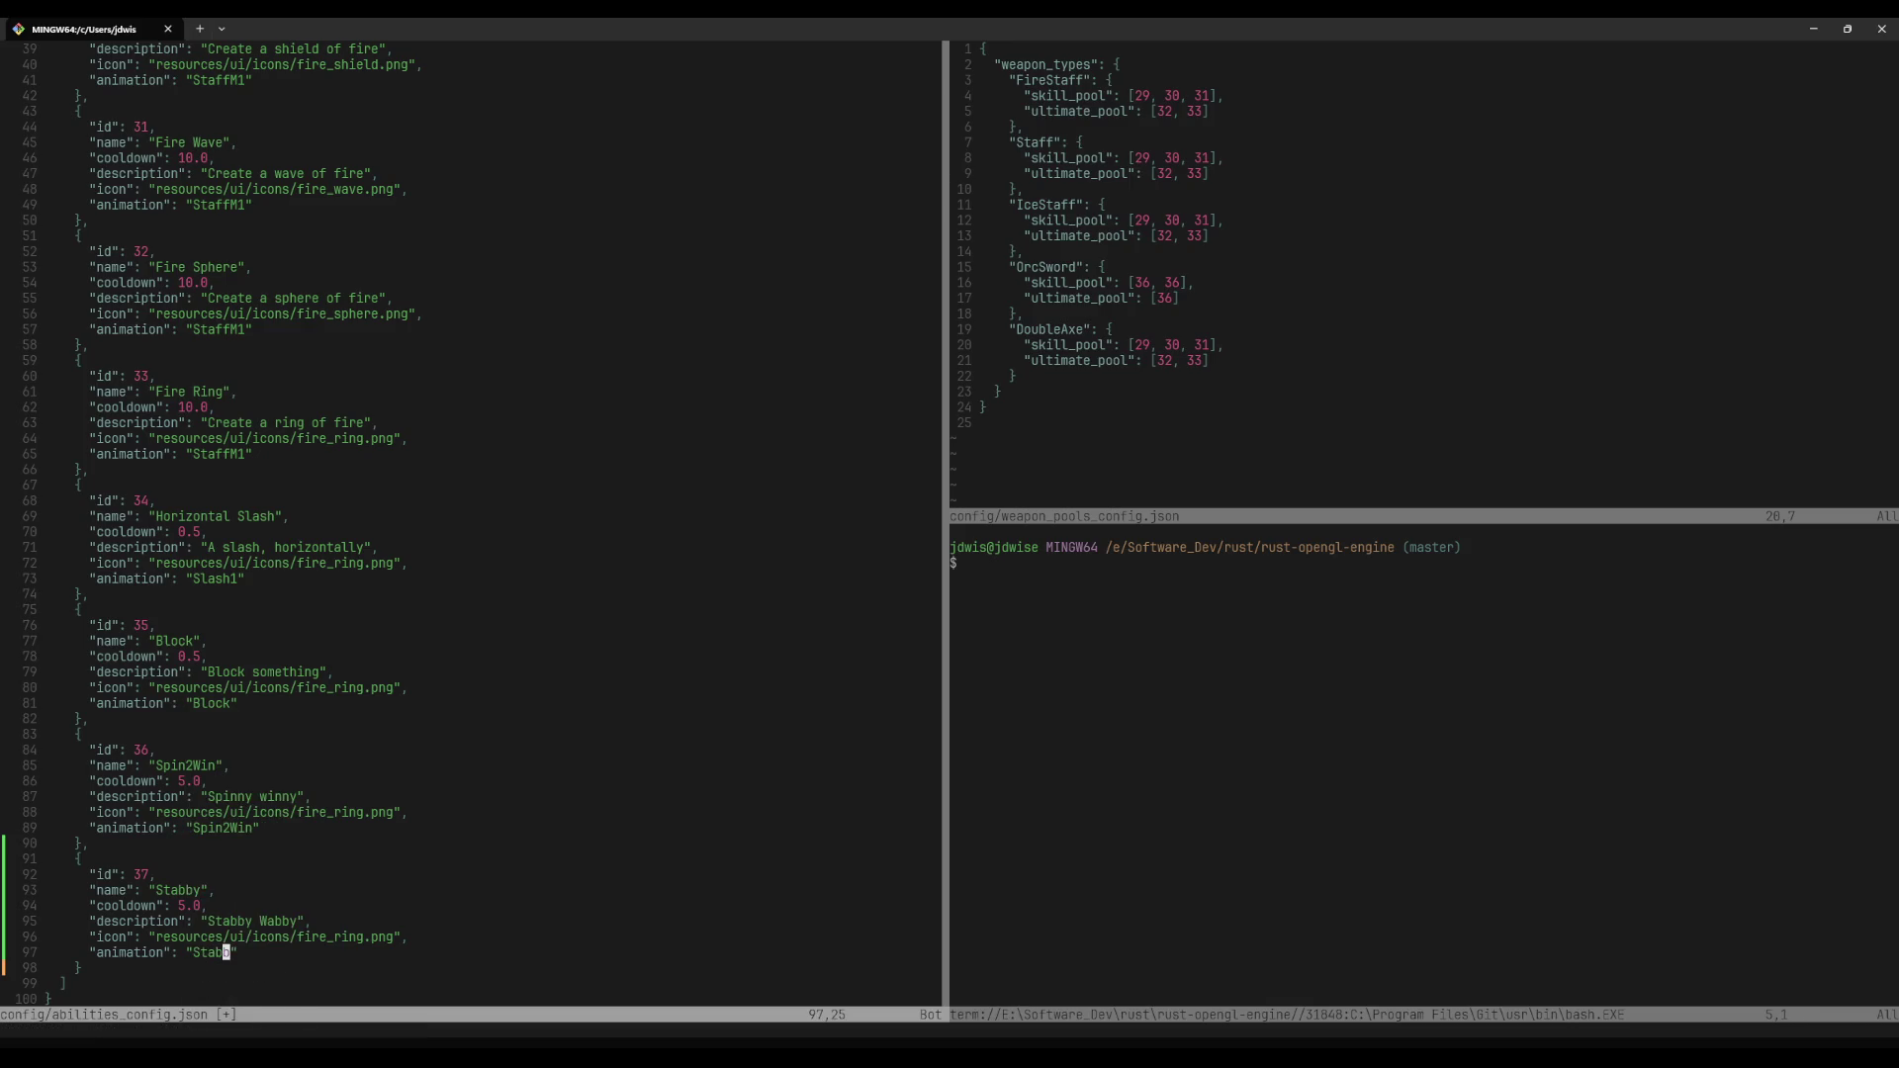
{"action": "key", "text": "alt+Tab"}
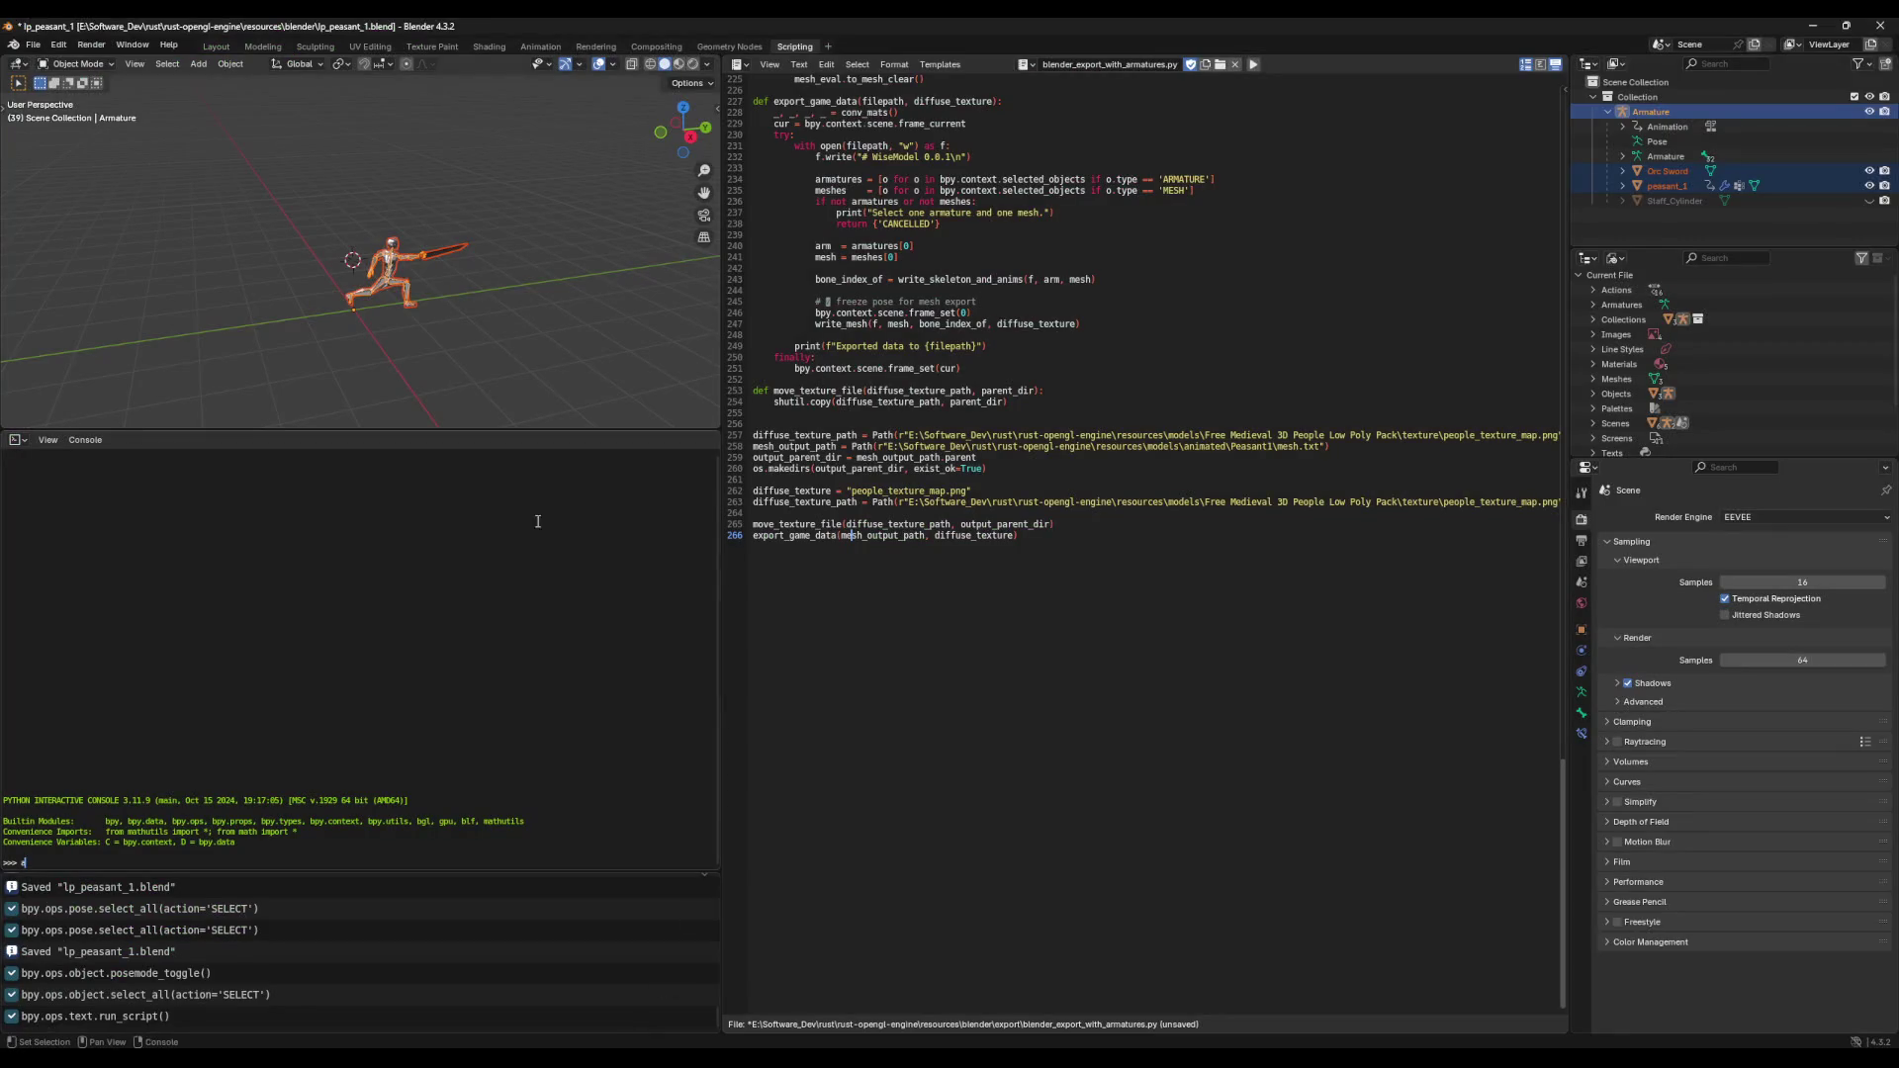
{"action": "left_click", "coordinate": [540, 46]}
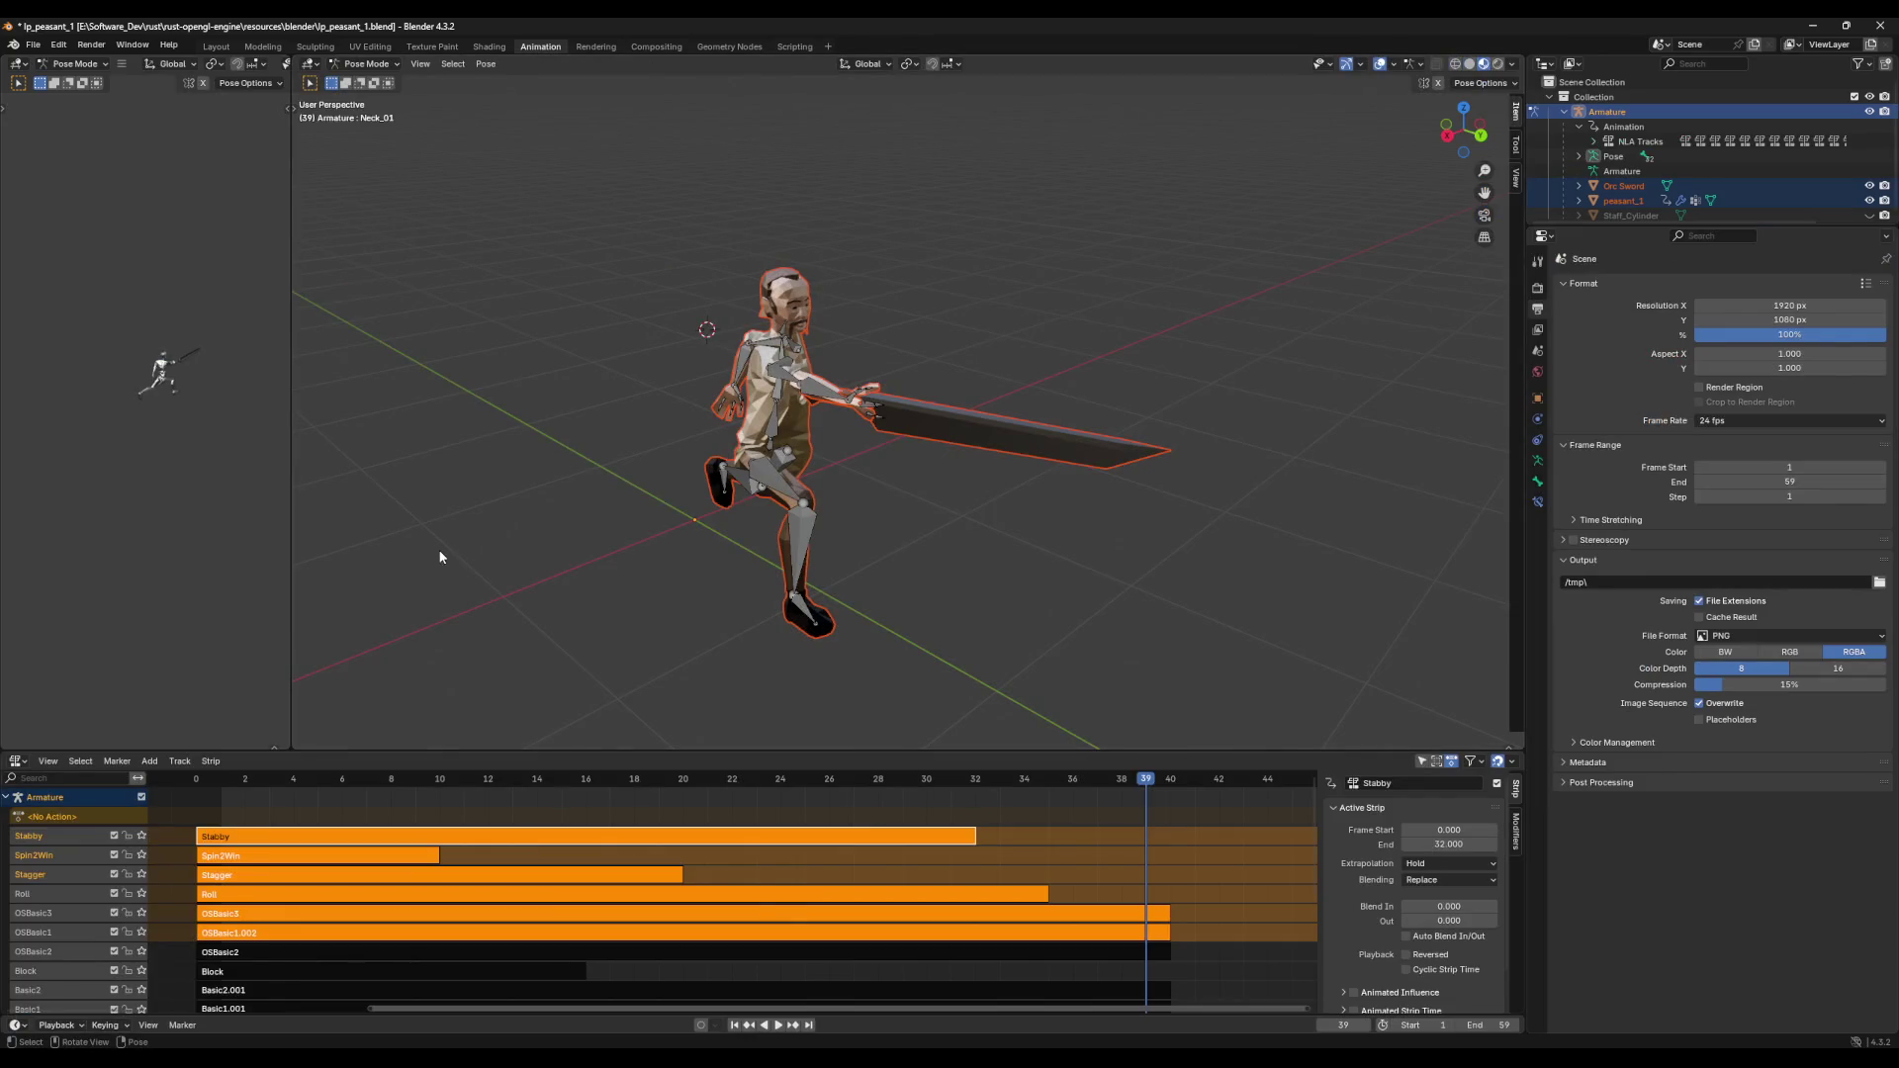
{"action": "left_click", "coordinate": [1812, 24]}
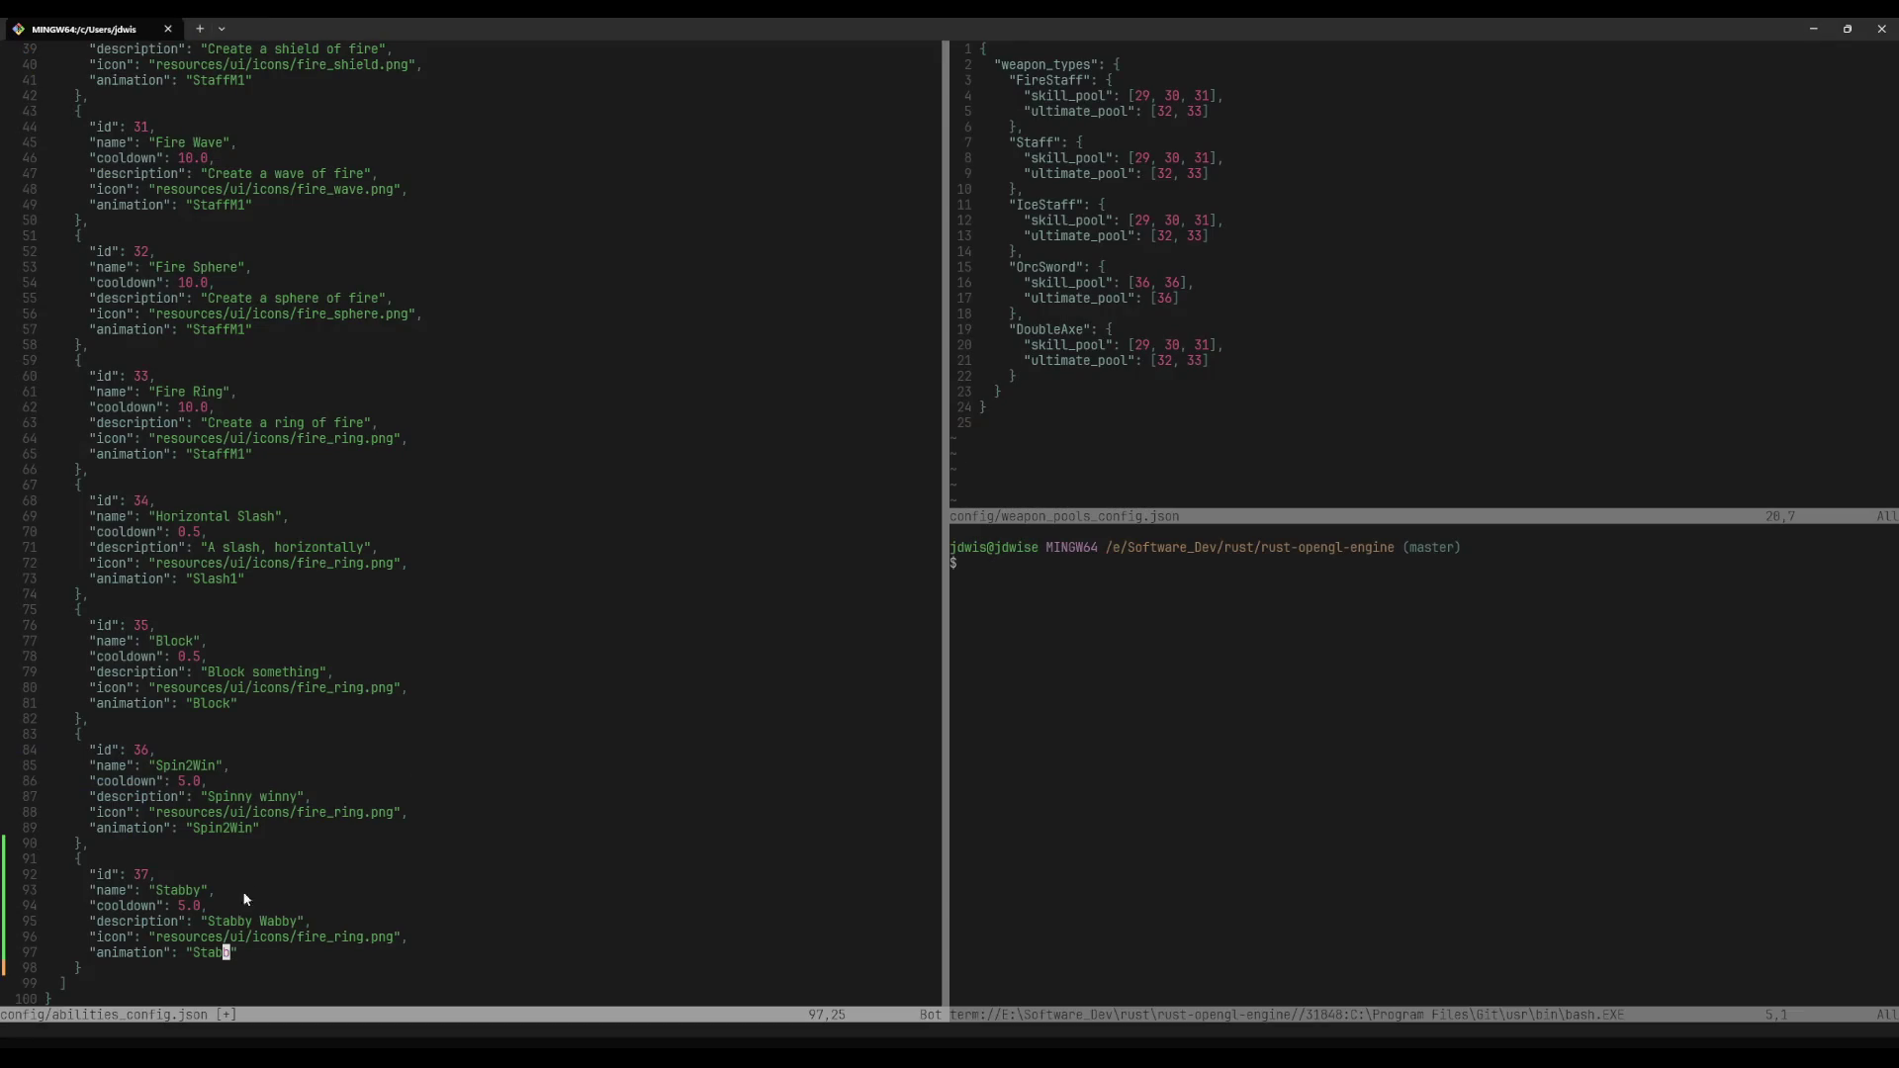
Step: Finish the ability's animation value as 'Stabby' and save the config
{"action": "type", "text": "aby"}
{"action": "key", "text": "Escape"}
{"action": "type", "text": ":w"}
{"action": "key", "text": "Return"}
{"action": "key", "text": "Return"}
Step: Run 'cargo desktop' in the terminal pane, which panics with an invalid AnimationType 'Stabby'
{"action": "key", "text": "ctrl+w"}
{"action": "type", "text": "bicag"}
{"action": "key", "text": "BackSpace"}
{"action": "key", "text": "BackSpace"}
{"action": "type", "text": "rgo "}
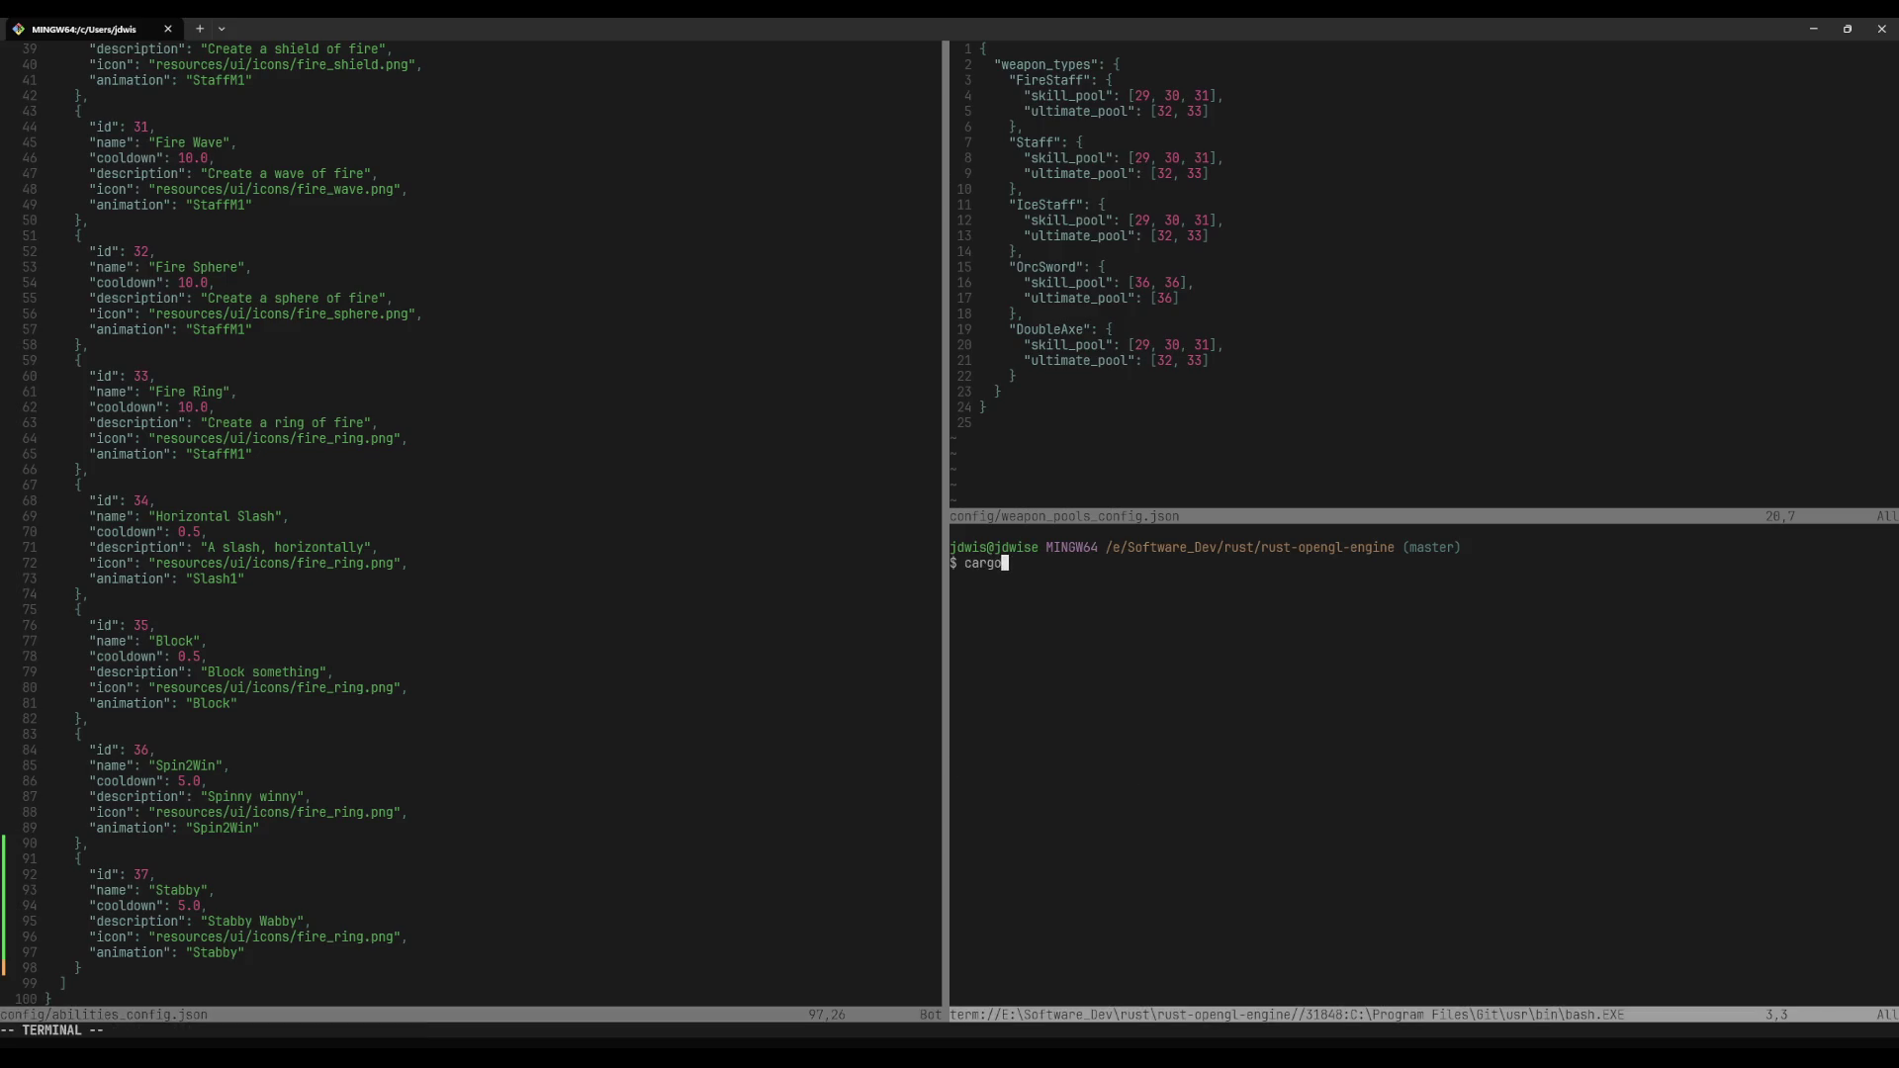
{"action": "type", "text": "desktop"}
{"action": "key", "text": "Return"}
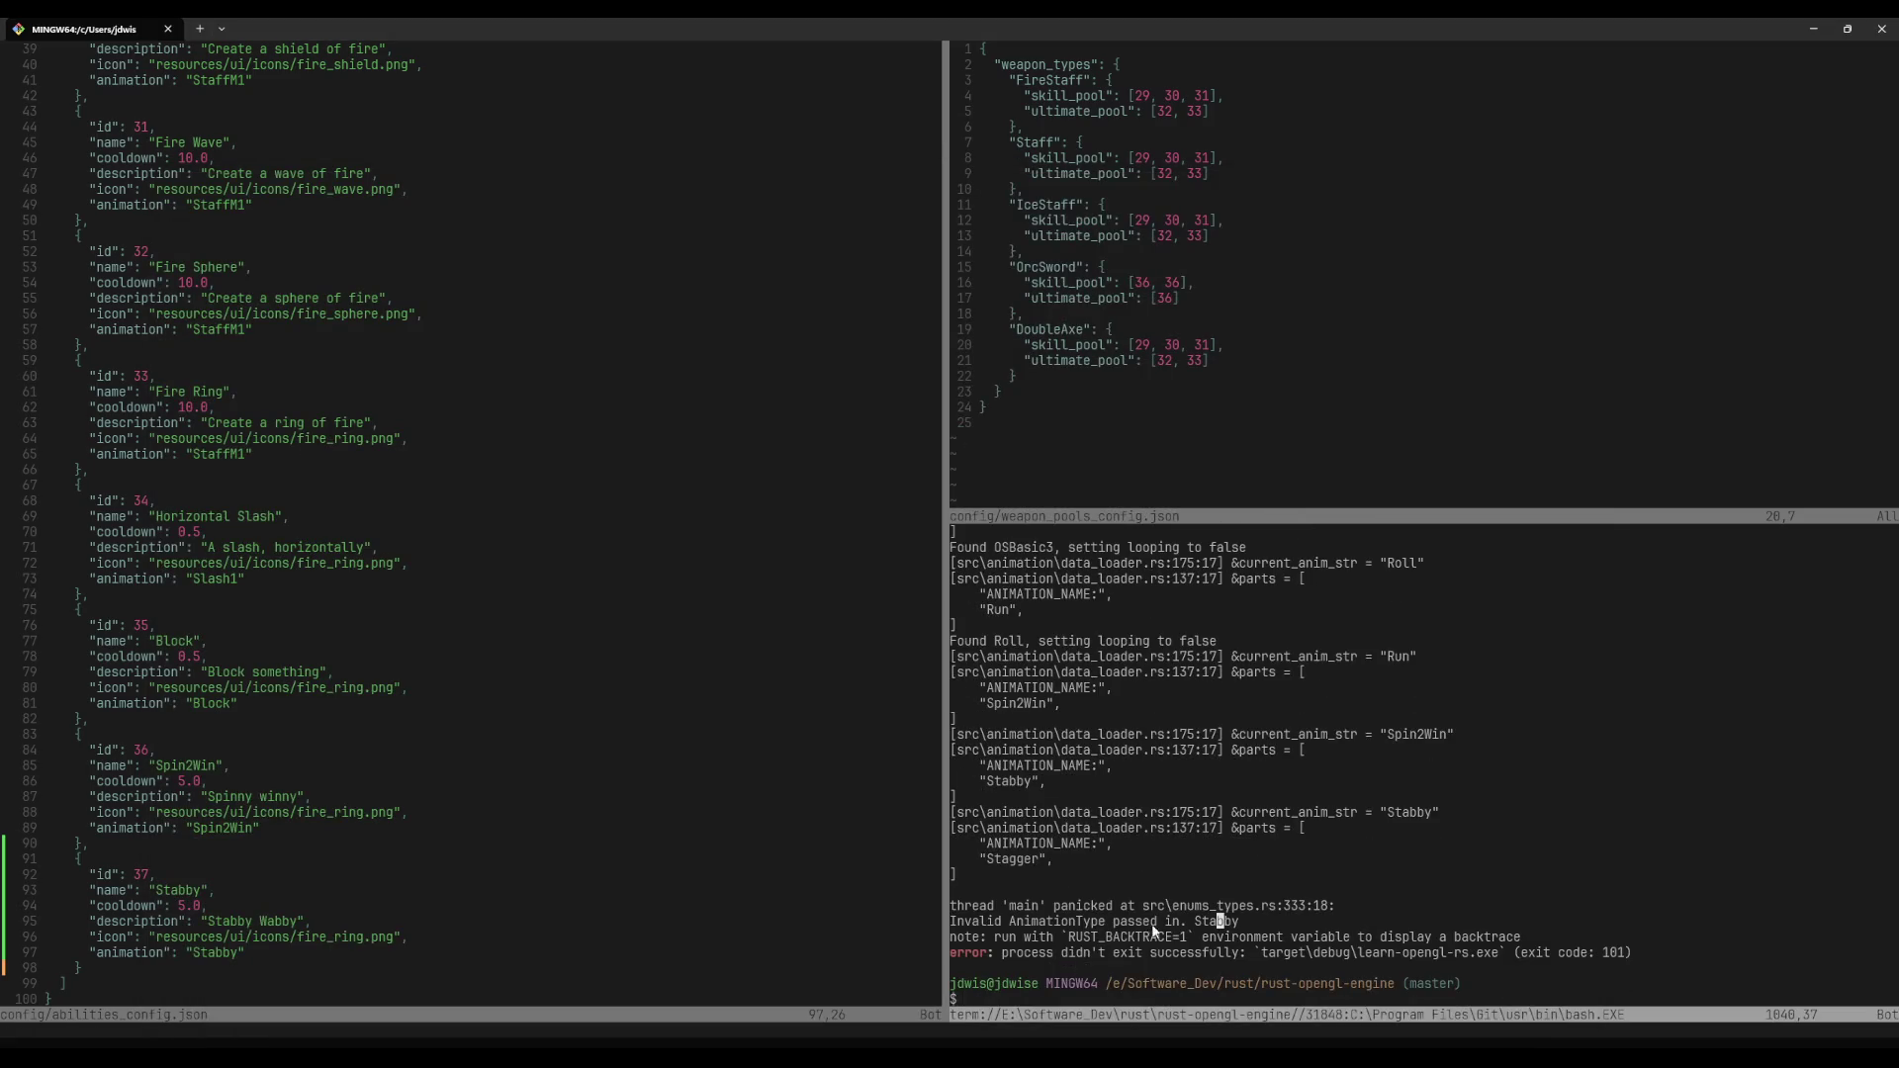
{"action": "left_click", "coordinate": [1138, 468]}
Step: Find and open src/enums_types.rs with the project file search
{"action": "key", "text": "space"}
{"action": "key", "text": "f"}
{"action": "key", "text": "f"}
{"action": "type", "text": "animation"}
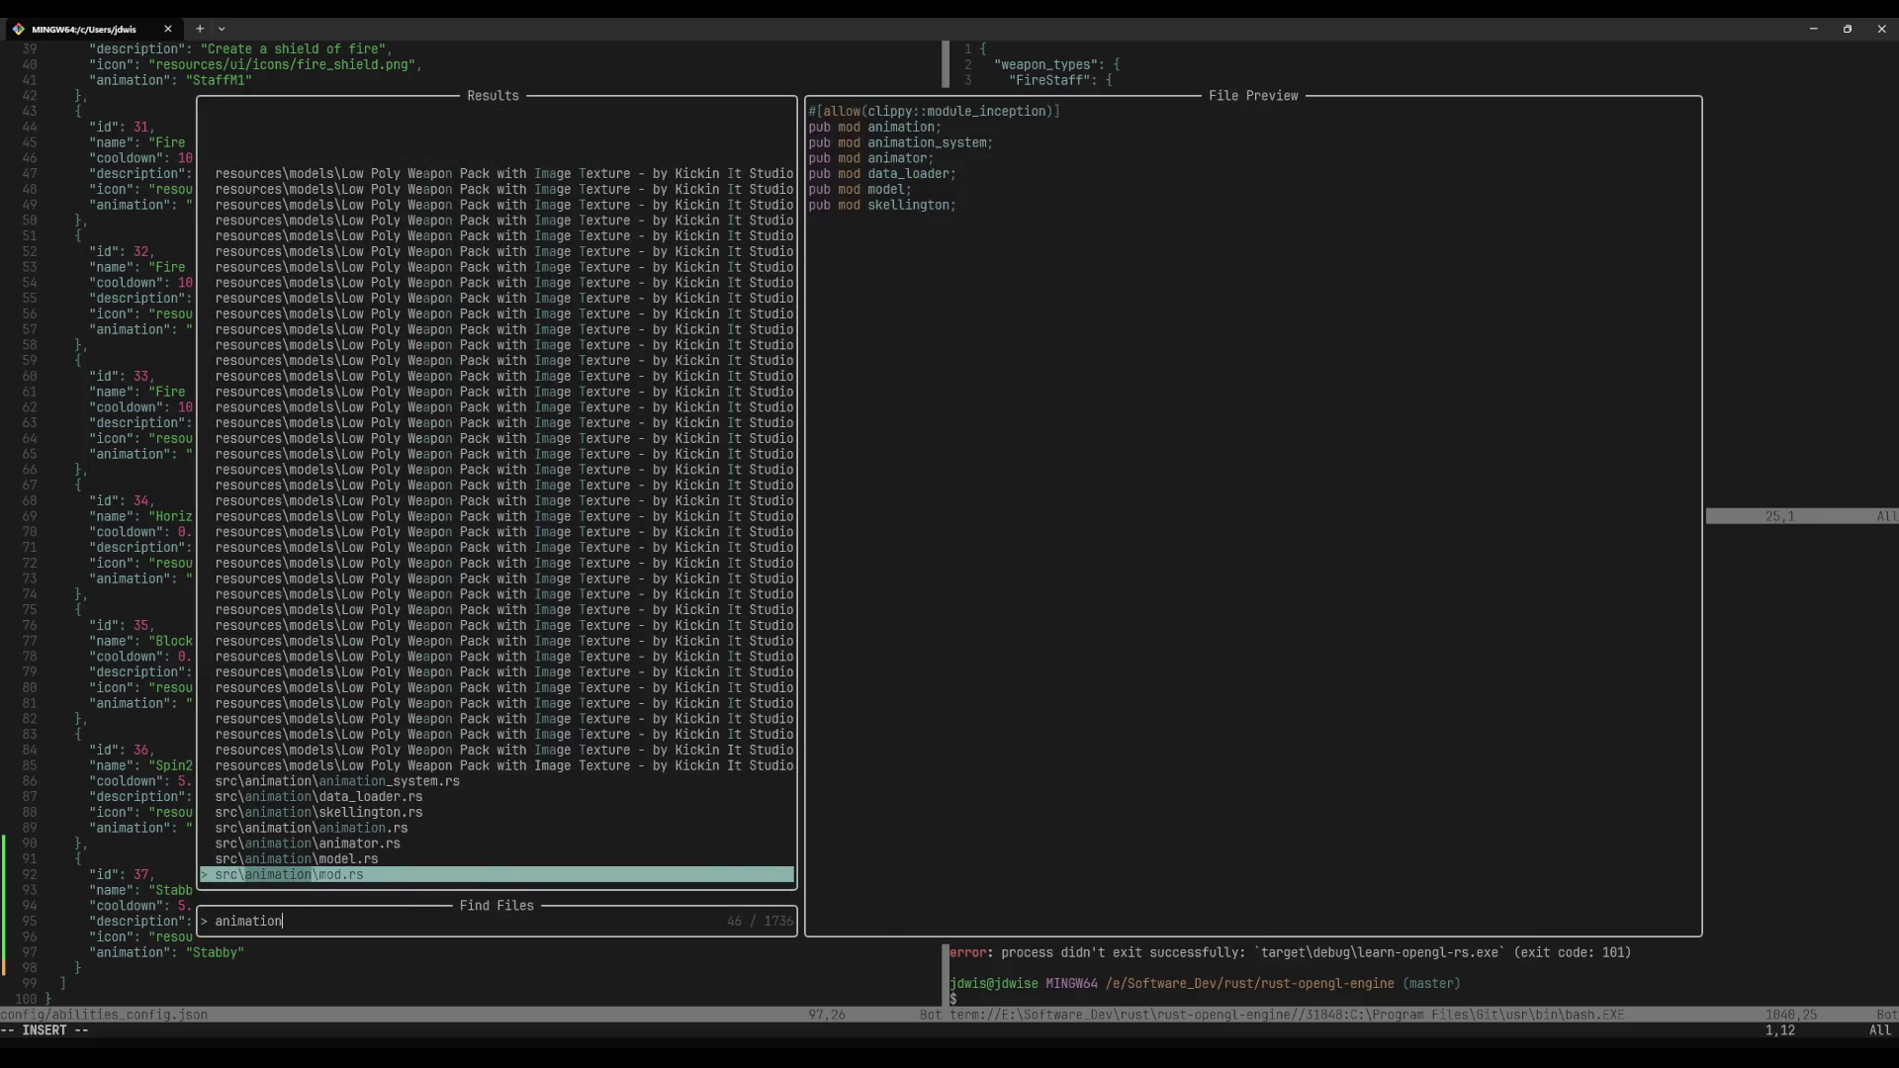
{"action": "key", "text": "Up"}
{"action": "key", "text": "Up"}
{"action": "key", "text": "Down"}
{"action": "key", "text": "Down"}
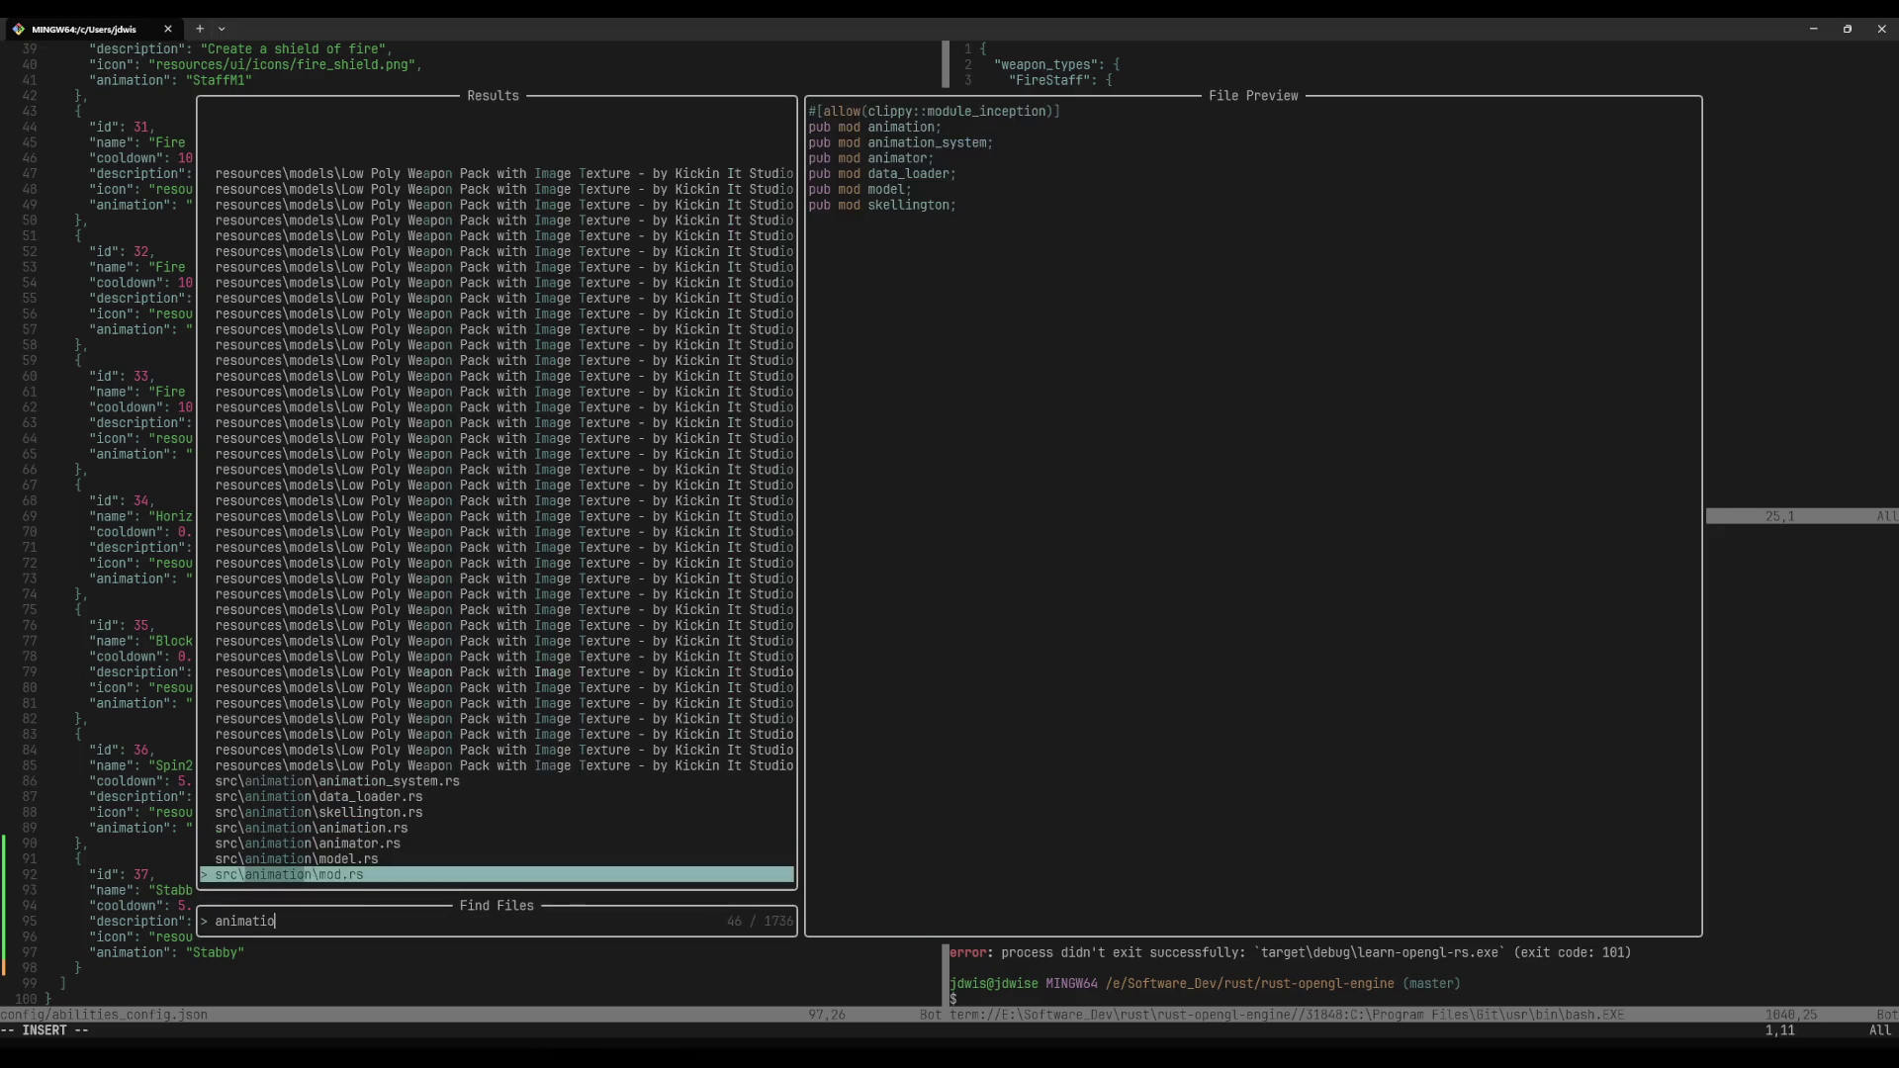
{"action": "key", "text": "ctrl+w"}
{"action": "type", "text": "enum"}
{"action": "key", "text": "Return"}
Step: Search the file for the AnimationType enum
{"action": "key", "text": "slash"}
{"action": "type", "text": "buf"}
{"action": "key", "text": "BackSpace"}
{"action": "key", "text": "BackSpace"}
{"action": "key", "text": "BackSpace"}
{"action": "type", "text": "animation"}
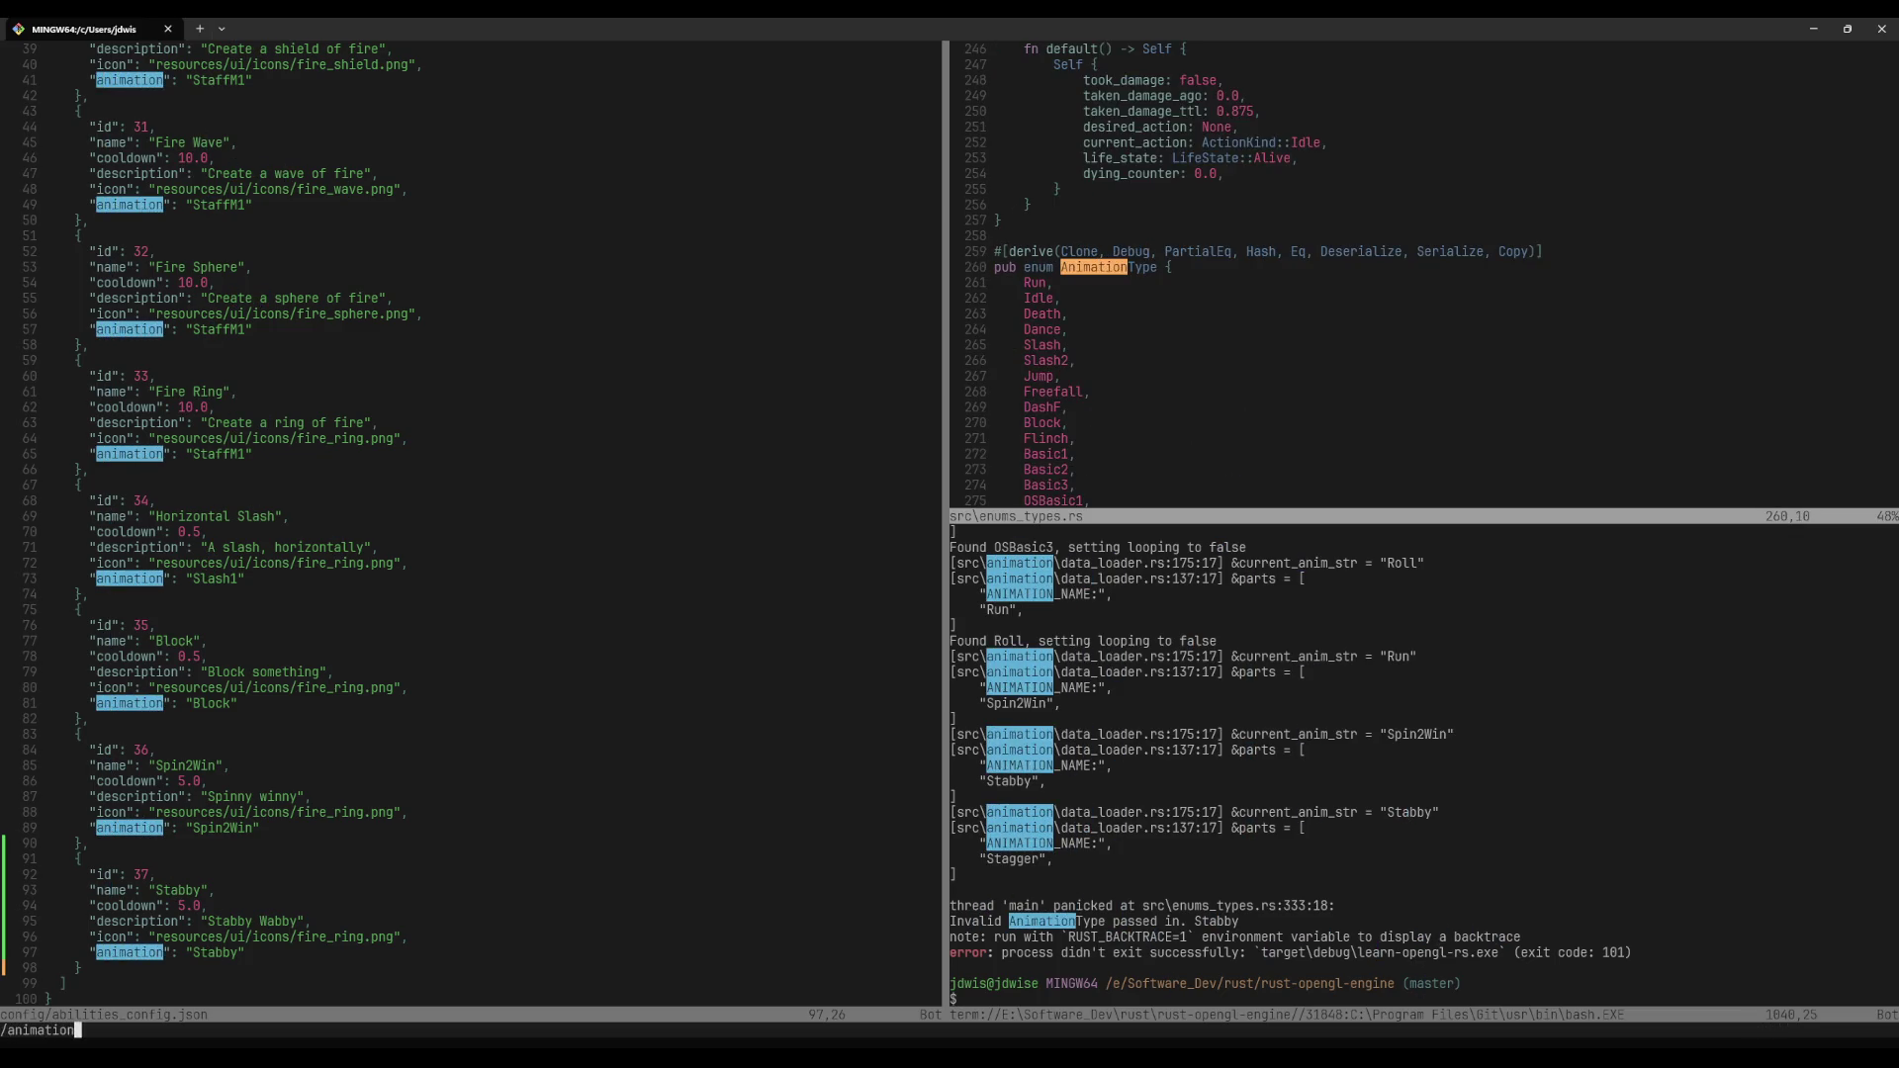
{"action": "type", "text": "tuyp"}
{"action": "key", "text": "BackSpace"}
{"action": "type", "text": "yp"}
{"action": "key", "text": "Return"}
Step: Add a 'Stabby,' variant at the end of the AnimationType enum and save
{"action": "key", "text": "j"}
{"action": "key", "text": "j"}
{"action": "key", "text": "j"}
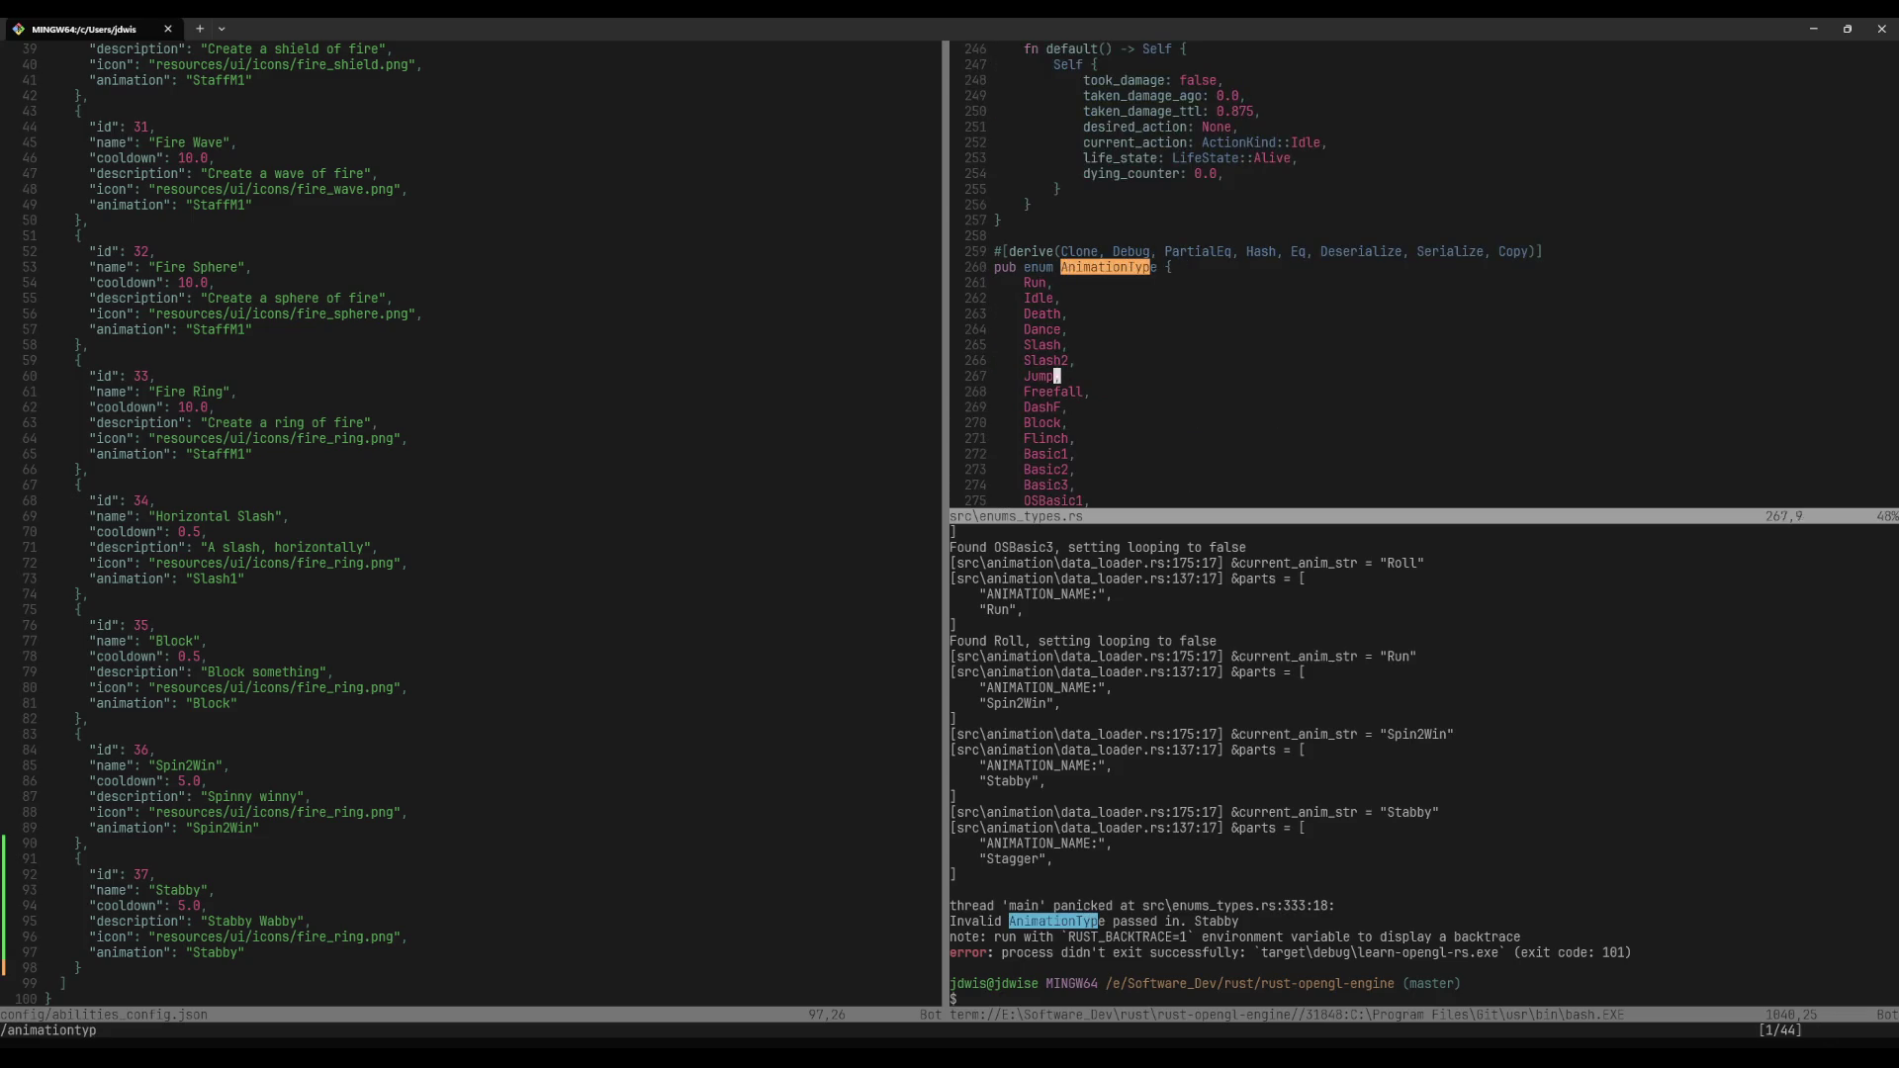
{"action": "key", "text": "j"}
{"action": "key", "text": "j"}
{"action": "key", "text": "j"}
{"action": "key", "text": "j"}
{"action": "key", "text": "j"}
{"action": "key", "text": "A"}
{"action": "key", "text": "Escape"}
{"action": "type", "text": "j"}
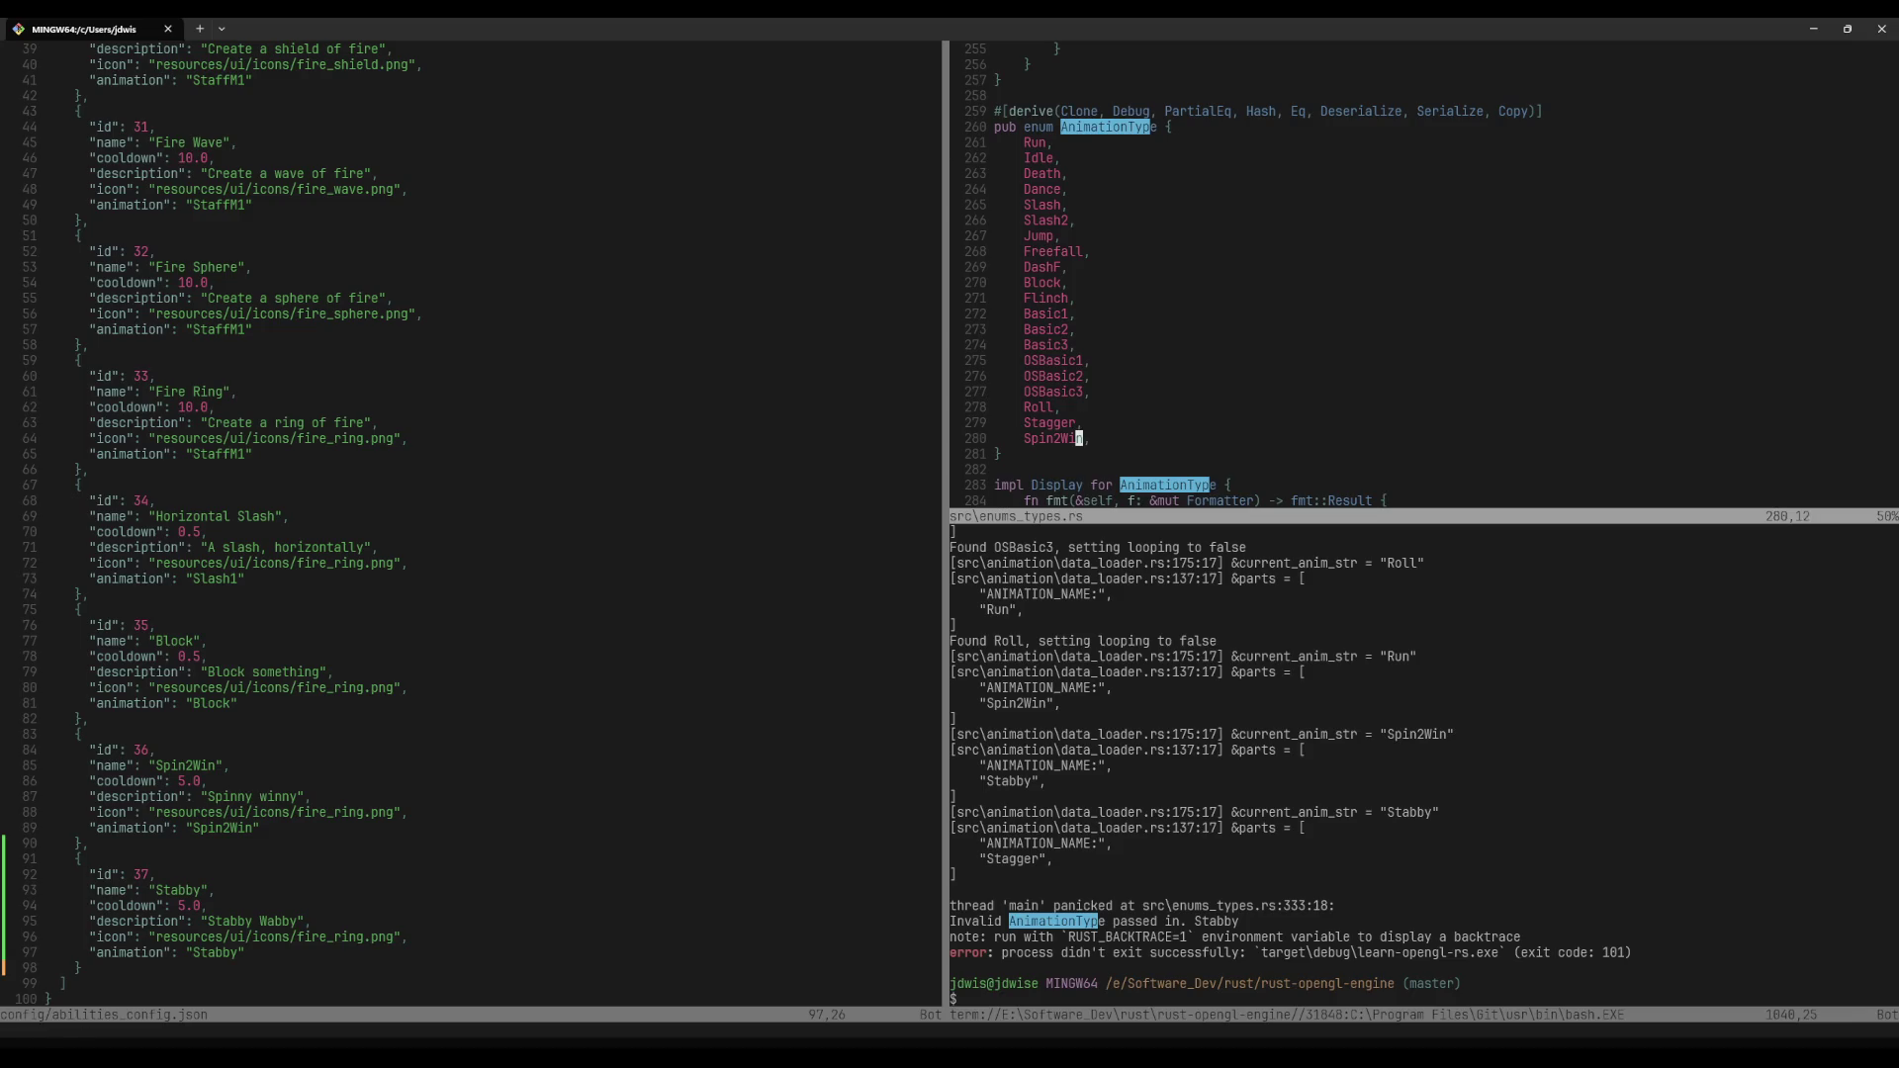
{"action": "type", "text": "oStabby"}
{"action": "key", "text": "Escape"}
{"action": "type", "text": "abby,"}
{"action": "key", "text": "Escape"}
{"action": "type", "text": ":w"}
{"action": "key", "text": "Return"}
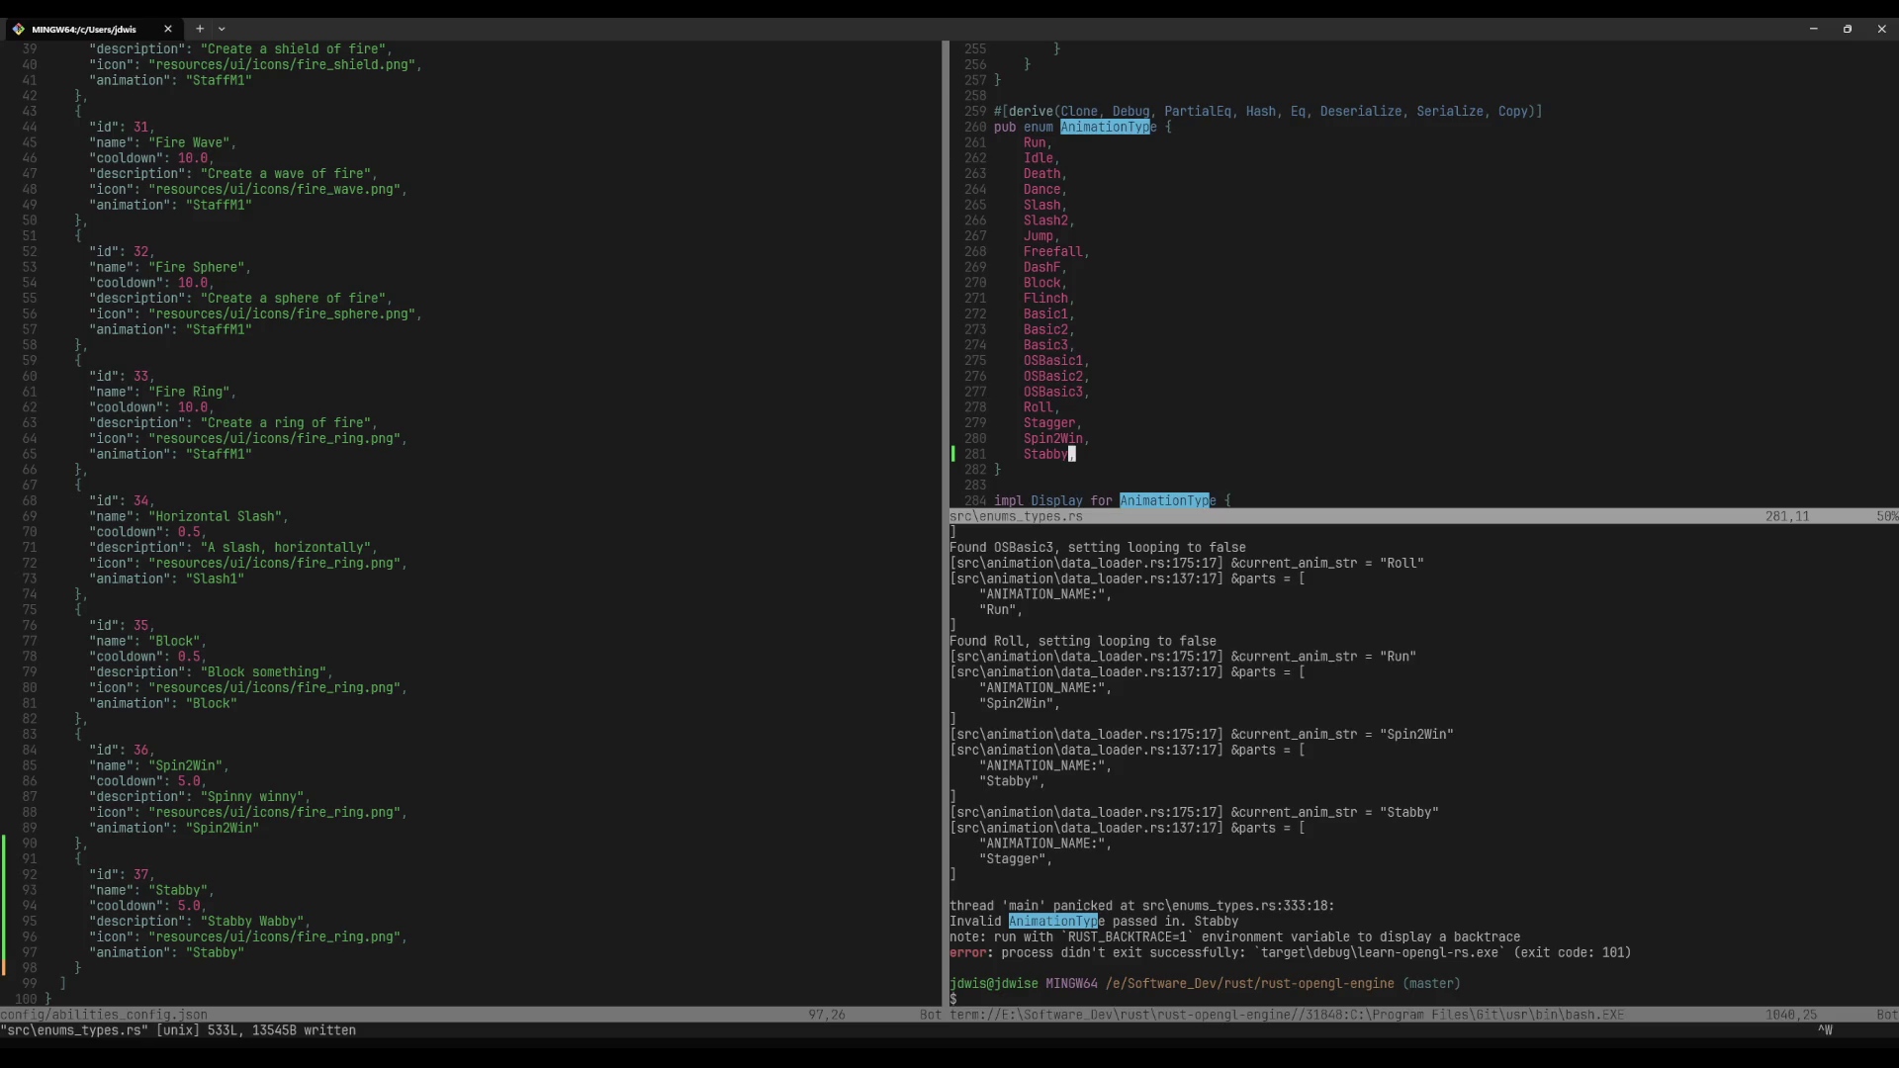
Step: Duplicate the Spin2Win Display match arm and rename the copy's variant to Stabby
{"action": "type", "text": "j:q"}
{"action": "key", "text": "Return"}
{"action": "key", "text": "}"}
{"action": "key", "text": "}"}
{"action": "key", "text": "}"}
{"action": "key", "text": "}"}
{"action": "key", "text": "k"}
{"action": "key", "text": "k"}
{"action": "key", "text": "k"}
{"action": "key", "text": "k"}
{"action": "key", "text": "k"}
{"action": "key", "text": "k"}
{"action": "key", "text": "k"}
{"action": "key", "text": "k"}
{"action": "key", "text": "k"}
{"action": "type", "text": "ohnoh"}
{"action": "key", "text": "Return"}
{"action": "key", "text": "j"}
{"action": "key", "text": "y"}
{"action": "key", "text": "y"}
{"action": "key", "text": "p"}
{"action": "key", "text": "w"}
{"action": "key", "text": "w"}
{"action": "type", "text": "cwStabby"}
{"action": "key", "text": "Escape"}
Step: Set the Stabby arm's display string to "Stabby" and save
{"action": "key", "text": "w"}
{"action": "key", "text": "f"}
{"action": "key", "text": "quotedbl"}
{"action": "key", "text": "c"}
{"action": "key", "text": "i"}
{"action": "key", "text": "quotedbl"}
{"action": "type", "text": "stabb\"),"}
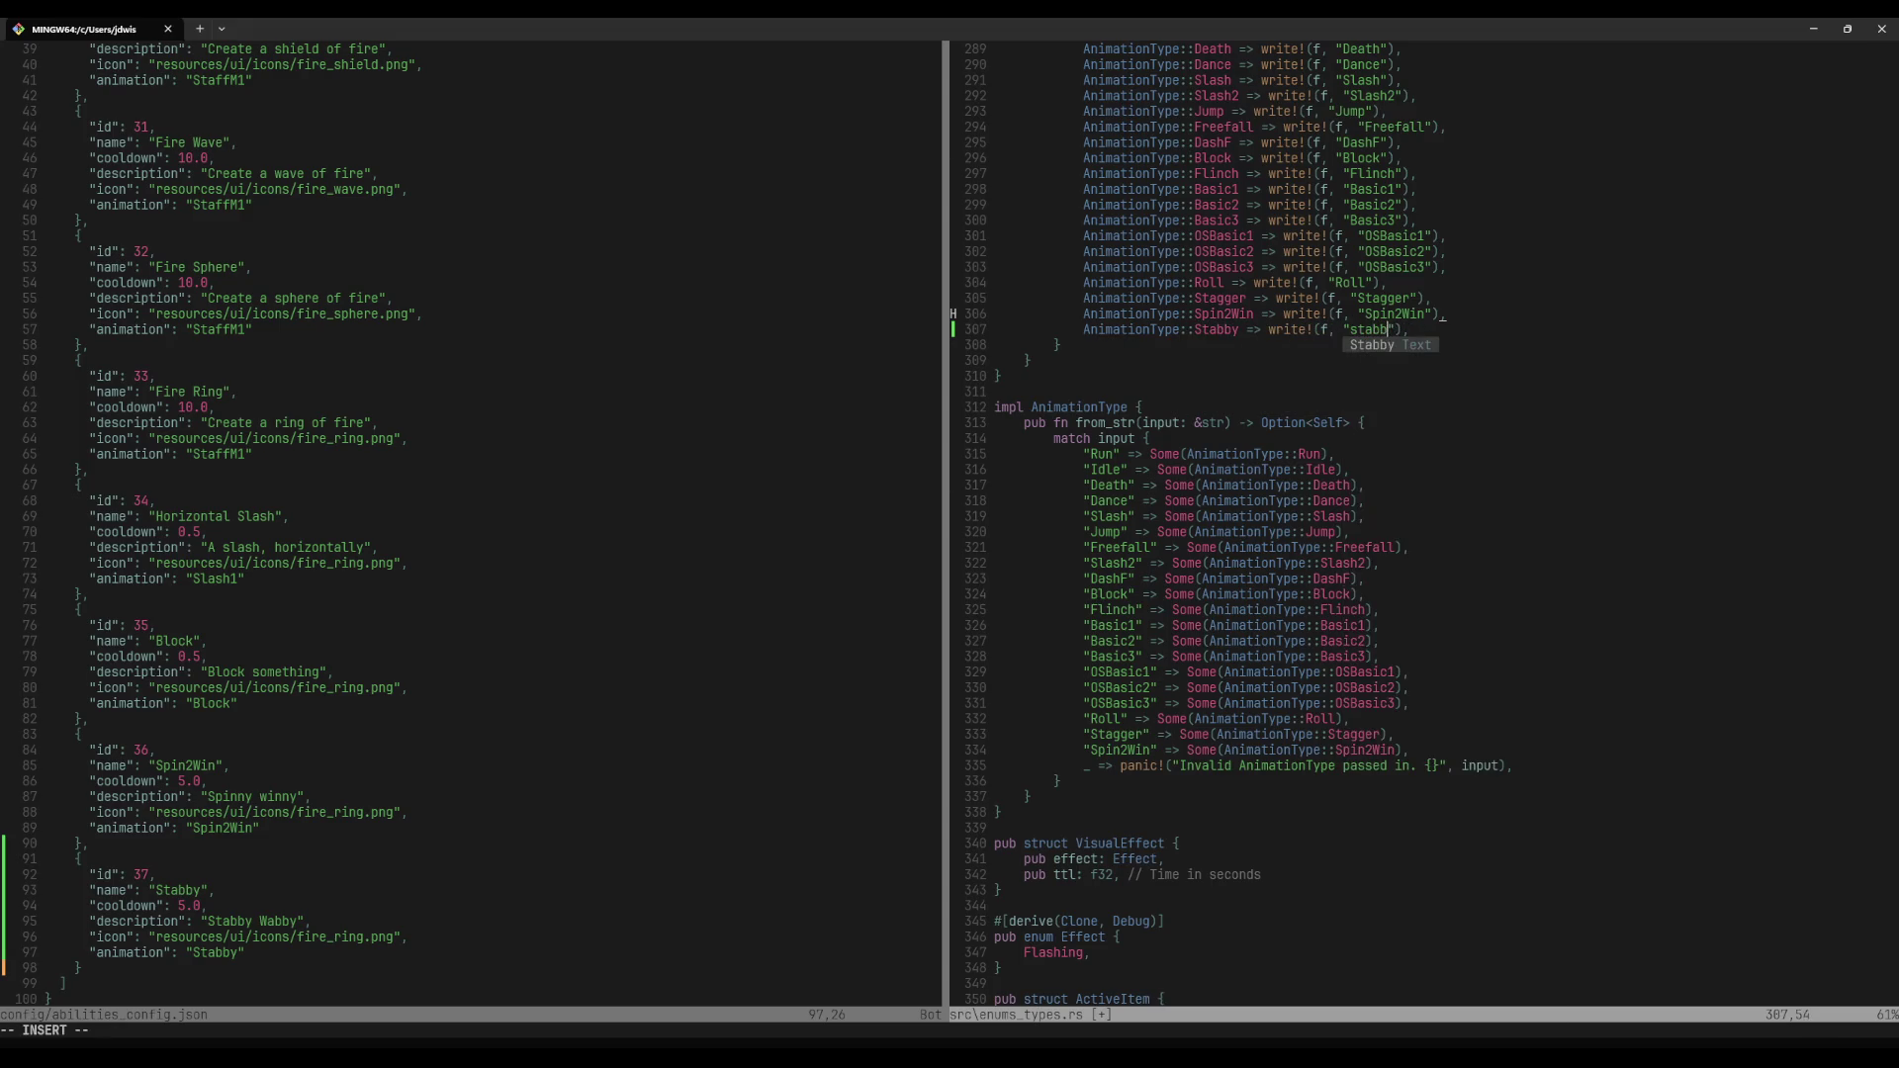
{"action": "key", "text": "Return"}
{"action": "key", "text": "Escape"}
{"action": "type", "text": ":w"}
{"action": "key", "text": "Return"}
Step: Add a from_str arm mapping "Stabby" to AnimationType::Stabby, copied from Spin2Win, and save
{"action": "key", "text": "j"}
{"action": "key", "text": "j"}
{"action": "key", "text": "j"}
{"action": "key", "text": "j"}
{"action": "key", "text": "j"}
{"action": "key", "text": "j"}
{"action": "key", "text": "j"}
{"action": "key", "text": "y"}
{"action": "key", "text": "y"}
{"action": "type", "text": "pciwStabby"}
{"action": "key", "text": "Escape"}
{"action": "key", "text": "l"}
{"action": "key", "text": "l"}
{"action": "key", "text": "l"}
{"action": "key", "text": "l"}
{"action": "key", "text": "l"}
{"action": "key", "text": "l"}
{"action": "key", "text": "l"}
{"action": "key", "text": "l"}
{"action": "key", "text": "l"}
{"action": "type", "text": "ciwStabby"}
{"action": "key", "text": "Escape"}
{"action": "key", "text": "Return"}
{"action": "type", "text": ":w"}
{"action": "key", "text": "Return"}
Step: Open a terminal split below the code and start typing the cargo run command
{"action": "key", "text": "space"}
{"action": "type", "text": "tcargo ru"}
{"action": "key", "text": "BackSpace"}
Step: Run the desktop build of the game and move its window higher on screen
{"action": "type", "text": "sktop"}
{"action": "key", "text": "Return"}
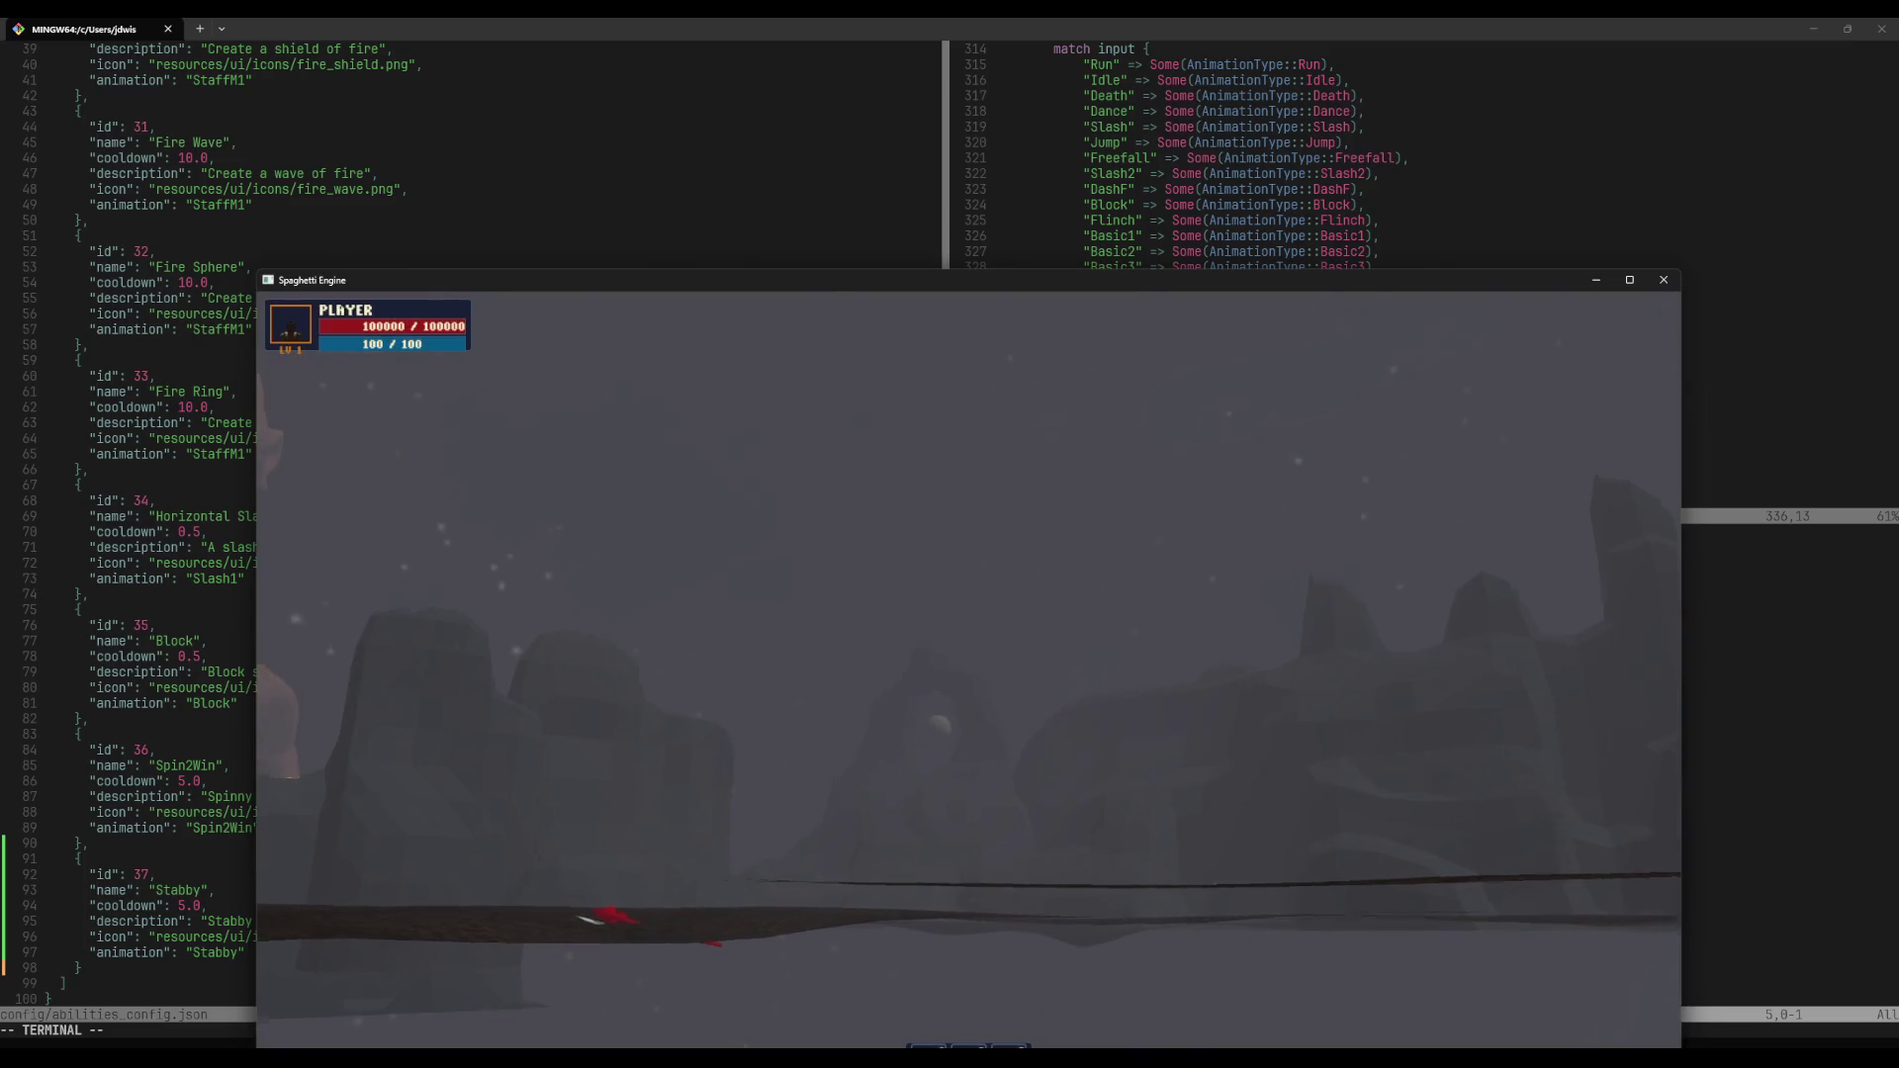
{"action": "left_click_drag", "start_coordinate": [948, 281], "coordinate": [964, 166]}
Step: Run forward and trigger several sword slashes, then quit from the System Menu
{"action": "key", "text": "w"}
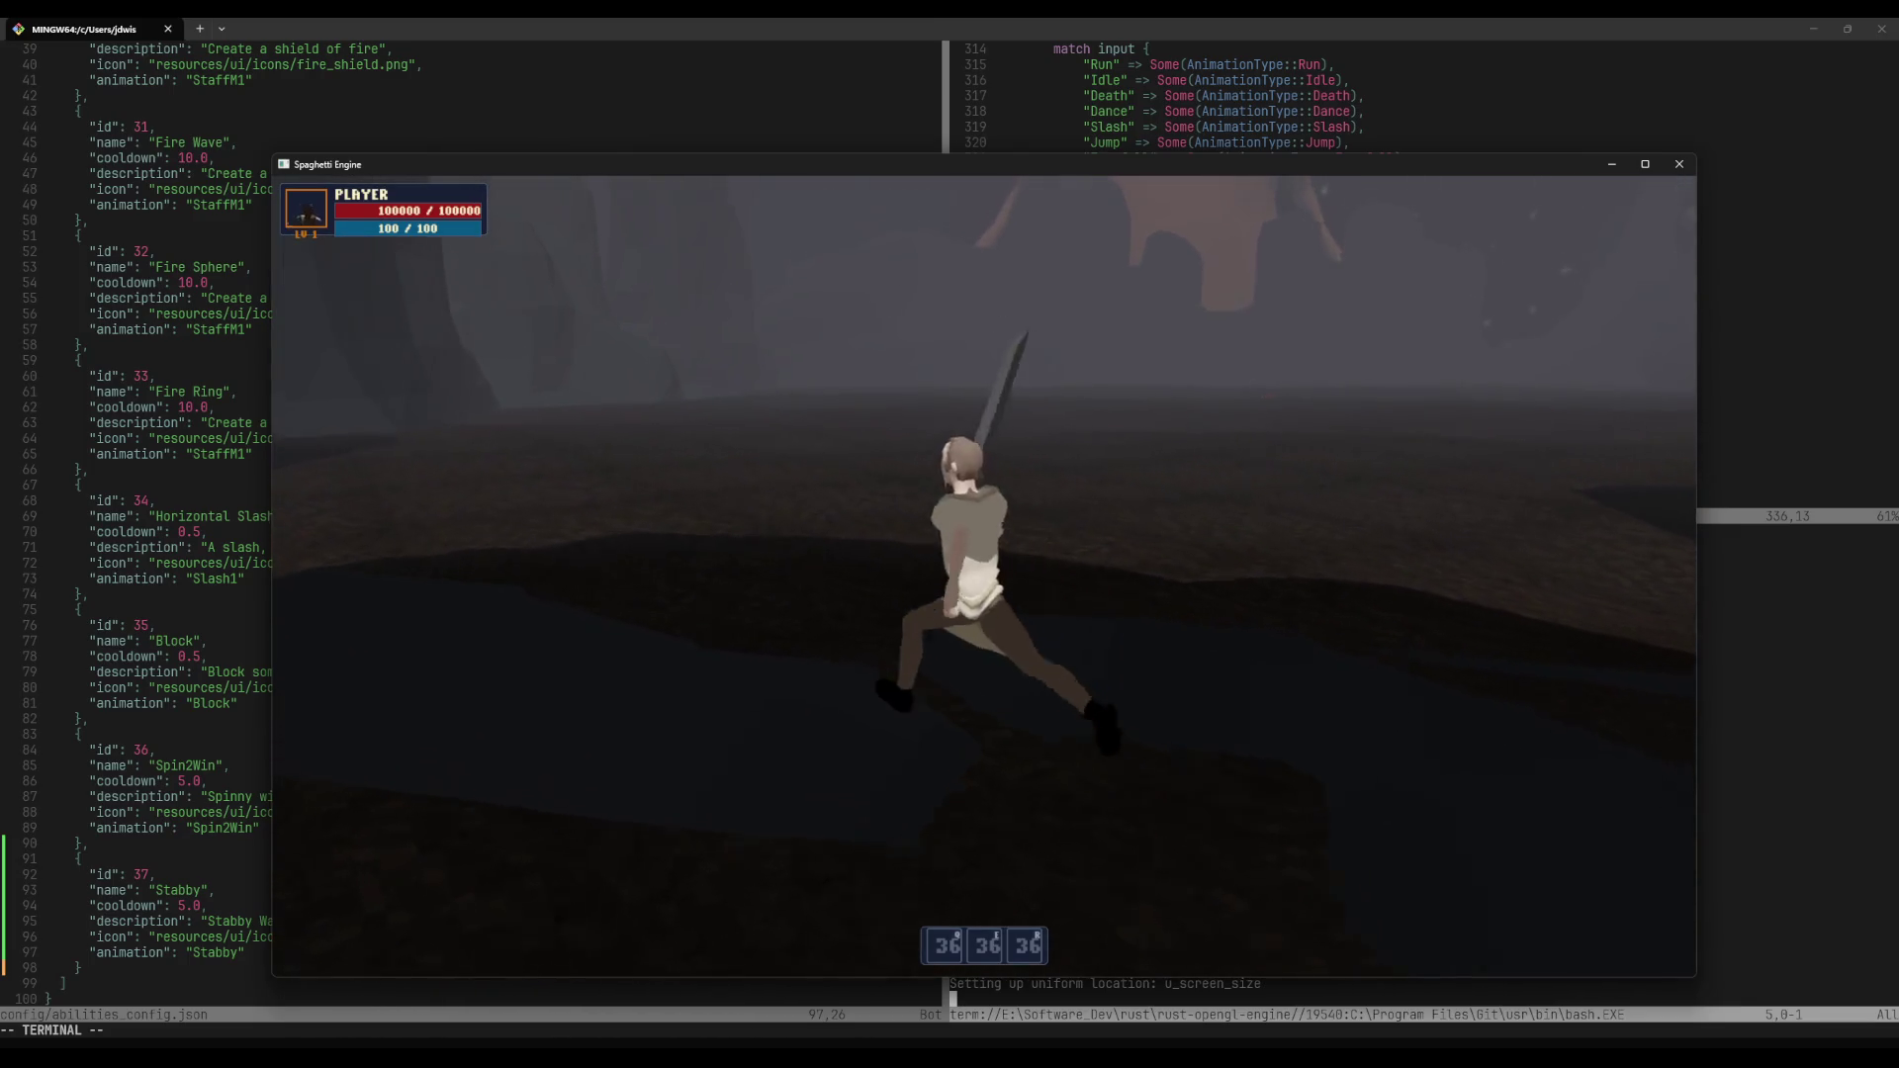
{"action": "key", "text": "w"}
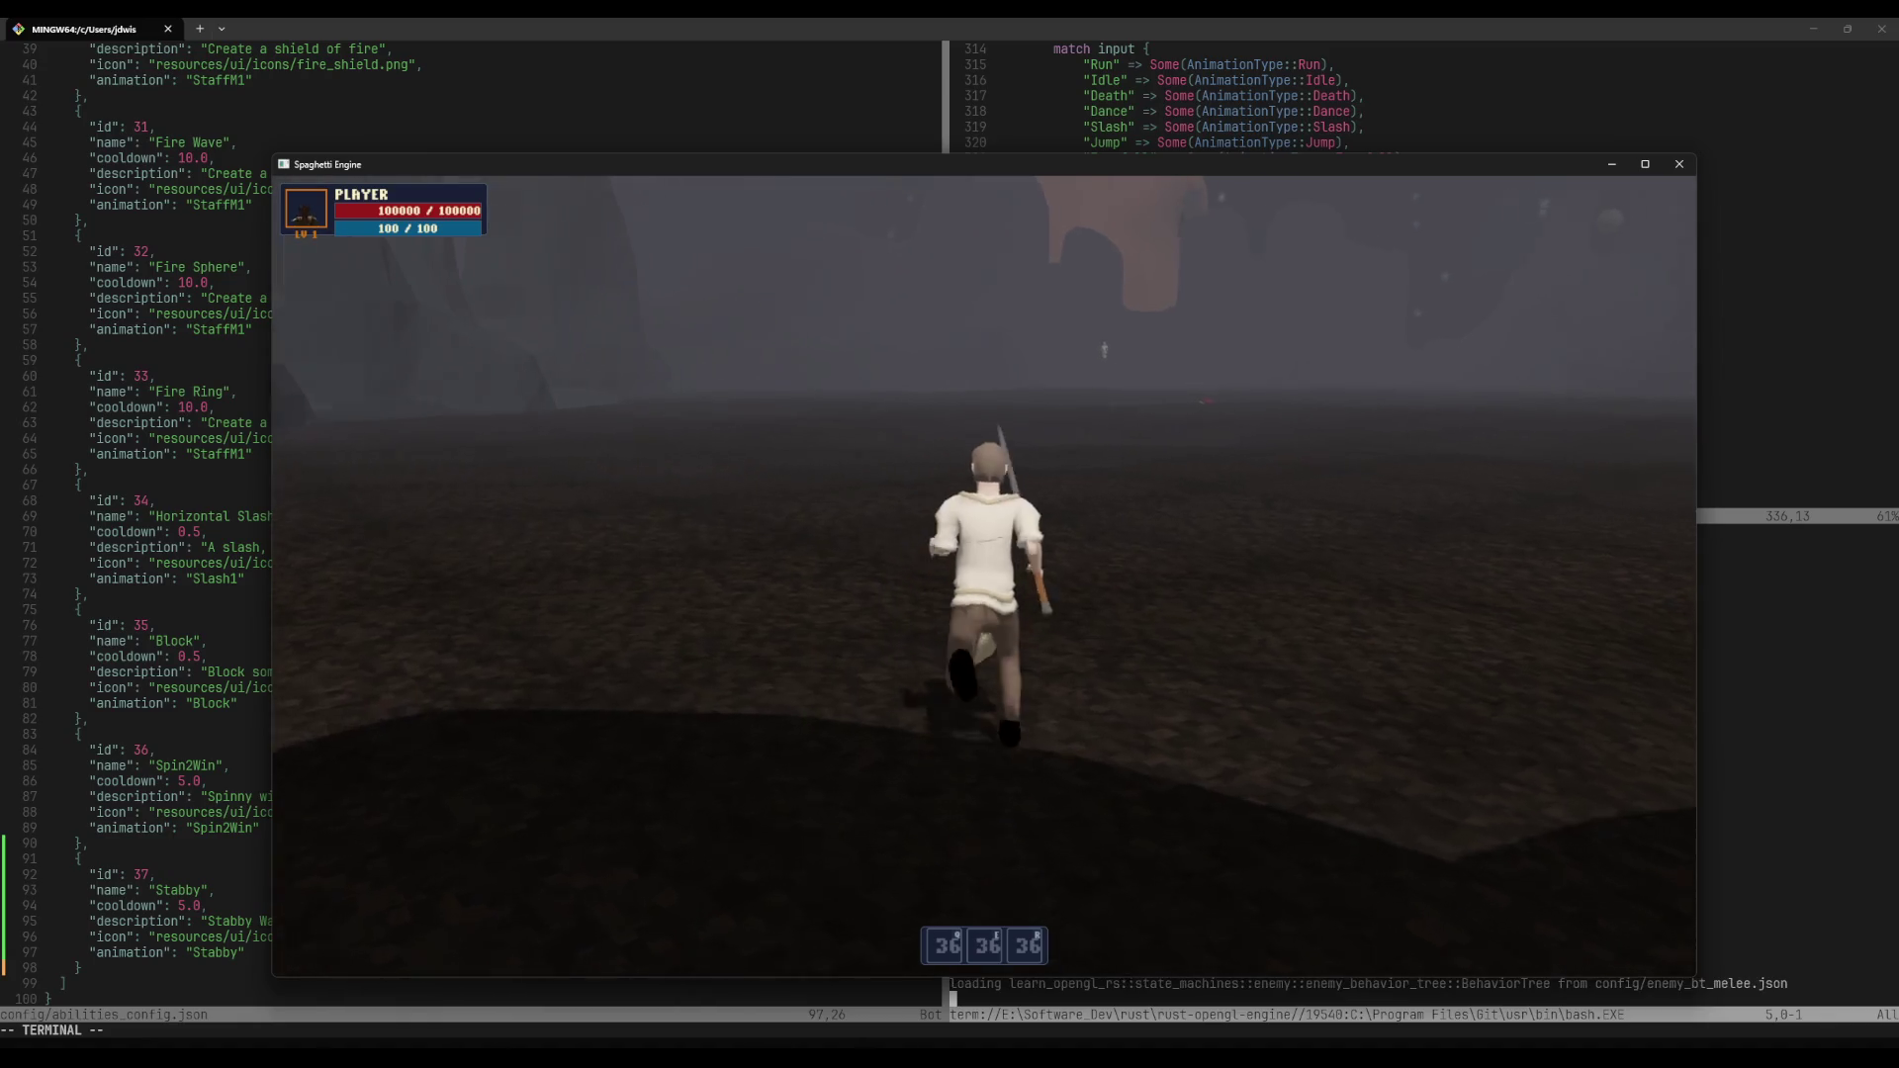
{"action": "key", "text": "1"}
{"action": "key", "text": "w"}
{"action": "key", "text": "1"}
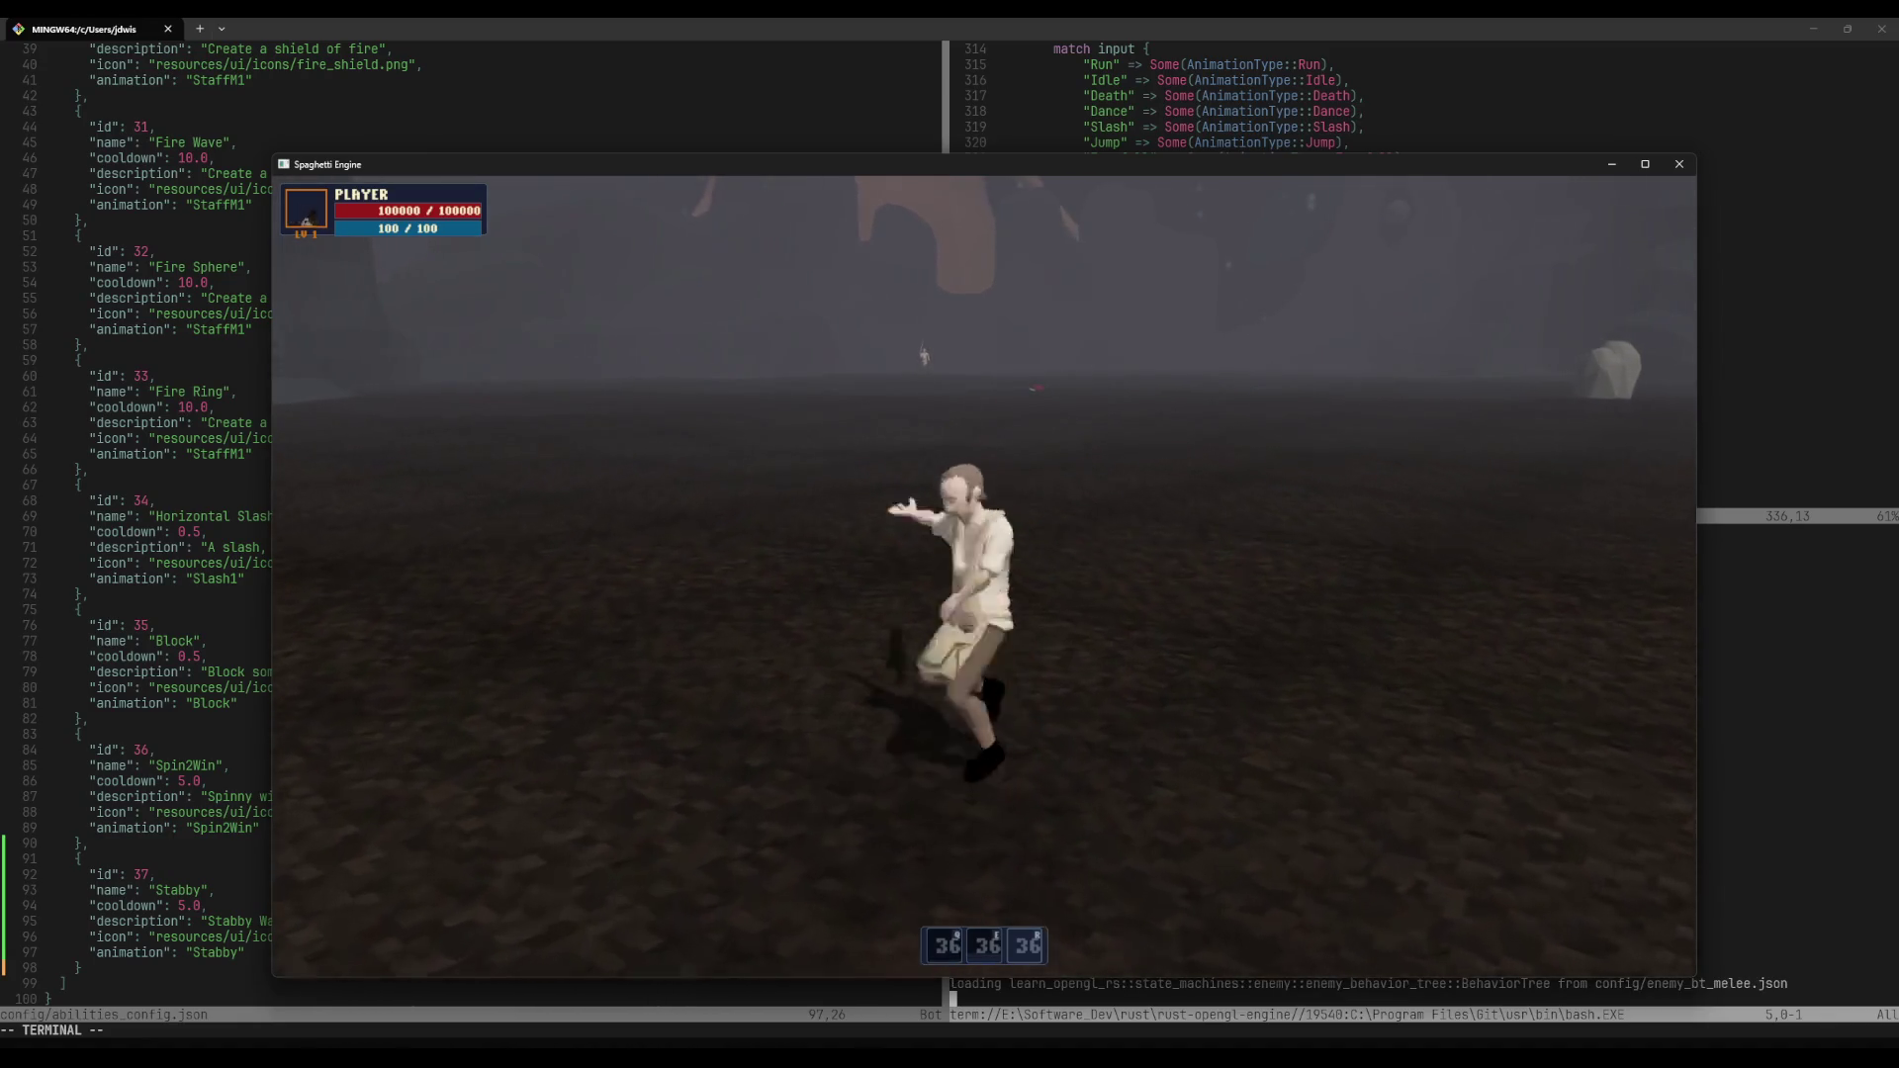
{"action": "key", "text": "w"}
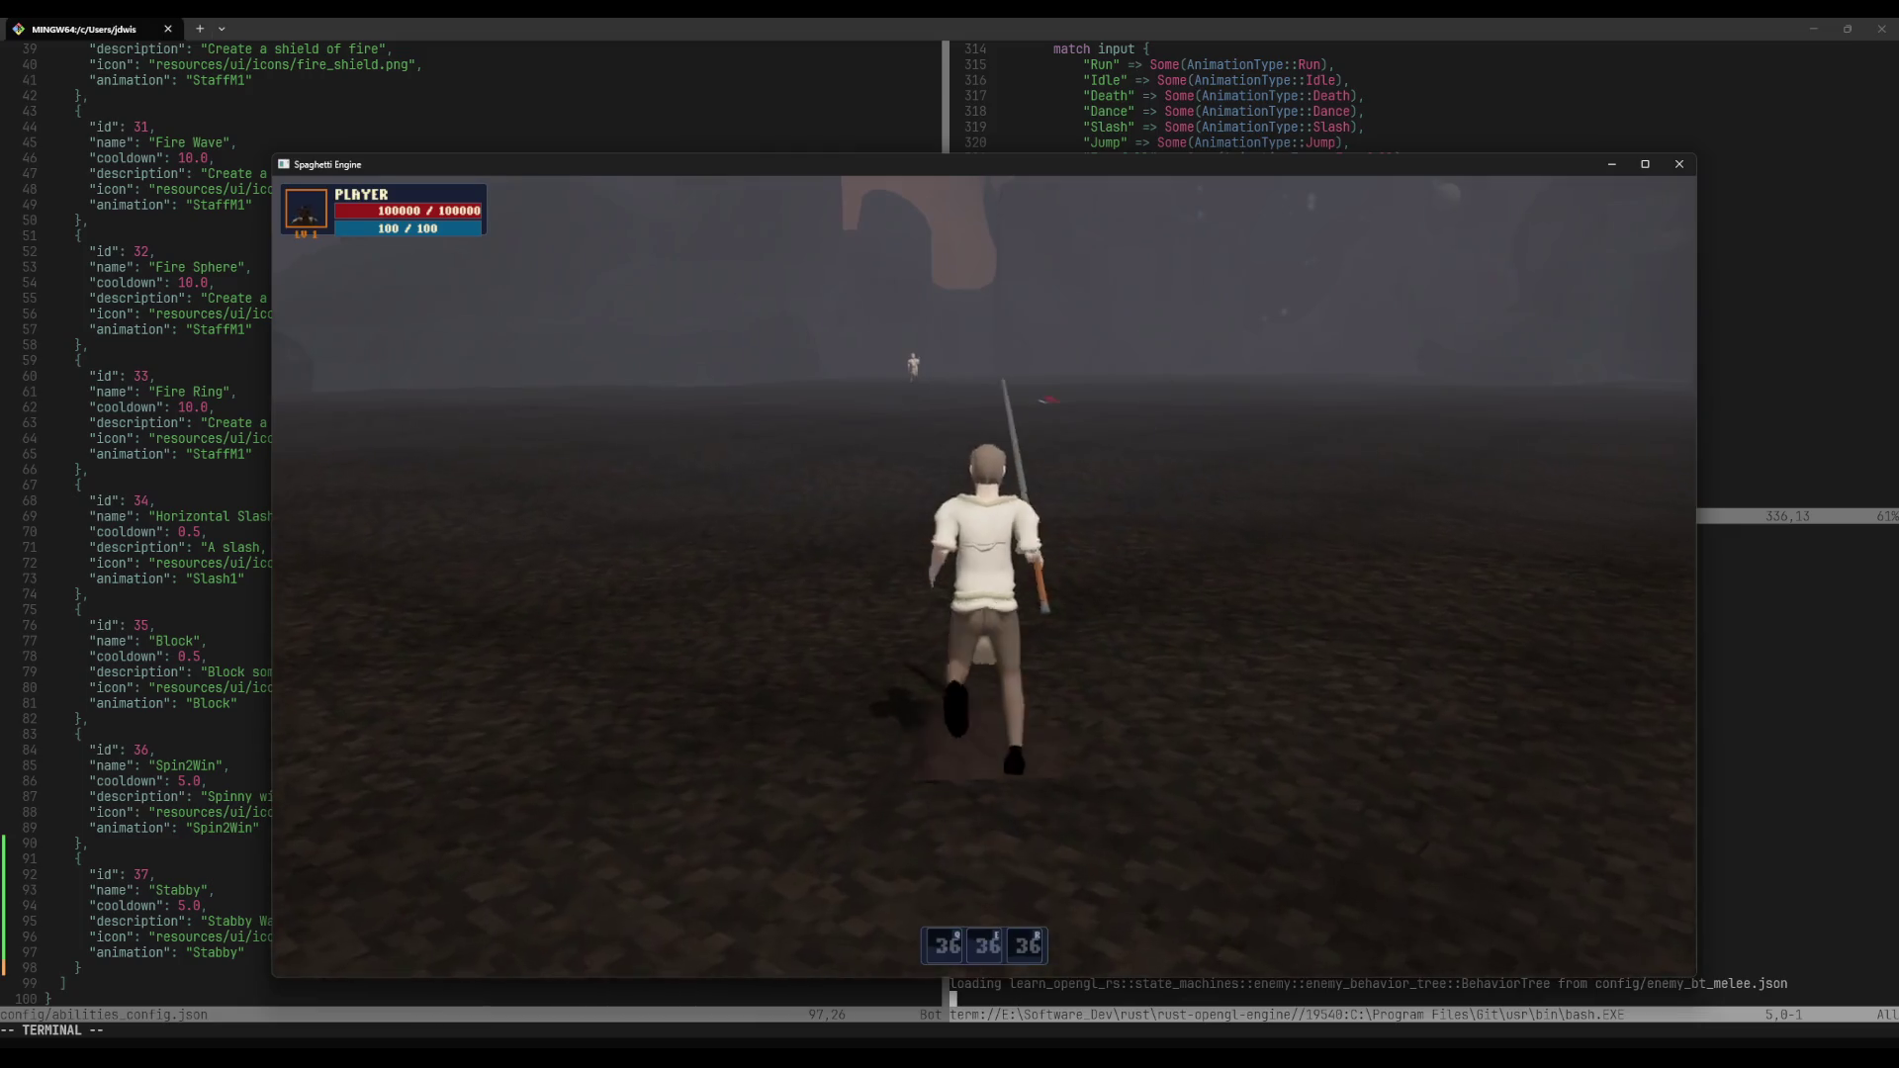
{"action": "key", "text": "Escape"}
{"action": "left_click", "coordinate": [1678, 164]}
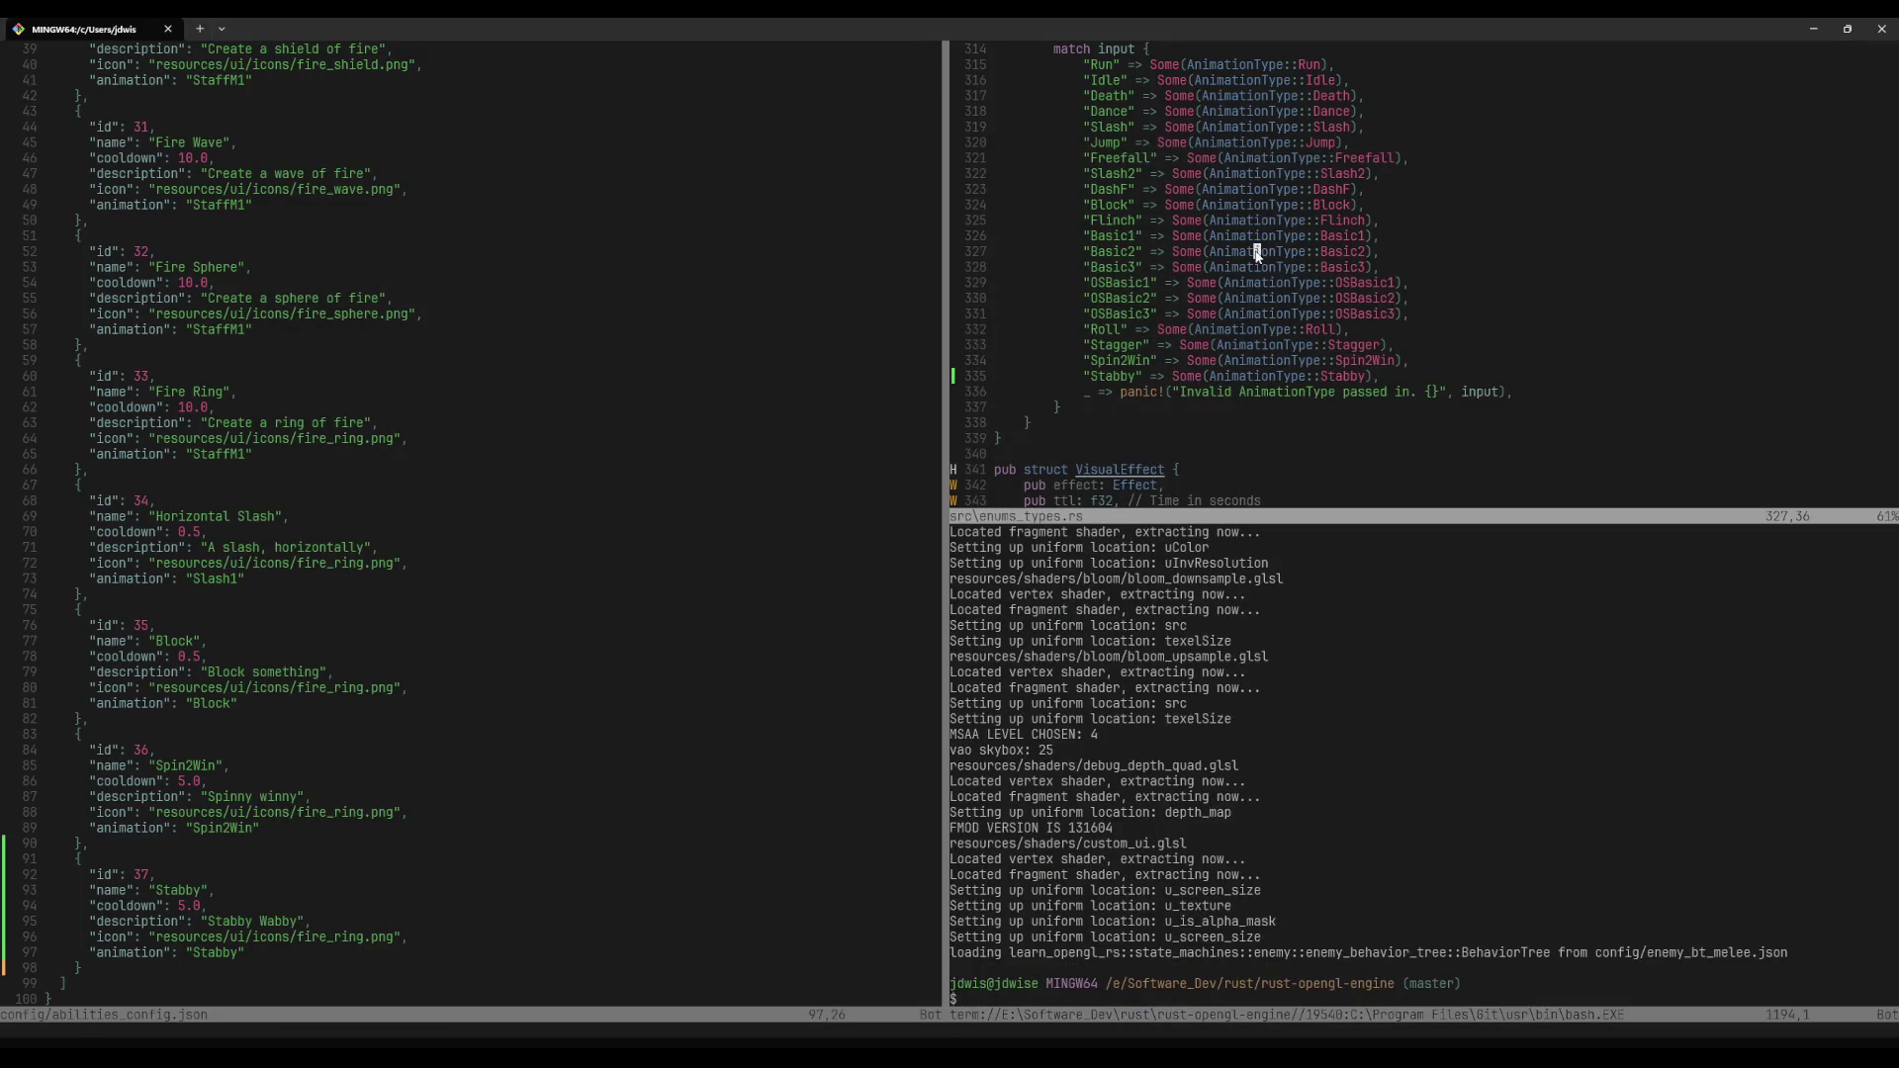
Step: Open weapon_pools_config.json with the fuzzy file finder
{"action": "key", "text": "space"}
{"action": "key", "text": "p"}
{"action": "key", "text": "v"}
{"action": "key", "text": "space"}
{"action": "type", "text": "pf"}
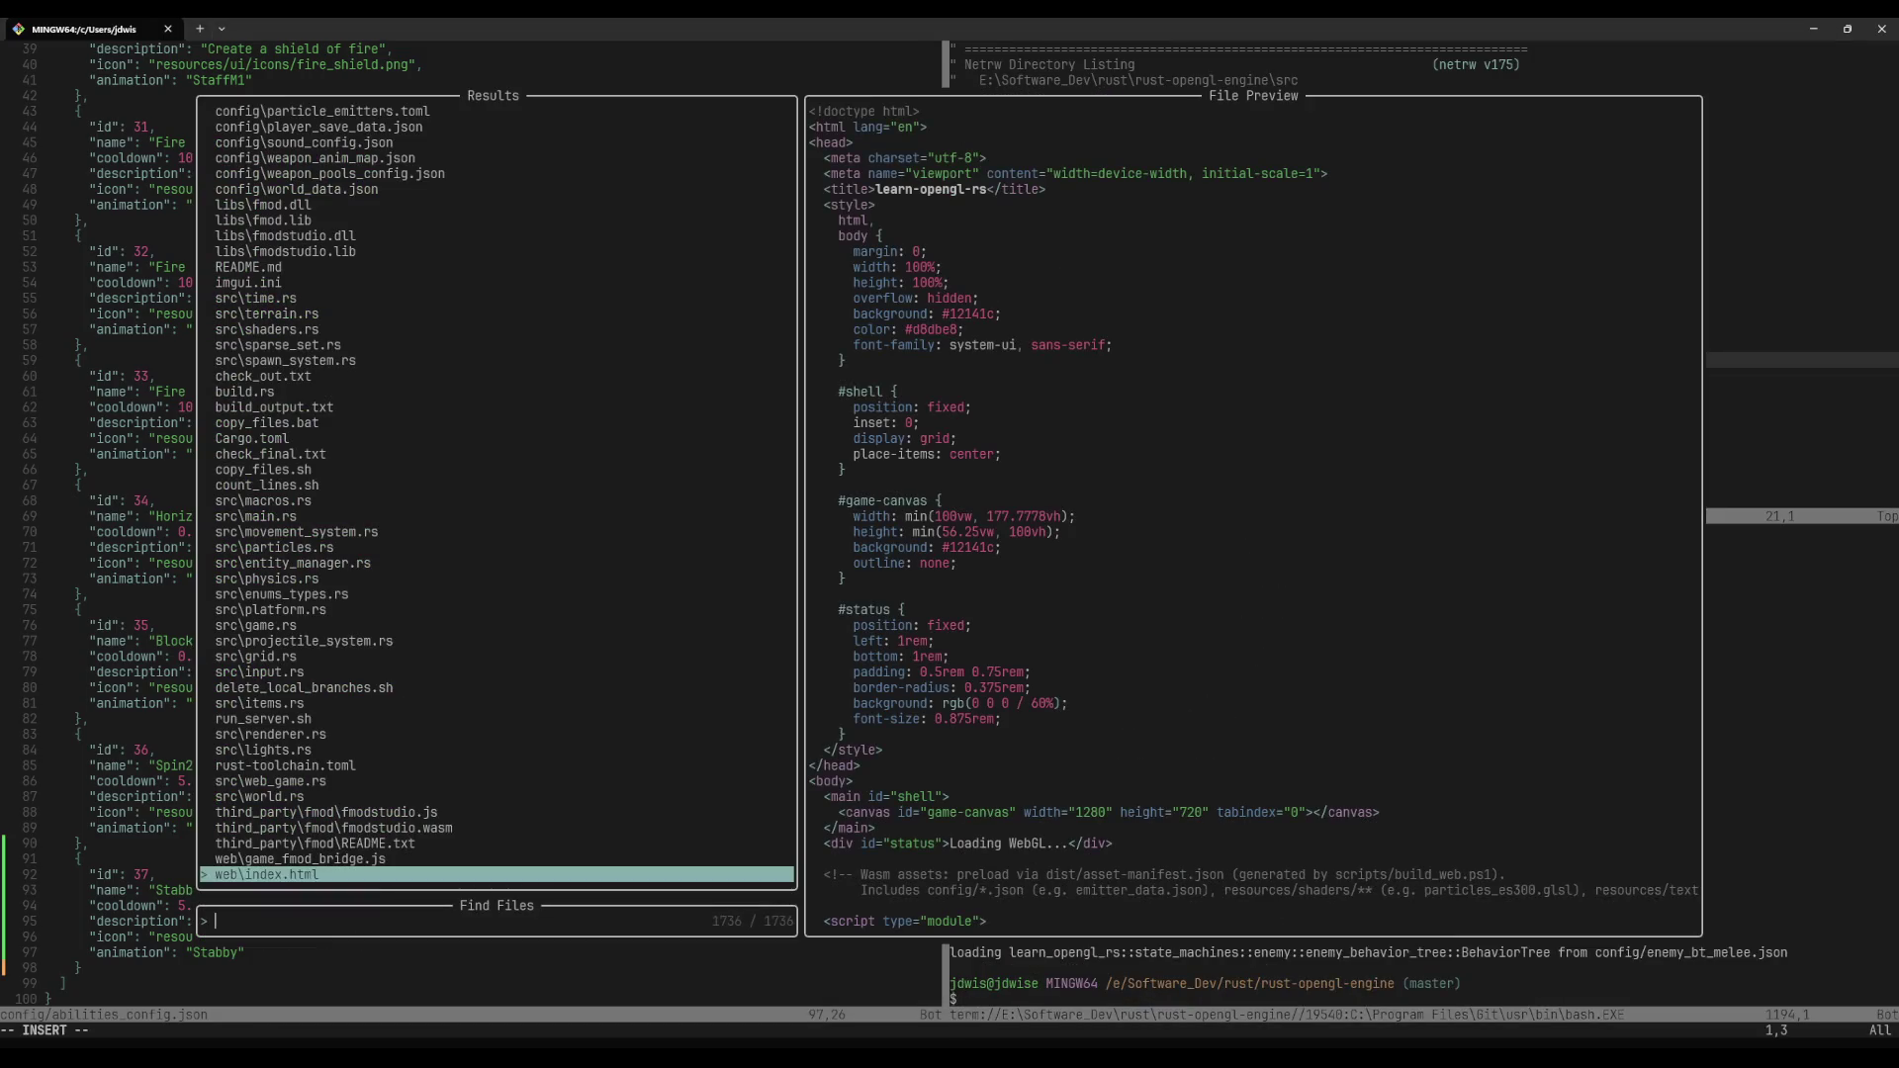
{"action": "type", "text": "weapon"}
{"action": "key", "text": "Up"}
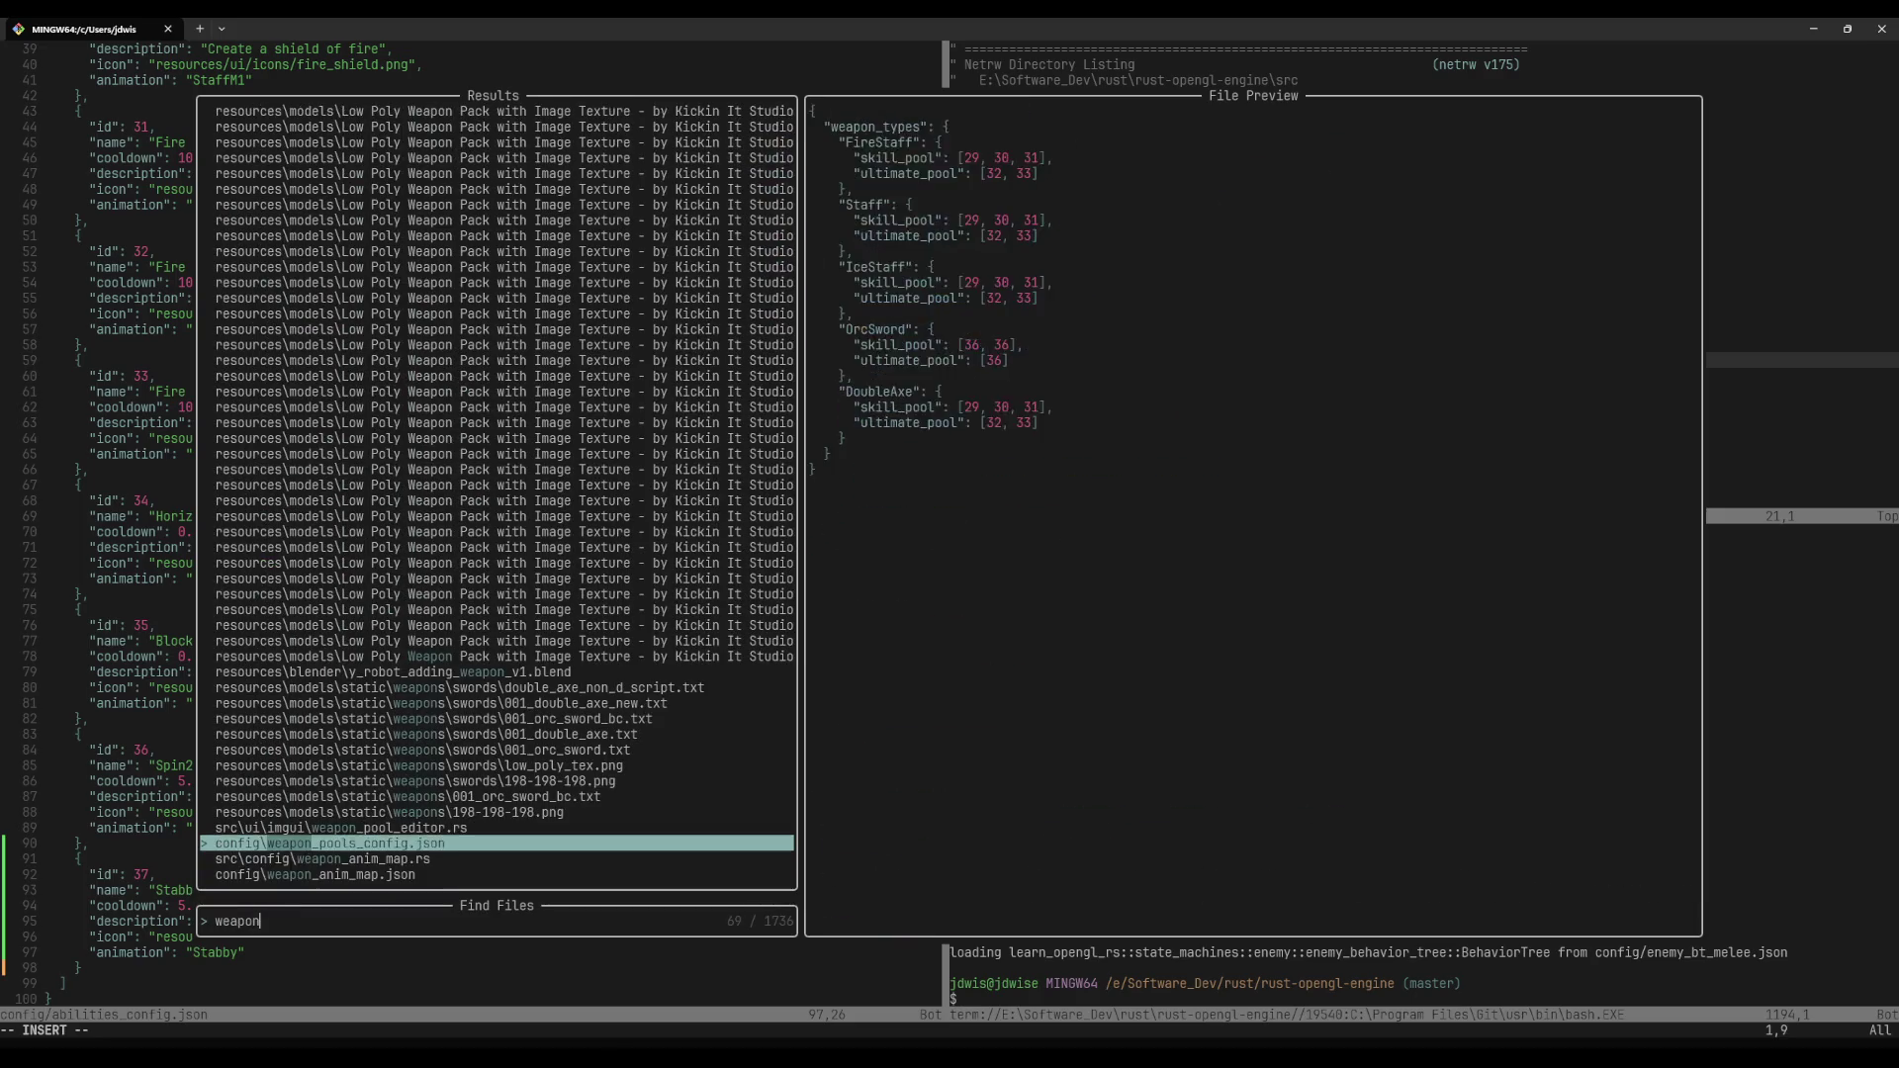
{"action": "key", "text": "Return"}
Step: Change the OrcSword skill_pool from [36, 36] to [36, 37] and save
{"action": "key", "text": "k"}
{"action": "key", "text": "t"}
{"action": "key", "text": "bracketright"}
{"action": "key", "text": "i"}
{"action": "key", "text": "Delete"}
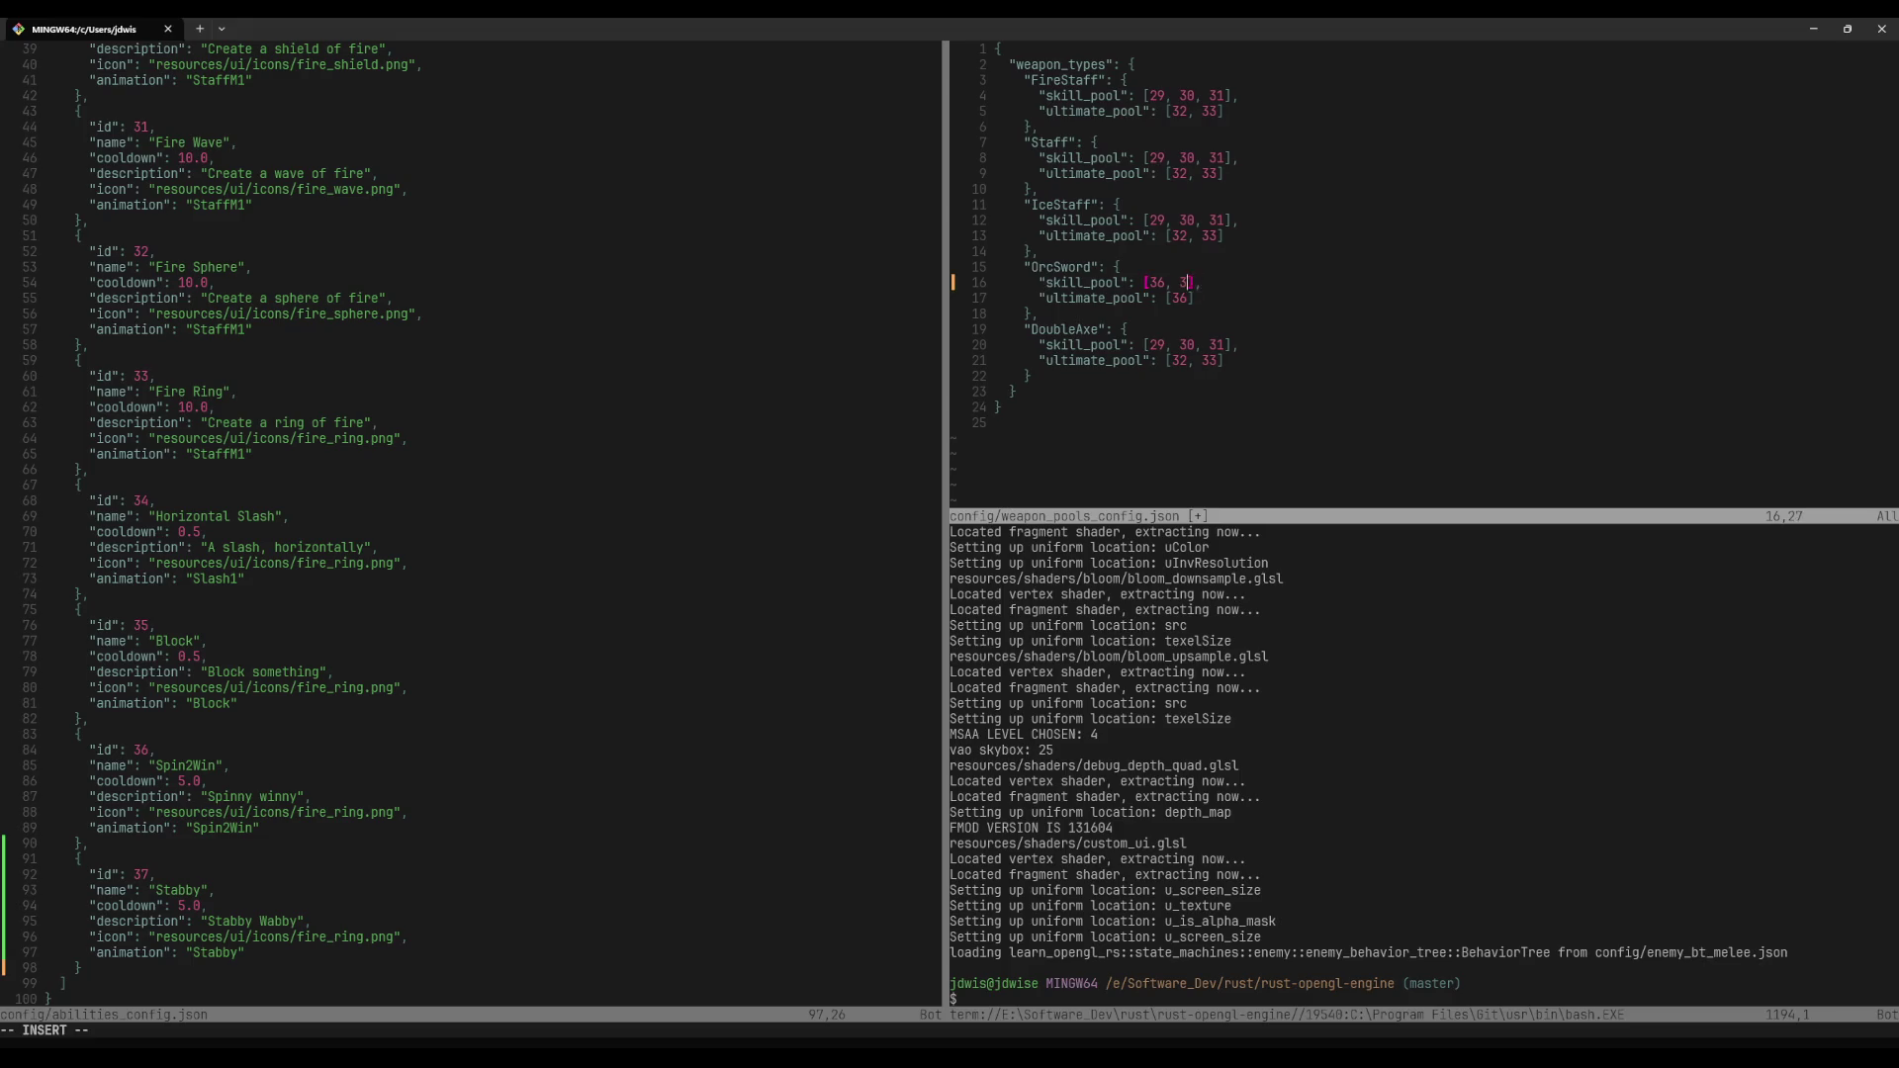
{"action": "type", "text": "7"}
{"action": "key", "text": "Escape"}
{"action": "type", "text": ":w"}
{"action": "key", "text": "Return"}
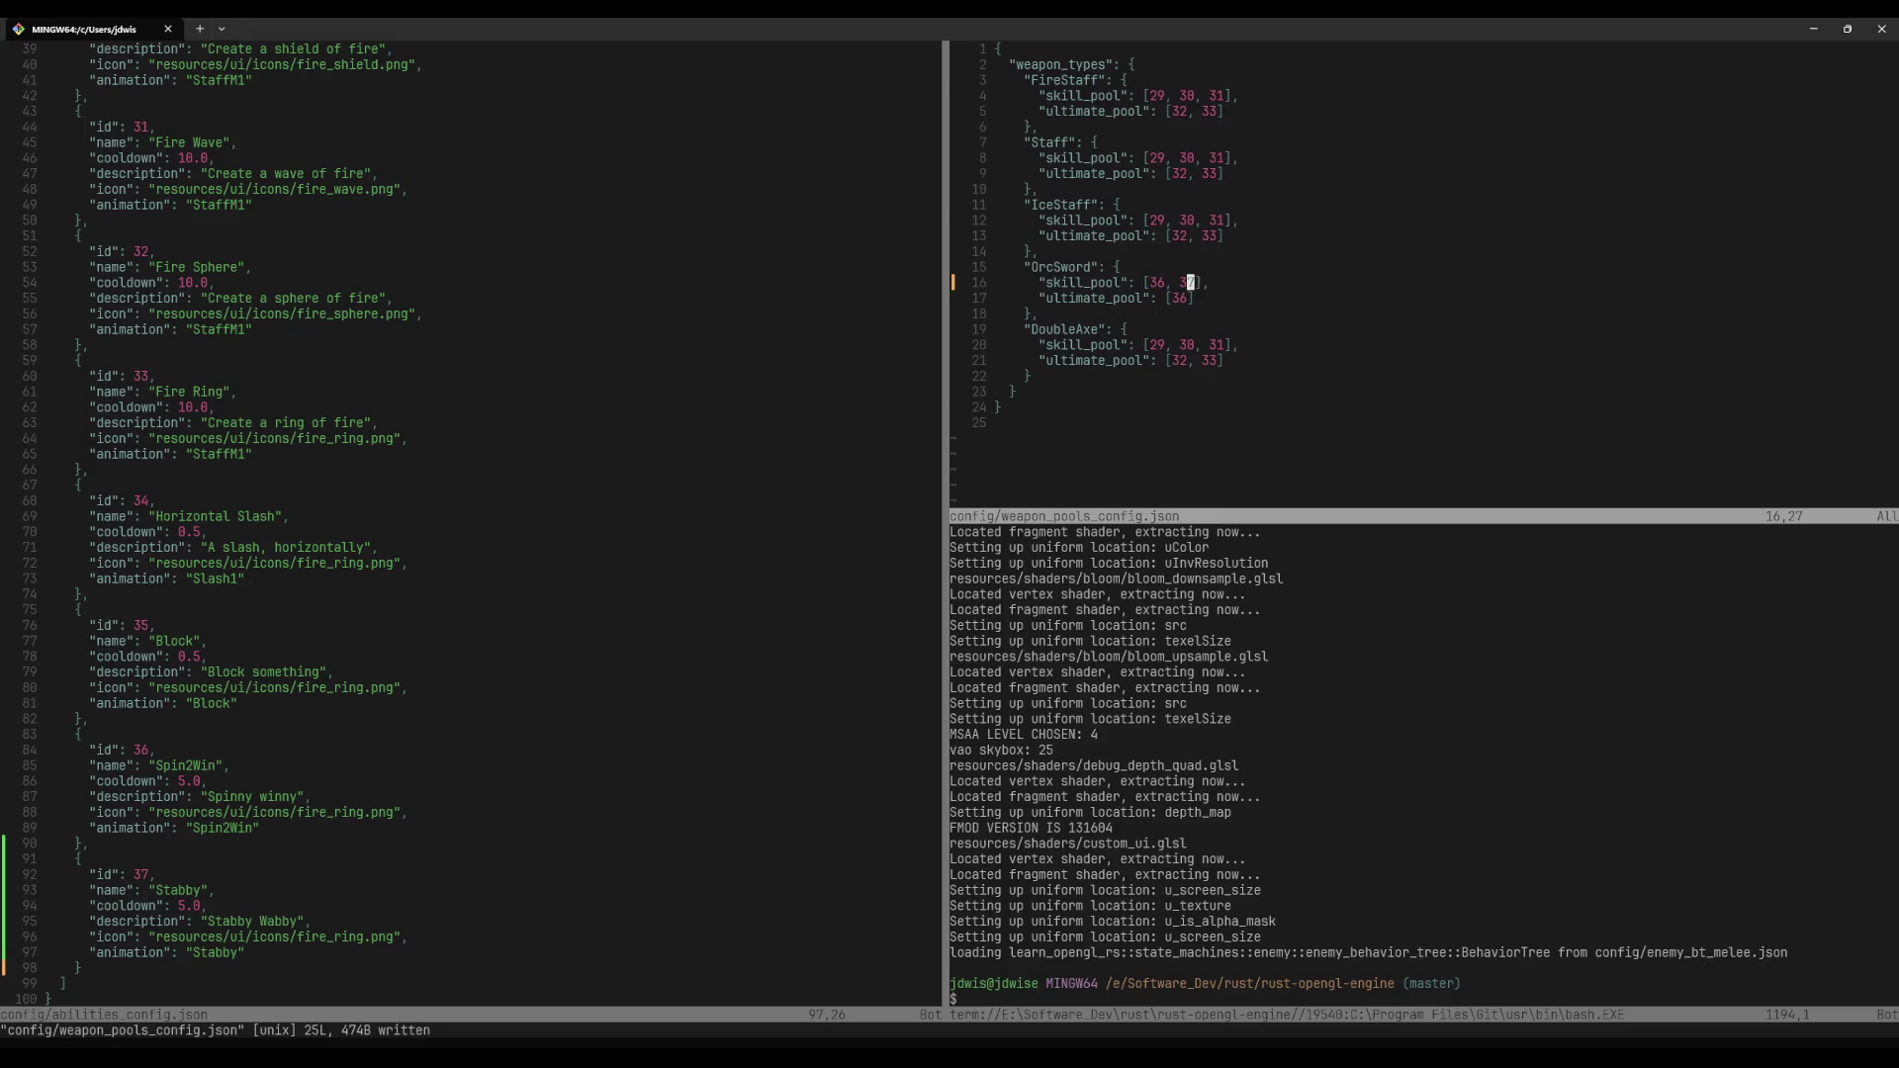
Step: In the terminal, try a plain cargo run, which needs a binary, then run cargo desktop
{"action": "key", "text": "ctrl+w"}
{"action": "key", "text": "j"}
{"action": "key", "text": "i"}
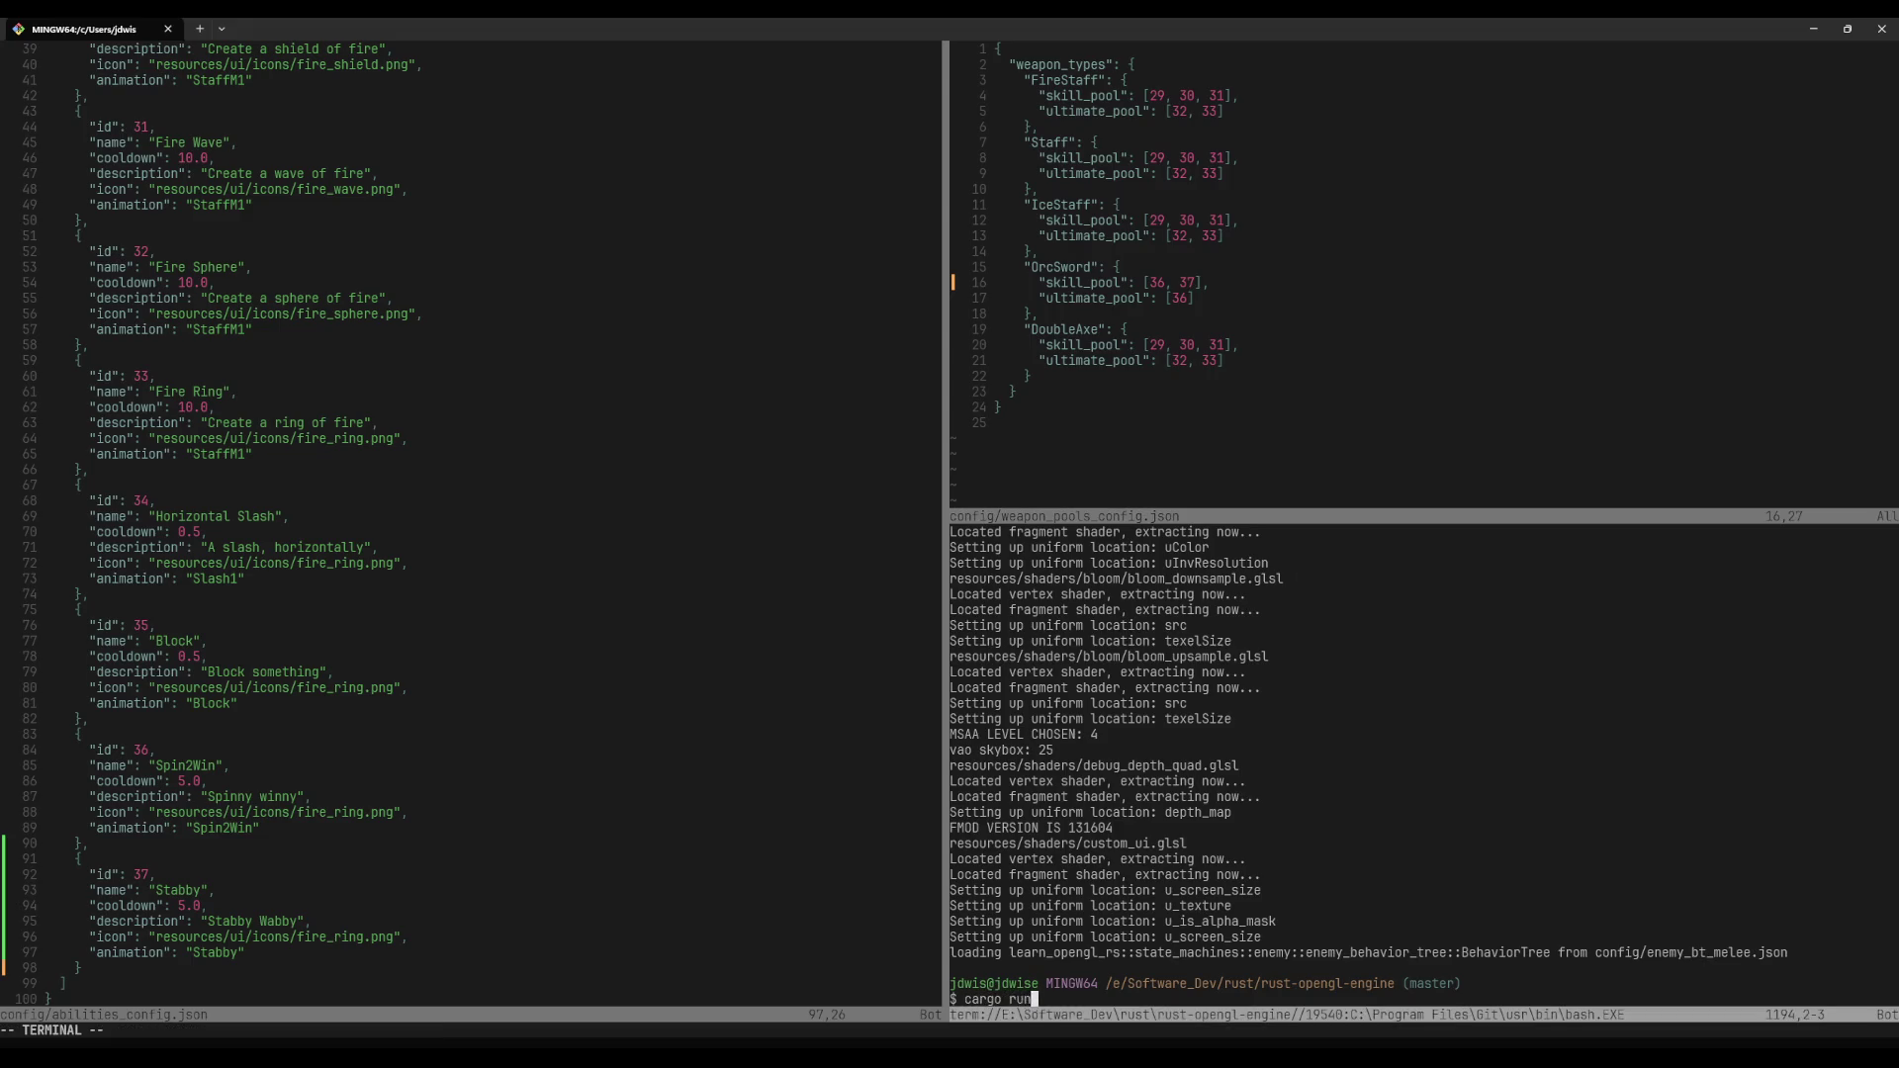
{"action": "key", "text": "Return"}
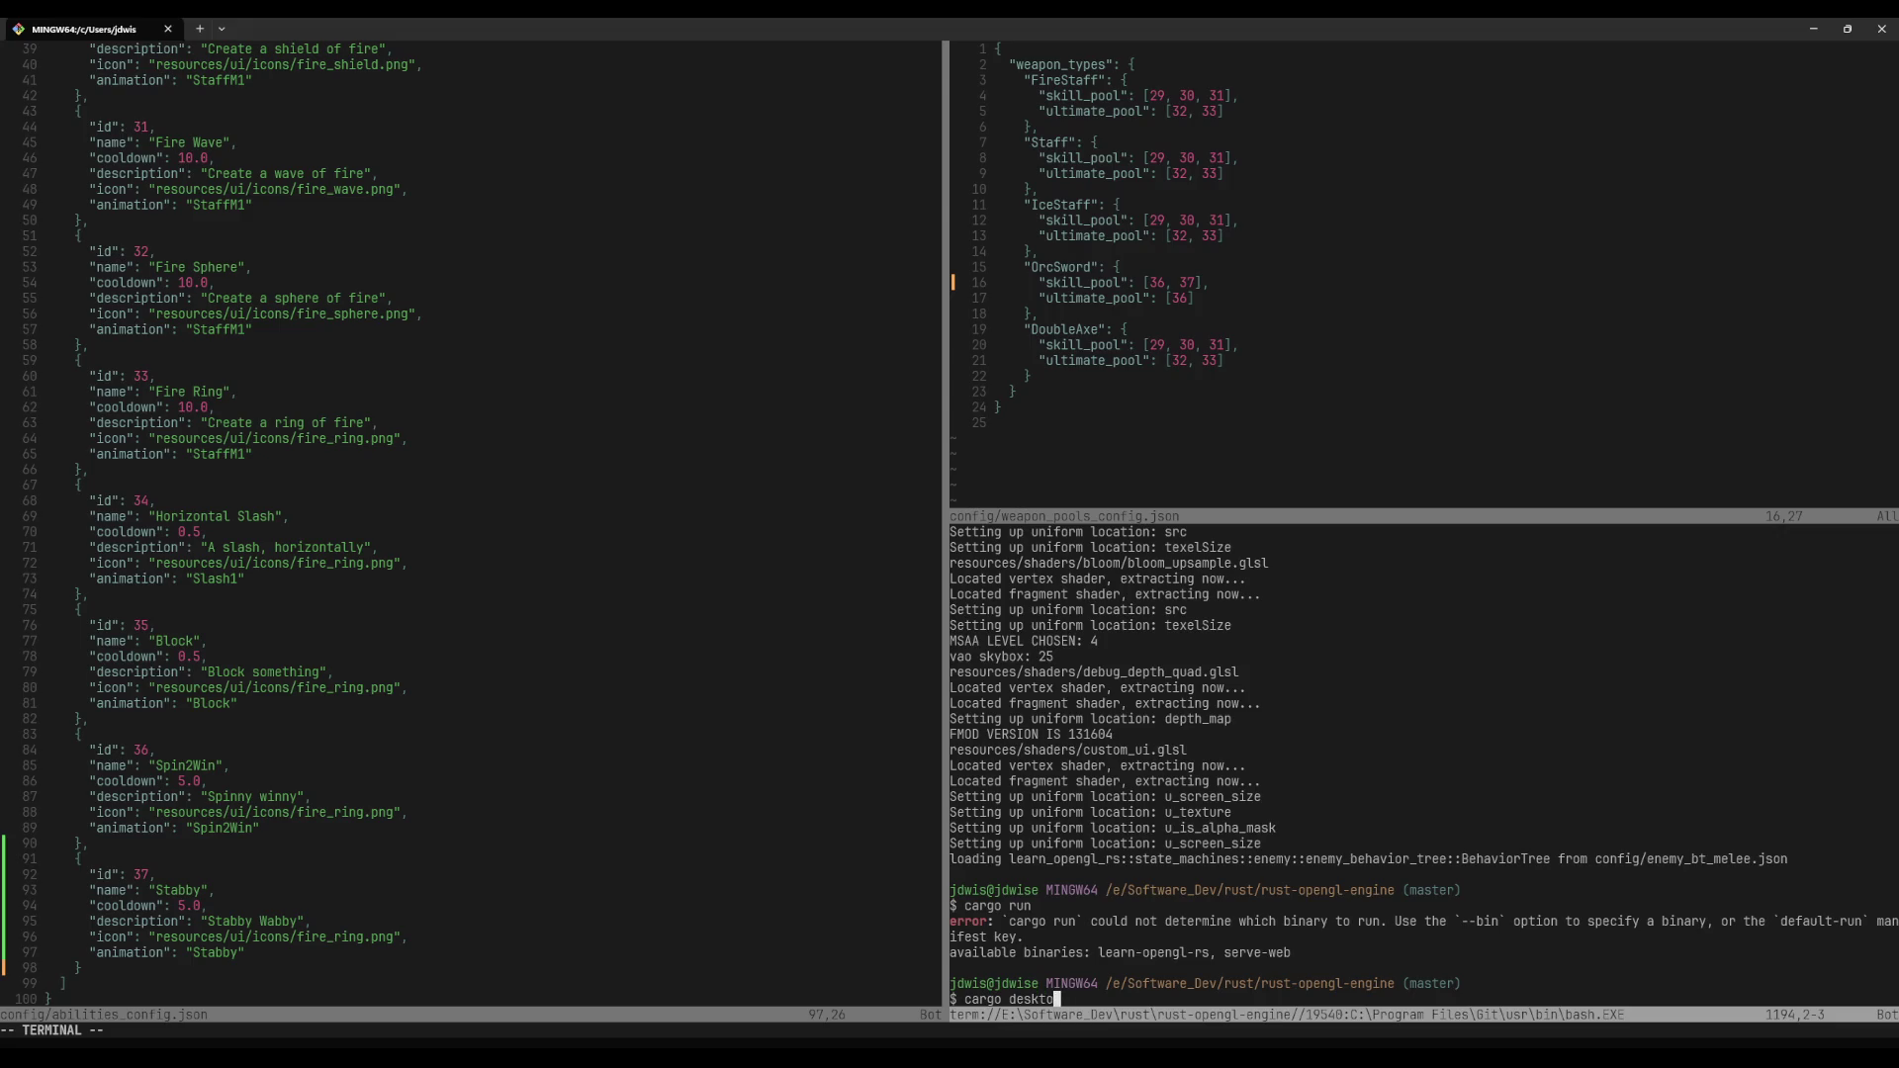
{"action": "type", "text": "p"}
{"action": "key", "text": "Return"}
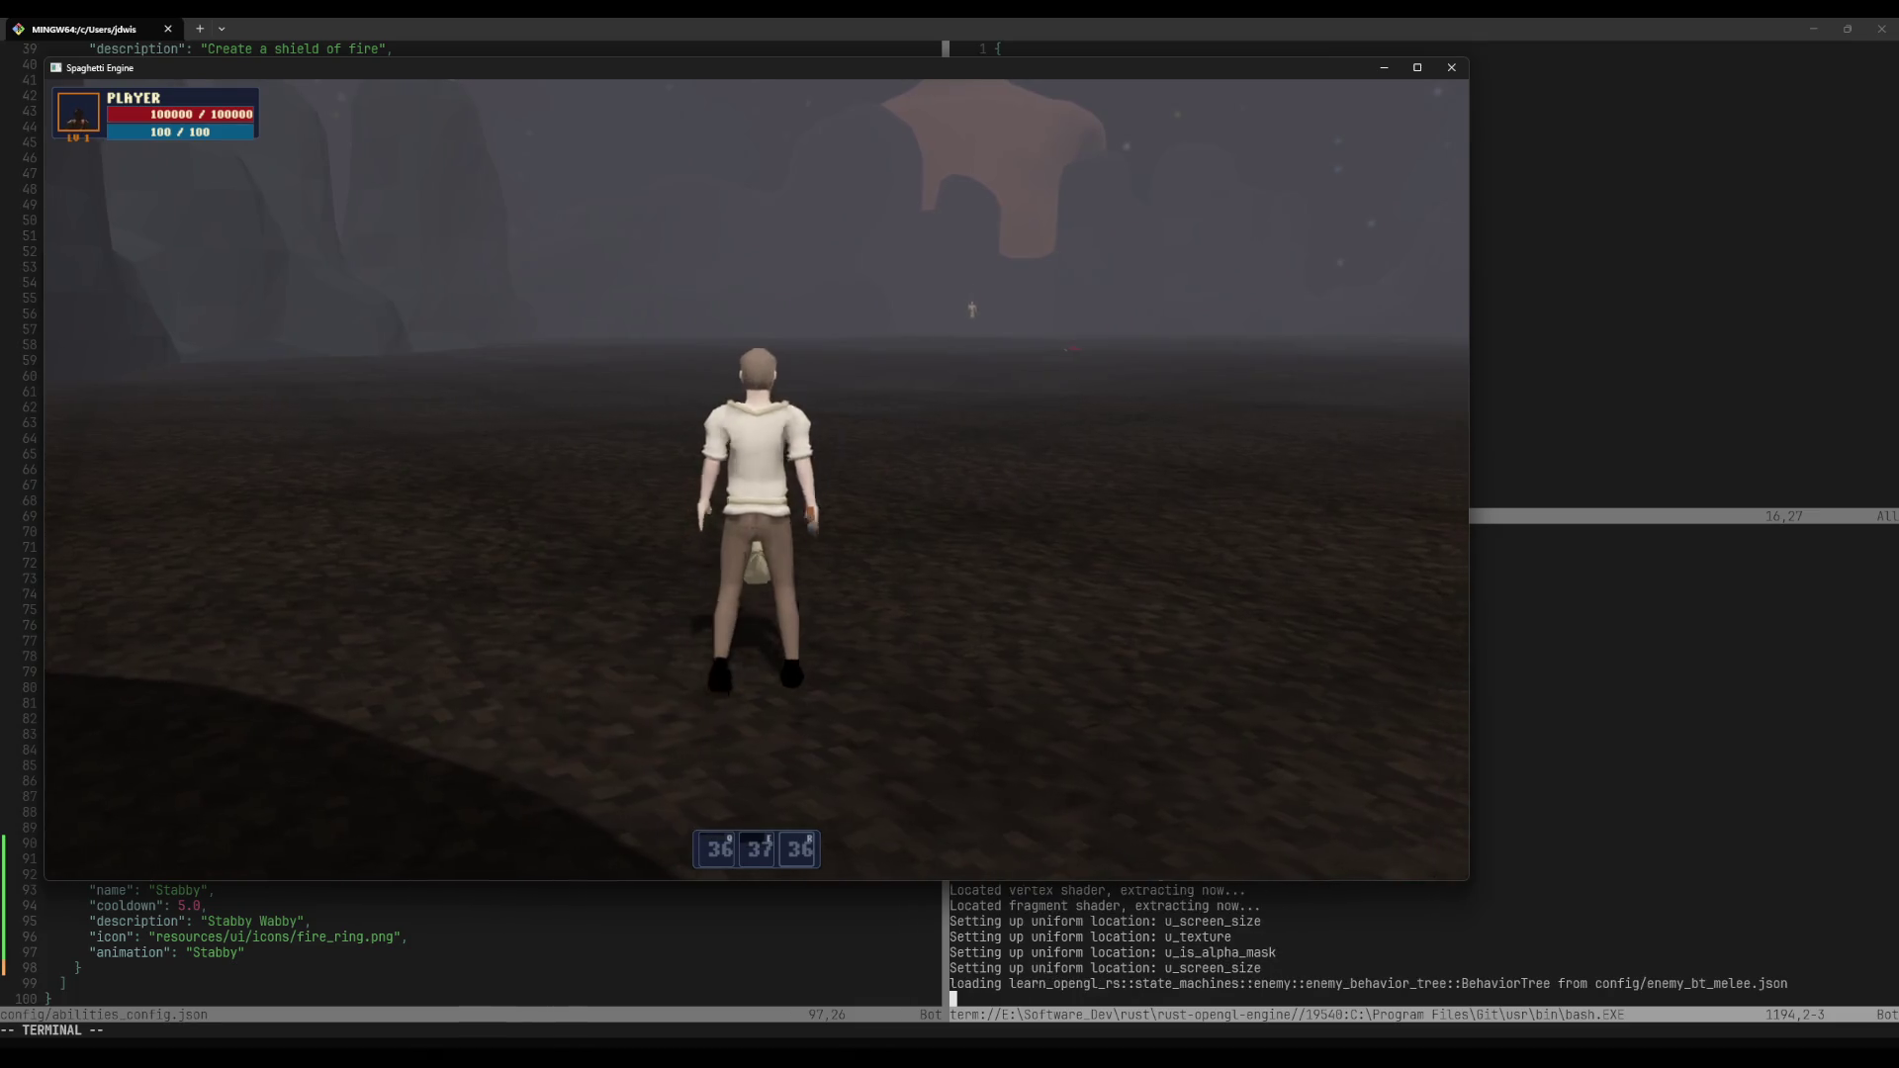
Step: Trigger ability 37's stab several times while running toward the distant enemy
{"action": "key", "text": "1"}
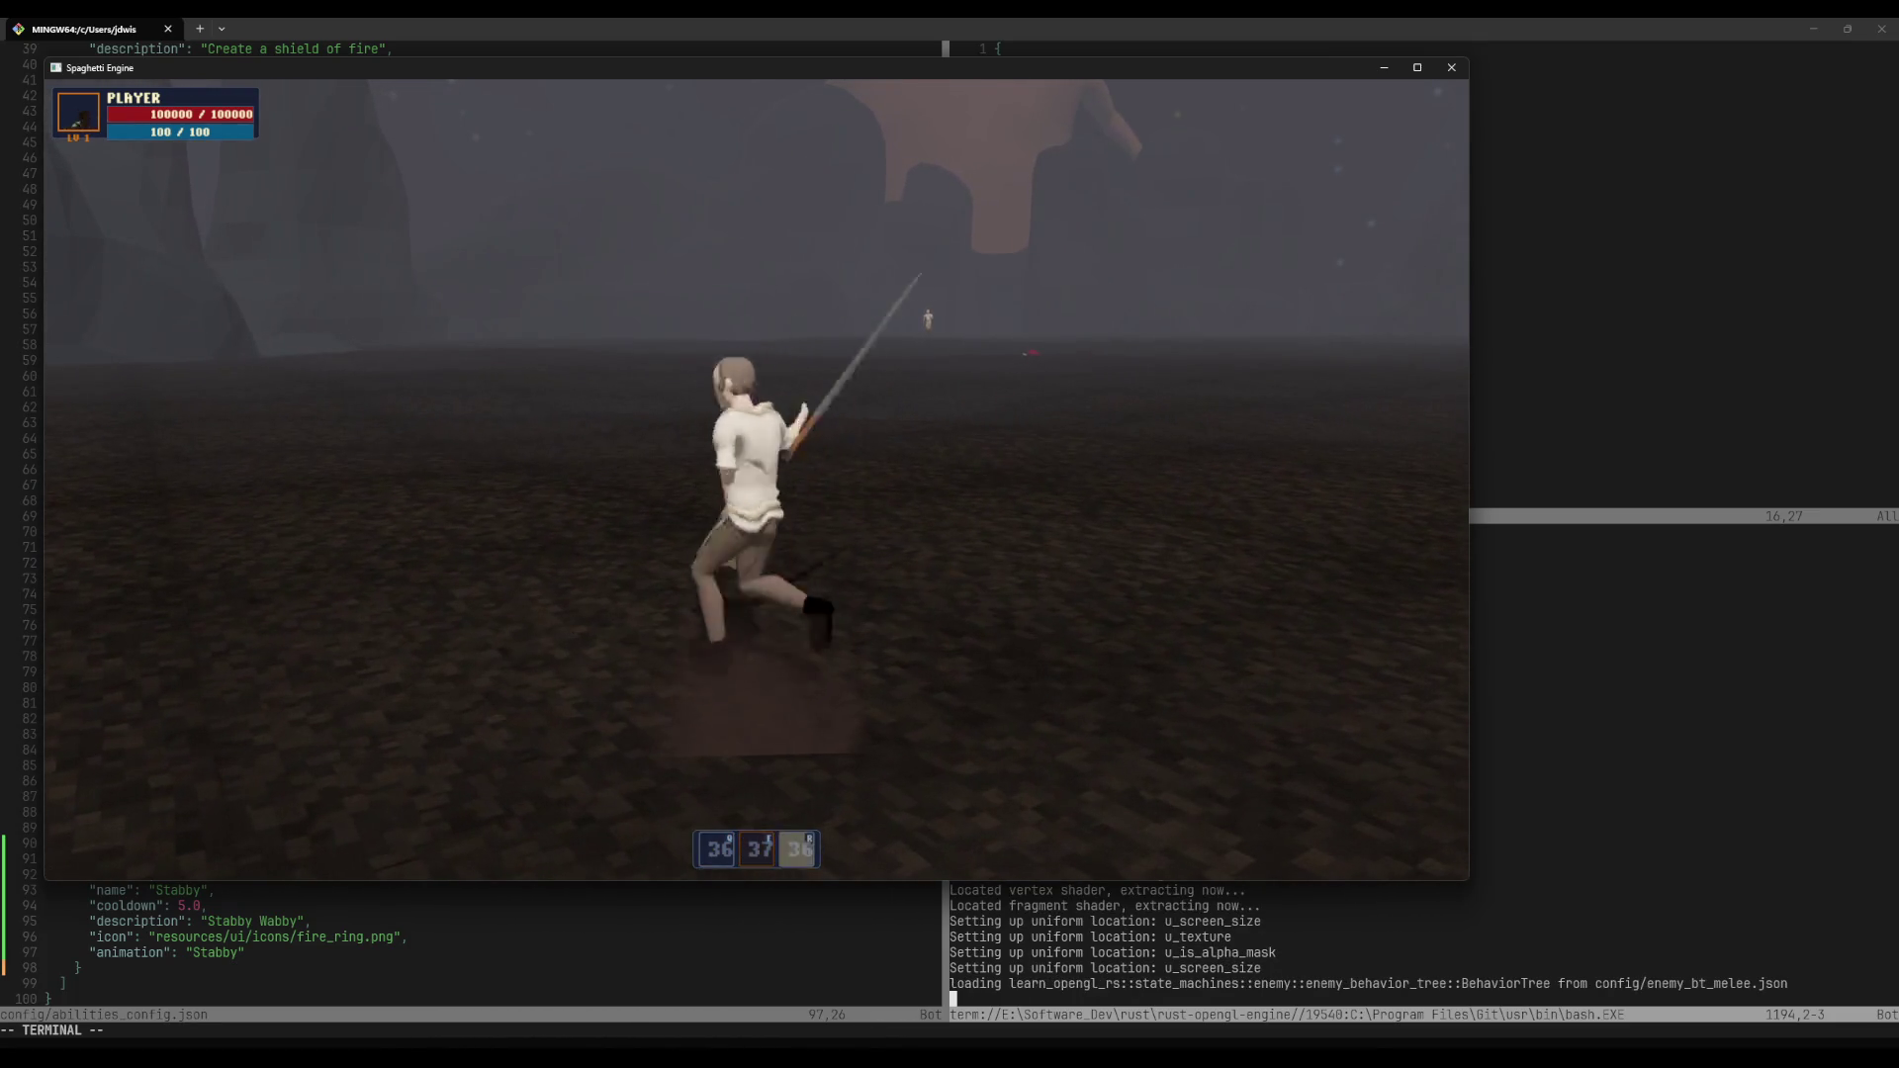
{"action": "key", "text": "w"}
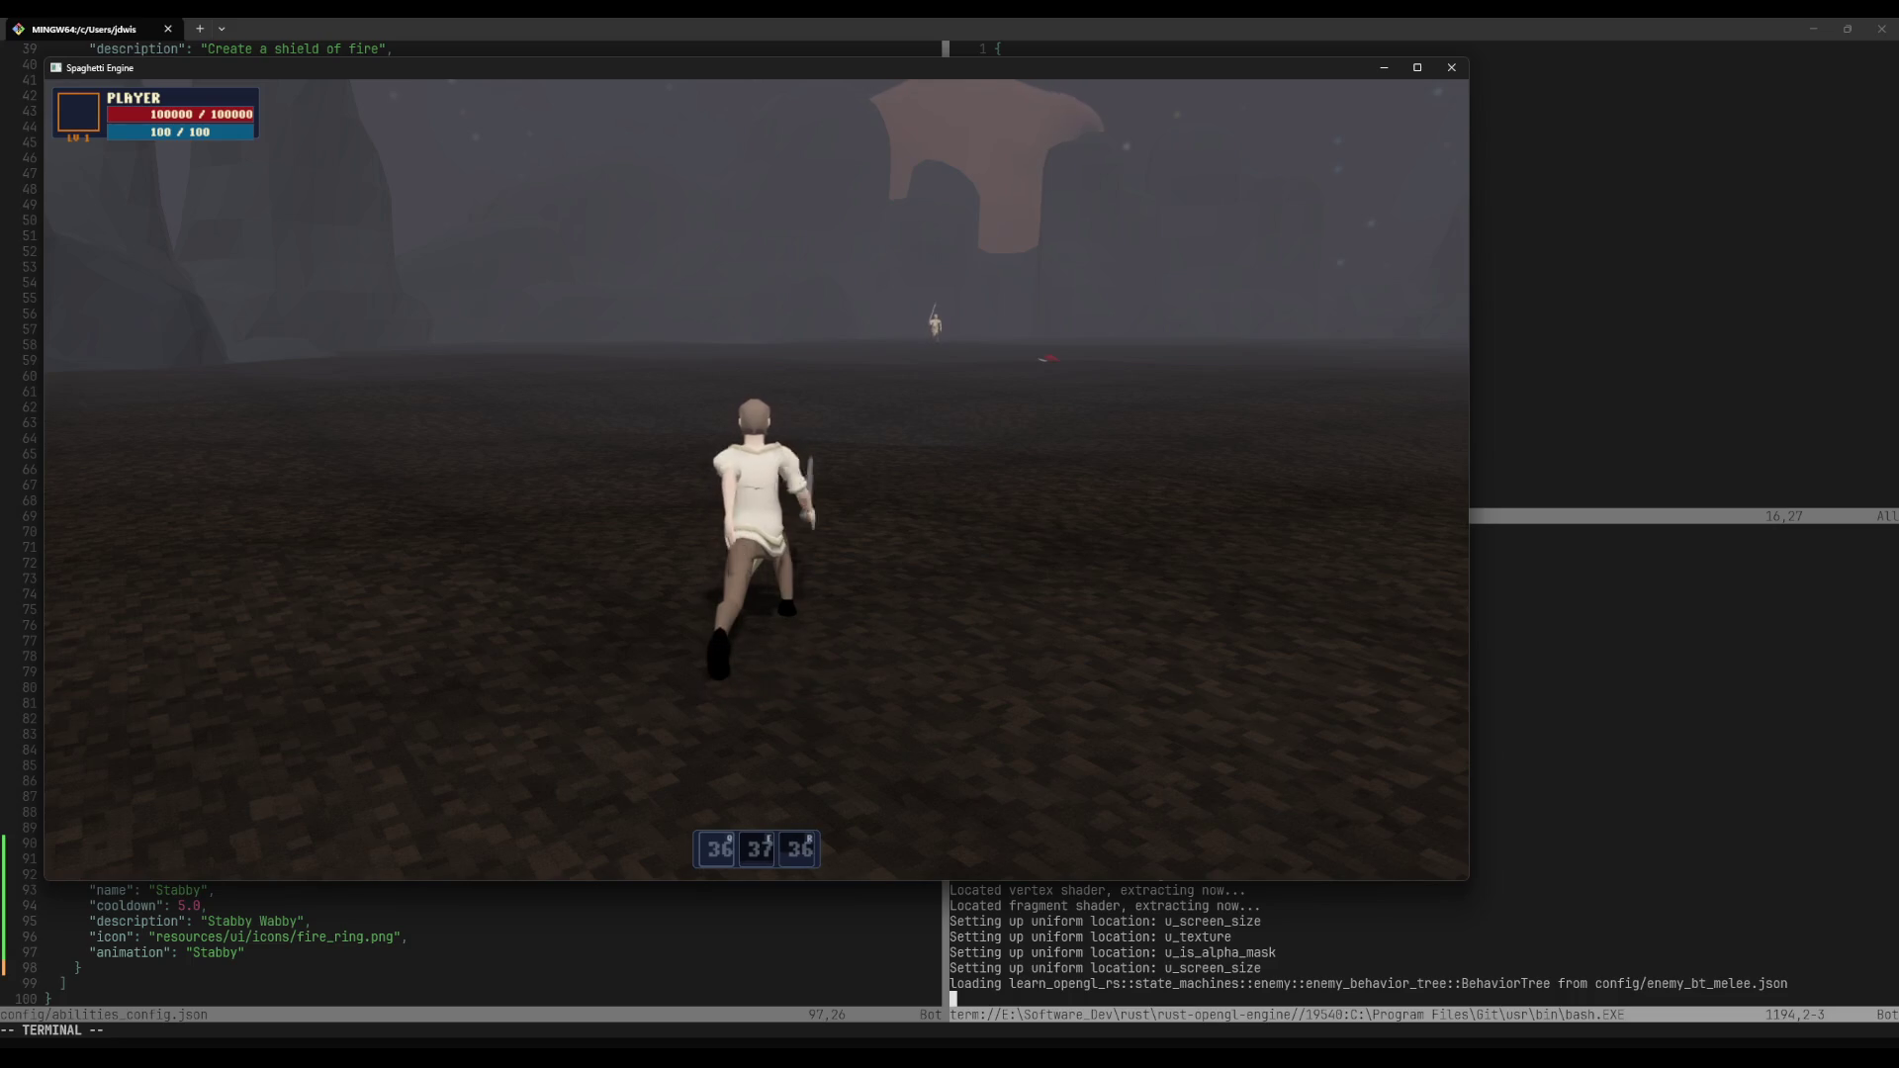
{"action": "key", "text": "1"}
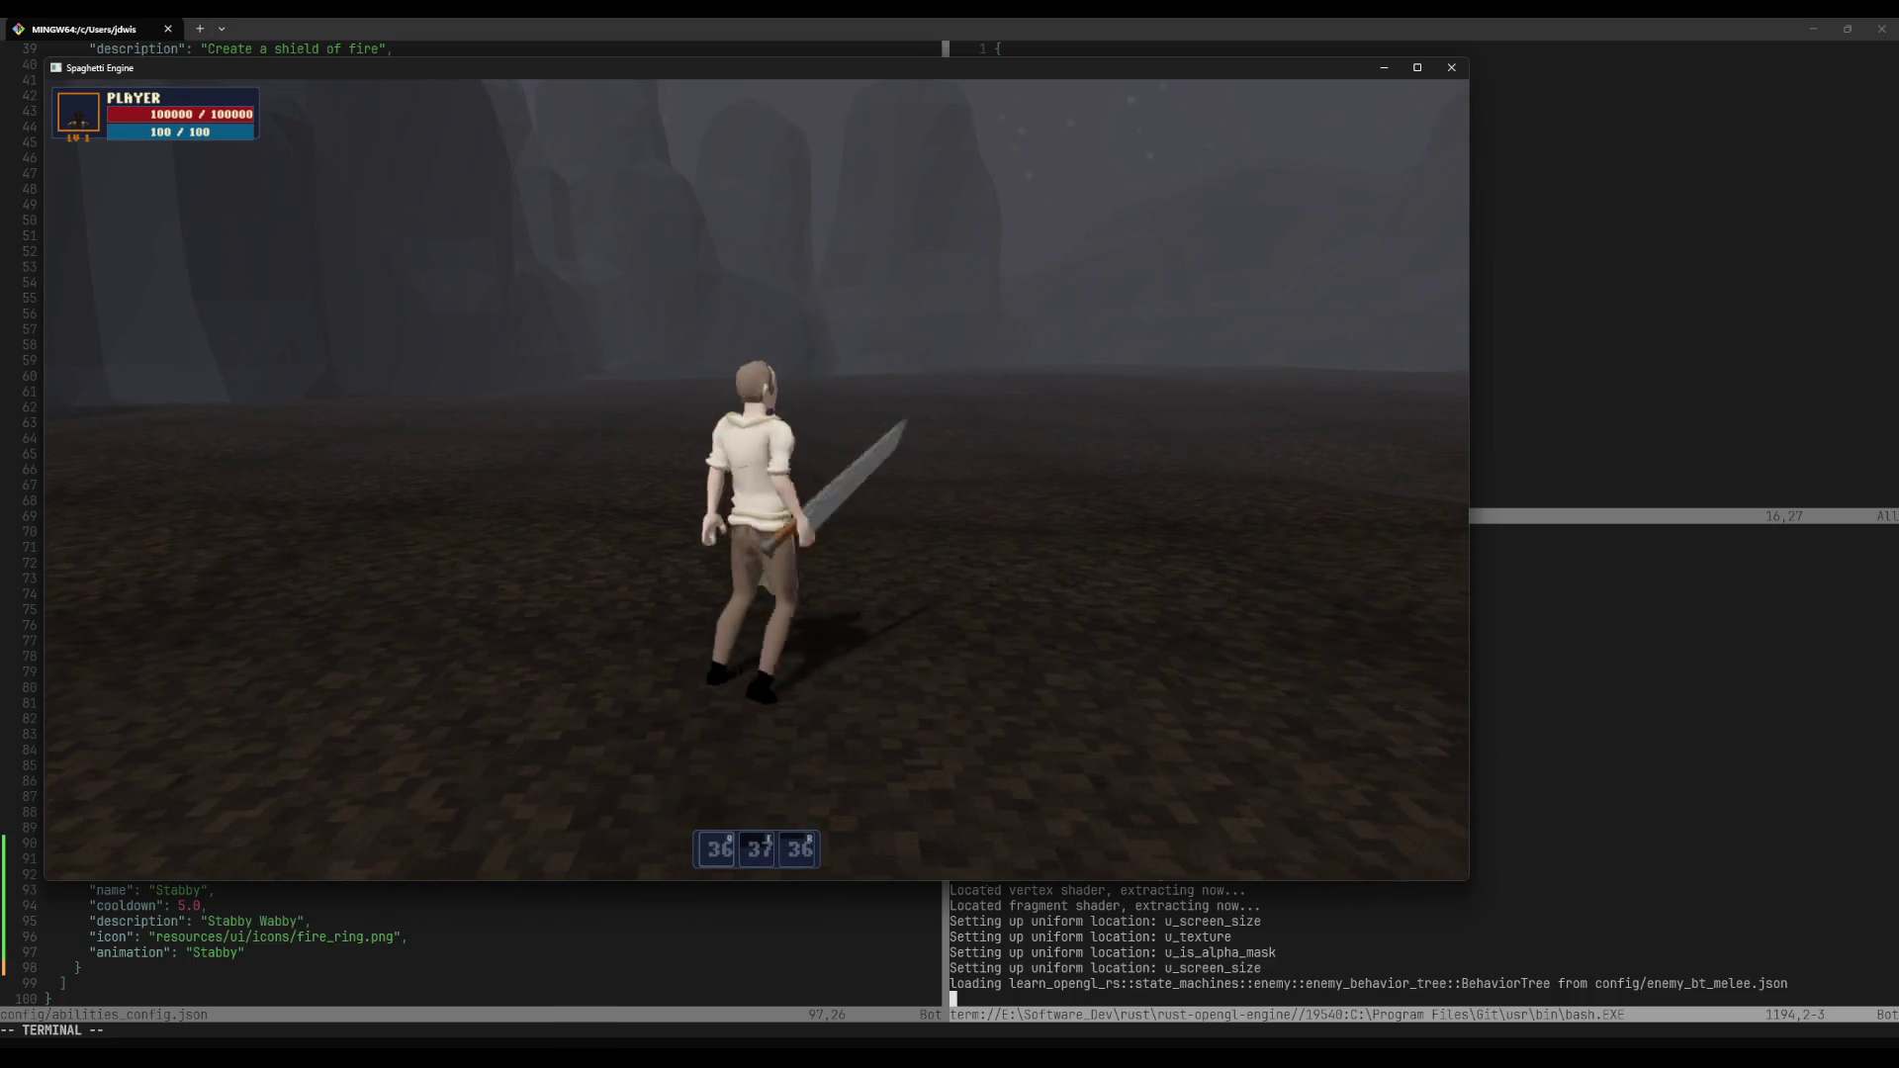
{"action": "key", "text": "w"}
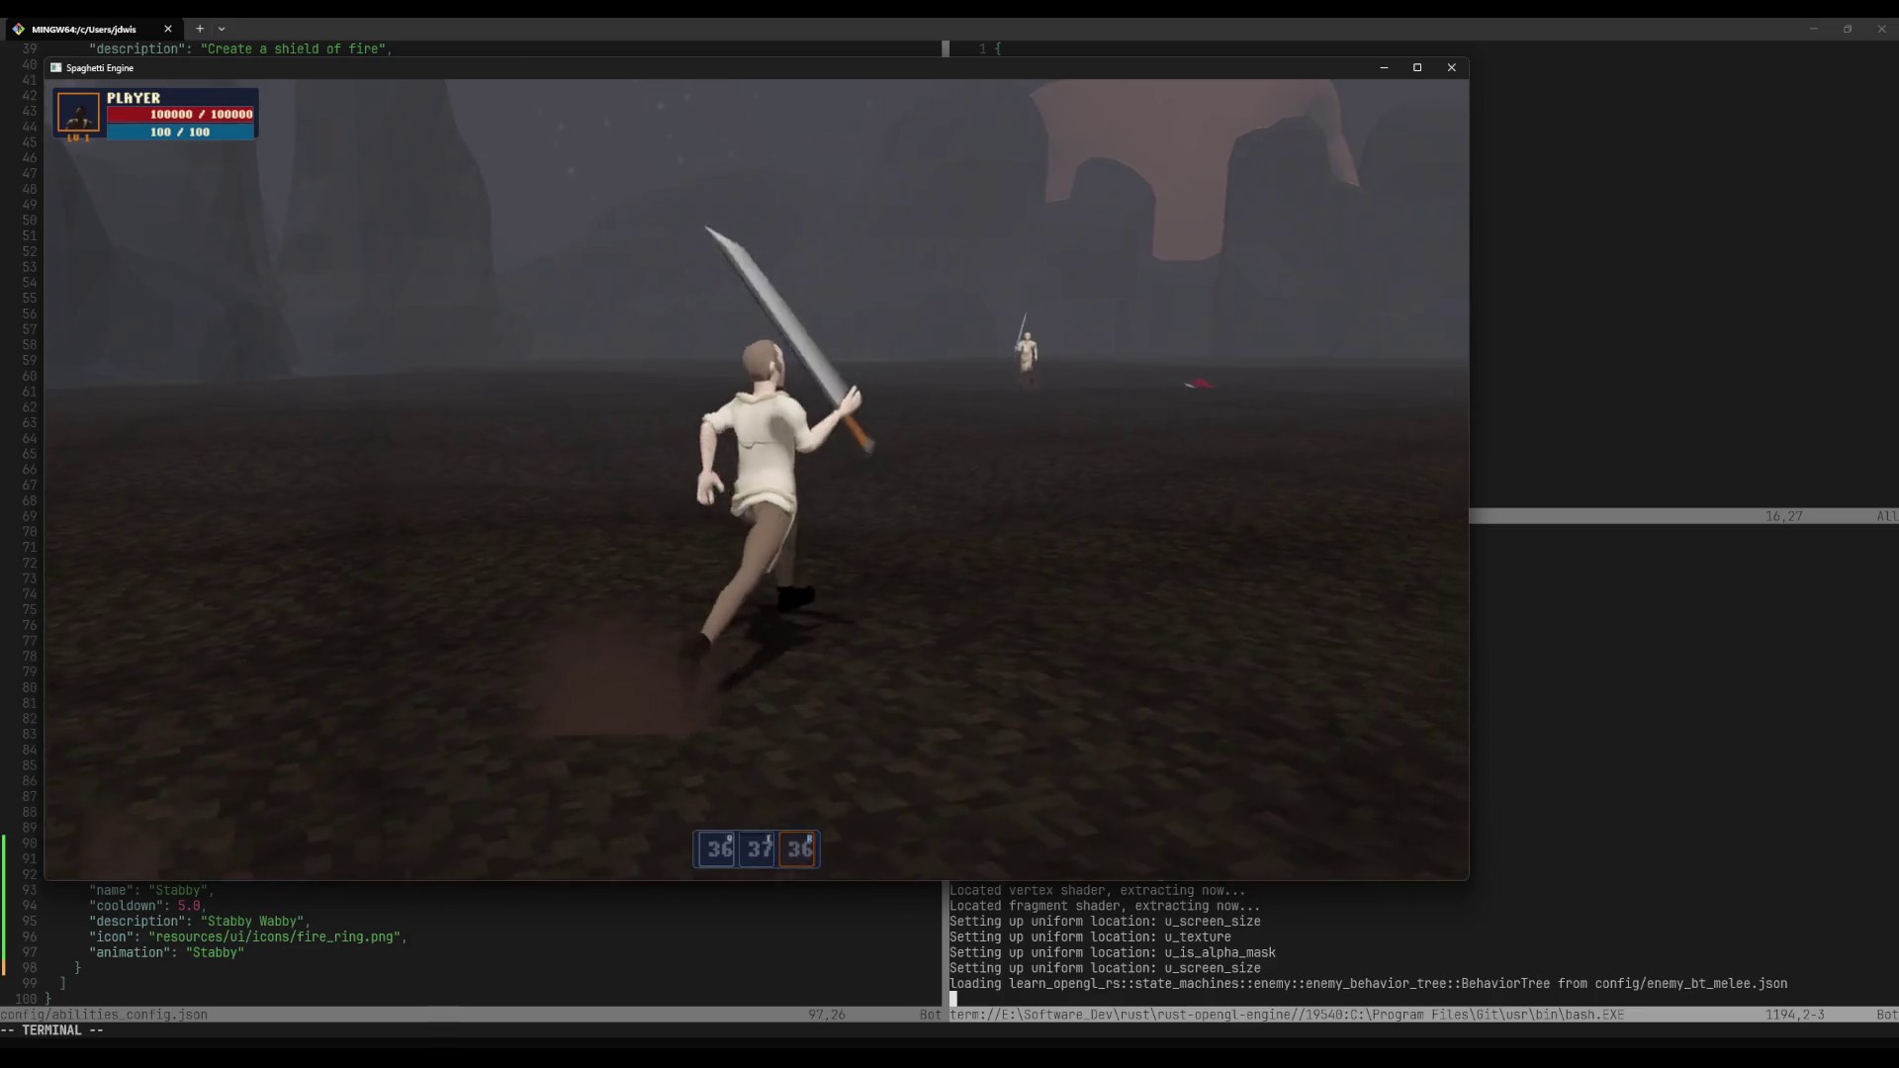
Step: Quit the game from the system menu and close the terminal pane
{"action": "key", "text": "Escape"}
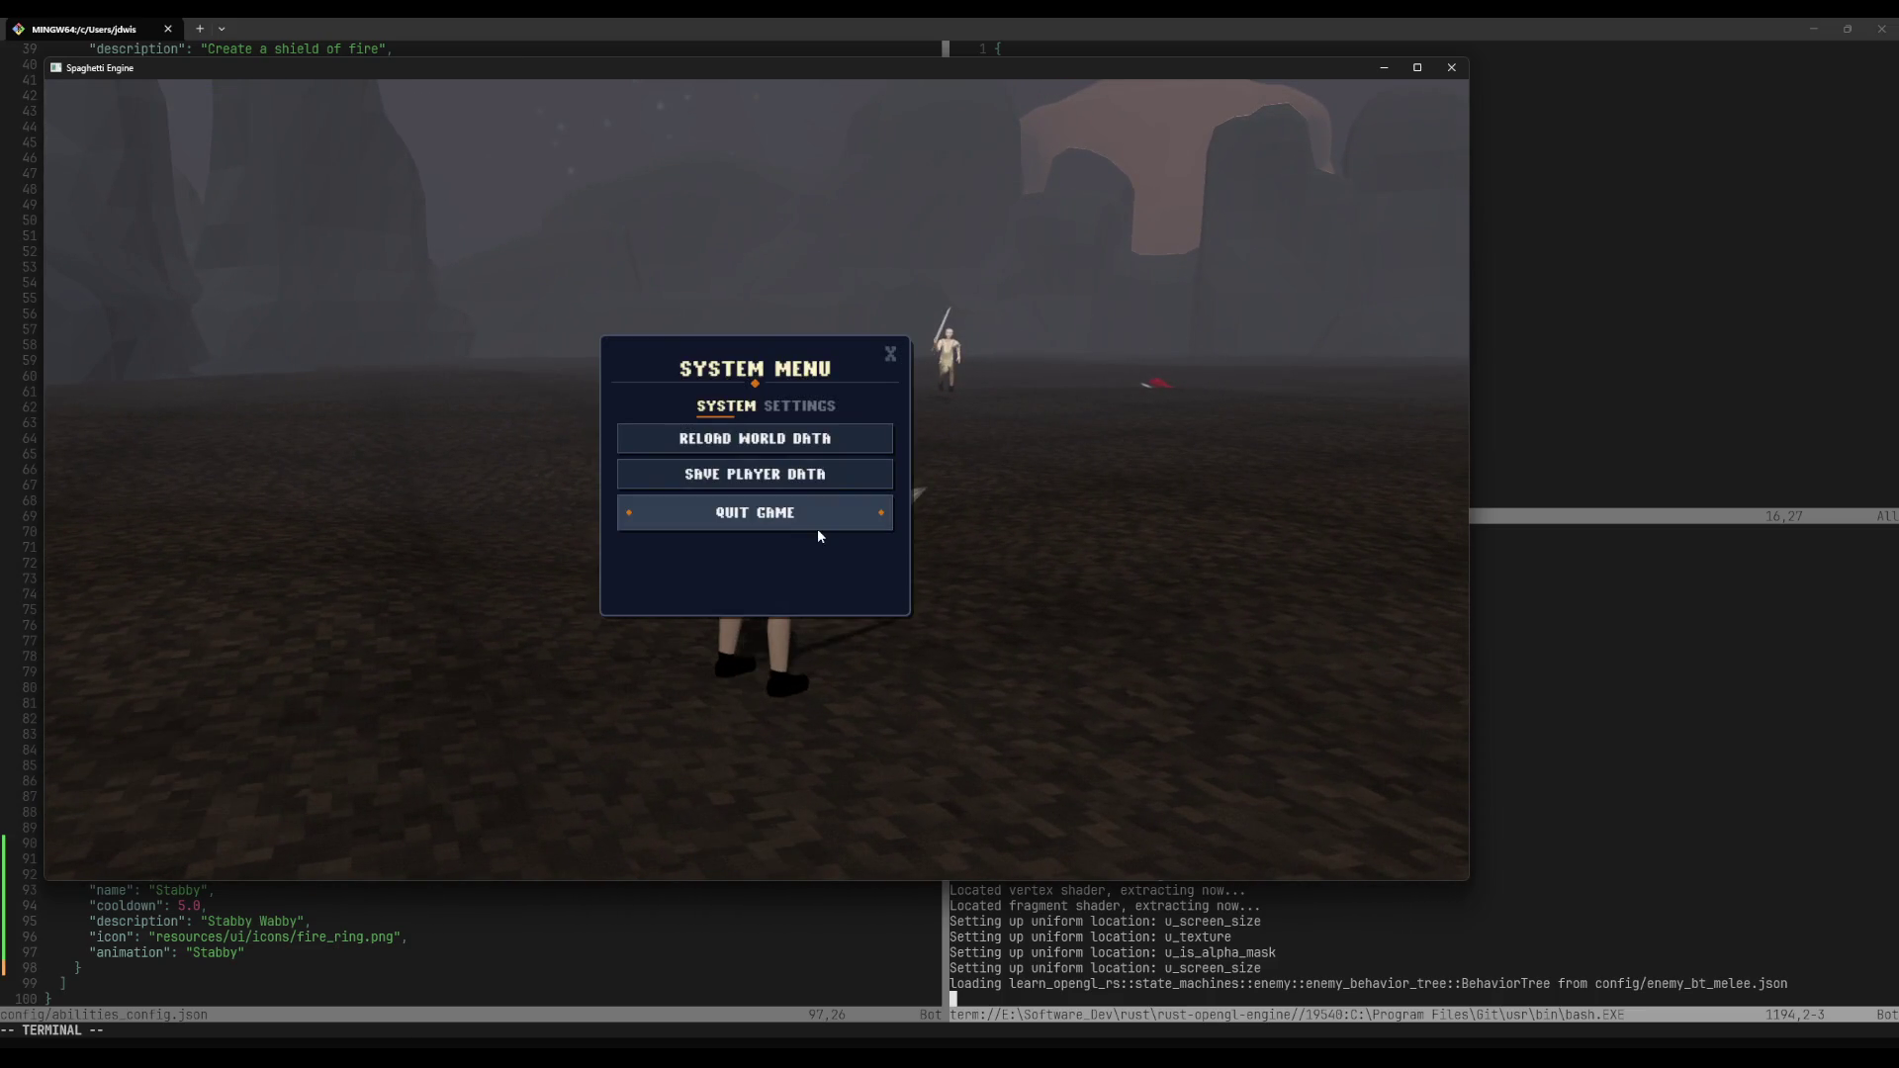
{"action": "left_click", "coordinate": [818, 530]}
{"action": "key", "text": "ctrl+d"}
Step: Save weapon_pools_config.json and browse the config folder listing up to abilities_config.json
{"action": "type", "text": ":w"}
{"action": "key", "text": "Return"}
{"action": "key", "text": "minus"}
{"action": "key", "text": "j"}
{"action": "key", "text": "j"}
{"action": "key", "text": "j"}
{"action": "key", "text": "j"}
{"action": "key", "text": "j"}
{"action": "key", "text": "j"}
{"action": "key", "text": "k"}
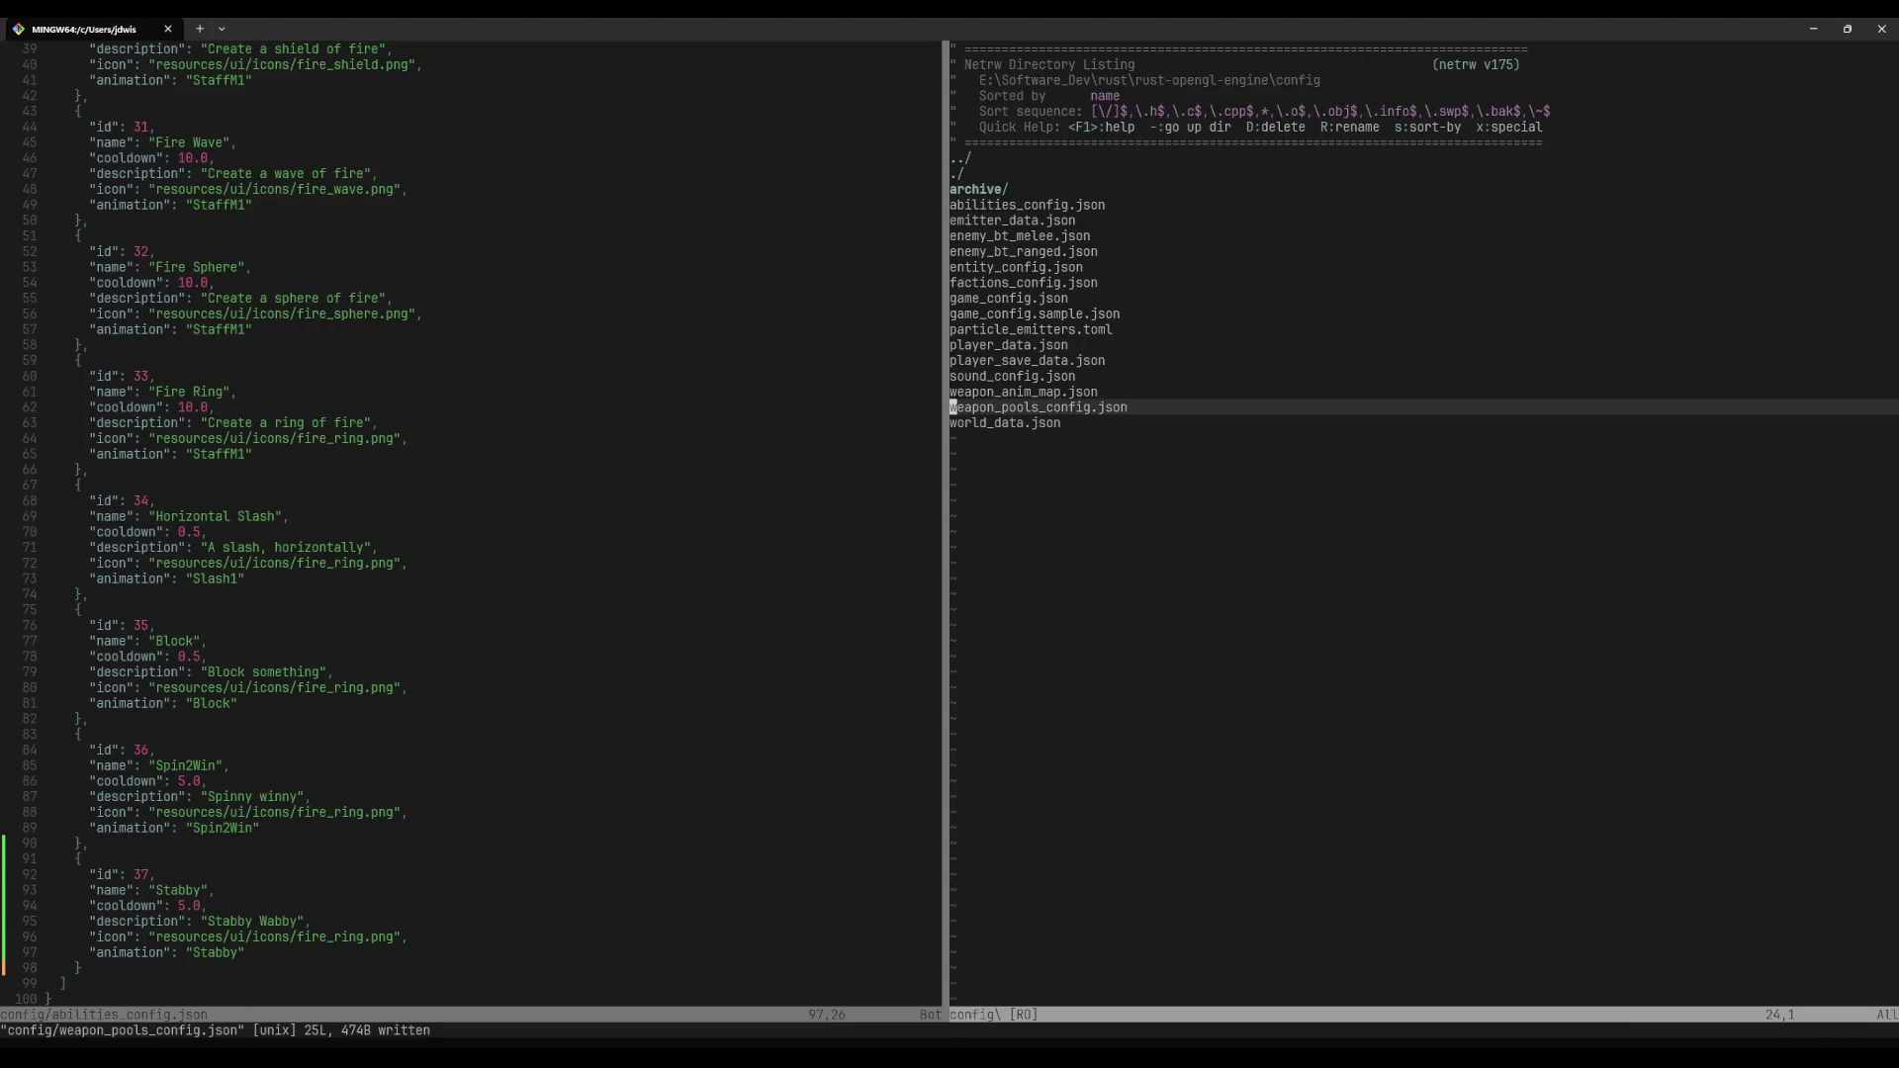
{"action": "key", "text": "k"}
{"action": "key", "text": "k"}
{"action": "key", "text": "k"}
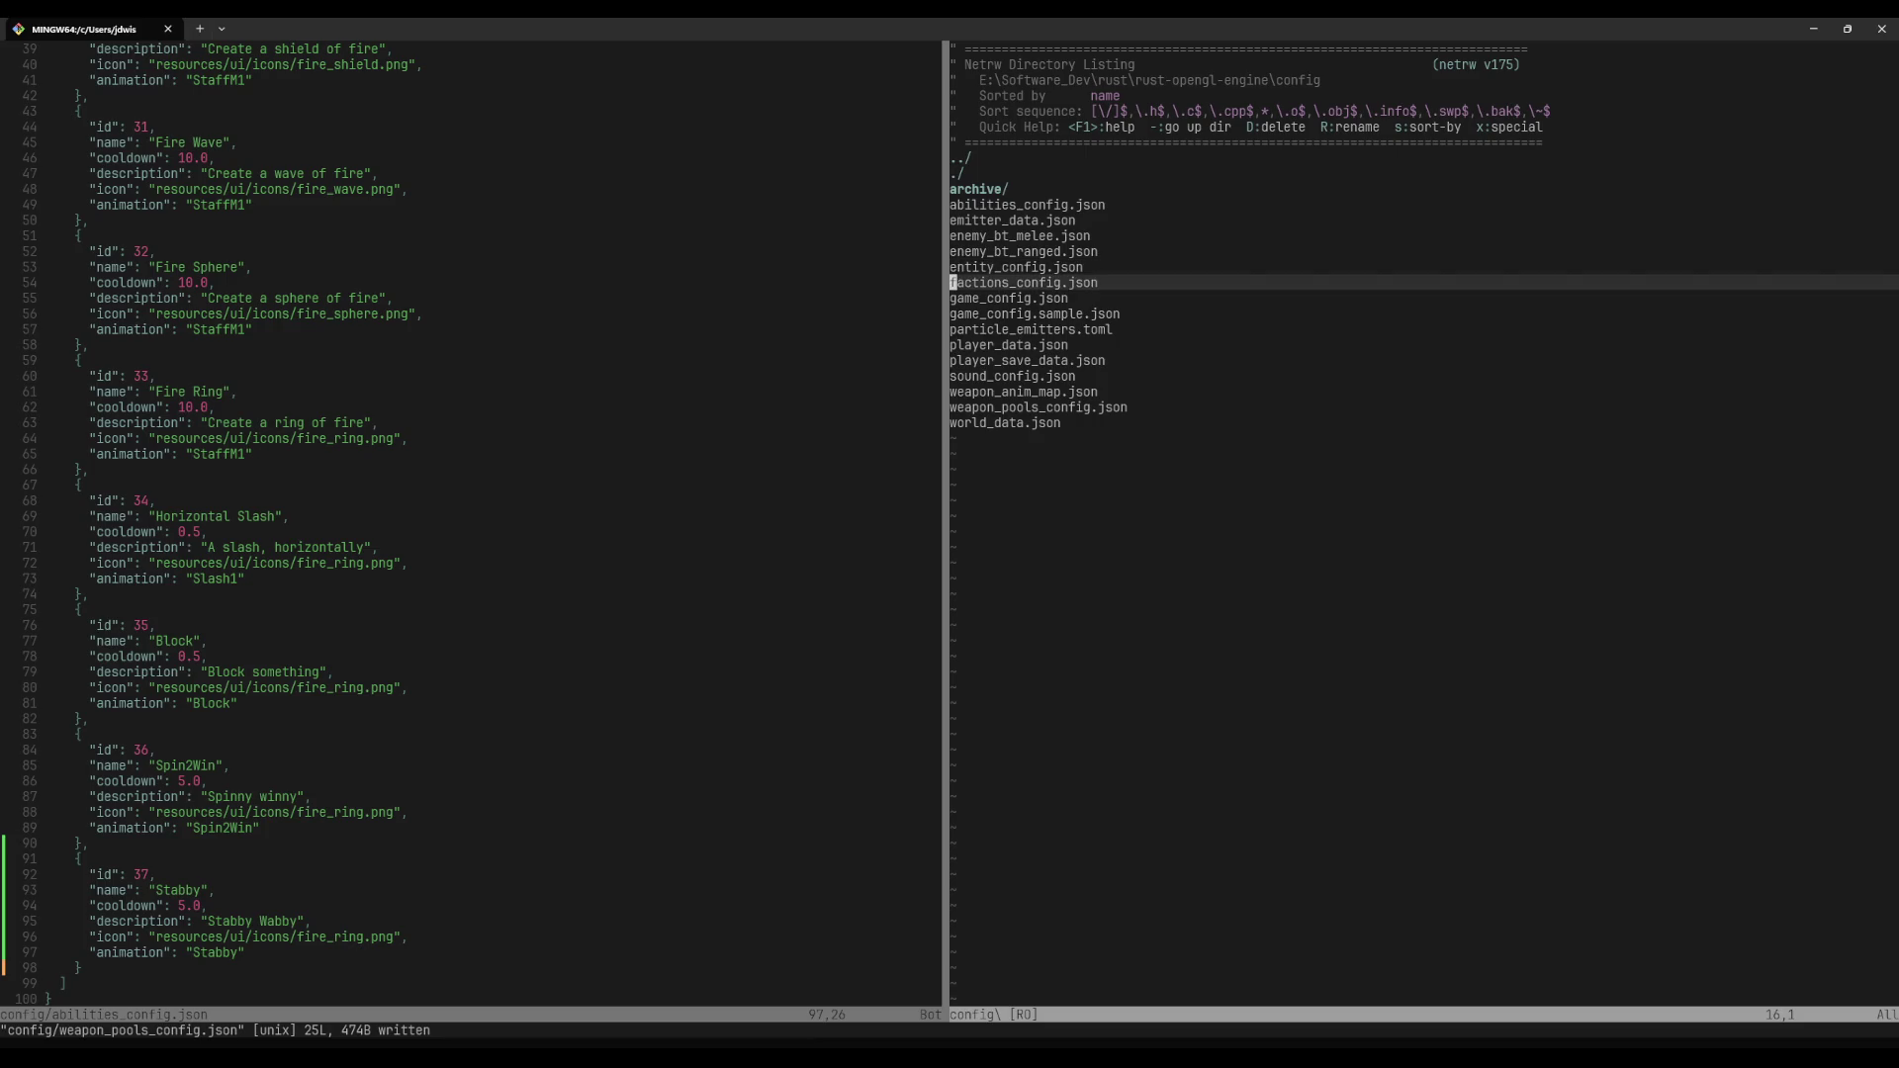
{"action": "key", "text": "k"}
{"action": "key", "text": "k"}
{"action": "key", "text": "k"}
{"action": "key", "text": "k"}
{"action": "key", "text": "k"}
{"action": "key", "text": "k"}
{"action": "key", "text": "j"}
{"action": "key", "text": "k"}
{"action": "key", "text": "k"}
{"action": "key", "text": "k"}
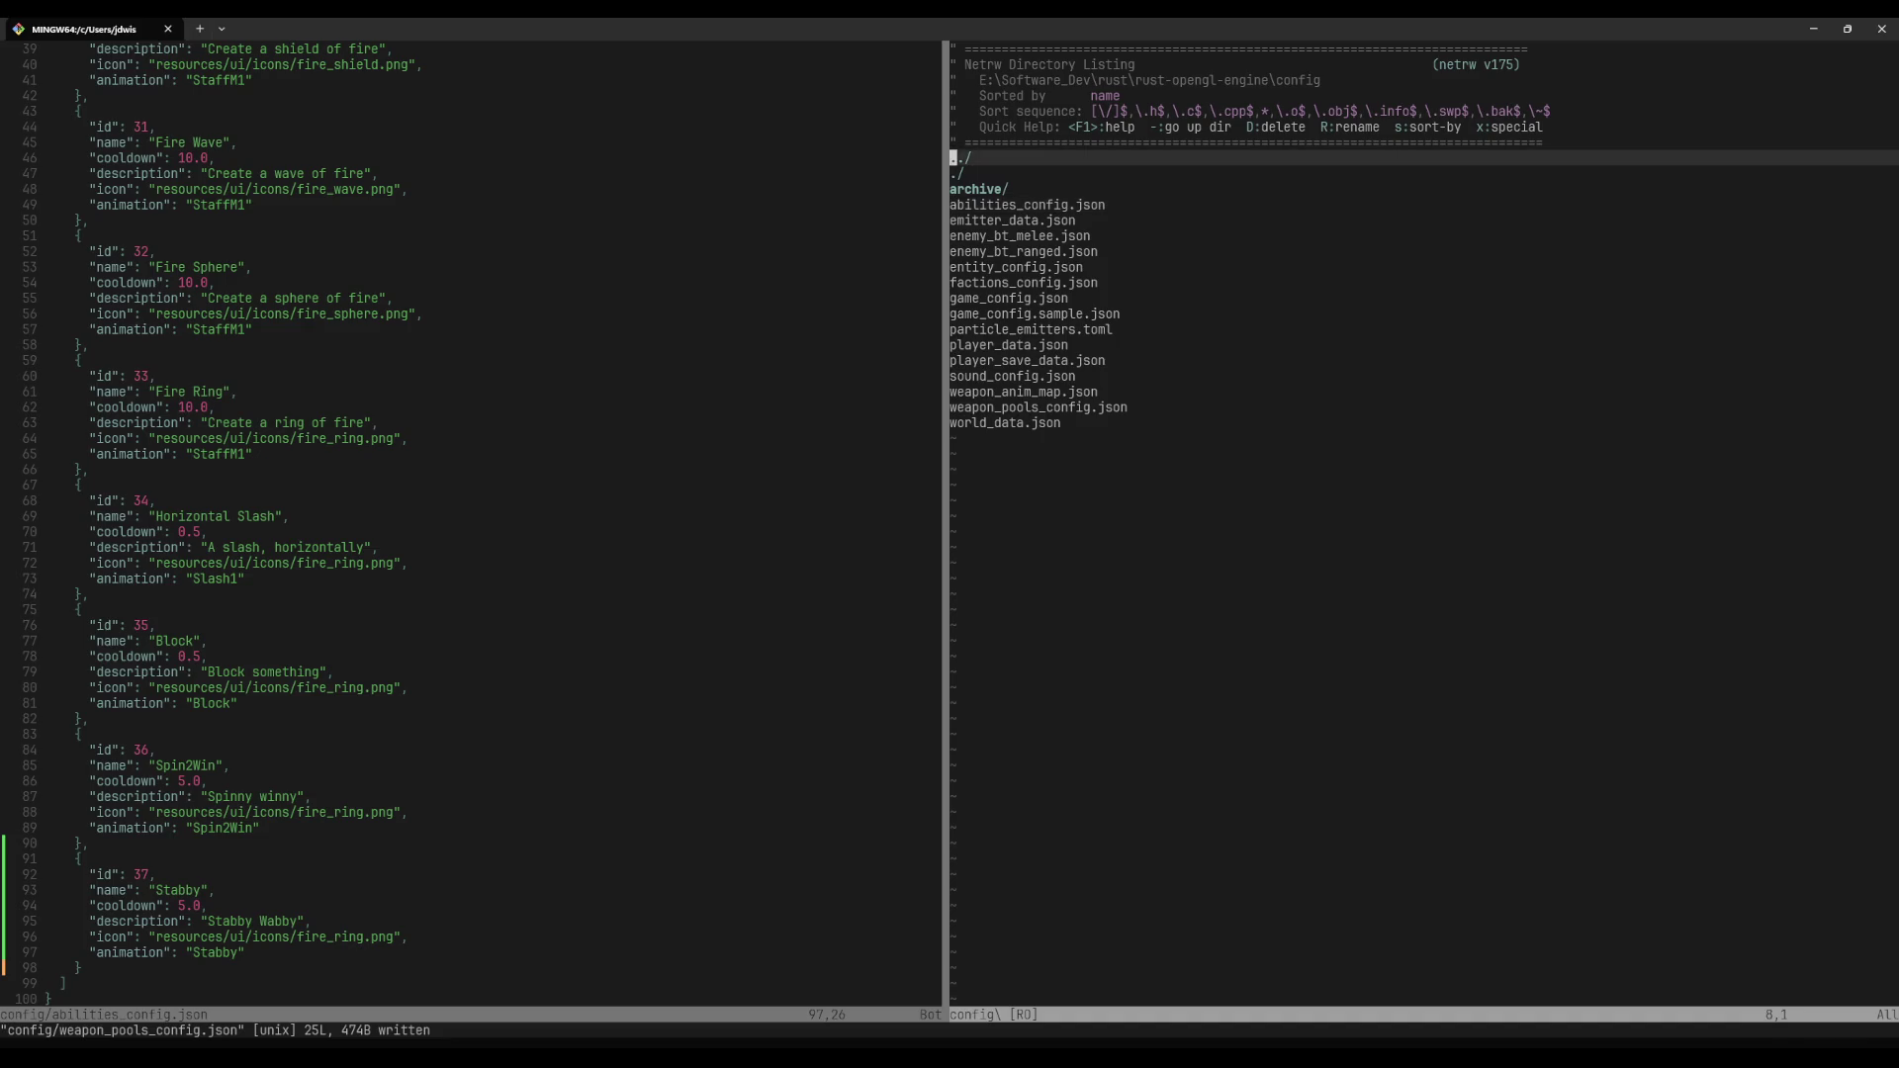
Step: Open entity_manager.rs through the fuzzy file finder
{"action": "key", "text": "space"}
{"action": "key", "text": "f"}
{"action": "key", "text": "f"}
{"action": "type", "text": "aniamtion"}
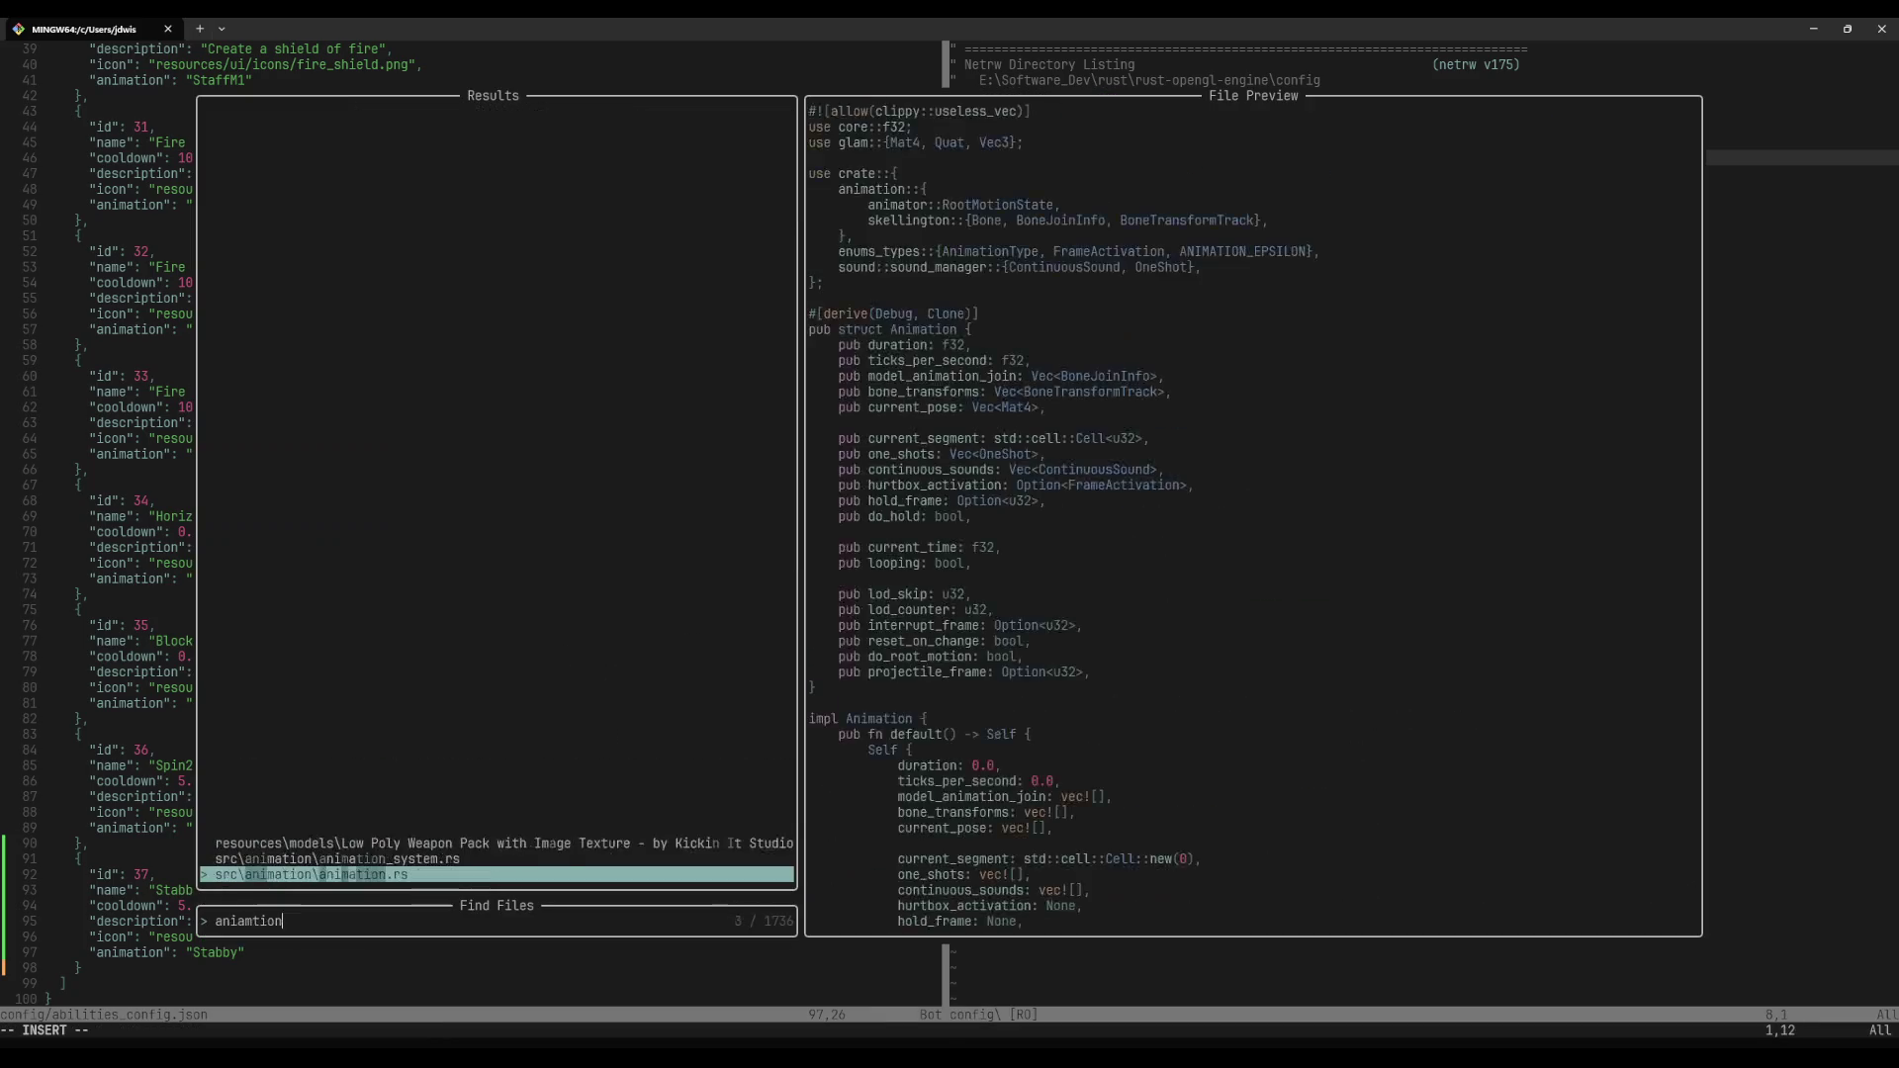
{"action": "key", "text": "BackSpace"}
{"action": "key", "text": "BackSpace"}
{"action": "key", "text": "BackSpace"}
{"action": "key", "text": "BackSpace"}
{"action": "key", "text": "BackSpace"}
{"action": "key", "text": "BackSpace"}
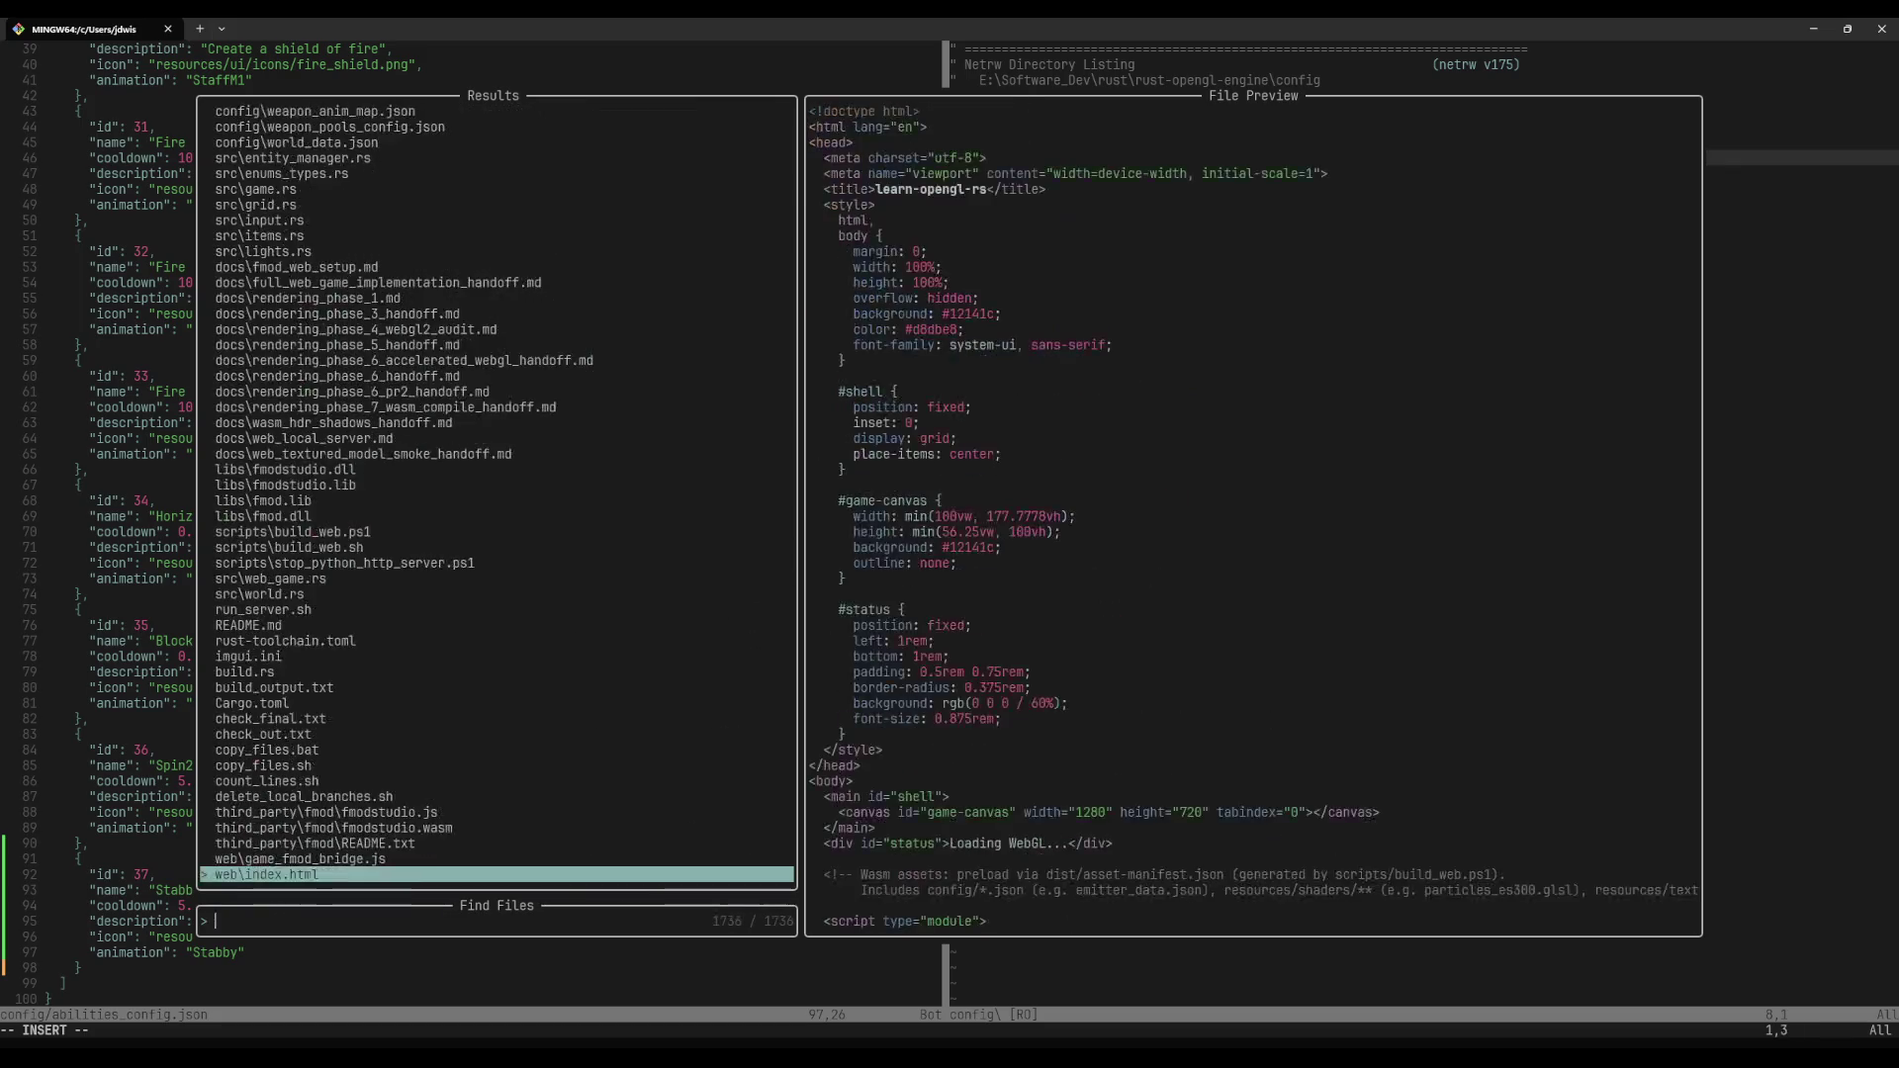
{"action": "type", "text": "entity"}
{"action": "key", "text": "Return"}
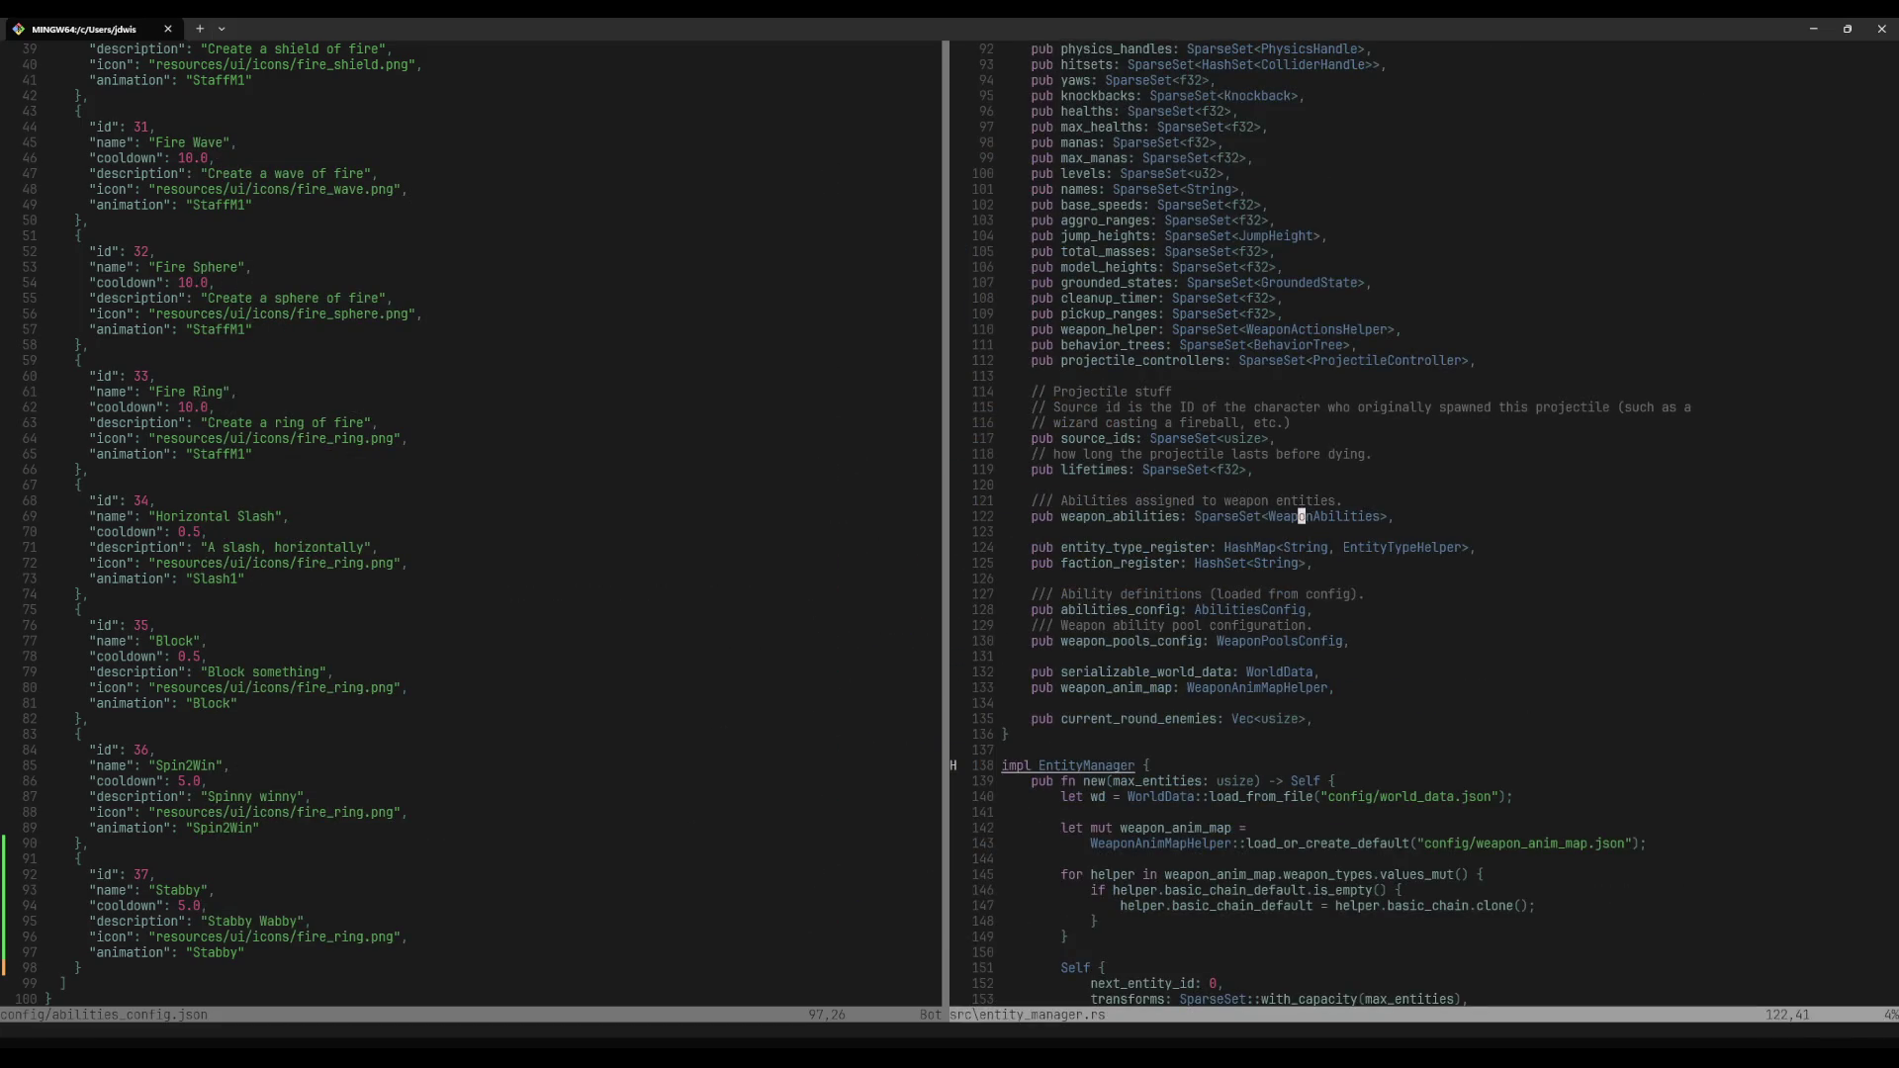
Step: Scroll through entity_manager.rs to the bone-loading code and search for AnimationType
{"action": "key", "text": "ctrl+d"}
{"action": "key", "text": "ctrl+d"}
{"action": "key", "text": "ctrl+d"}
{"action": "key", "text": "ctrl+d"}
{"action": "key", "text": "ctrl+d"}
{"action": "key", "text": "ctrl+d"}
{"action": "key", "text": "ctrl+d"}
{"action": "key", "text": "ctrl+d"}
{"action": "key", "text": "ctrl+d"}
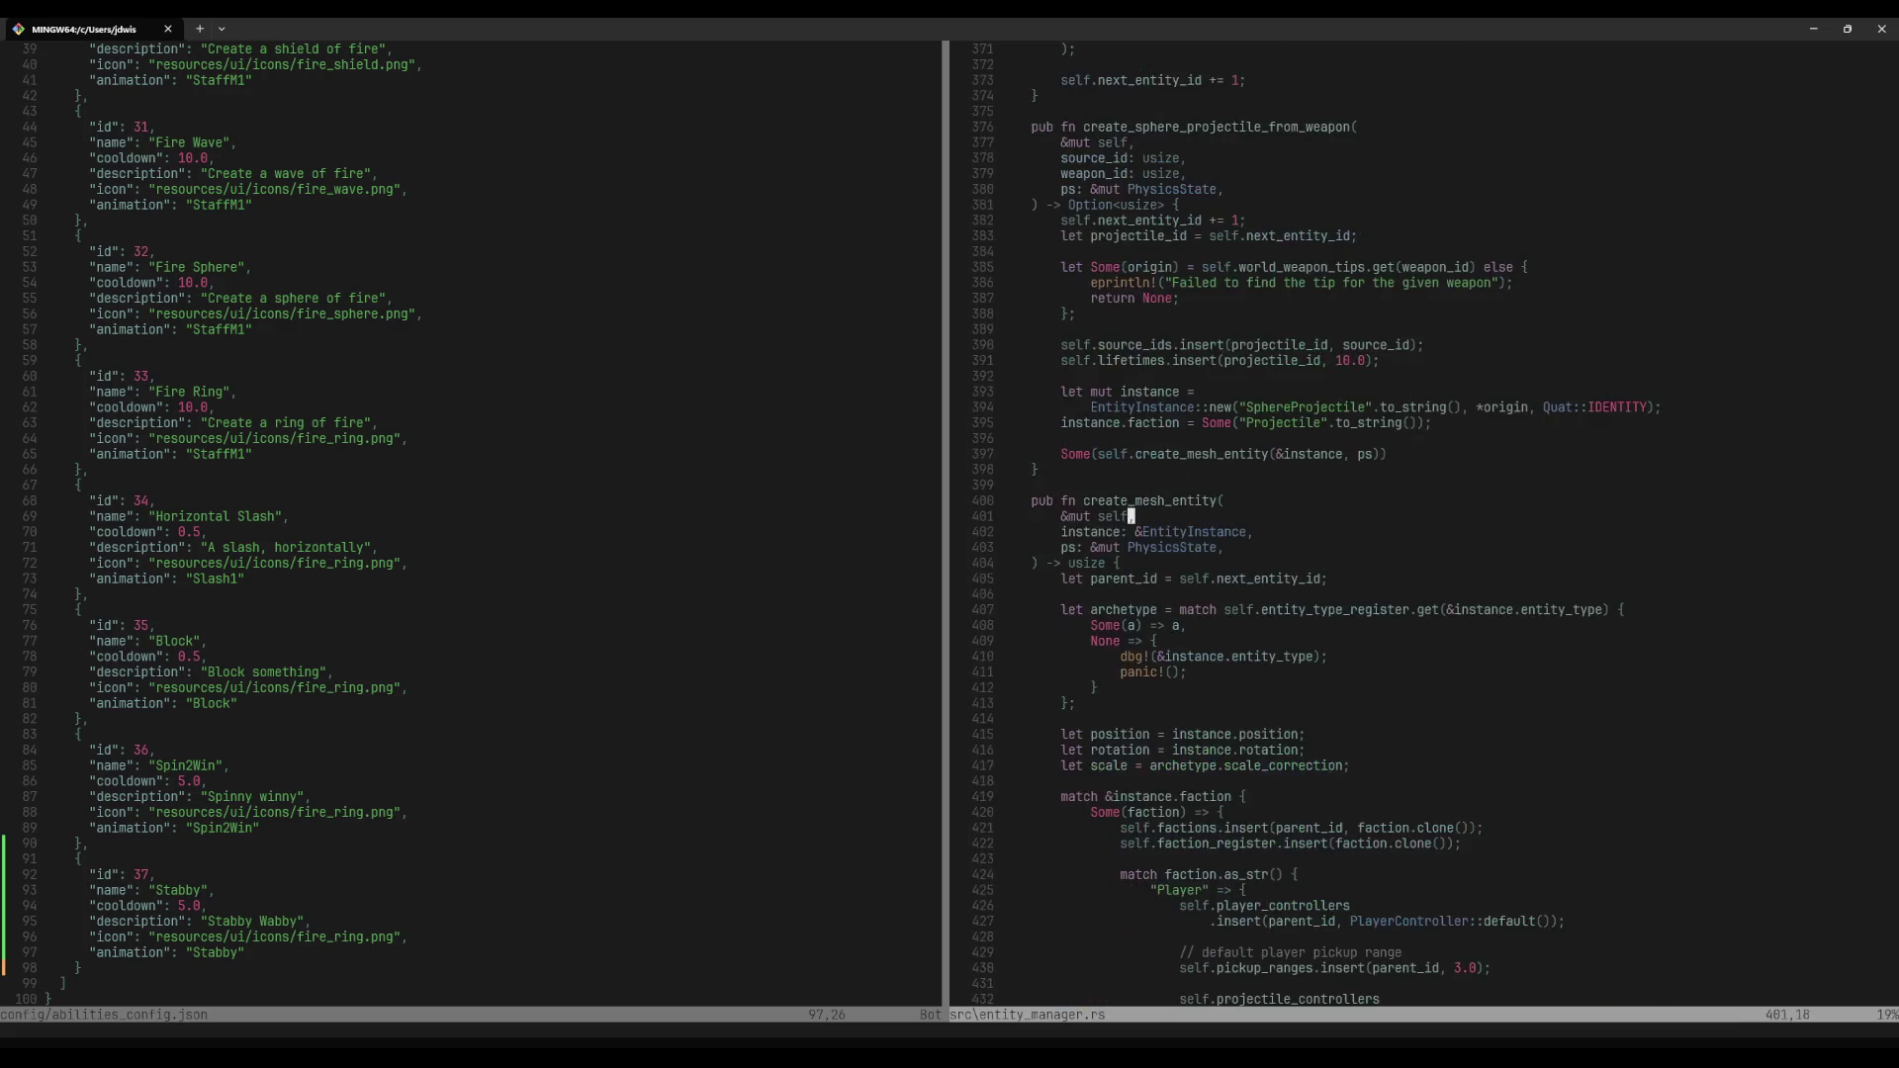
{"action": "type", "text": ":noh"}
{"action": "key", "text": "ctrl+d"}
{"action": "key", "text": "ctrl+d"}
{"action": "key", "text": "ctrl+d"}
{"action": "key", "text": "ctrl+d"}
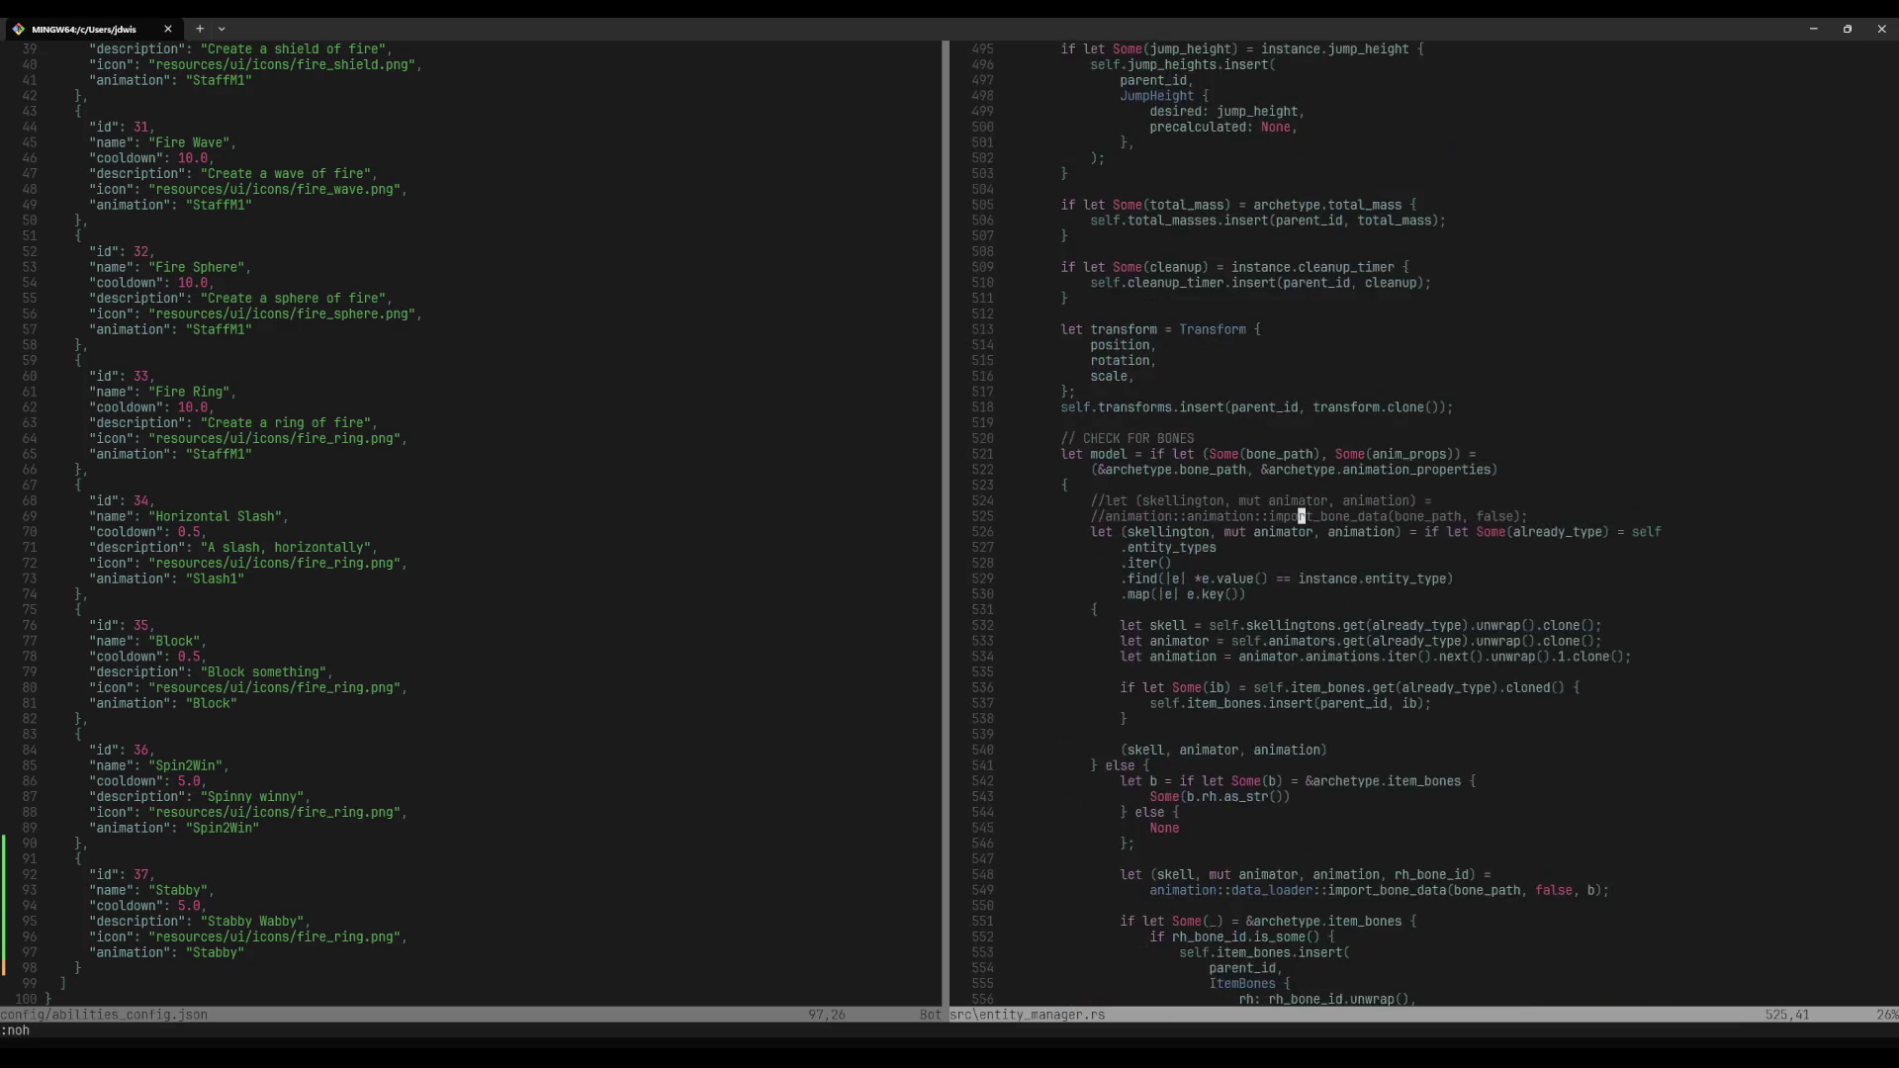
{"action": "key", "text": "ctrl+d"}
{"action": "key", "text": "slash"}
{"action": "type", "text": "AnimationTyp"}
{"action": "key", "text": "Return"}
Step: Open config/entity_config.json with the fuzzy file finder
{"action": "key", "text": "space"}
{"action": "key", "text": "p"}
{"action": "key", "text": "v"}
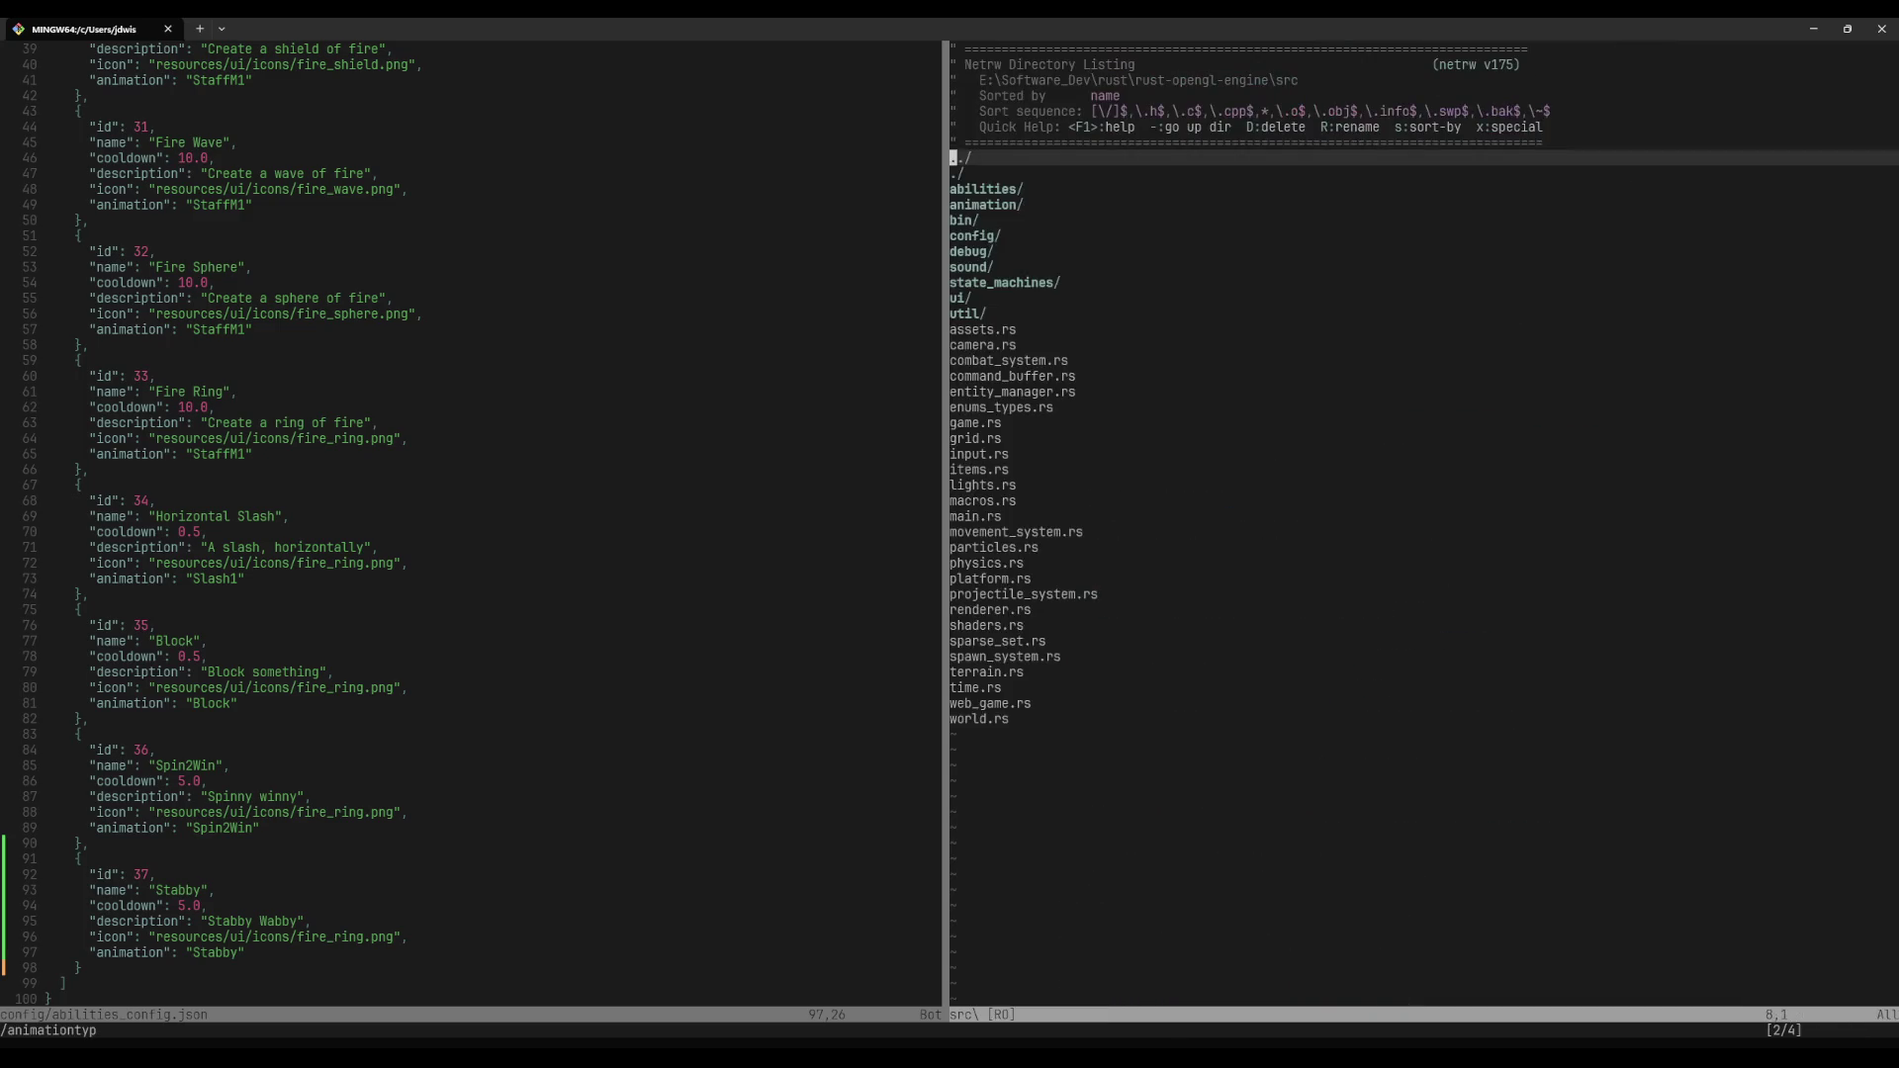
{"action": "key", "text": "space"}
{"action": "type", "text": "pfentity_config"}
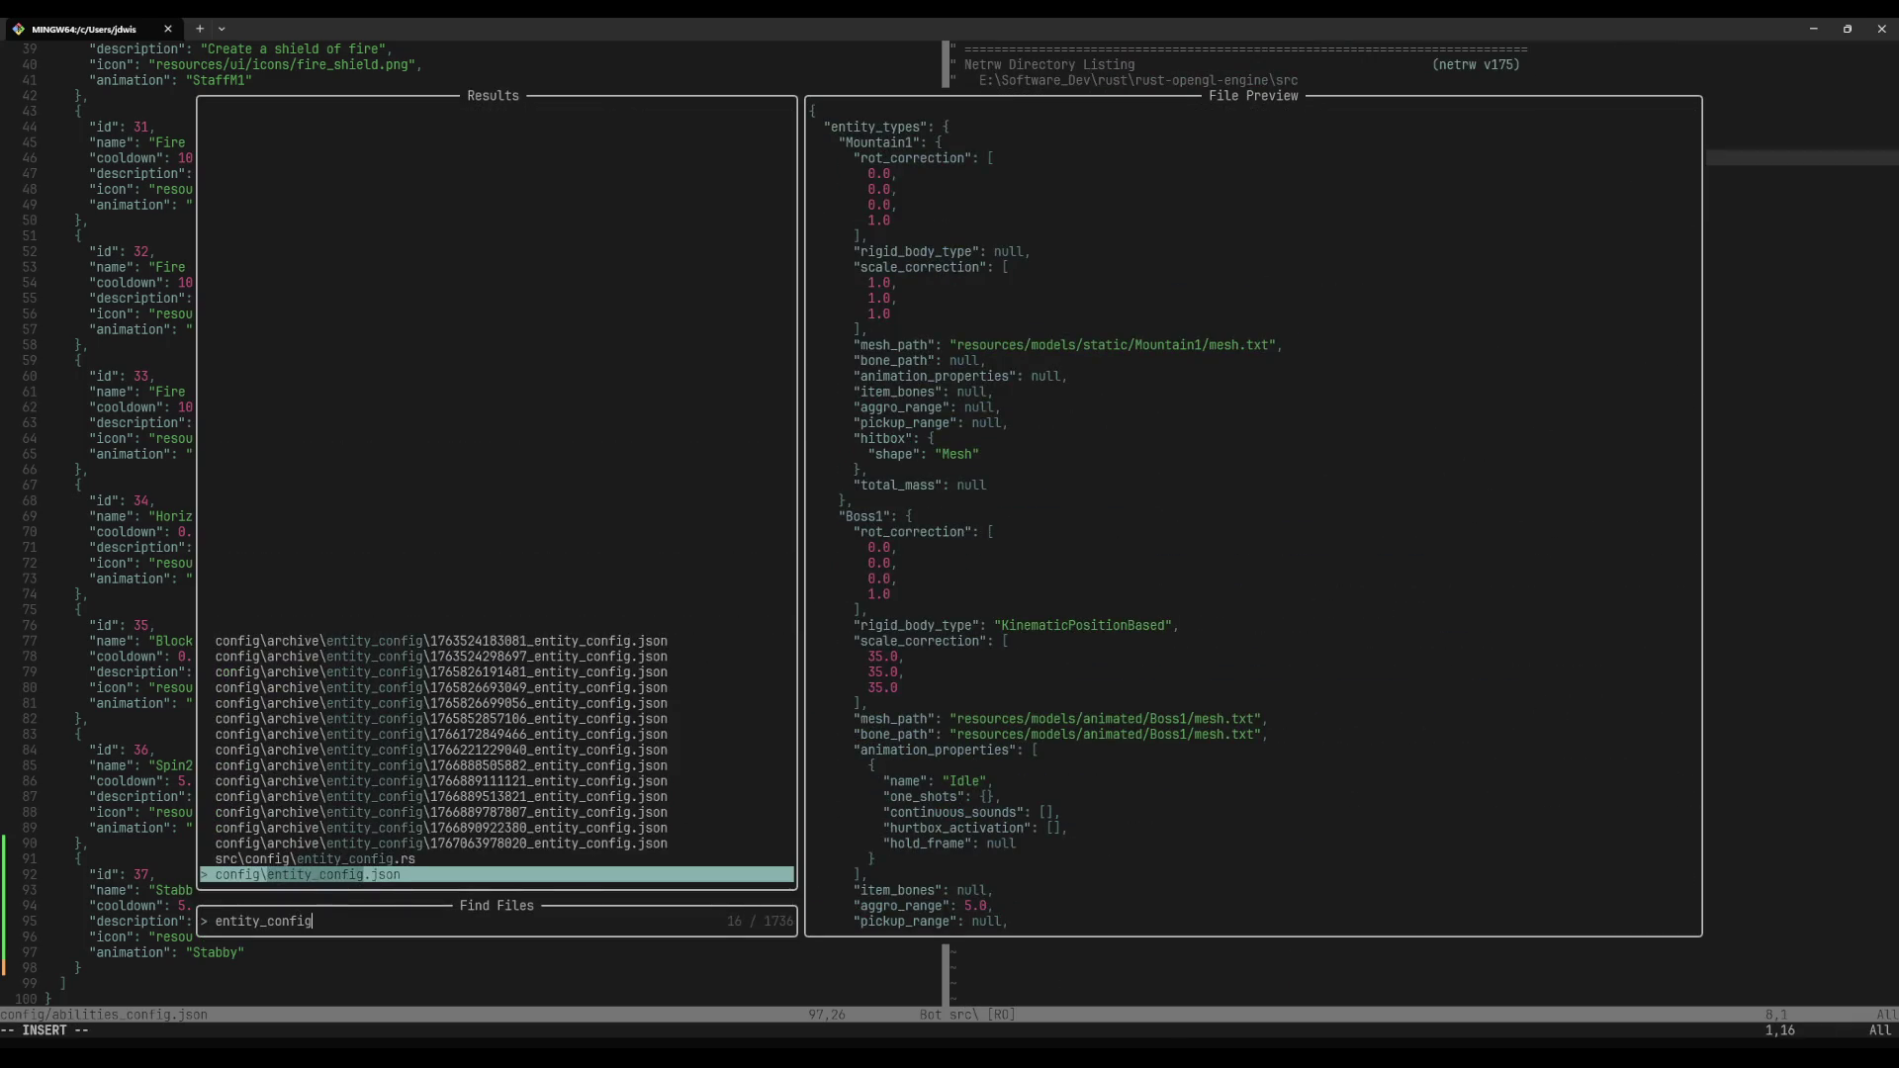
{"action": "key", "text": "Return"}
Step: Duplicate the ten-line Spin2Win animation entry and name the copy Staby
{"action": "key", "text": "V"}
{"action": "key", "text": "j"}
{"action": "key", "text": "j"}
{"action": "key", "text": "j"}
{"action": "key", "text": "j"}
{"action": "key", "text": "j"}
{"action": "key", "text": "j"}
{"action": "key", "text": "y"}
{"action": "key", "text": "j"}
{"action": "key", "text": "j"}
{"action": "key", "text": "j"}
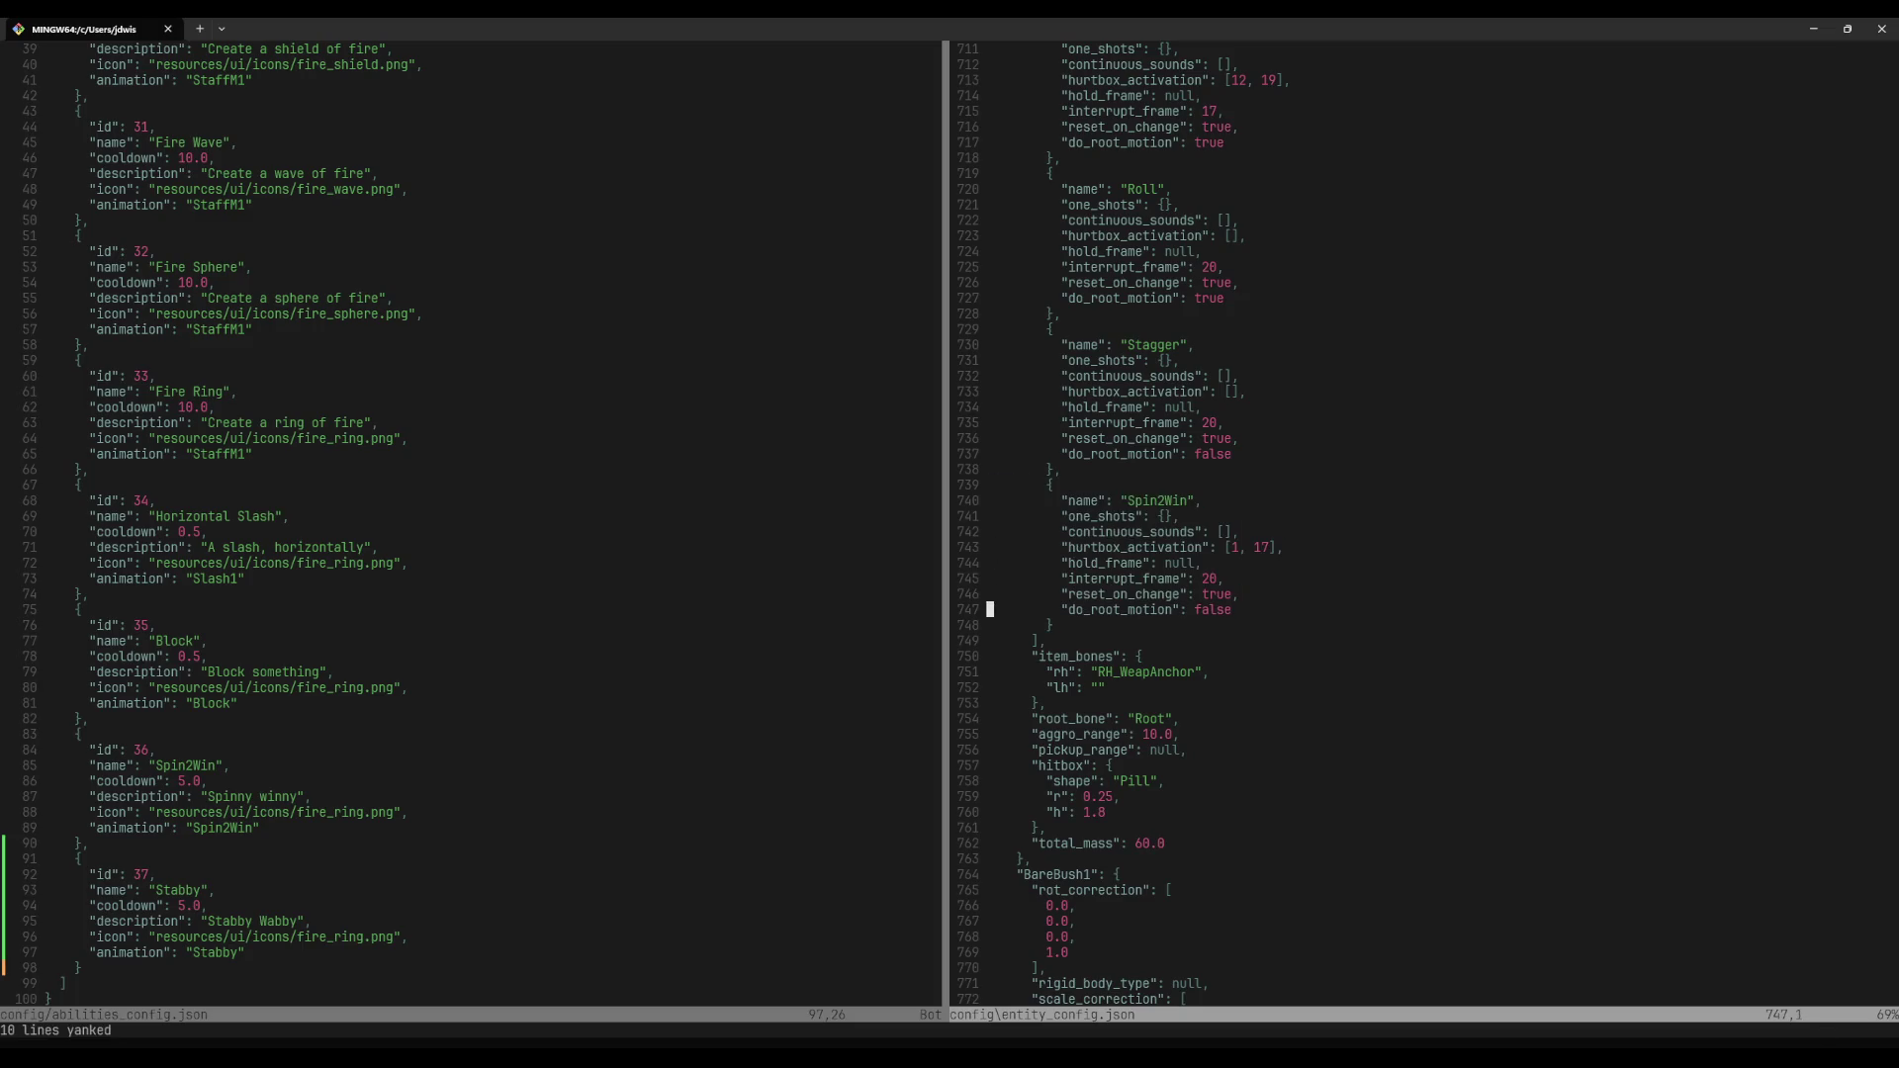
{"action": "type", "text": "jpA,"}
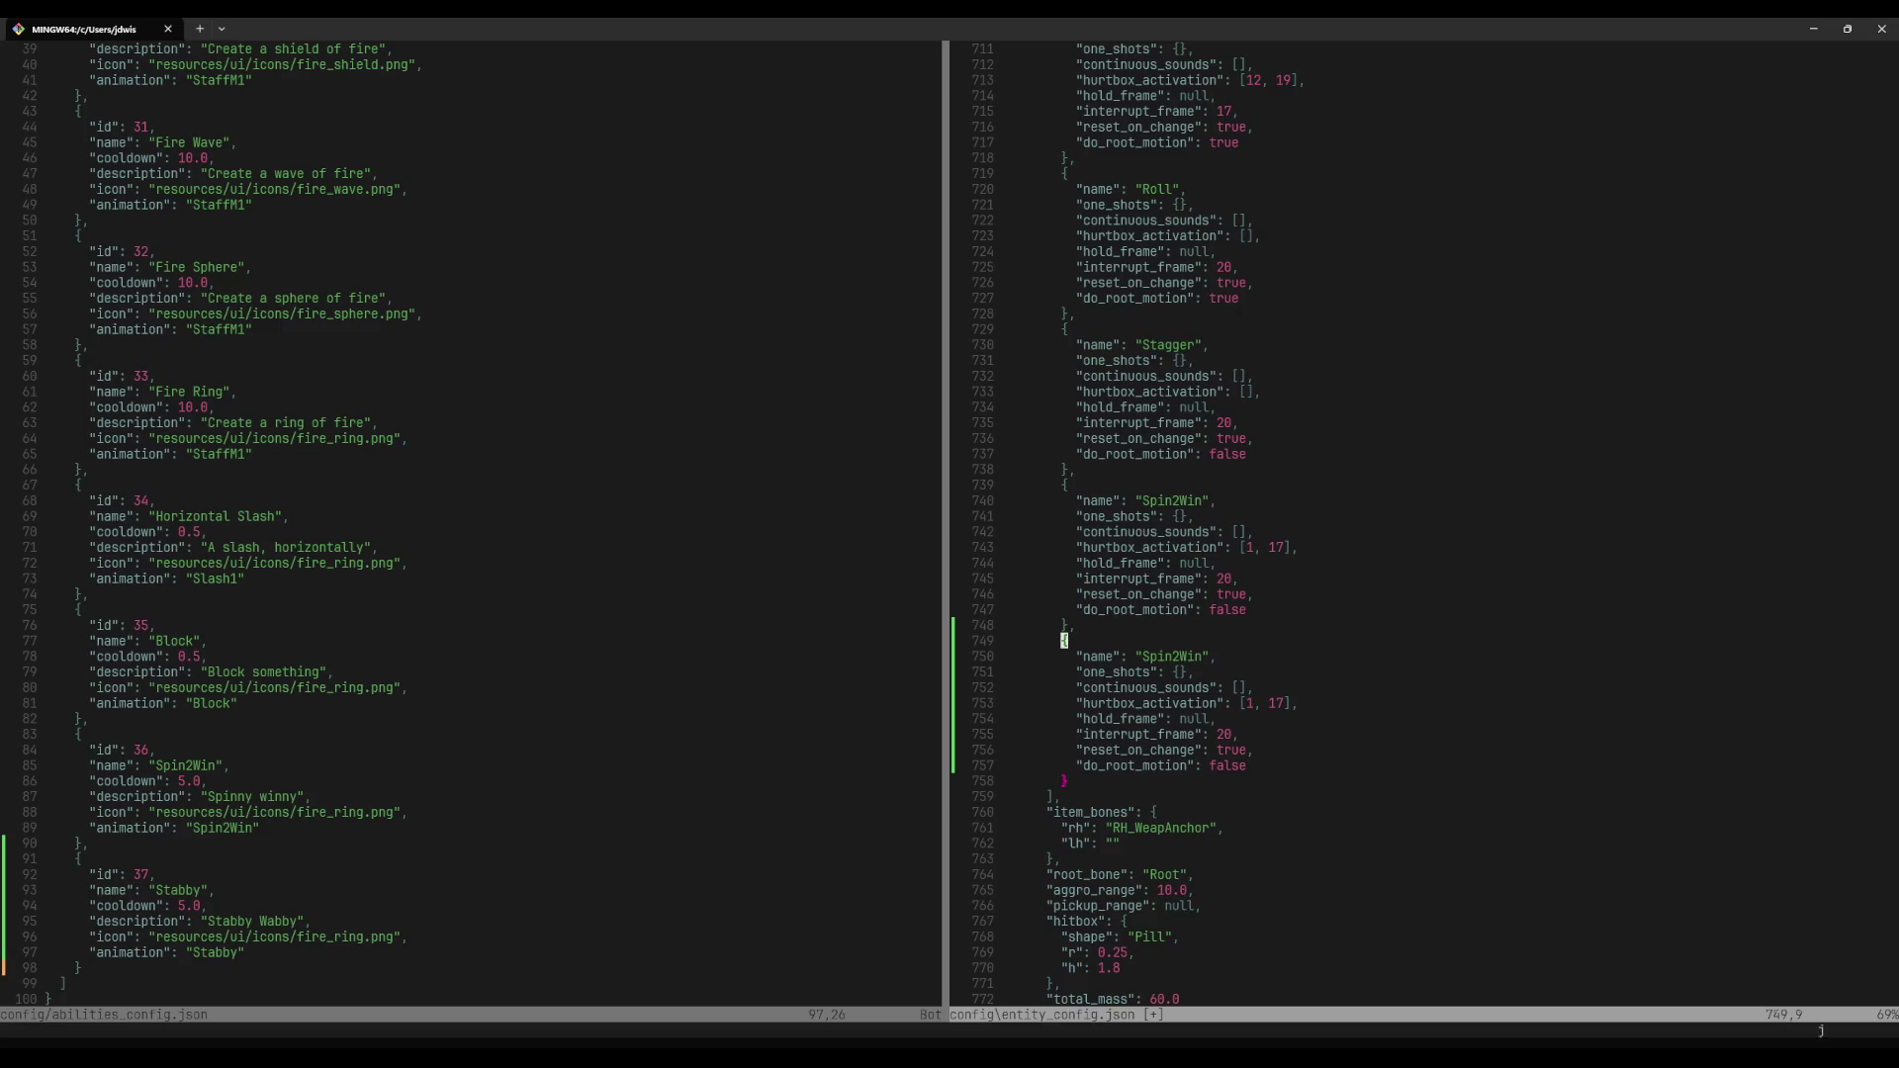
{"action": "key", "text": "quotedbl"}
{"action": "type", "text": "Staby"}
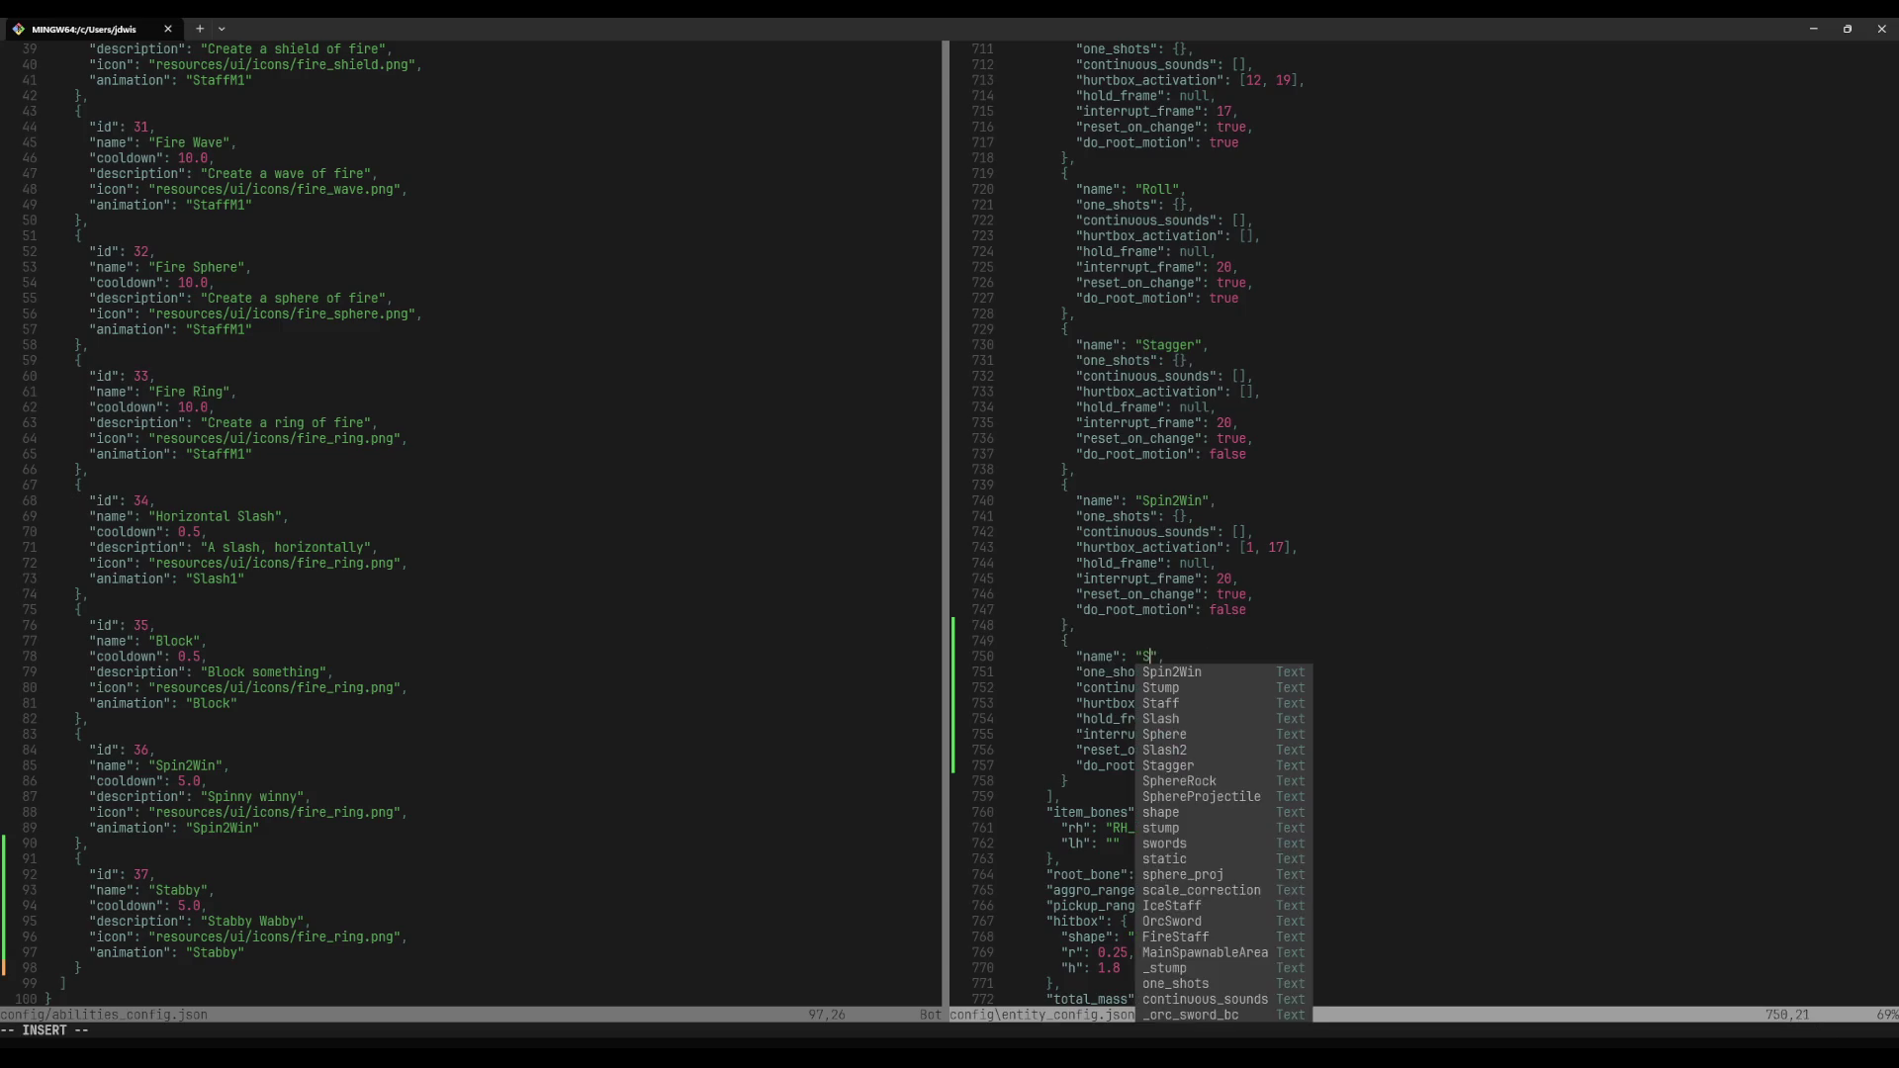
{"action": "key", "text": "Return"}
{"action": "key", "text": "j"}
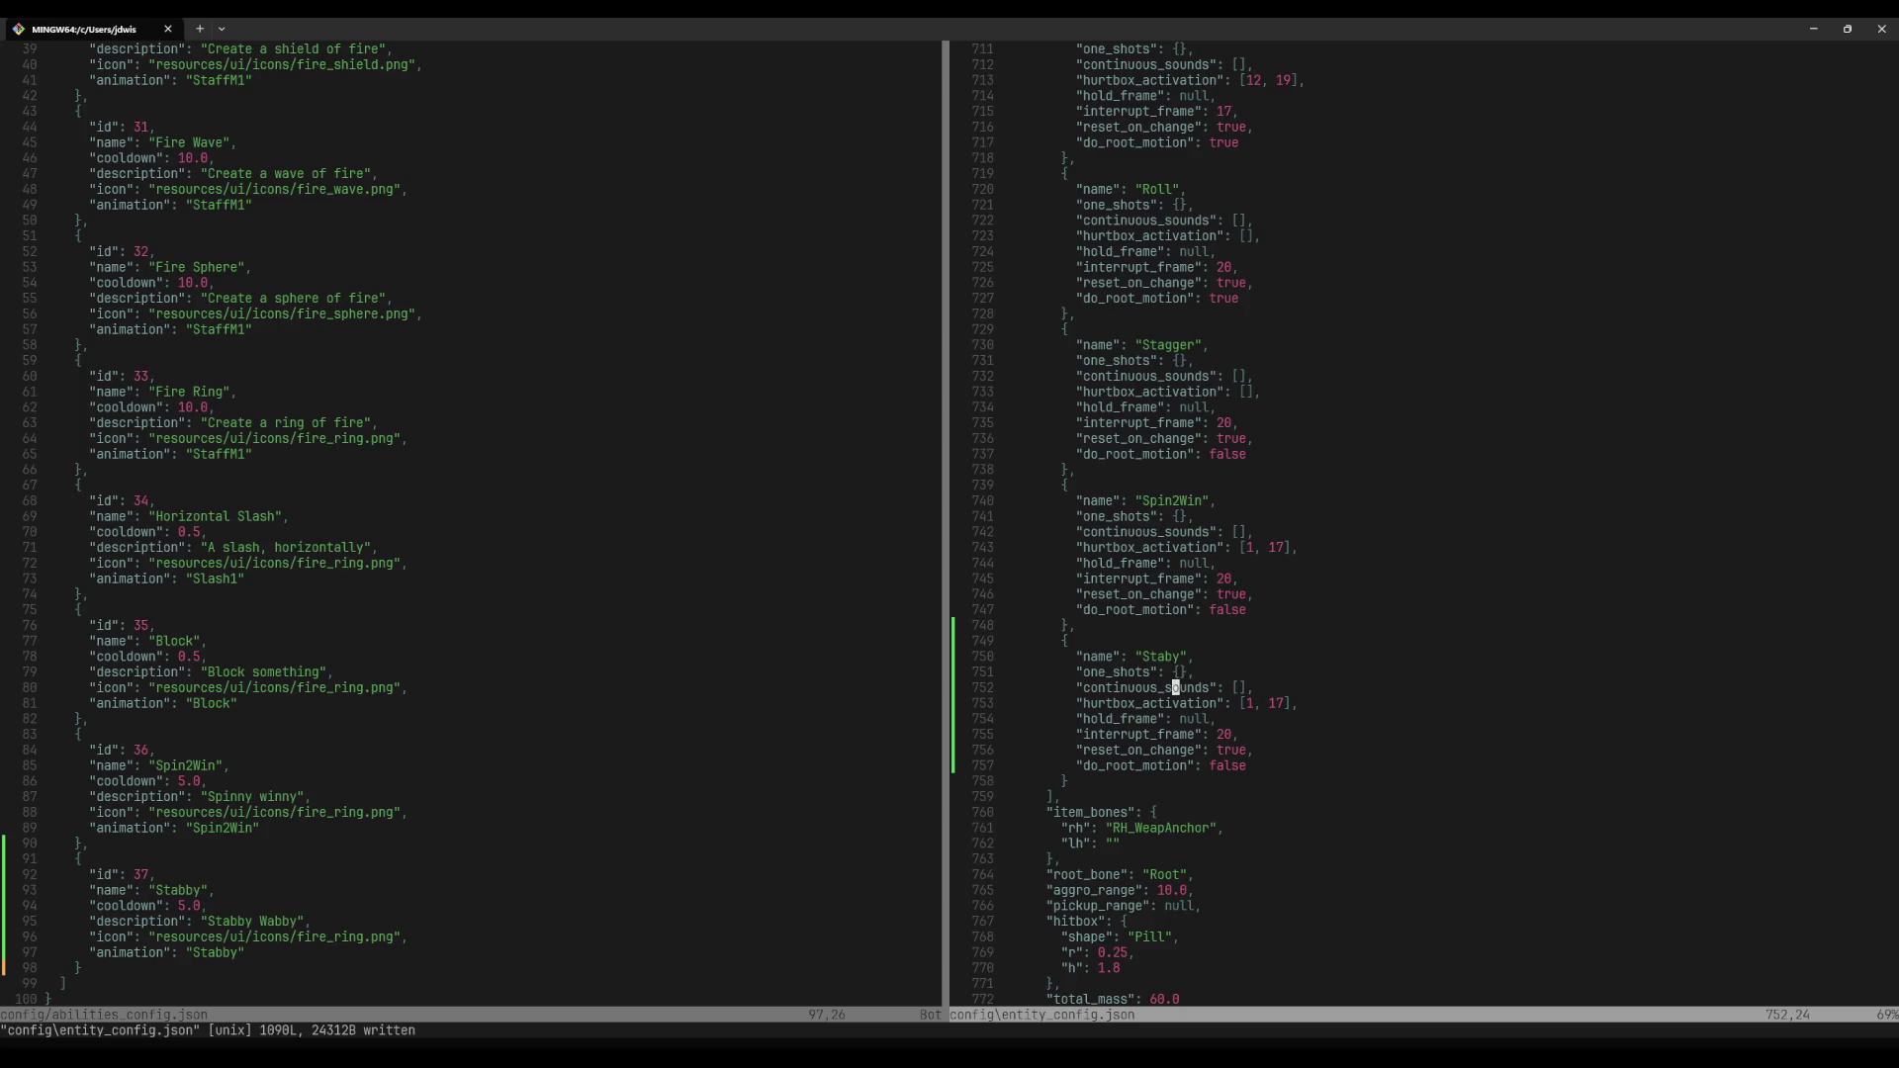
Step: Check the Stabby strip's frame 27 in Blender, then set Staby's interrupt_frame to 31 and save
{"action": "key", "text": "alt+Tab"}
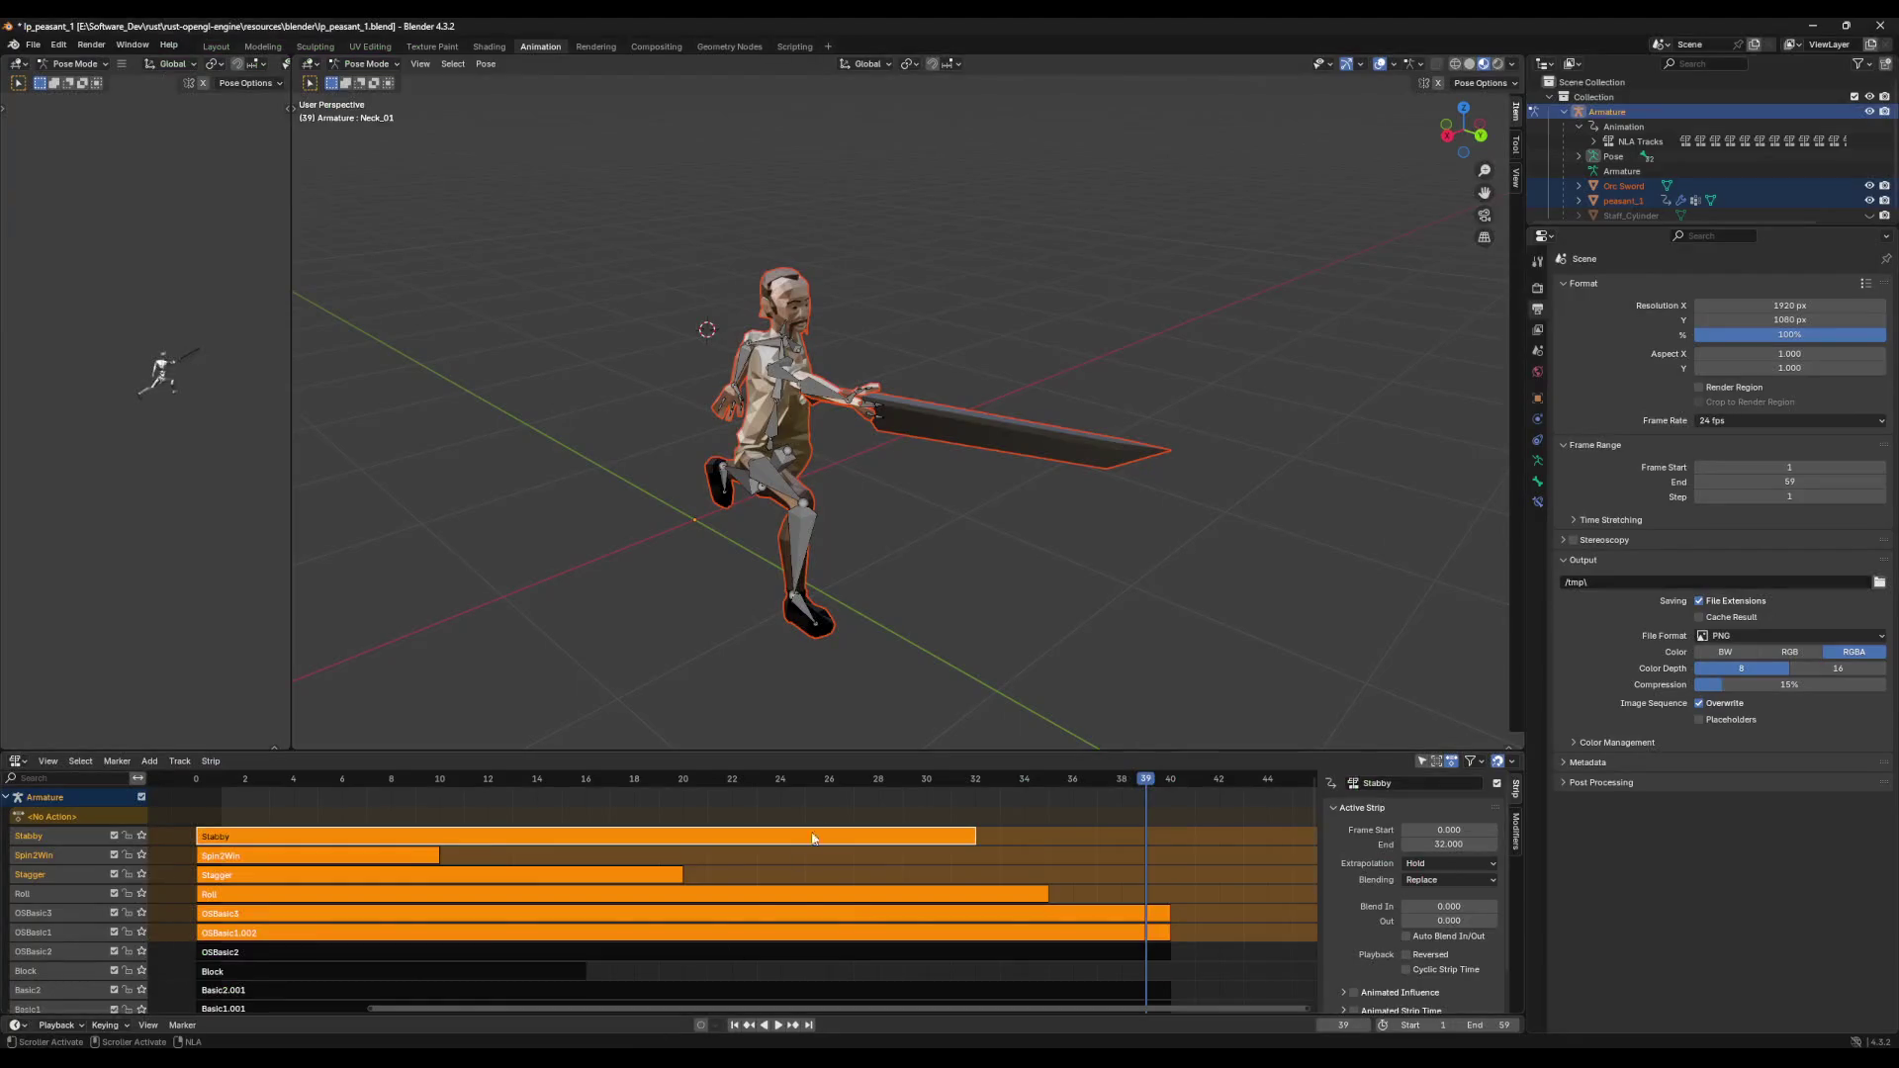
{"action": "left_click_drag", "start_coordinate": [698, 803], "coordinate": [974, 829]}
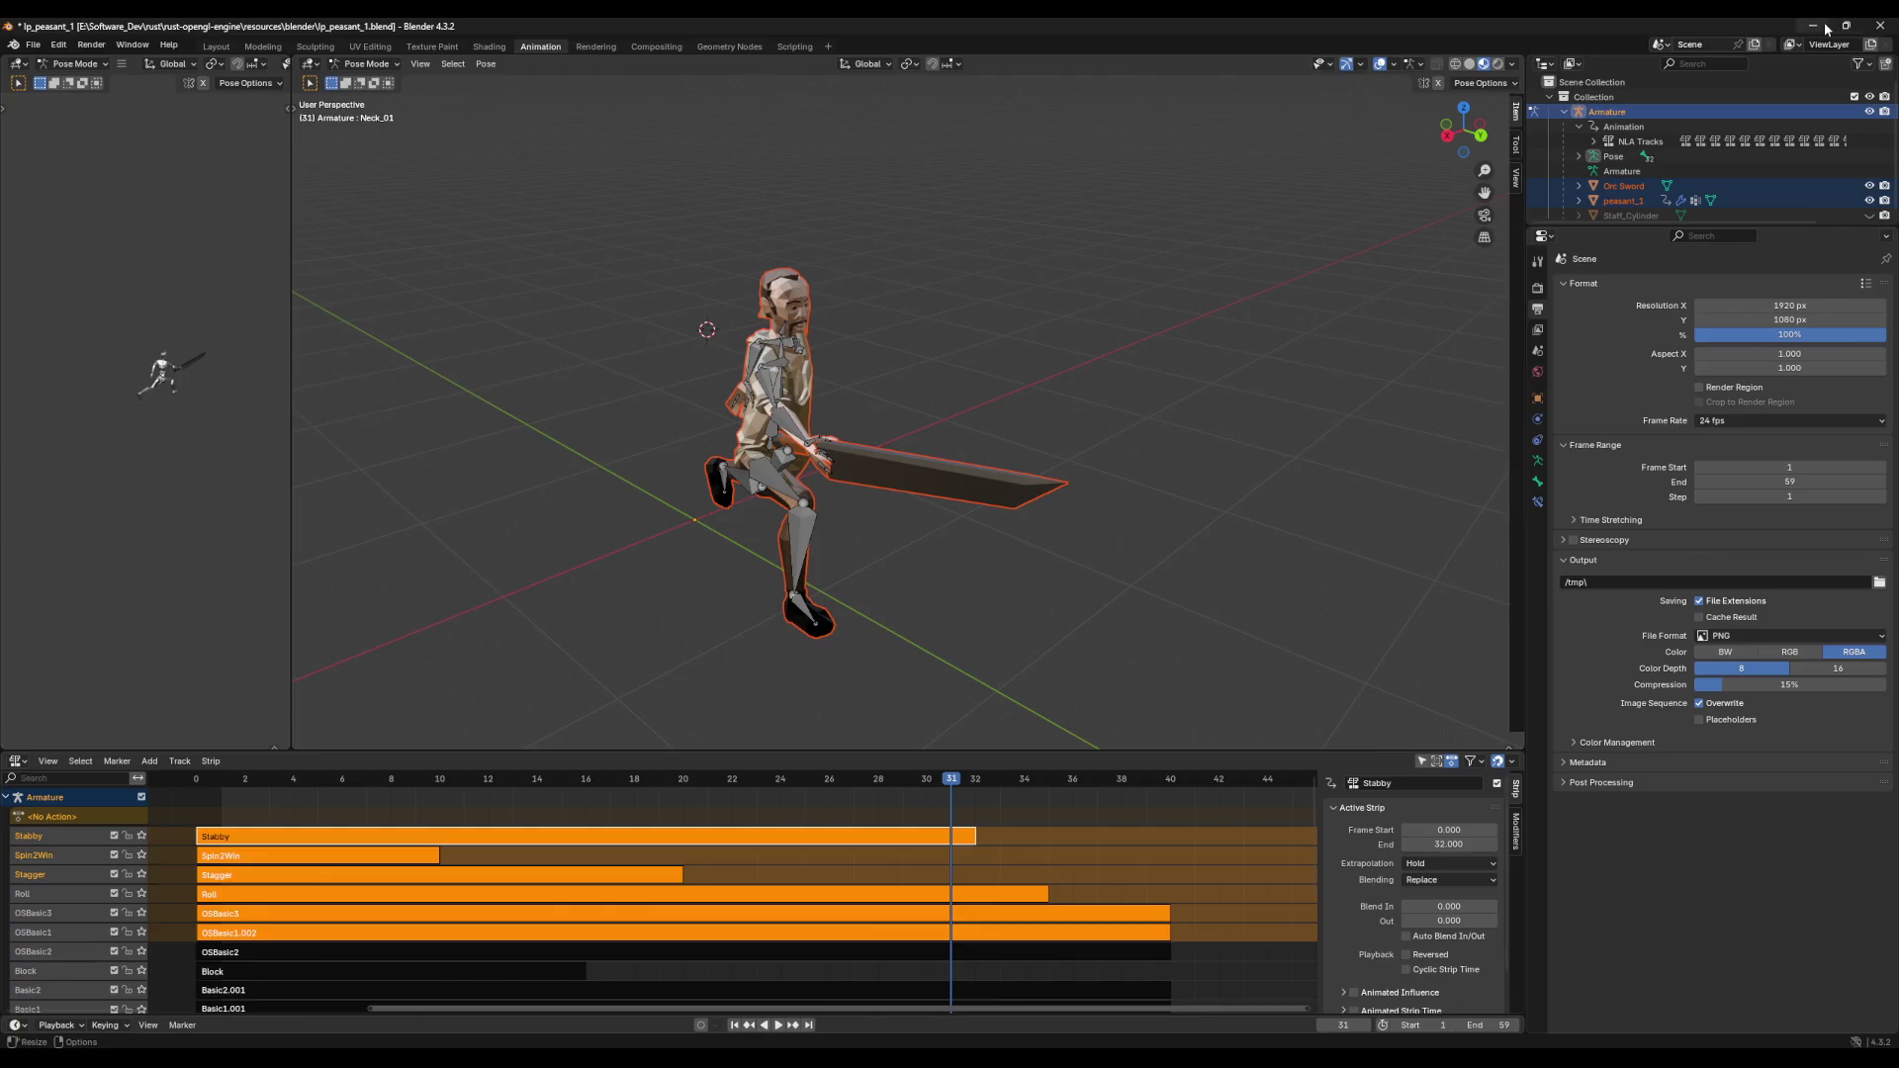
{"action": "key", "text": "alt+Tab"}
{"action": "type", "text": "ciw30"}
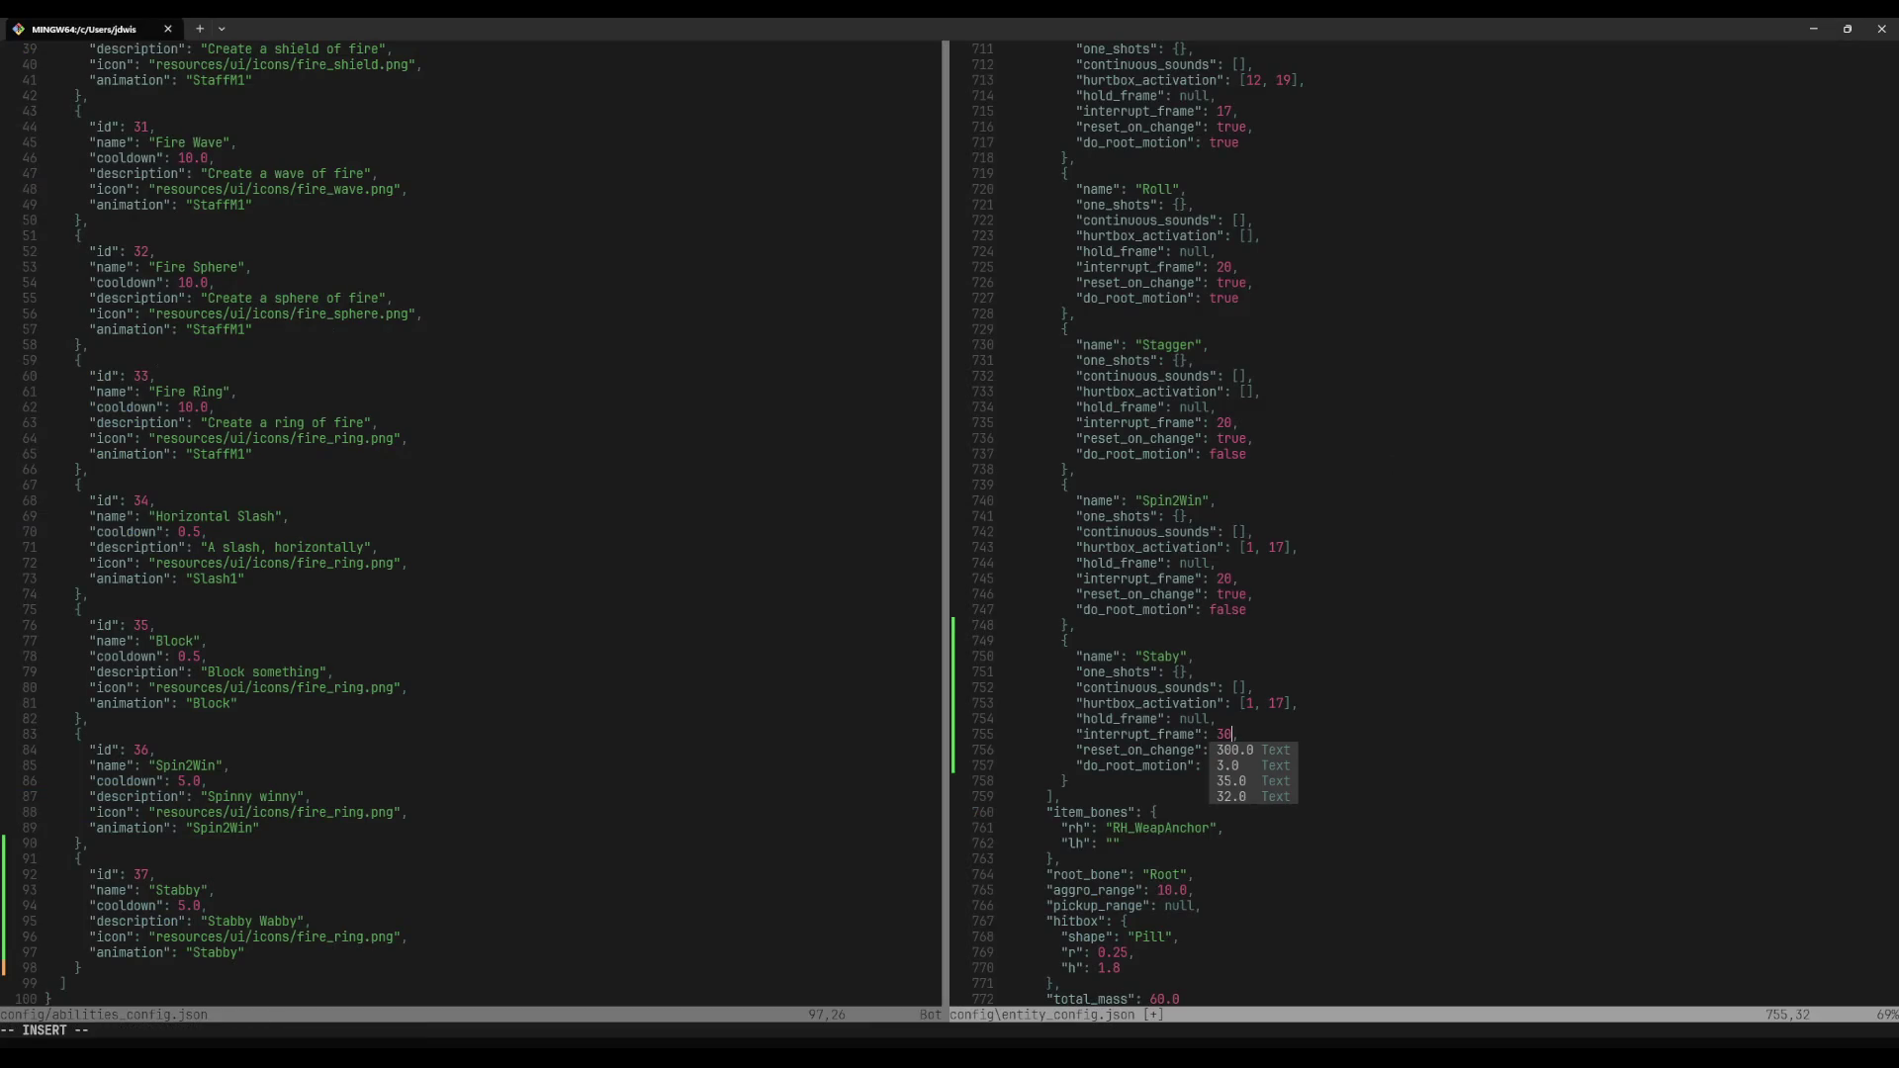
{"action": "key", "text": "Escape"}
{"action": "type", "text": ":w"}
{"action": "key", "text": "Return"}
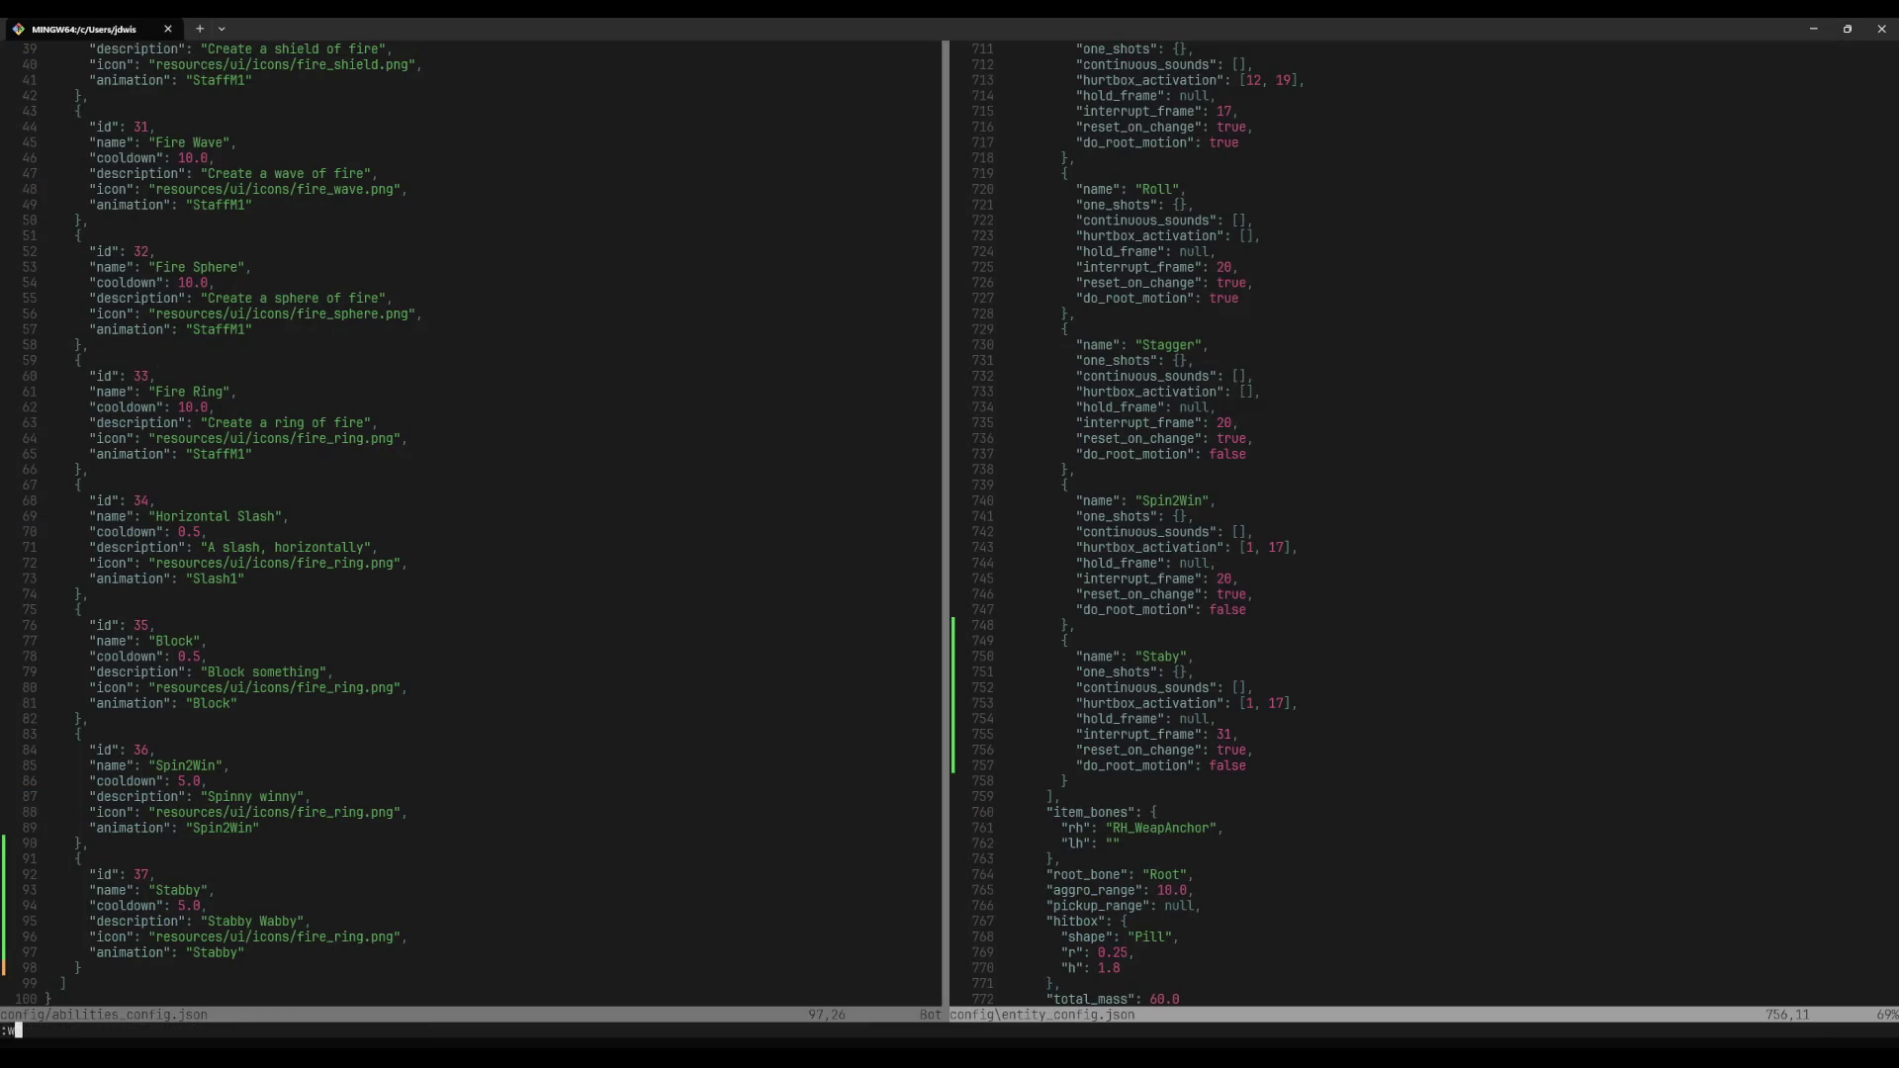
{"action": "key", "text": "j"}
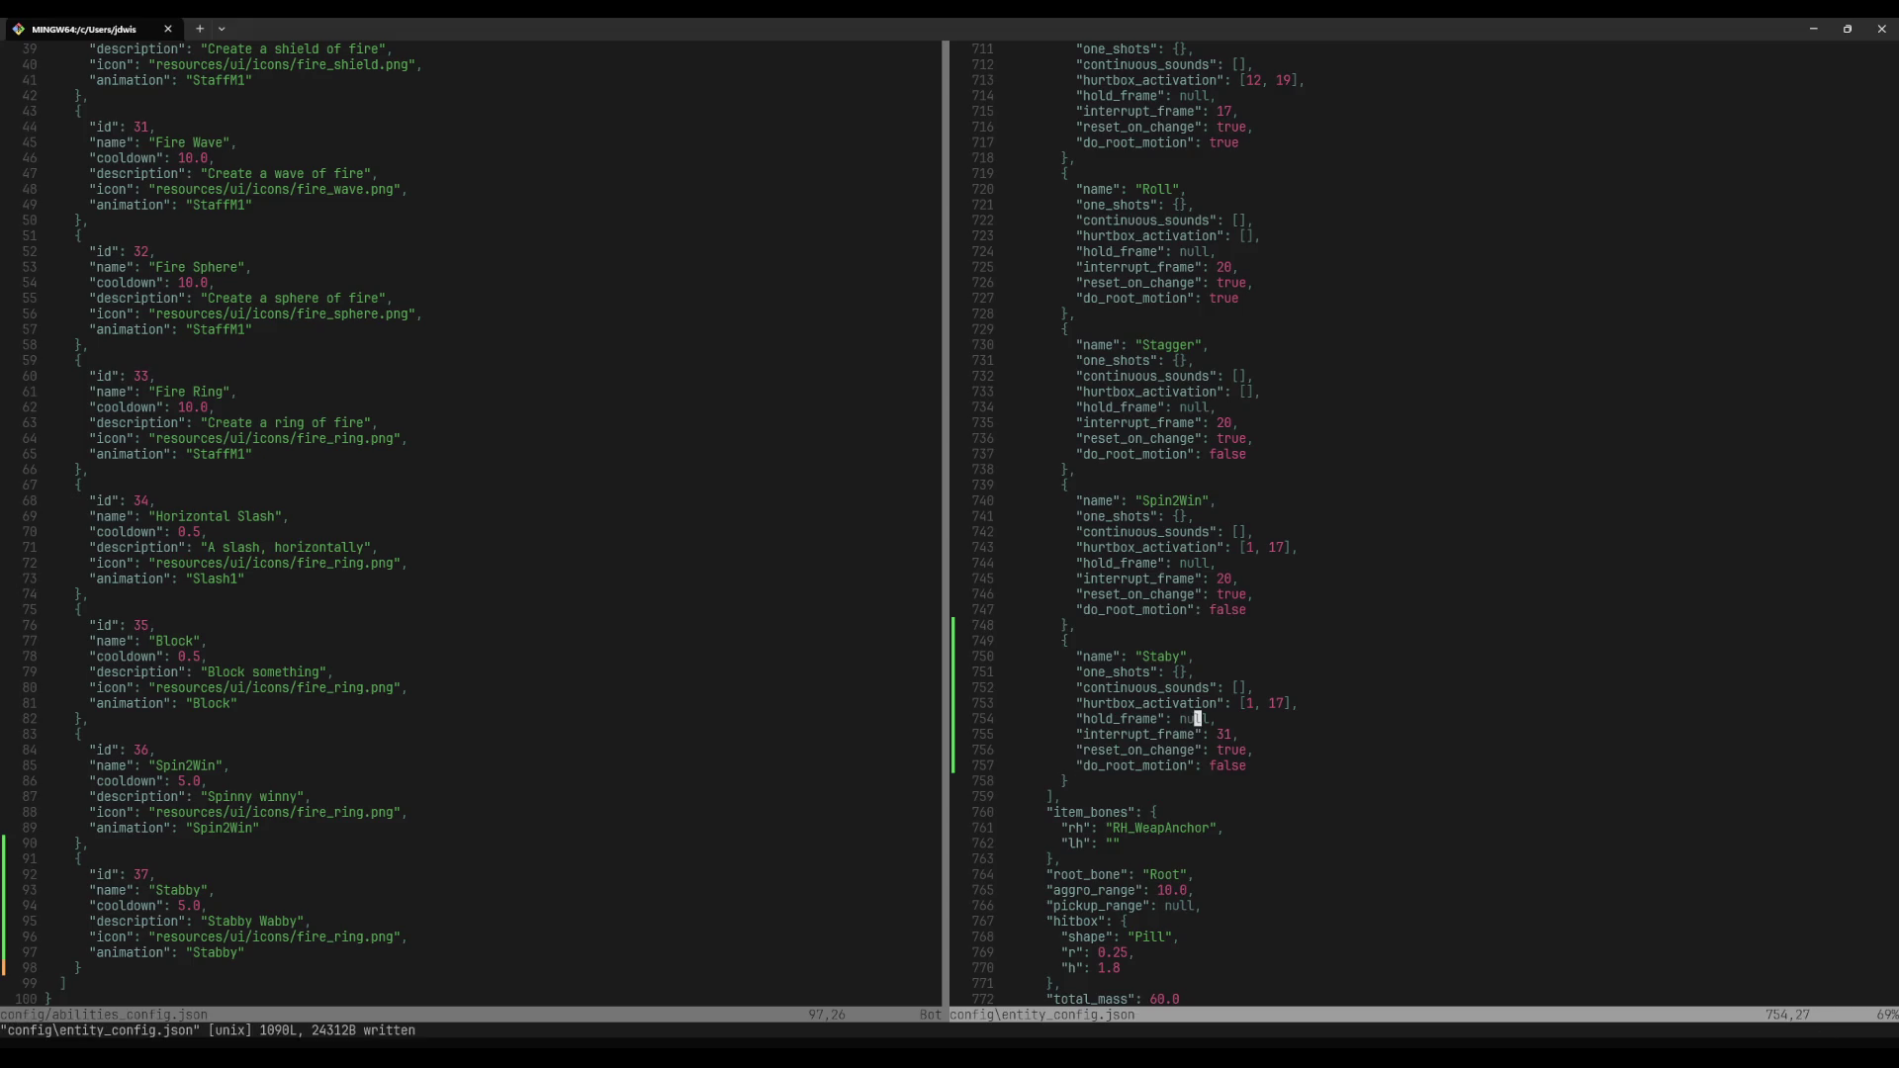
Step: Clear hurtbox_activation to [], save the config, and review earlier Stabby frames in Blender
{"action": "key", "text": "l"}
{"action": "key", "text": "s"}
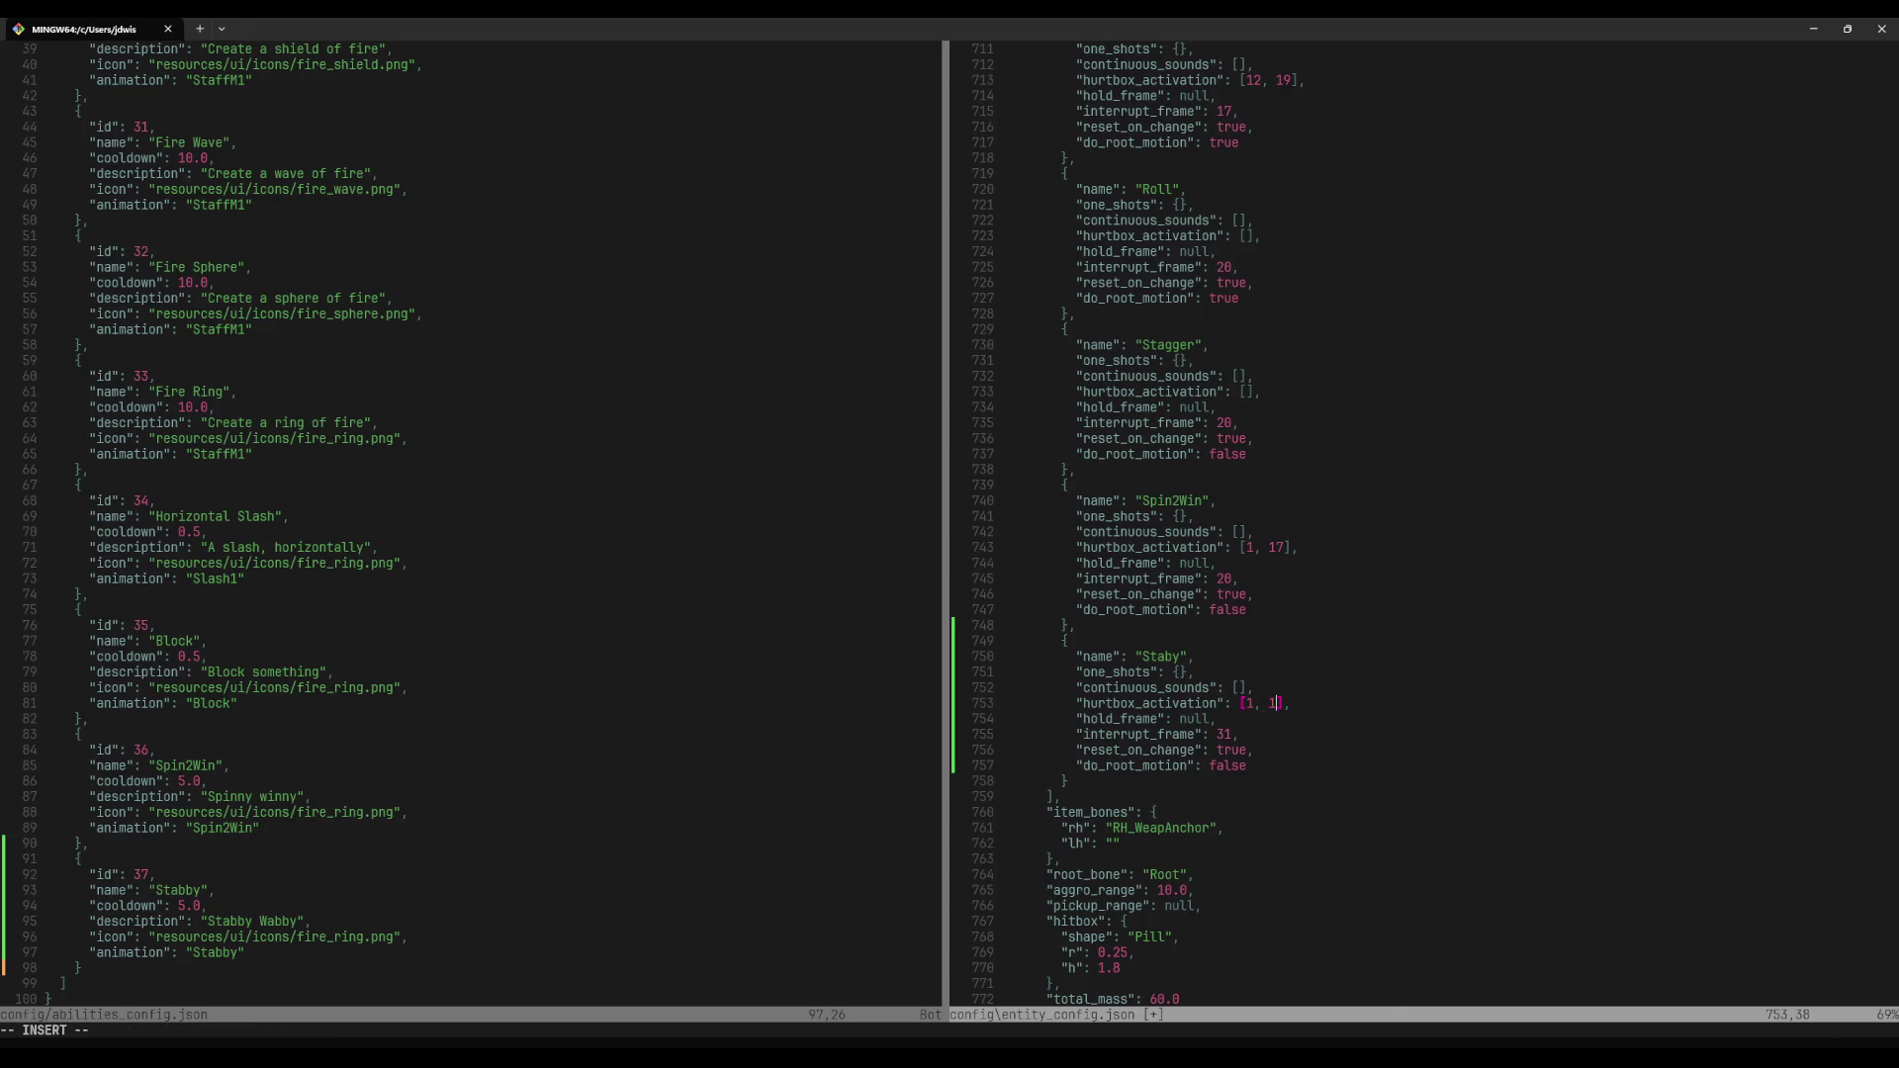
{"action": "key", "text": "BackSpace"}
{"action": "key", "text": "Escape"}
{"action": "type", "text": ":w"}
{"action": "key", "text": "Return"}
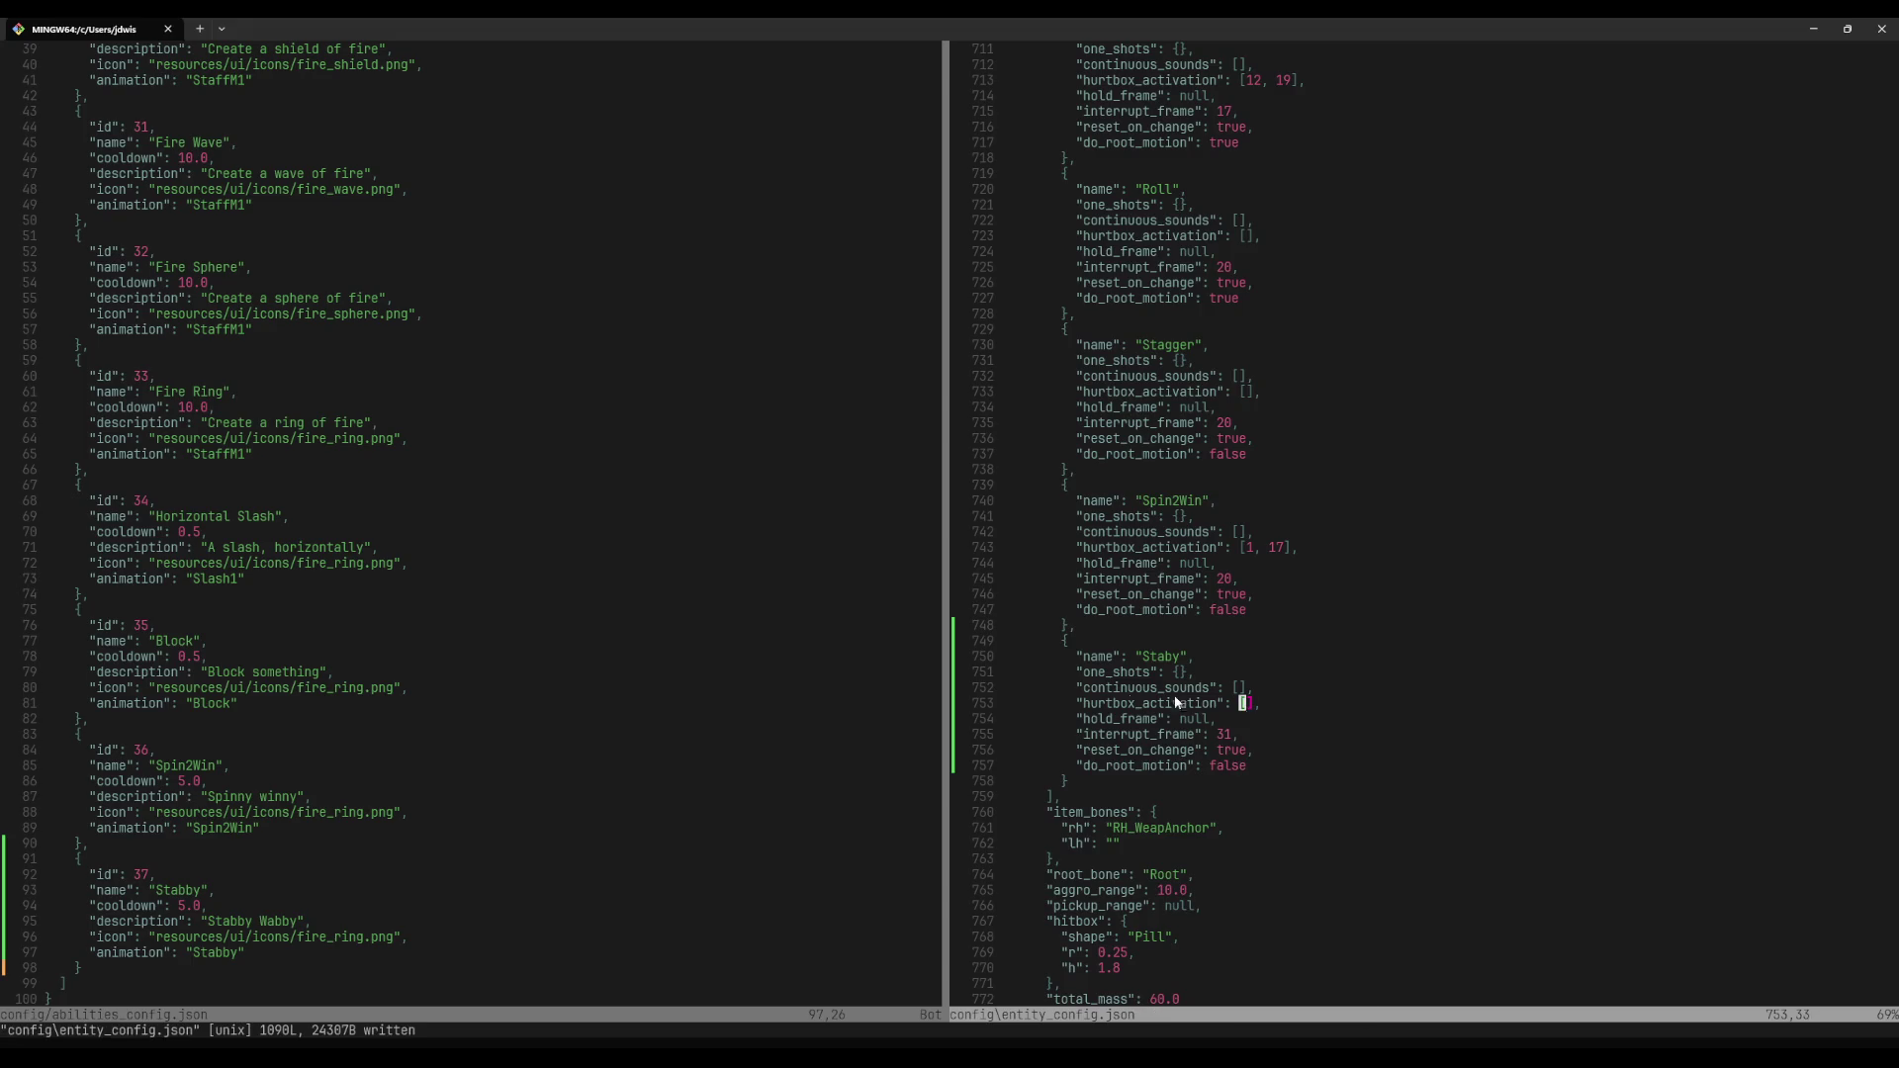
{"action": "key", "text": "alt+Tab"}
{"action": "mouse_move", "coordinate": [952, 779]}
{"action": "left_mouse_down"}
{"action": "mouse_move", "coordinate": [542, 825]}
{"action": "mouse_move", "coordinate": [851, 823]}
{"action": "left_mouse_up"}
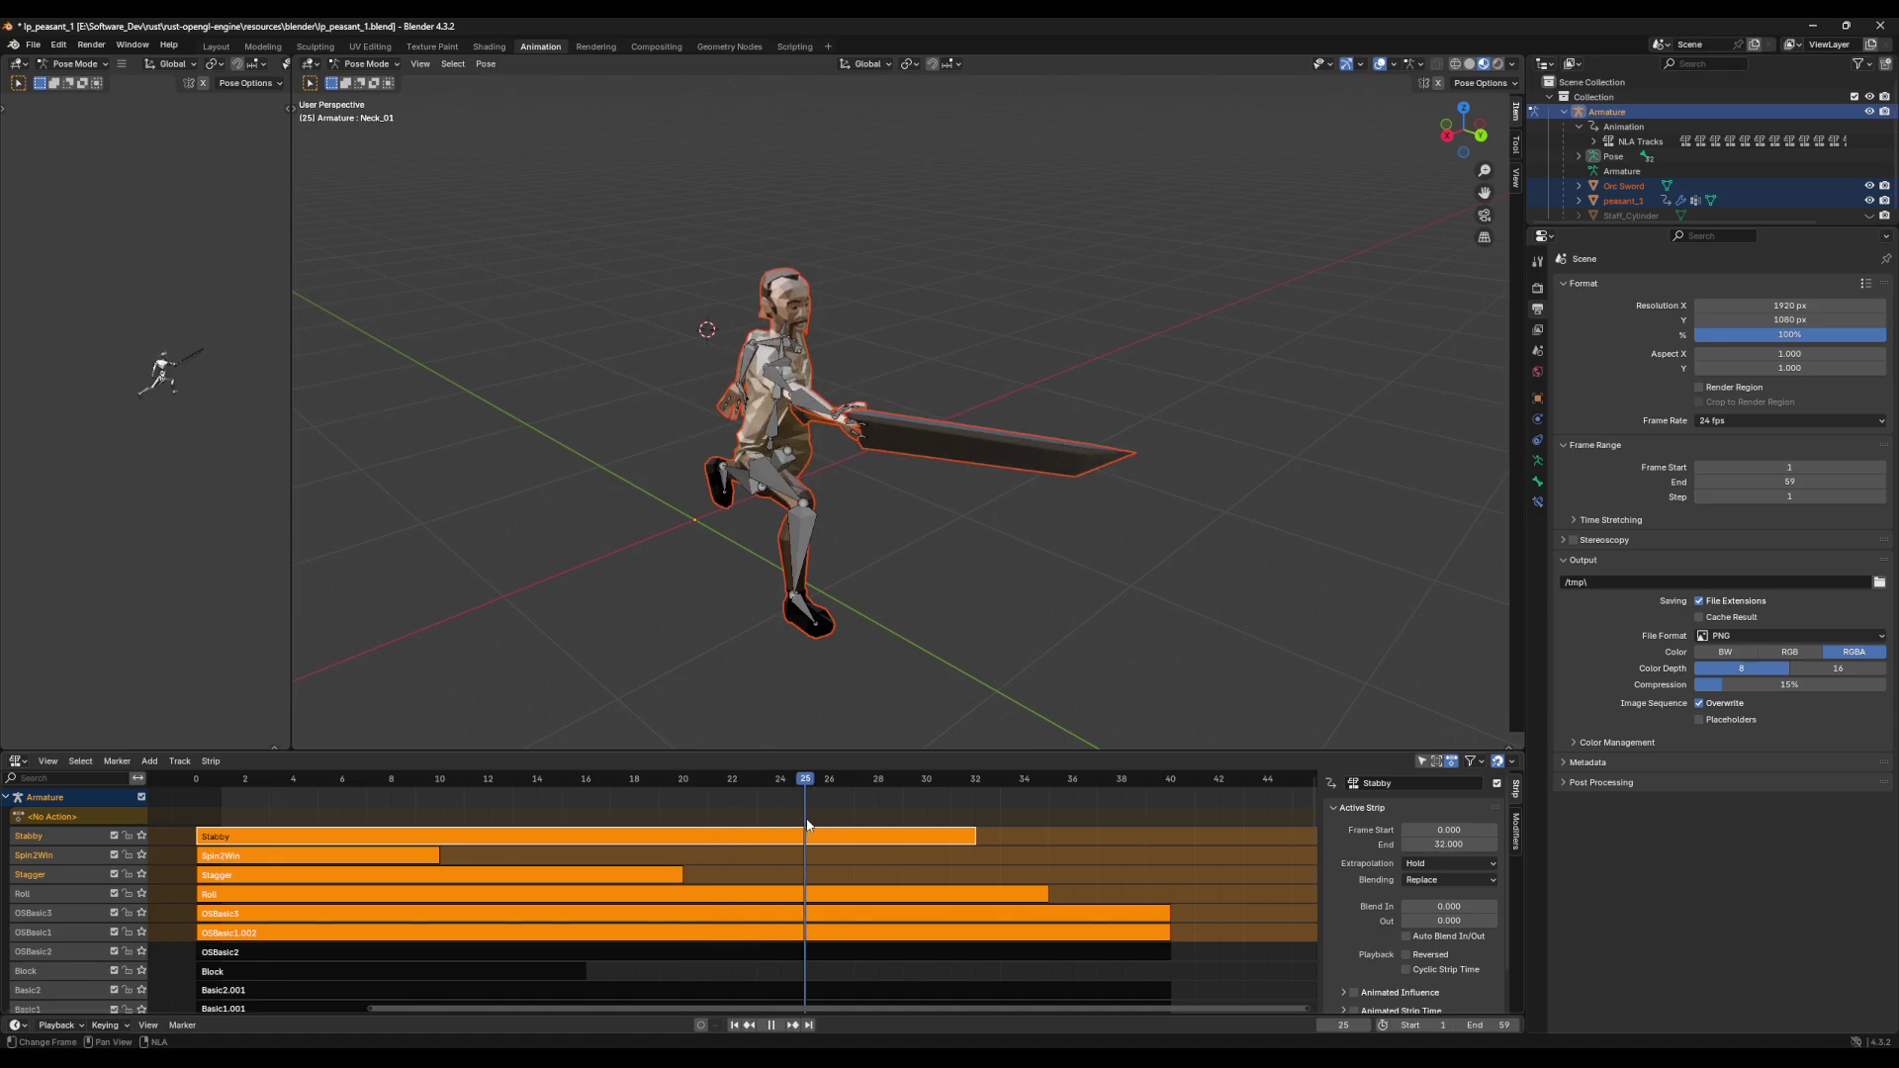
Step: Scrub the Stabby strip to frame 32, inspect the bone pose, save lp_peasant_1.blend and minimize Blender
{"action": "left_click_drag", "start_coordinate": [851, 824], "coordinate": [975, 825]}
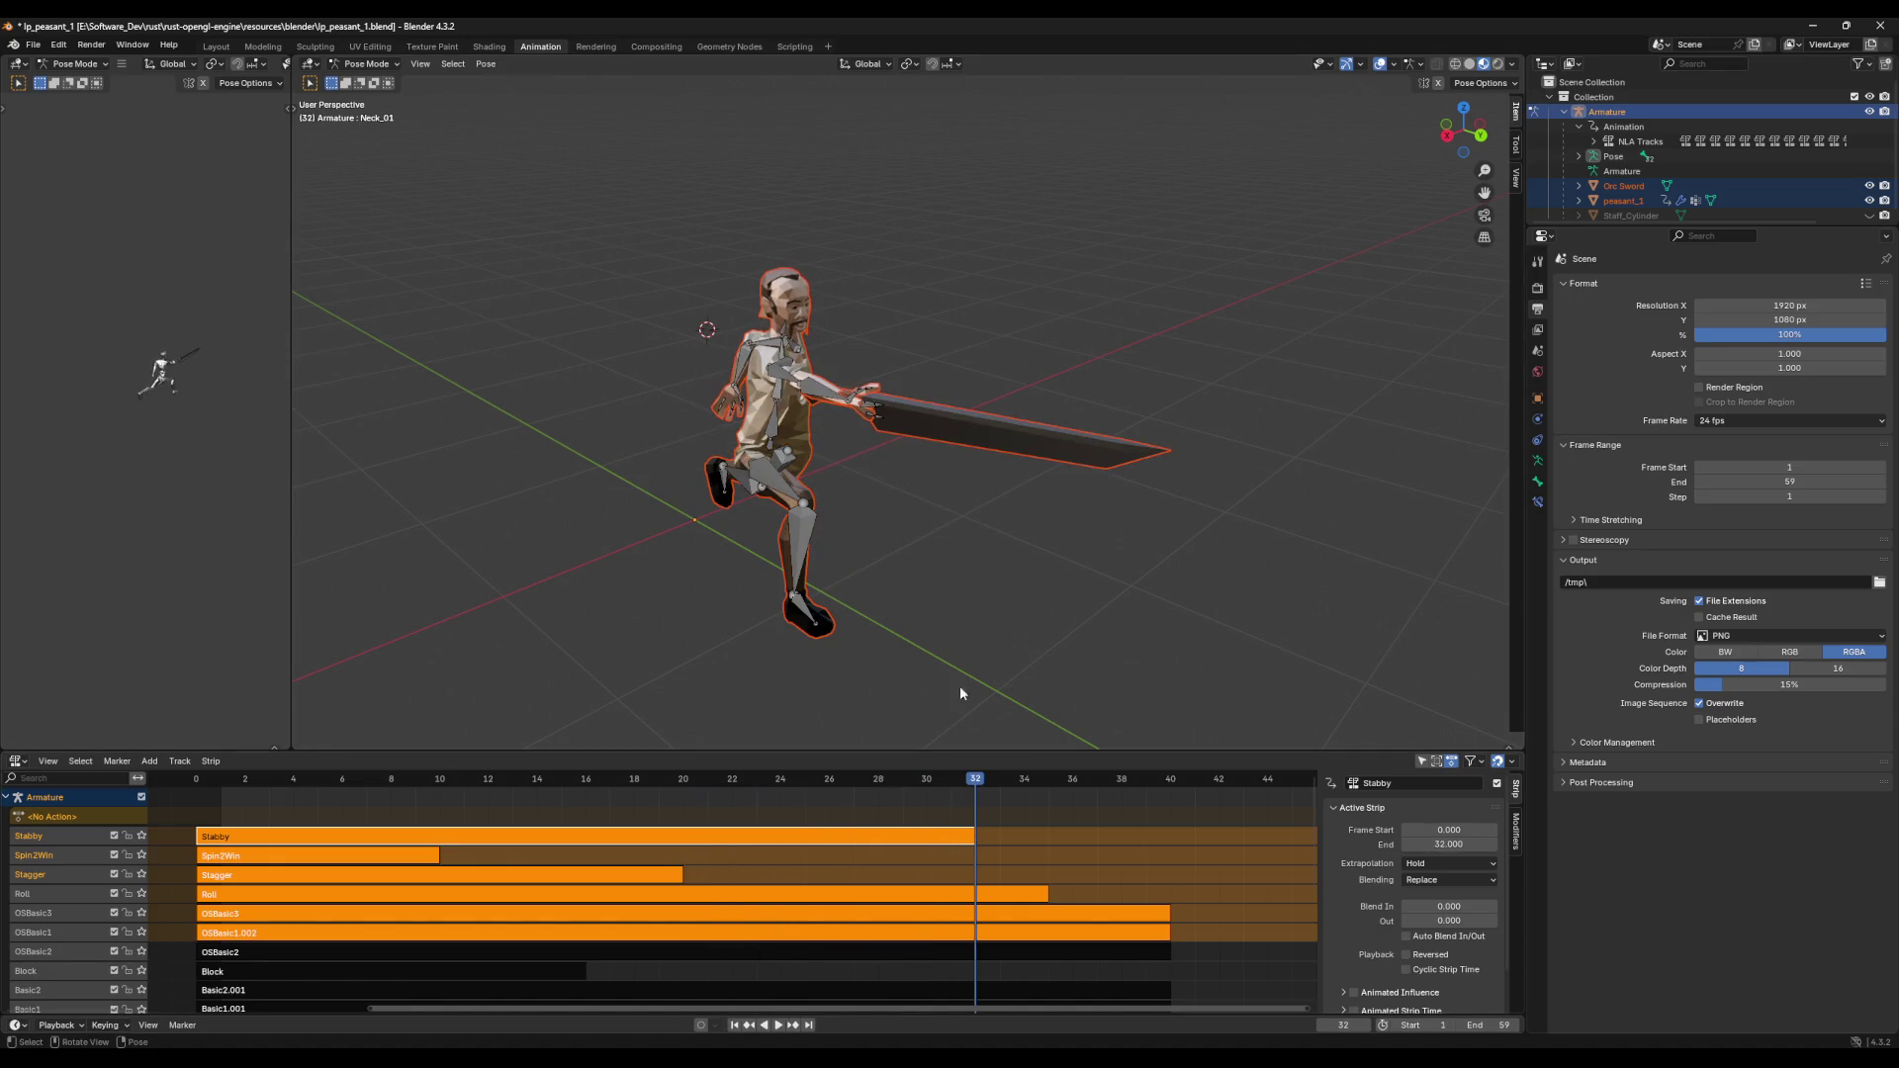
{"action": "key", "text": "w"}
{"action": "right_click", "coordinate": [885, 585]}
{"action": "right_click", "coordinate": [625, 524]}
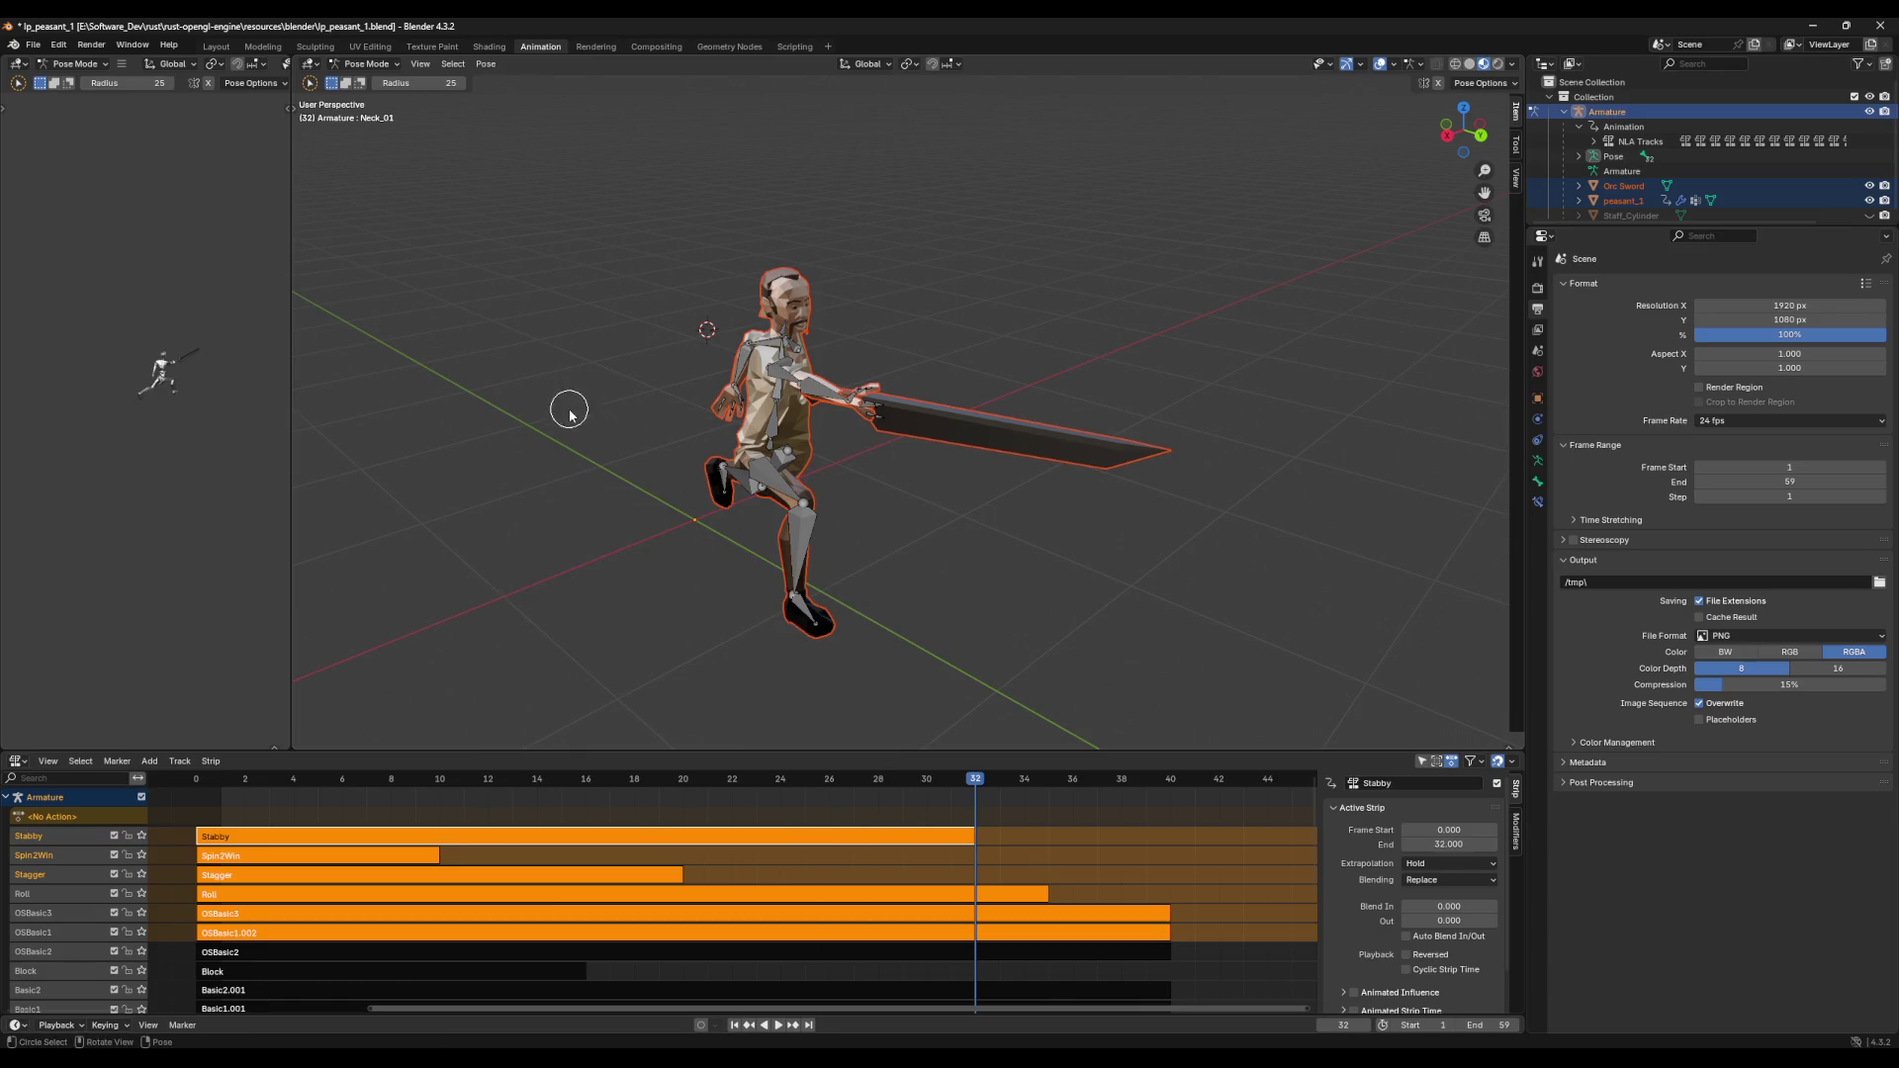
{"action": "right_click", "coordinate": [313, 90]}
{"action": "key", "text": "ctrl+s"}
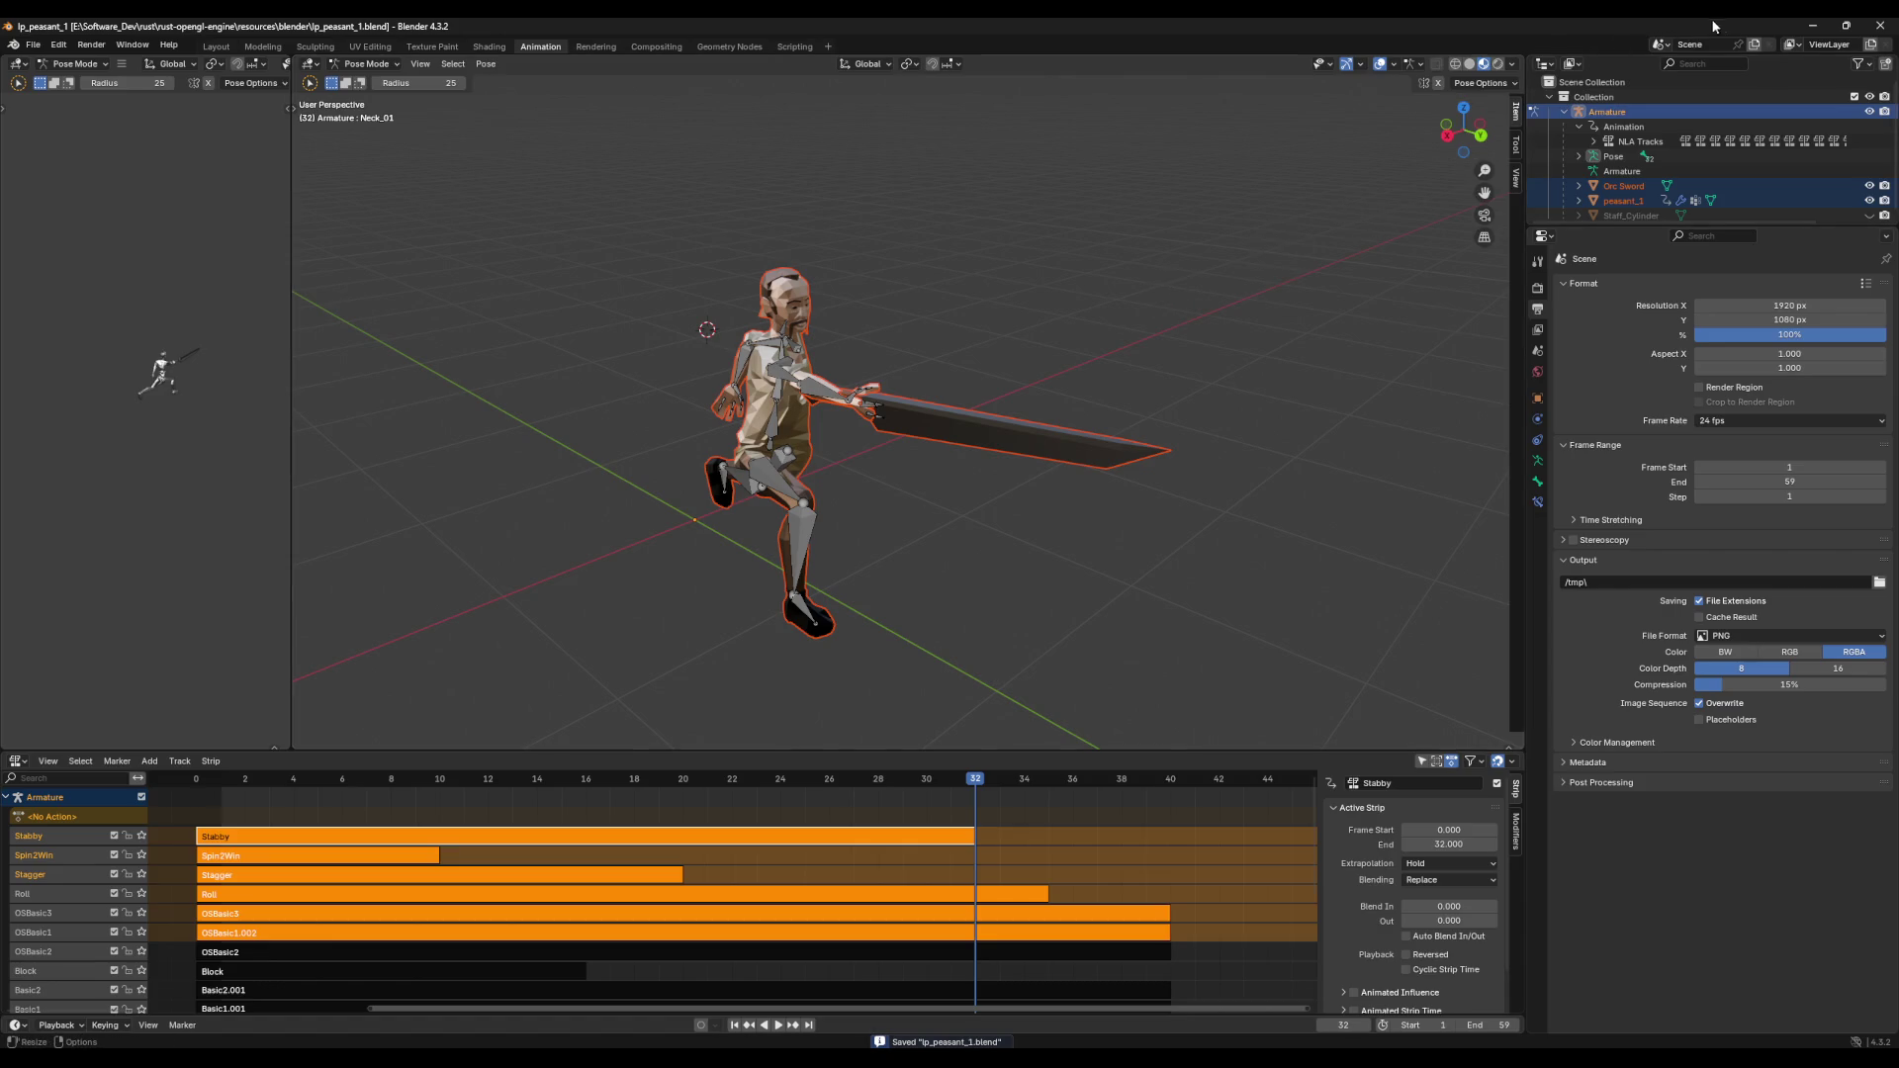
{"action": "left_click", "coordinate": [1804, 27]}
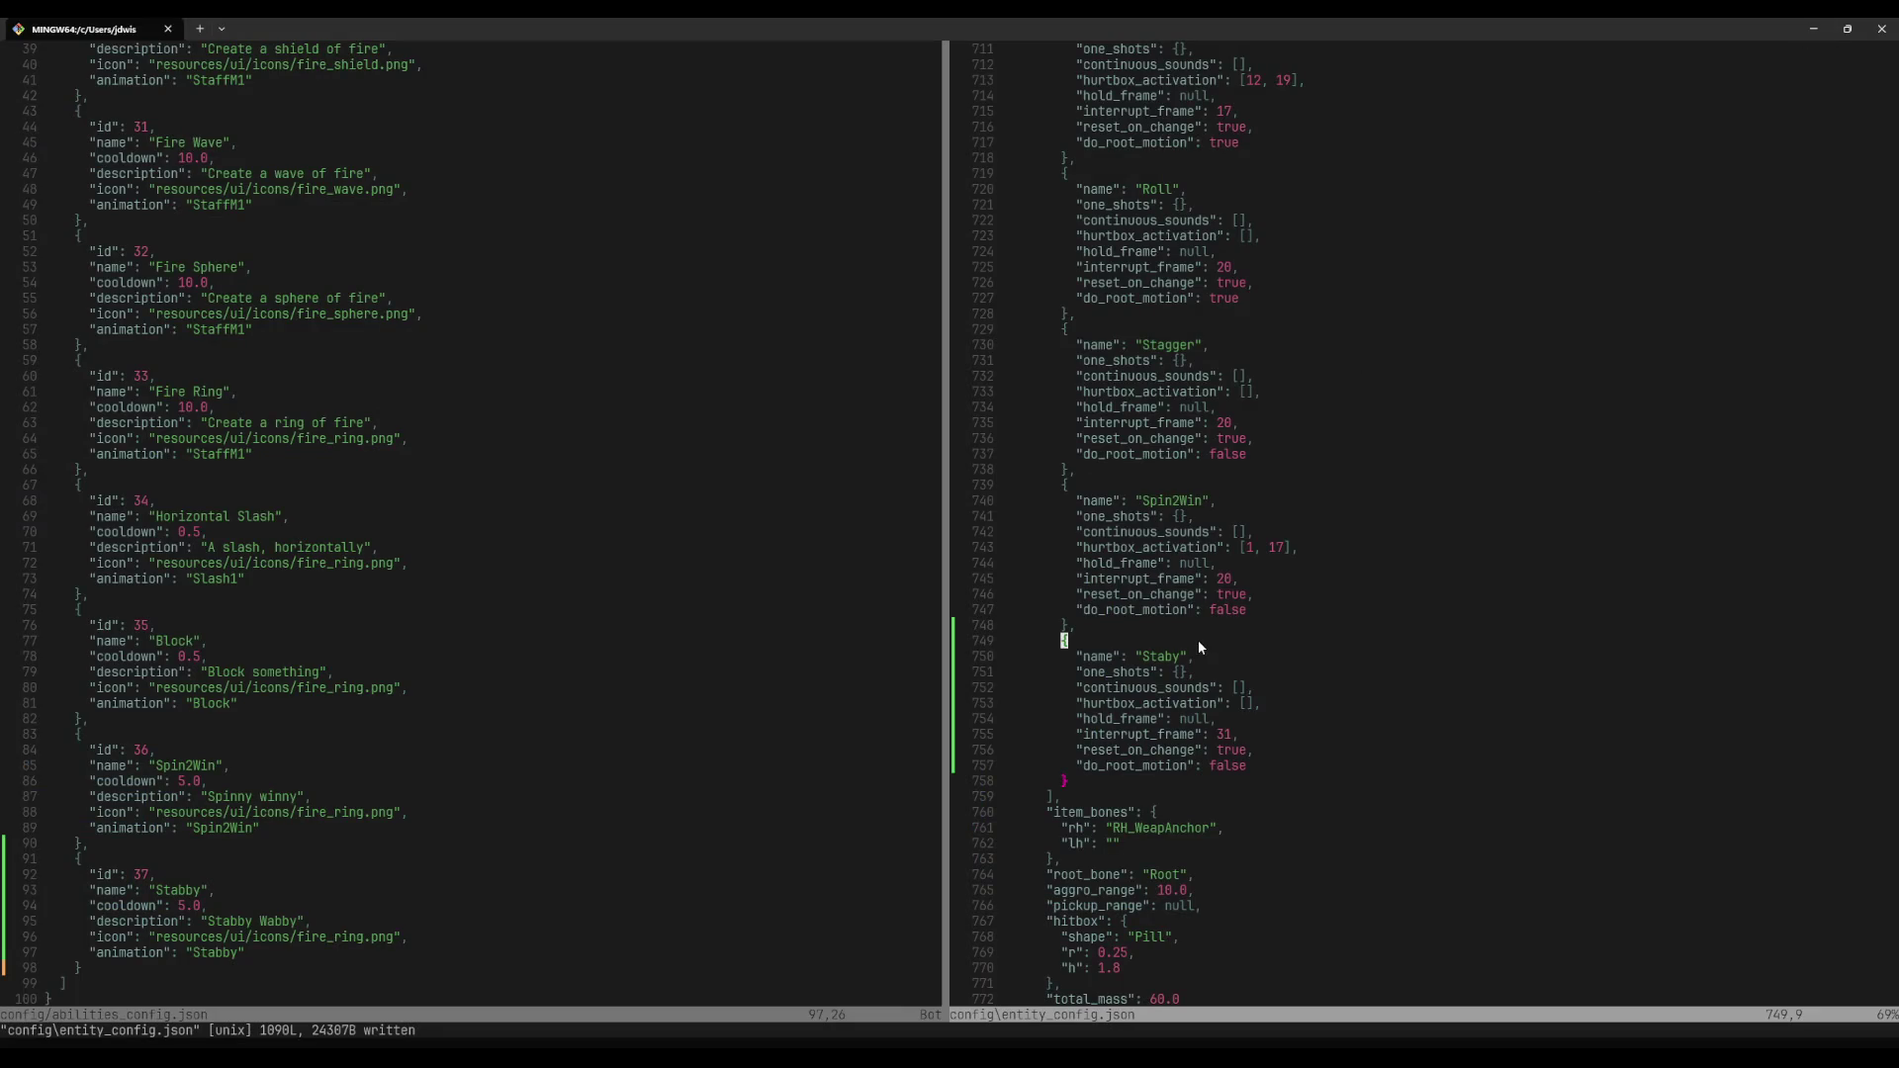
Step: Correct the entry name from Staby to Stabby, save, and start cargo run in a terminal split
{"action": "key", "text": "Return"}
{"action": "key", "text": "Return"}
{"action": "type", "text": "faab"}
{"action": "key", "text": "Escape"}
{"action": "key", "text": "ctrl+s"}
{"action": "key", "text": "space"}
{"action": "type", "text": "tcargo"}
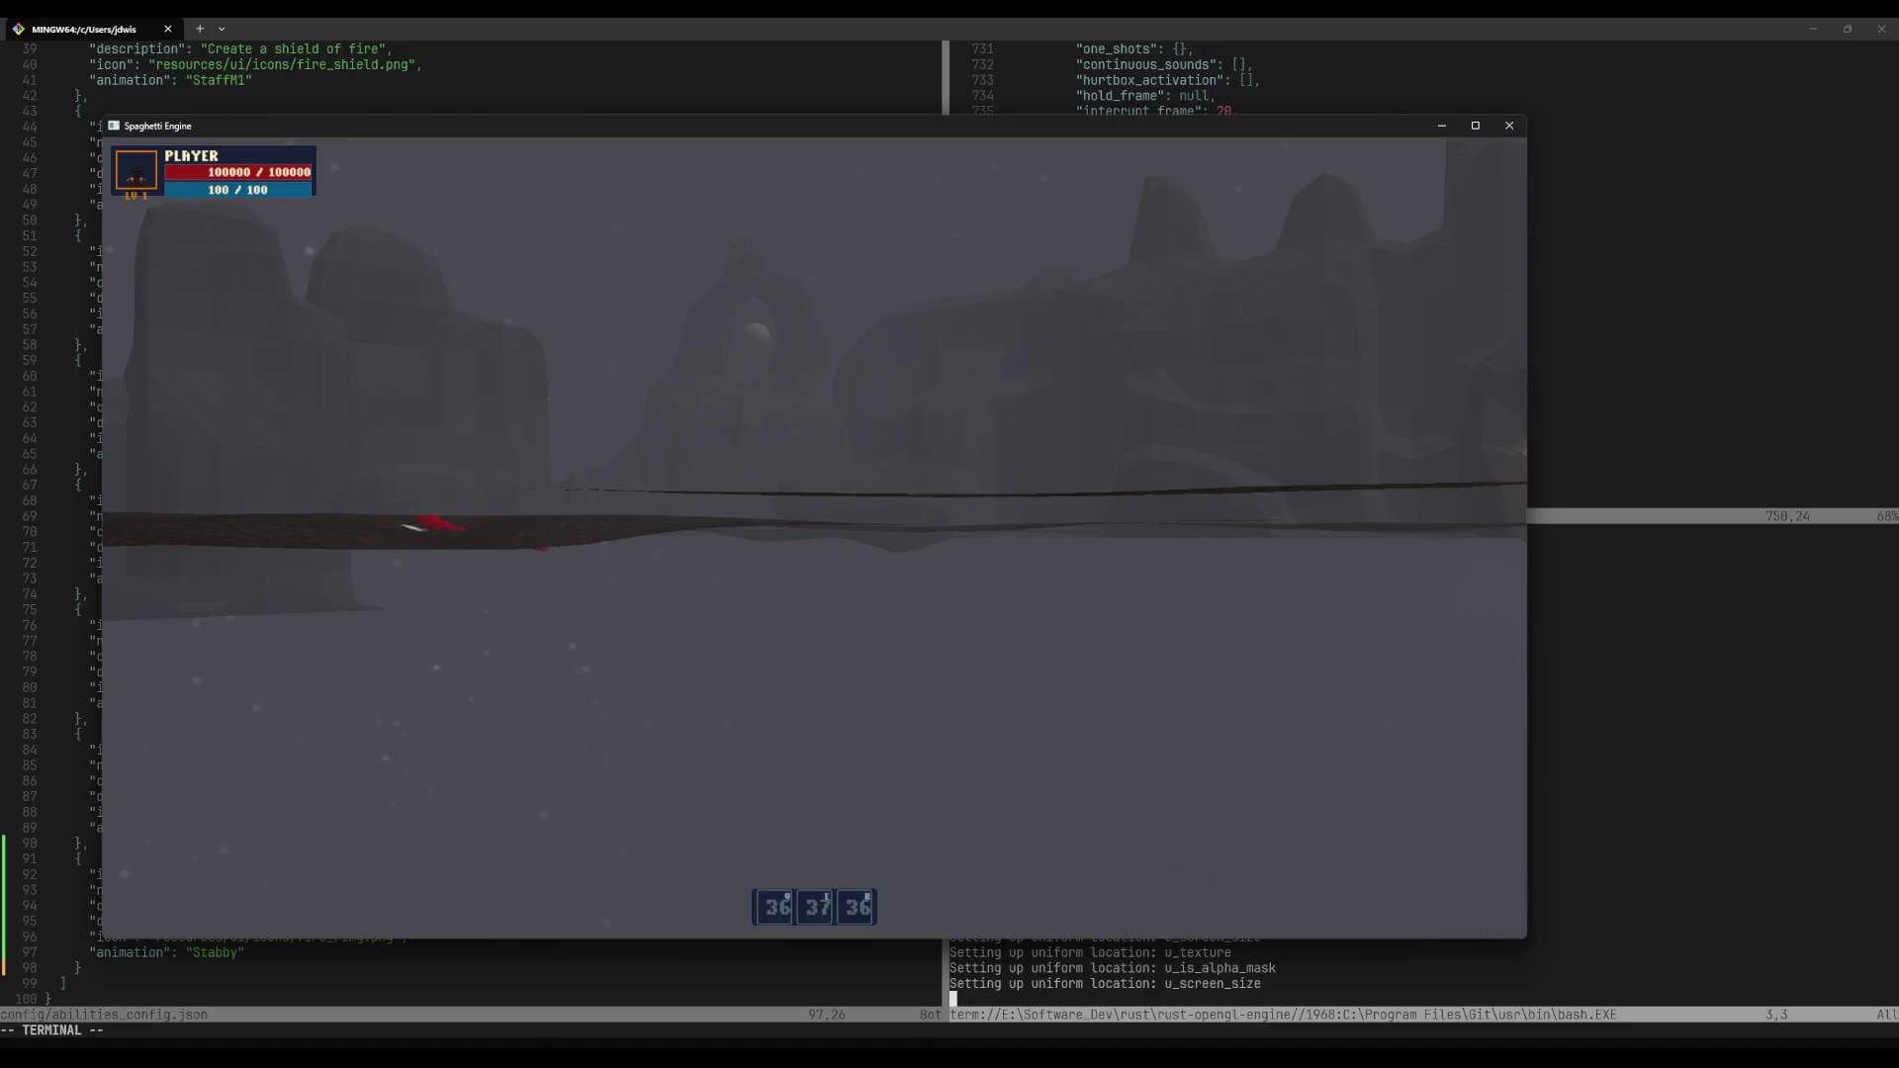
Step: Run across the cave, draw the sword and perform the stab attack twice
{"action": "key", "text": "w"}
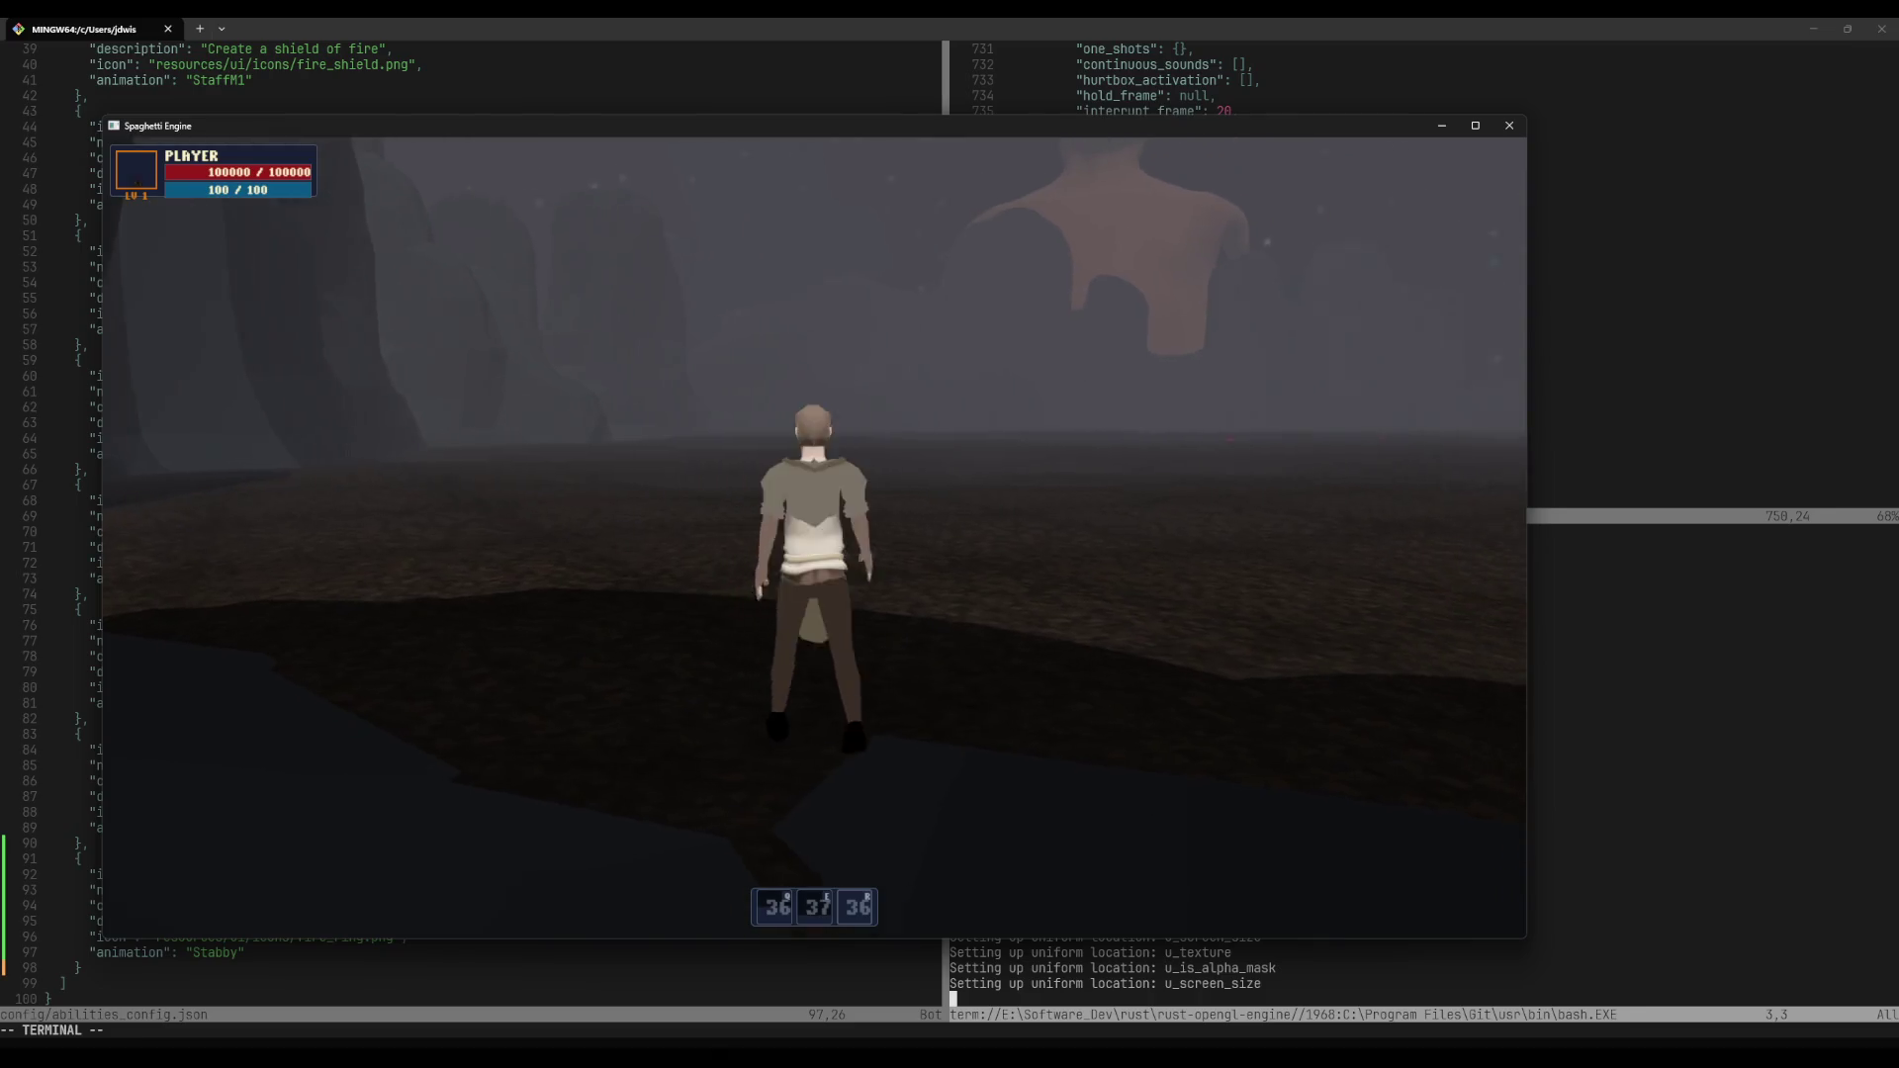
{"action": "key", "text": "q"}
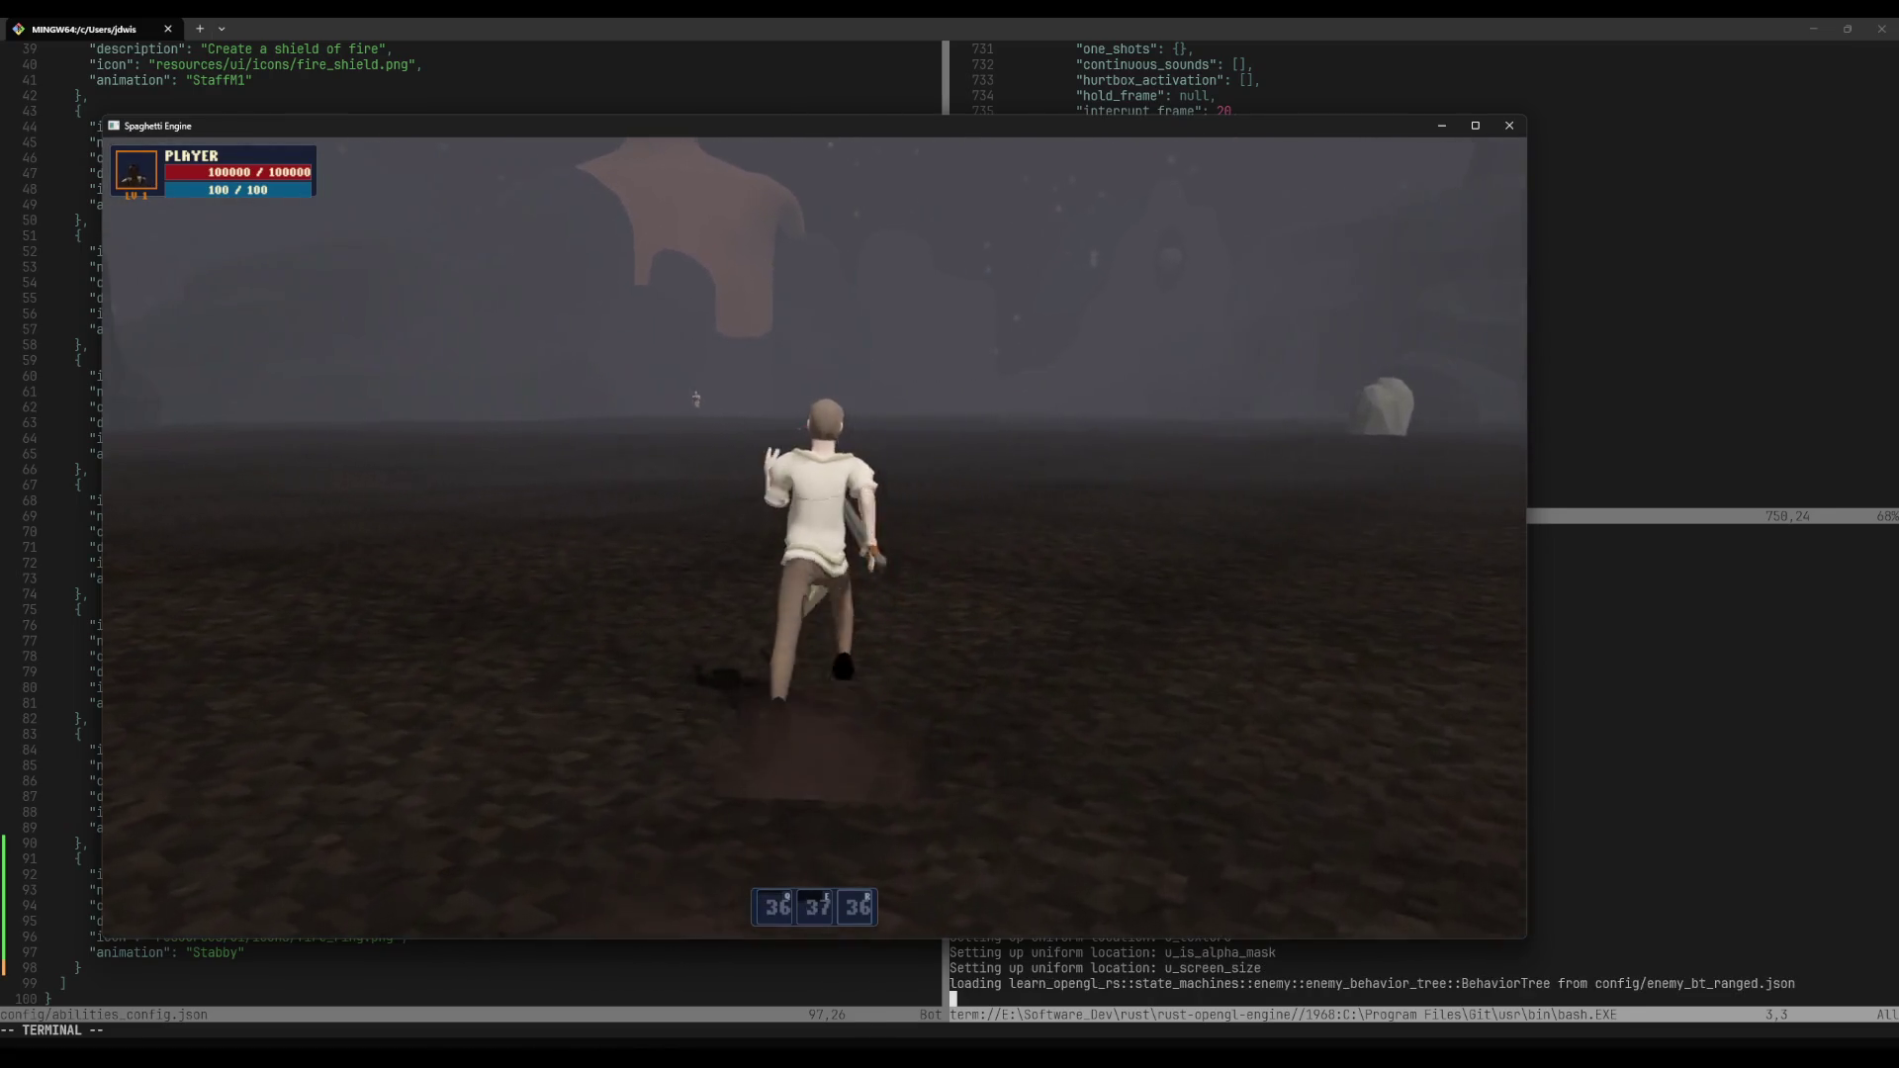
{"action": "key", "text": "e"}
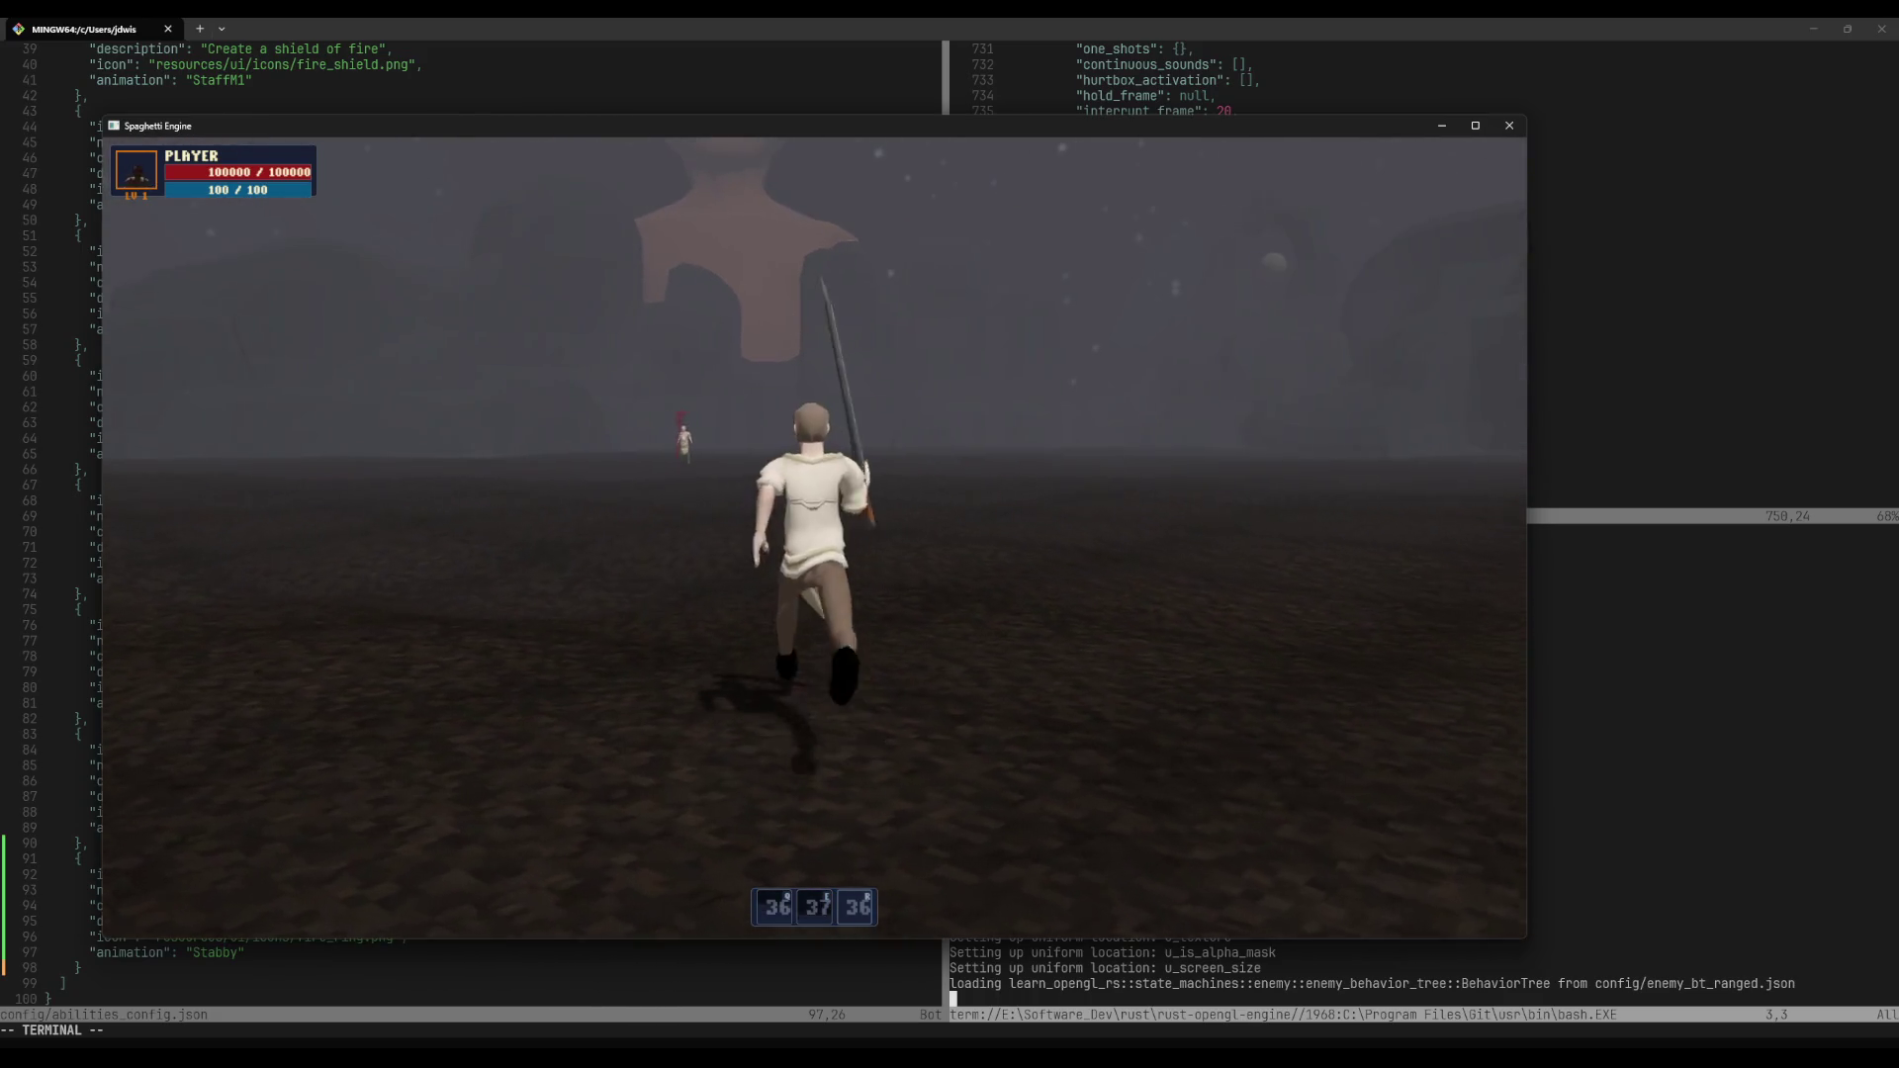
{"action": "key", "text": "q"}
{"action": "key", "text": "e"}
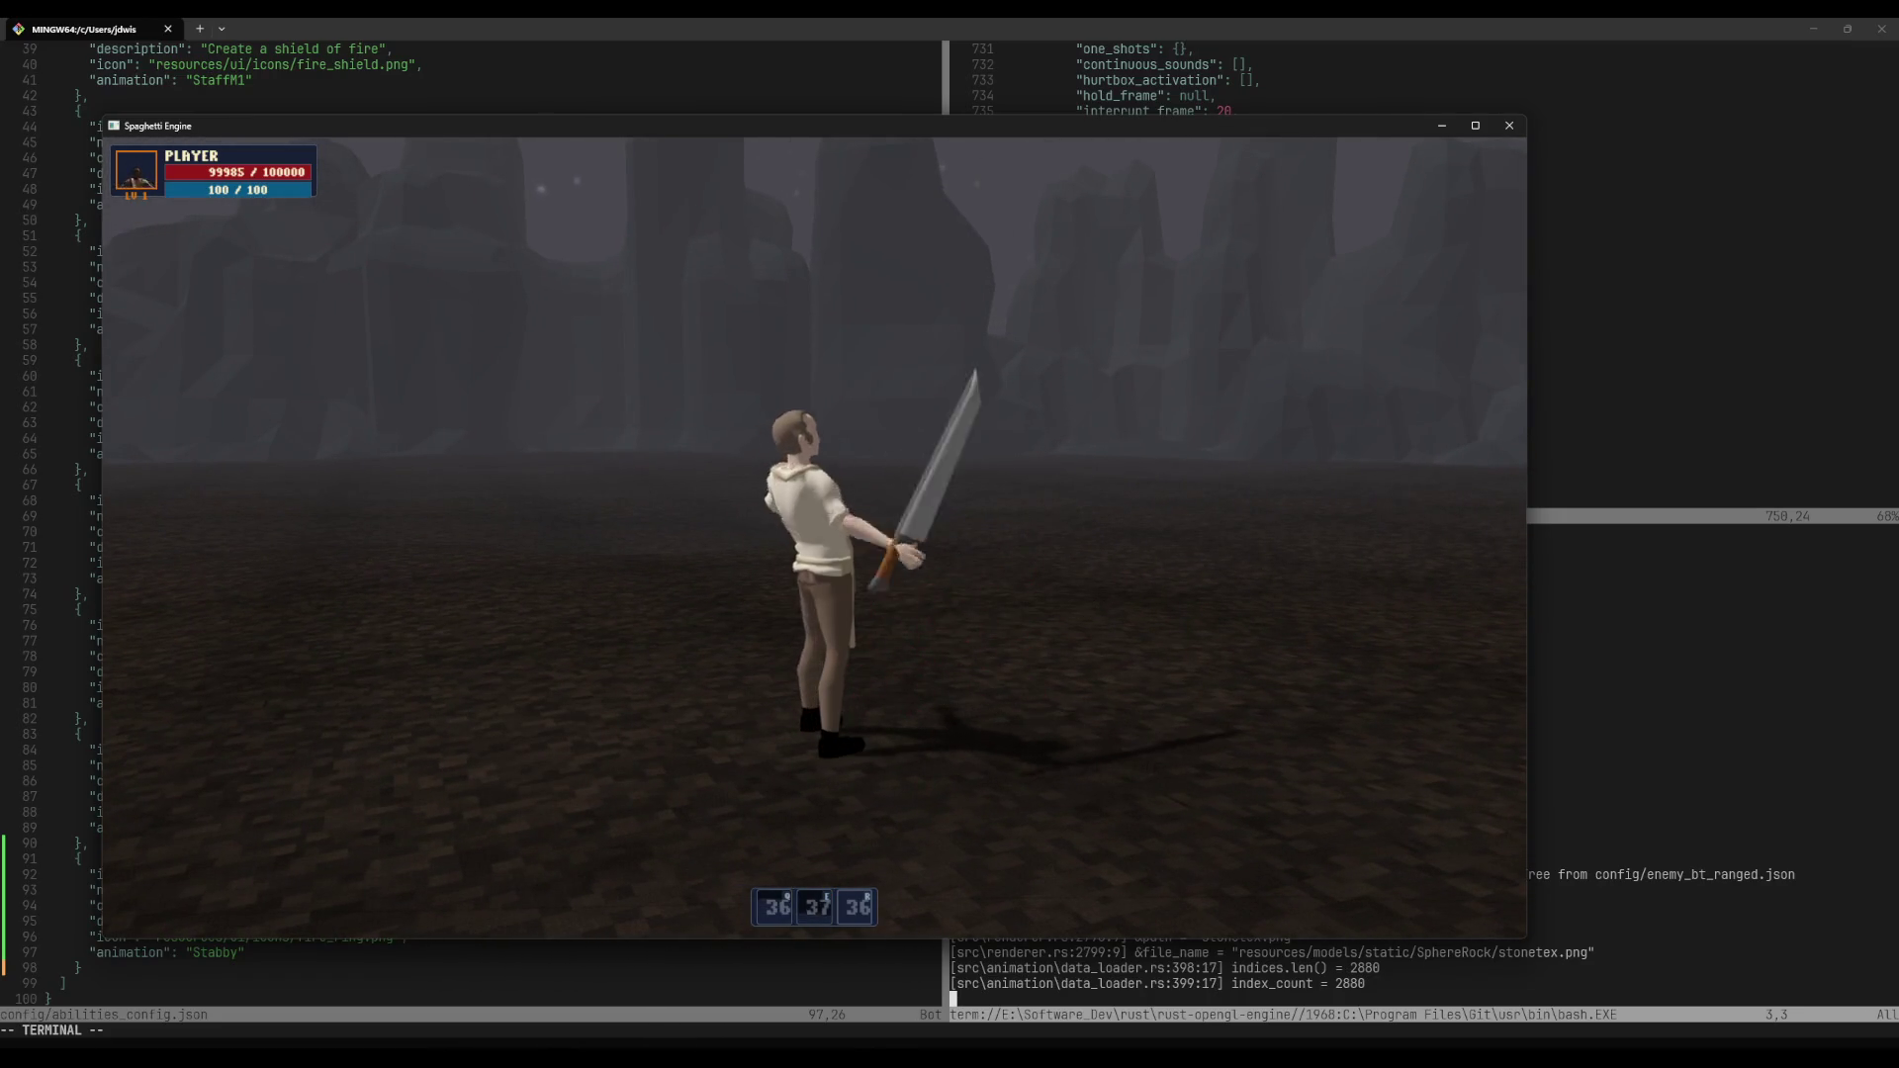
Step: Quit the game from the system menu and close the terminal pane
{"action": "key", "text": "Escape"}
{"action": "left_click", "coordinate": [887, 582]}
{"action": "key", "text": "ctrl+d"}
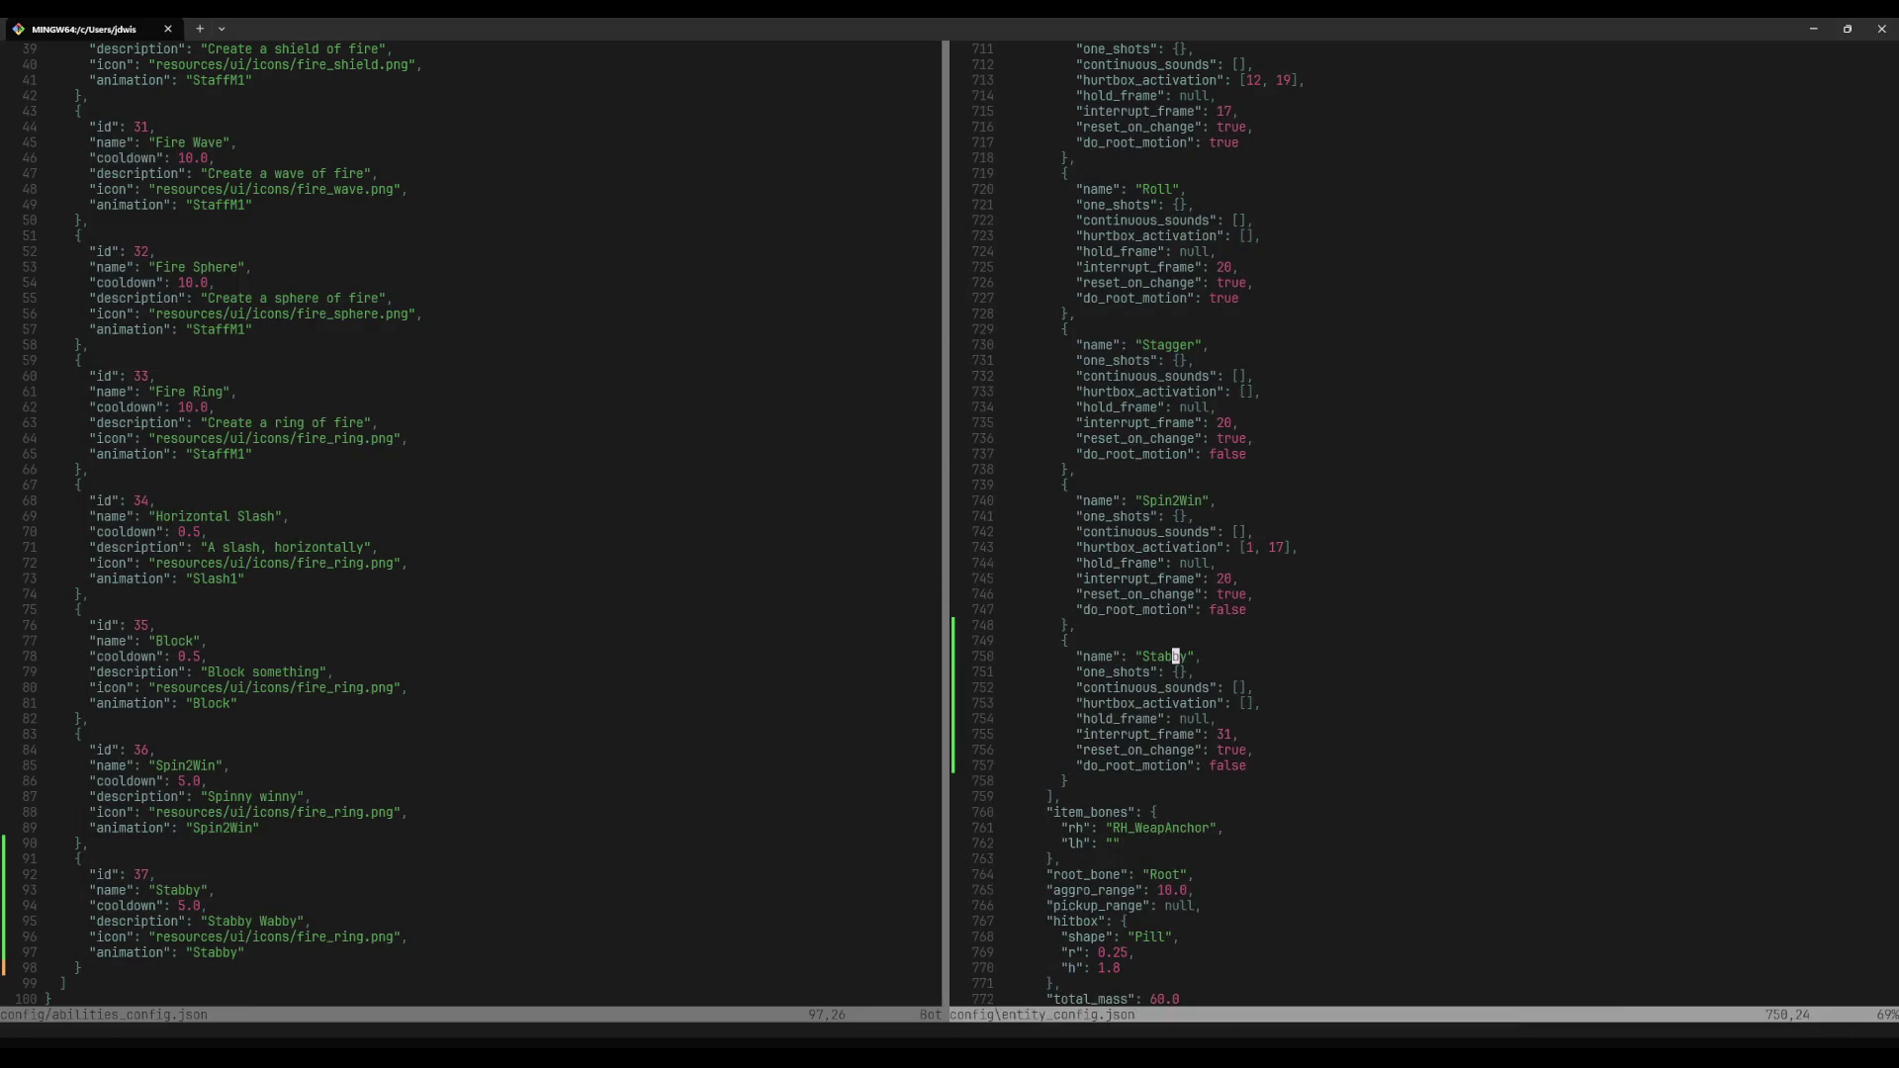
Step: Change the Stabby entry's do_root_motion from false to true and save entity_config.json
{"action": "type", "text": ":w"}
{"action": "key", "text": "Return"}
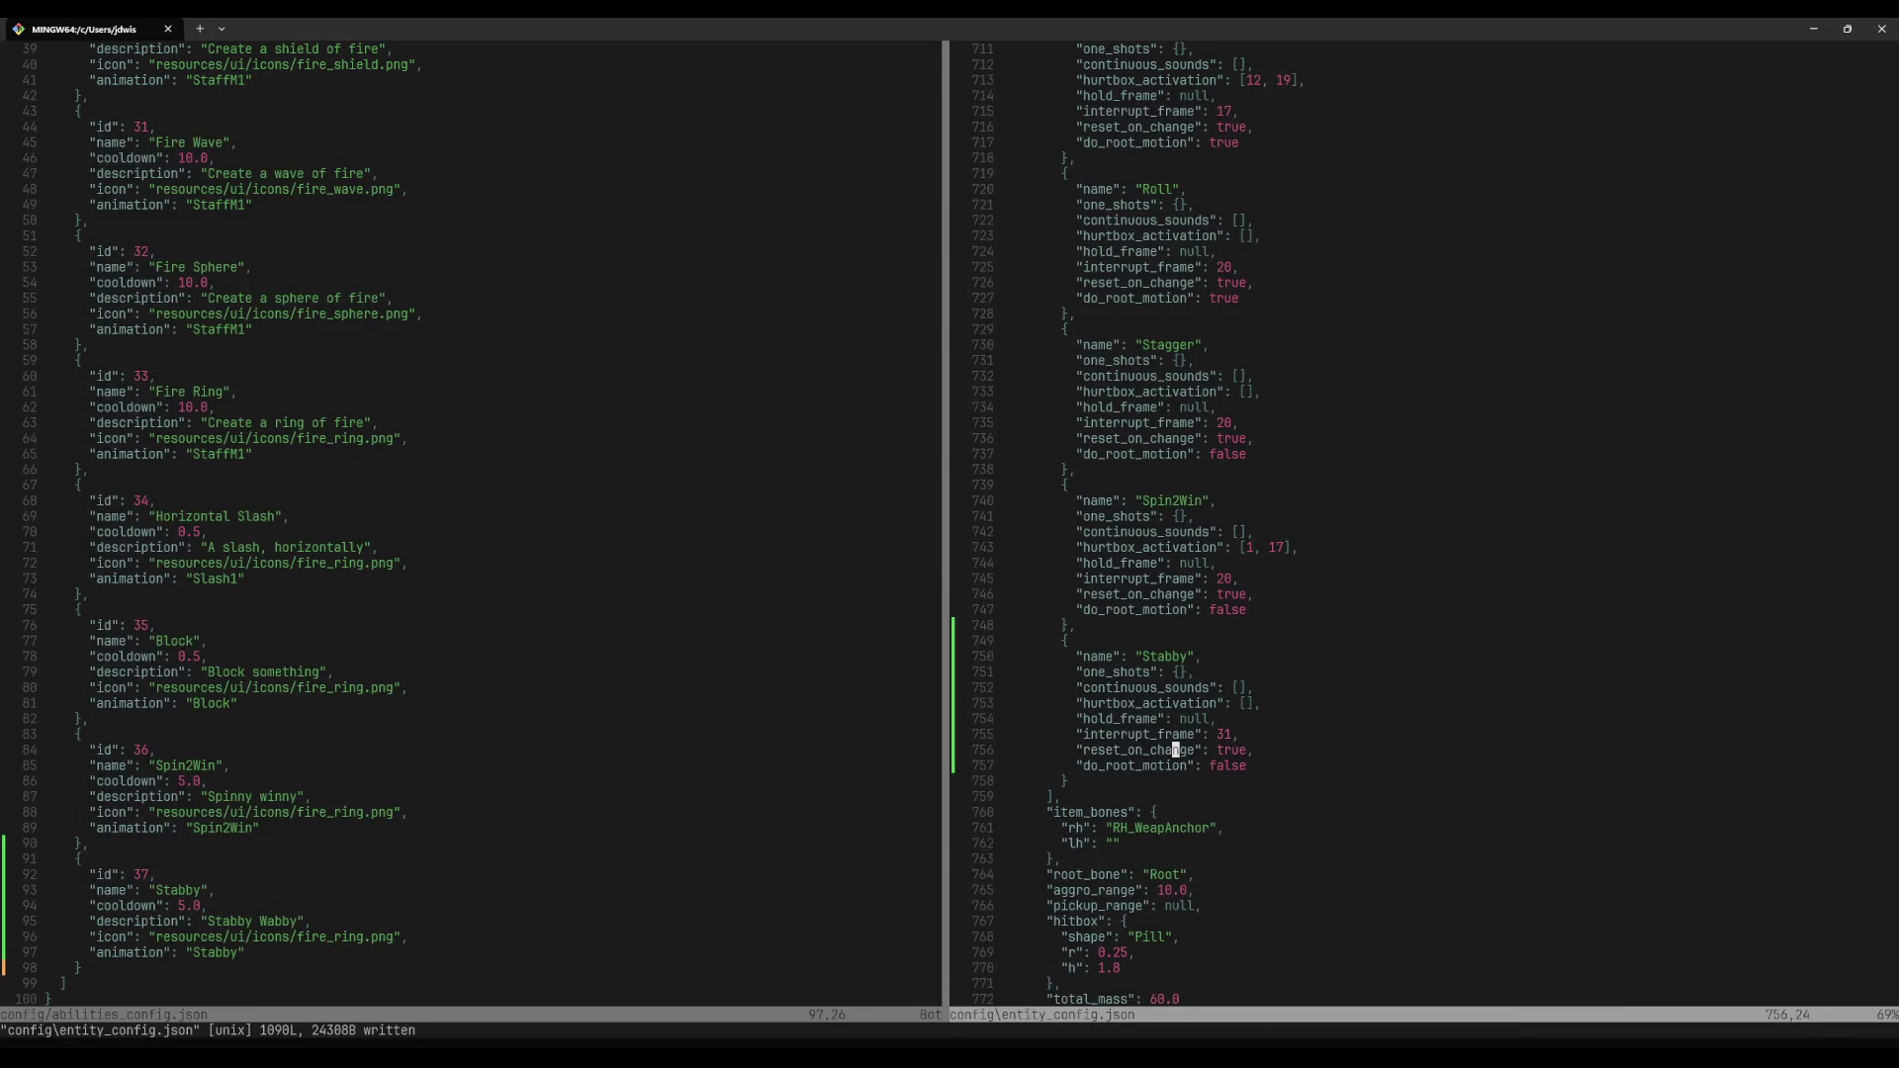
{"action": "type", "text": "cwtrue"}
{"action": "key", "text": "Escape"}
{"action": "type", "text": ":w"}
{"action": "key", "text": "Return"}
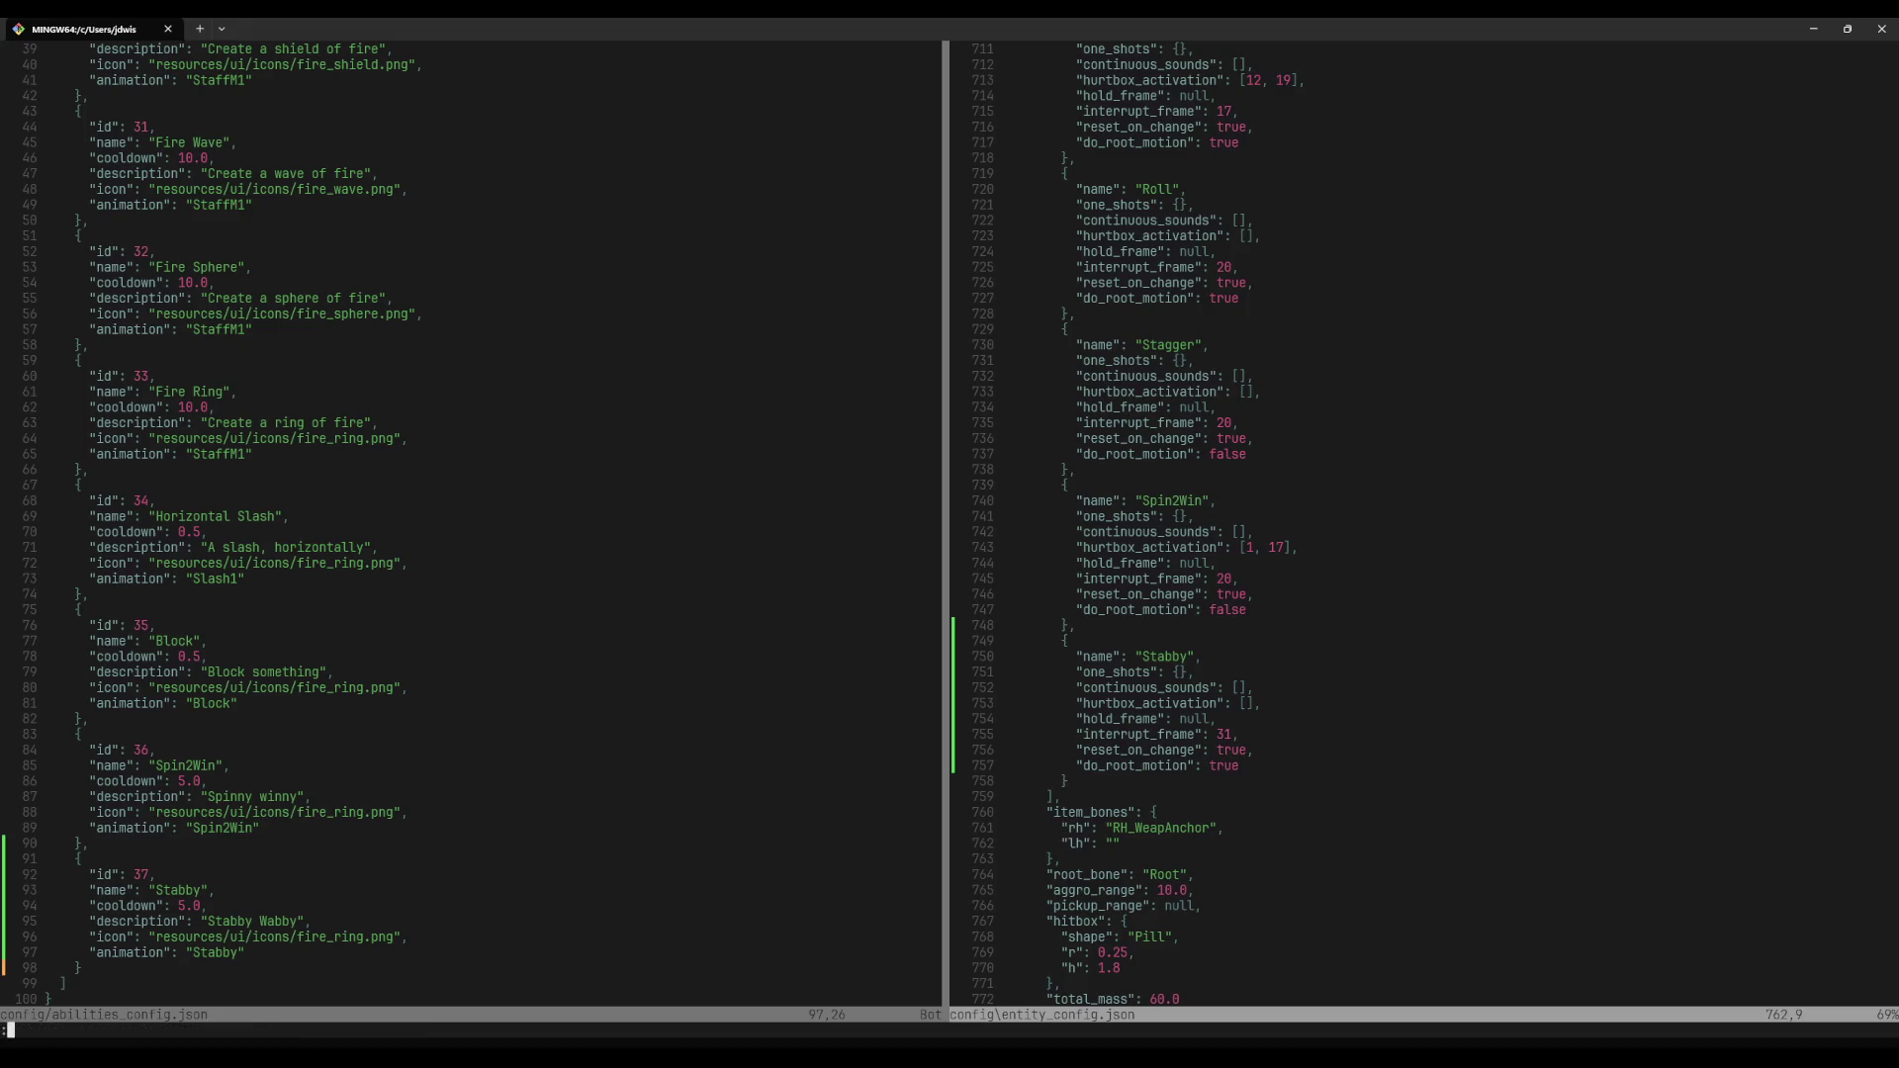
Step: Go up to the project root, enter the src folder and move to combat_system.rs
{"action": "key", "text": "minus"}
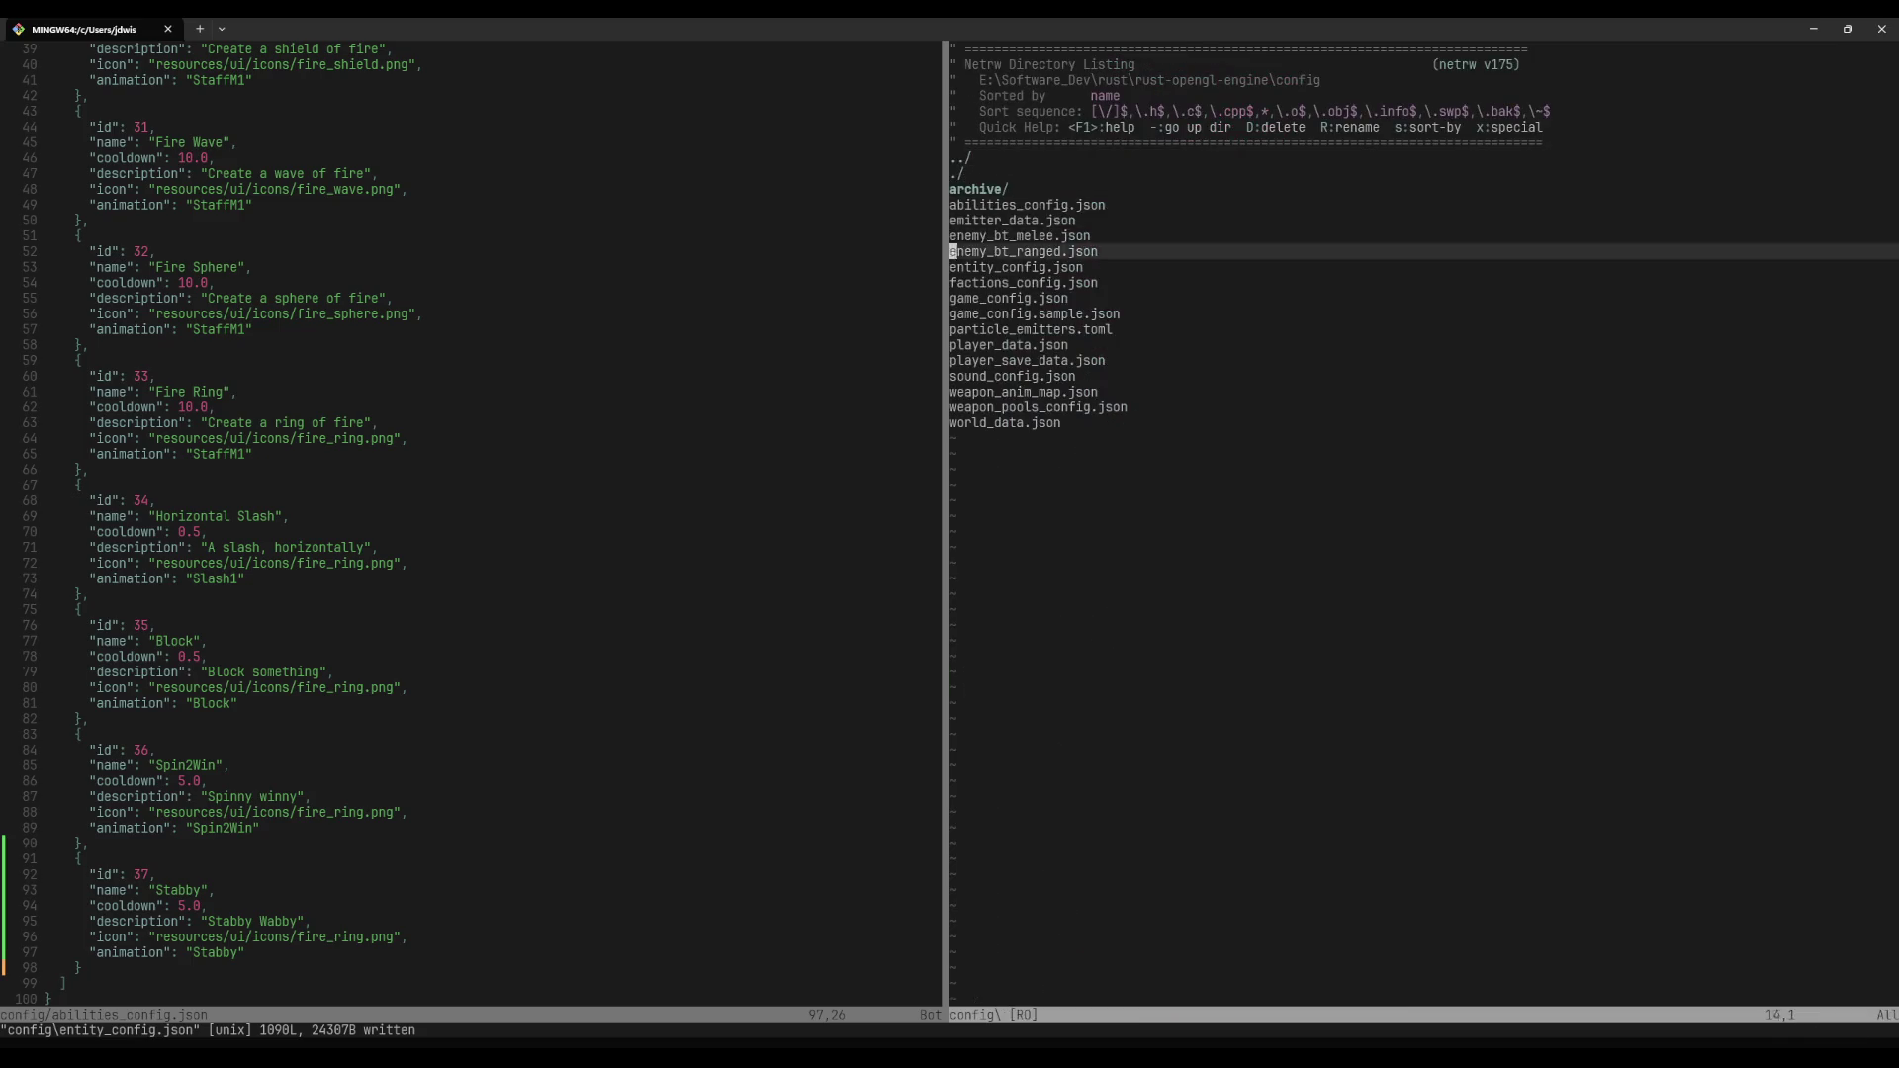
{"action": "key", "text": "minus"}
{"action": "key", "text": "j"}
{"action": "key", "text": "j"}
{"action": "key", "text": "j"}
{"action": "key", "text": "j"}
{"action": "key", "text": "j"}
{"action": "key", "text": "j"}
{"action": "key", "text": "k"}
{"action": "key", "text": "k"}
{"action": "key", "text": "Return"}
{"action": "key", "text": "j"}
{"action": "key", "text": "j"}
{"action": "key", "text": "j"}
{"action": "key", "text": "j"}
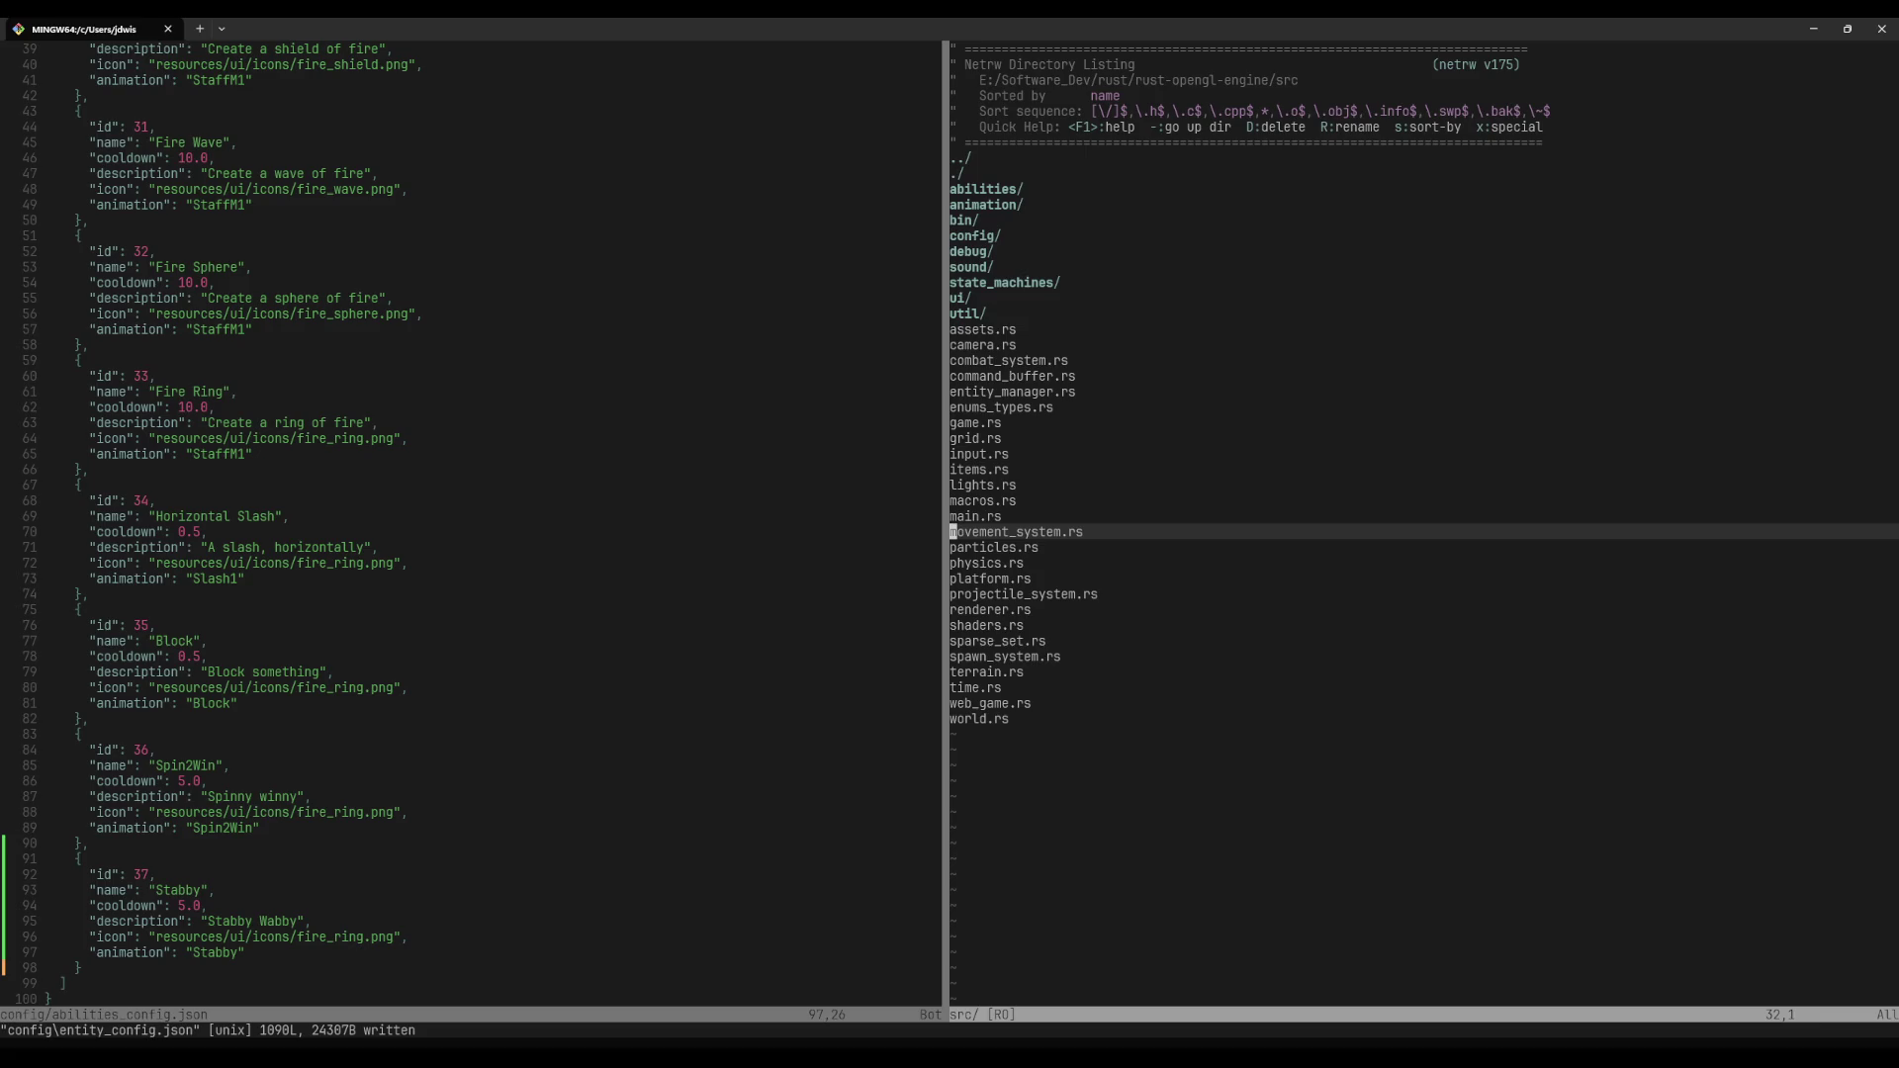
{"action": "key", "text": "j"}
{"action": "key", "text": "j"}
{"action": "key", "text": "j"}
{"action": "key", "text": "j"}
{"action": "key", "text": "j"}
{"action": "key", "text": "j"}
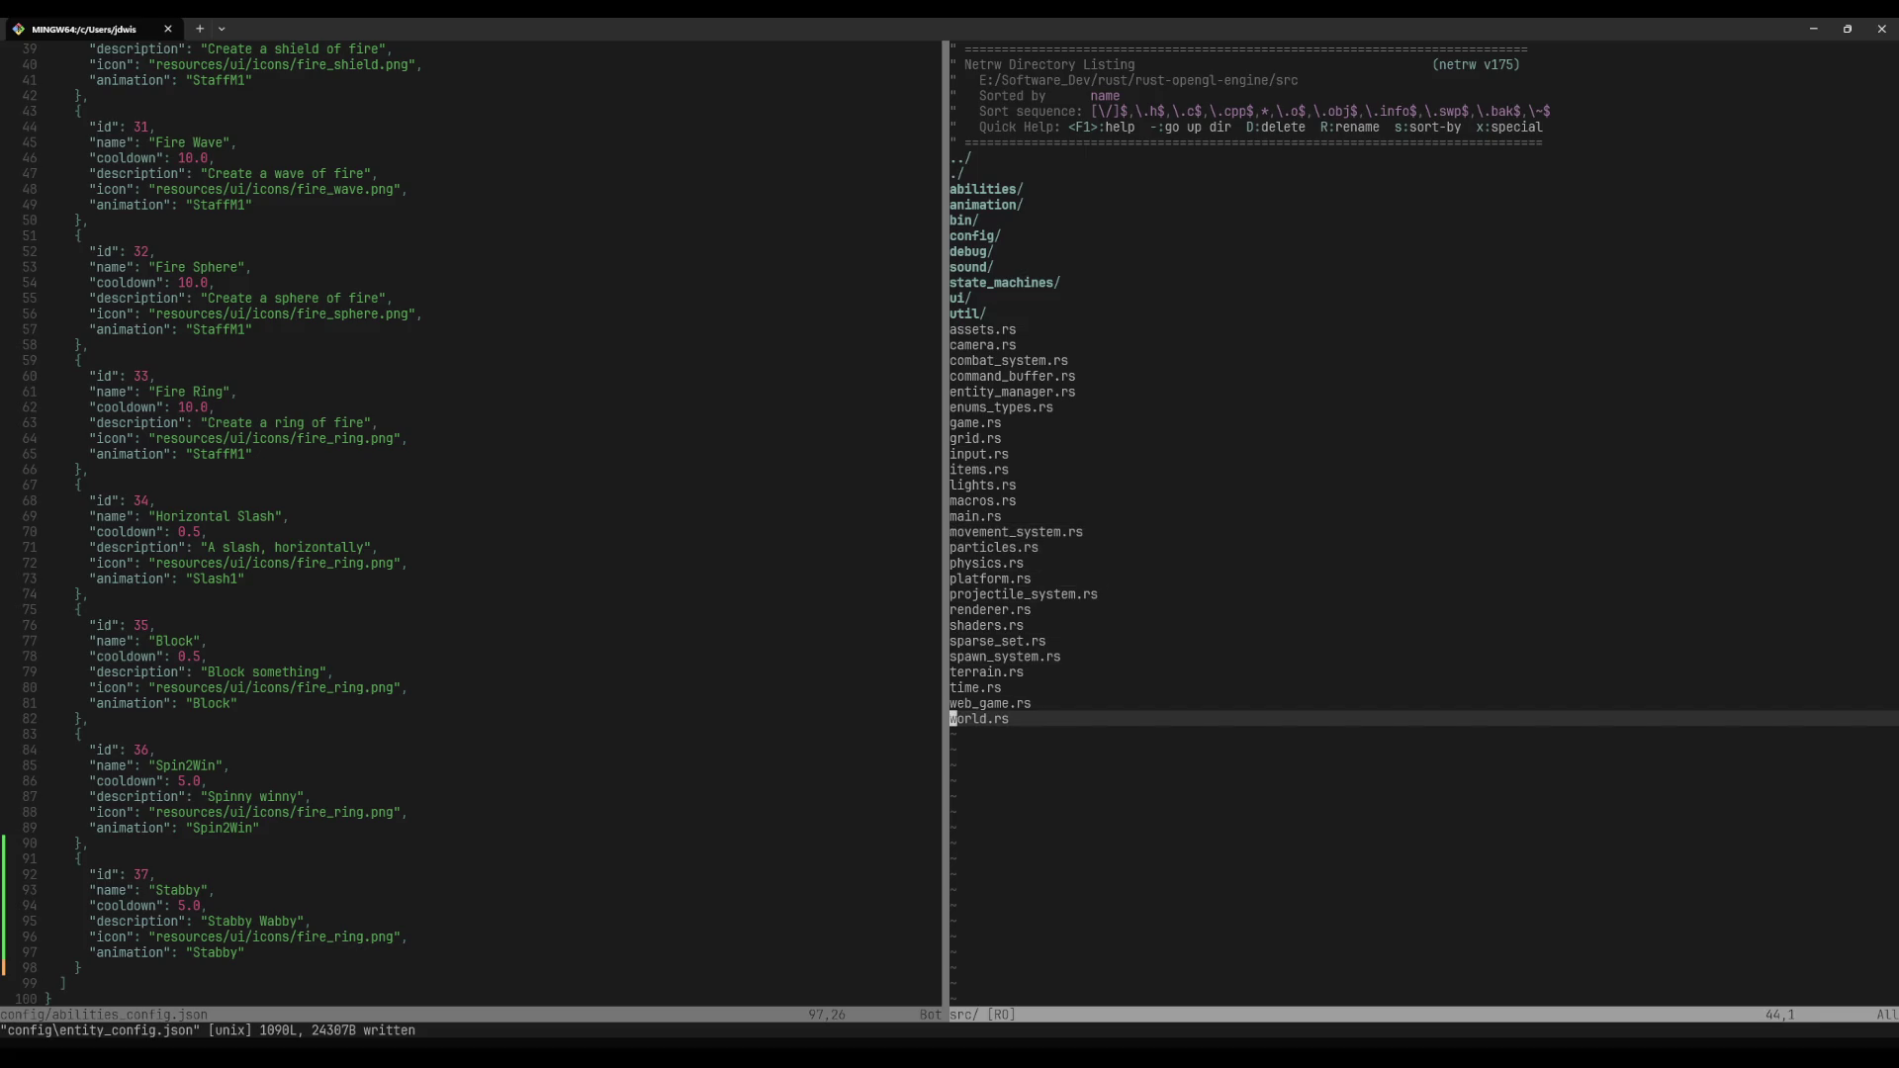
{"action": "key", "text": "k"}
{"action": "key", "text": "k"}
{"action": "key", "text": "k"}
{"action": "key", "text": "k"}
{"action": "key", "text": "k"}
{"action": "key", "text": "k"}
{"action": "key", "text": "j"}
{"action": "key", "text": "k"}
{"action": "key", "text": "k"}
{"action": "key", "text": "k"}
{"action": "key", "text": "k"}
{"action": "key", "text": "k"}
{"action": "key", "text": "k"}
{"action": "key", "text": "k"}
{"action": "key", "text": "k"}
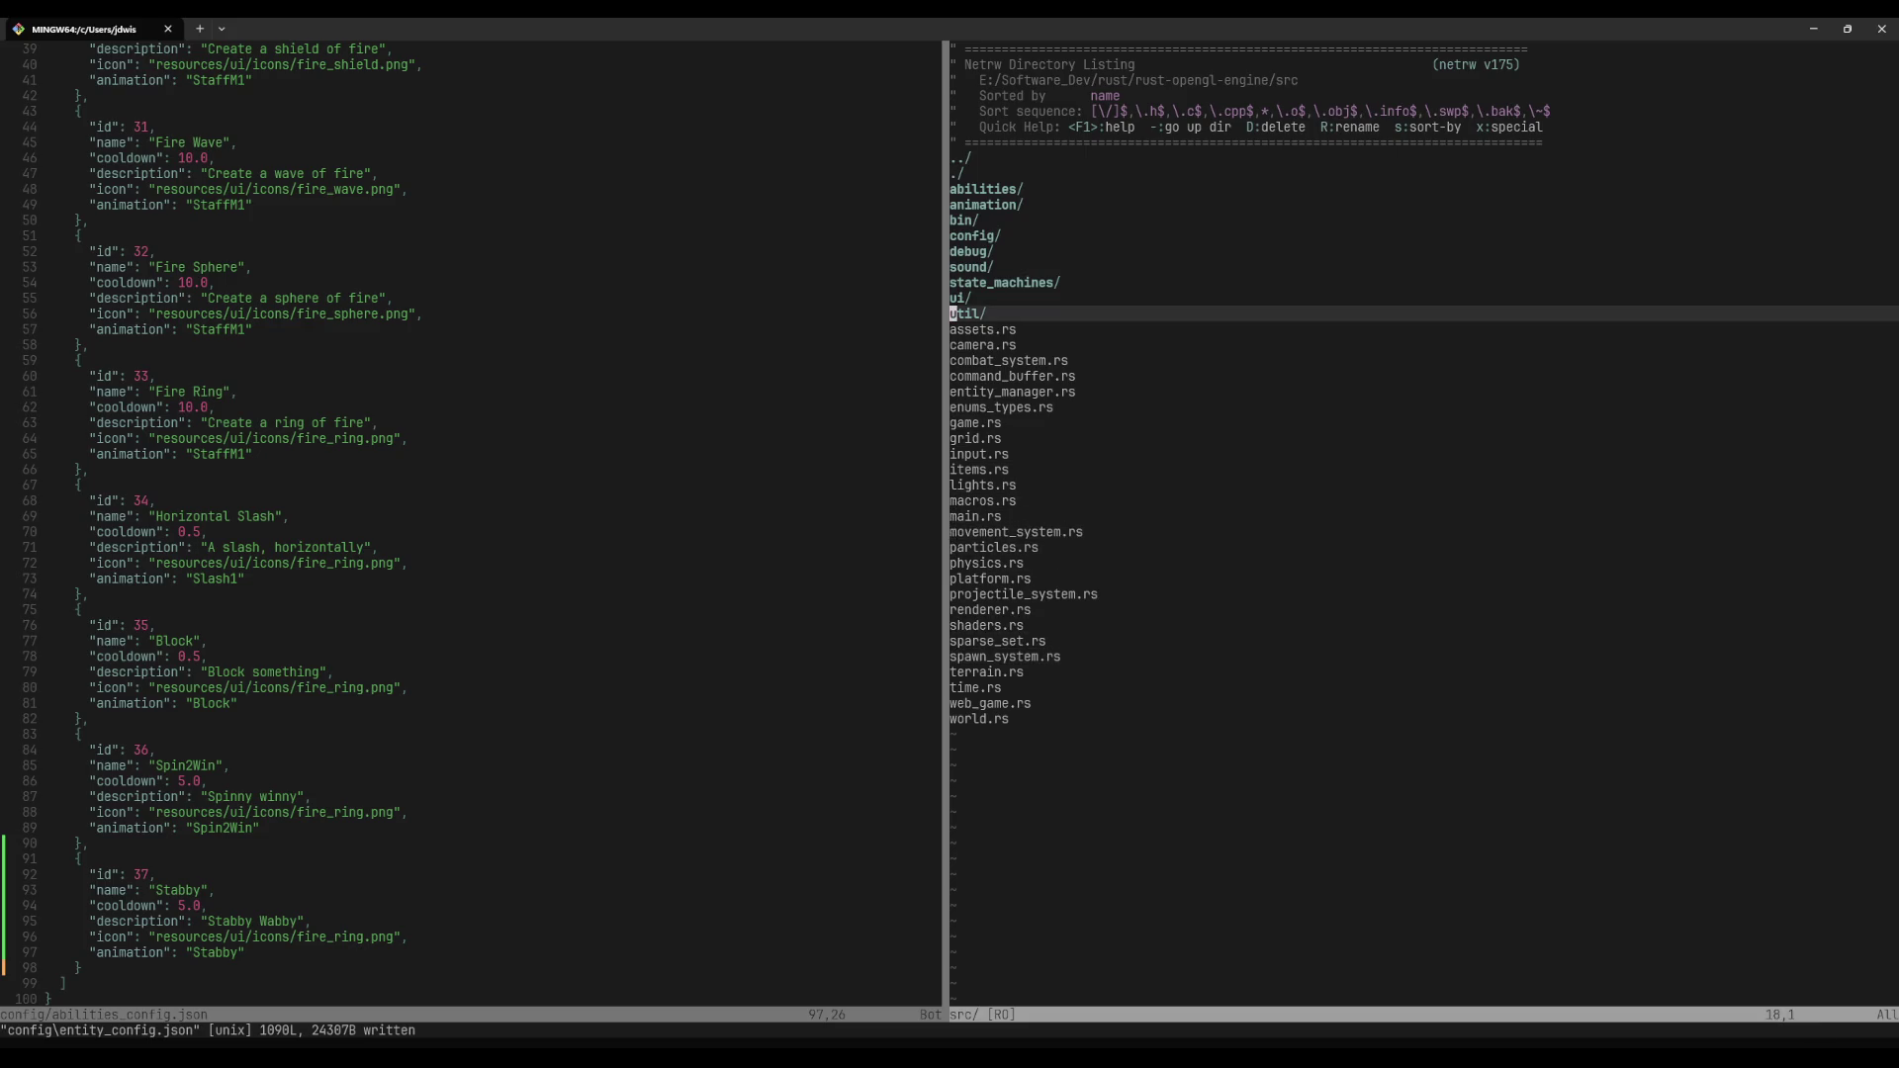
{"action": "key", "text": "j"}
{"action": "key", "text": "j"}
{"action": "key", "text": "j"}
Step: Run git status in a terminal split to list the eleven modified files, then close the terminal
{"action": "key", "text": "ctrl+t"}
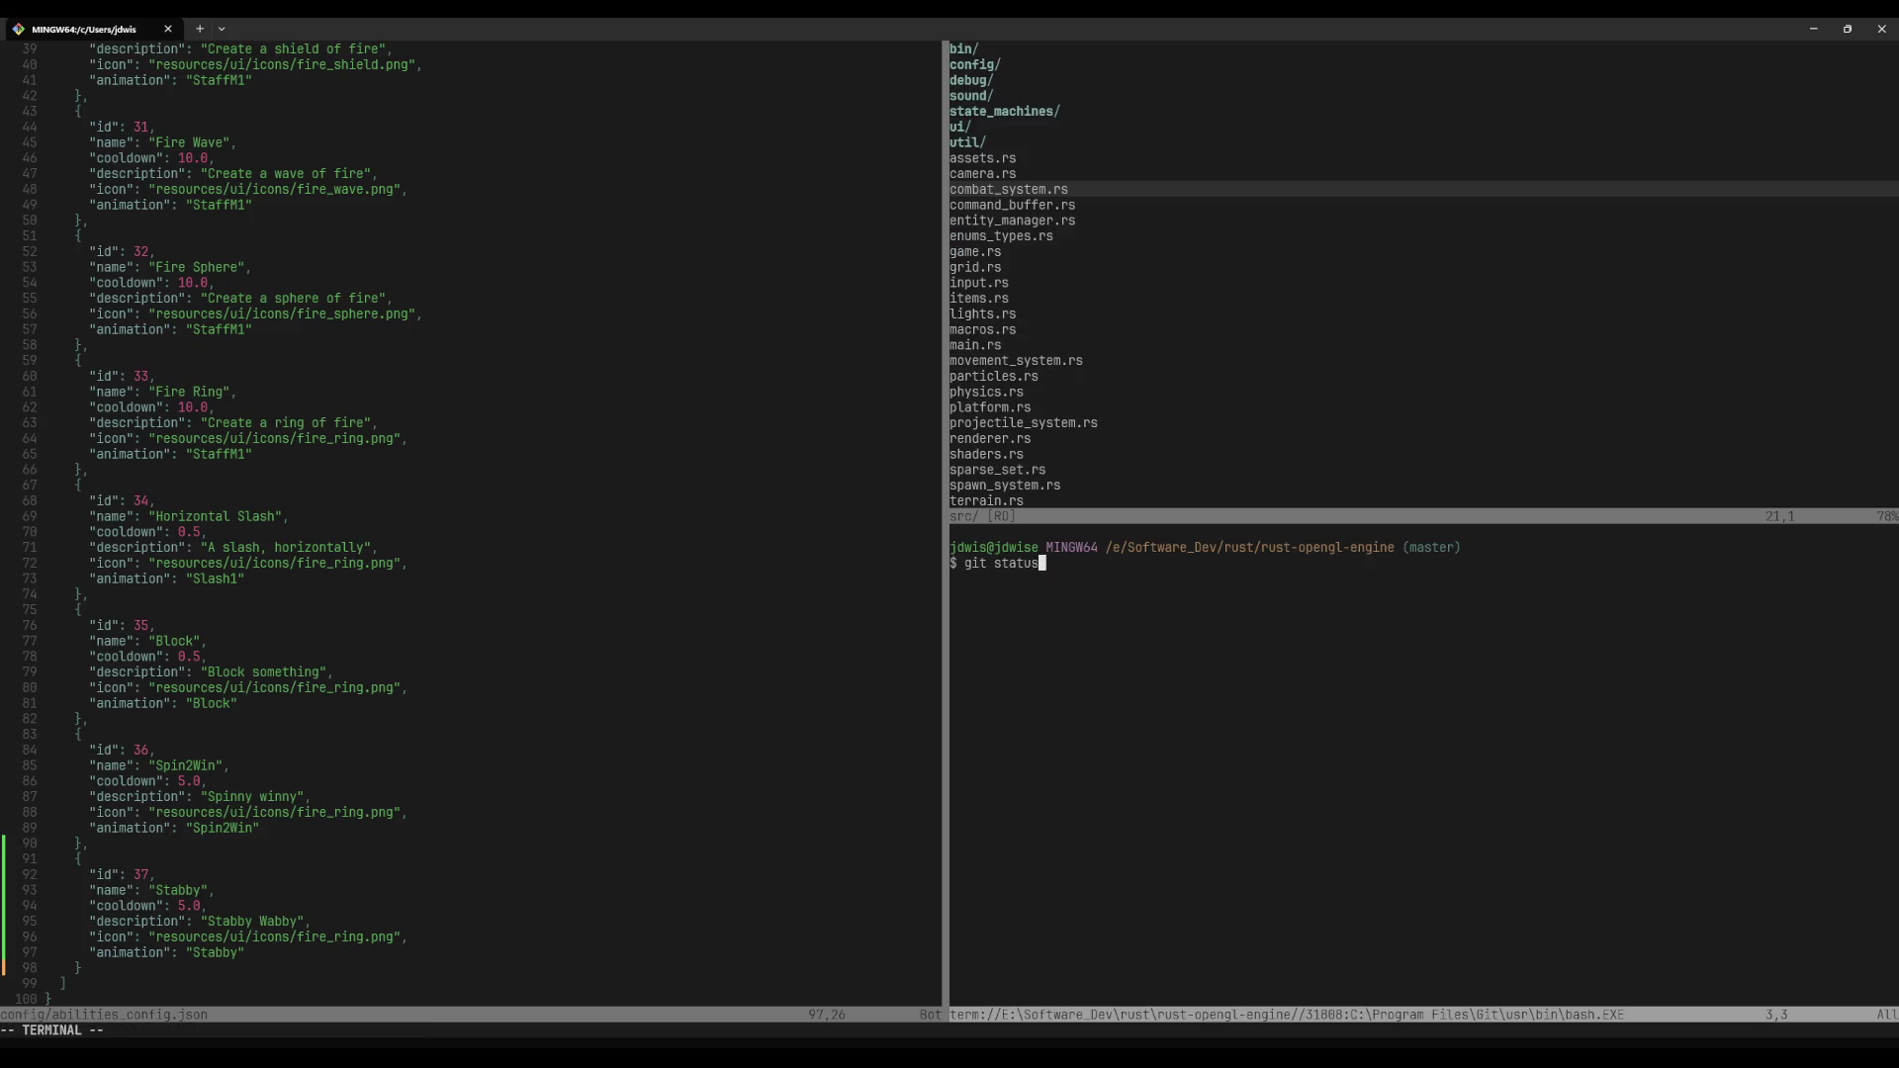
{"action": "key", "text": "Return"}
{"action": "type", "text": "git"}
{"action": "key", "text": "ctrl+backslash"}
{"action": "key", "text": "ctrl+n"}
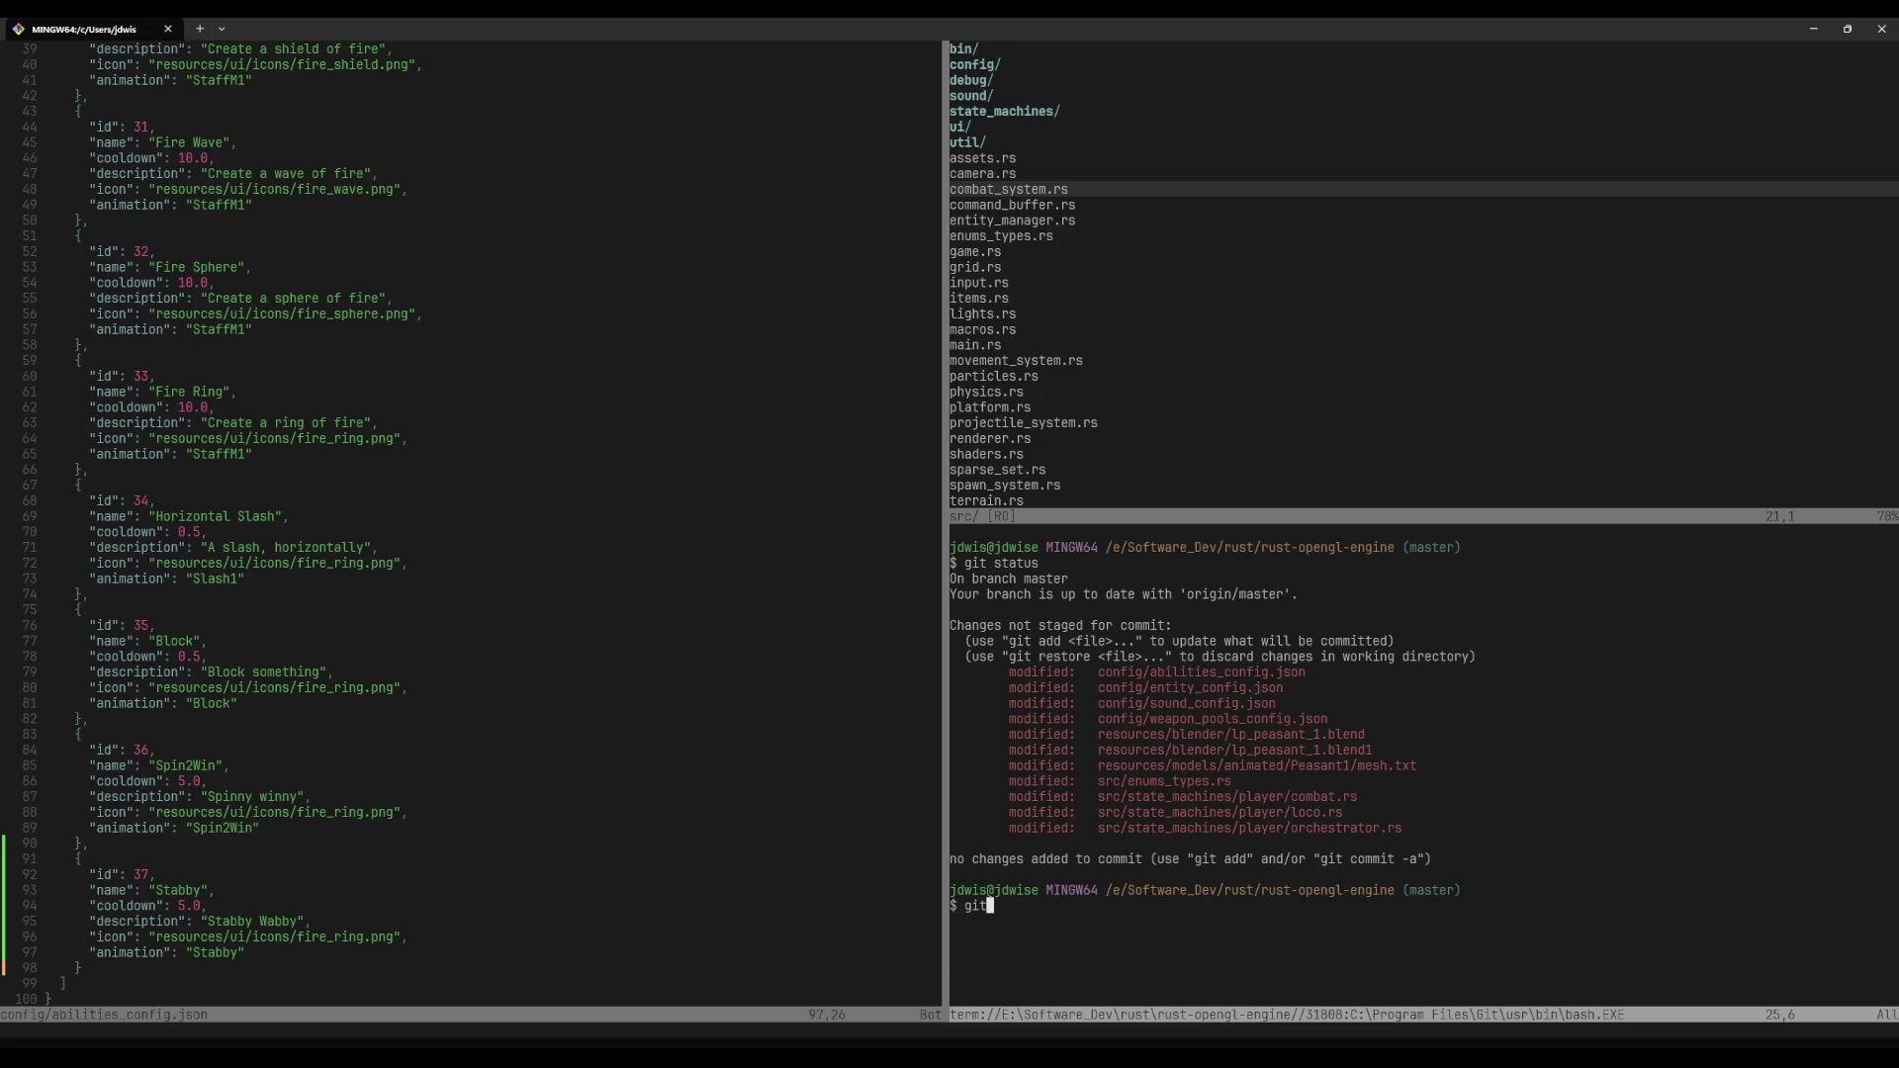
{"action": "type", "text": ":q"}
{"action": "key", "text": "Return"}
{"action": "key", "text": "ctrl+t"}
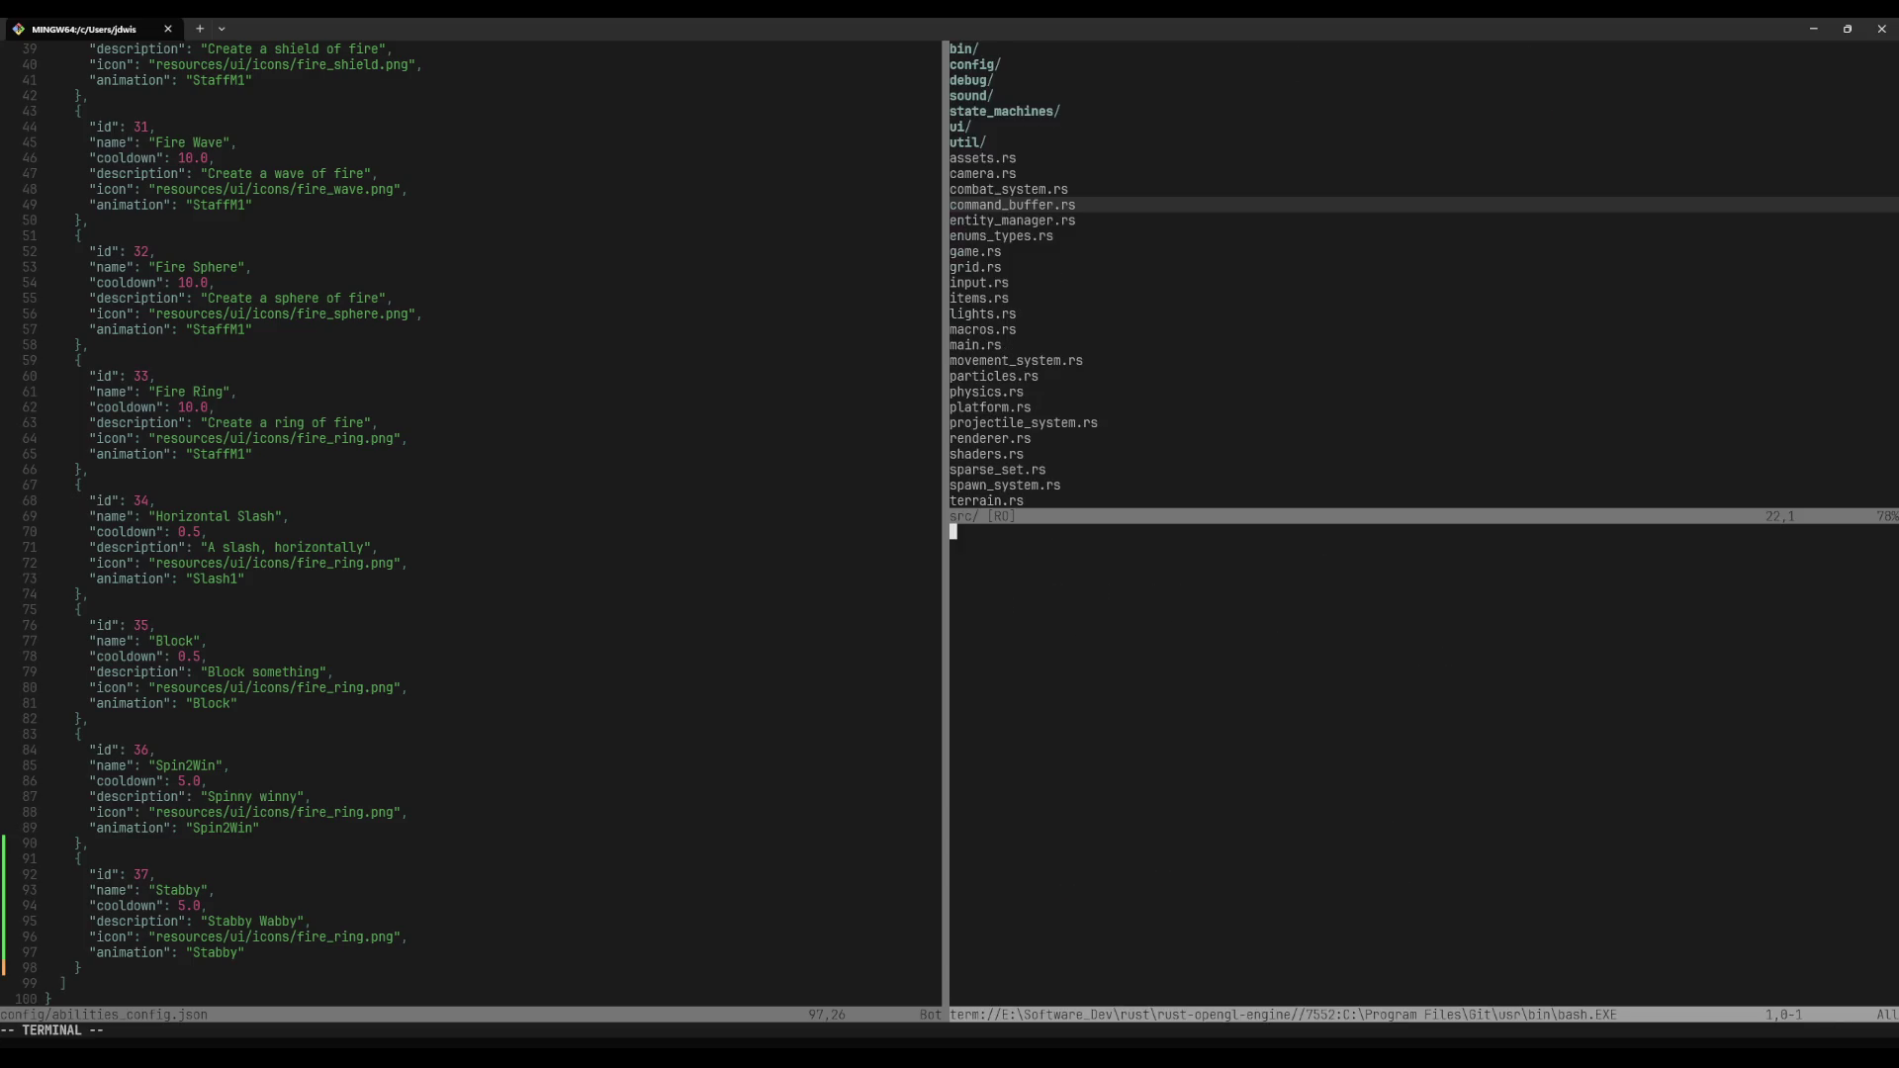
{"action": "key", "text": "ctrl+backslash"}
{"action": "key", "text": "ctrl+n"}
{"action": "type", "text": ":q"}
{"action": "key", "text": "Return"}
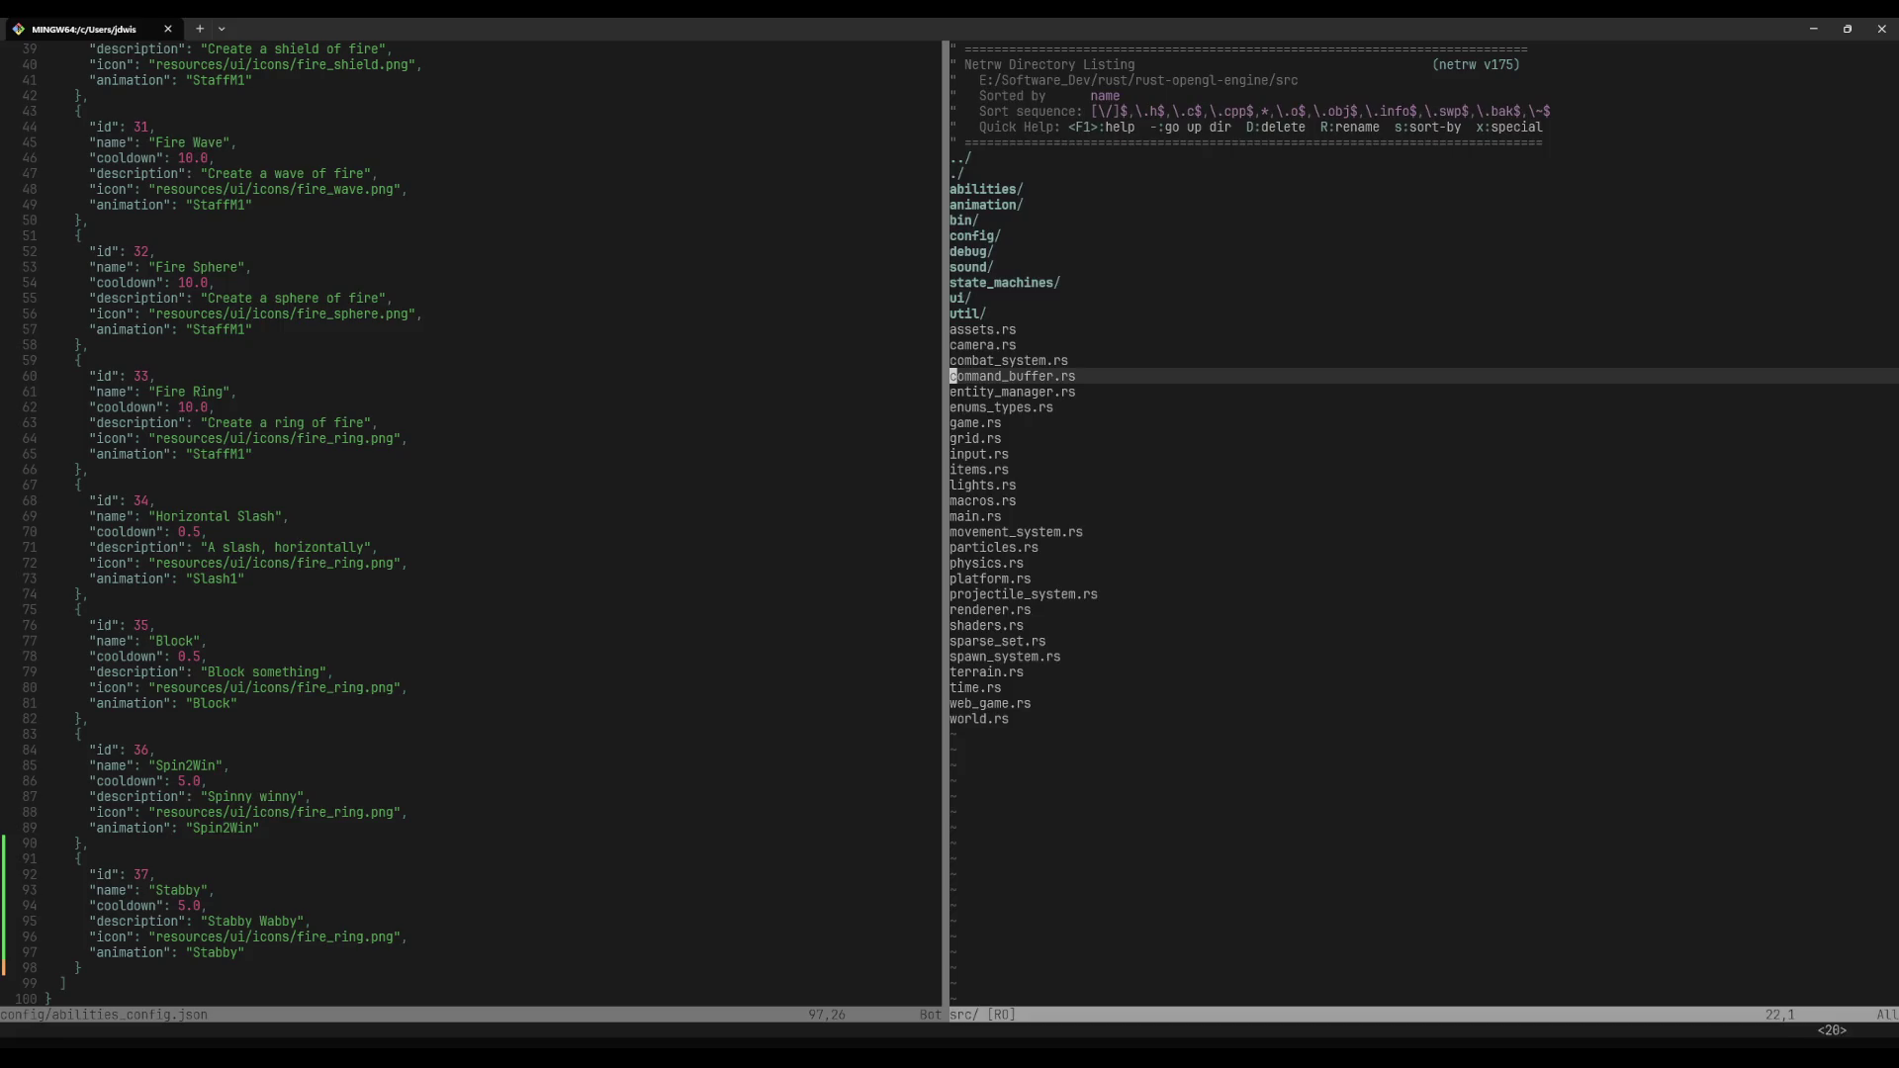
{"action": "key", "text": "space"}
Step: Open loco.rs via the file finder, jump back to orchestrator.rs and save it
{"action": "key", "text": "f"}
{"action": "key", "text": "f"}
{"action": "type", "text": "loco"}
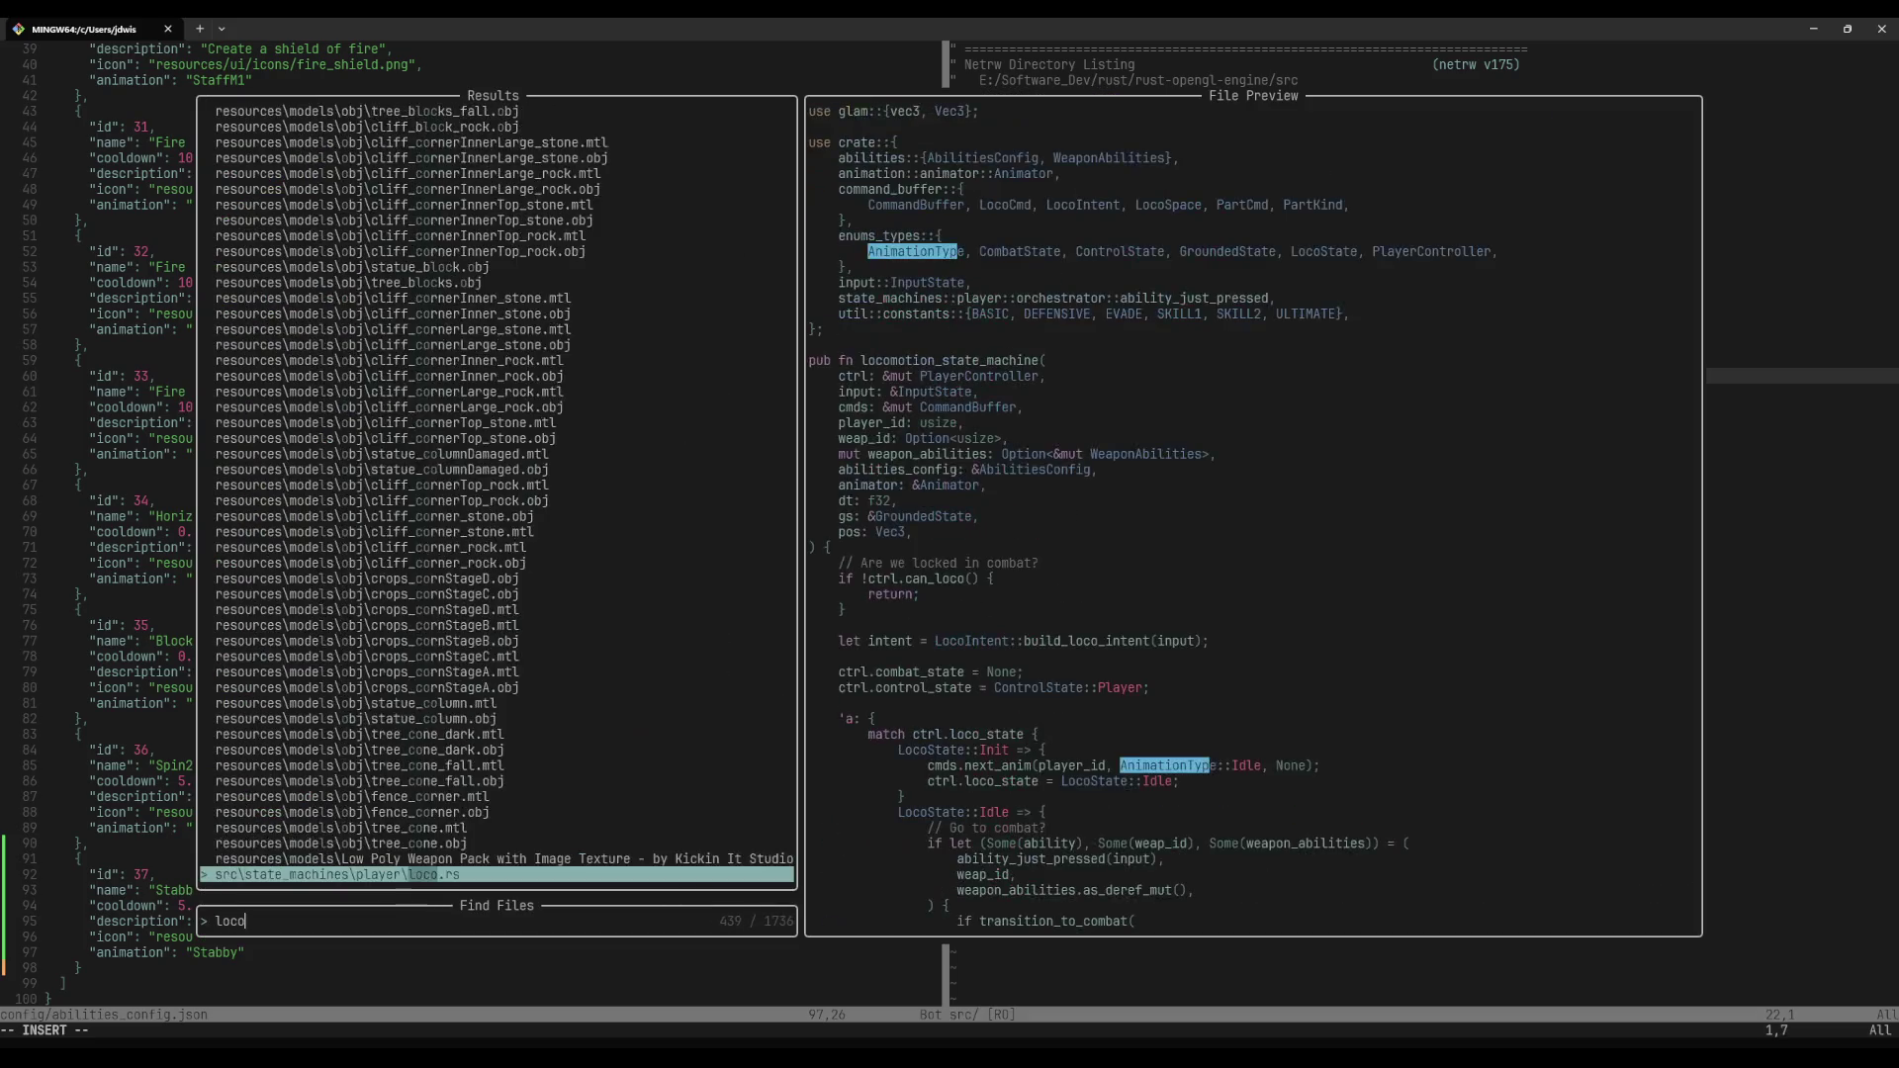
{"action": "key", "text": "Return"}
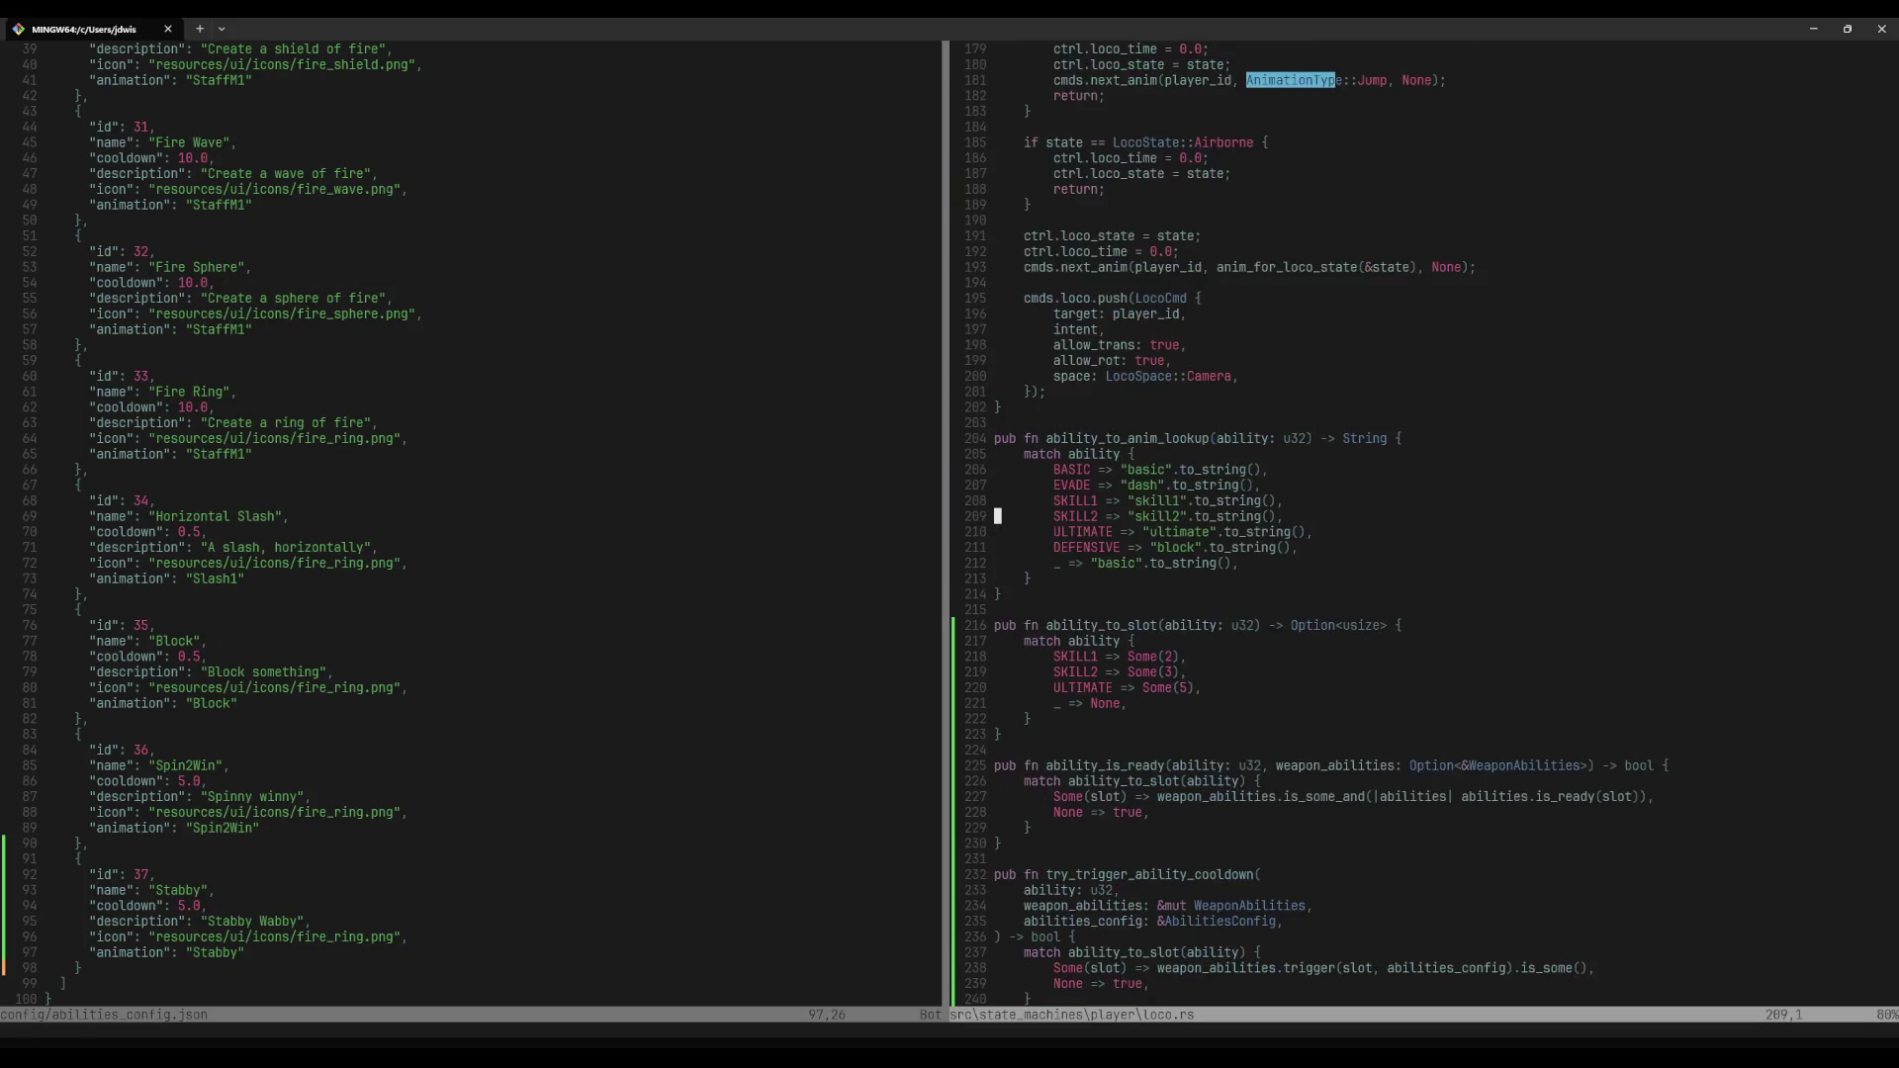
{"action": "key", "text": "ctrl+o"}
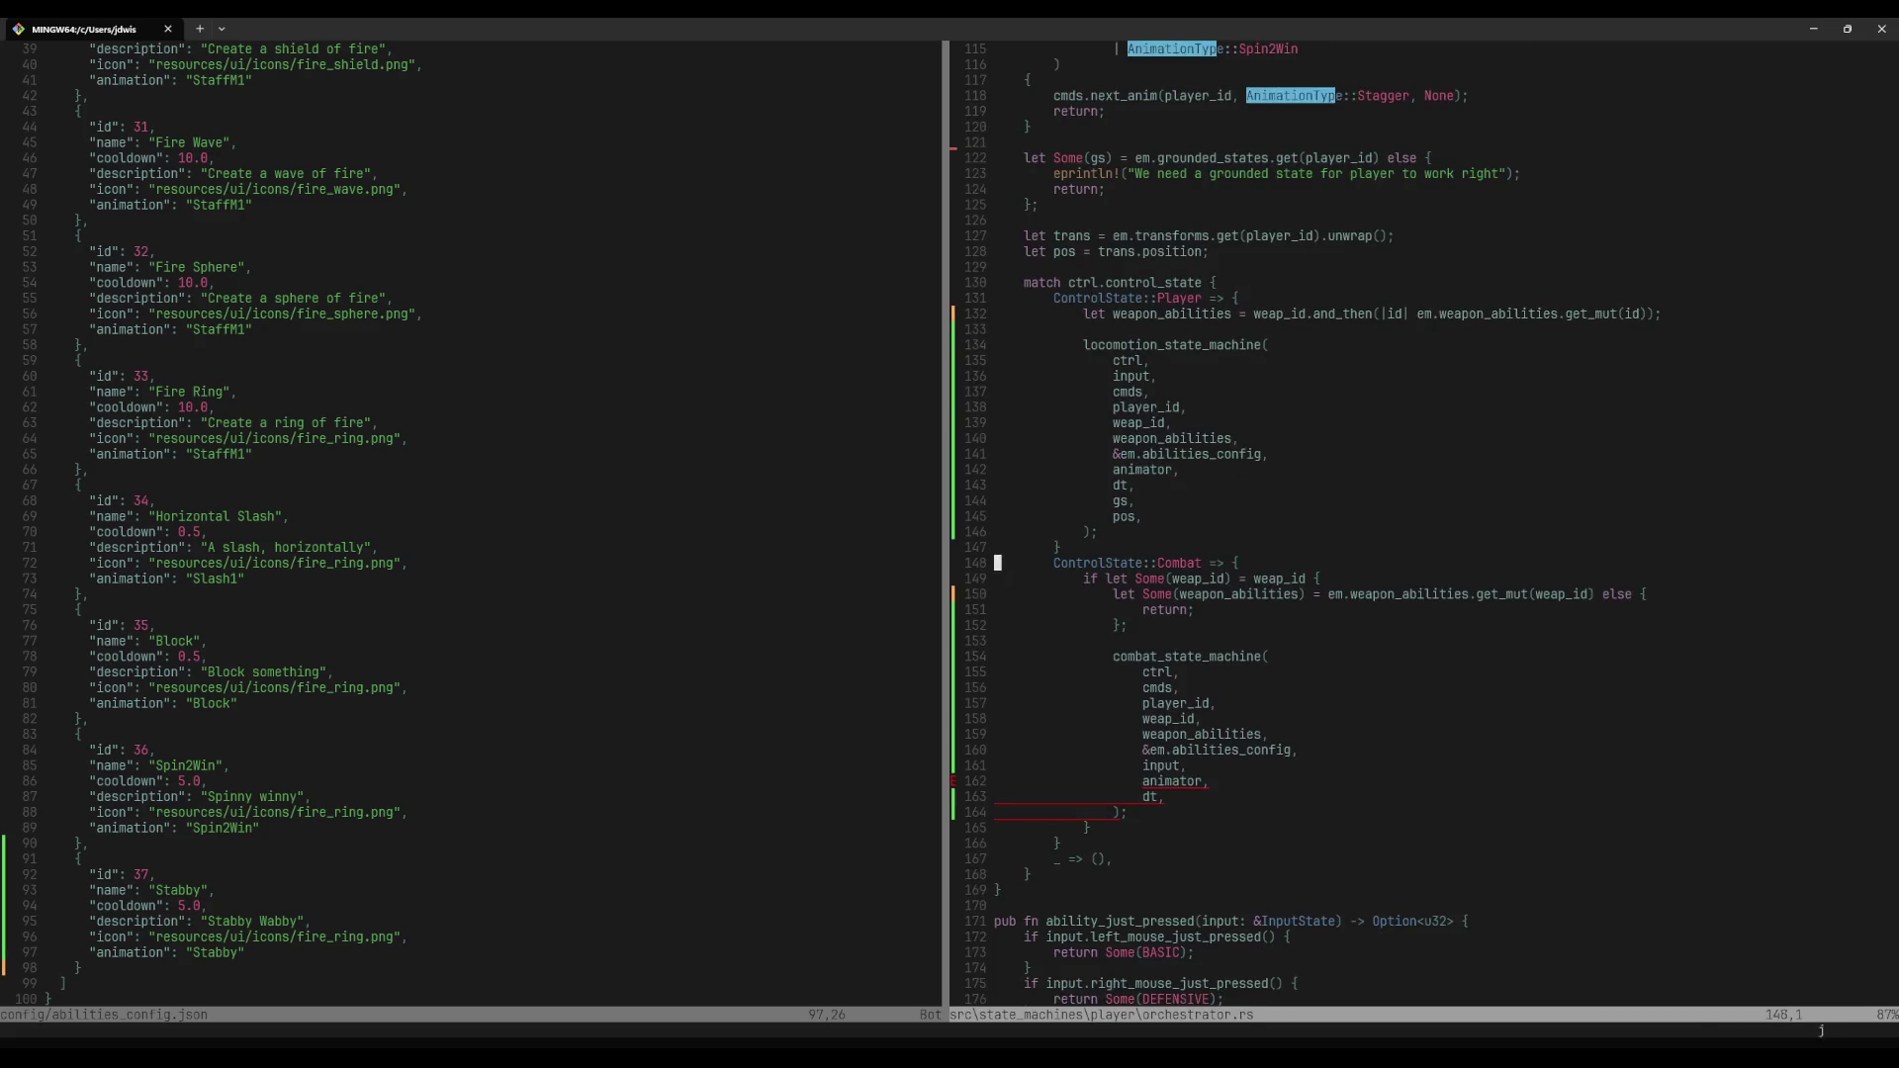
{"action": "type", "text": ":w"}
{"action": "key", "text": "Return"}
Step: Copy the Spin2Win line in the took-damage exclusion list as AnimationType::Stabby and relaunch the game
{"action": "key", "text": "ctrl+u"}
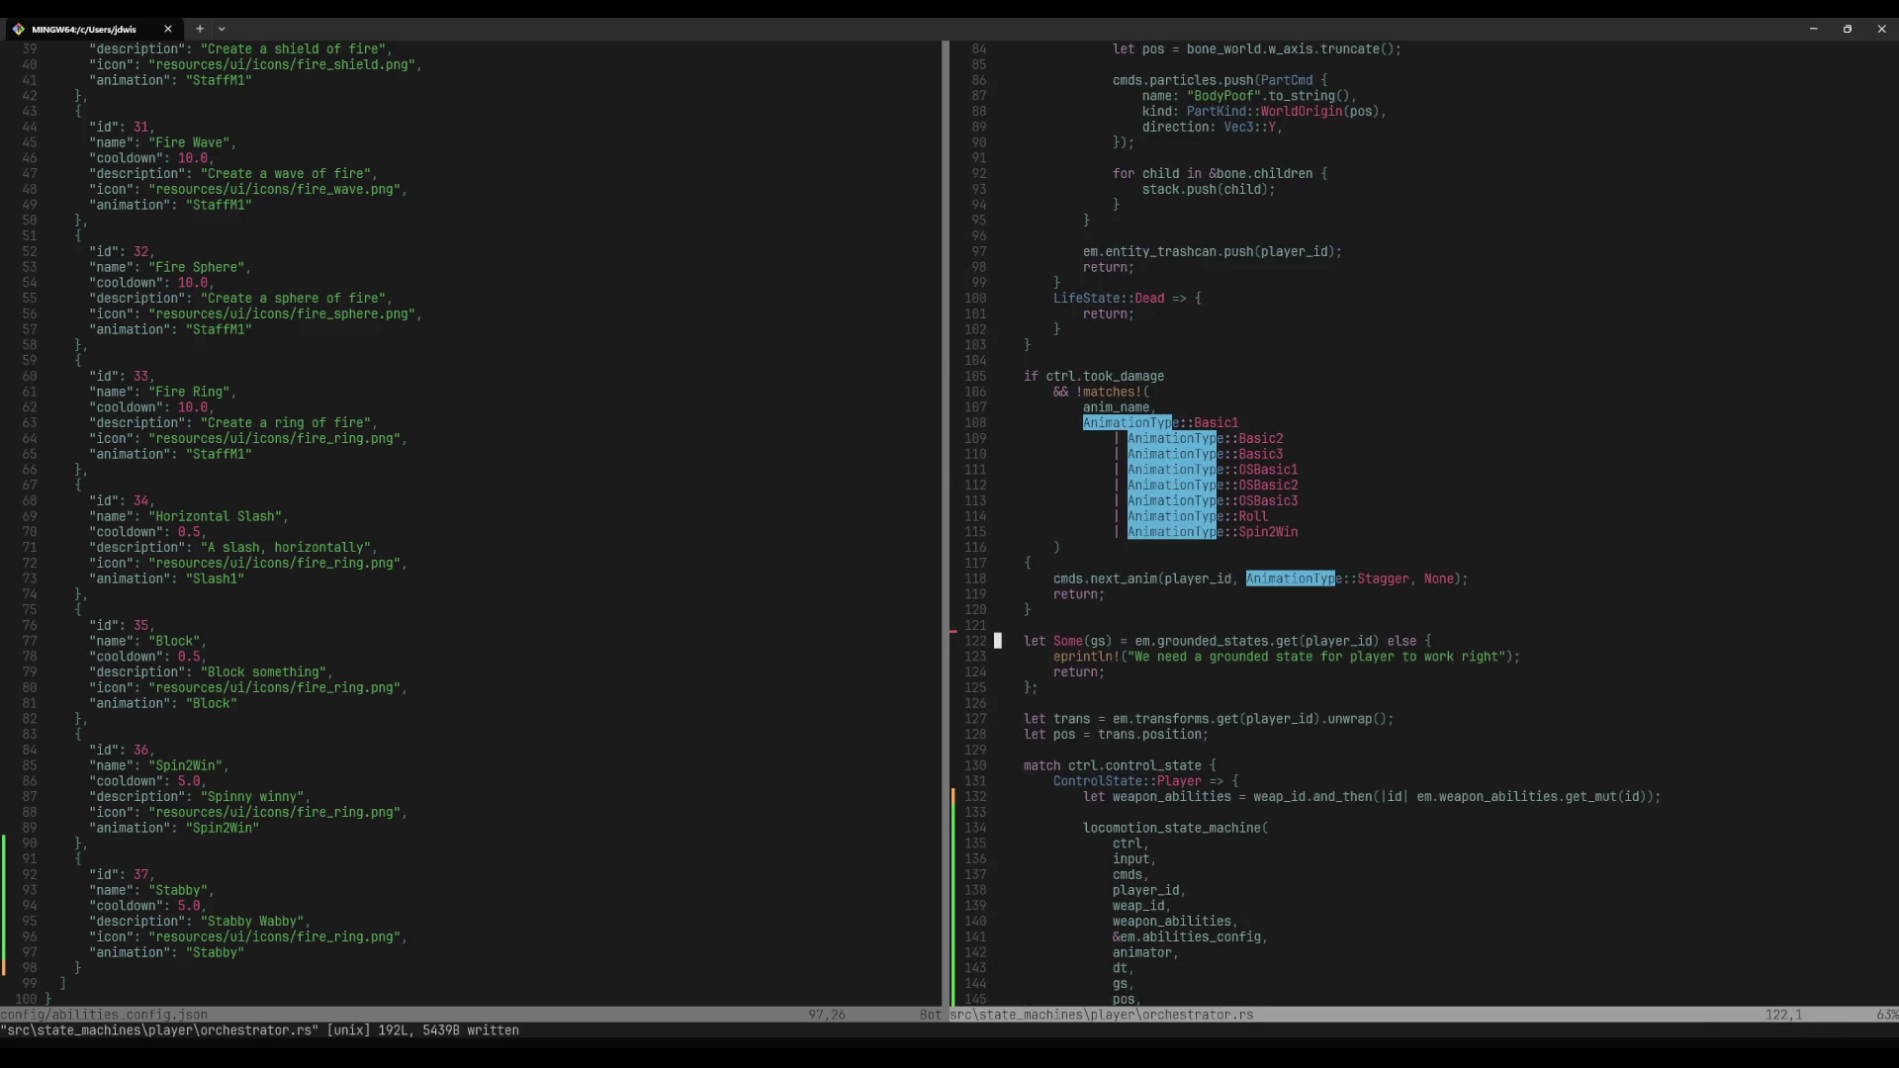
{"action": "key", "text": "y"}
{"action": "key", "text": "y"}
{"action": "key", "text": "p"}
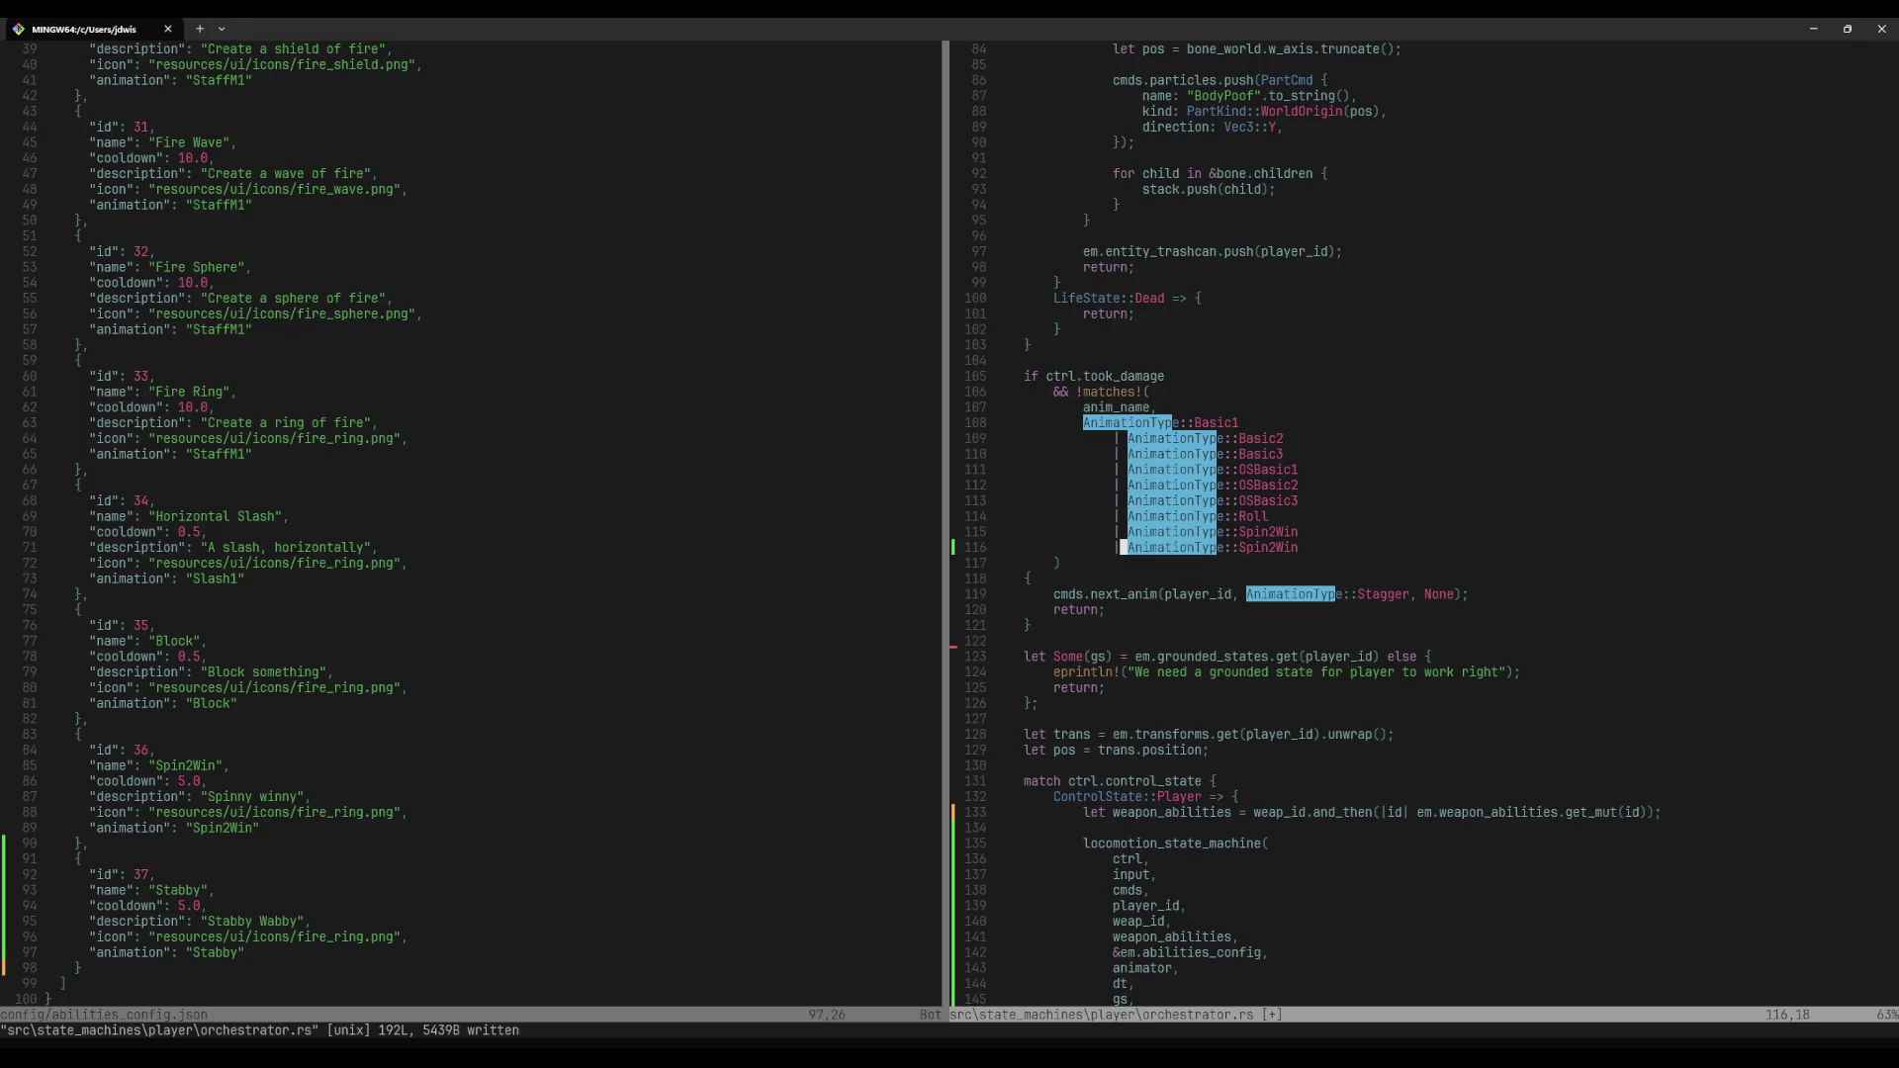
{"action": "type", "text": "ciwStabby"}
{"action": "key", "text": "Escape"}
{"action": "key", "text": "ctrl+t"}
{"action": "type", "text": "ac"}
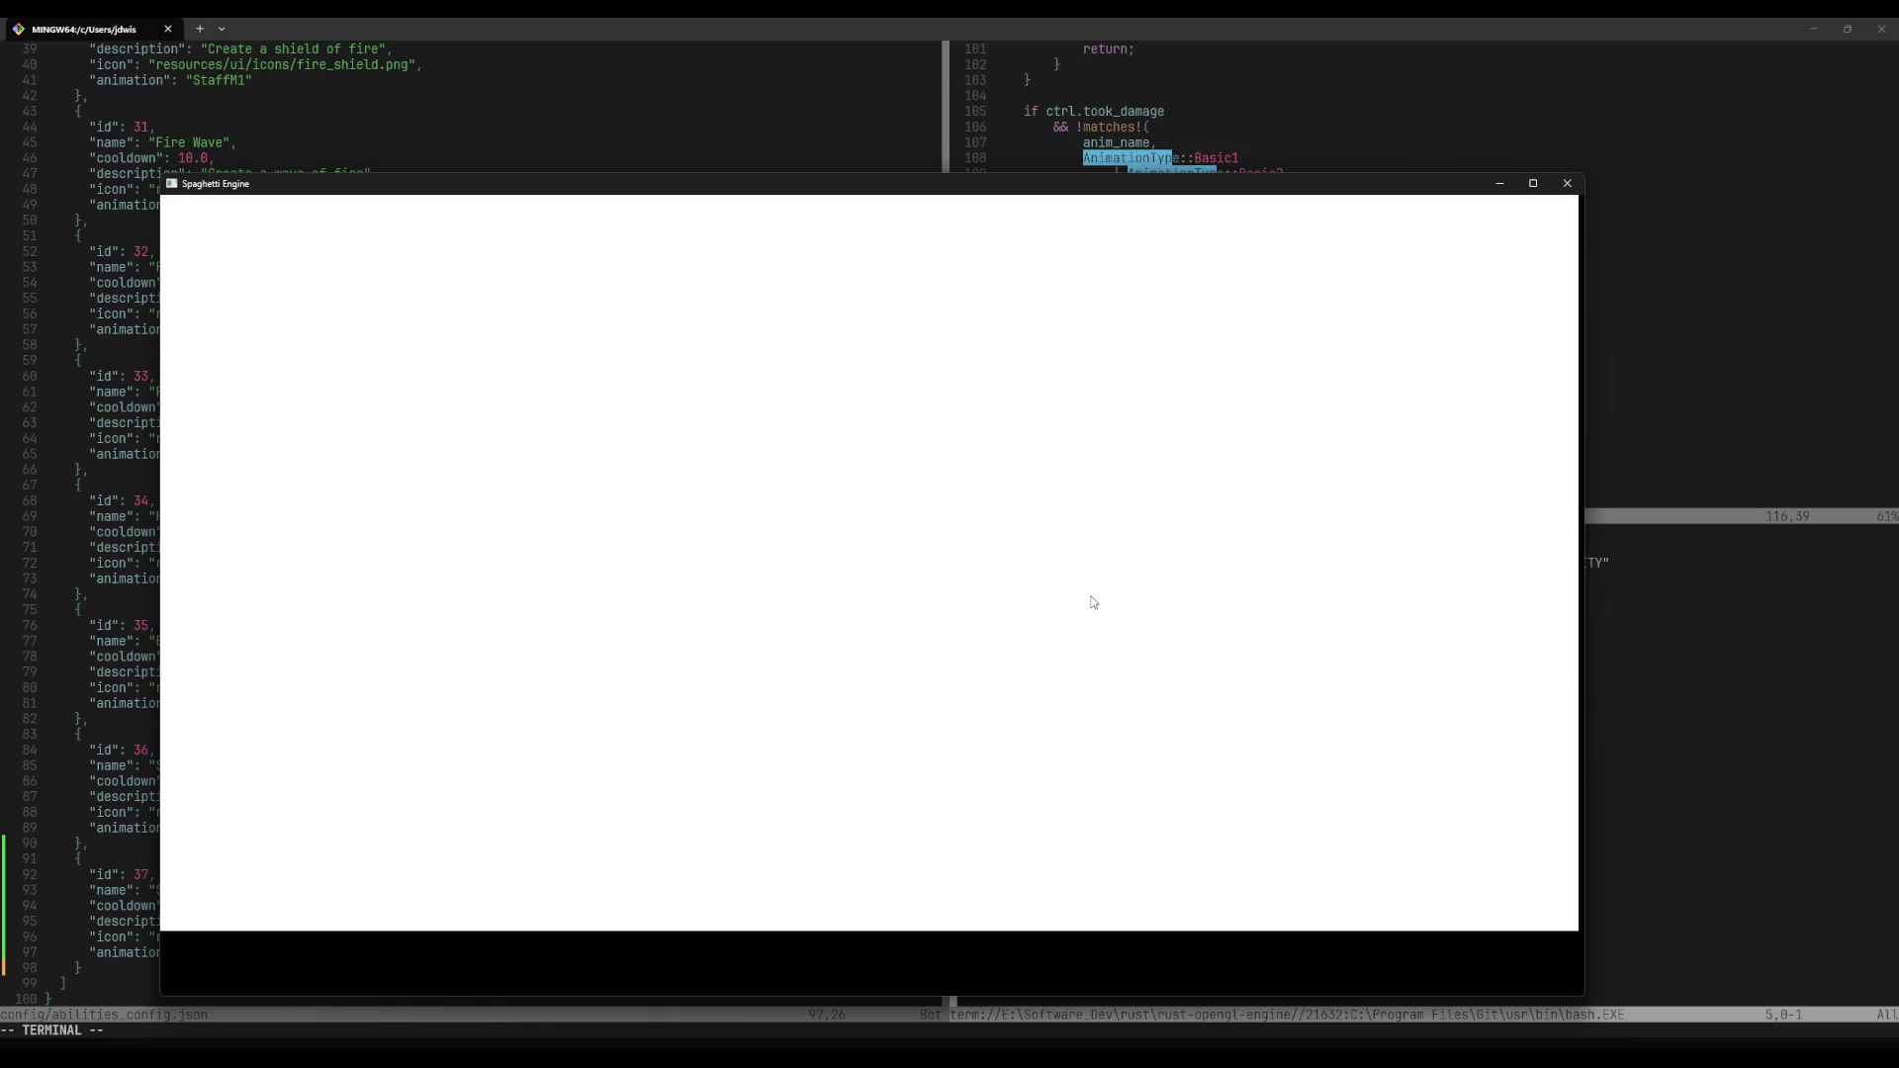
Step: Quit the blank game session and relaunch it with cargo desktop, showing hotbar skills 36, 37, 36
{"action": "key", "text": "Escape"}
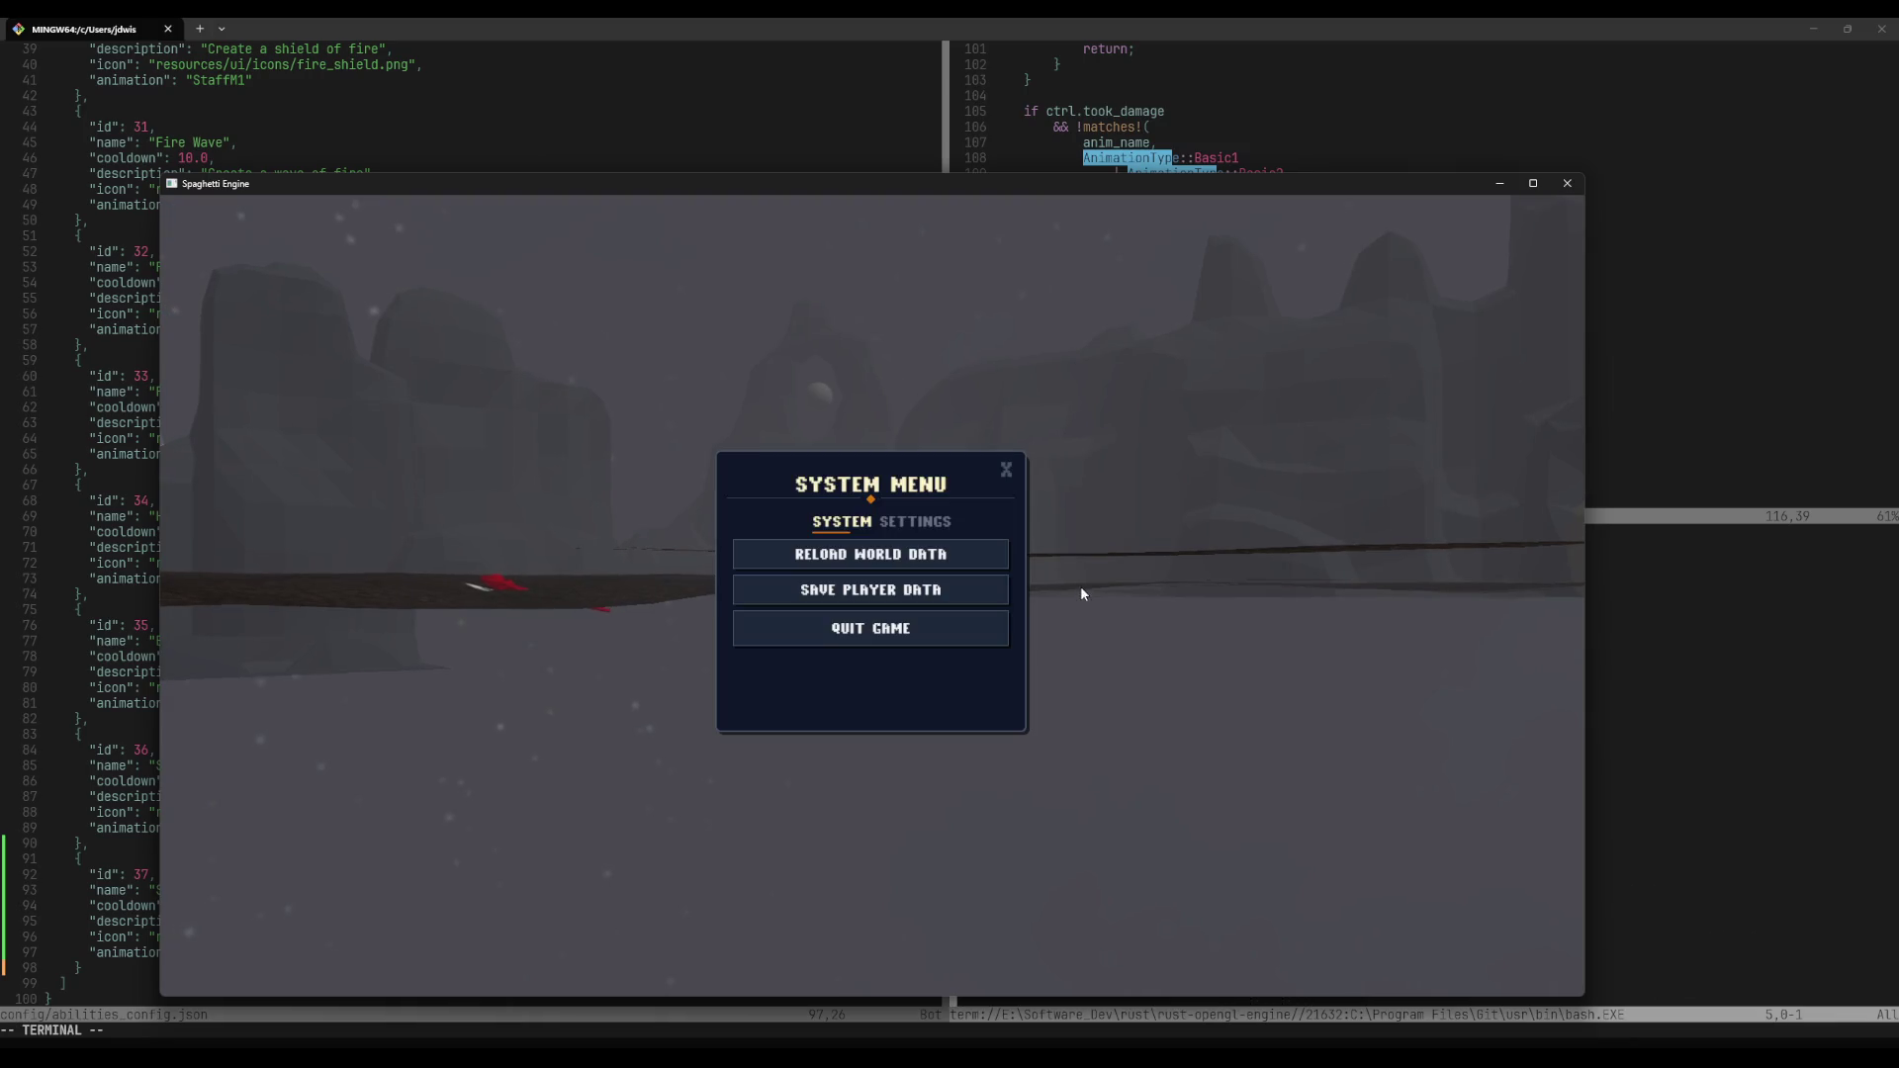
{"action": "left_click_drag", "start_coordinate": [945, 174], "coordinate": [935, 140]}
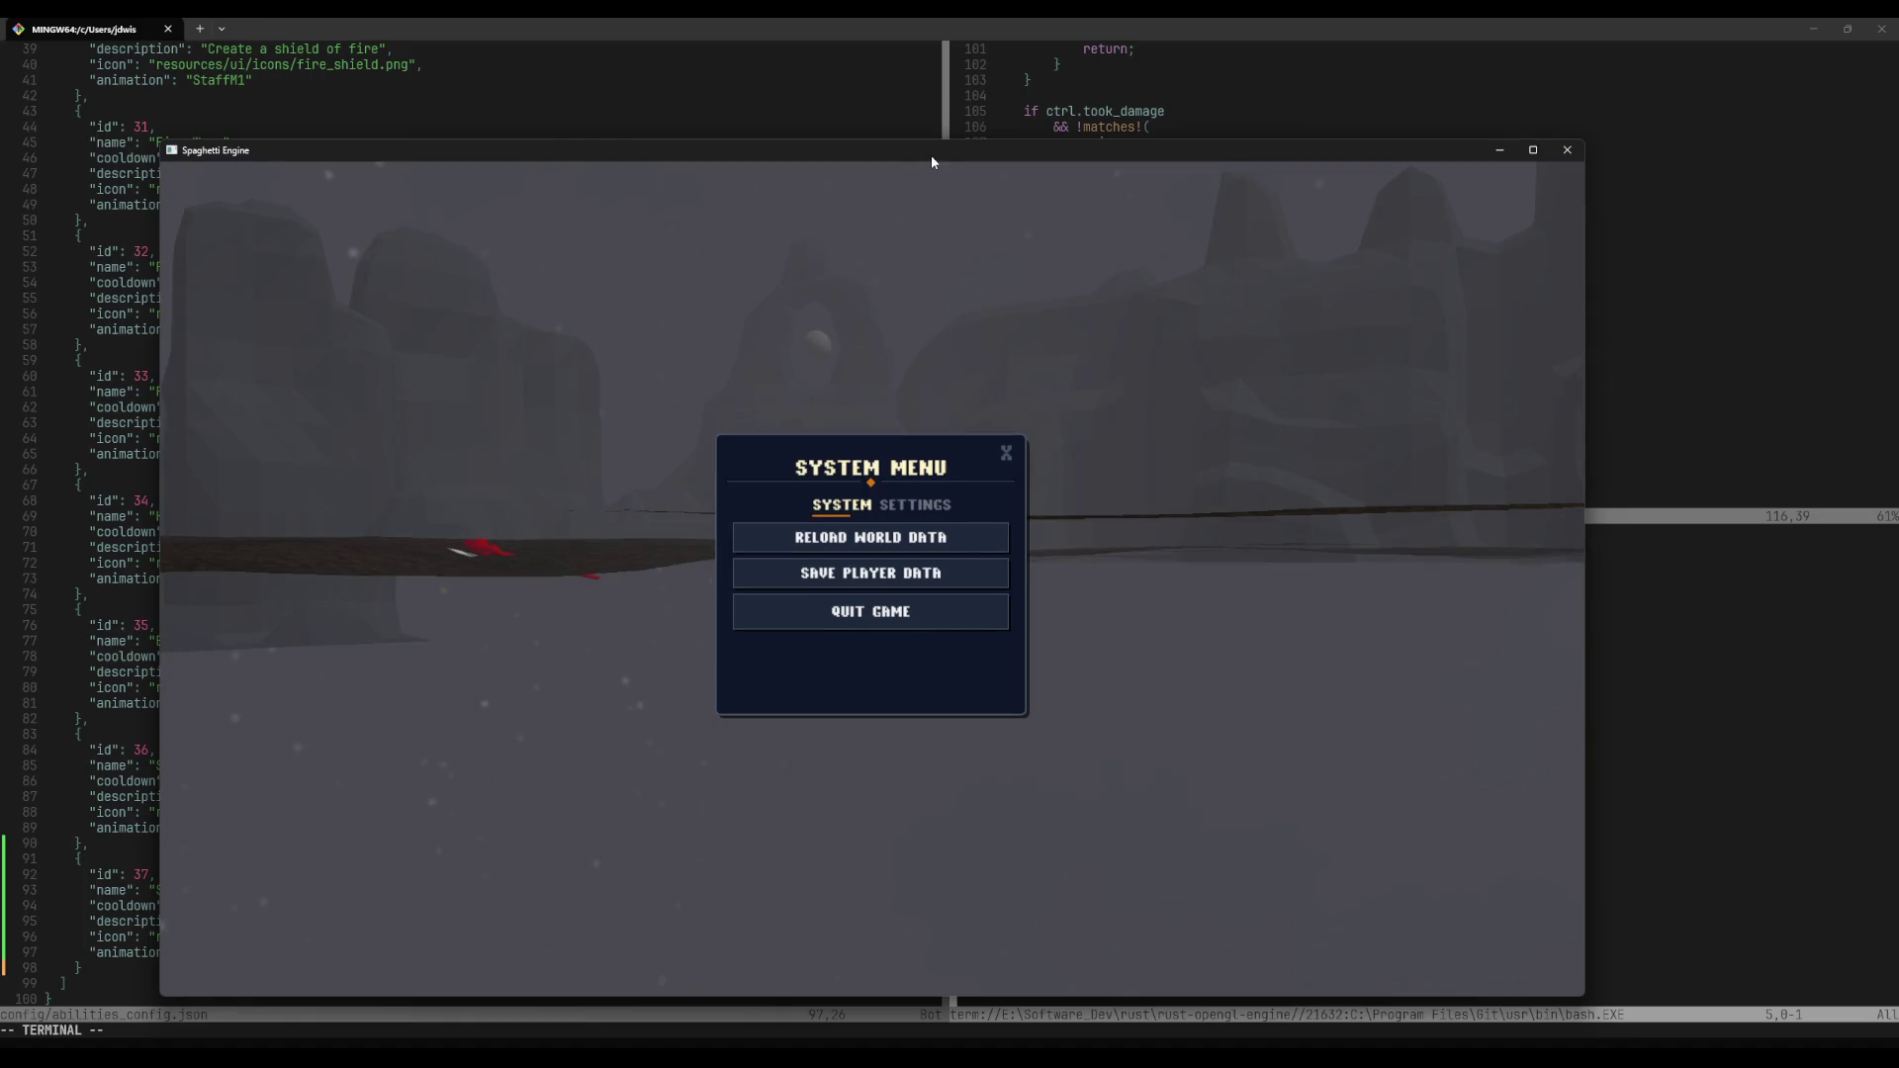
{"action": "key", "text": "Escape"}
{"action": "key", "text": "Escape"}
{"action": "left_click", "coordinate": [1566, 149]}
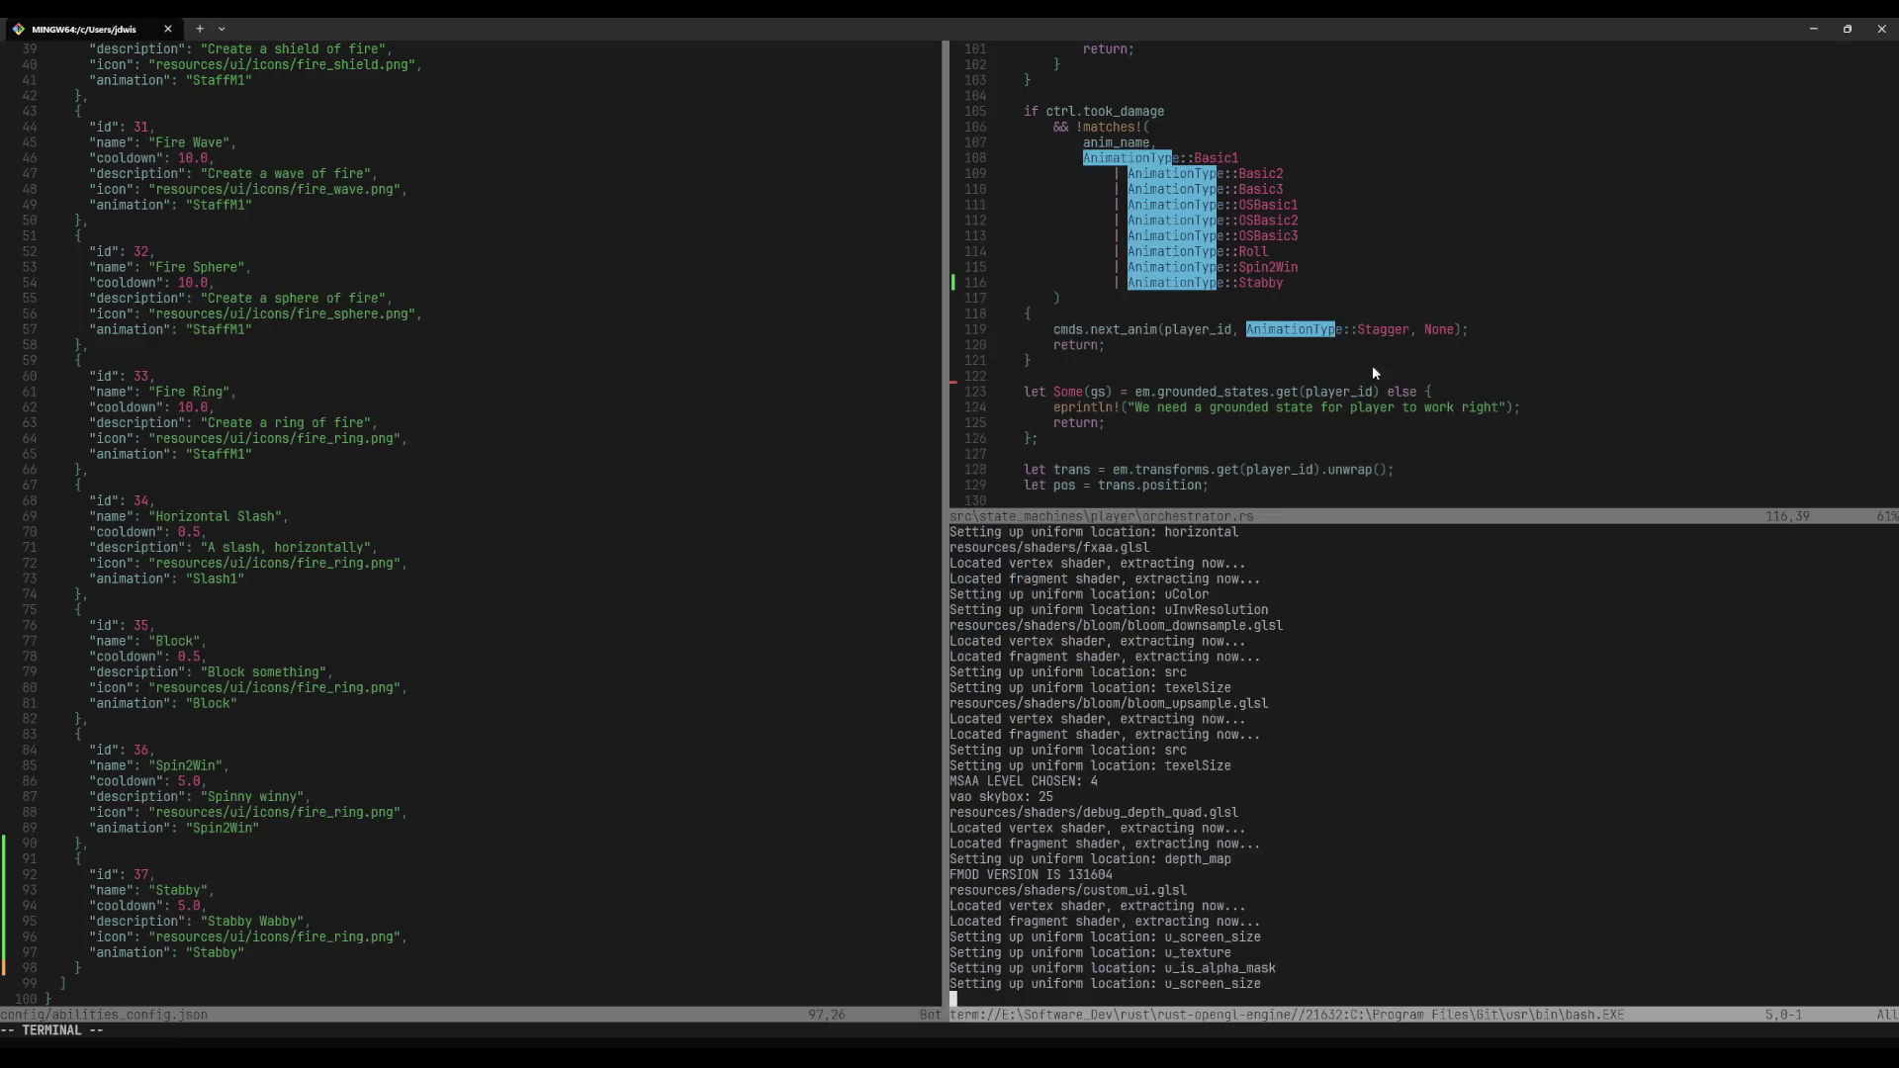
{"action": "type", "text": "cargo desktop"}
{"action": "key", "text": "Return"}
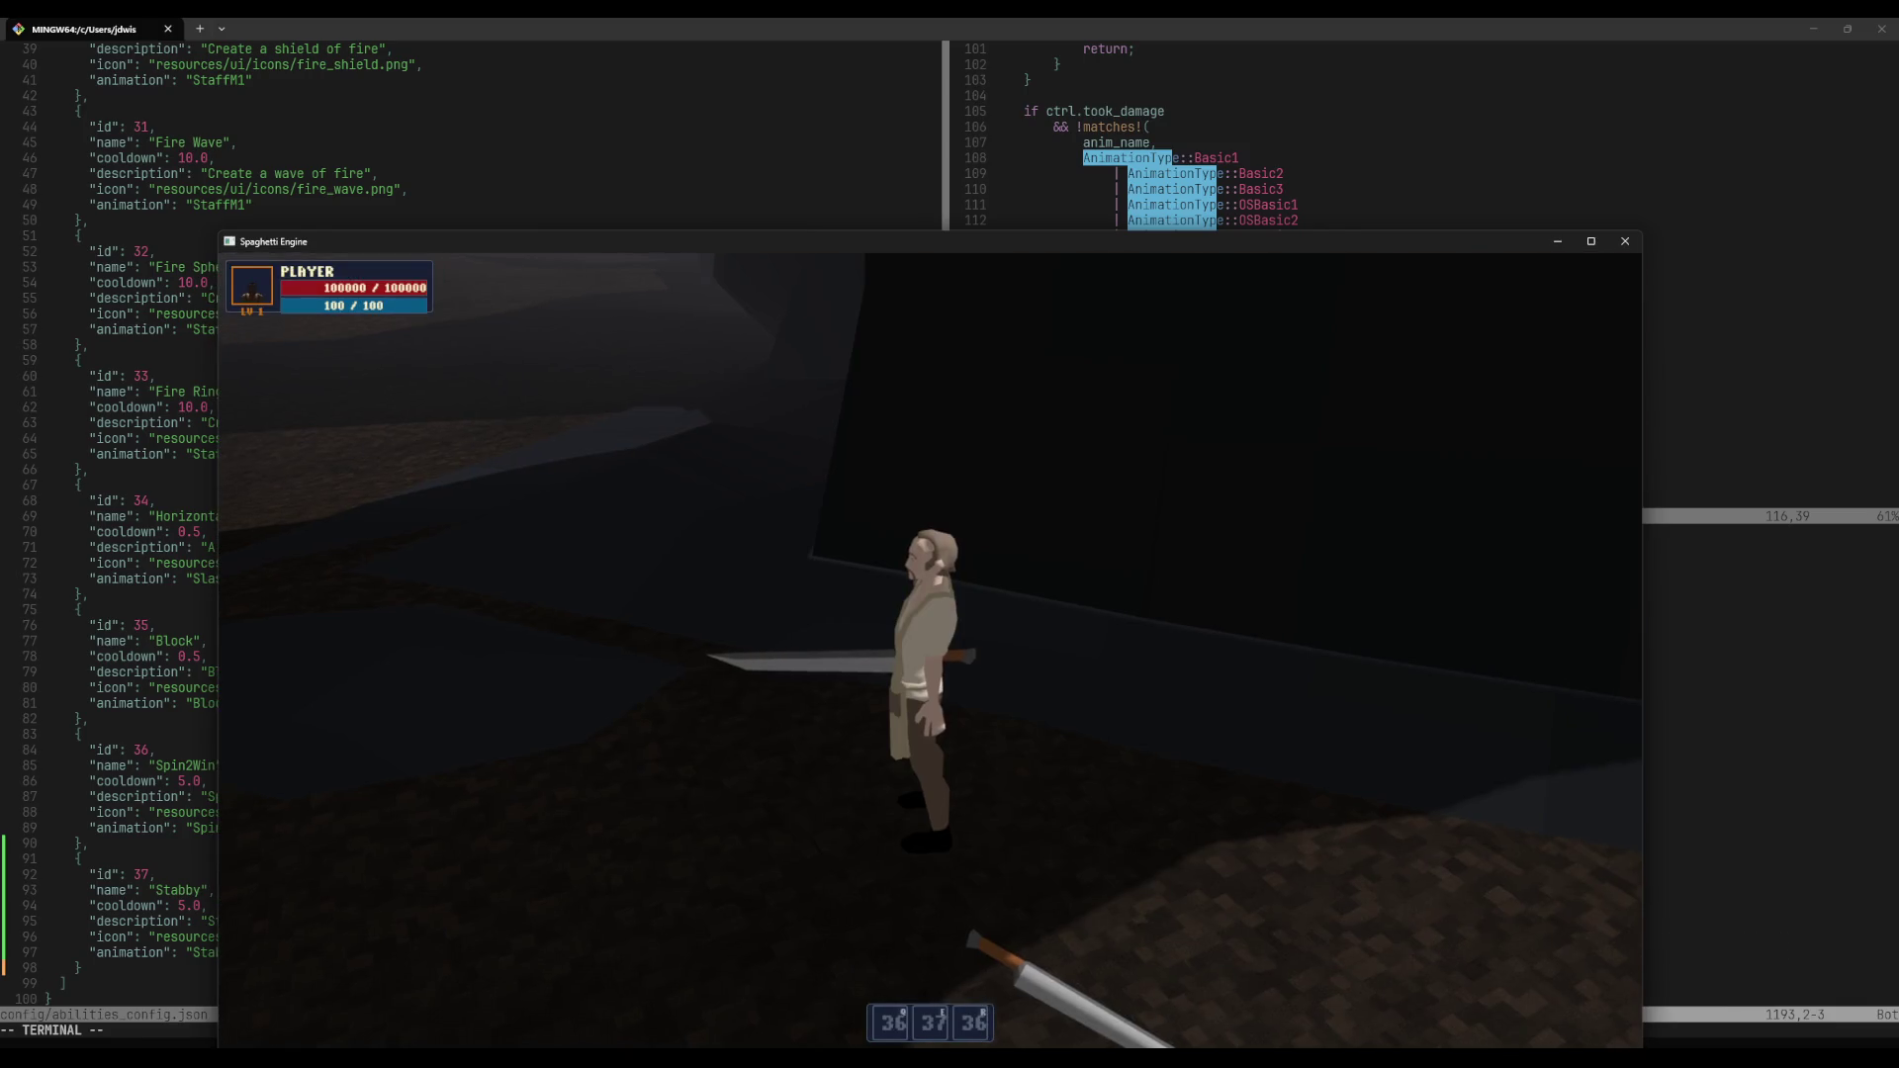
Step: Move the game window up, resume play and run the player toward an enemy
{"action": "key", "text": "Escape"}
{"action": "left_click_drag", "start_coordinate": [929, 237], "coordinate": [946, 141]}
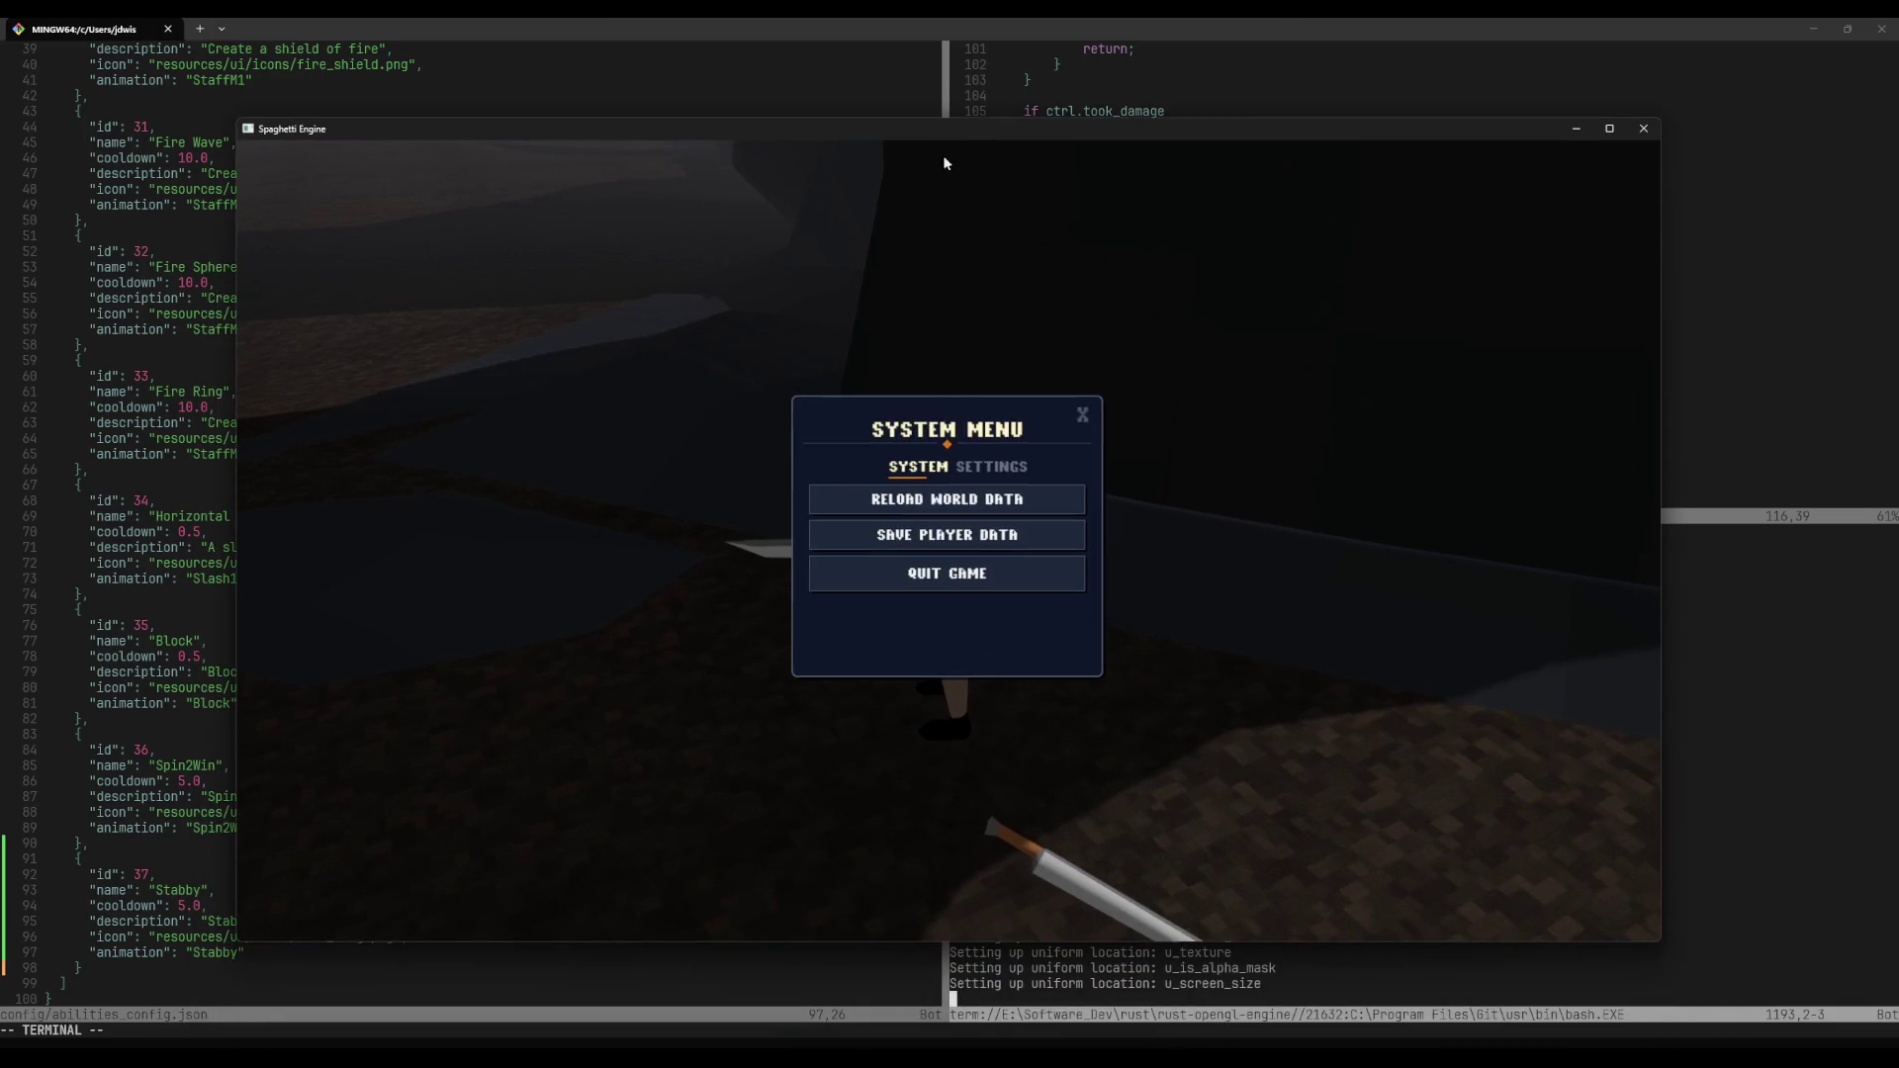
{"action": "key", "text": "Escape"}
{"action": "key", "text": "w"}
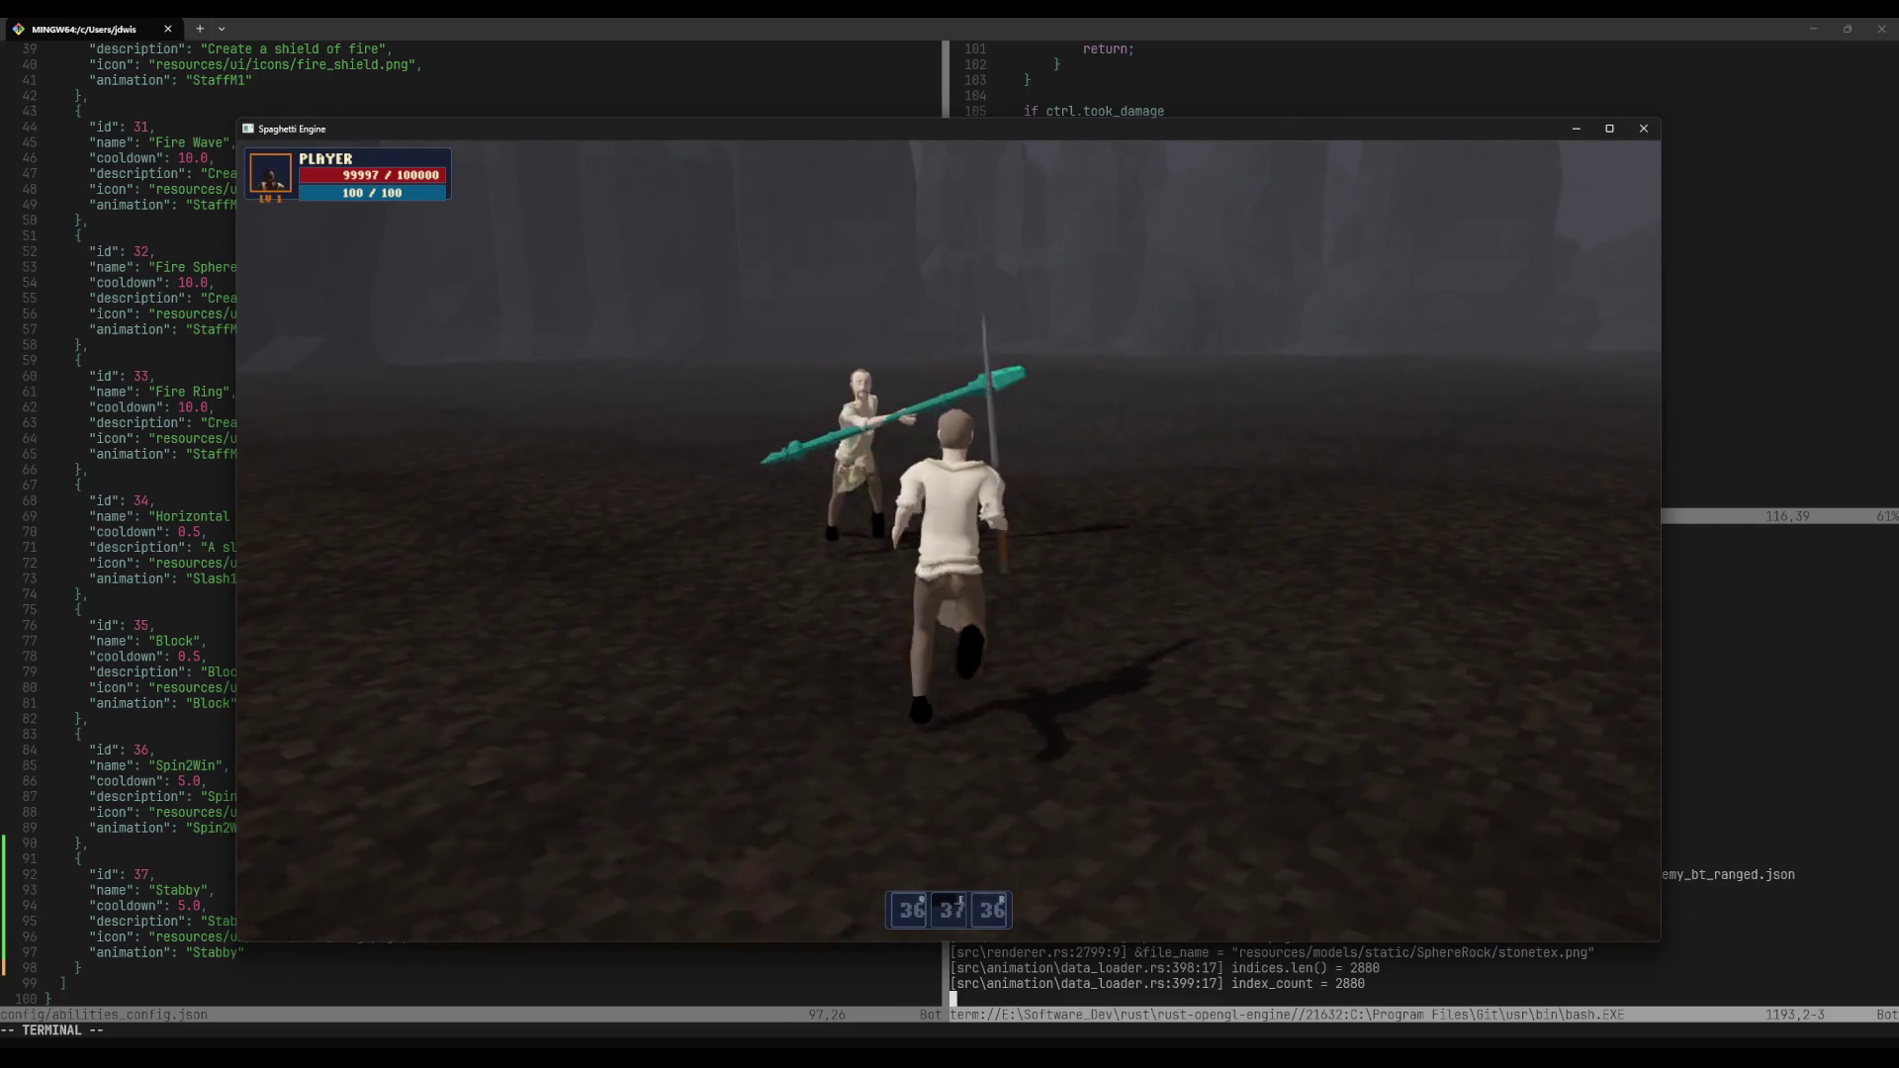
Step: Alternate the Stabby (2) and Spin2Win (1) abilities twice against the enemy
{"action": "key", "text": "2"}
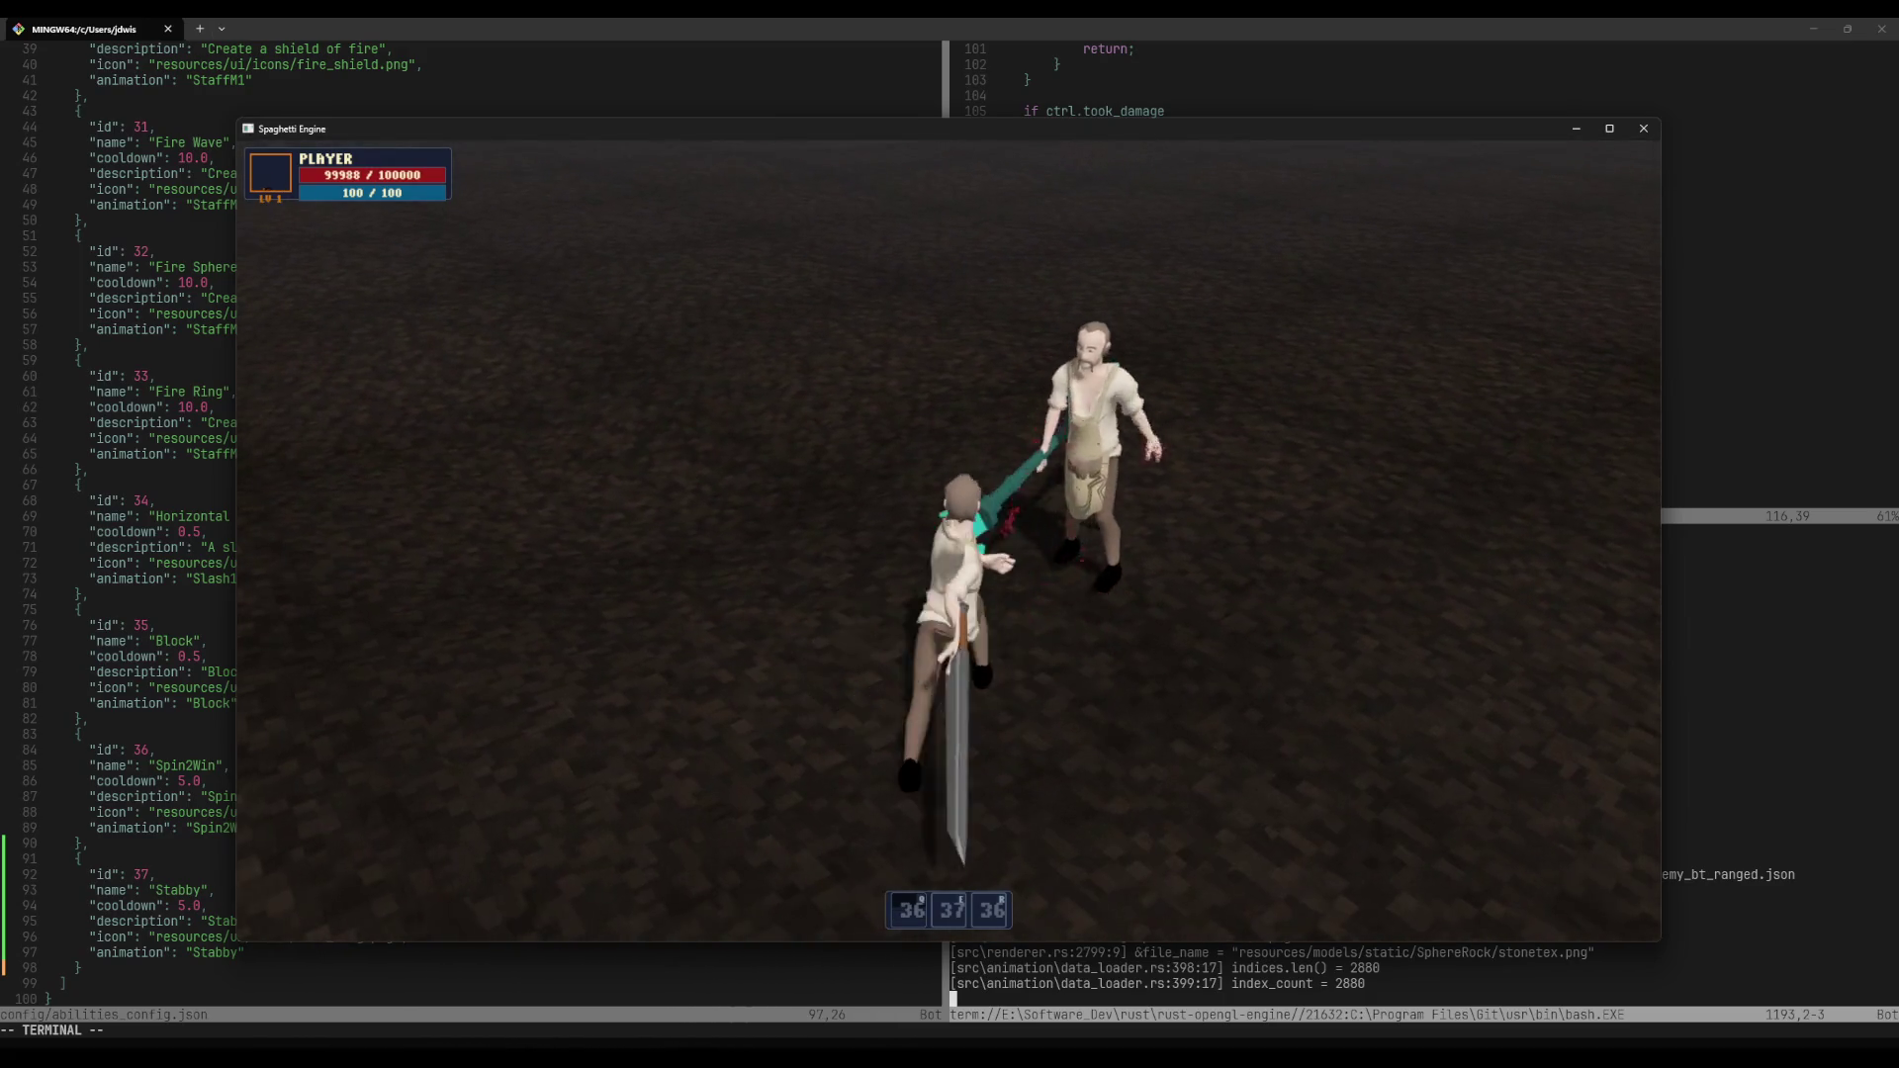
{"action": "key", "text": "1"}
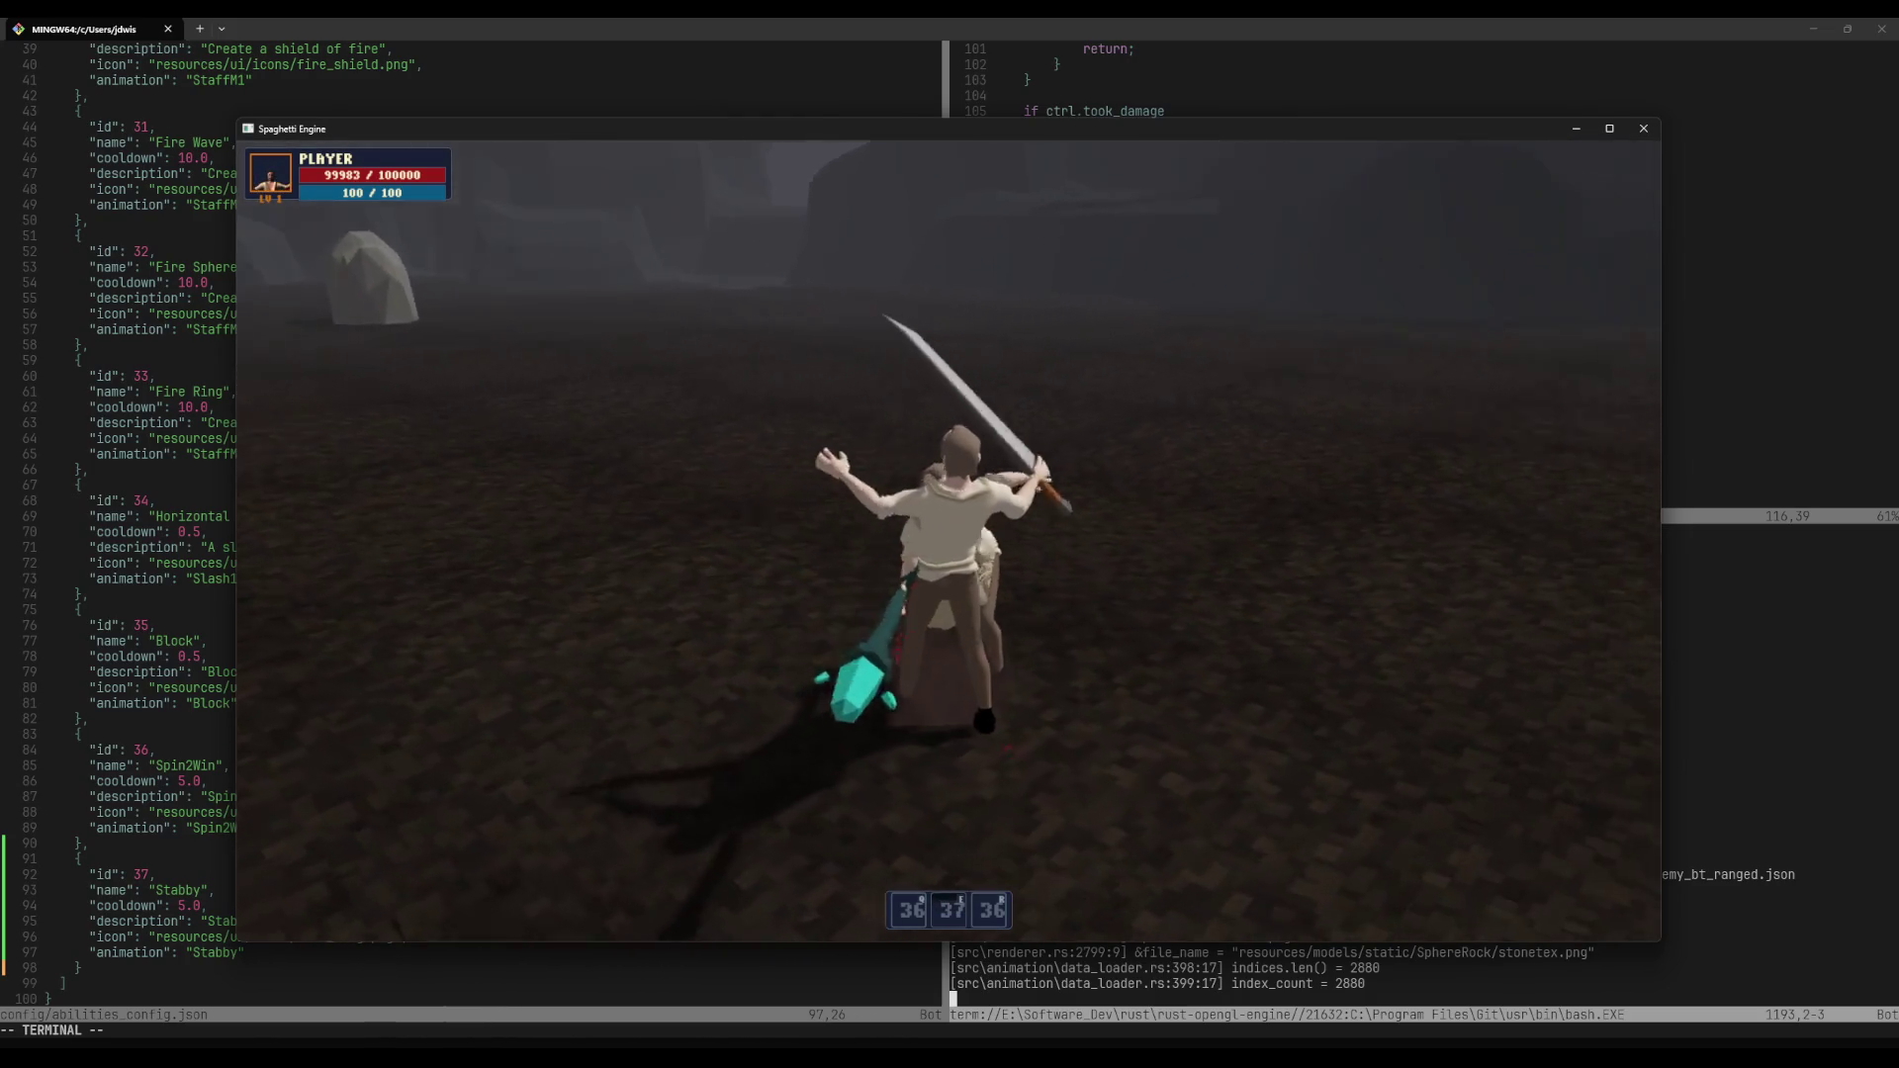
{"action": "key", "text": "2"}
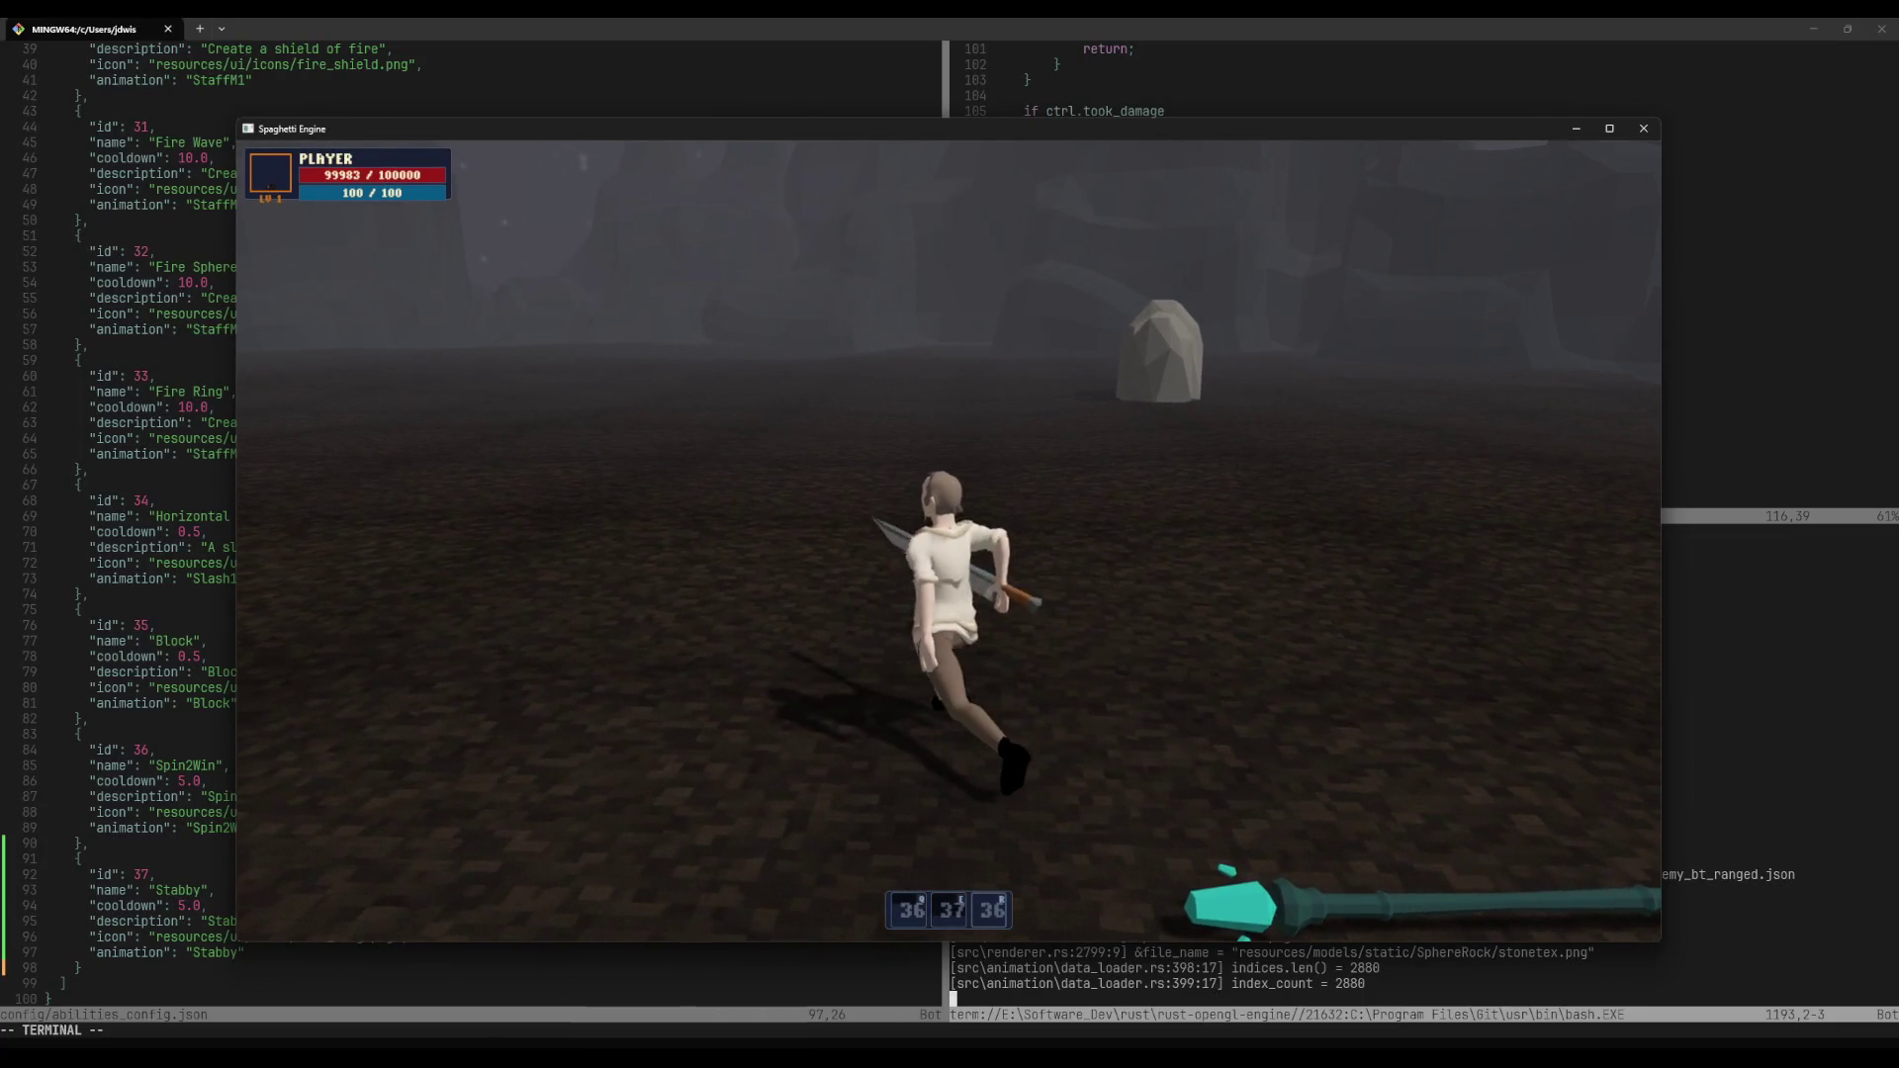
{"action": "key", "text": "1"}
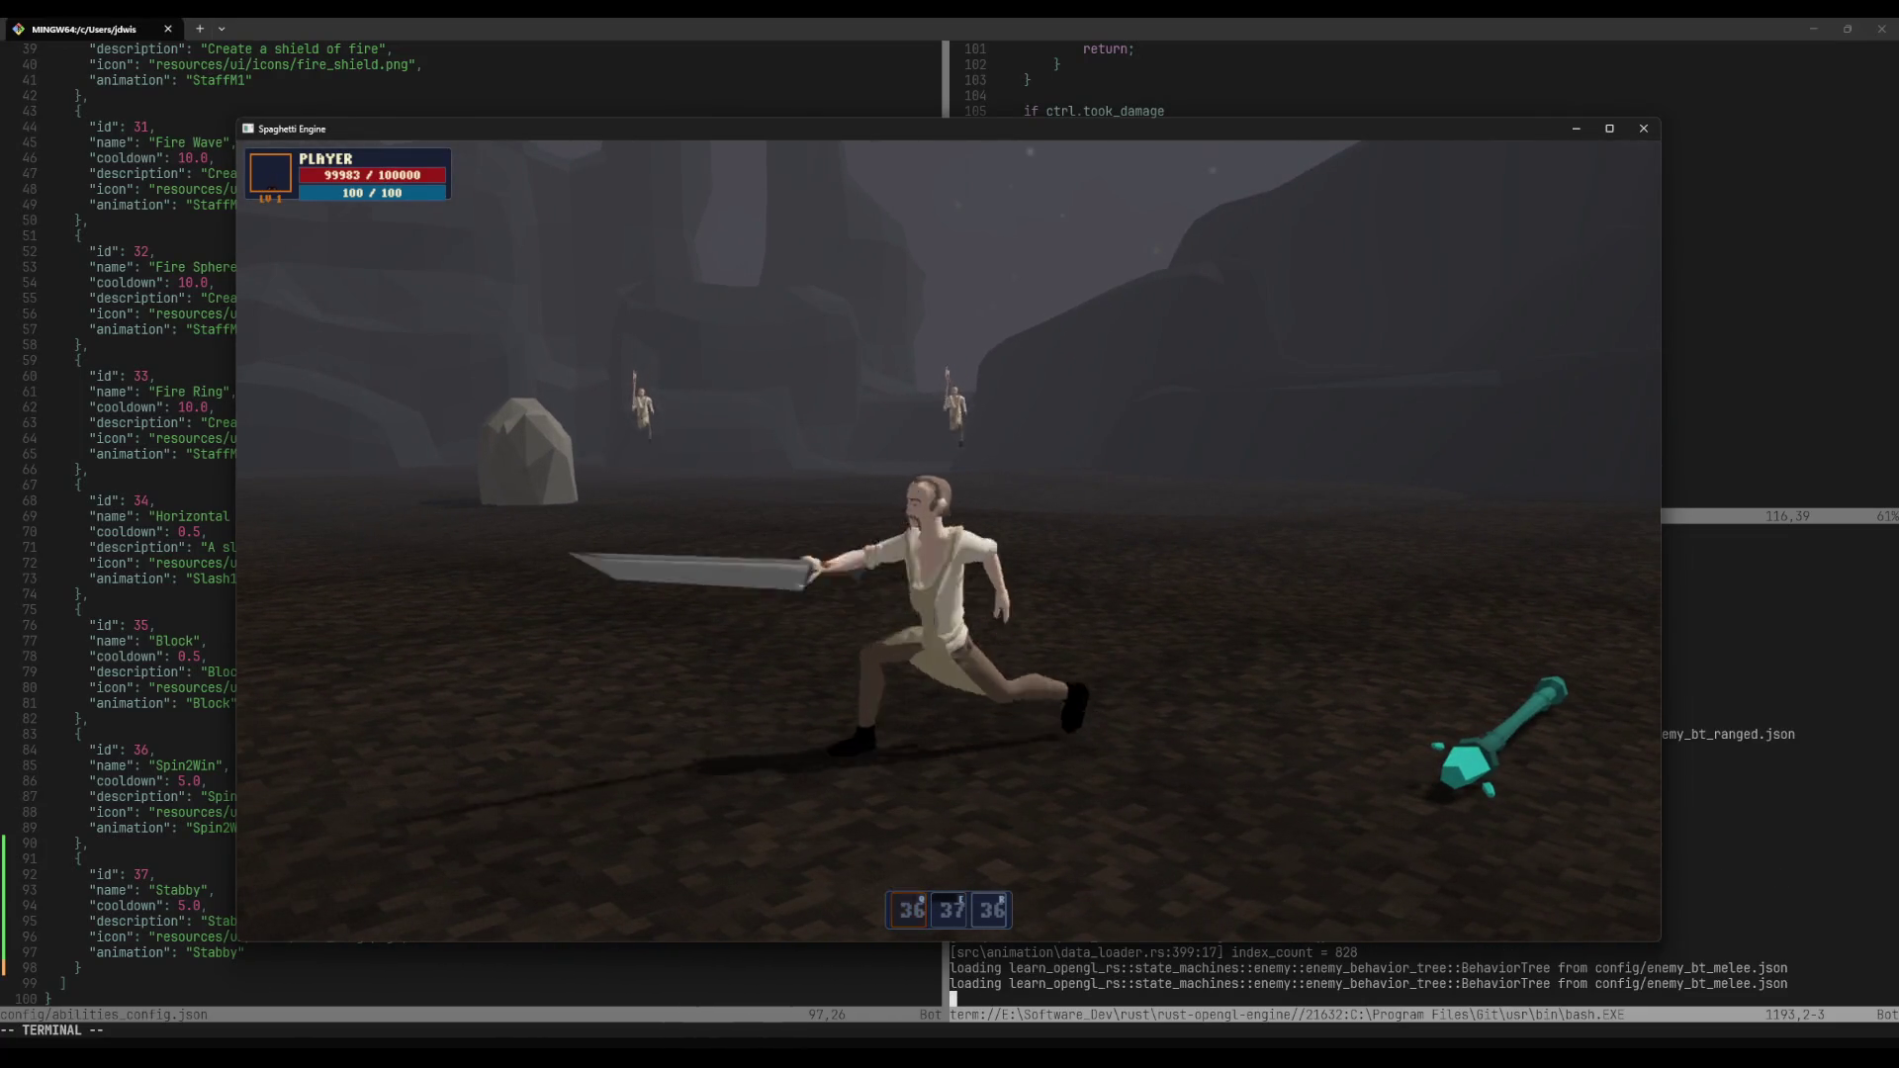
Step: Quit the game and return to the orchestrator.rs pane in Neovim
{"action": "key", "text": "Escape"}
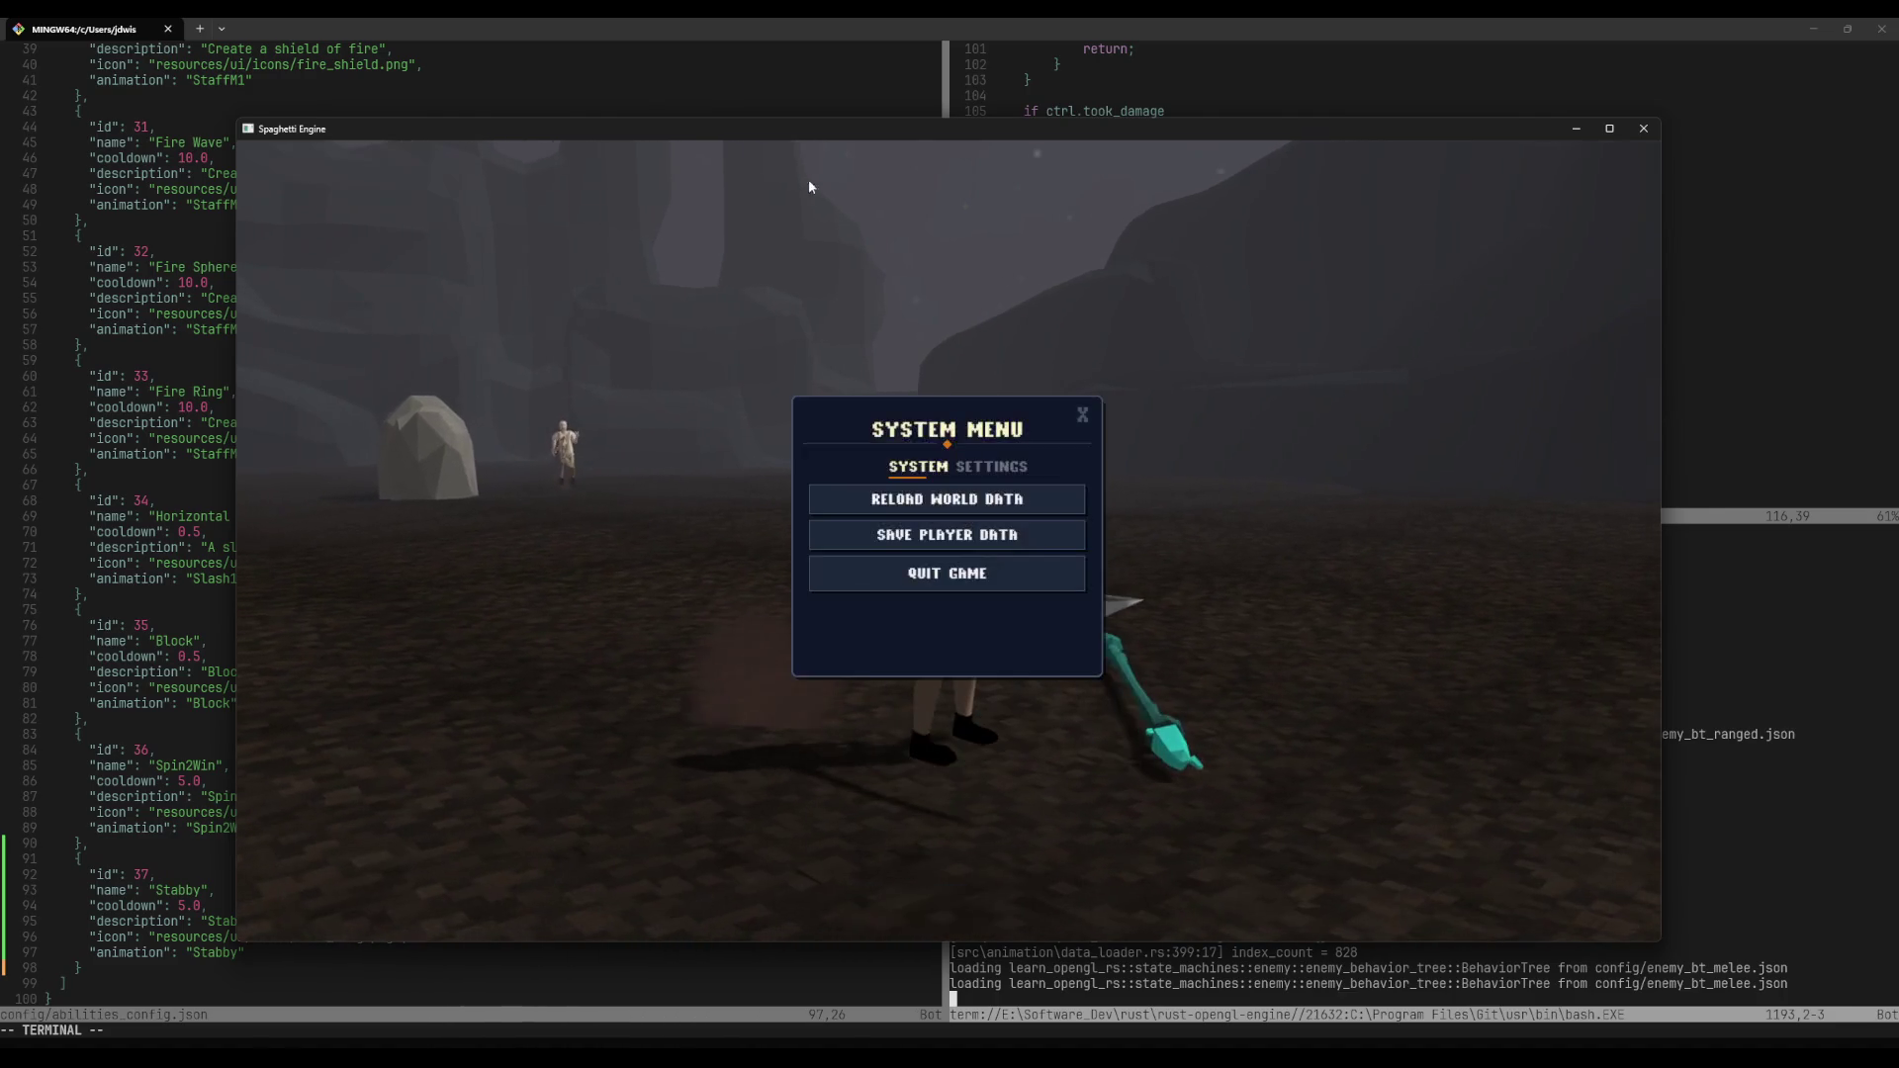
{"action": "left_click", "coordinate": [946, 572]}
{"action": "left_click", "coordinate": [1226, 294]}
{"action": "type", "text": ":L"}
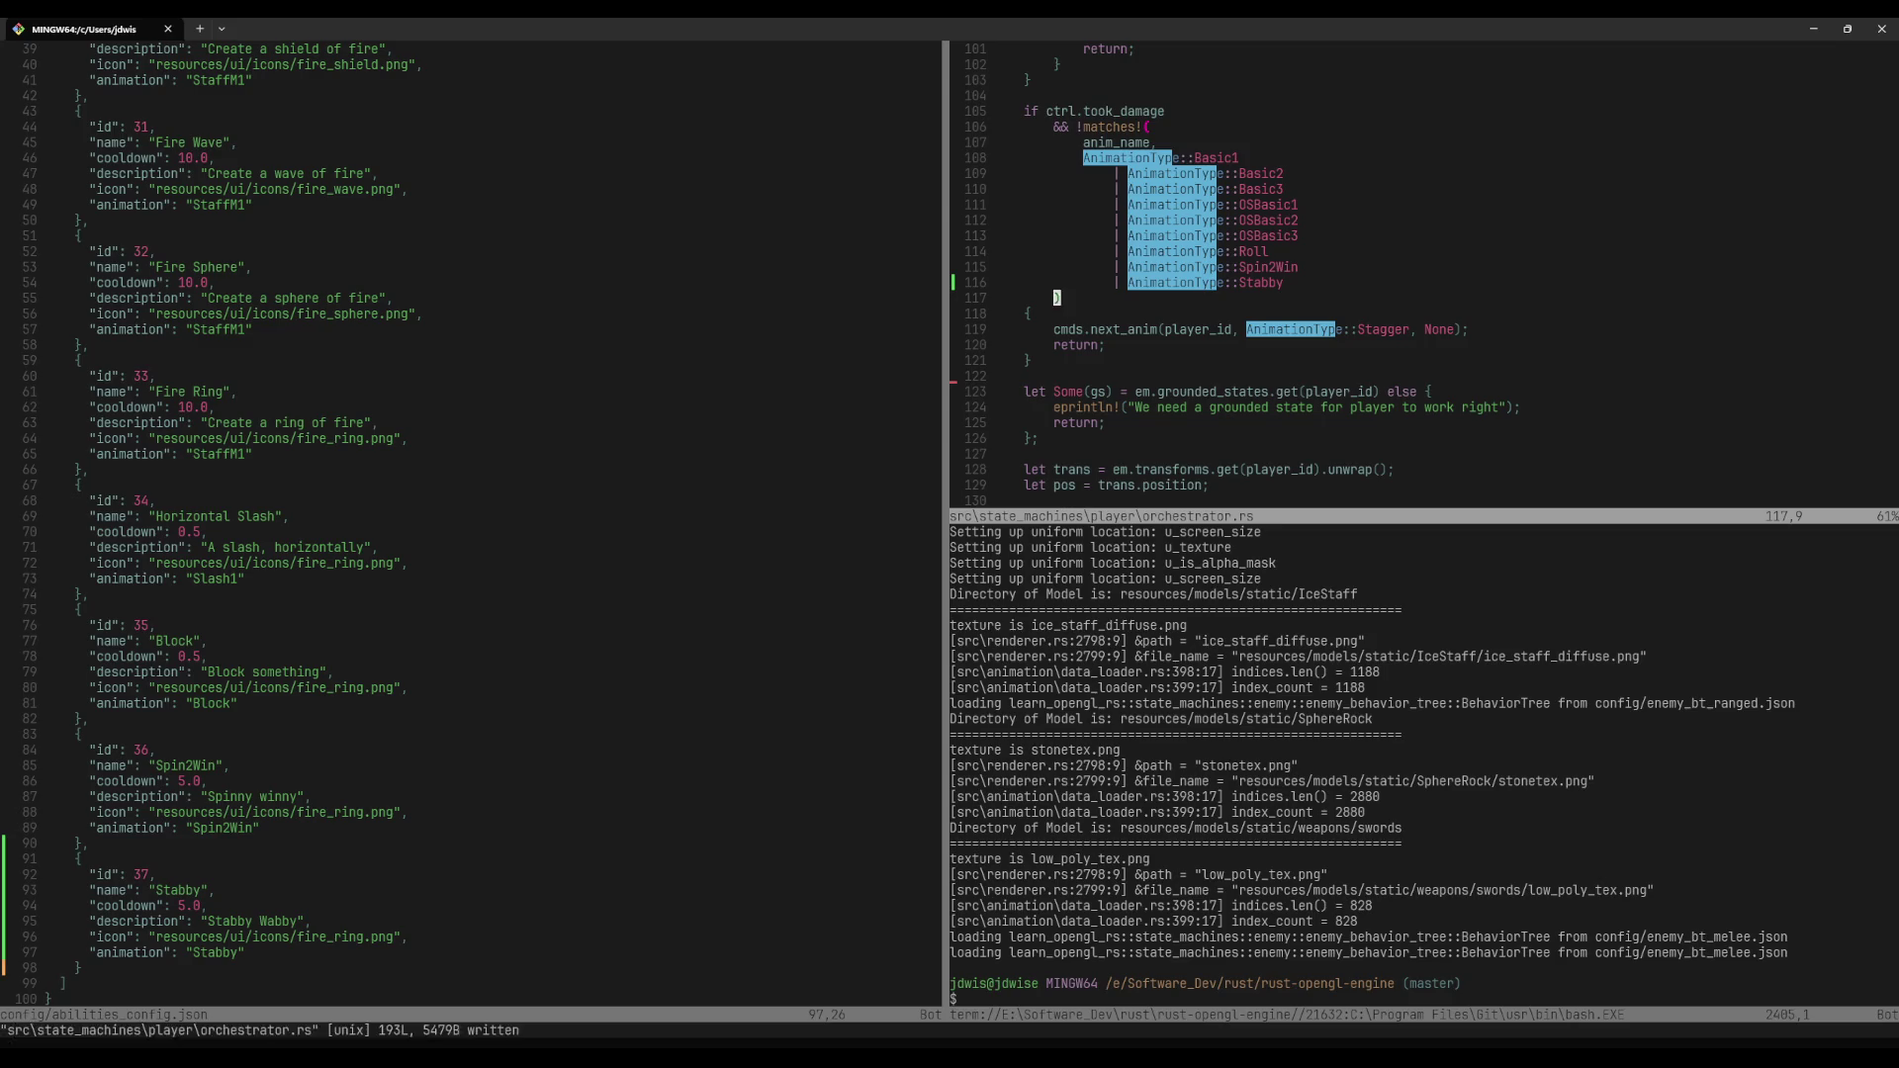
Step: Fix the mistyped command and save orchestrator.rs with :w
{"action": "key", "text": "BackSpace"}
{"action": "type", "text": "w"}
{"action": "key", "text": "Return"}
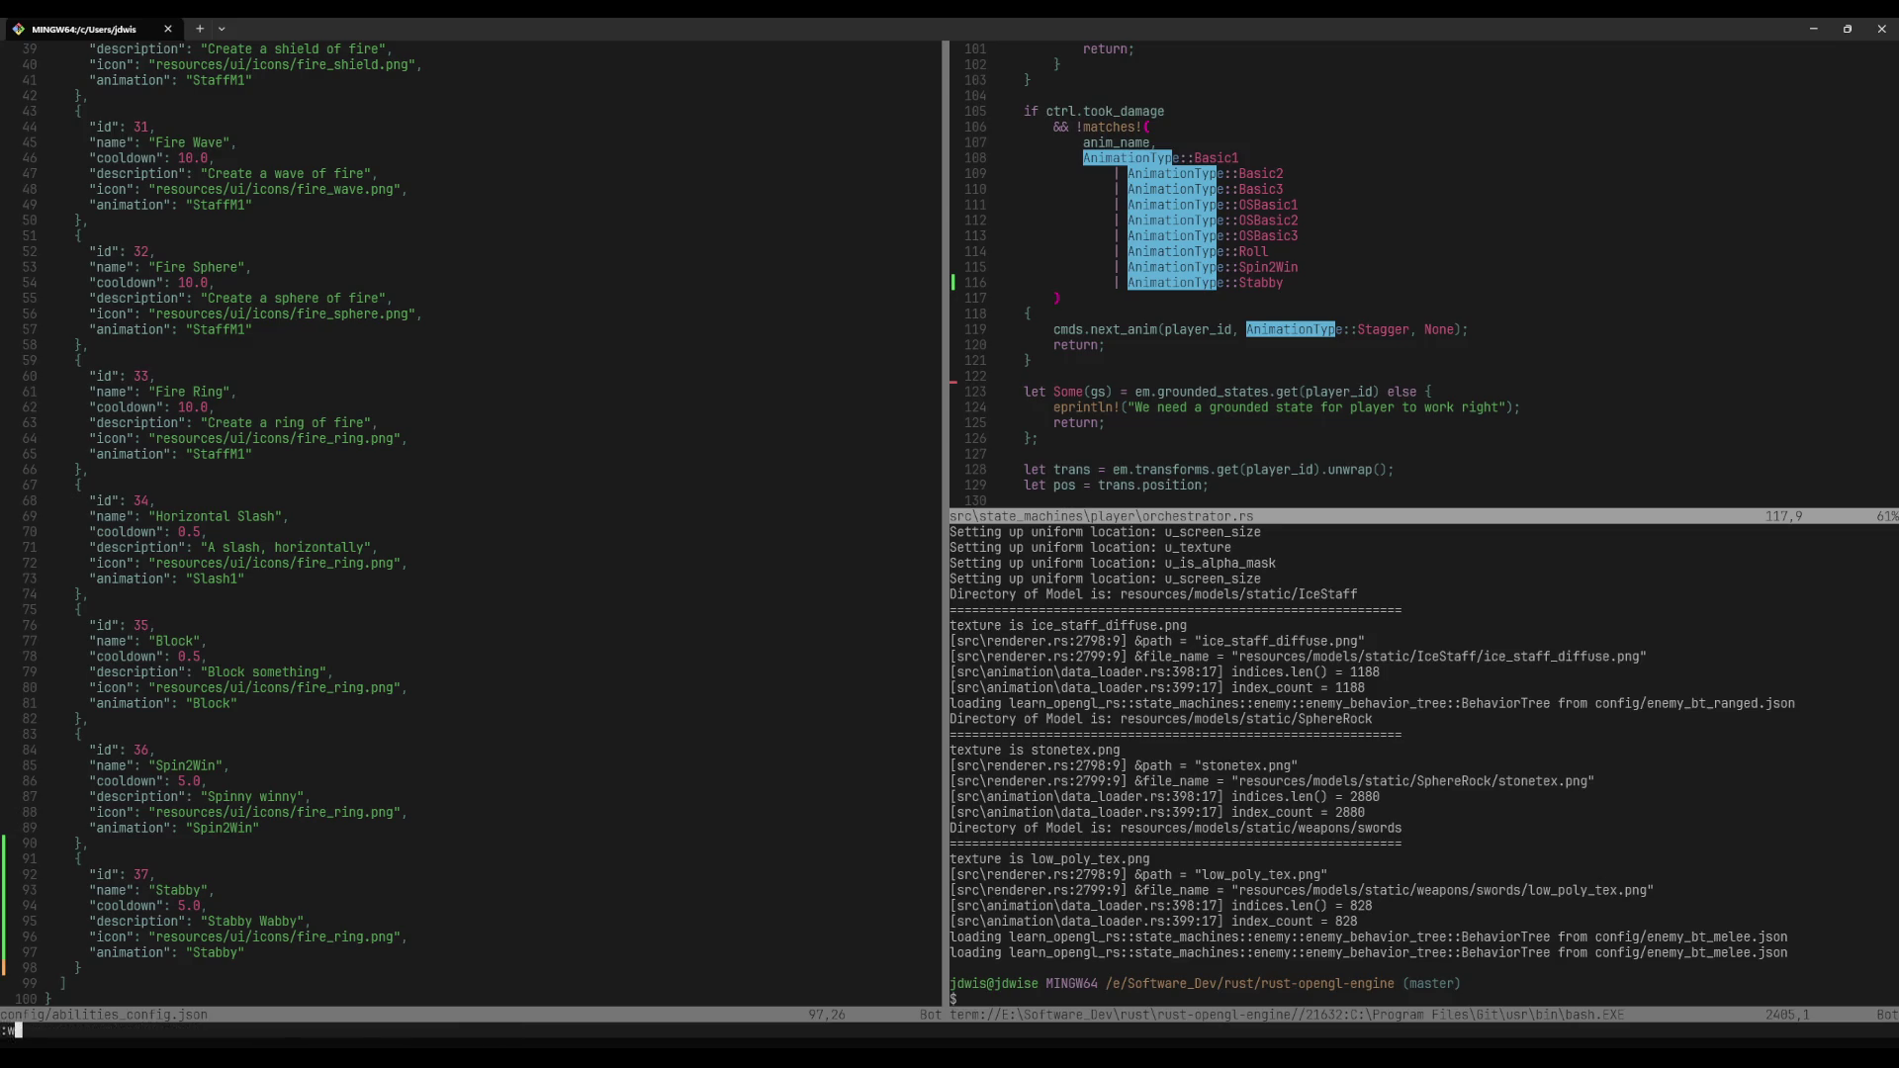
{"action": "key", "text": "space"}
Step: Find and open data_loader.rs by searching the project files for 'animation'
{"action": "key", "text": "p"}
{"action": "key", "text": "v"}
{"action": "key", "text": "space"}
{"action": "key", "text": "p"}
{"action": "key", "text": "f"}
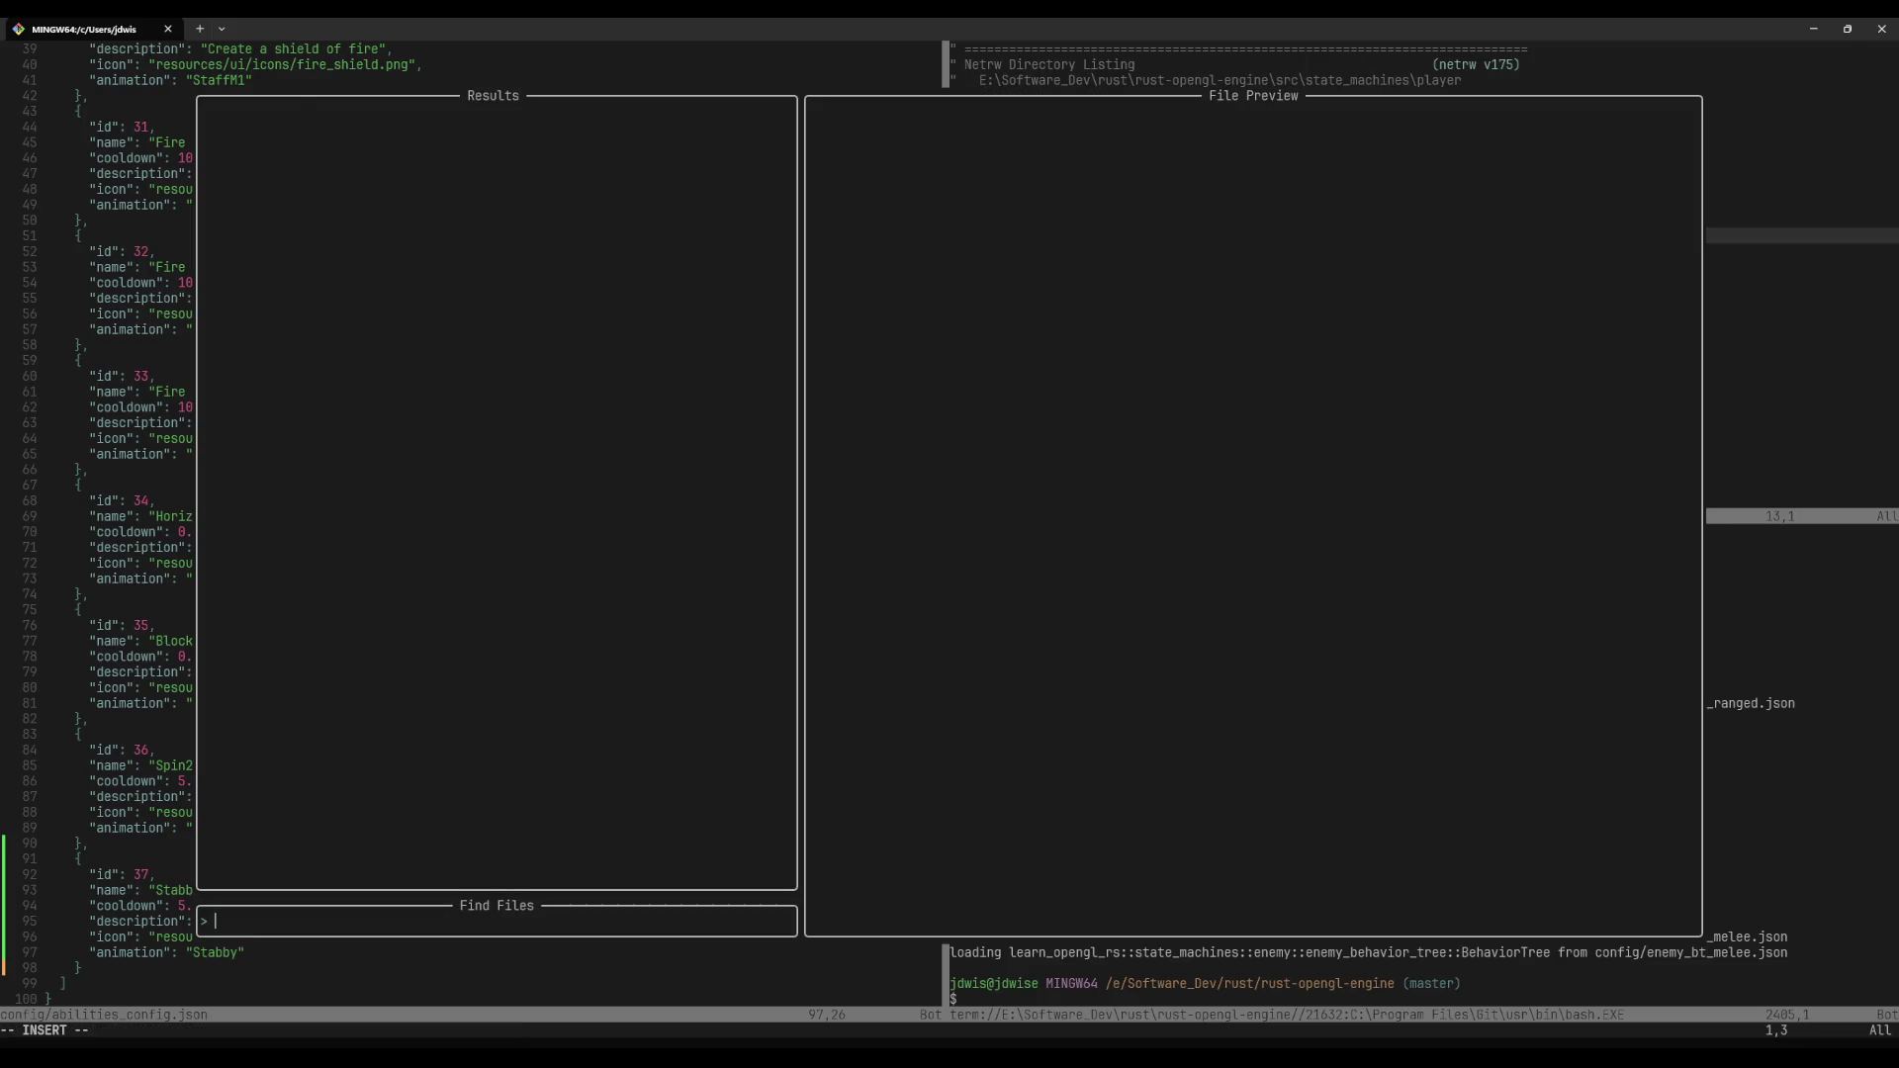
{"action": "type", "text": "animation"}
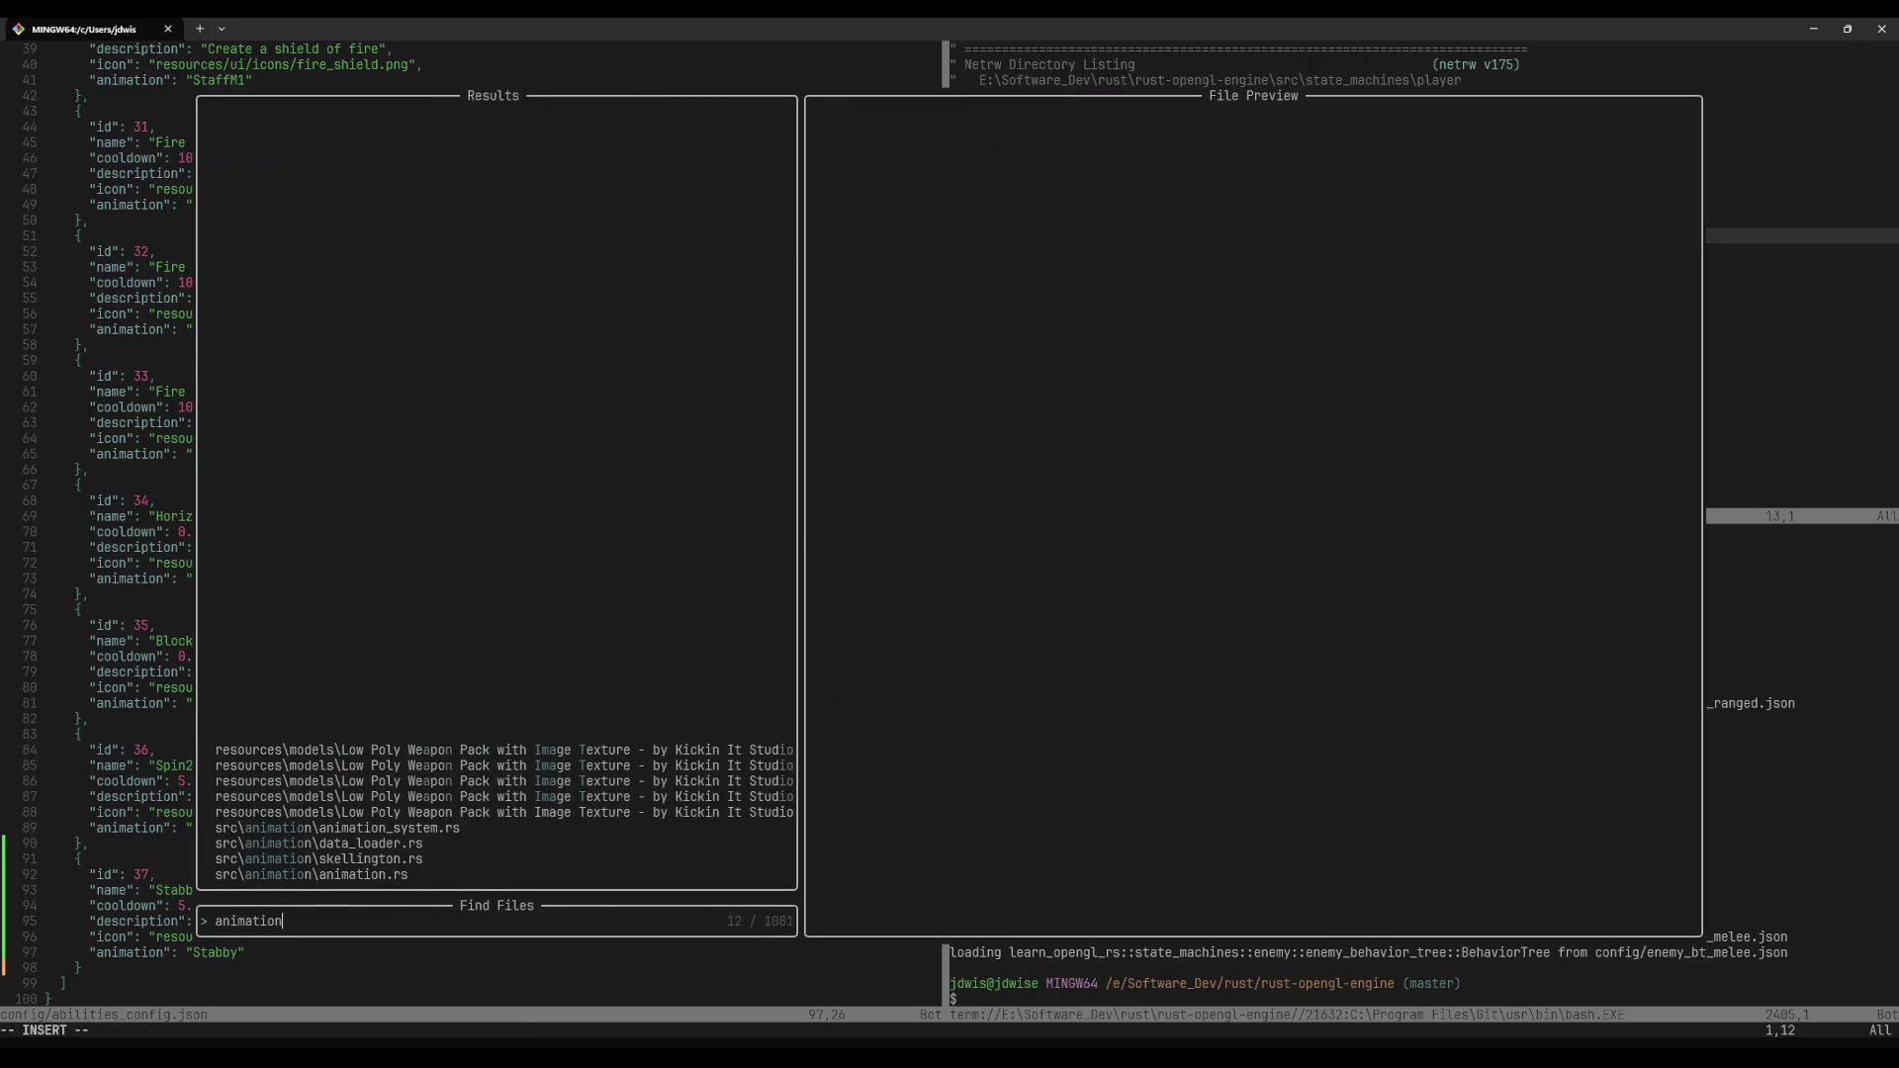
{"action": "key", "text": "Up"}
{"action": "key", "text": "Up"}
{"action": "key", "text": "Up"}
{"action": "key", "text": "Up"}
{"action": "key", "text": "Up"}
{"action": "key", "text": "Return"}
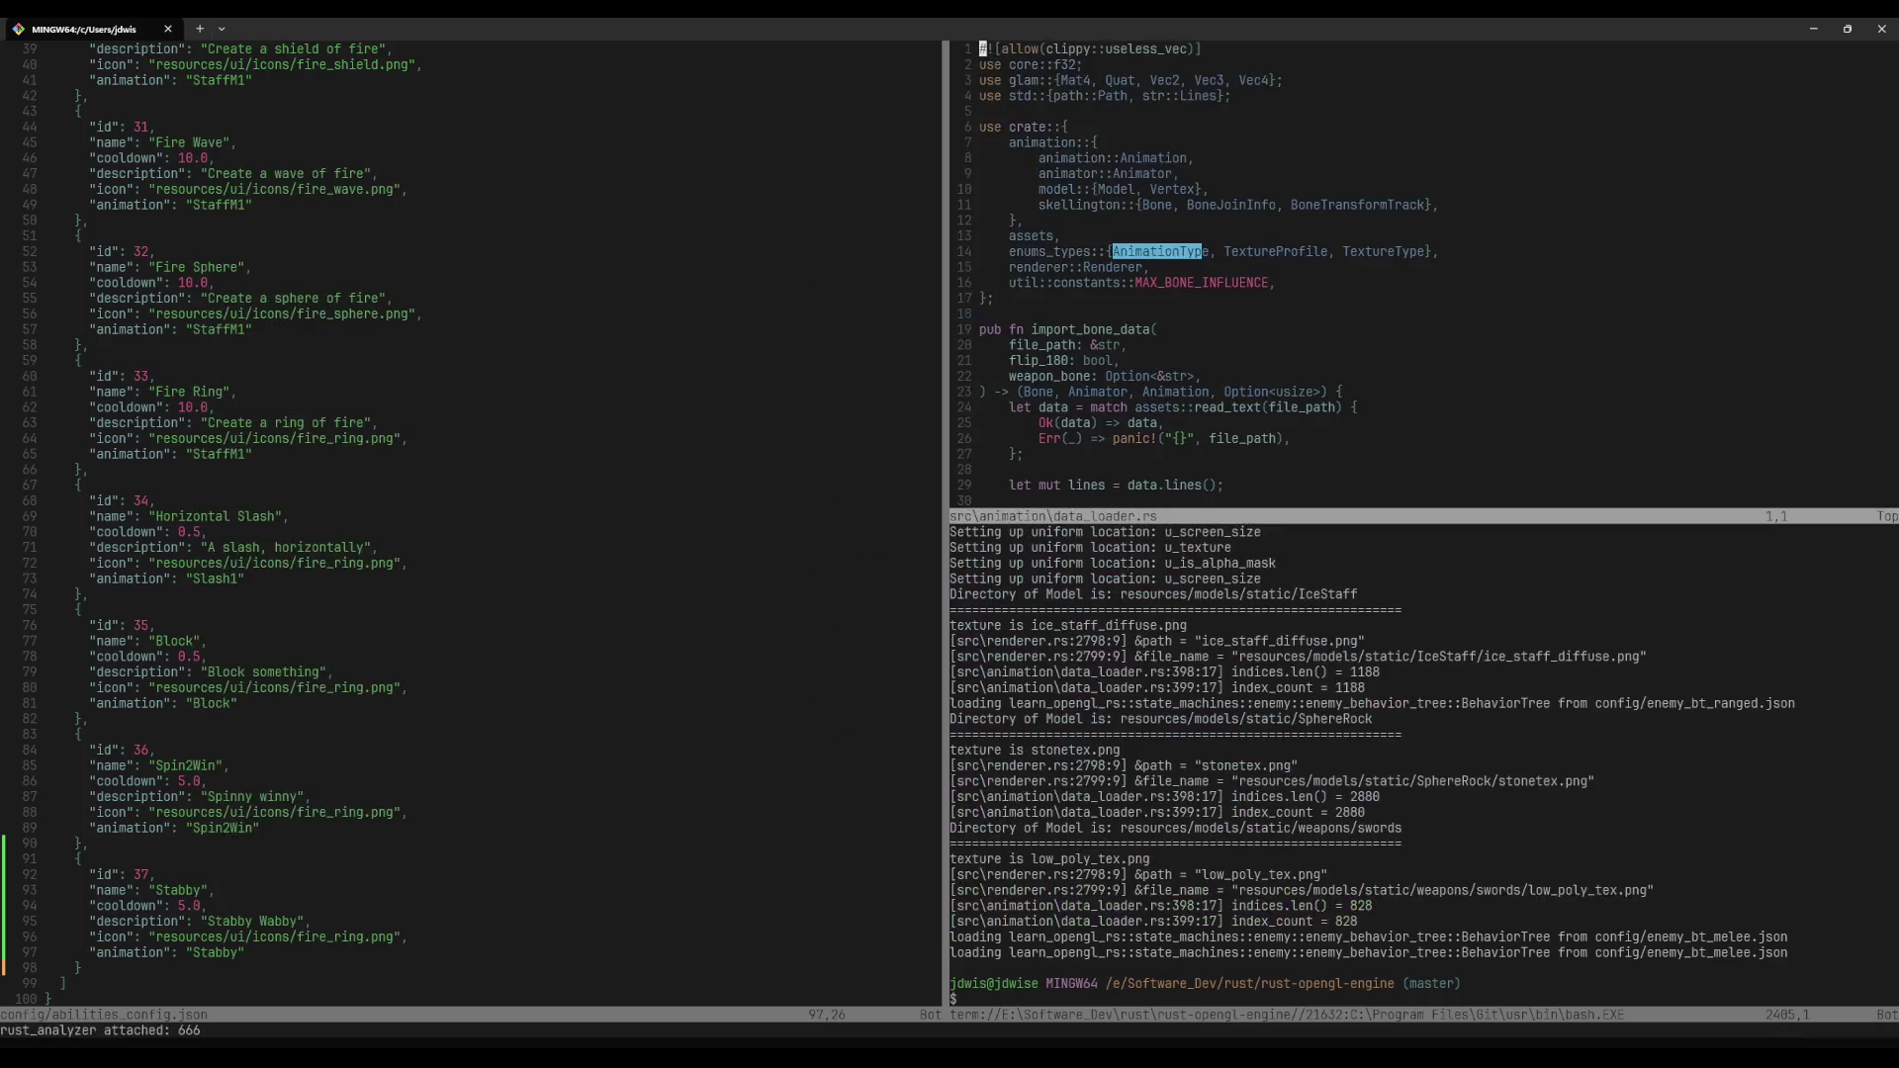
Step: Duplicate the "Stagger" line into new "Stabby" and "Spin2Win" entries in the first non-looping list
{"action": "key", "text": "ctrl+d"}
{"action": "key", "text": "ctrl+d"}
{"action": "key", "text": "ctrl+d"}
{"action": "key", "text": "ctrl+d"}
{"action": "key", "text": "ctrl+d"}
{"action": "key", "text": "ctrl+d"}
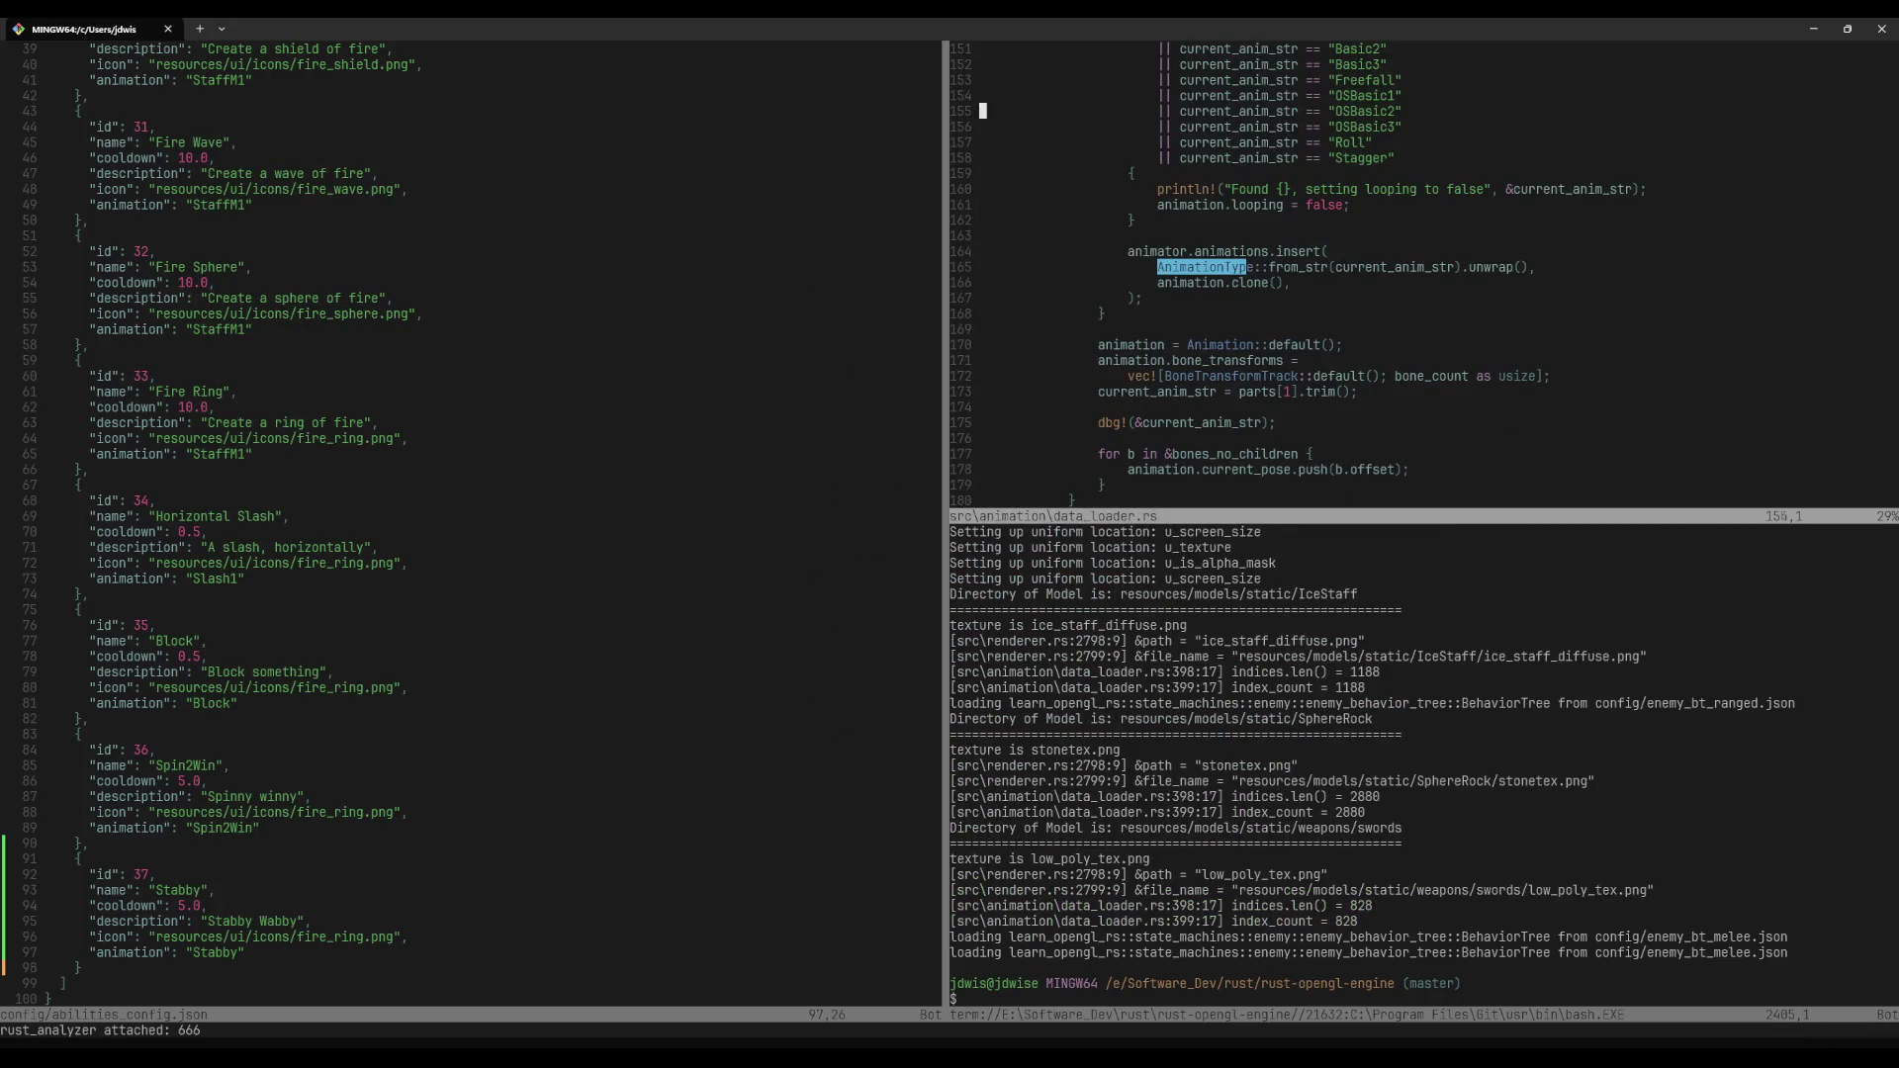
{"action": "key", "text": "j"}
{"action": "key", "text": "j"}
{"action": "key", "text": "y"}
{"action": "key", "text": "y"}
{"action": "key", "text": "p"}
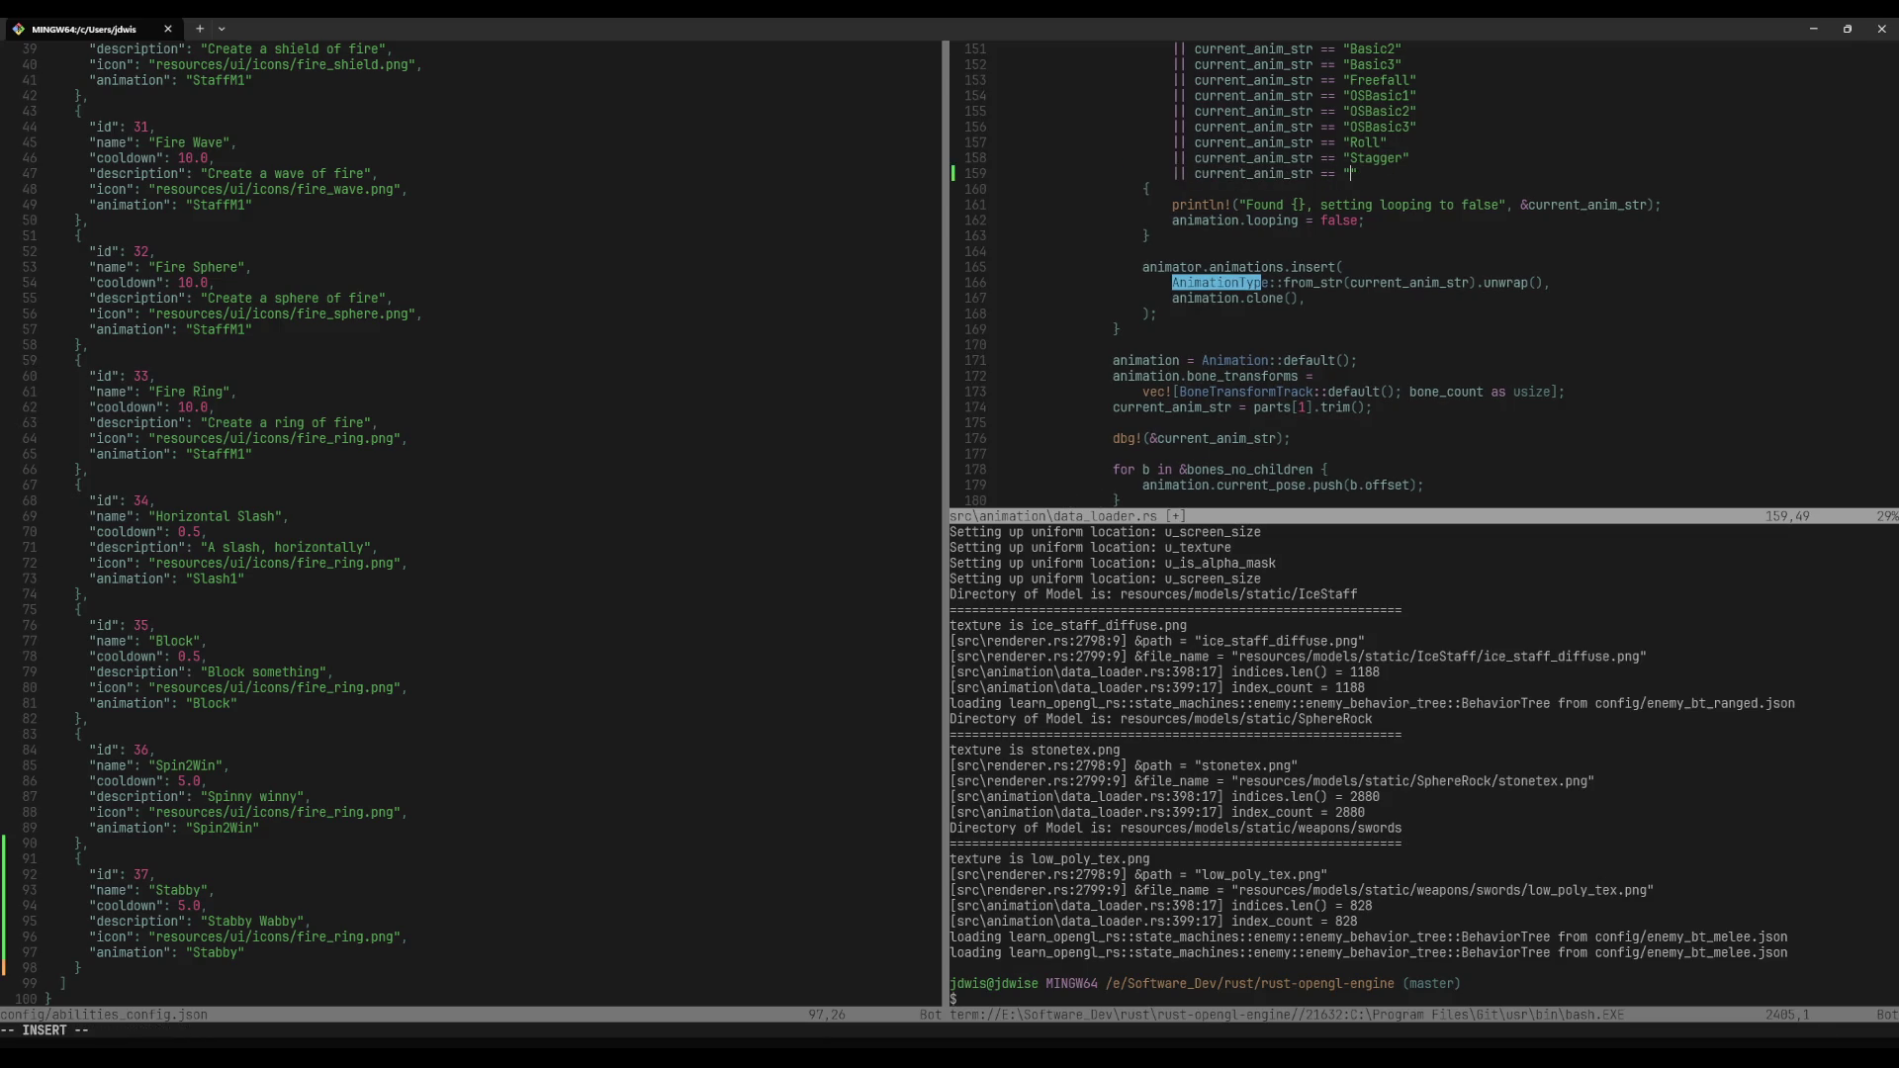
{"action": "type", "text": "Stabb"}
{"action": "key", "text": "y"}
{"action": "key", "text": "y"}
{"action": "key", "text": "p"}
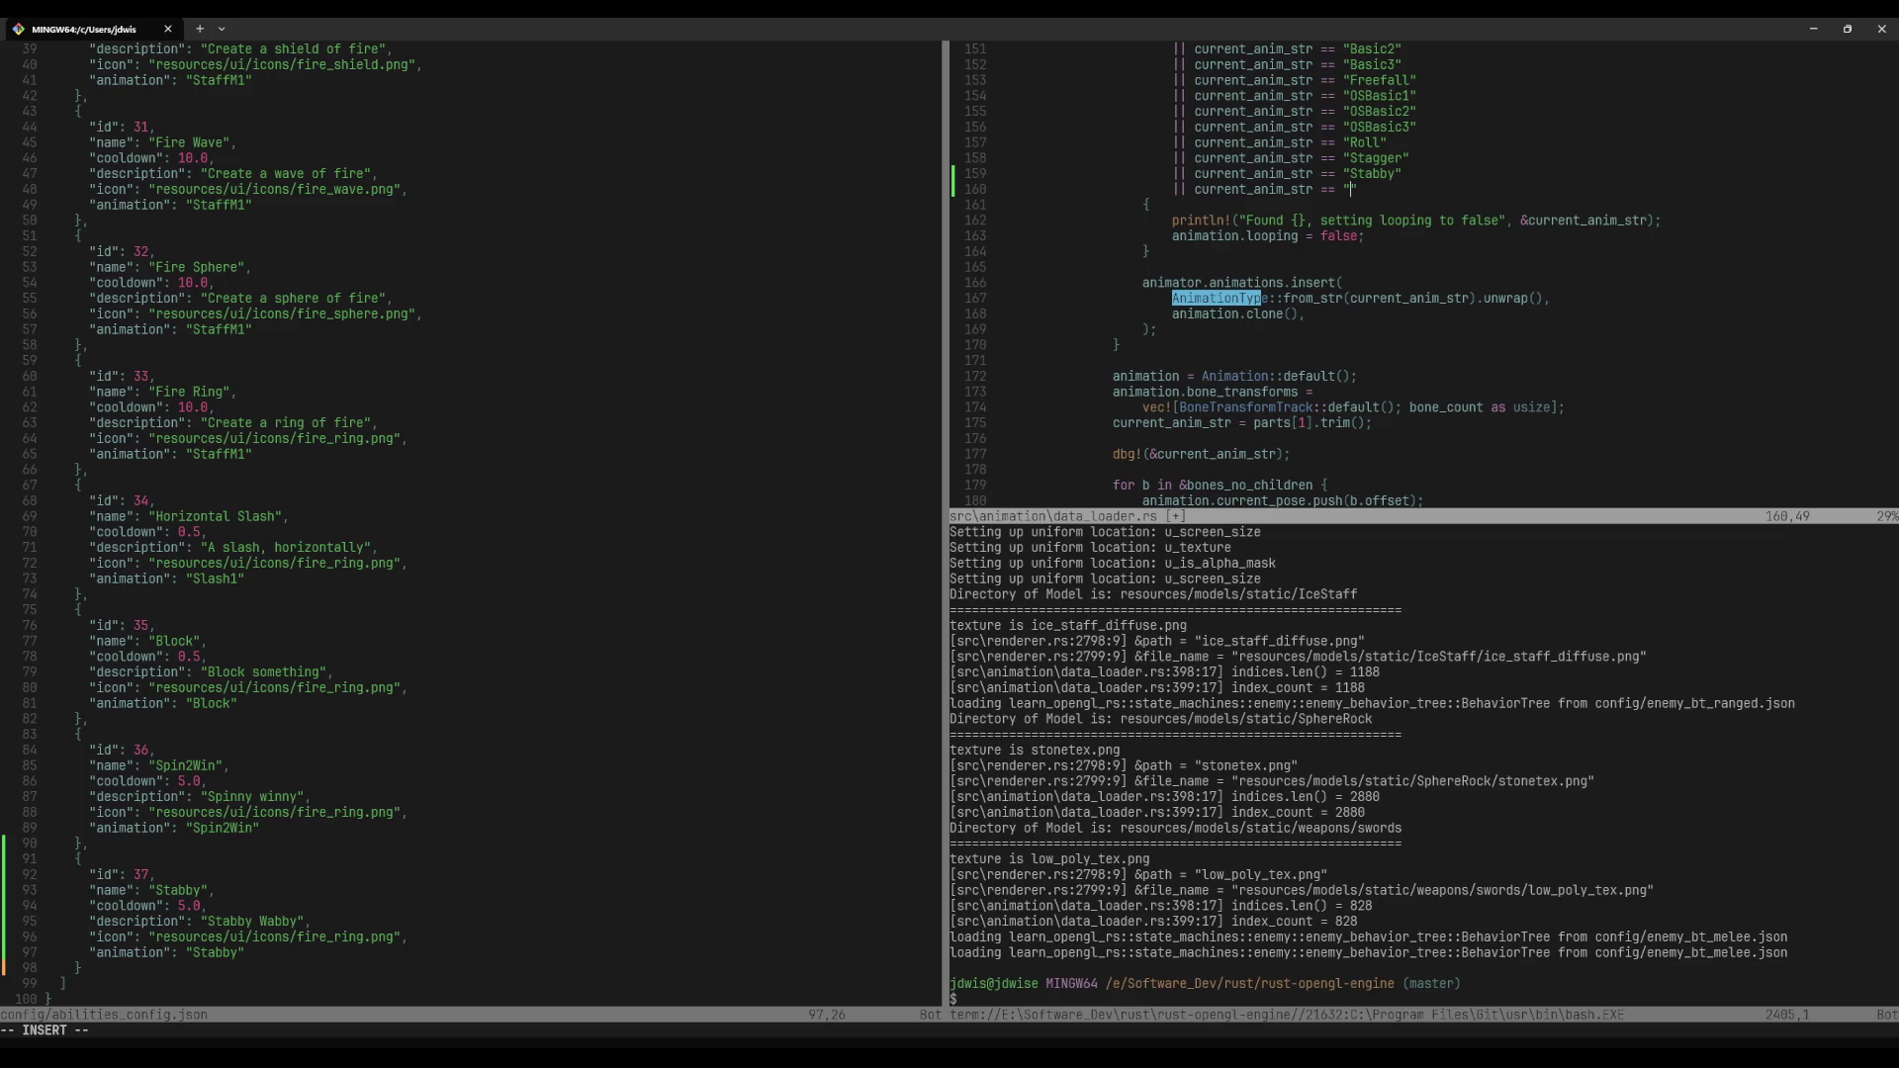
{"action": "type", "text": "pin"}
{"action": "type", "text": "0"}
Step: Paste the Stabby and Spin2Win lines into the second list near line 249 and save
{"action": "key", "text": "y"}
{"action": "key", "text": "y"}
{"action": "key", "text": "ctrl+d"}
{"action": "key", "text": "ctrl+d"}
{"action": "key", "text": "ctrl+d"}
{"action": "key", "text": "ctrl+d"}
{"action": "key", "text": "ctrl+d"}
{"action": "key", "text": "ctrl+d"}
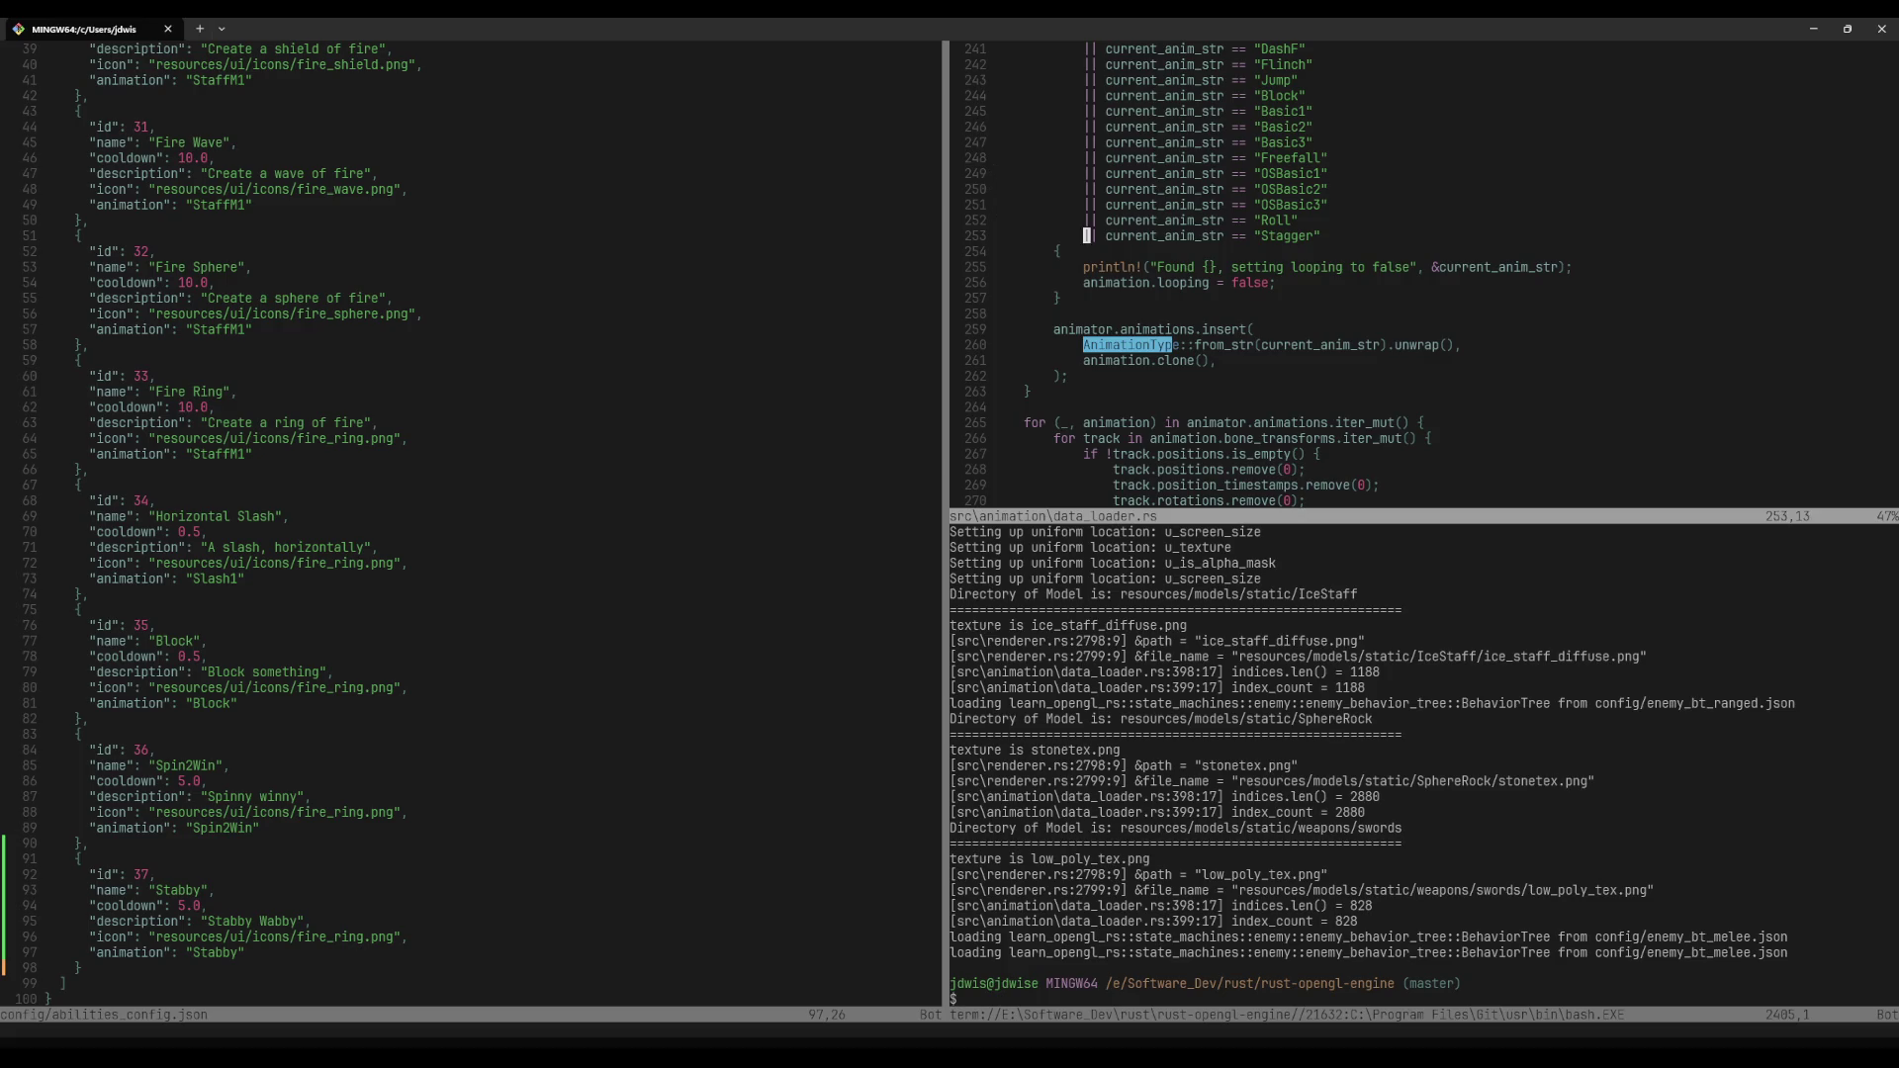
{"action": "type", "text": "p:w"}
{"action": "key", "text": "Return"}
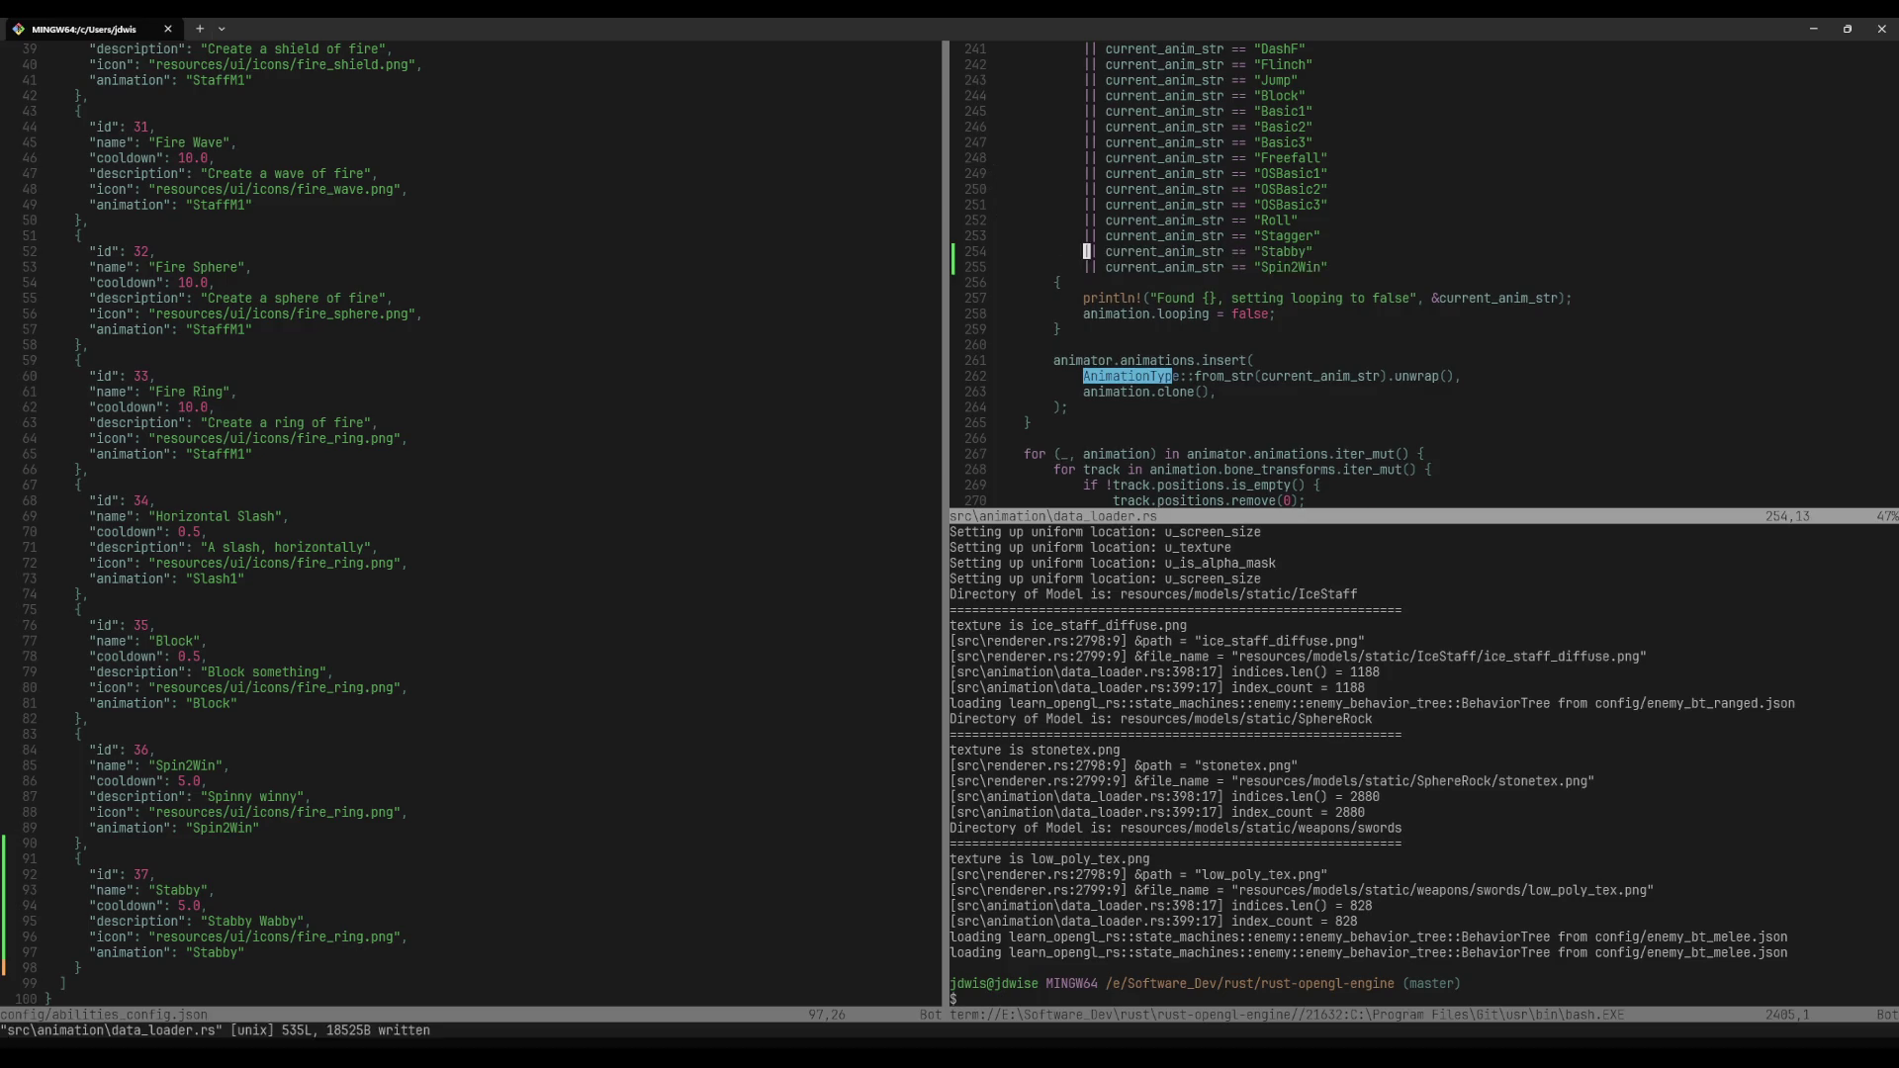
Step: Close the accidental extra terminal split and focus the existing terminal pane
{"action": "key", "text": "space"}
{"action": "key", "text": "t"}
{"action": "key", "text": "Escape"}
{"action": "key", "text": "space"}
{"action": "key", "text": "t"}
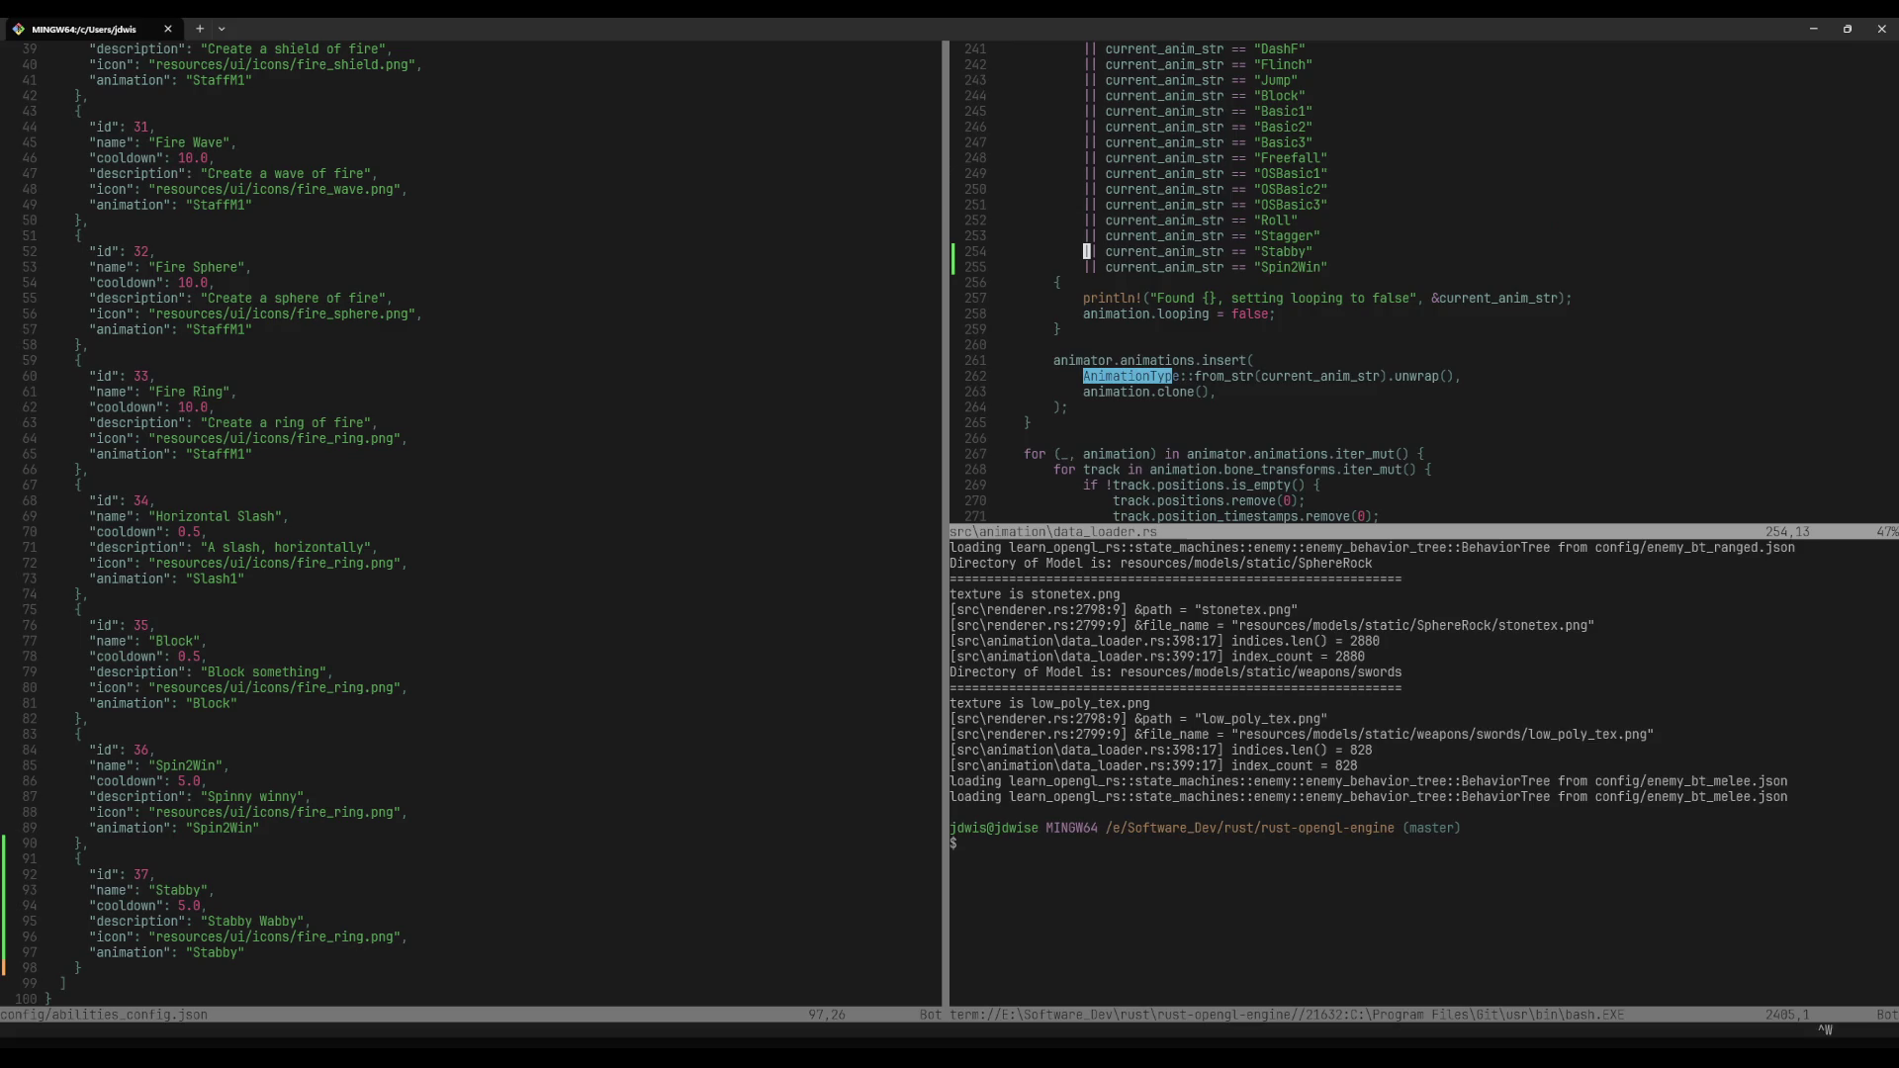
{"action": "key", "text": "j"}
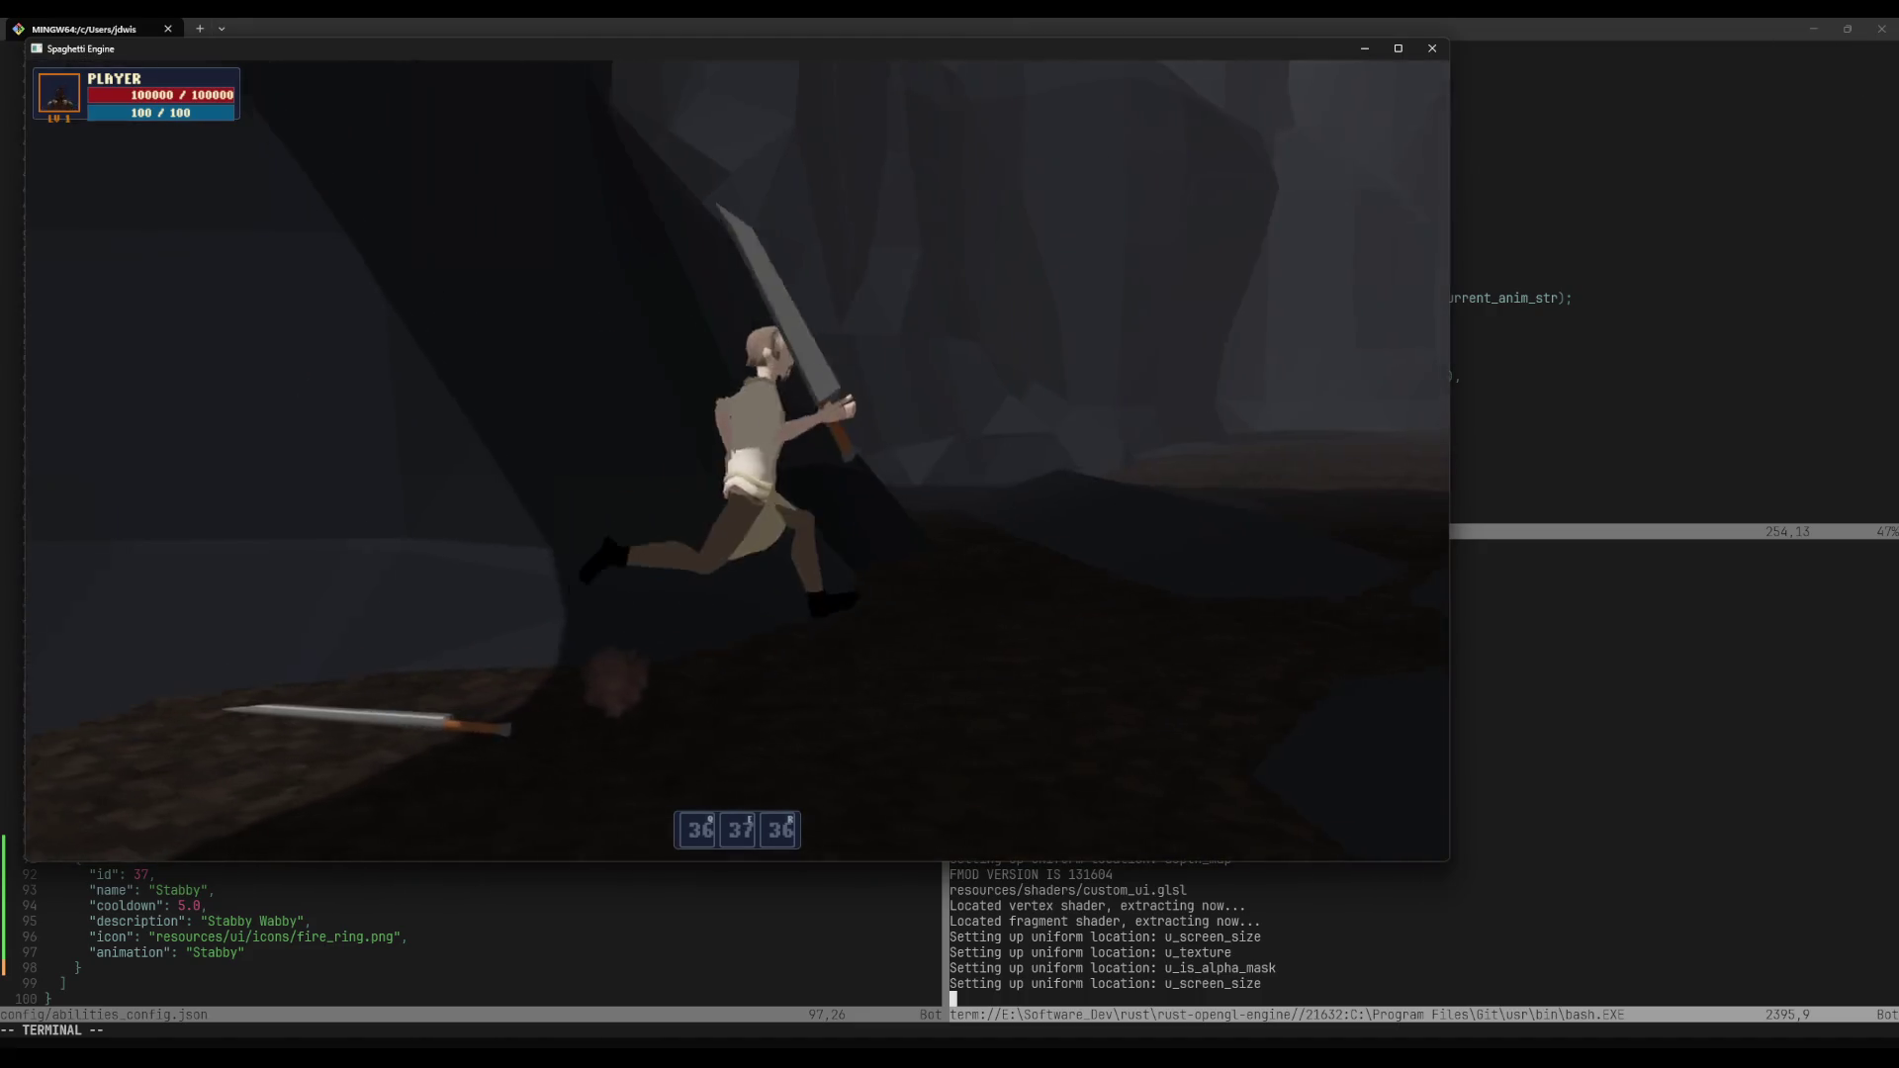
Step: Switch to the rebuilt game and run forward, trying Spin2Win (1) and Stabby (2)
{"action": "right_click", "coordinate": [1672, 184]}
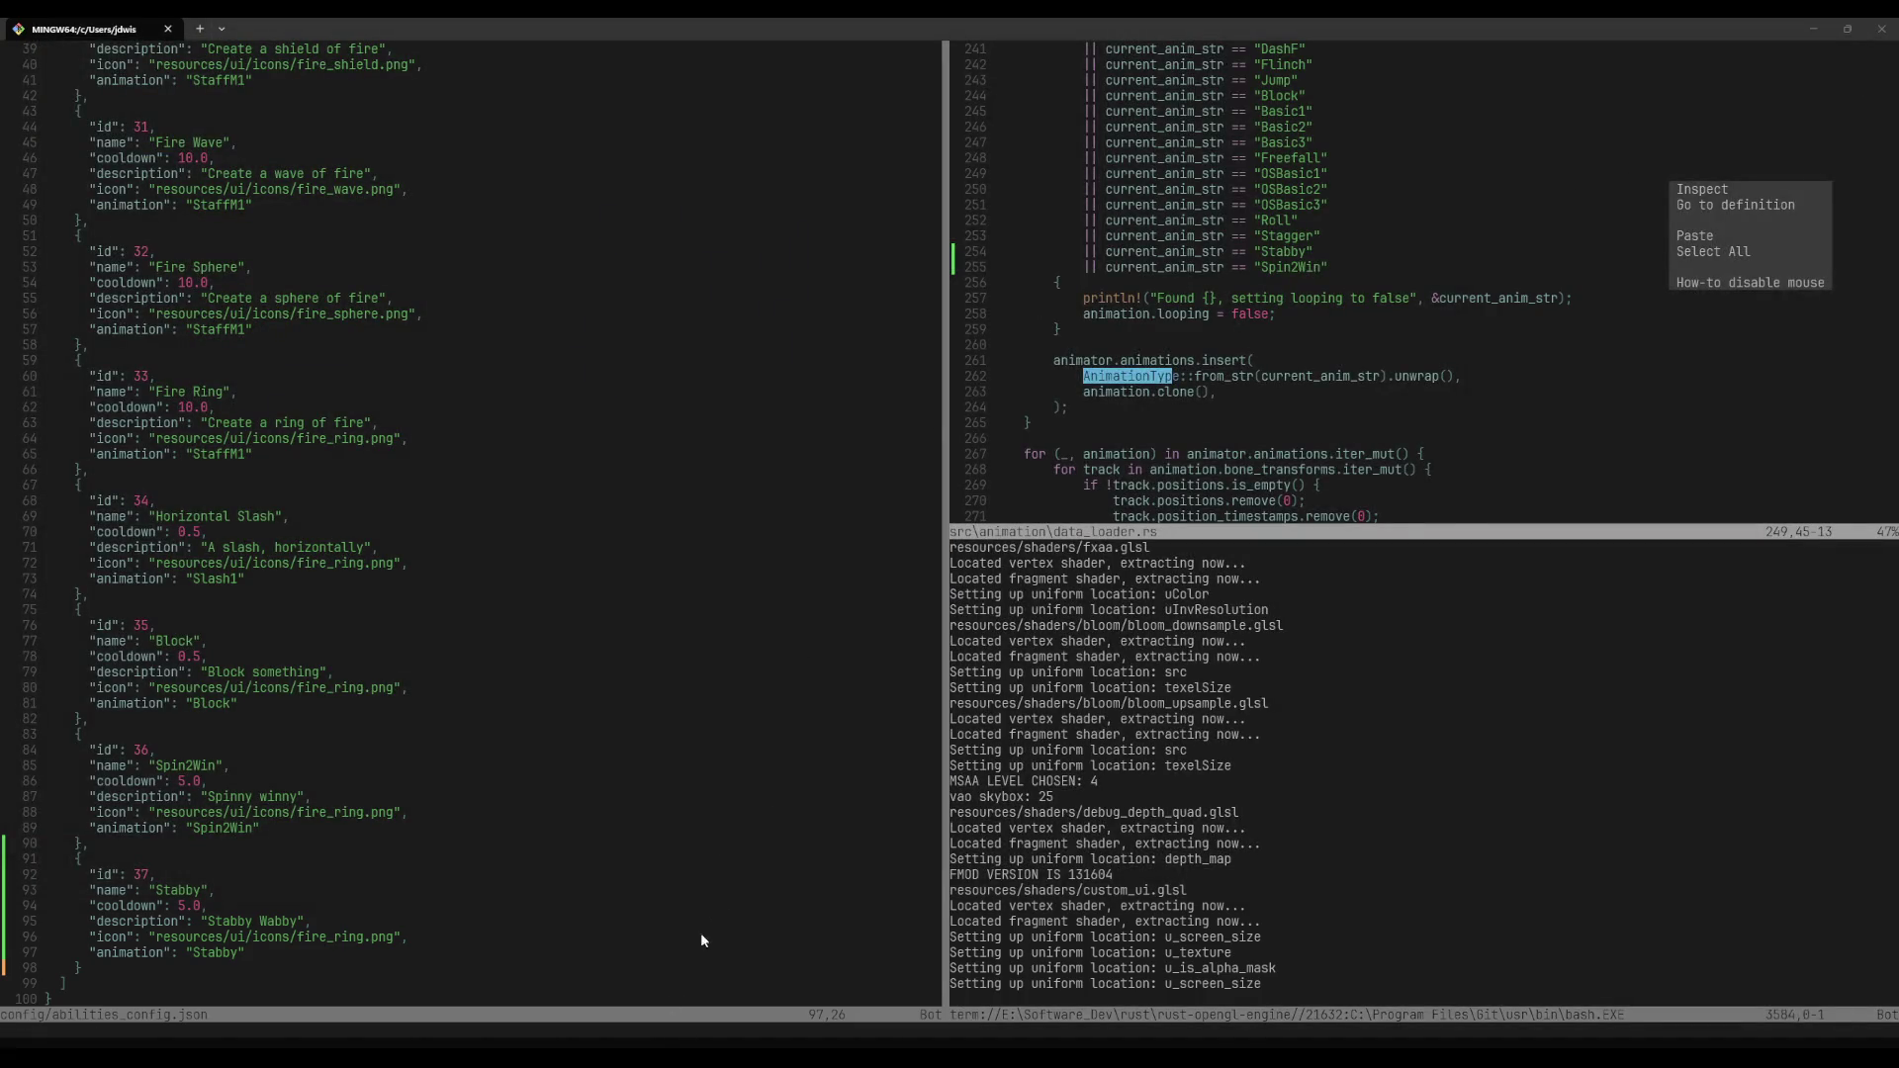
{"action": "key", "text": "alt+Tab"}
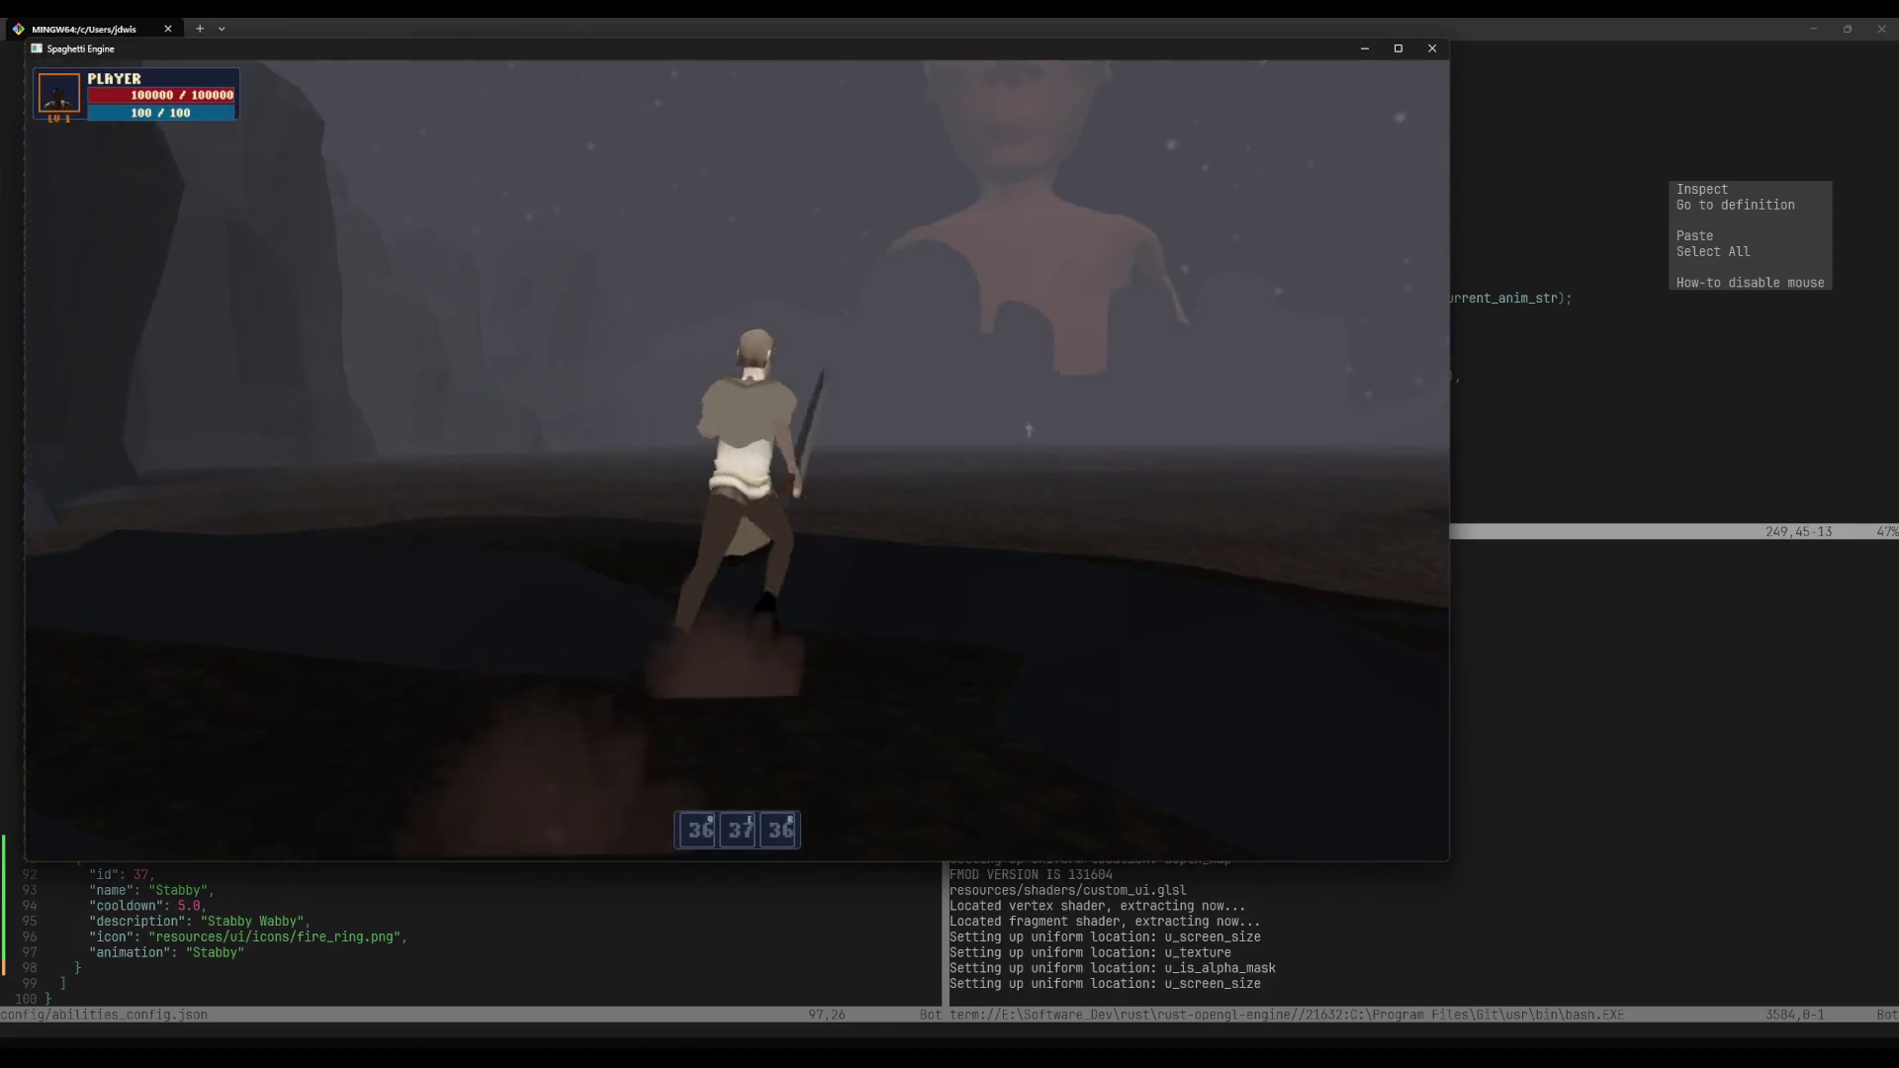
{"action": "key", "text": "w"}
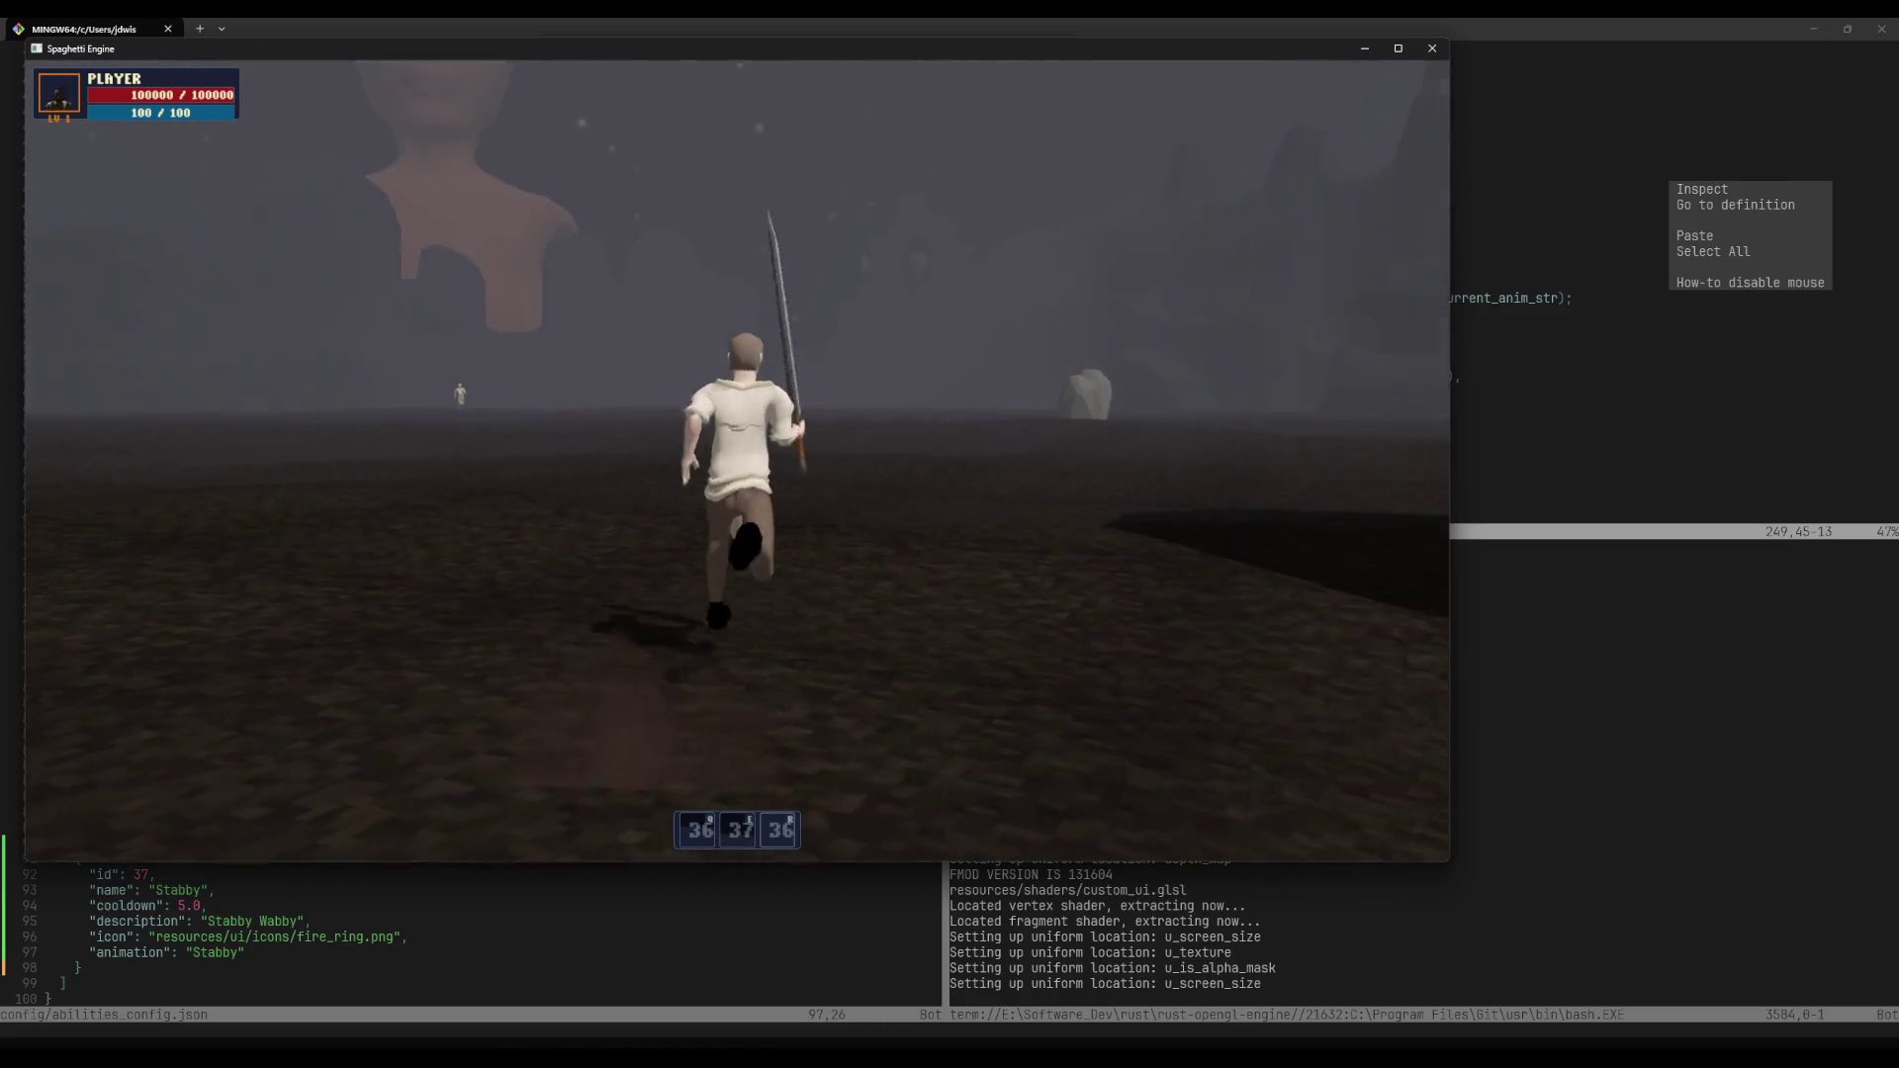
{"action": "key", "text": "1"}
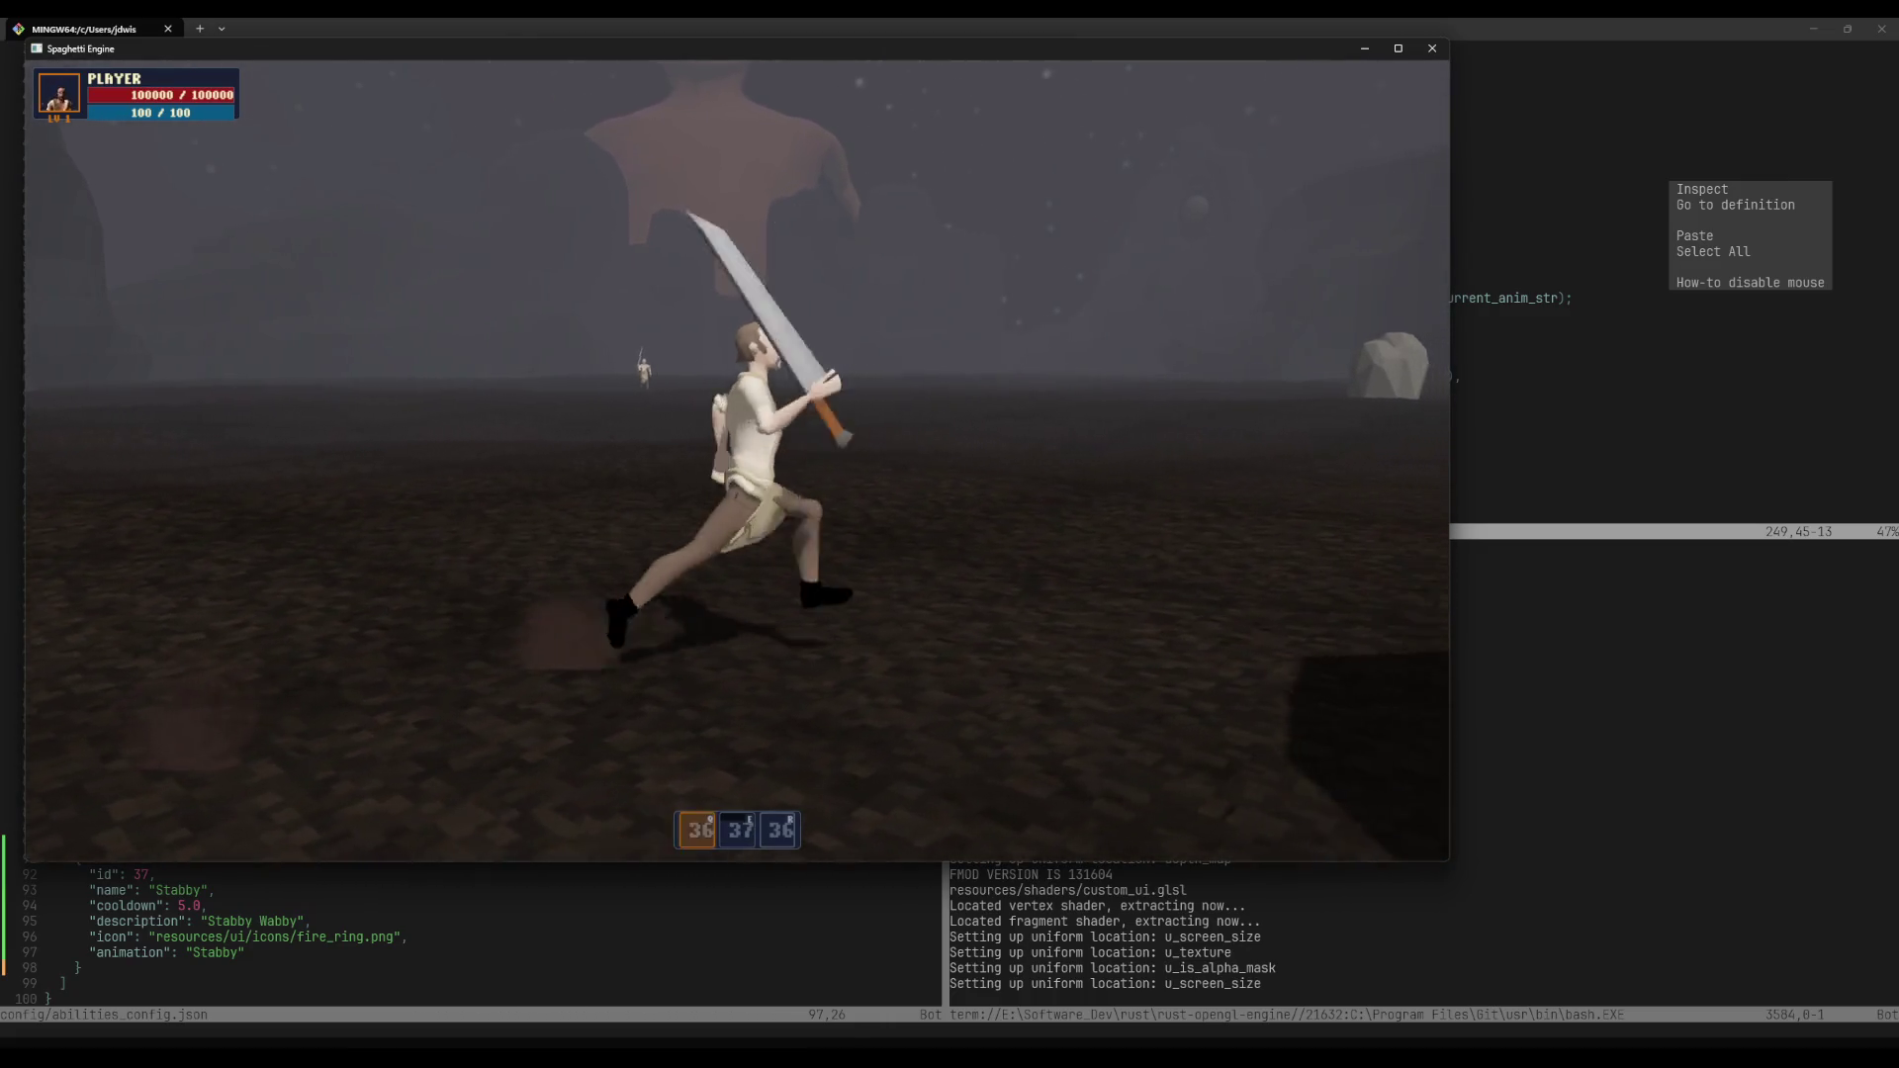
{"action": "key", "text": "2"}
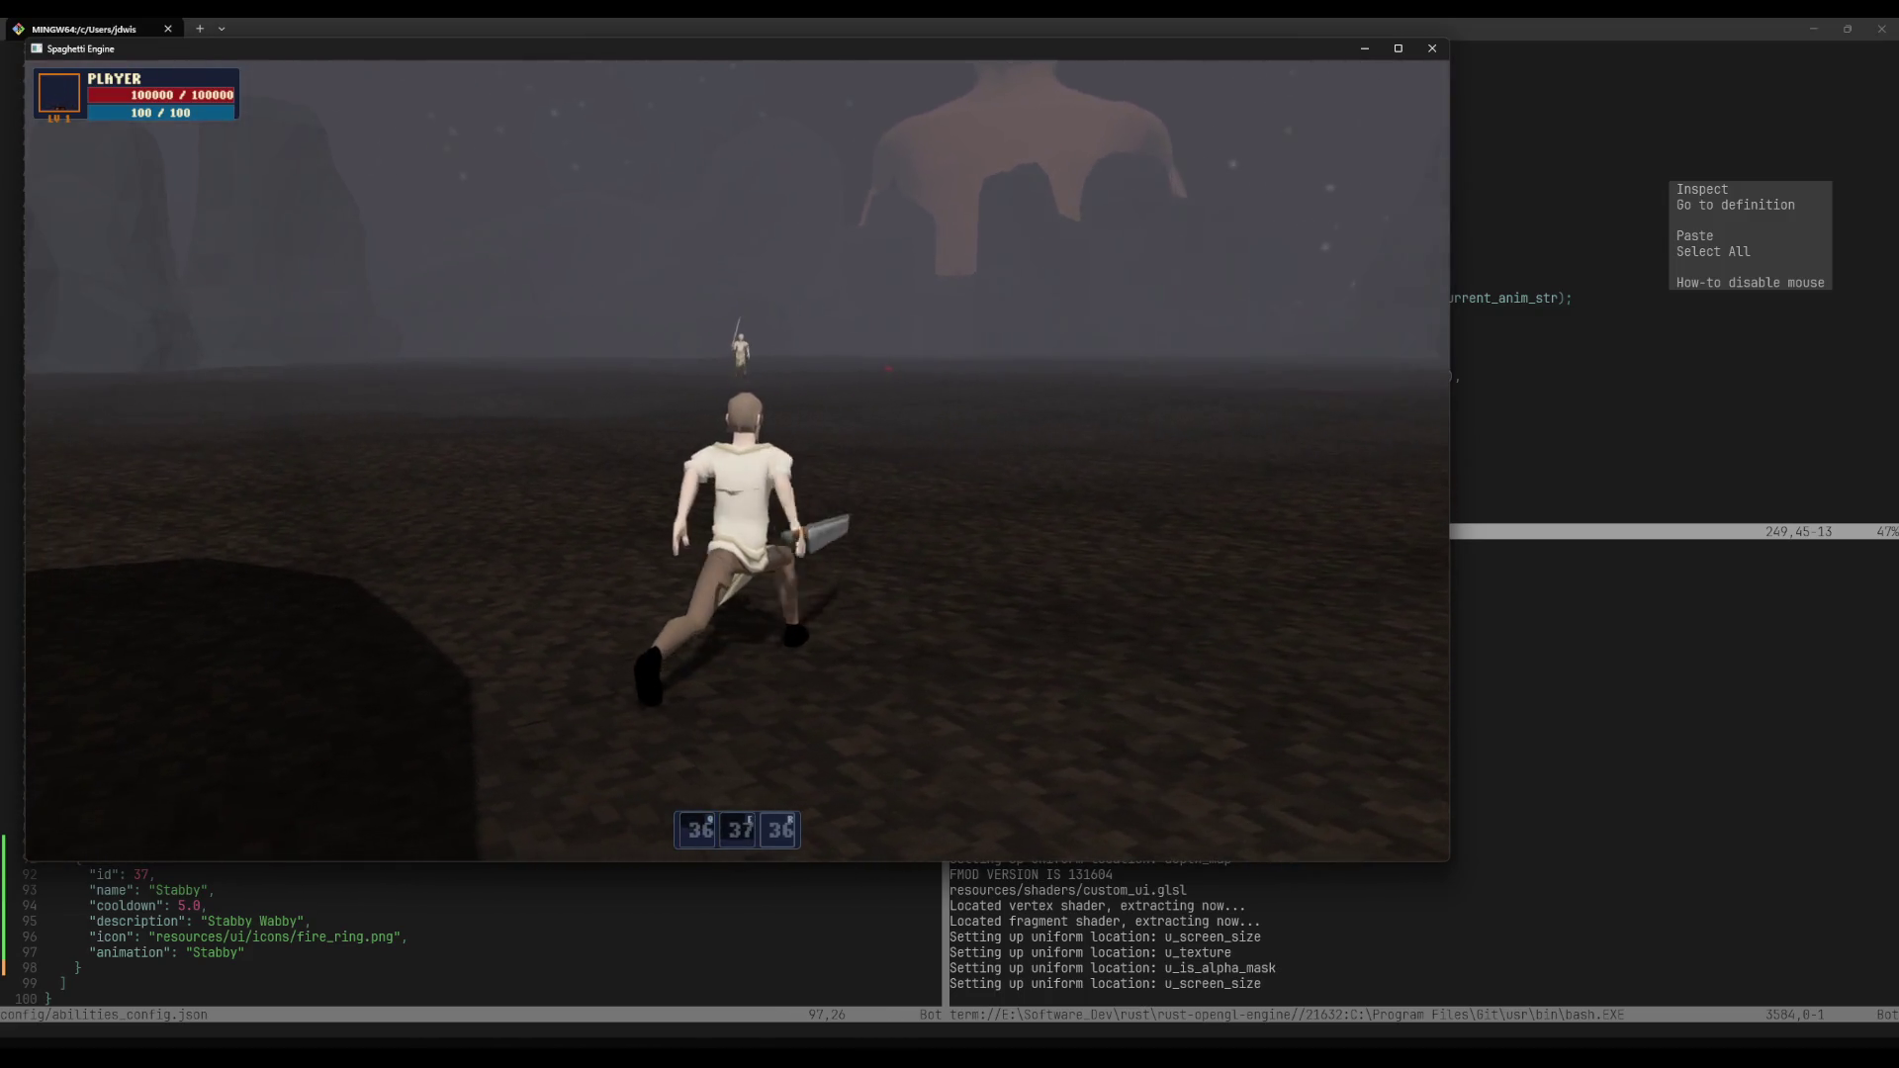
Step: Run at the enemy, stab it with Stabby, use Spin2Win, then quit the game
{"action": "key", "text": "w"}
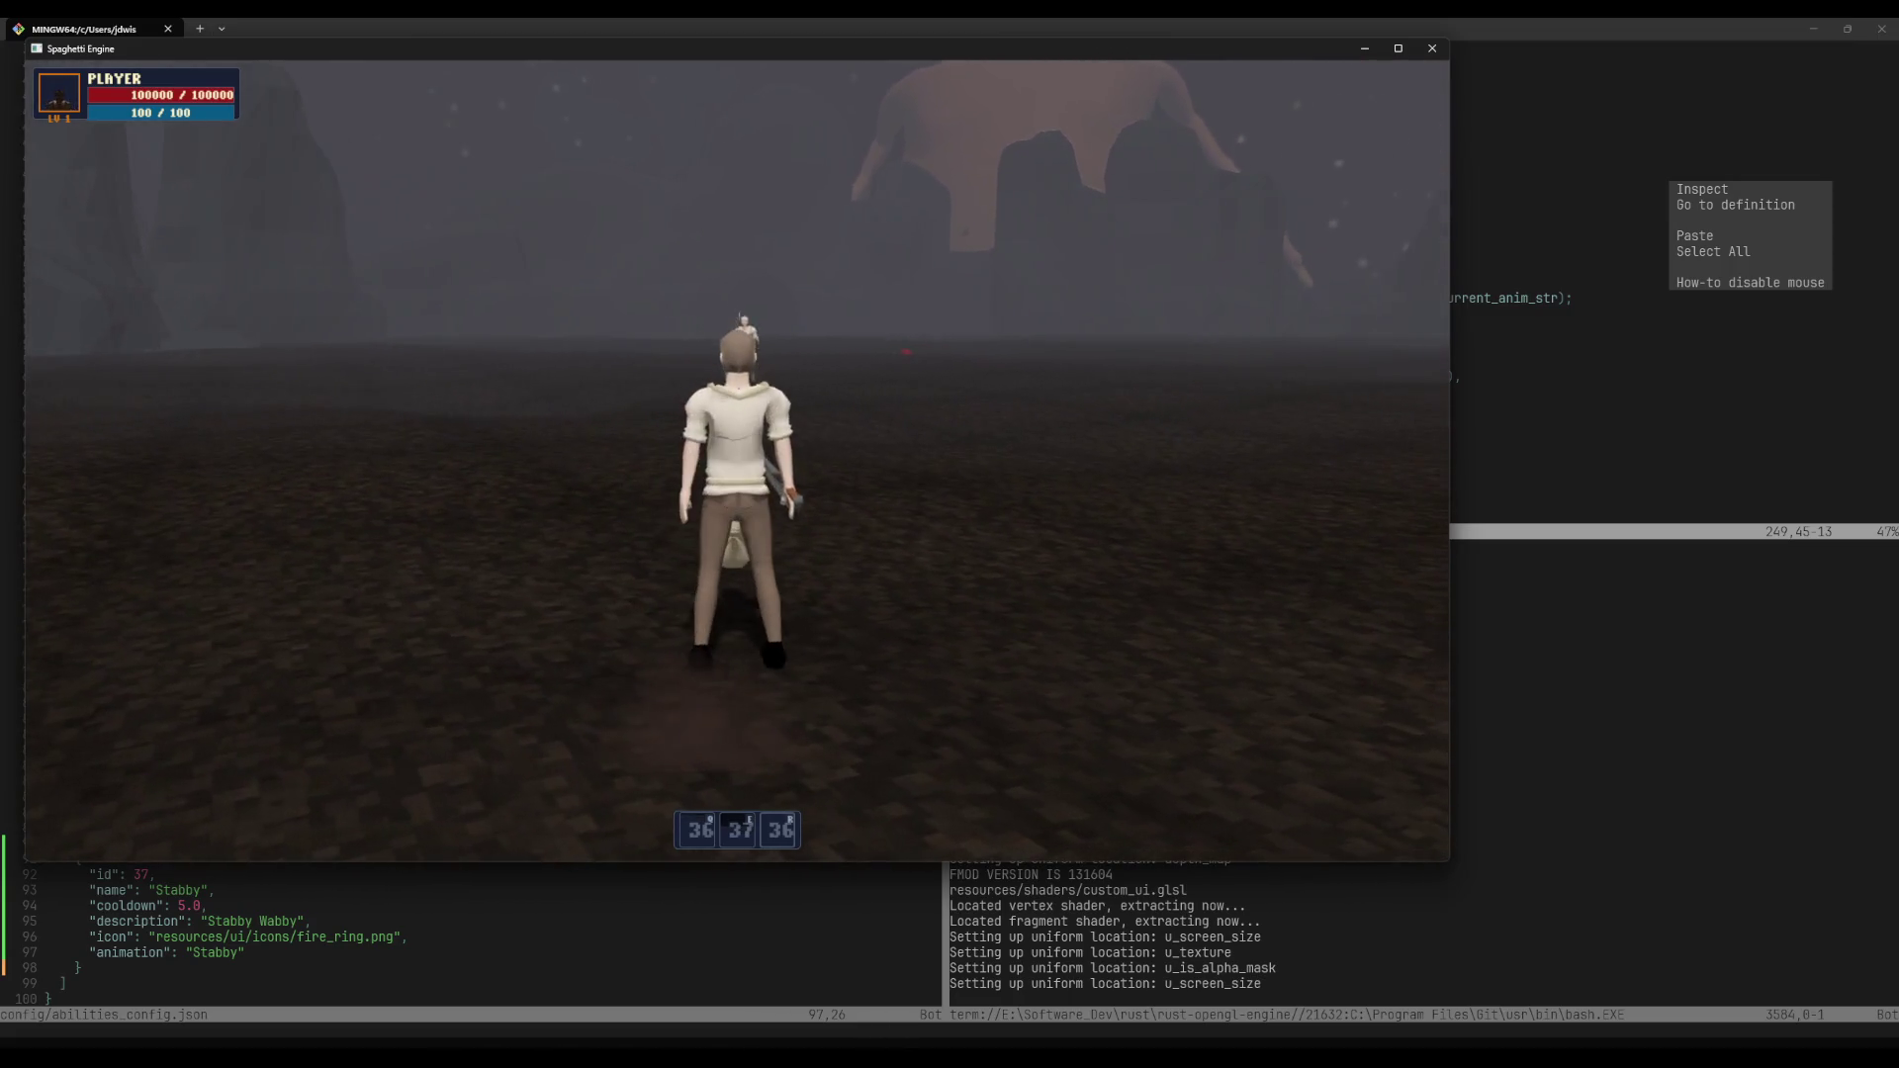
{"action": "key", "text": "w"}
{"action": "key", "text": "2"}
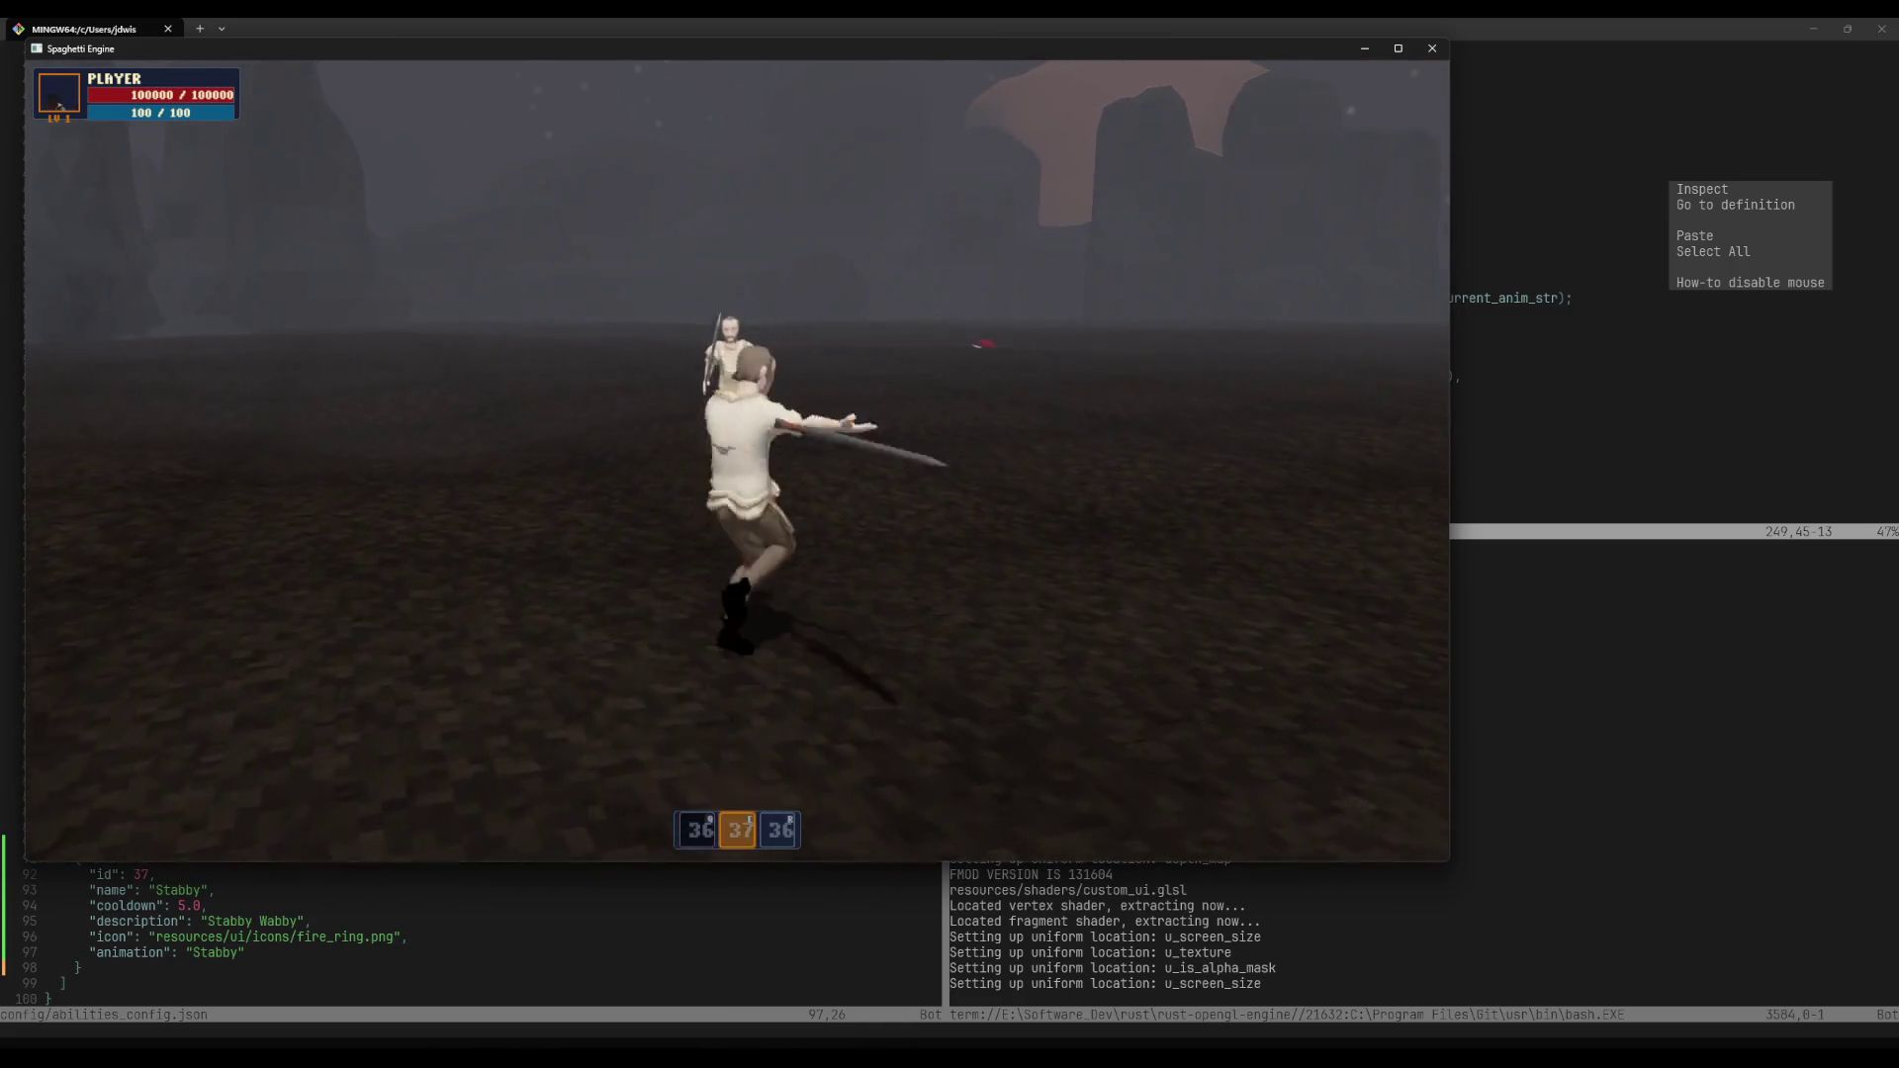
{"action": "key", "text": "w"}
{"action": "key", "text": "w"}
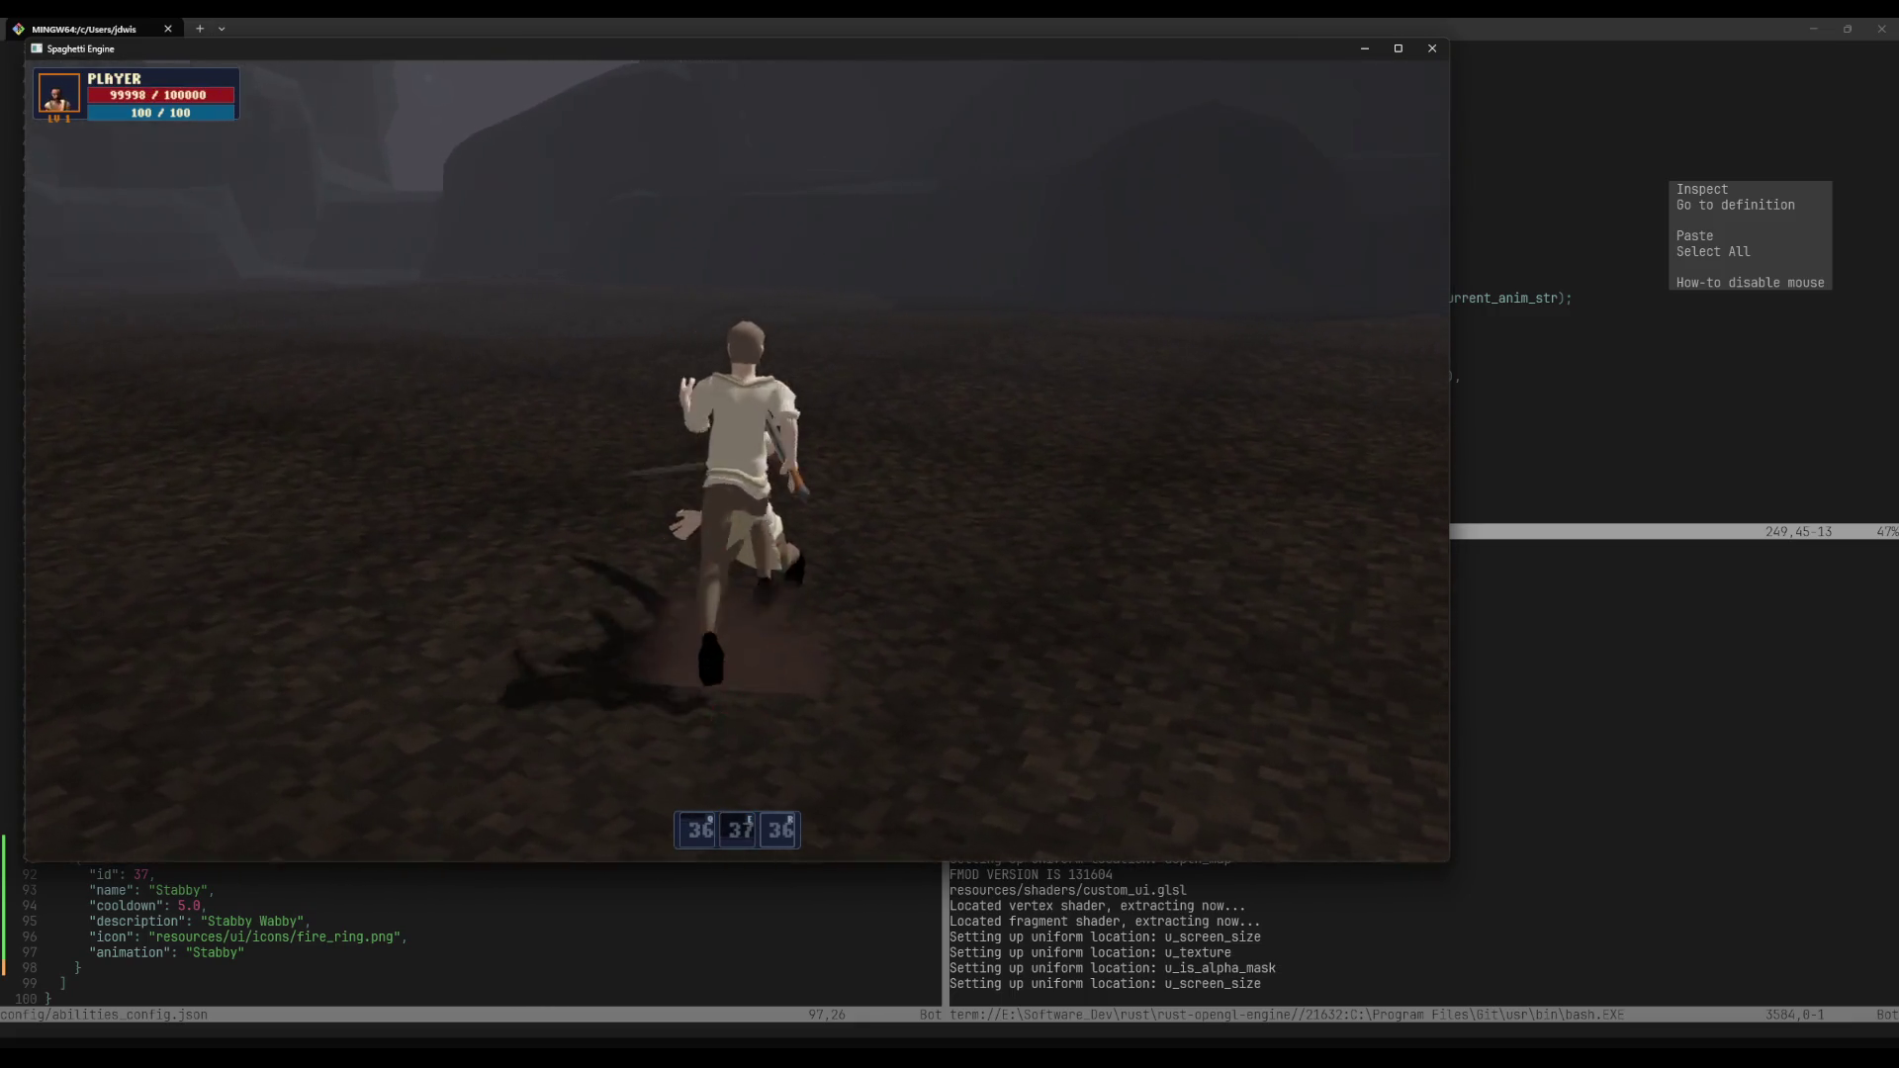
{"action": "key", "text": "1"}
{"action": "key", "text": "Escape"}
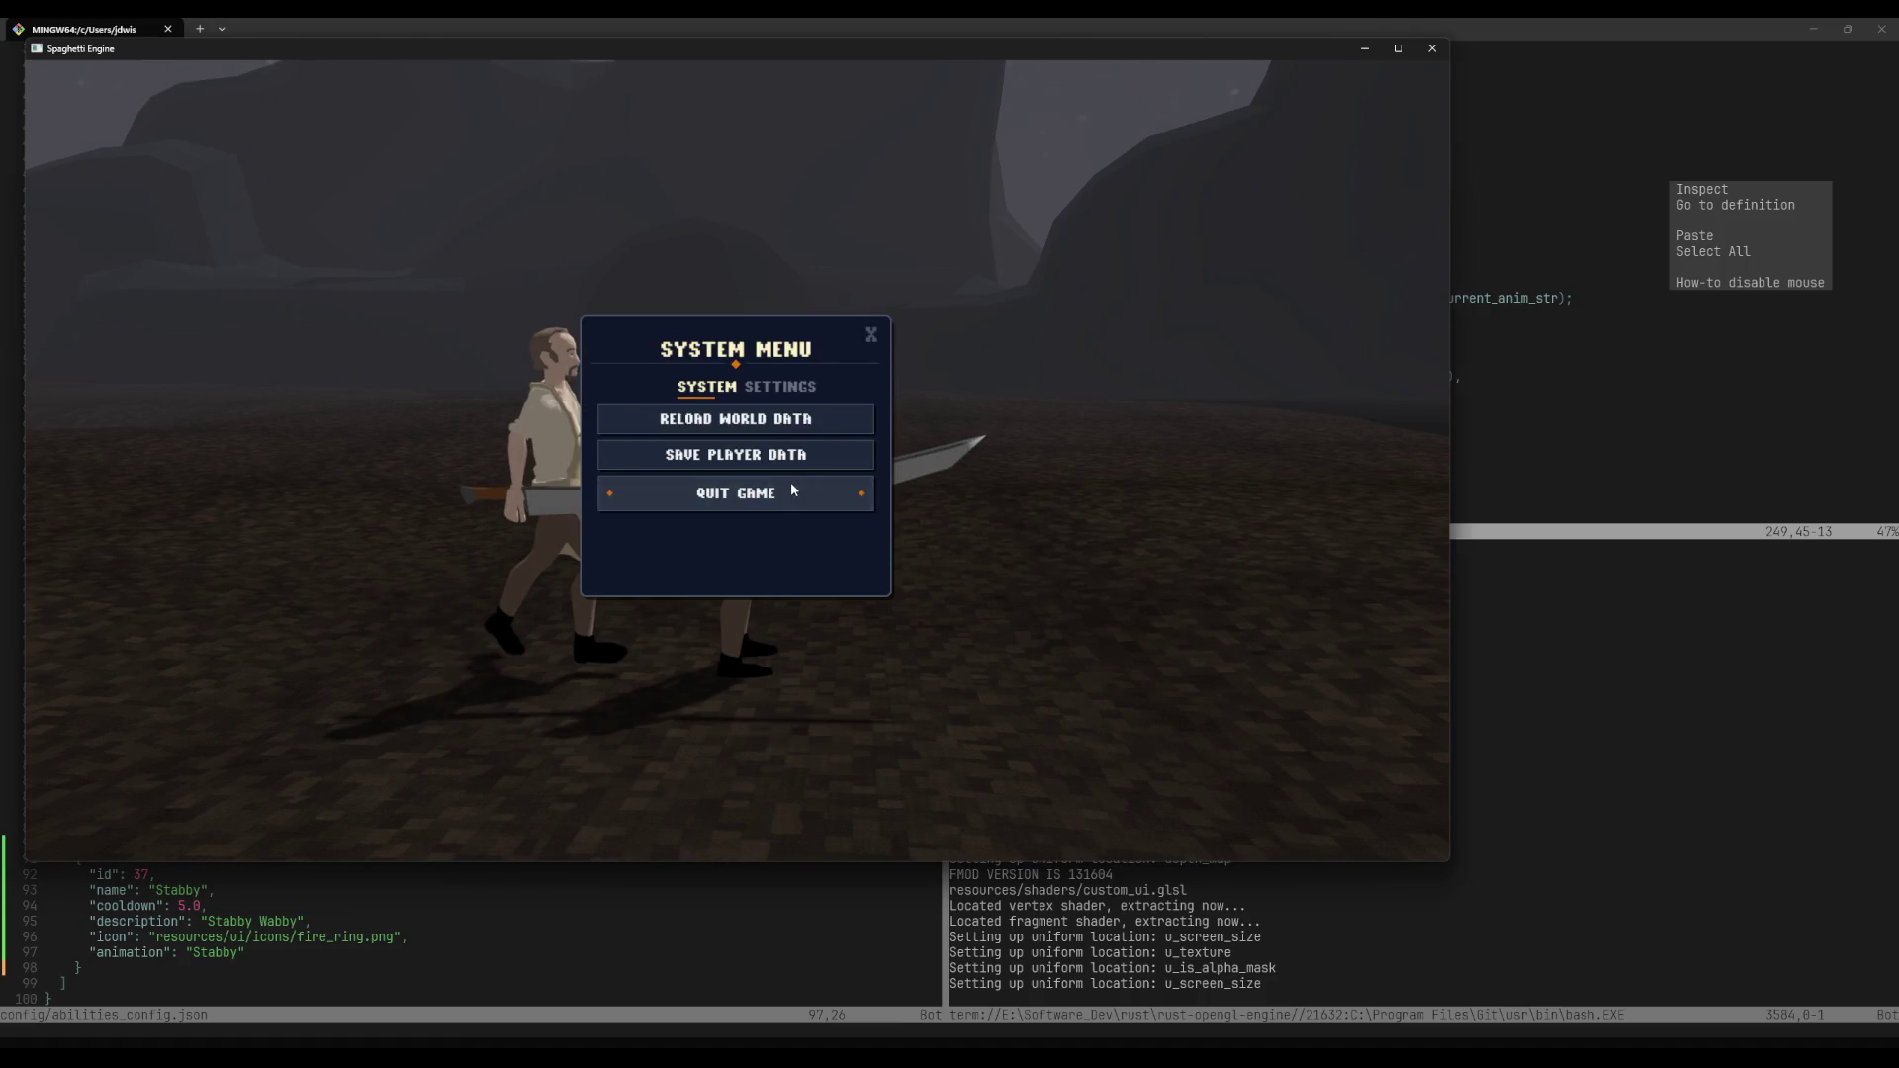
{"action": "left_click", "coordinate": [791, 488]}
Step: Build and launch the engine by running cargo desktop in the Neovim terminal
{"action": "type", "text": "acar"}
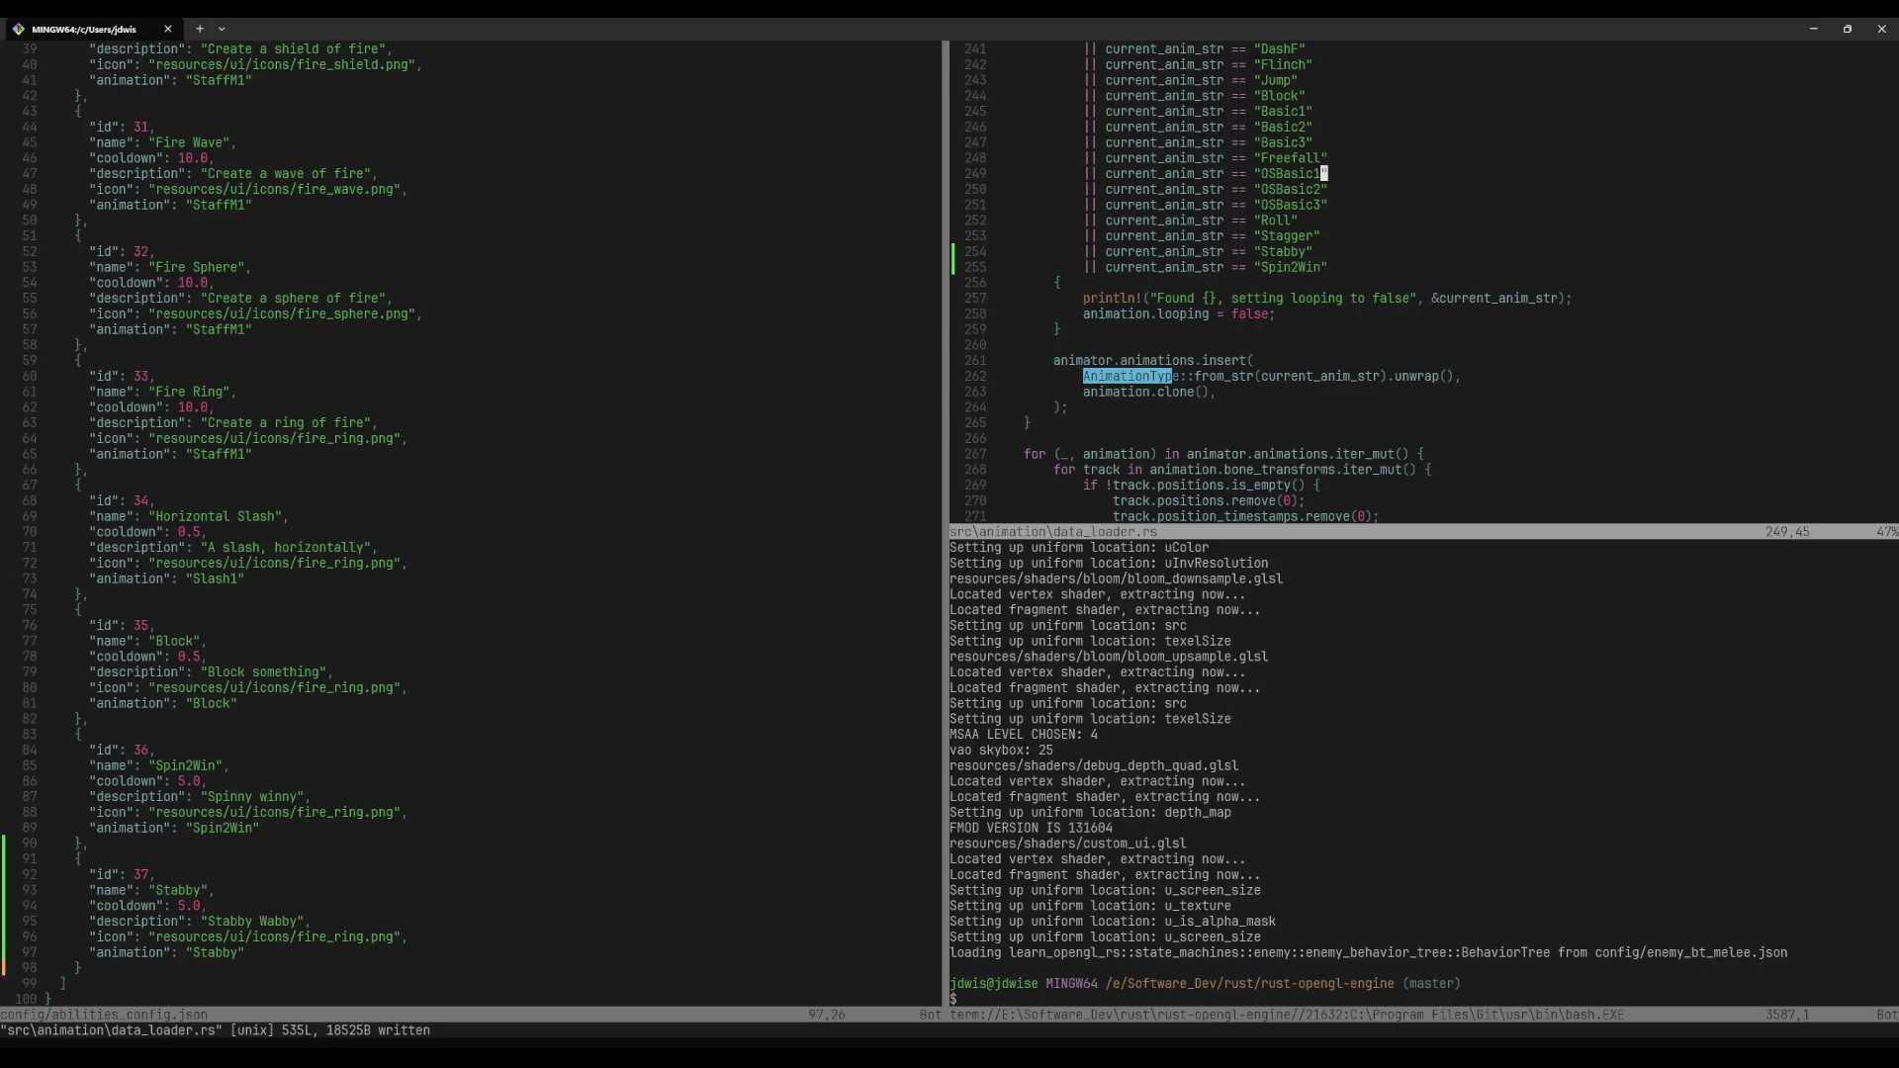
{"action": "left_click", "coordinate": [1147, 776]}
{"action": "type", "text": "icar"}
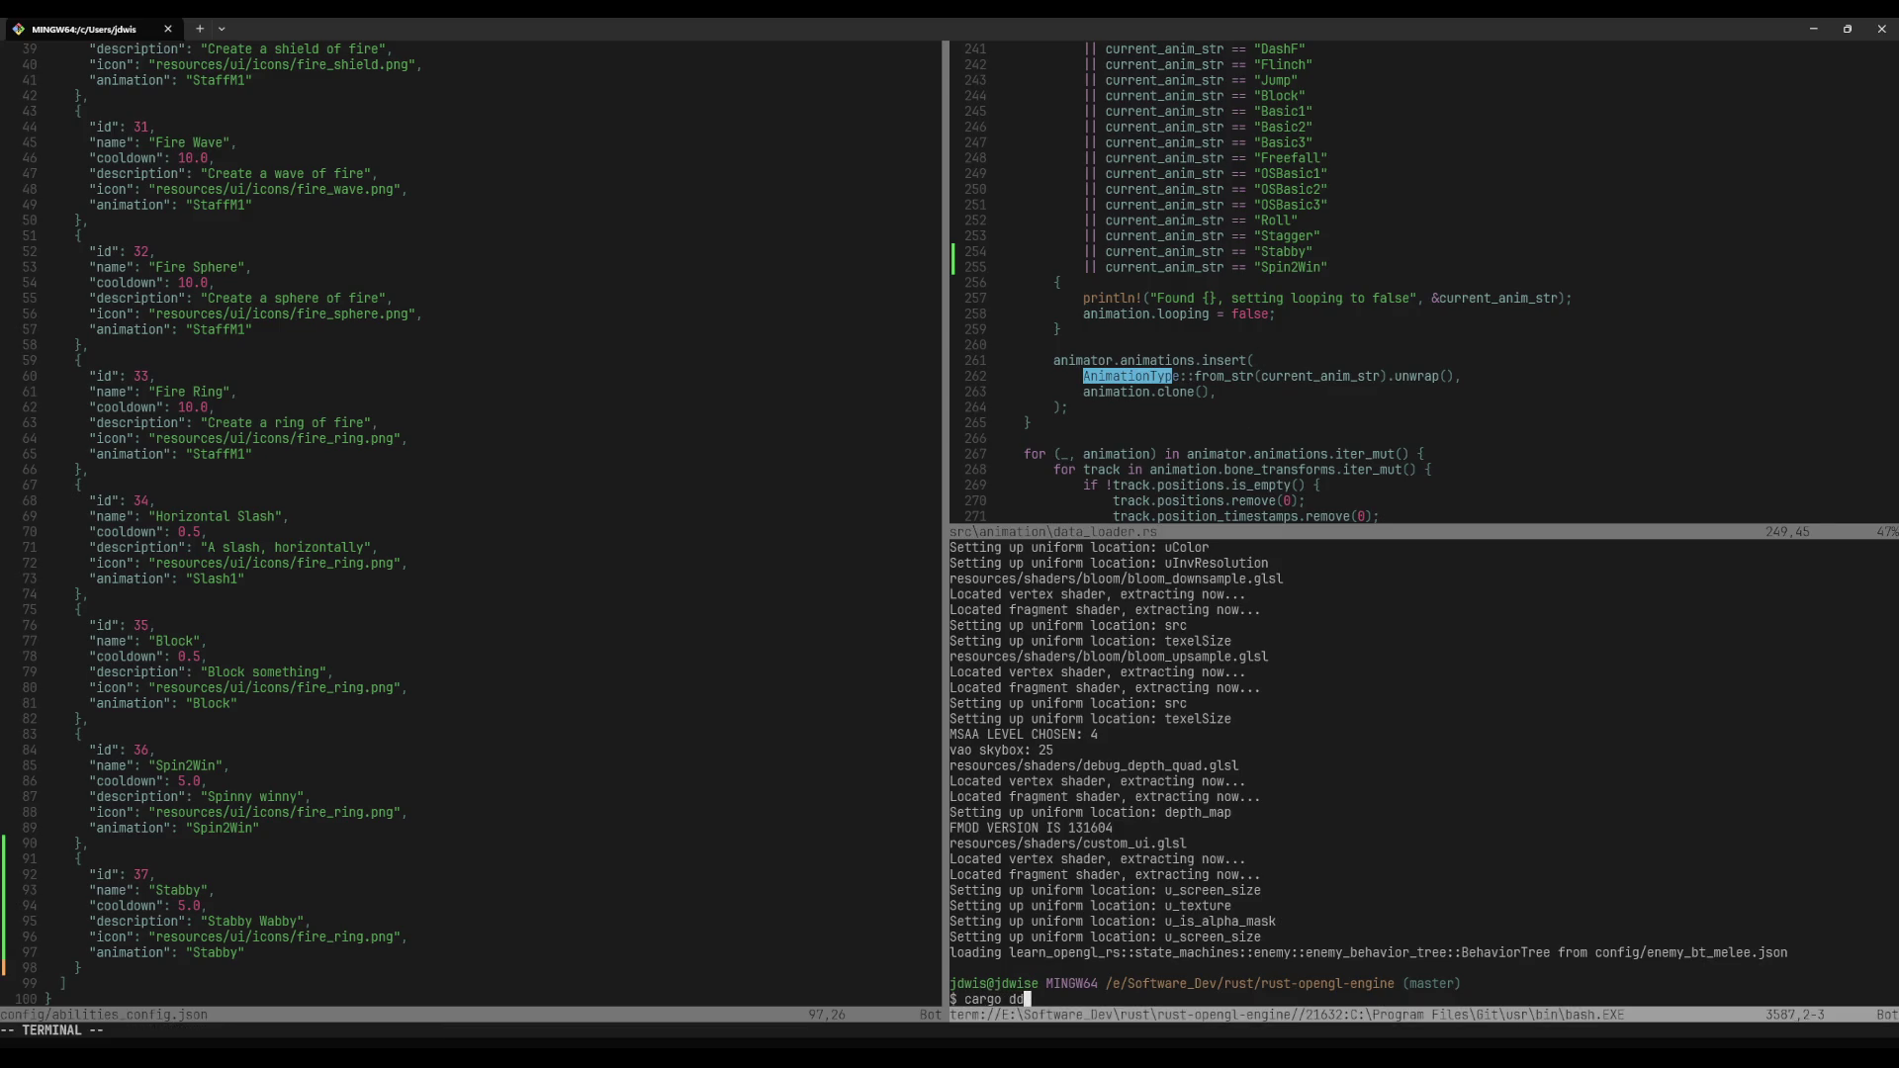
{"action": "key", "text": "Return"}
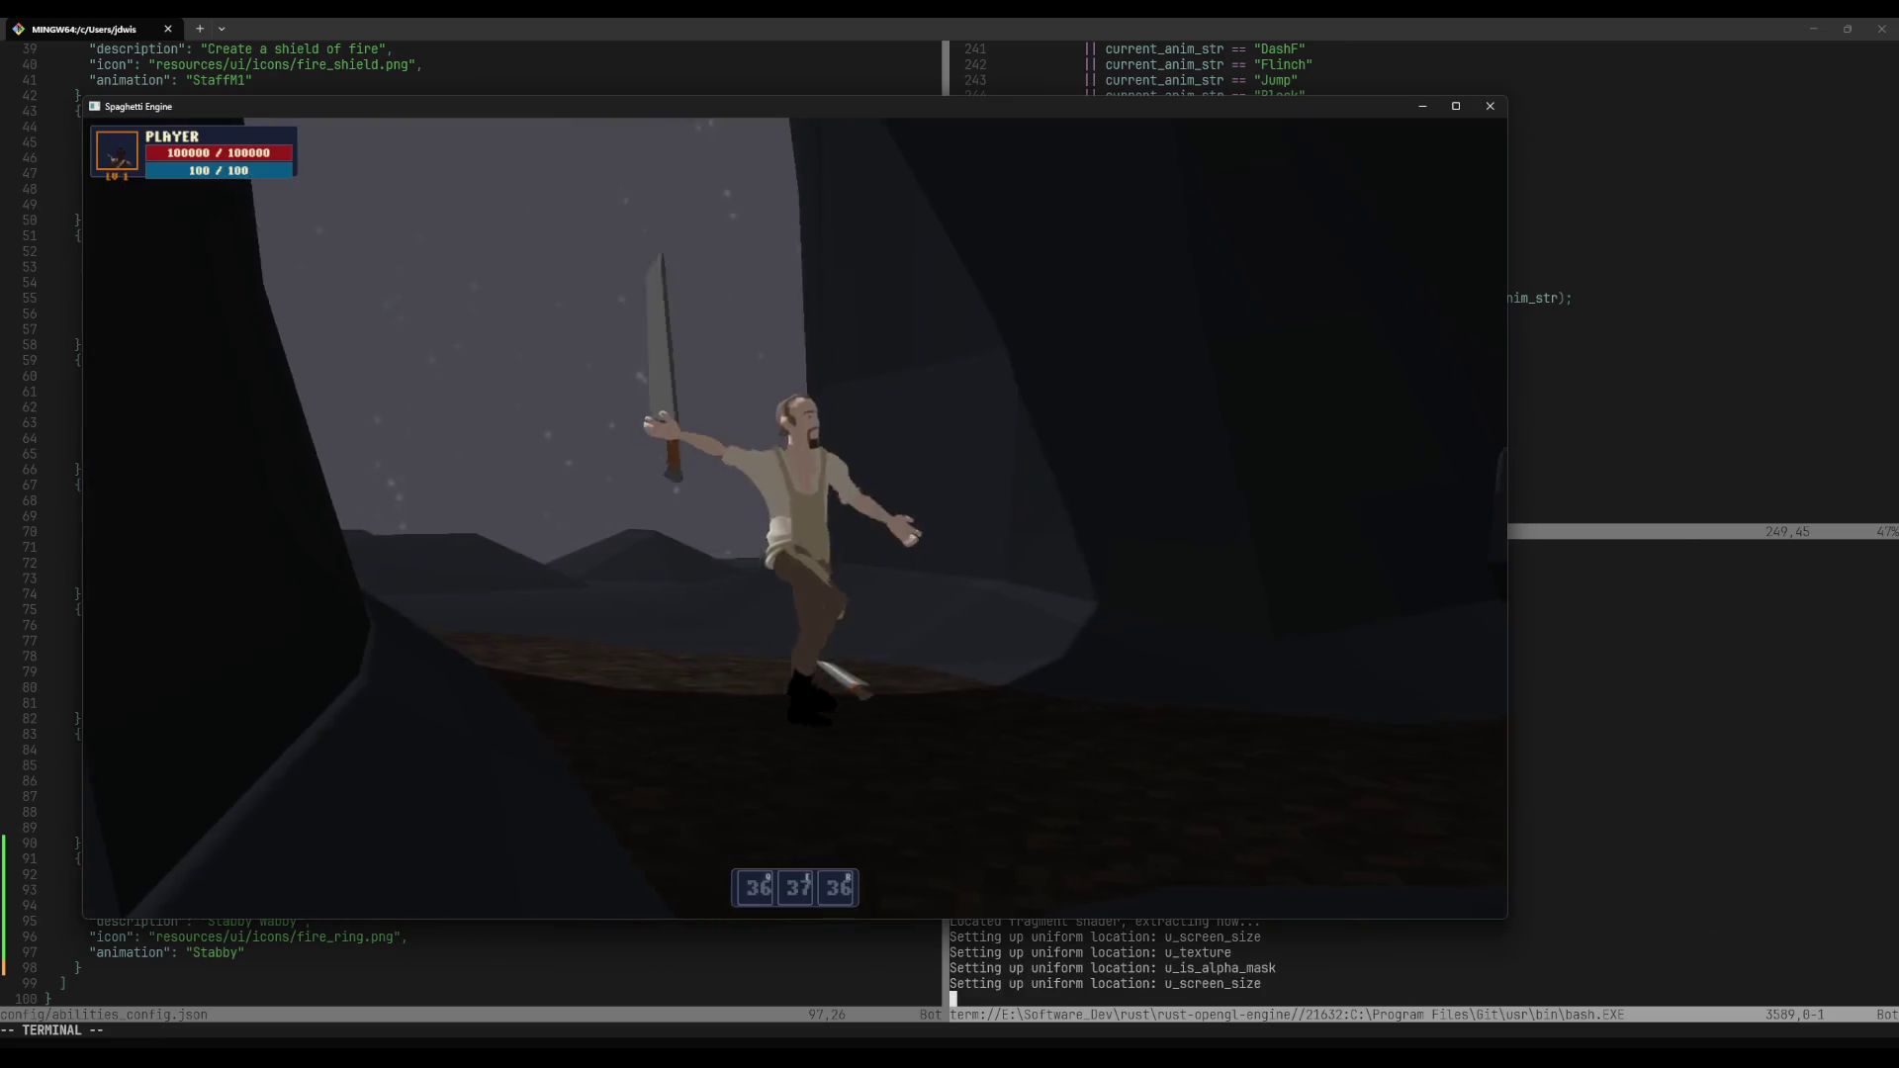
Step: Run and flip the character around, briefly opening and closing the system menu
{"action": "key", "text": "a"}
{"action": "key", "text": "w"}
{"action": "key", "text": "space"}
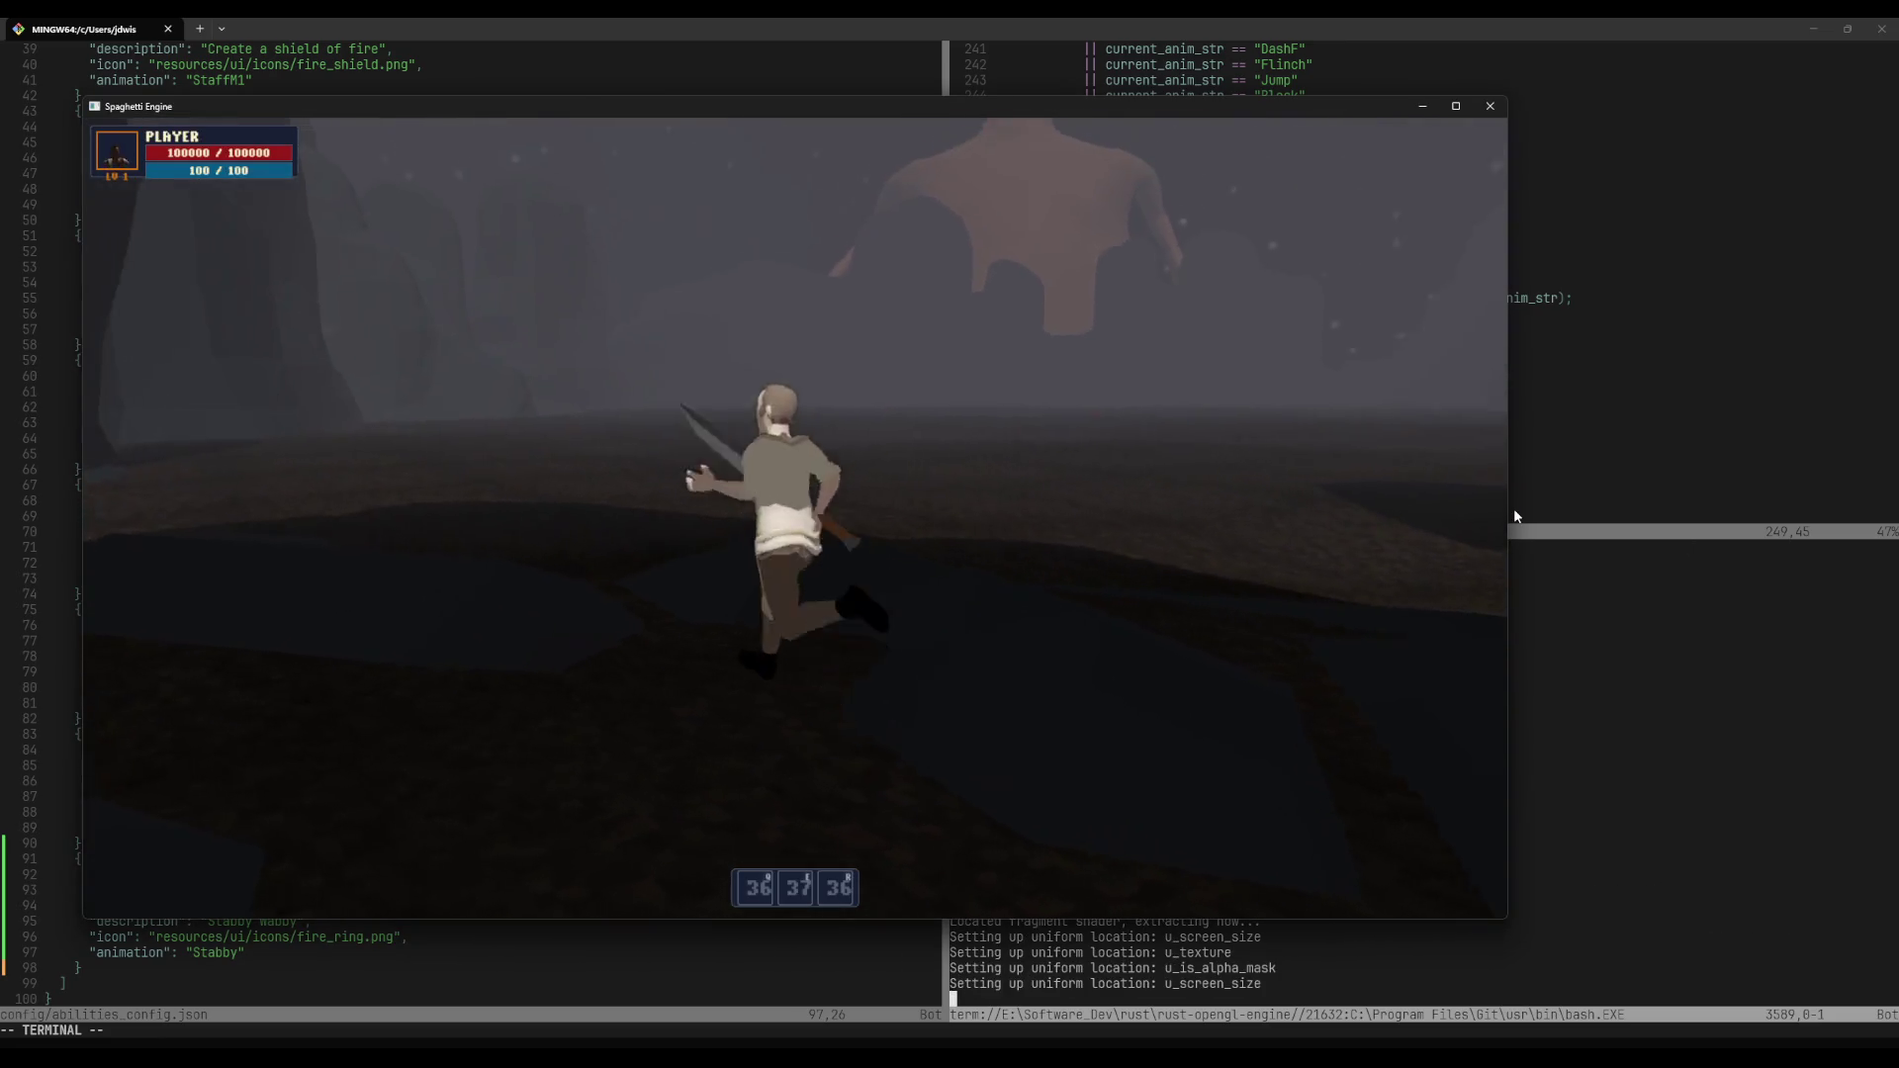
{"action": "key", "text": "space"}
{"action": "key", "text": "a"}
{"action": "key", "text": "w"}
{"action": "key", "text": "Escape"}
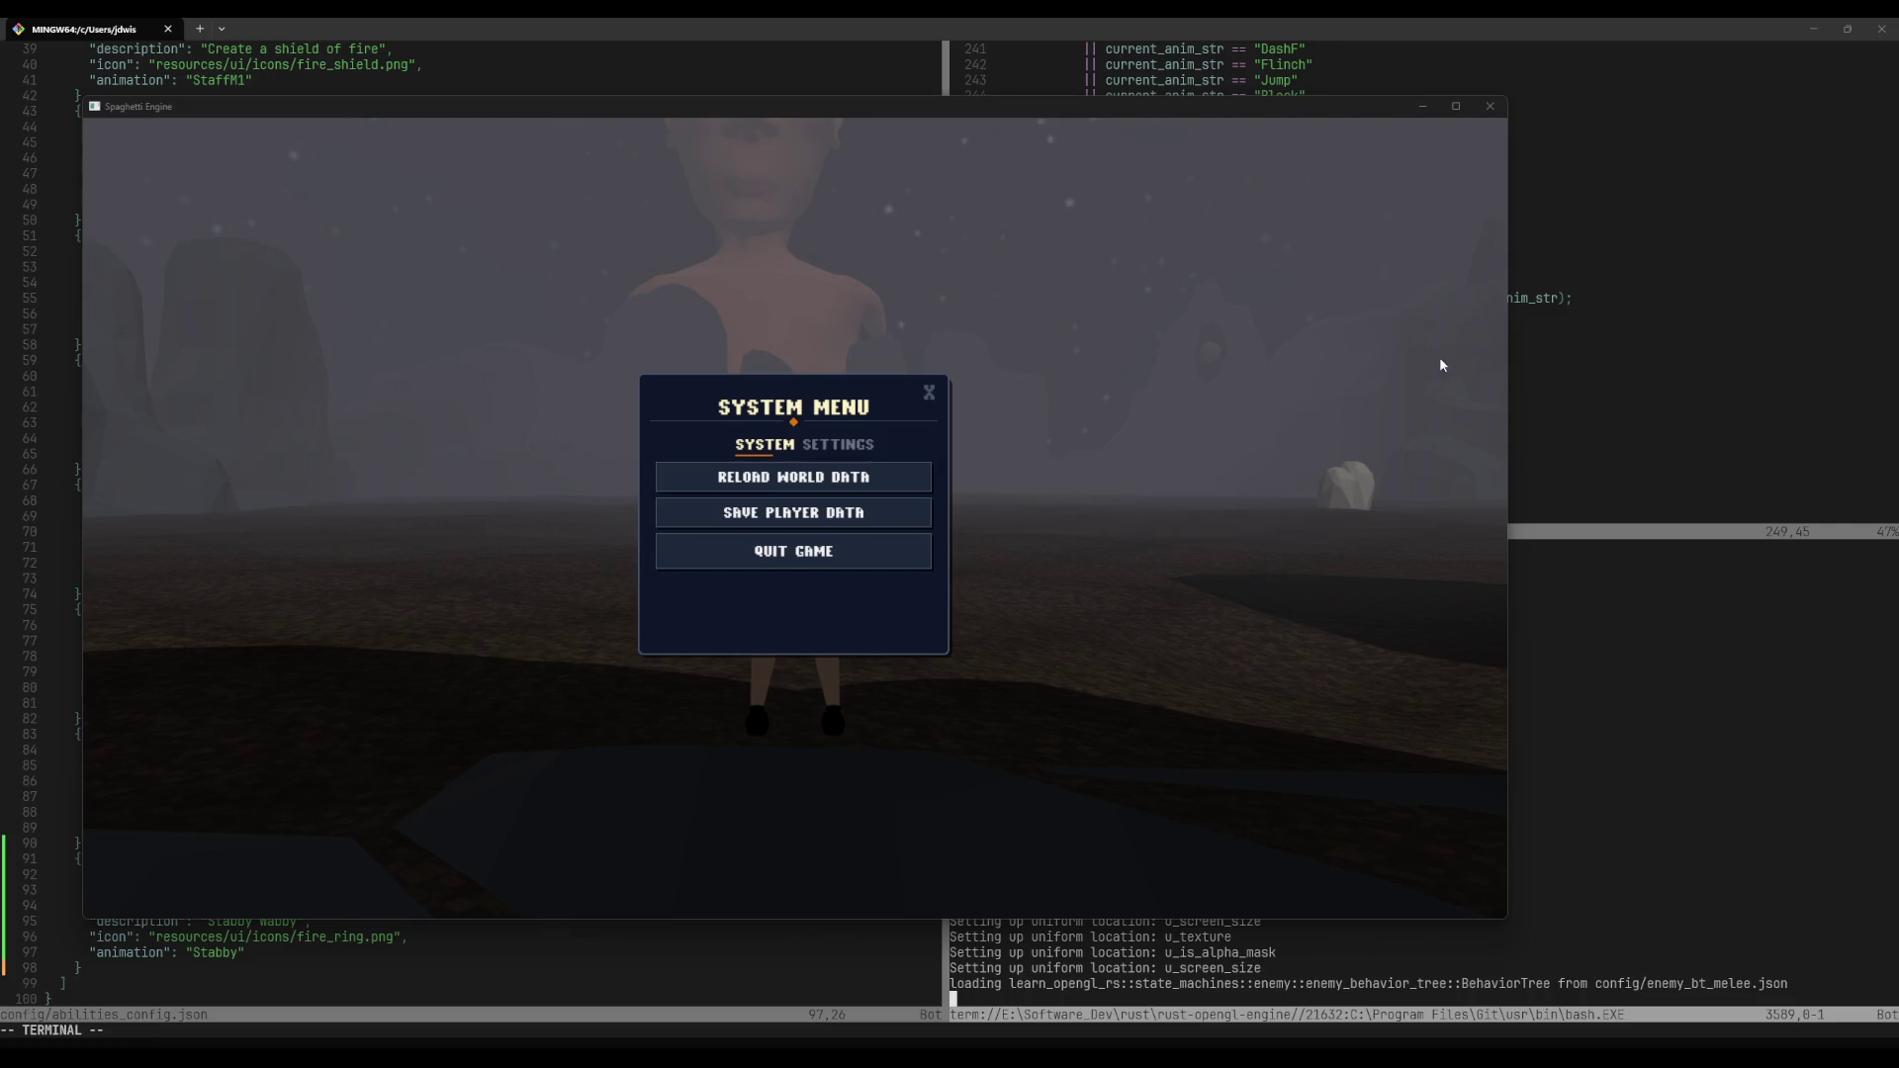
{"action": "key", "text": "Escape"}
{"action": "key", "text": "w"}
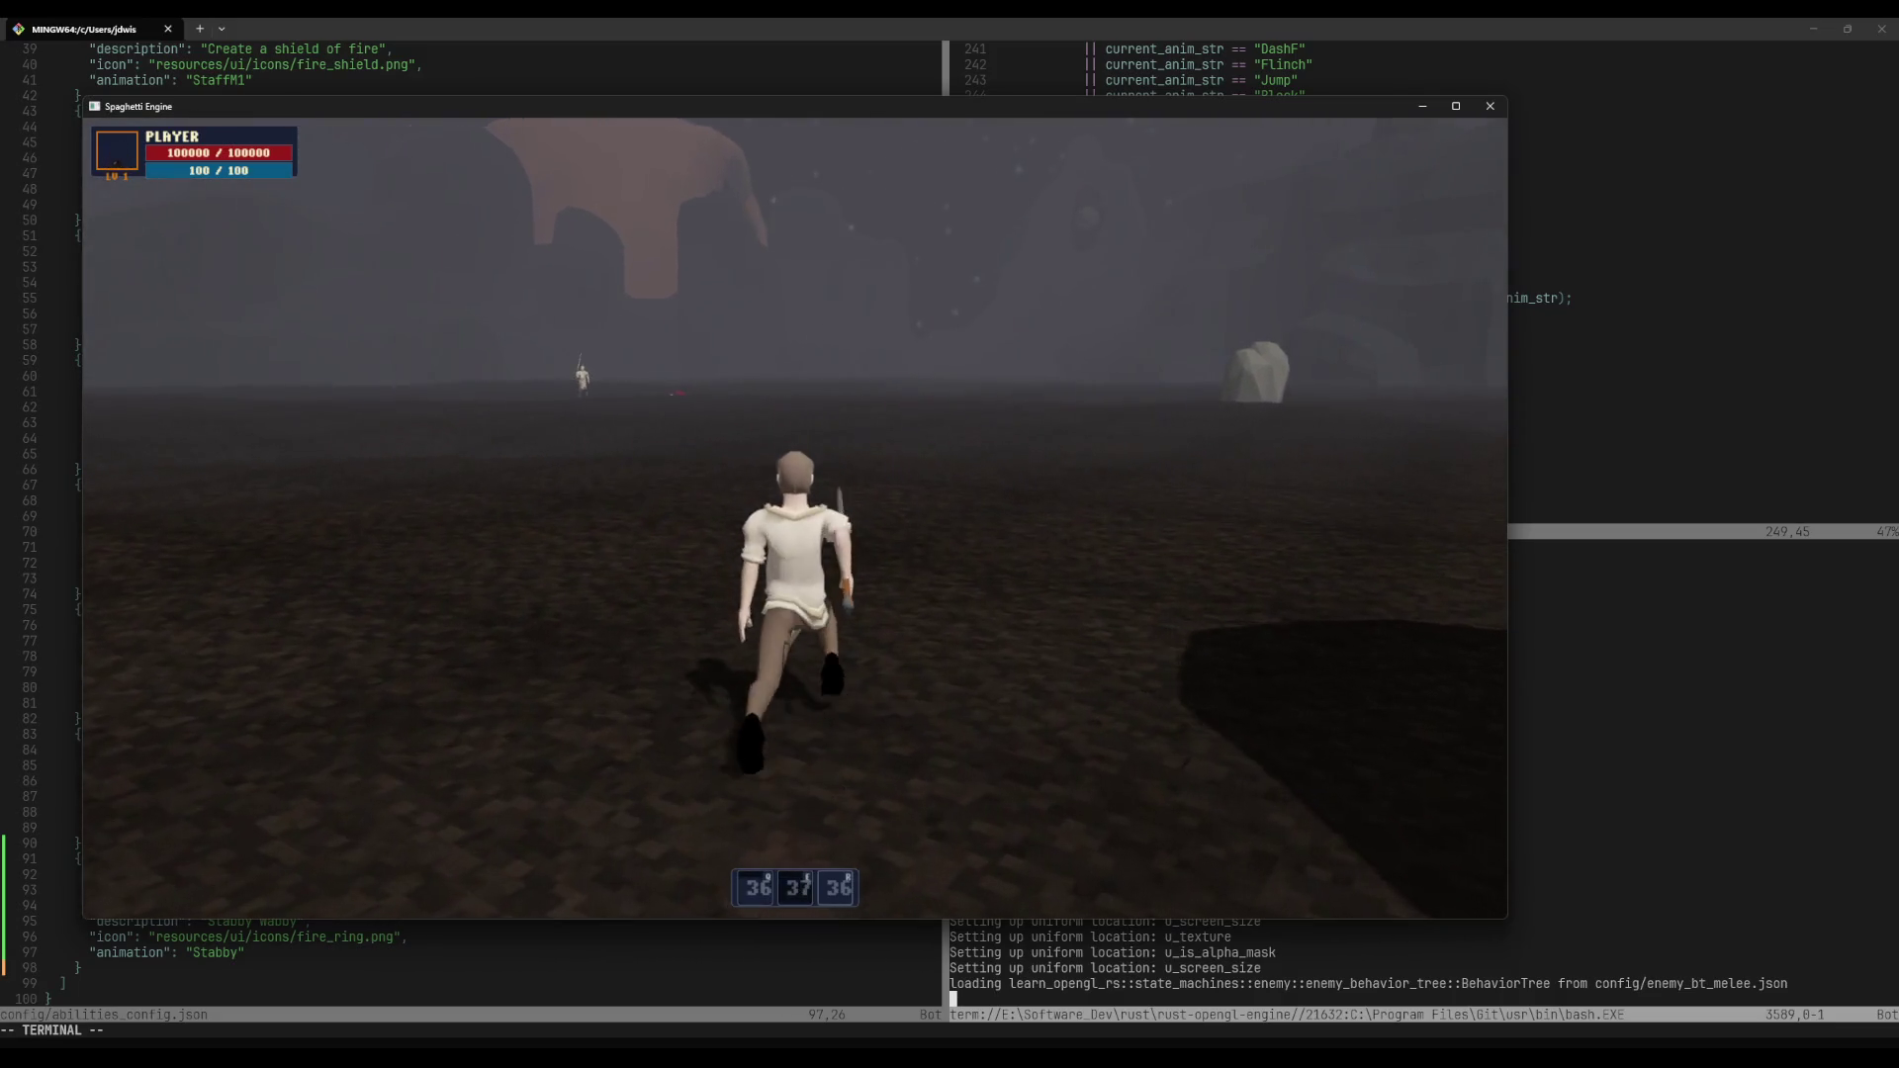
Step: Fight the enemy with the sword swing (1) and repeated Stabby lunges (2)
{"action": "key", "text": "1"}
{"action": "key", "text": "w"}
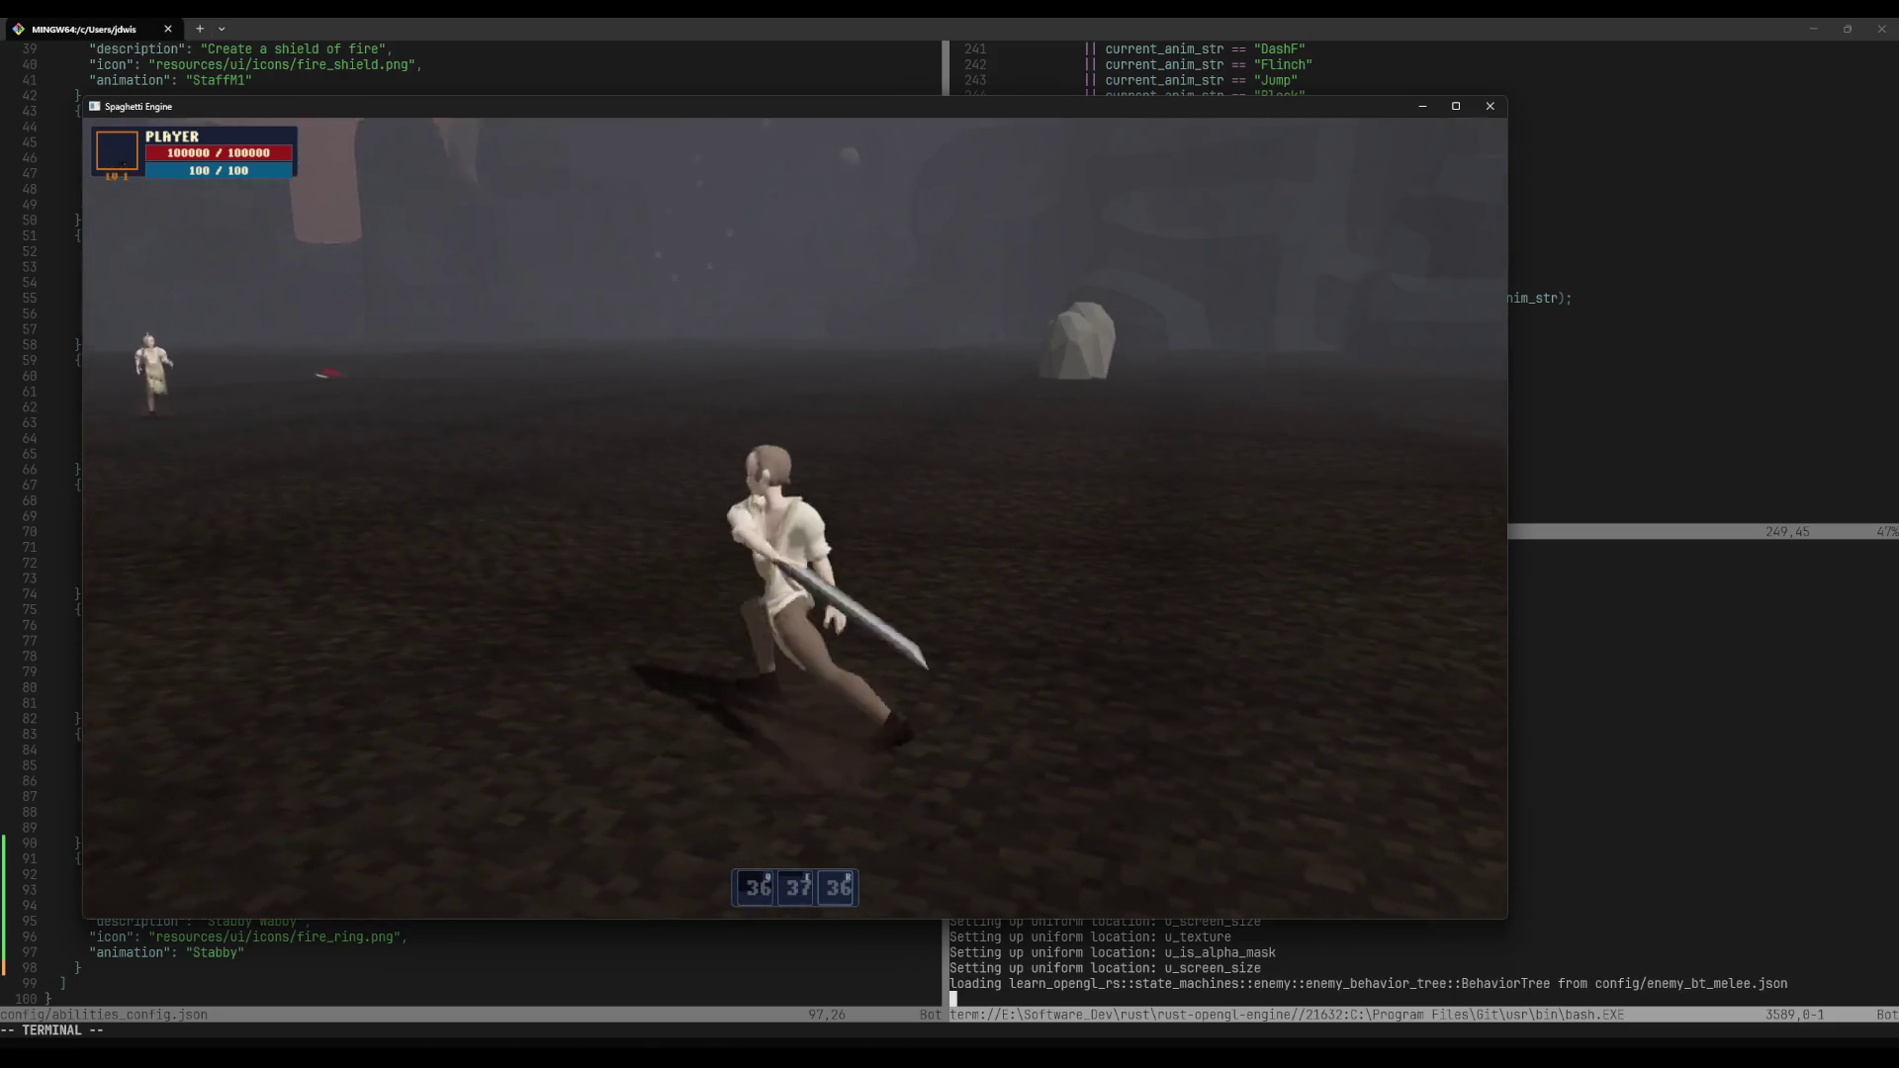
{"action": "key", "text": "2"}
{"action": "key", "text": "w"}
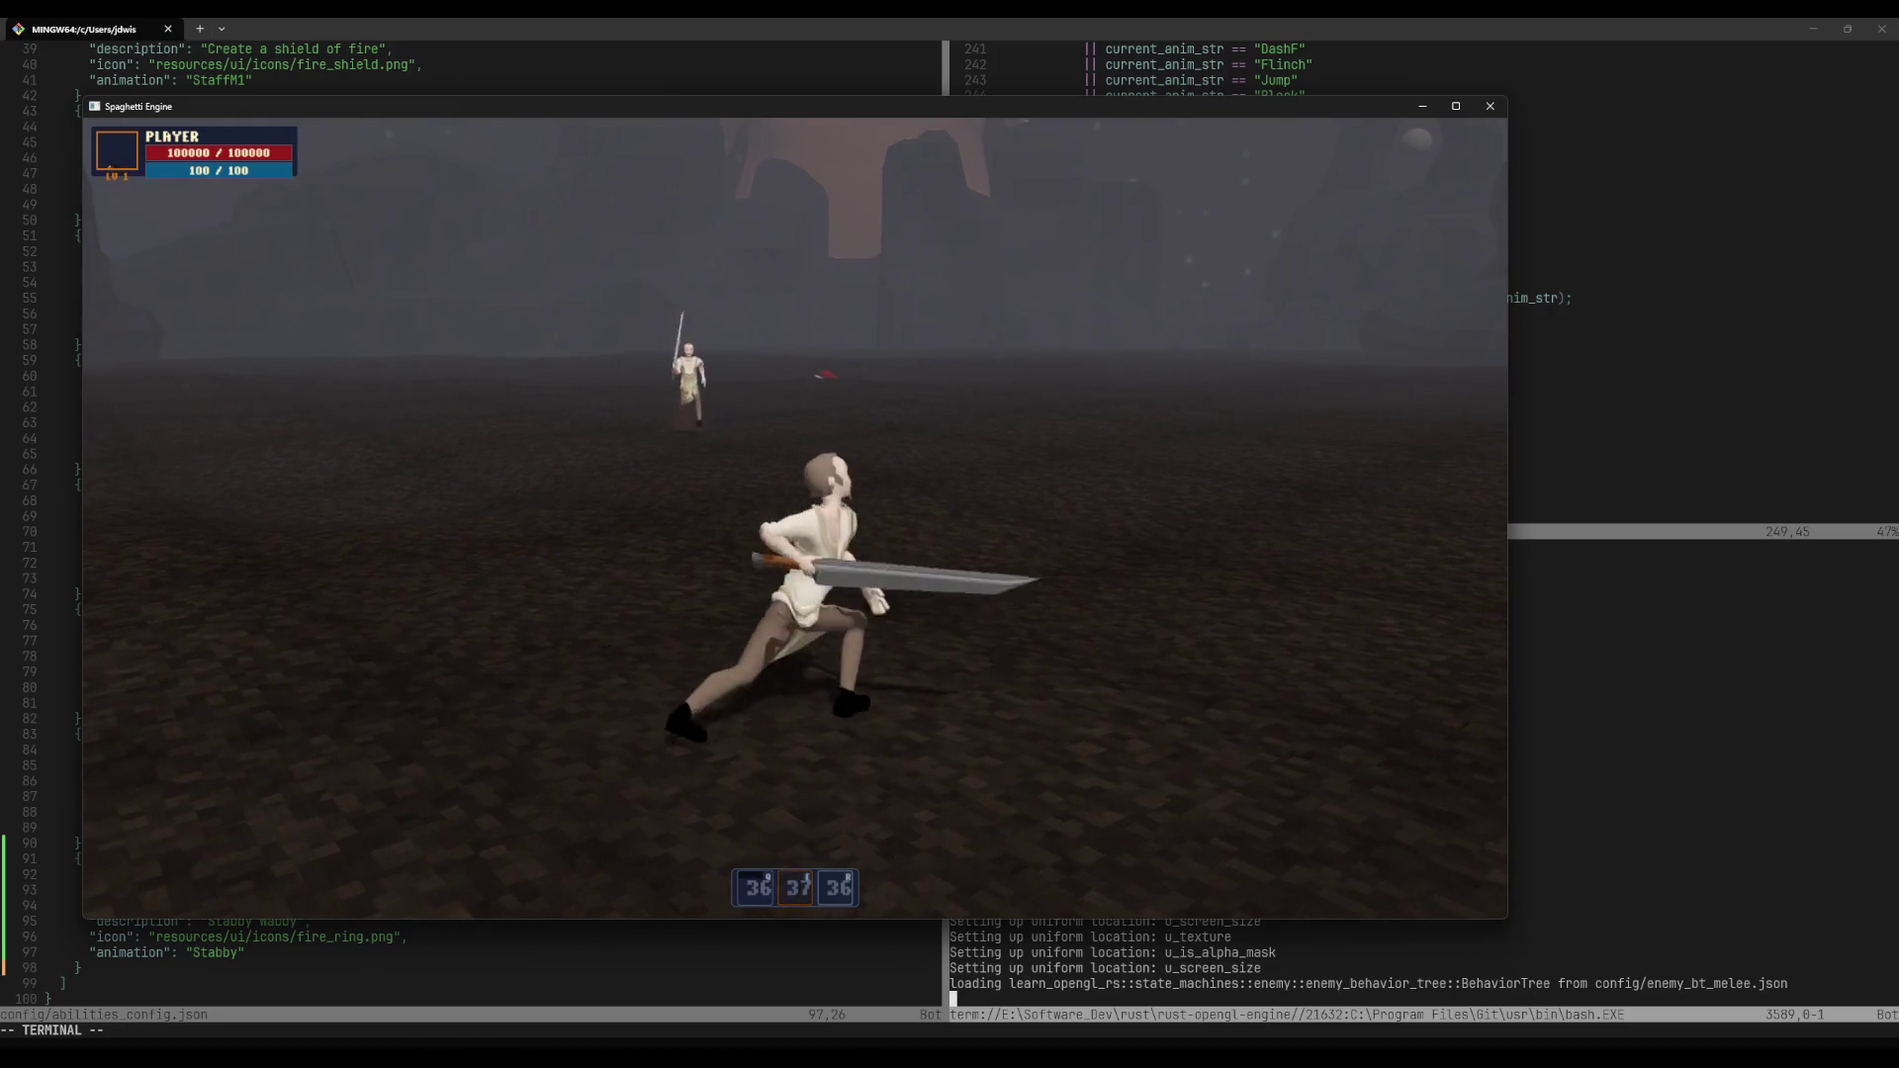
{"action": "key", "text": "w"}
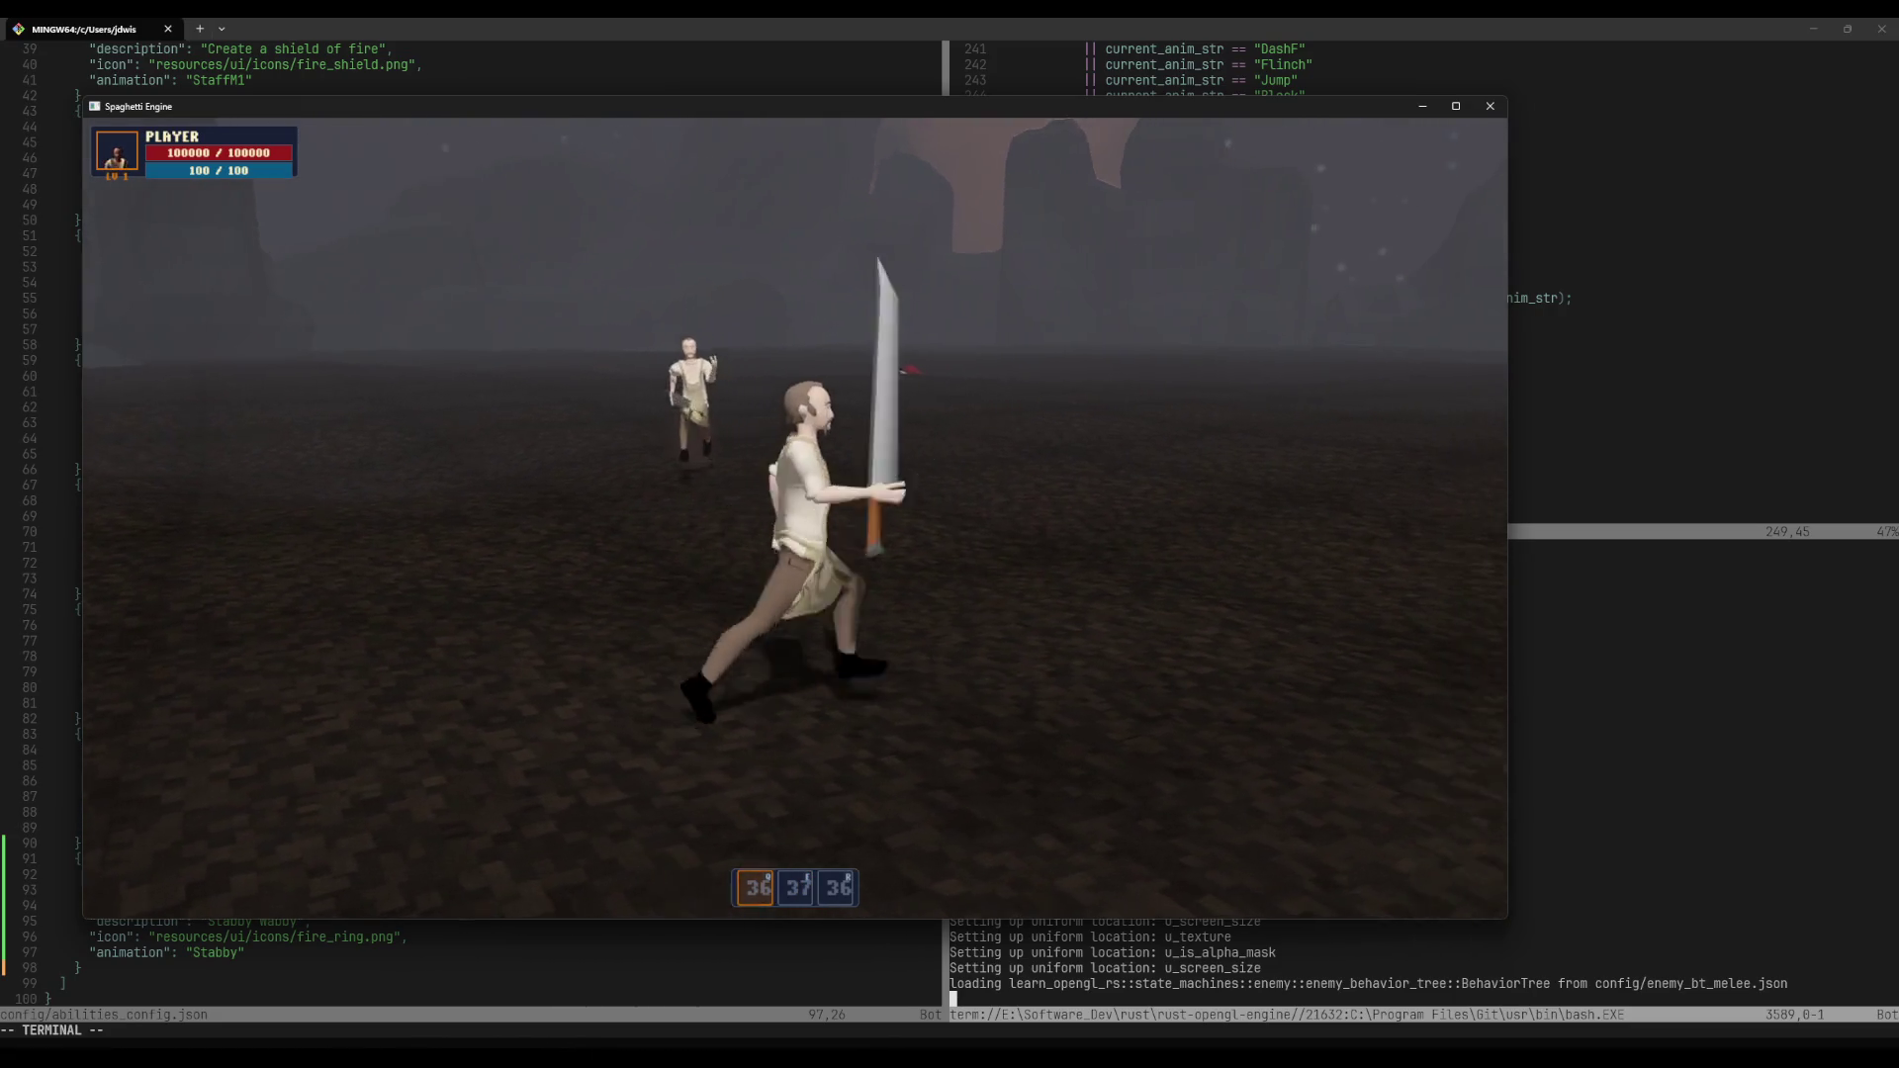
{"action": "key", "text": "w"}
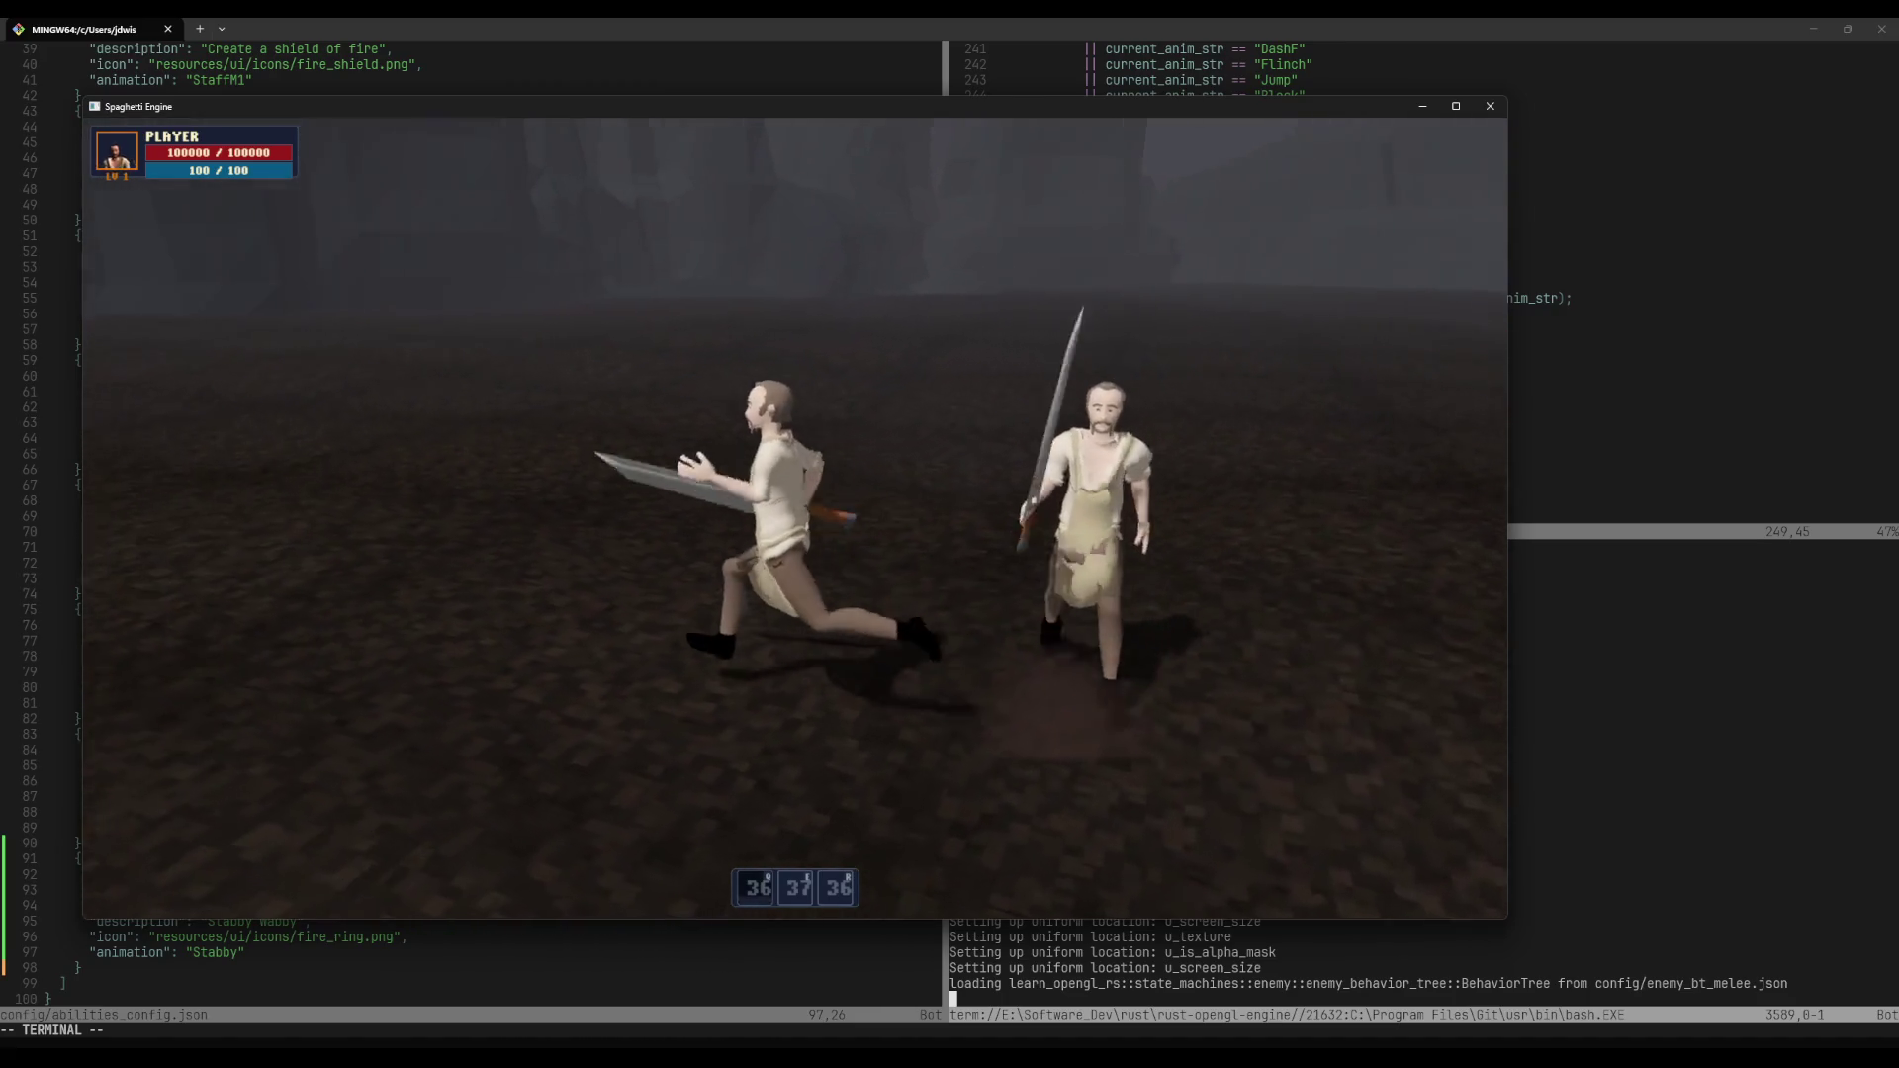
{"action": "key", "text": "2"}
{"action": "key", "text": "w"}
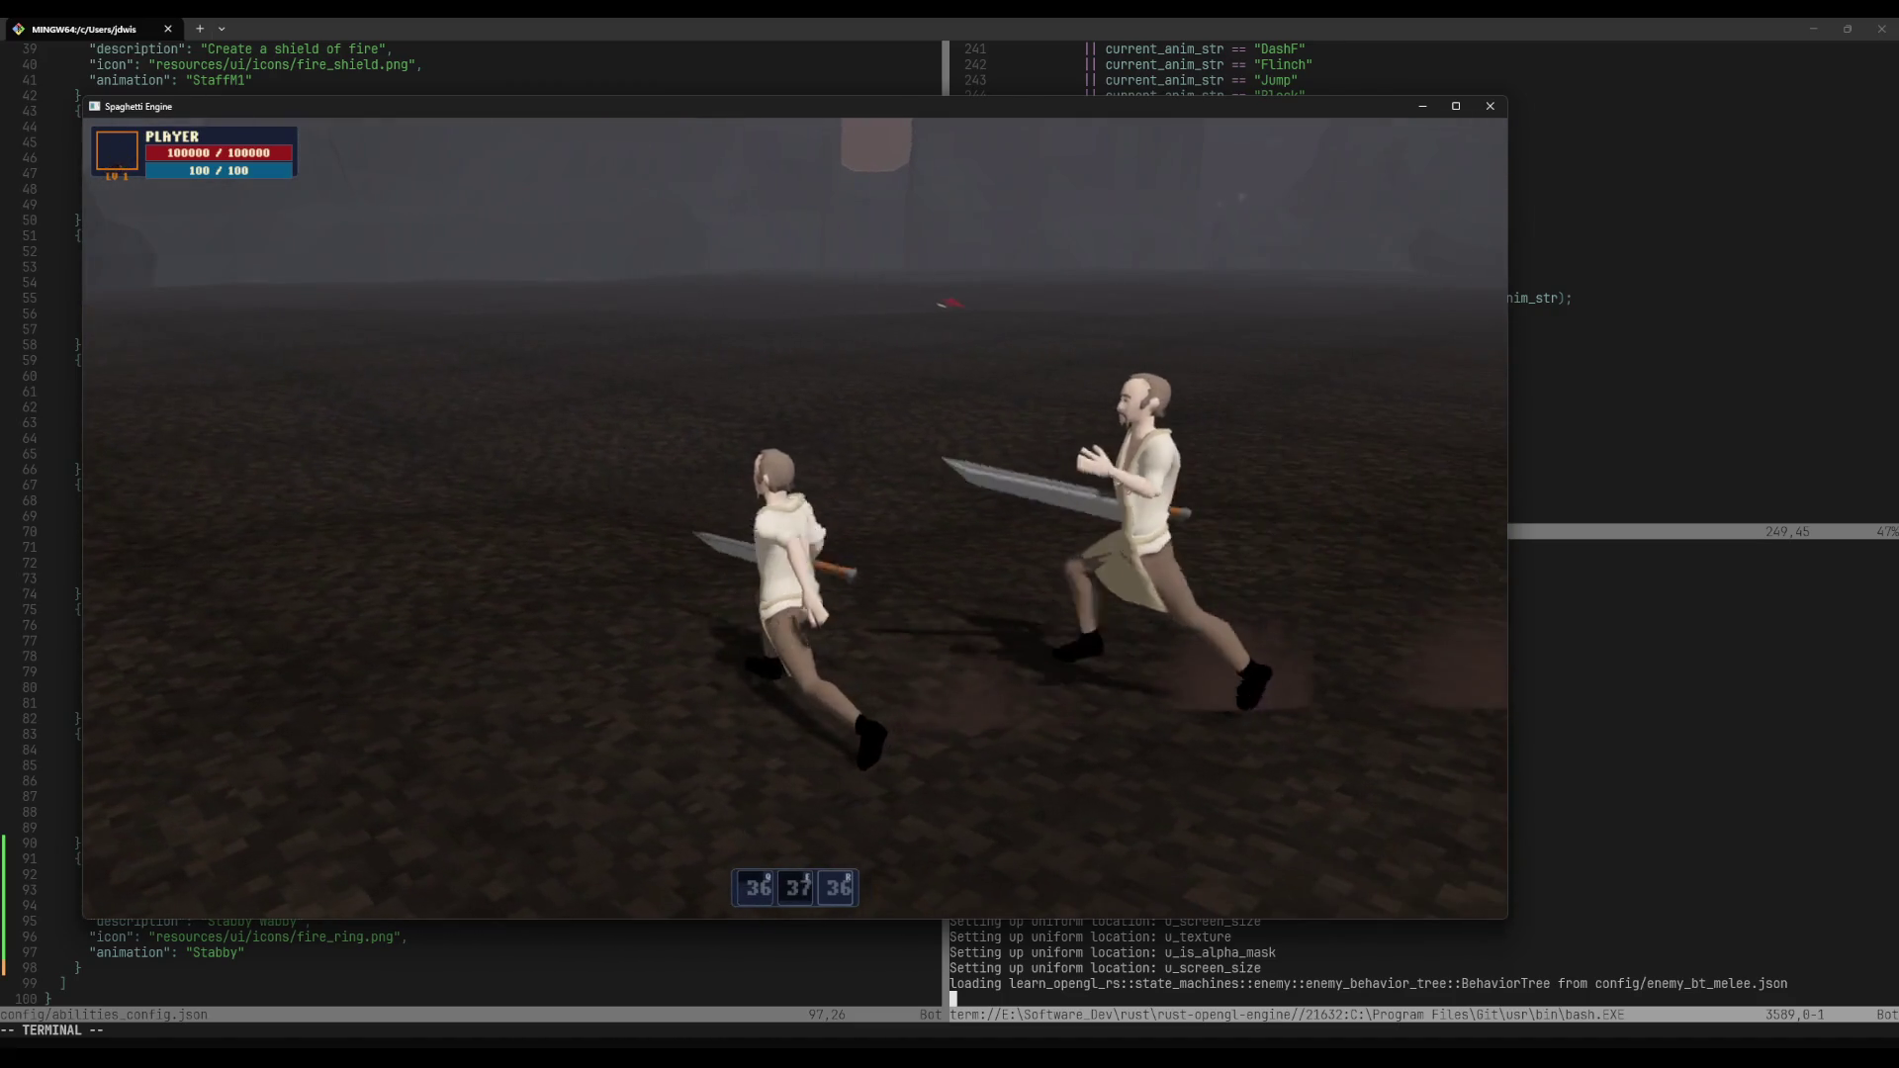
{"action": "key", "text": "w"}
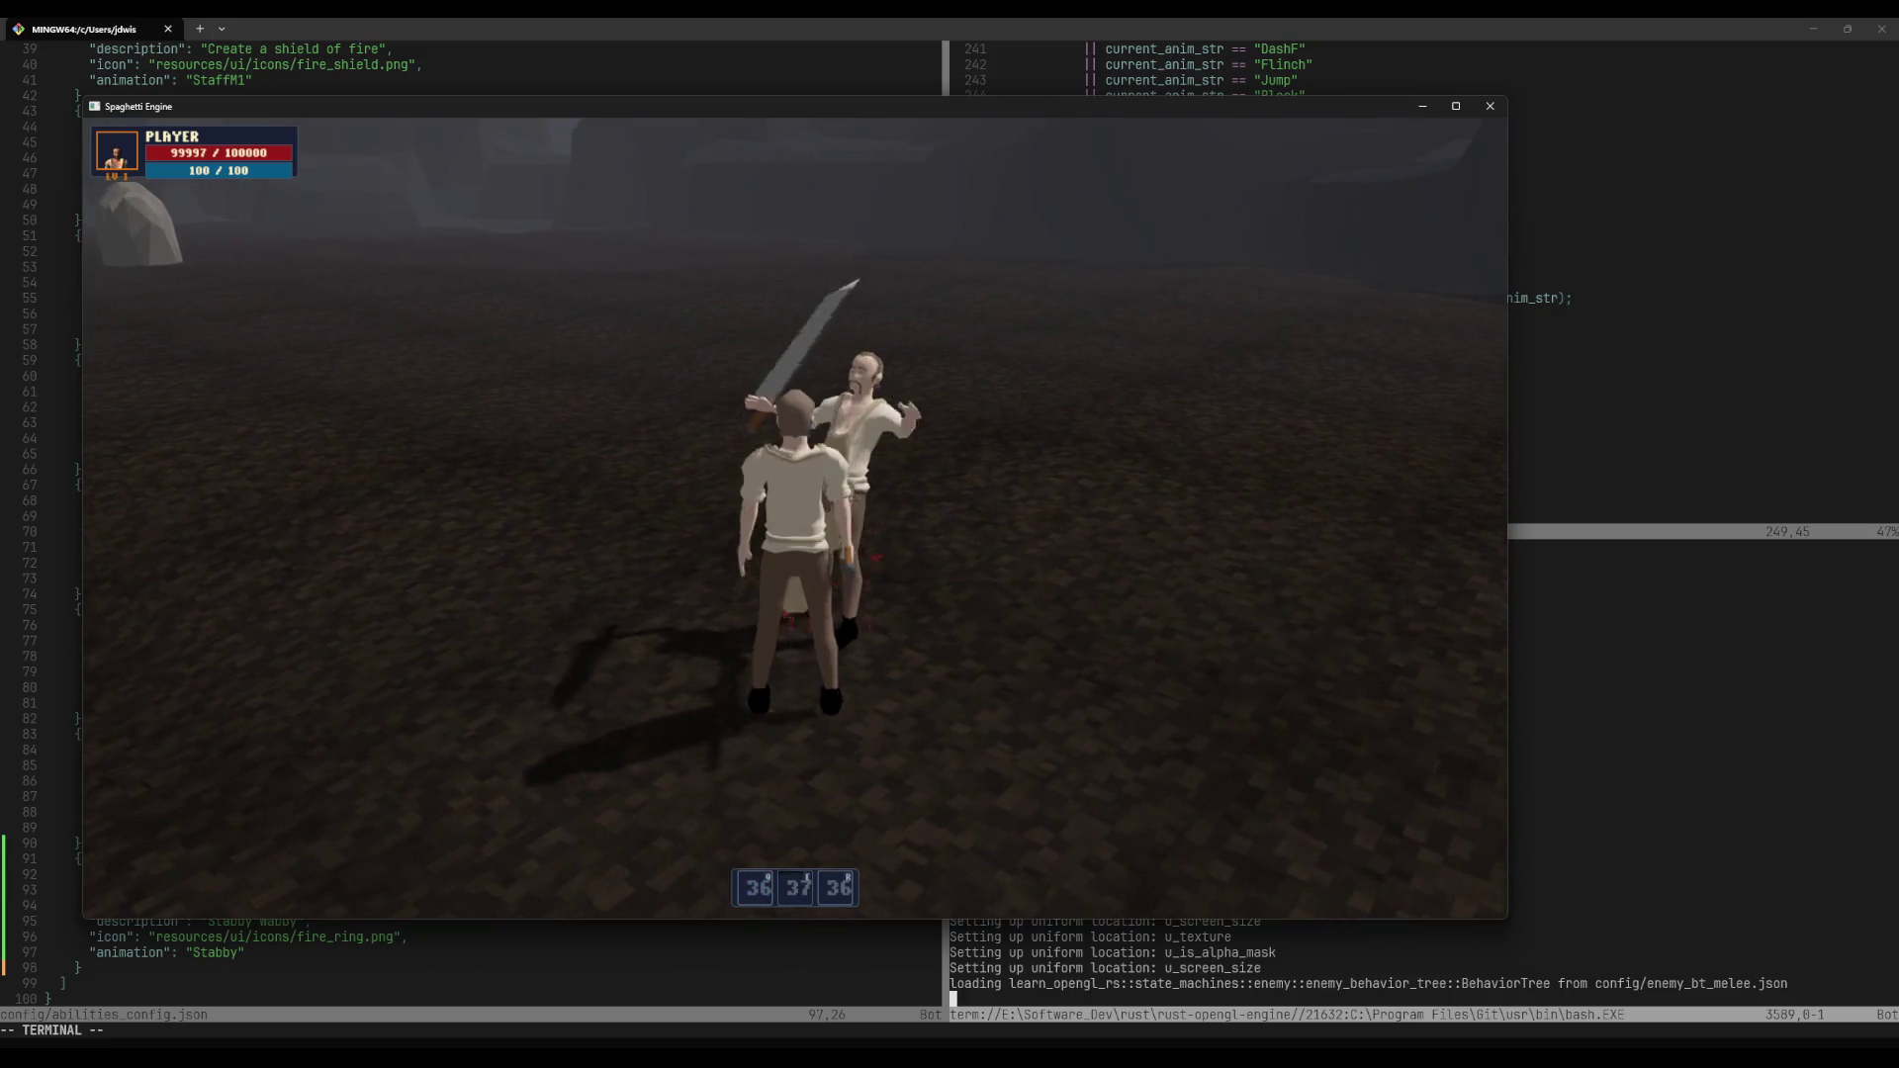
{"action": "key", "text": "2"}
Step: Pause and resume the game, then run off into the fog
{"action": "key", "text": "Escape"}
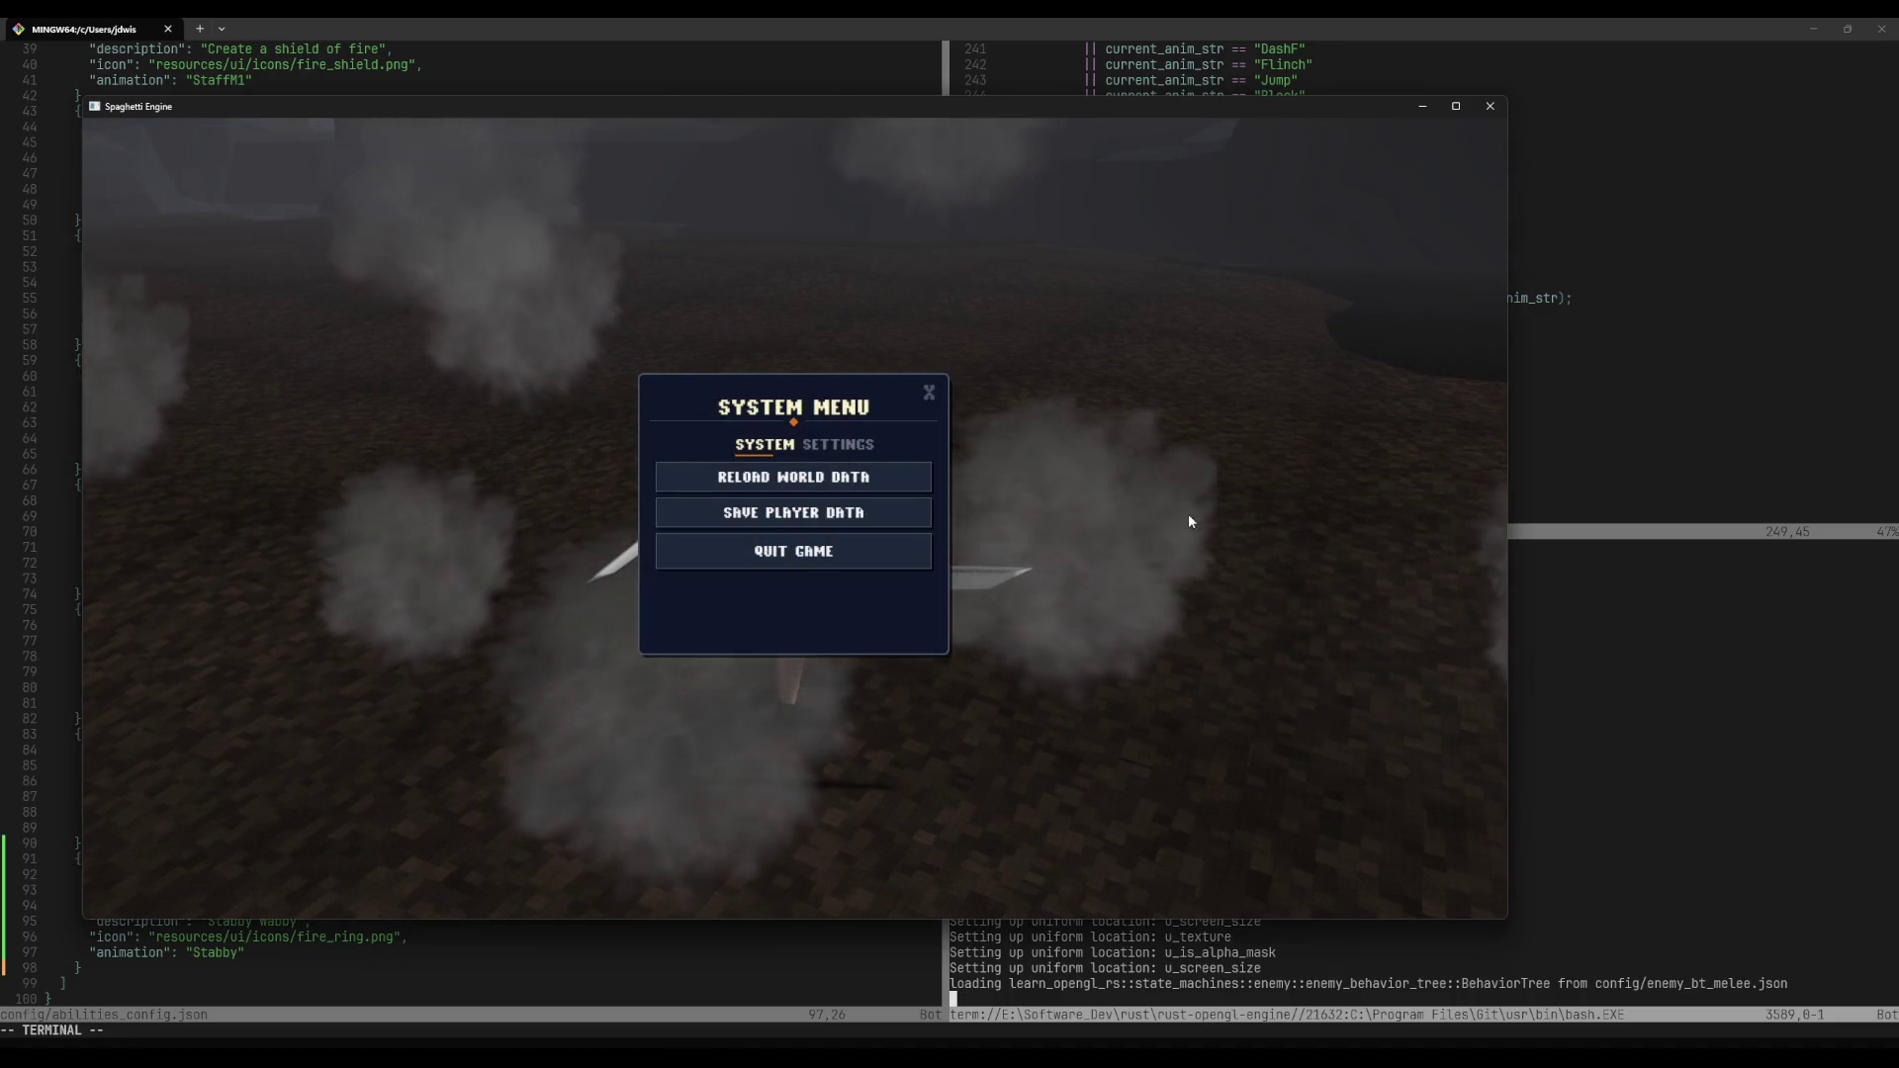
{"action": "key", "text": "Escape"}
{"action": "key", "text": "w"}
{"action": "key", "text": "w"}
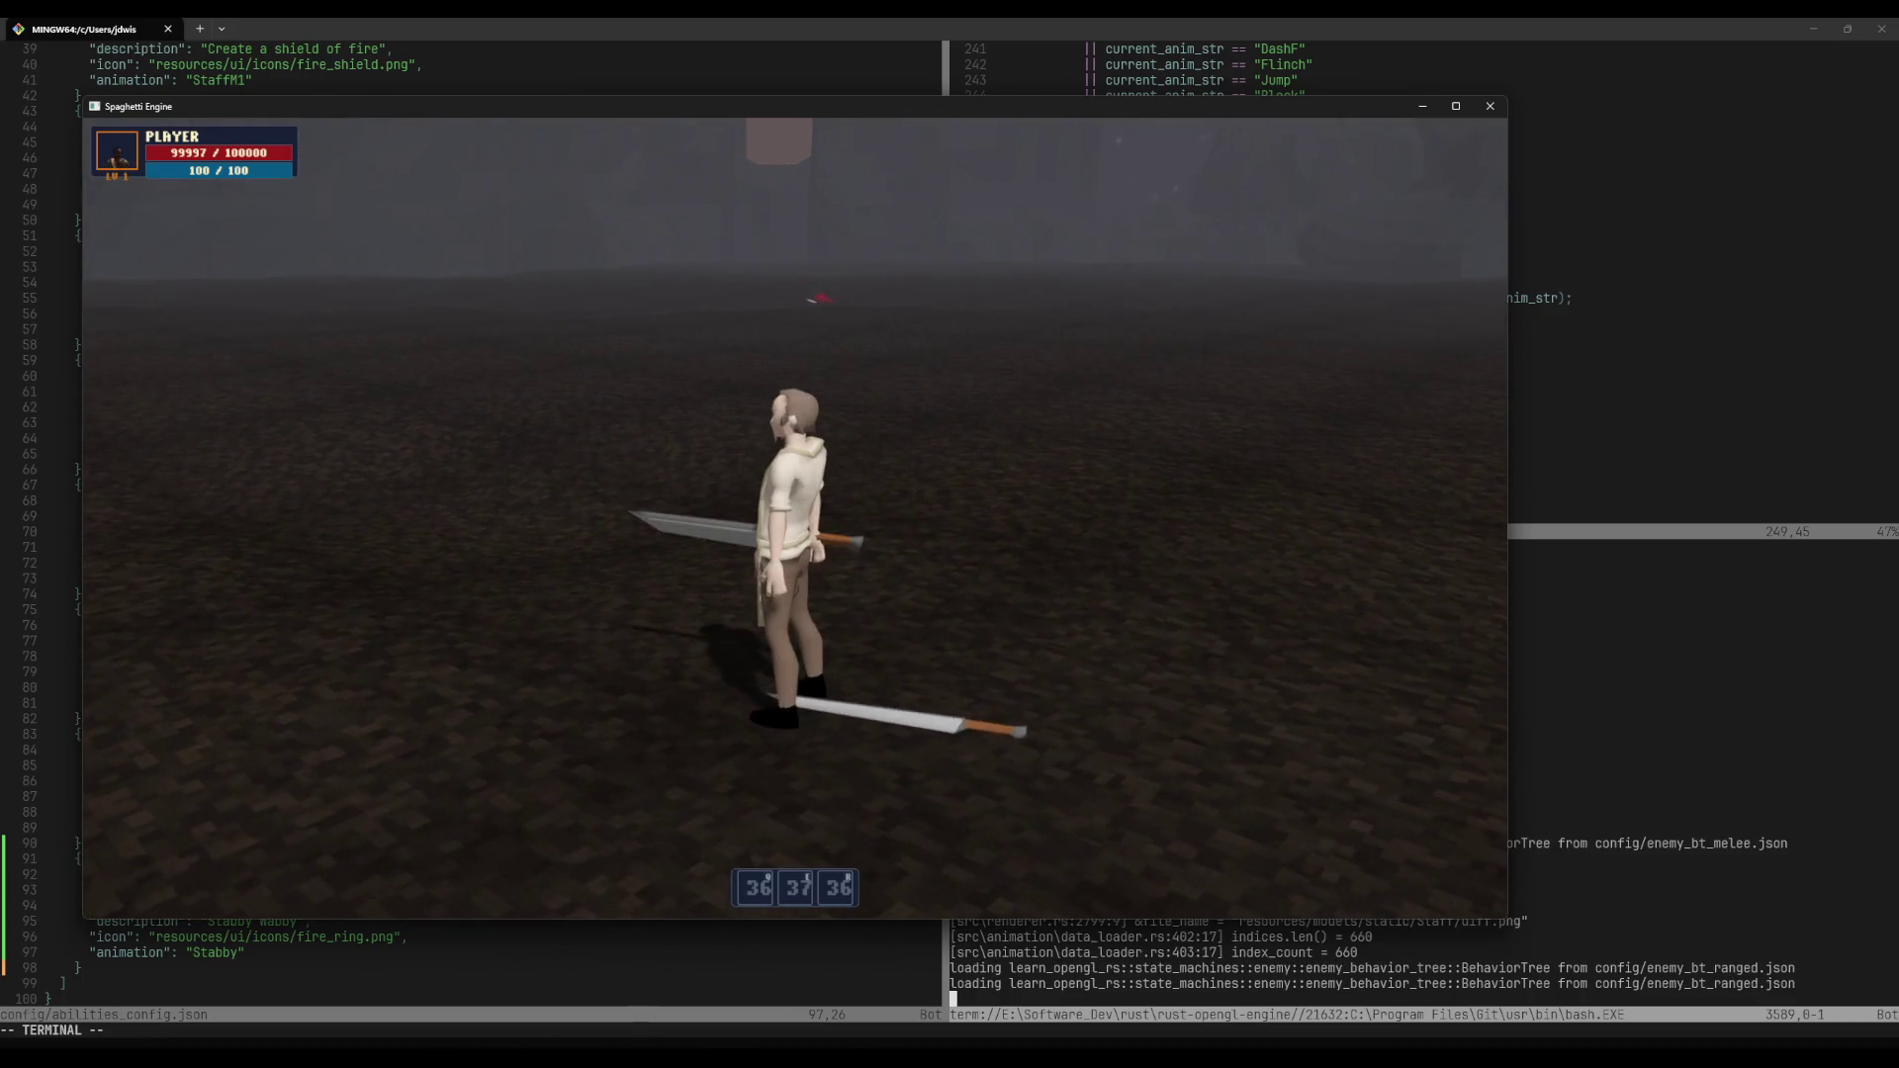
{"action": "key", "text": "s"}
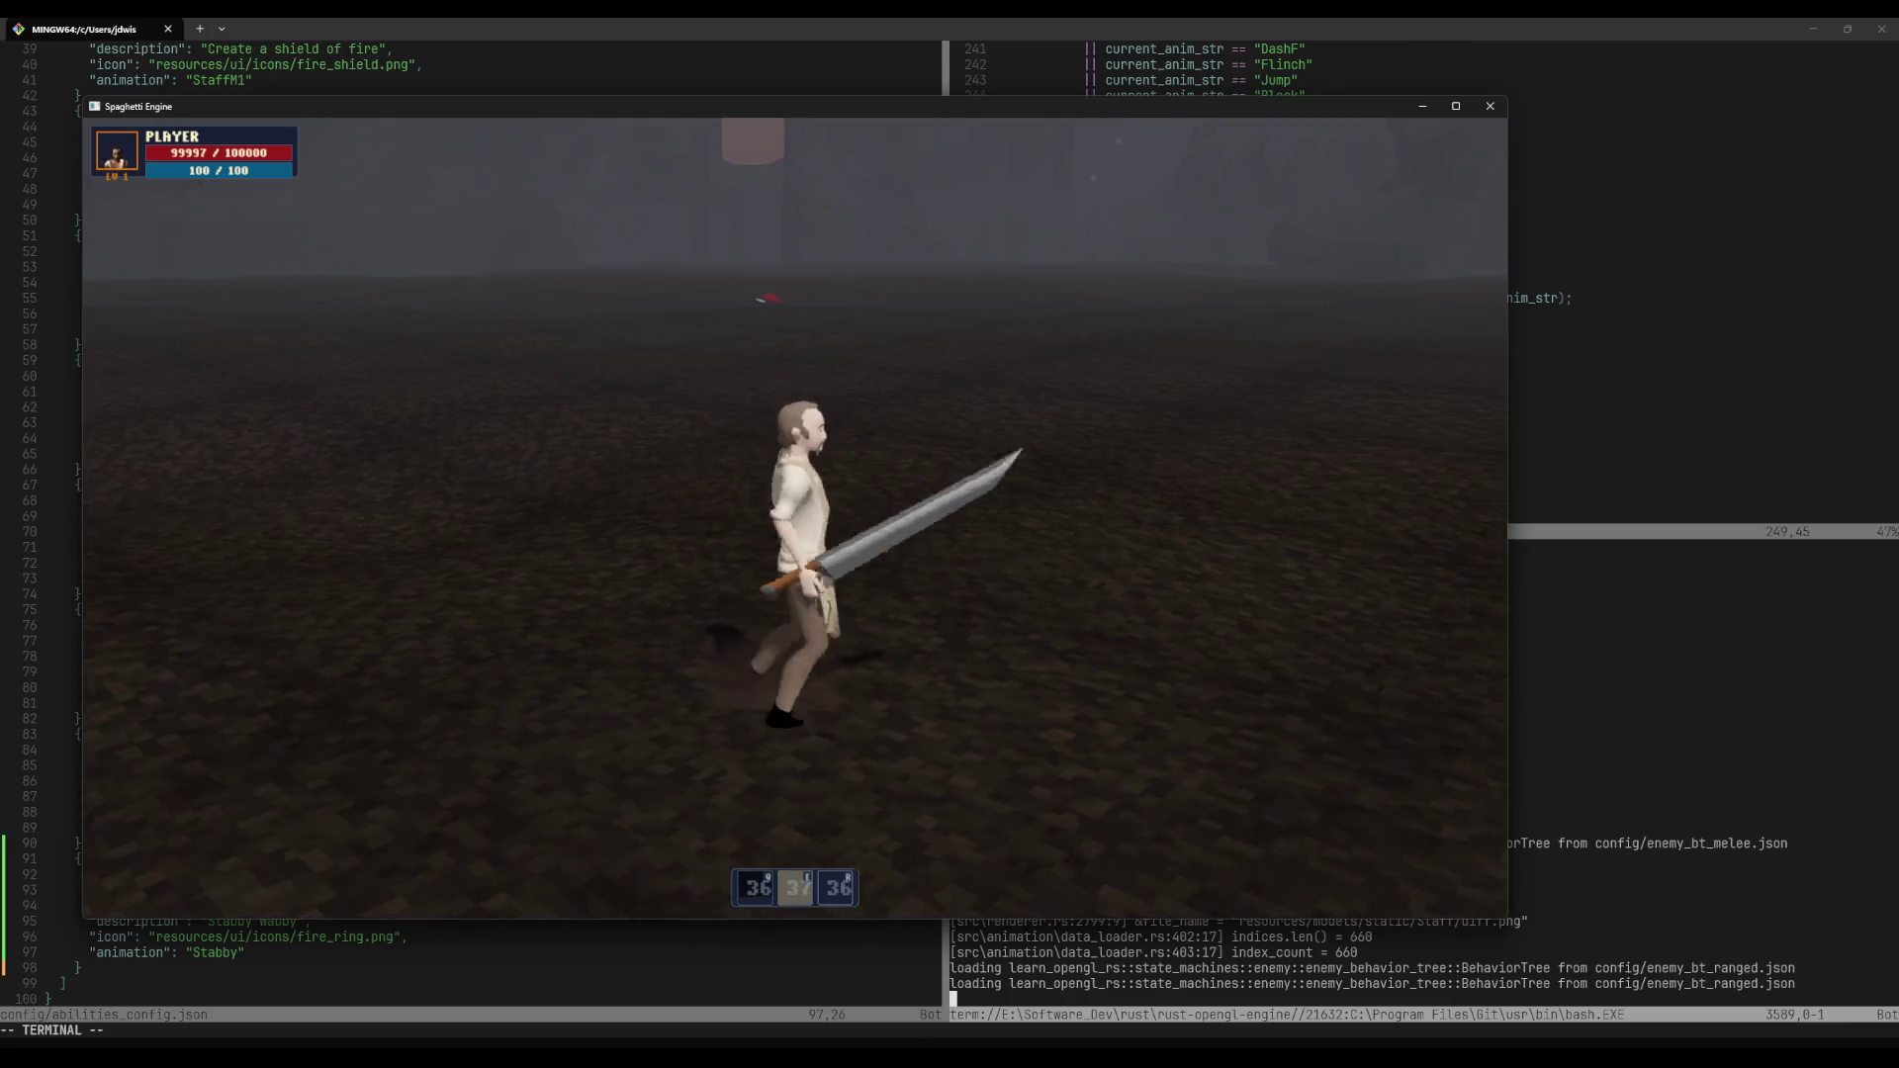
{"action": "key", "text": "w"}
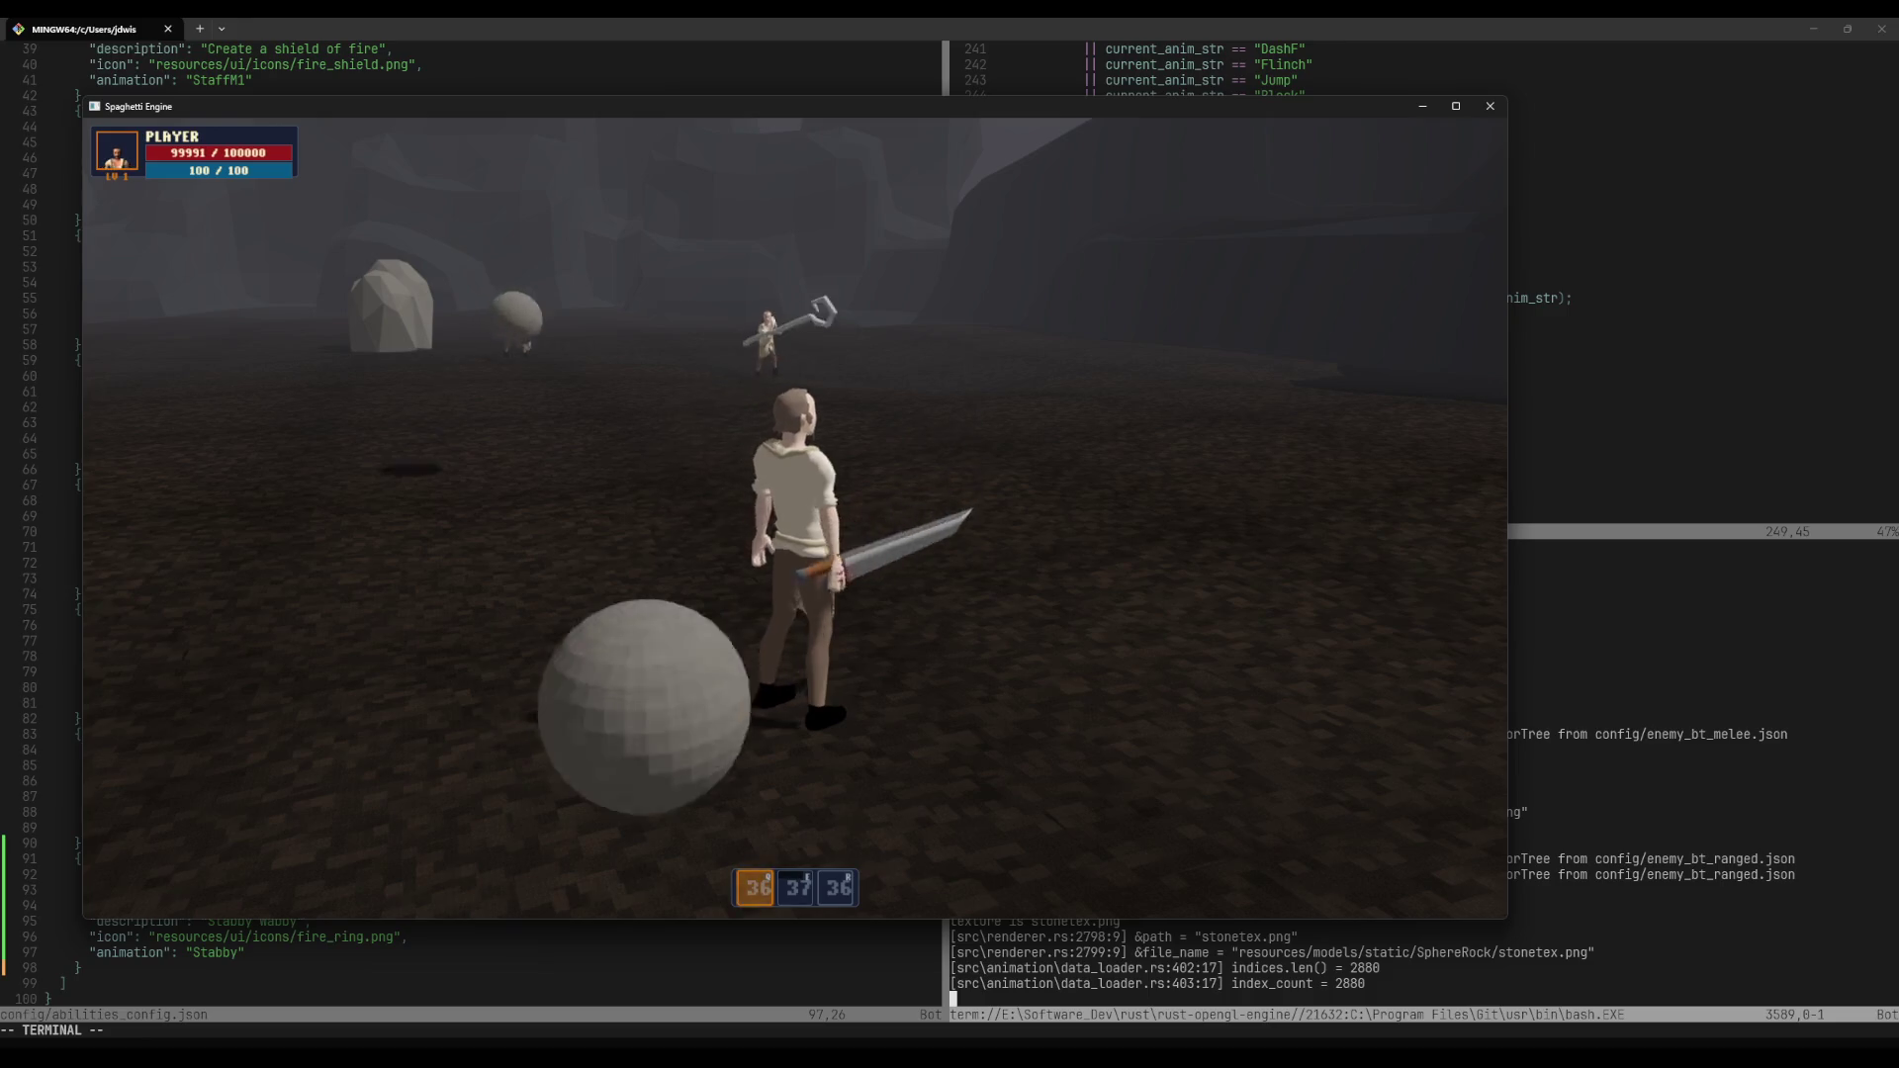
Step: Run toward the ranged enemies, hit them with the Q ability, then pause on the System Menu
{"action": "key", "text": "w"}
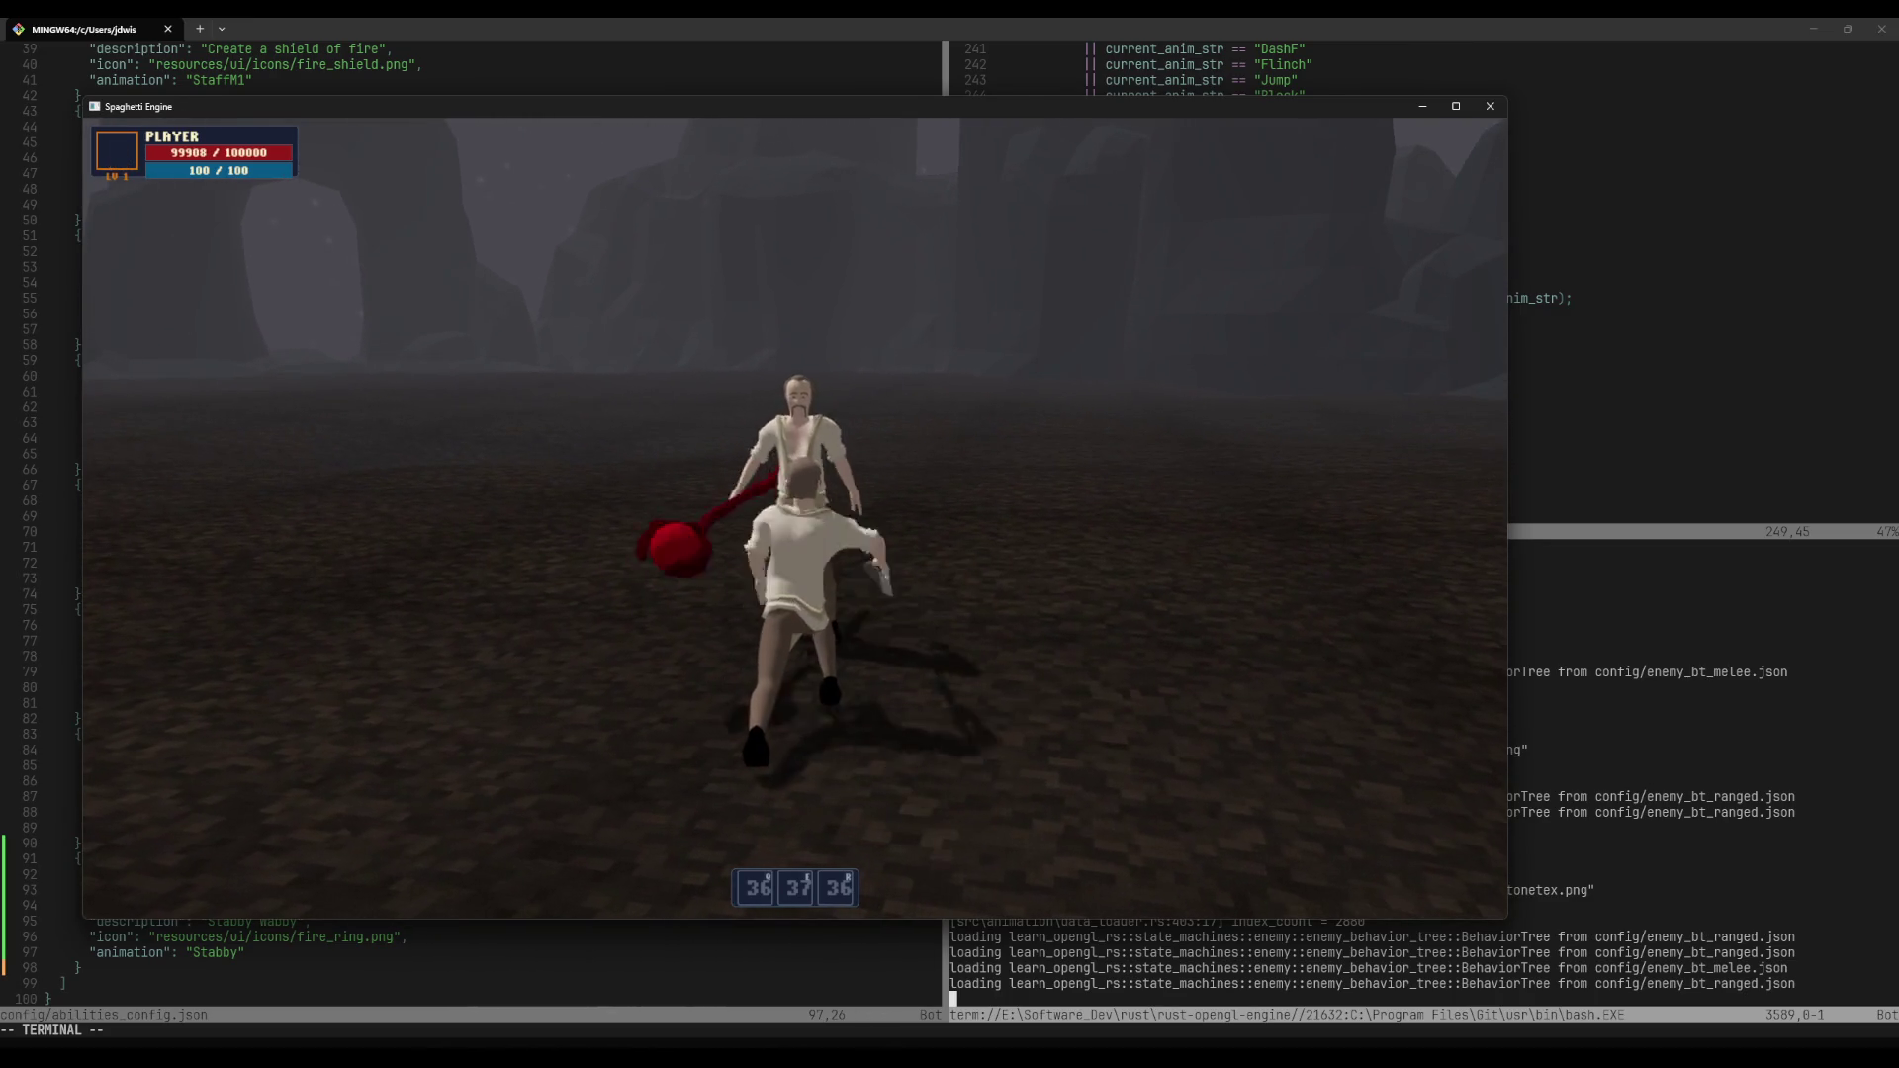
{"action": "key", "text": "q"}
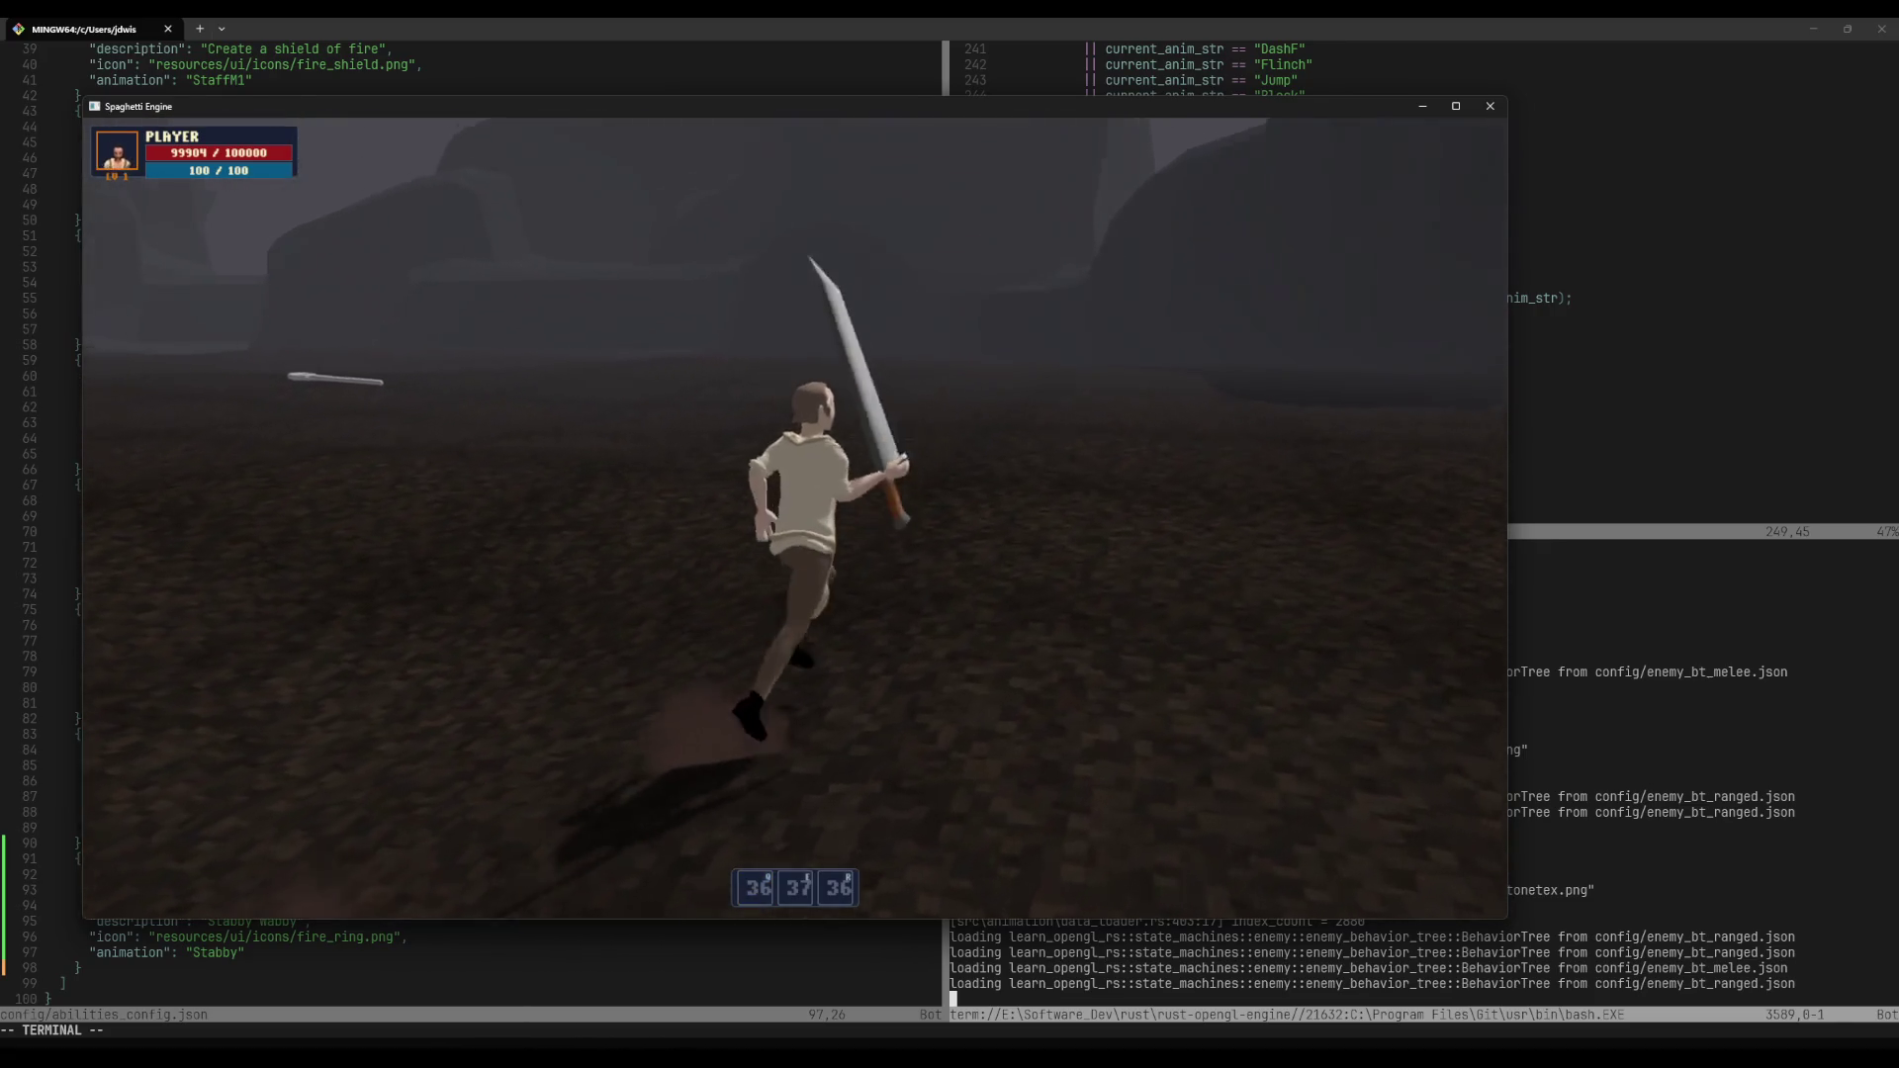
{"action": "key", "text": "Escape"}
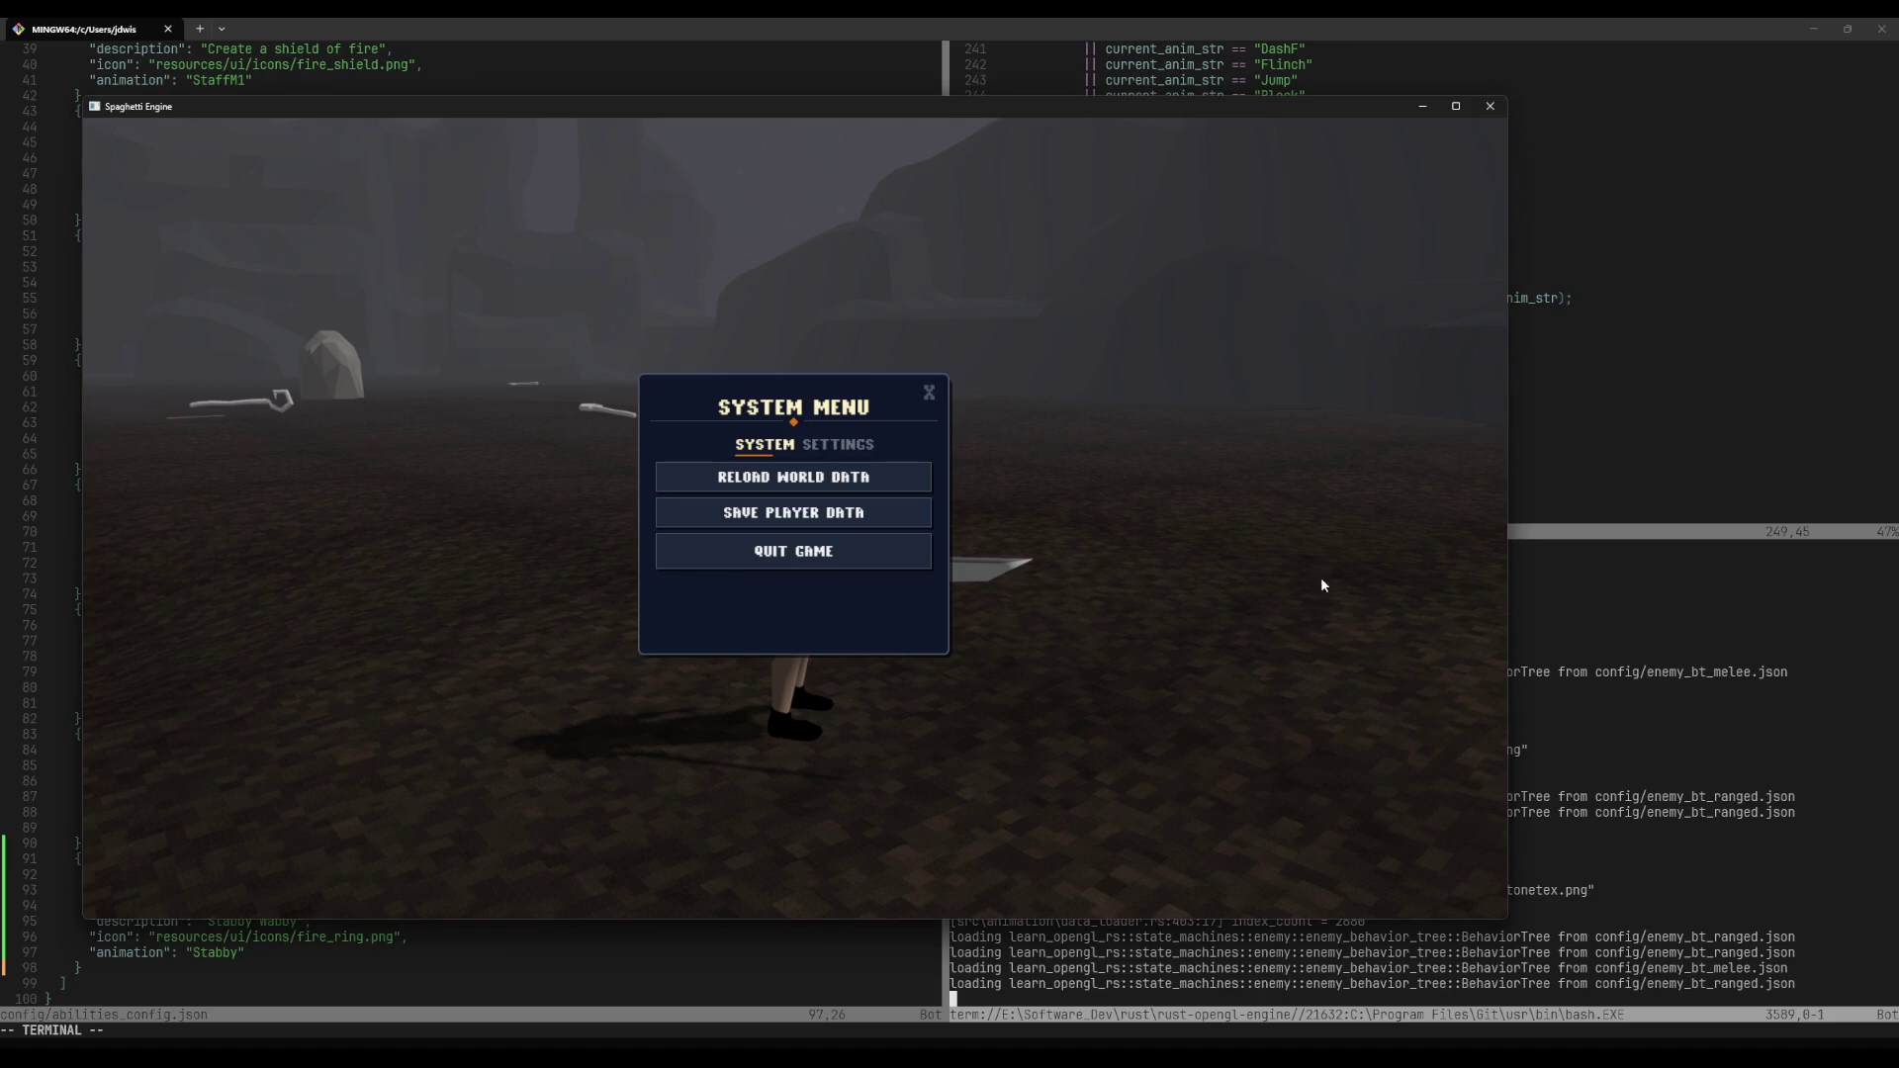
Step: Resume sword combat, pause on the System Menu again, and bring up File Explorer
{"action": "key", "text": "Escape"}
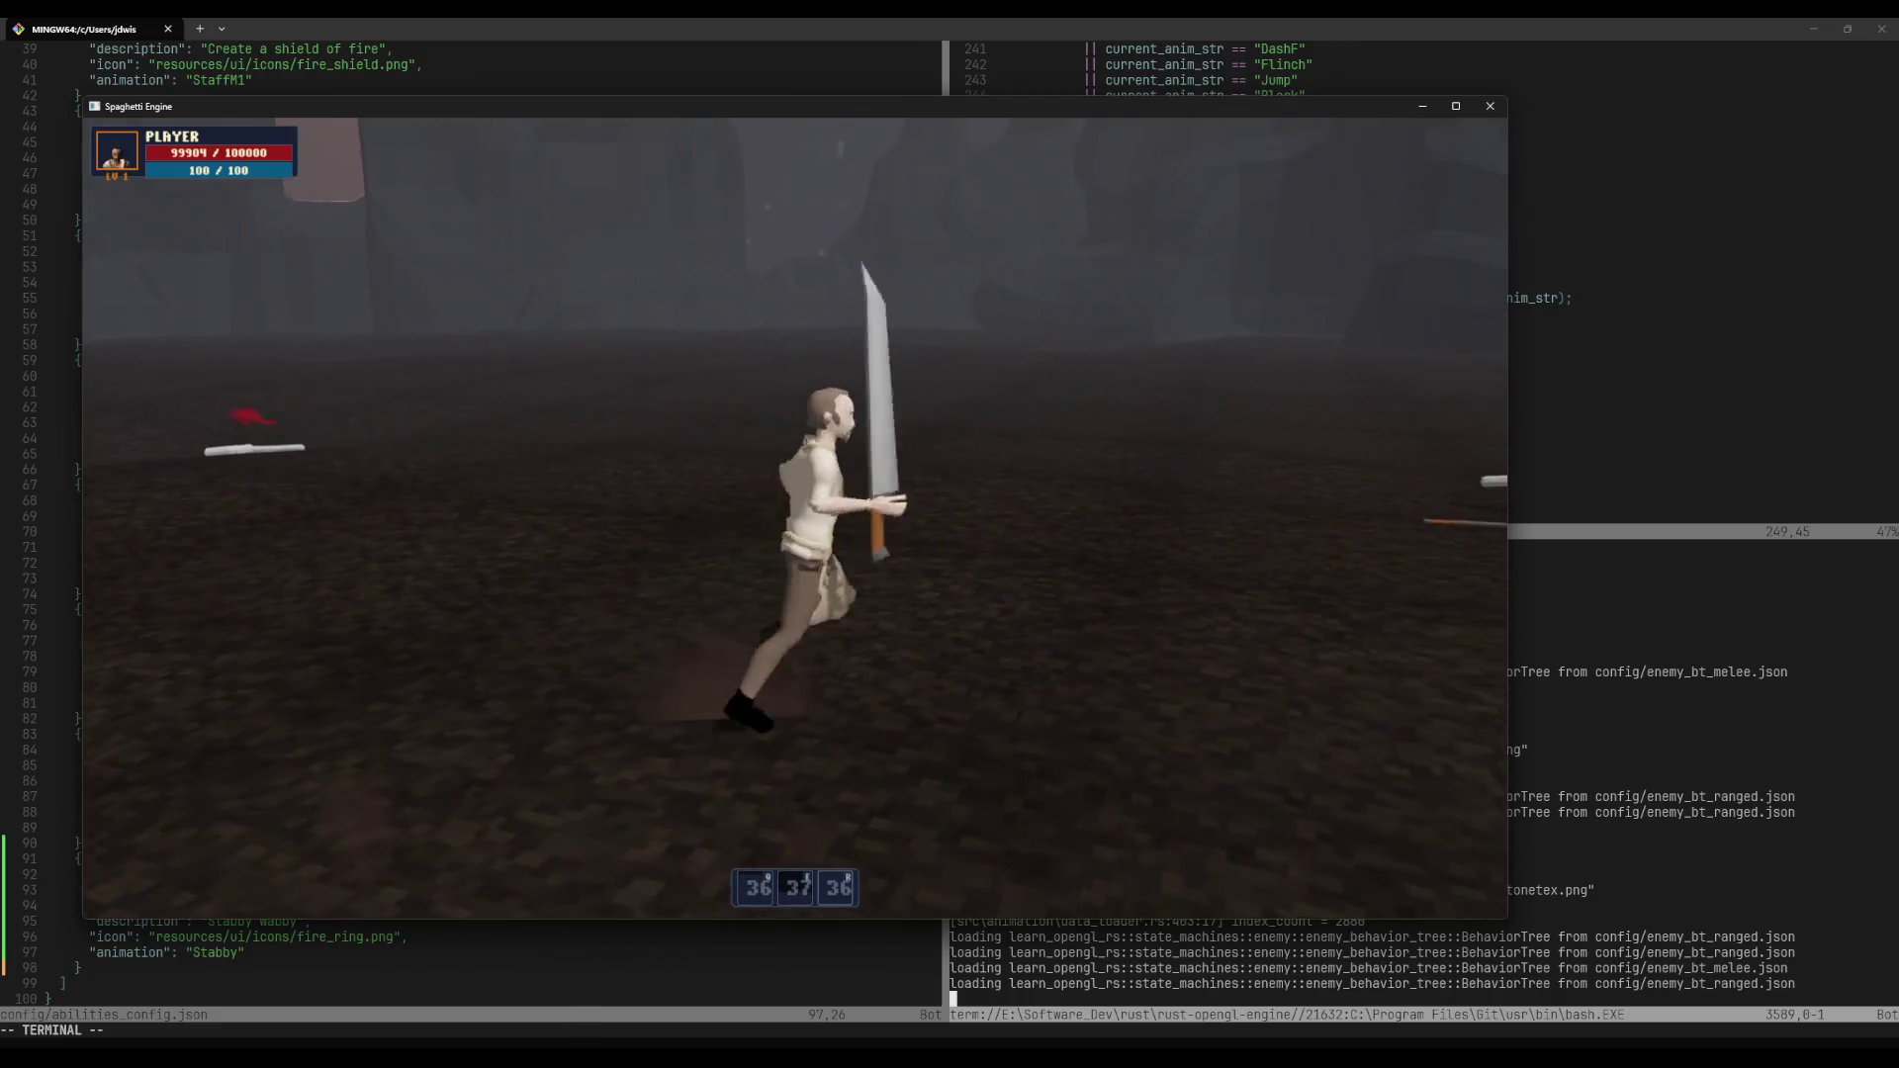
{"action": "key", "text": "Escape"}
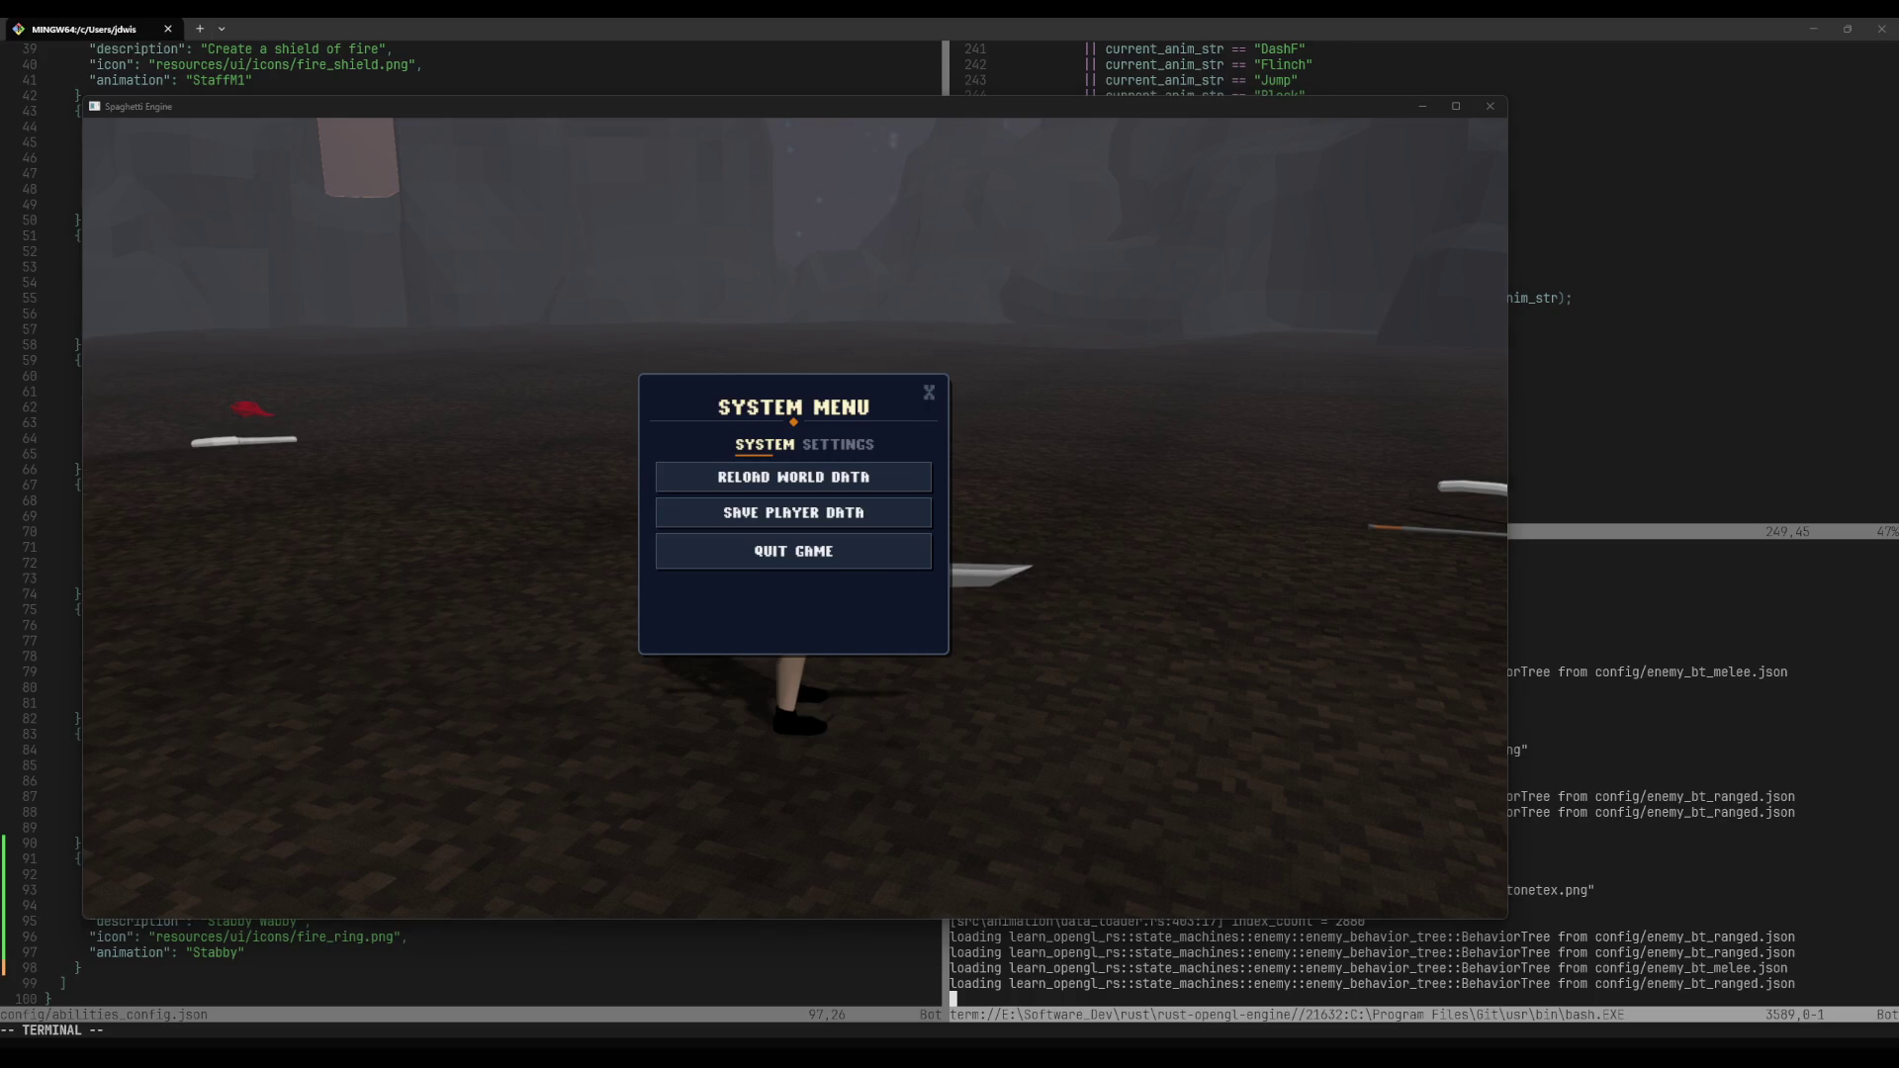
{"action": "key", "text": "Escape"}
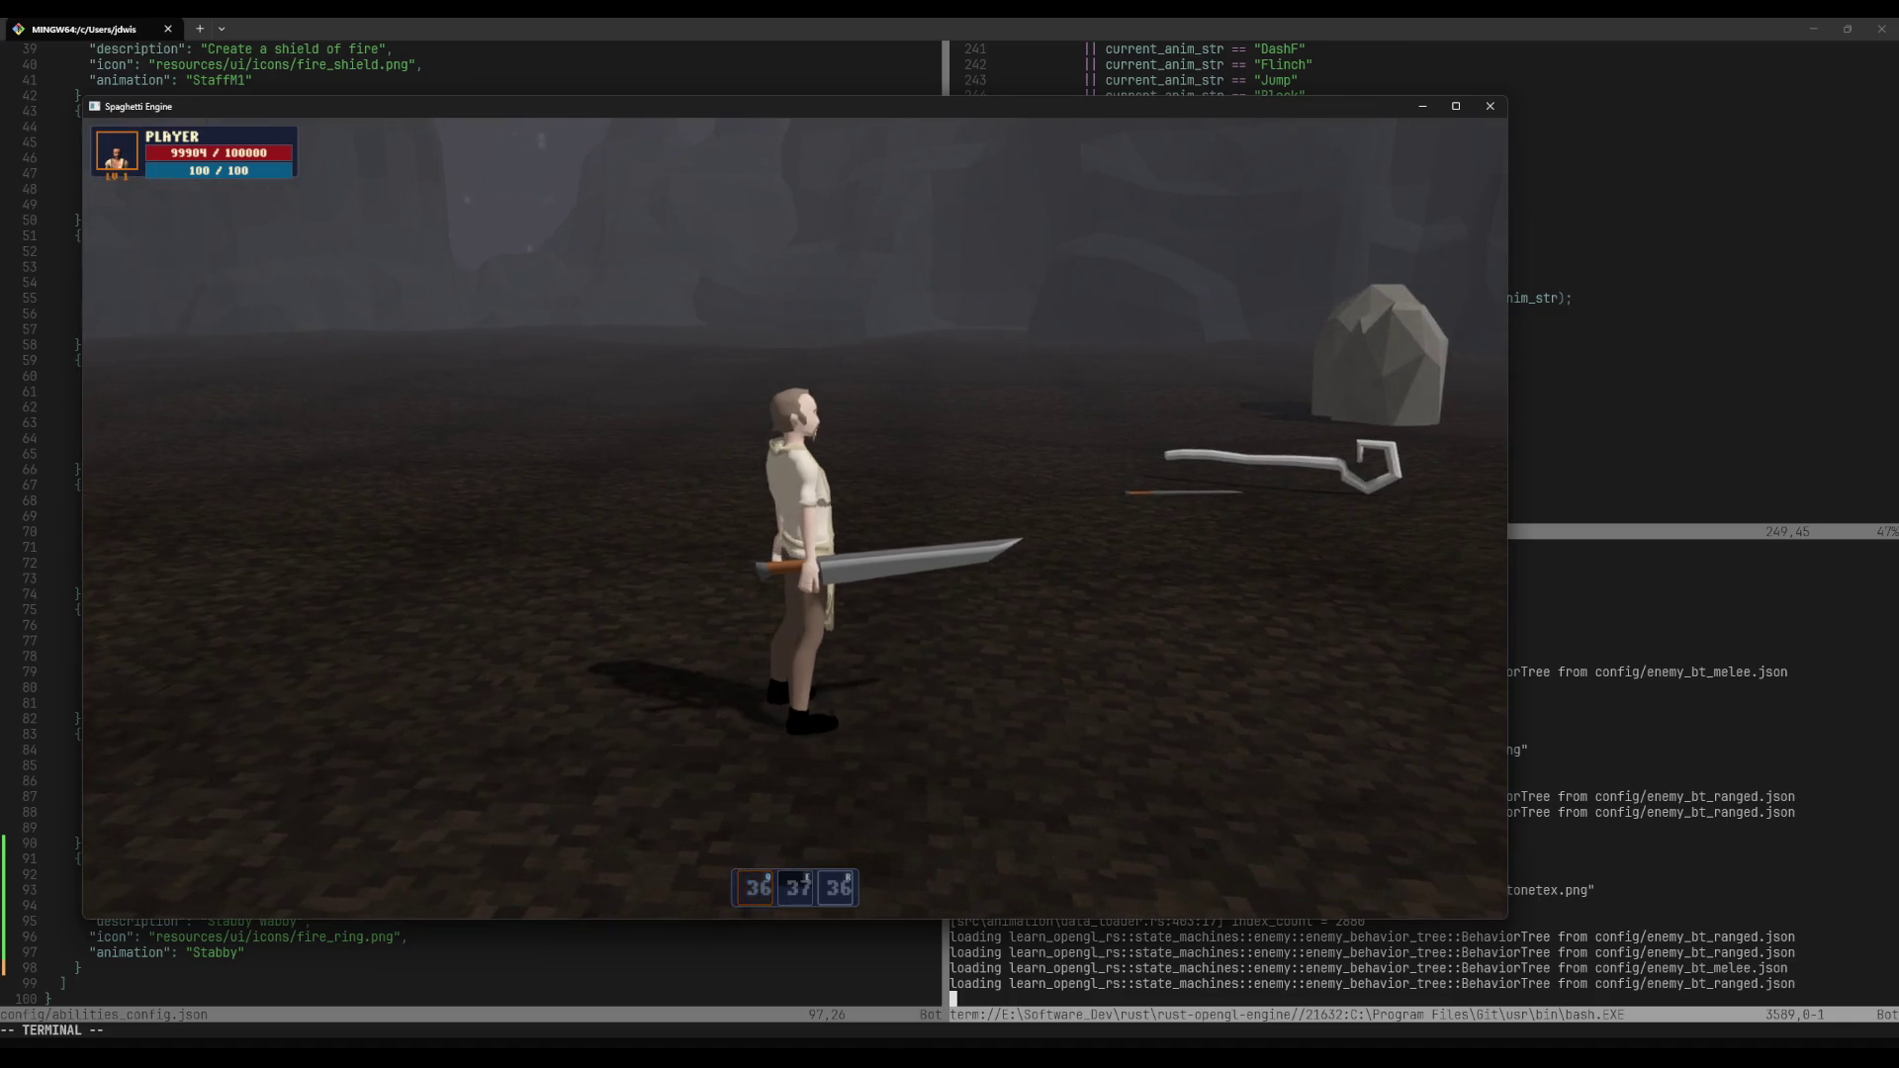
{"action": "key", "text": "Escape"}
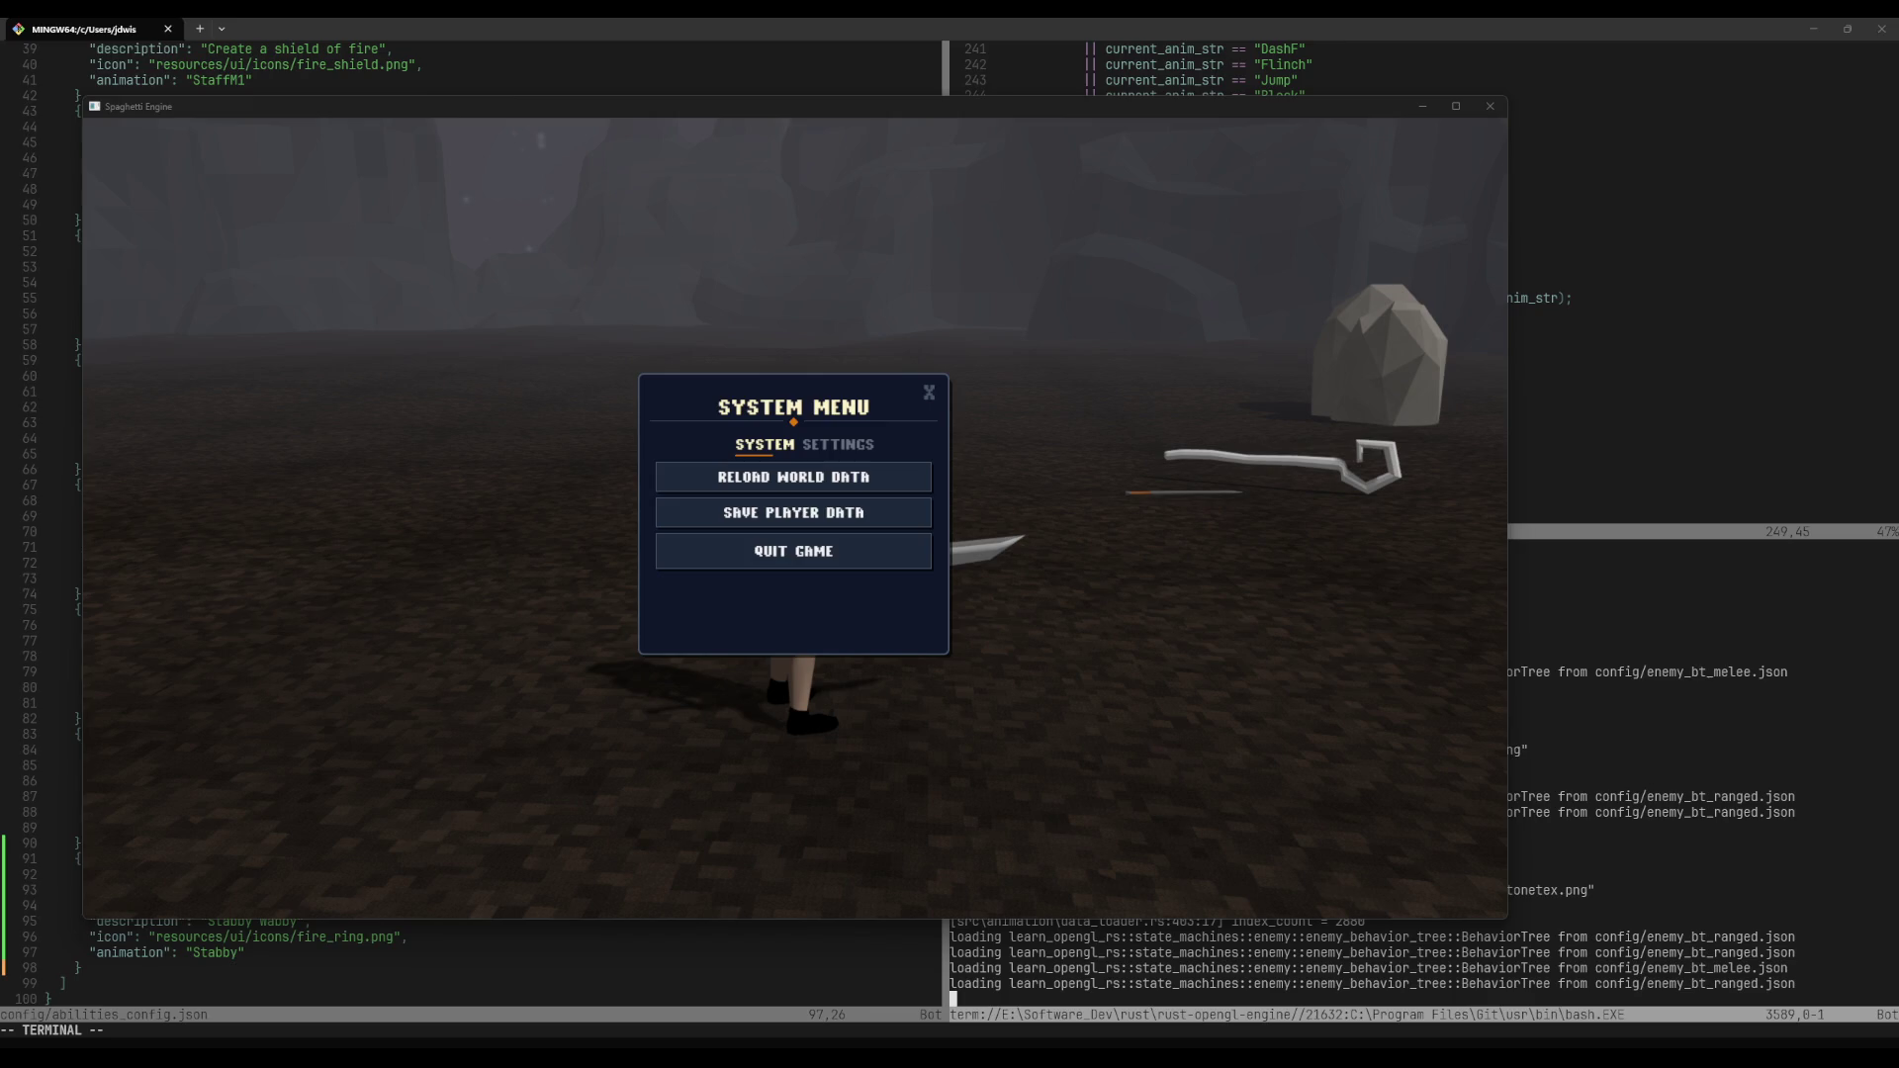
{"action": "key", "text": "super+e"}
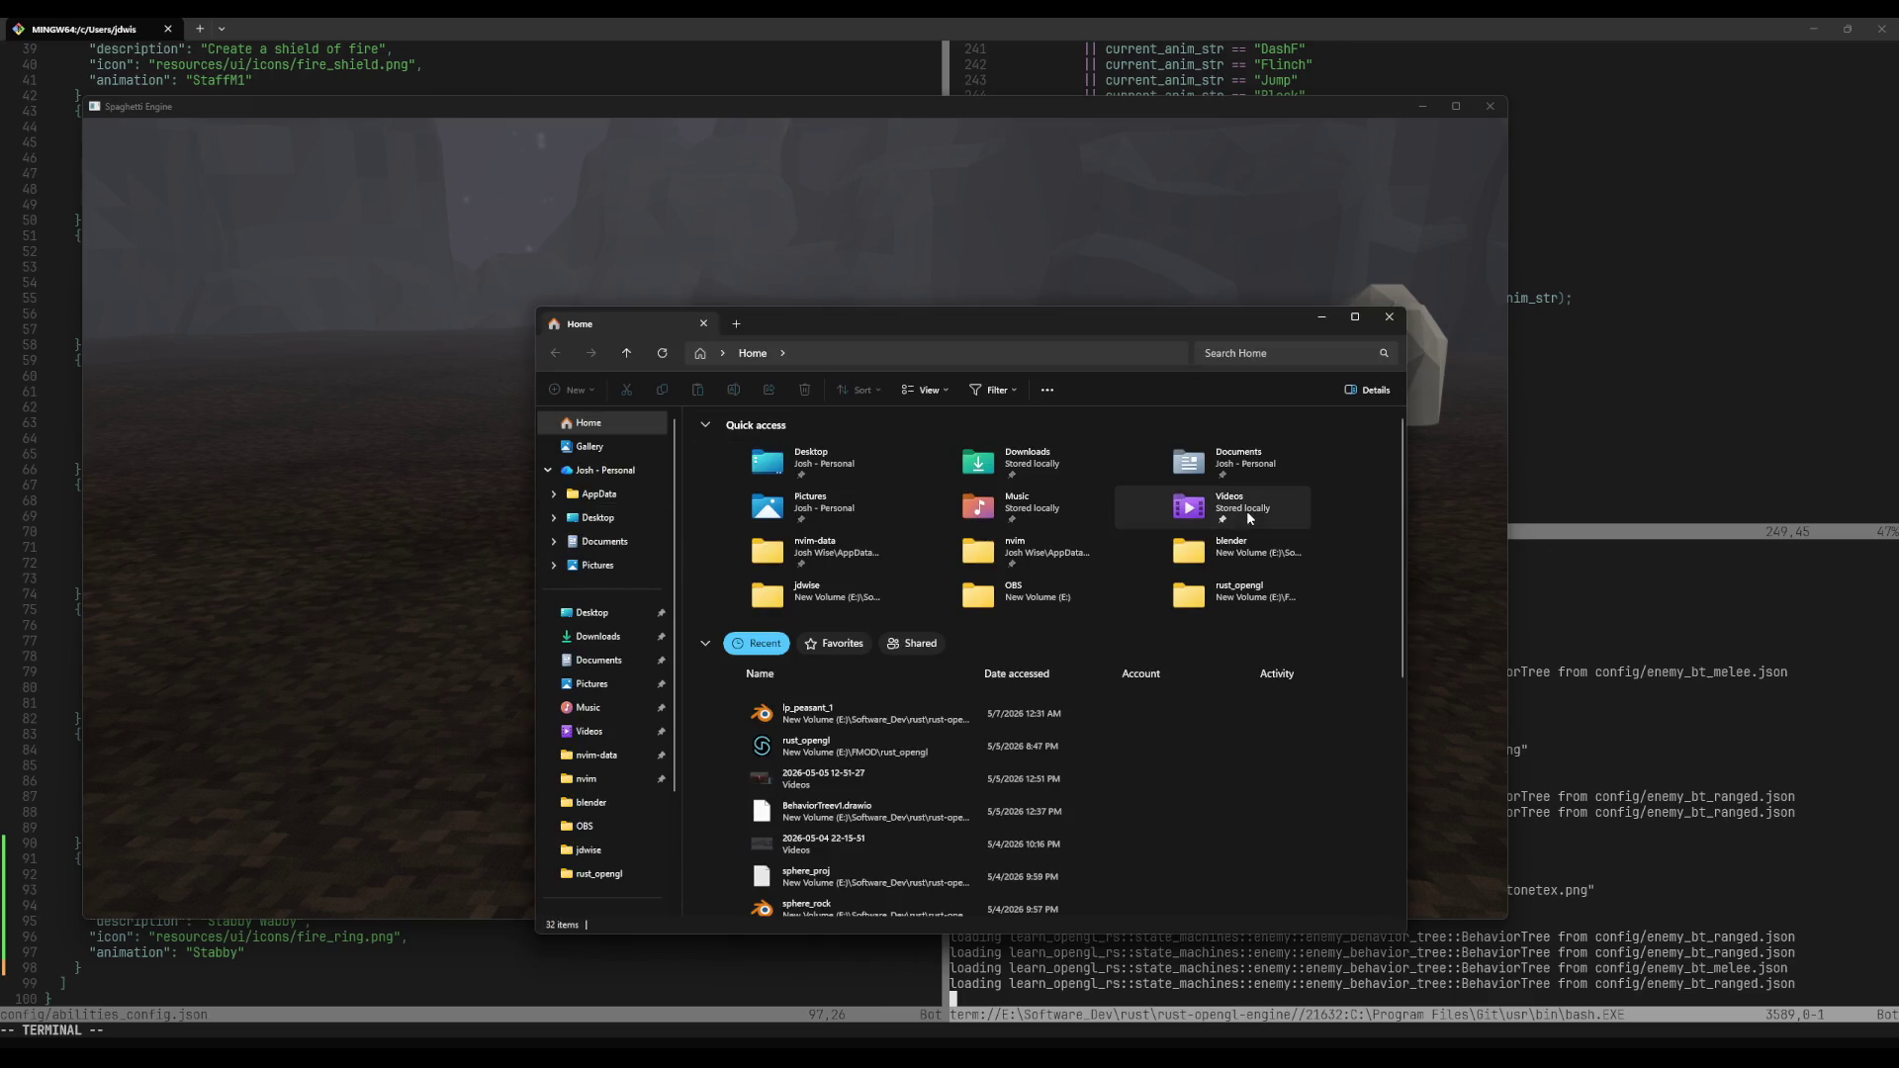
Step: Check the latest of the 152 recordings in Videos, then close File Explorer
{"action": "double_click", "coordinate": [1234, 518]}
{"action": "key", "text": "End"}
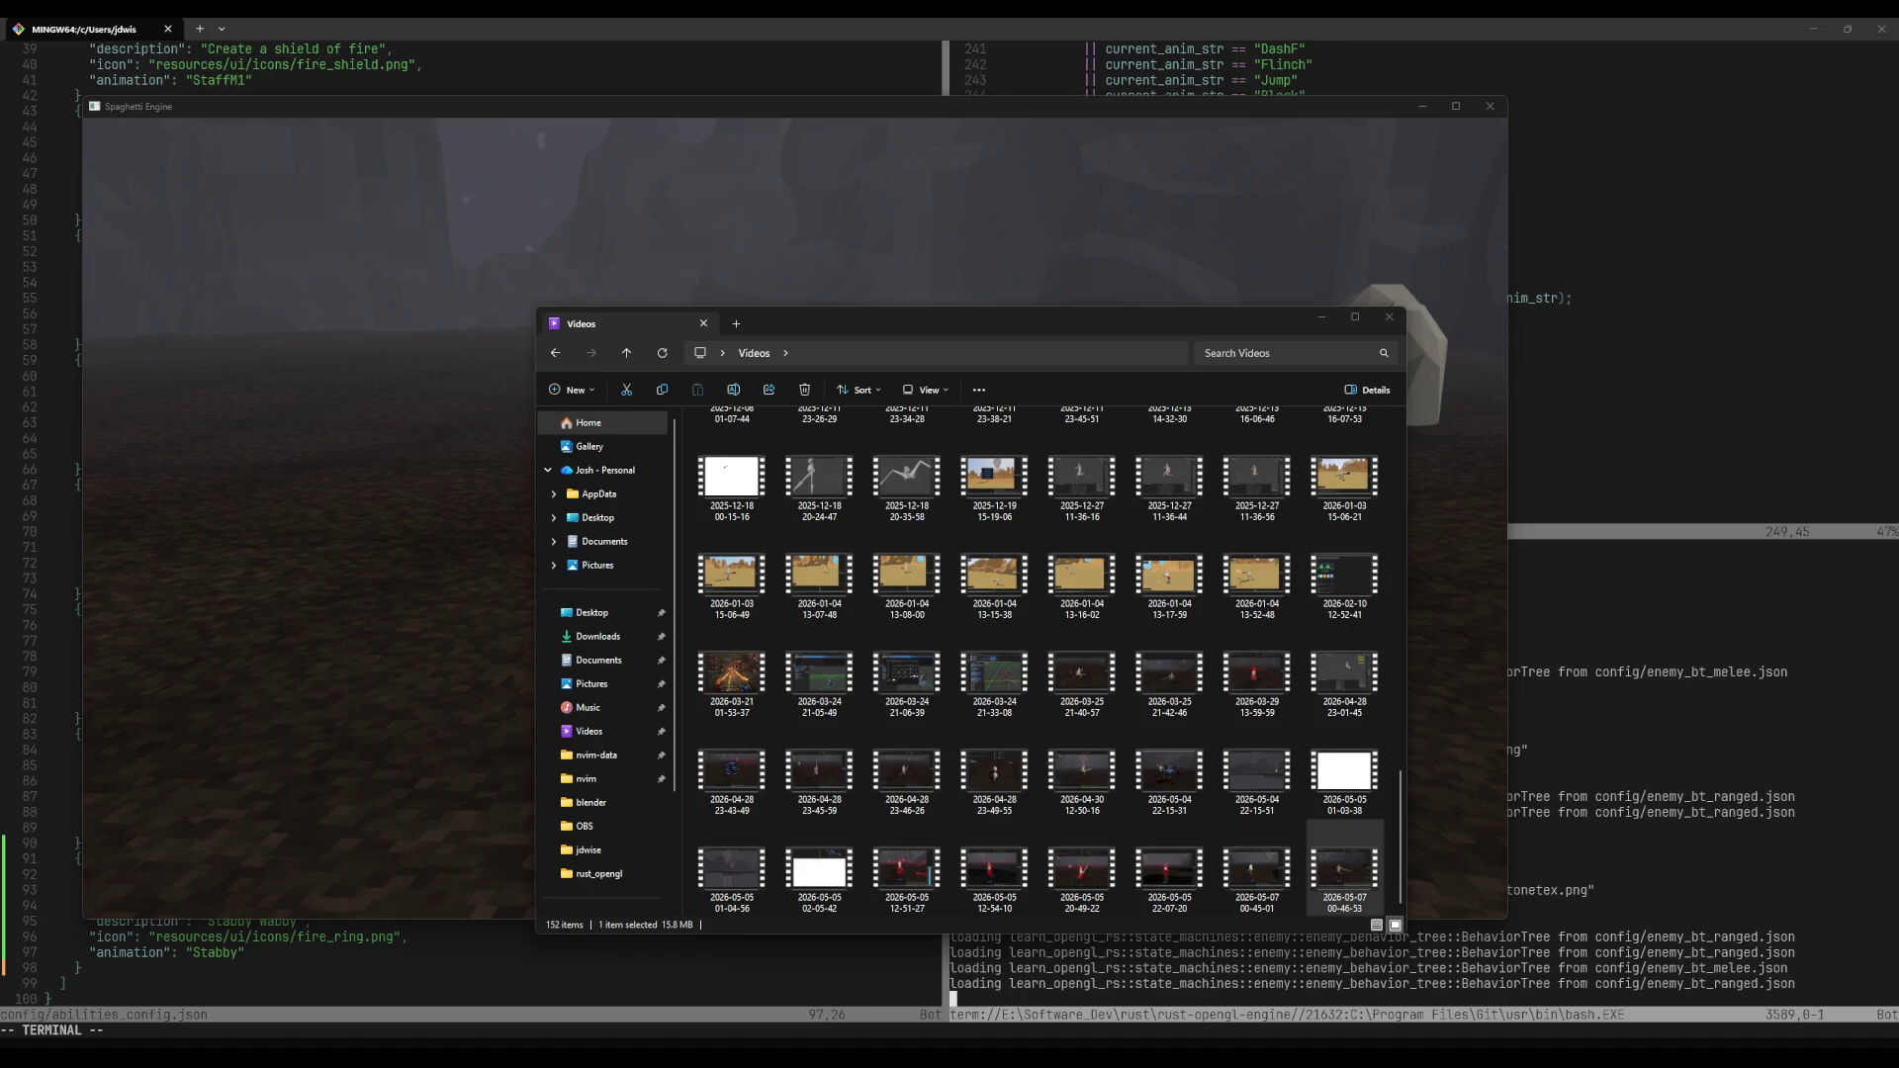
{"action": "left_click", "coordinate": [1389, 319]}
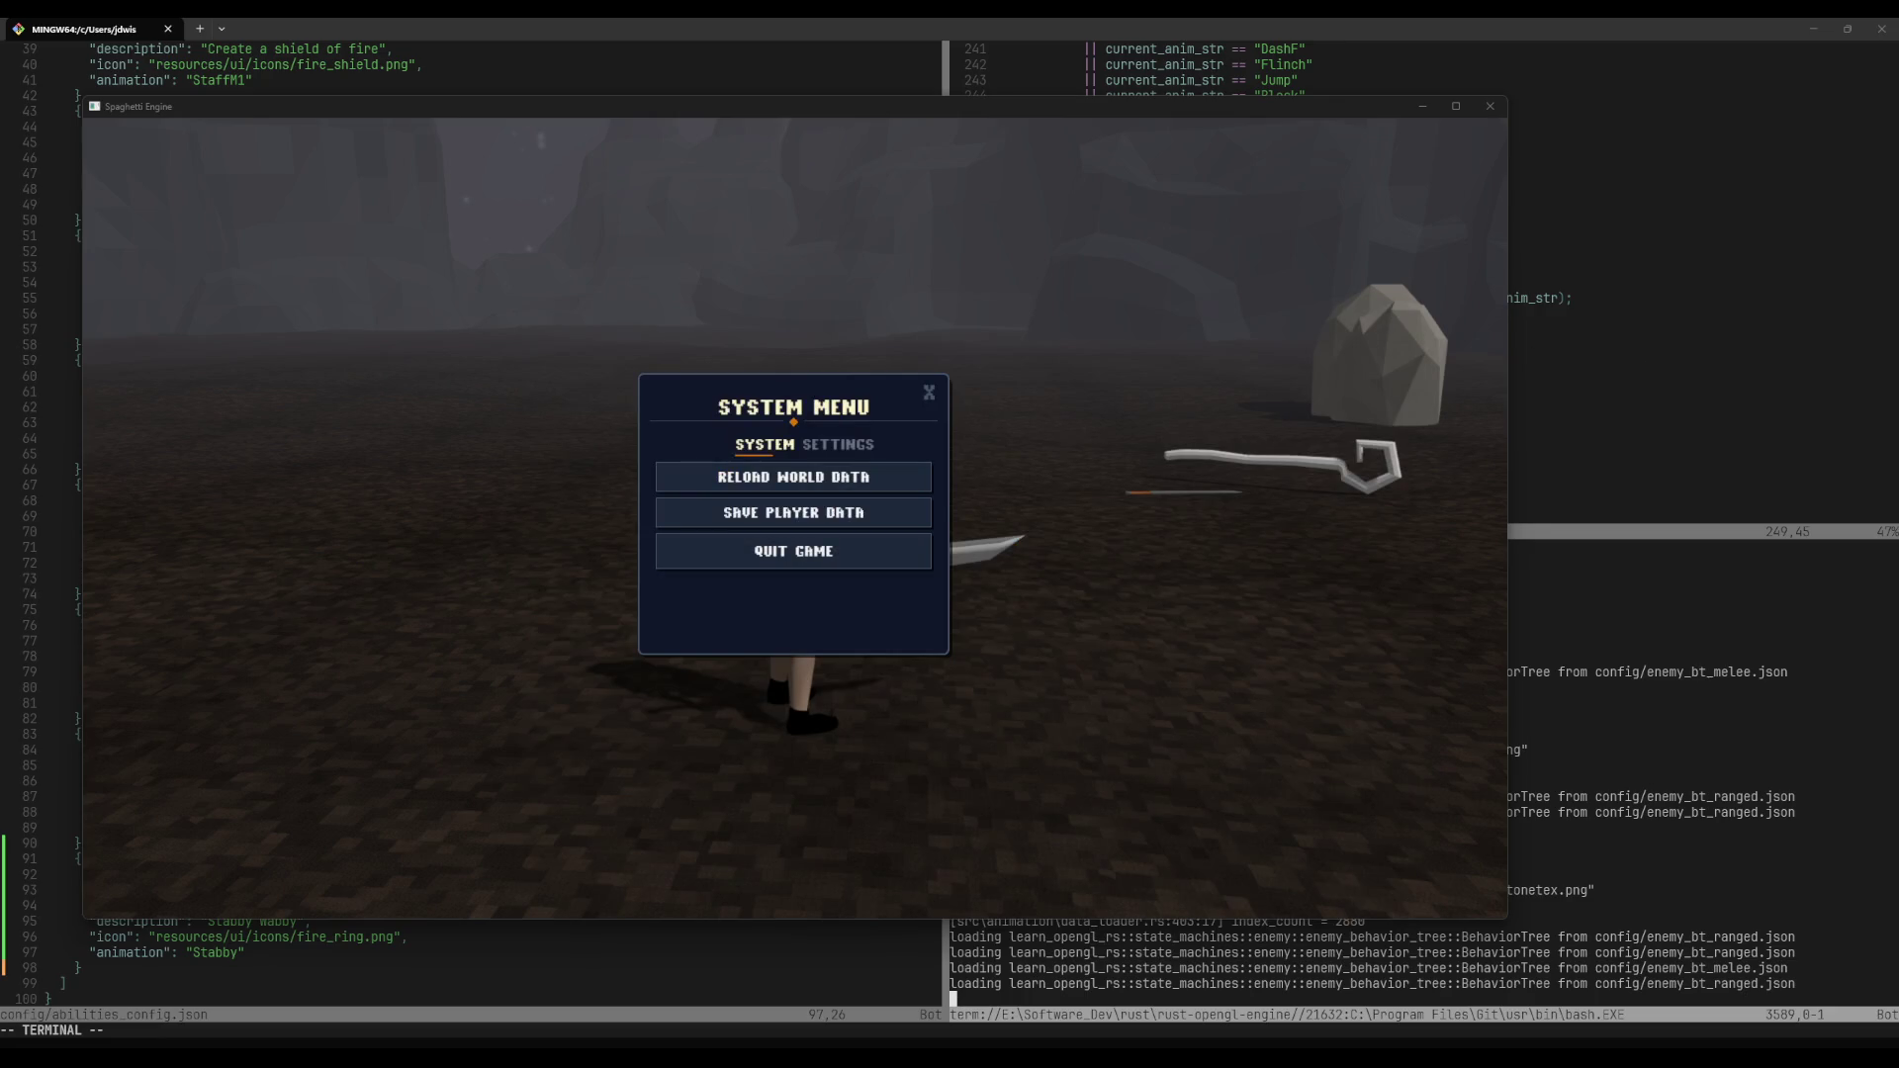